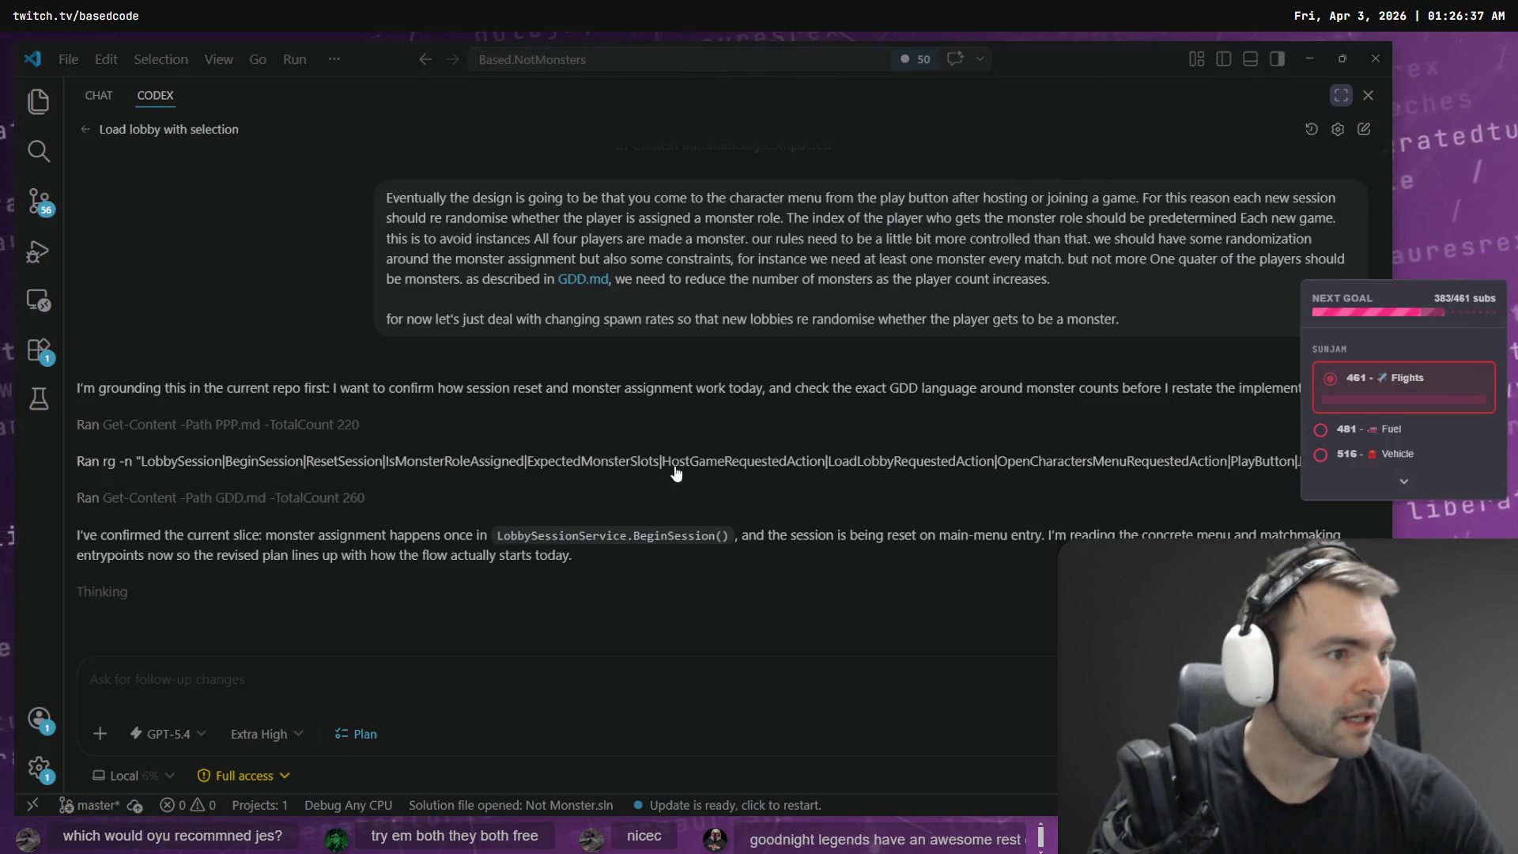
- Switch from VS Code to the ChatGPT Villager Art conversation in Chrome
key("alt+Tab")
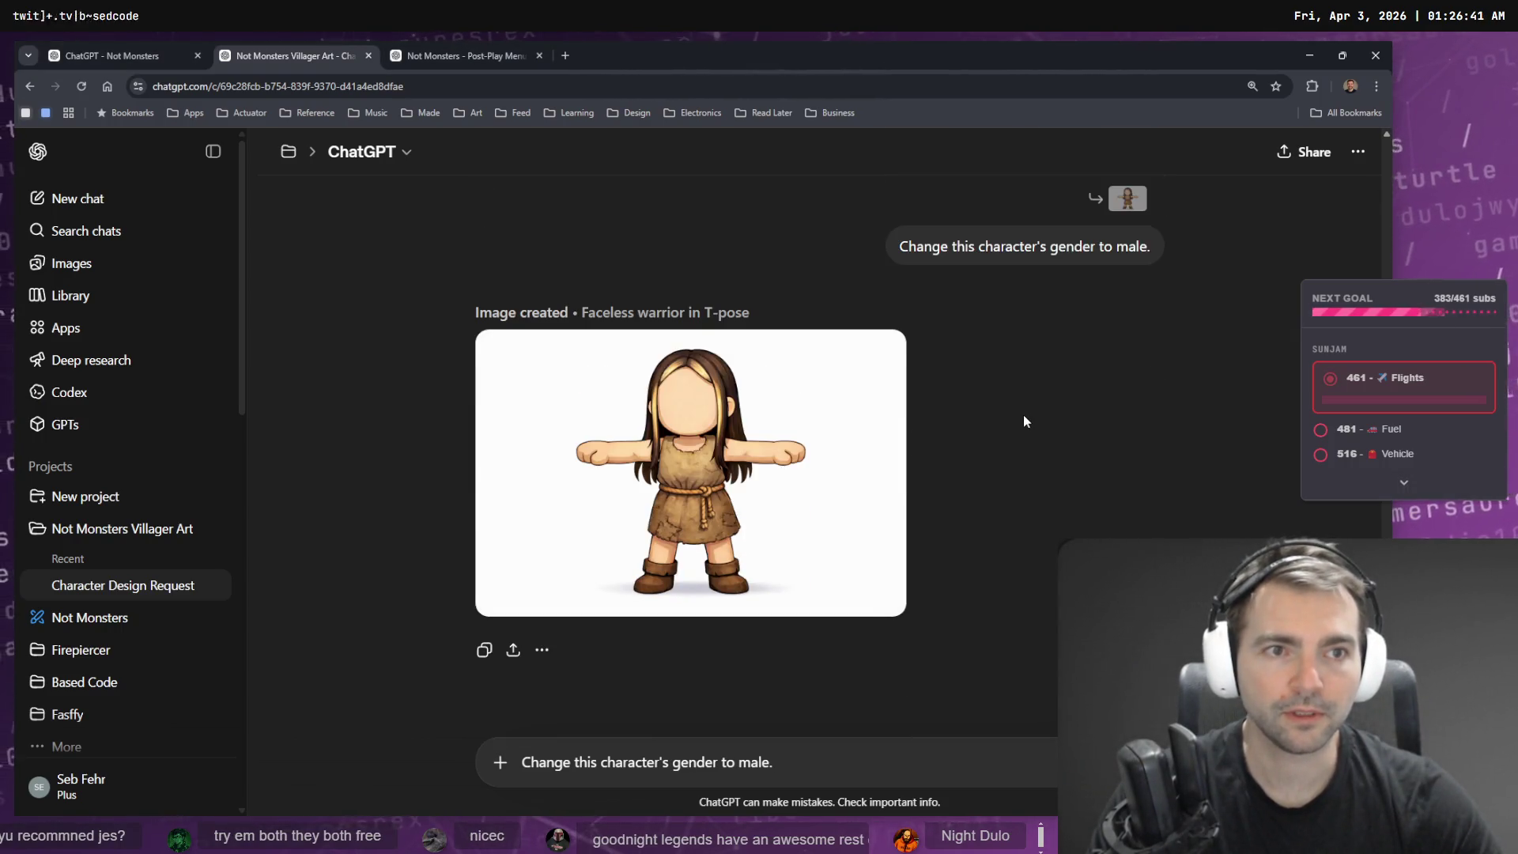
- Revise the gender-change request to add 'with shorter hair' and resend it
scroll(1032, 323, "up", 1)
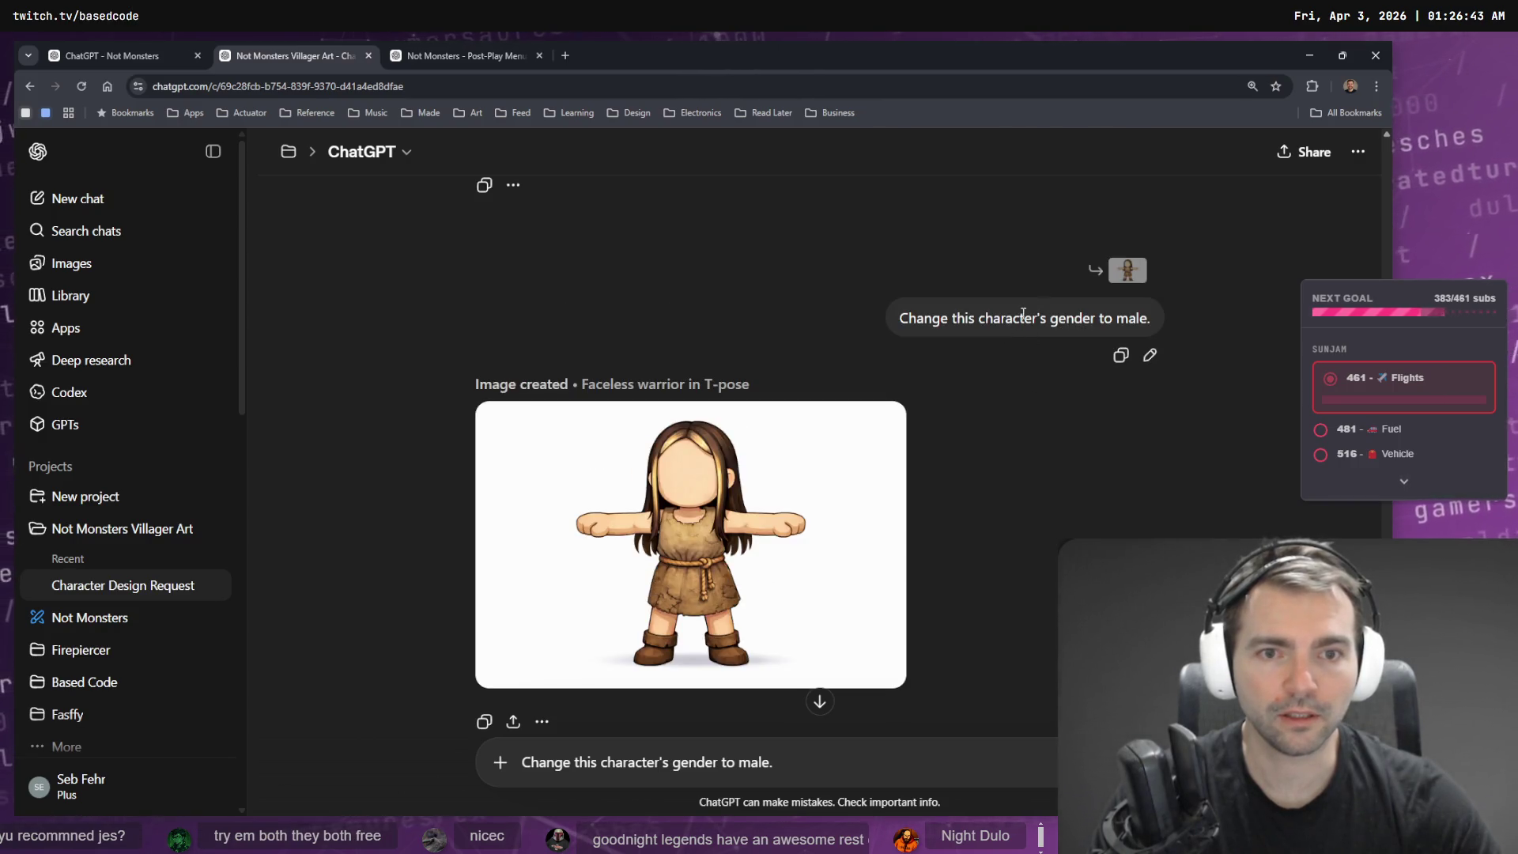
left_click(1151, 355)
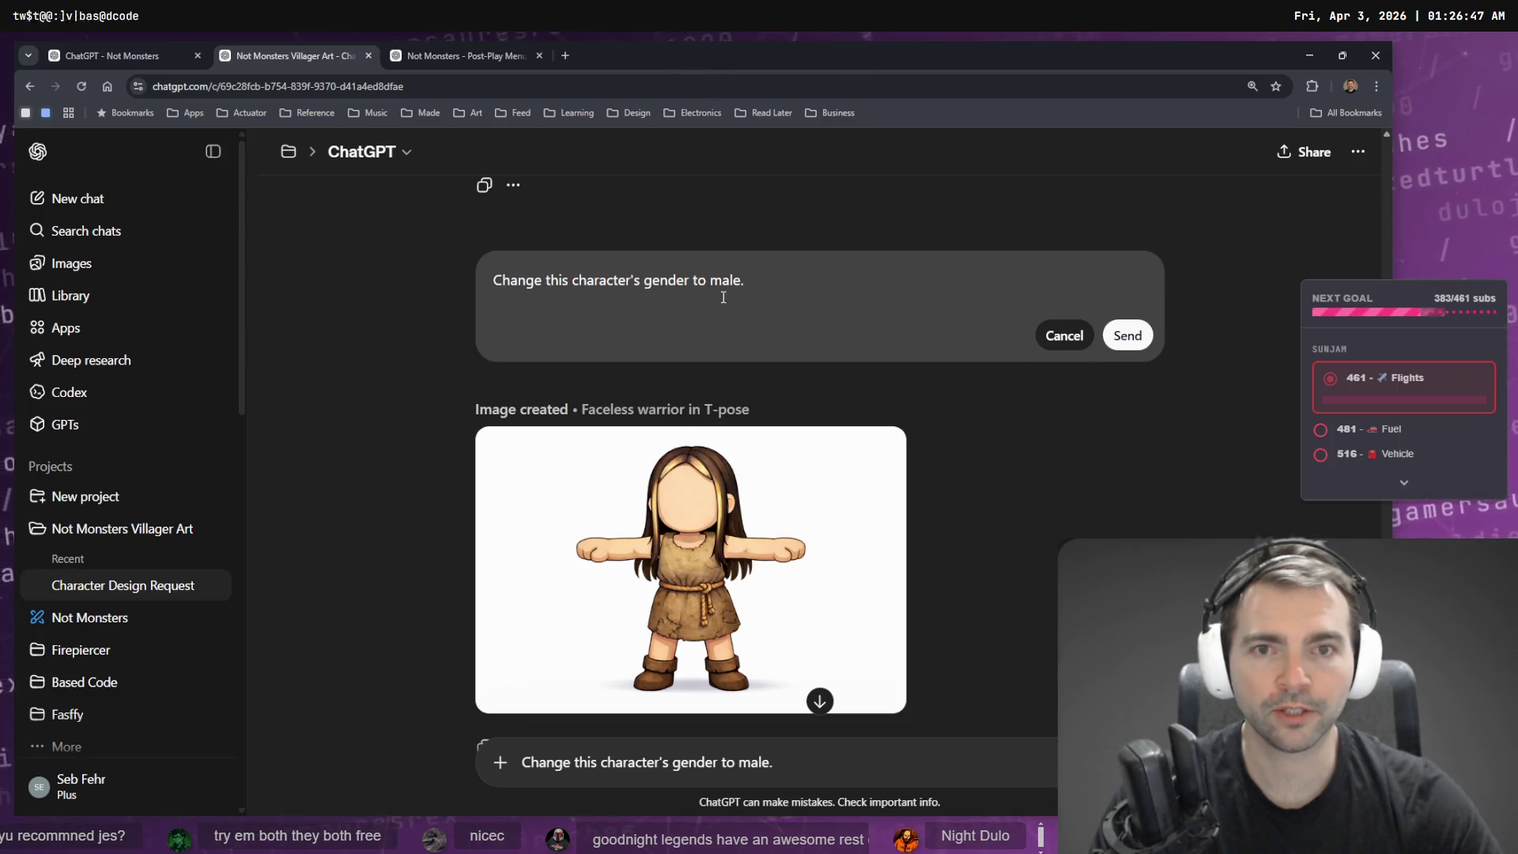
type("with shoe")
key("BackSpace")
key("BackSpace")
key("BackSpace")
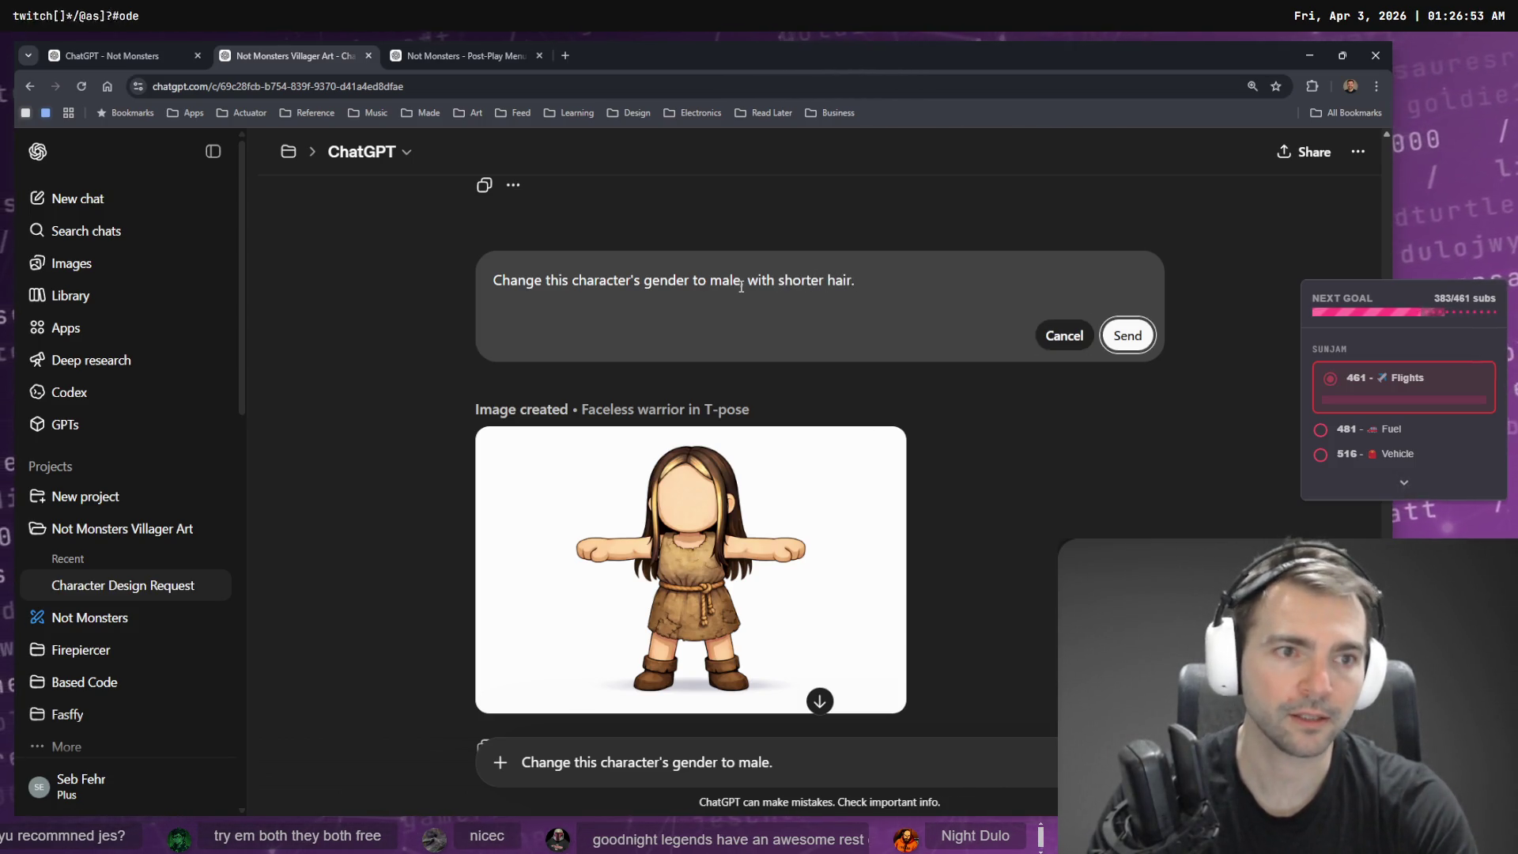
key("Return")
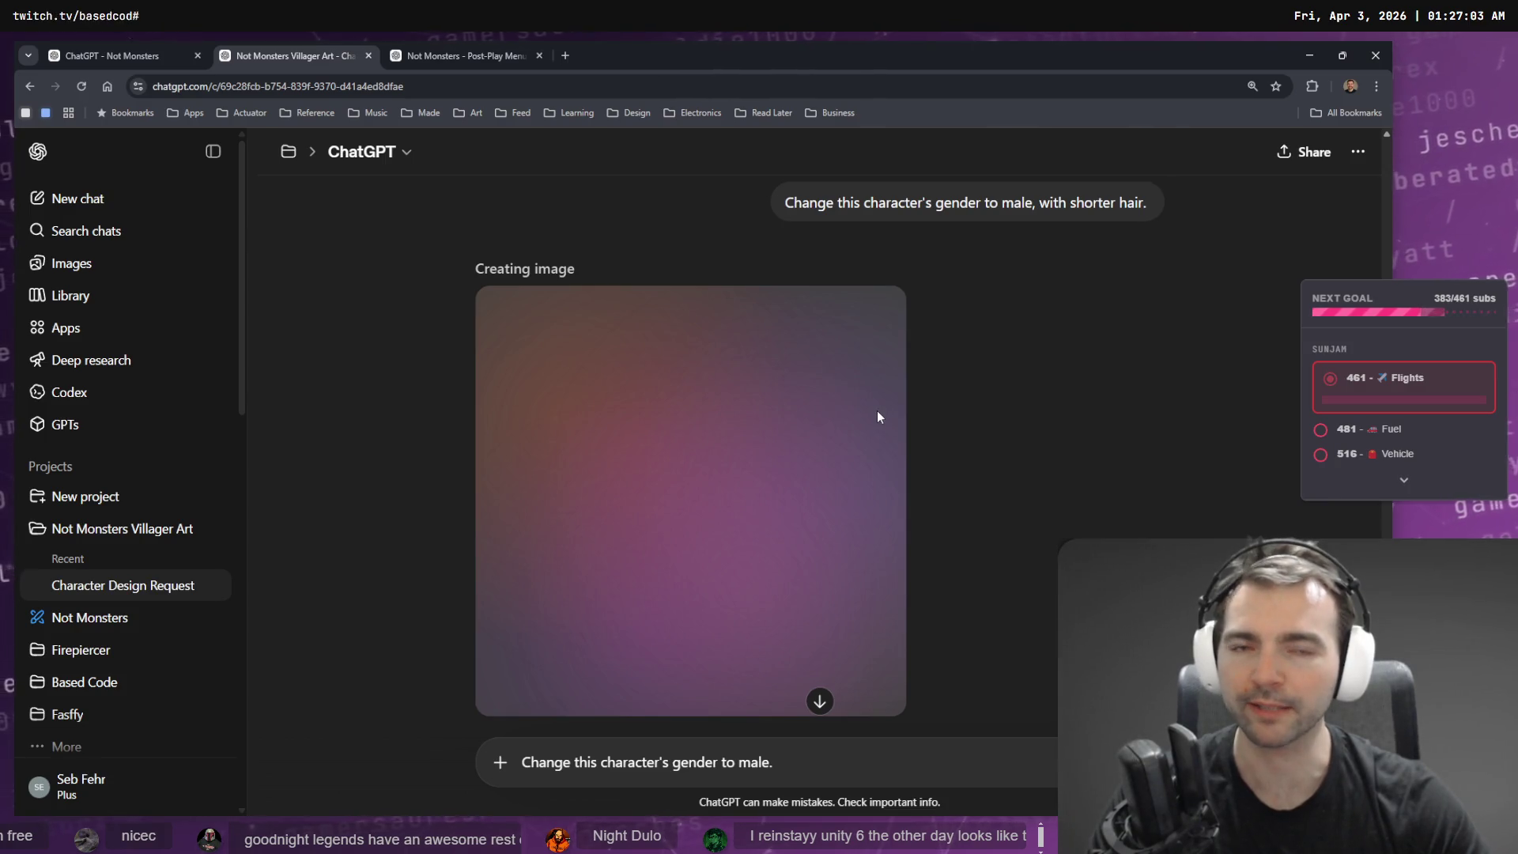
- Review the chat, then move to the Not Monsters stained-glass window conversation
scroll(925, 380, "up", 5)
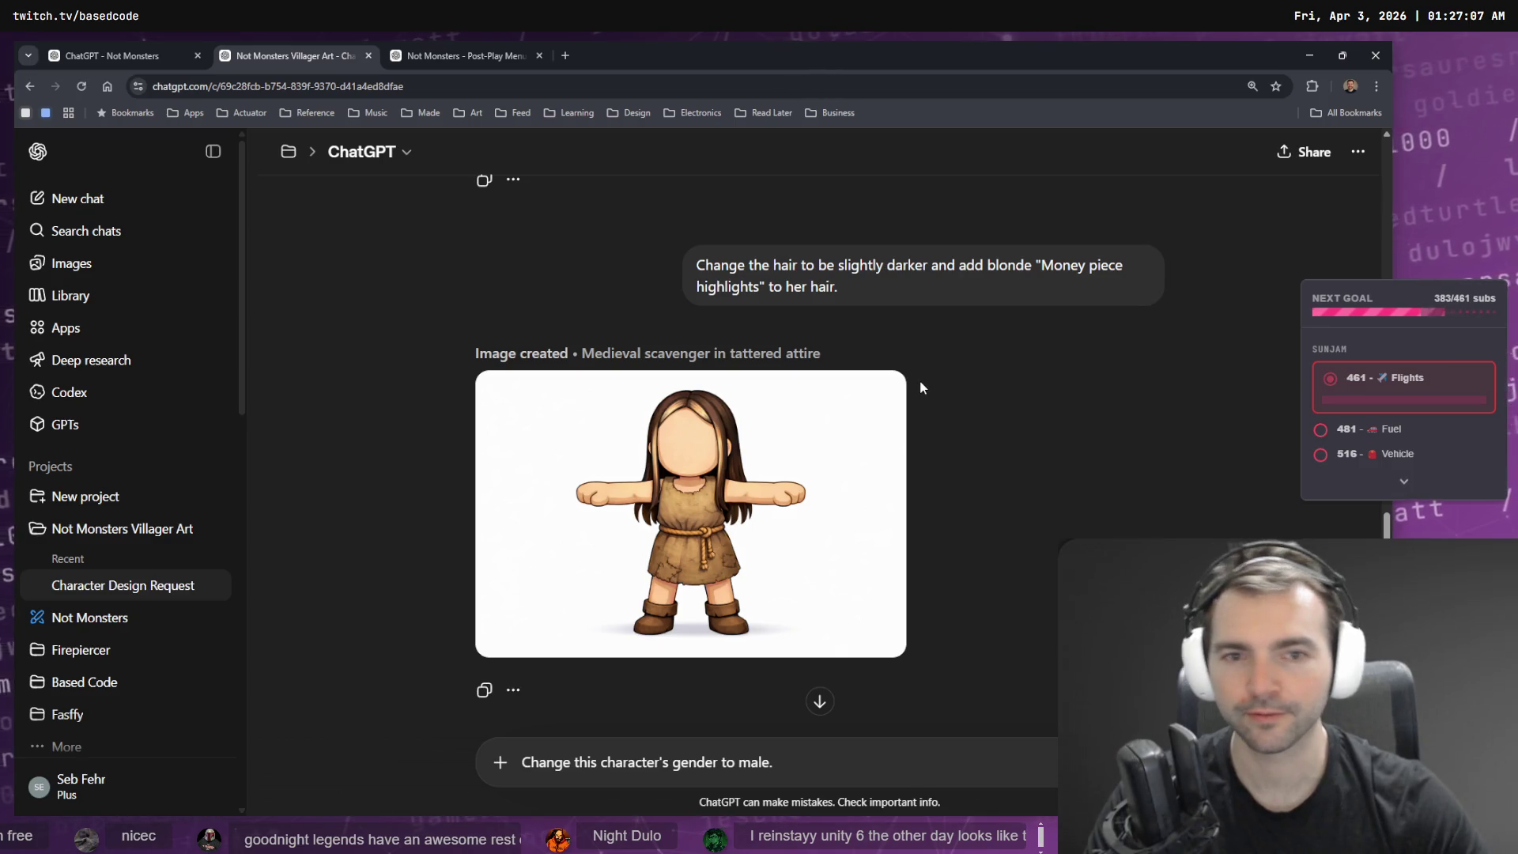
scroll(916, 385, "up", 5)
scroll(986, 455, "down", 10)
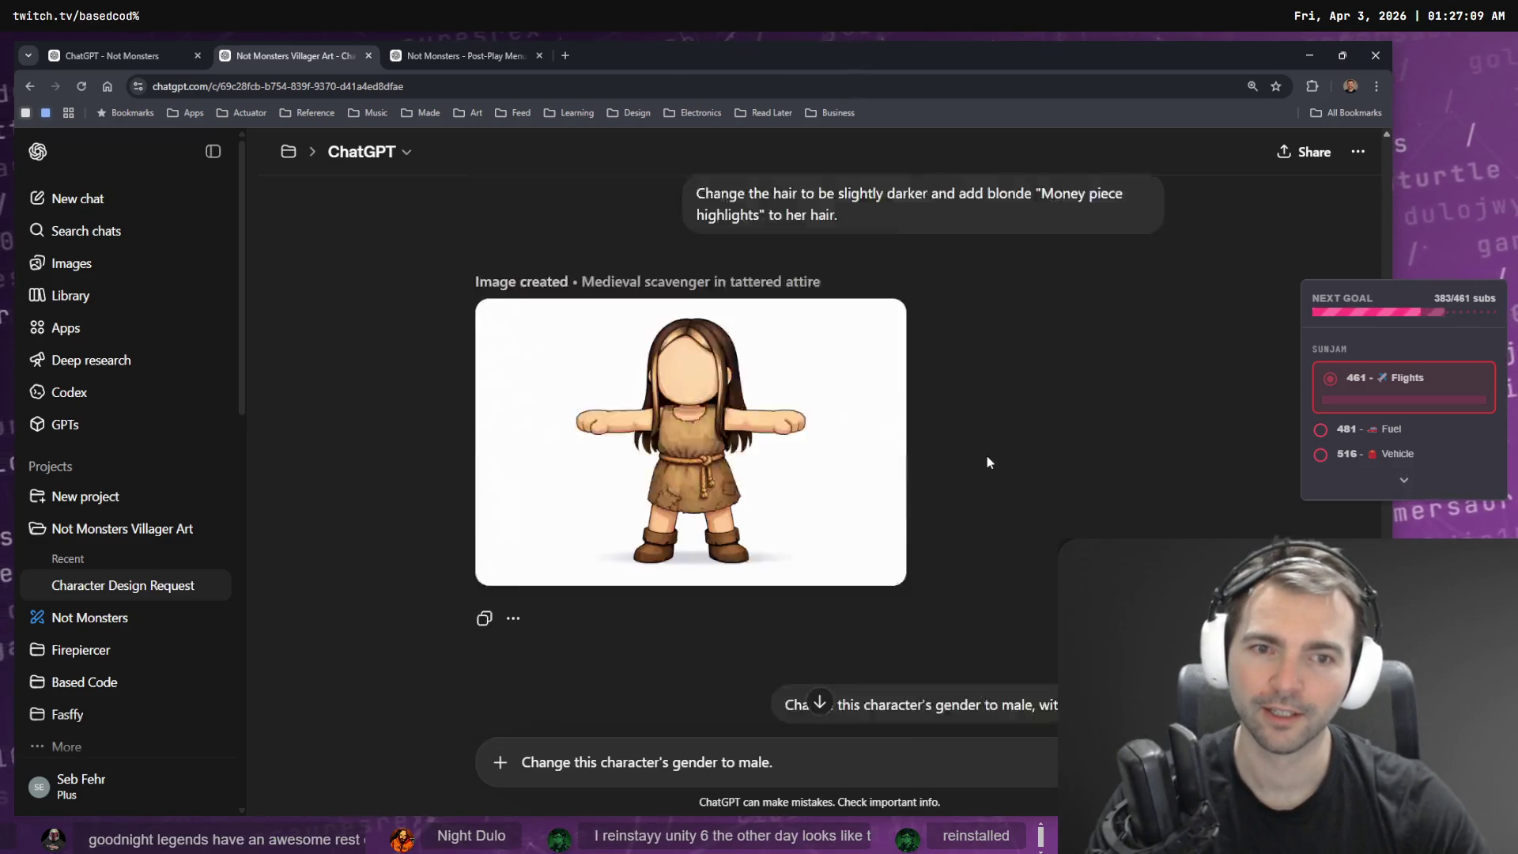
scroll(983, 479, "down", 3)
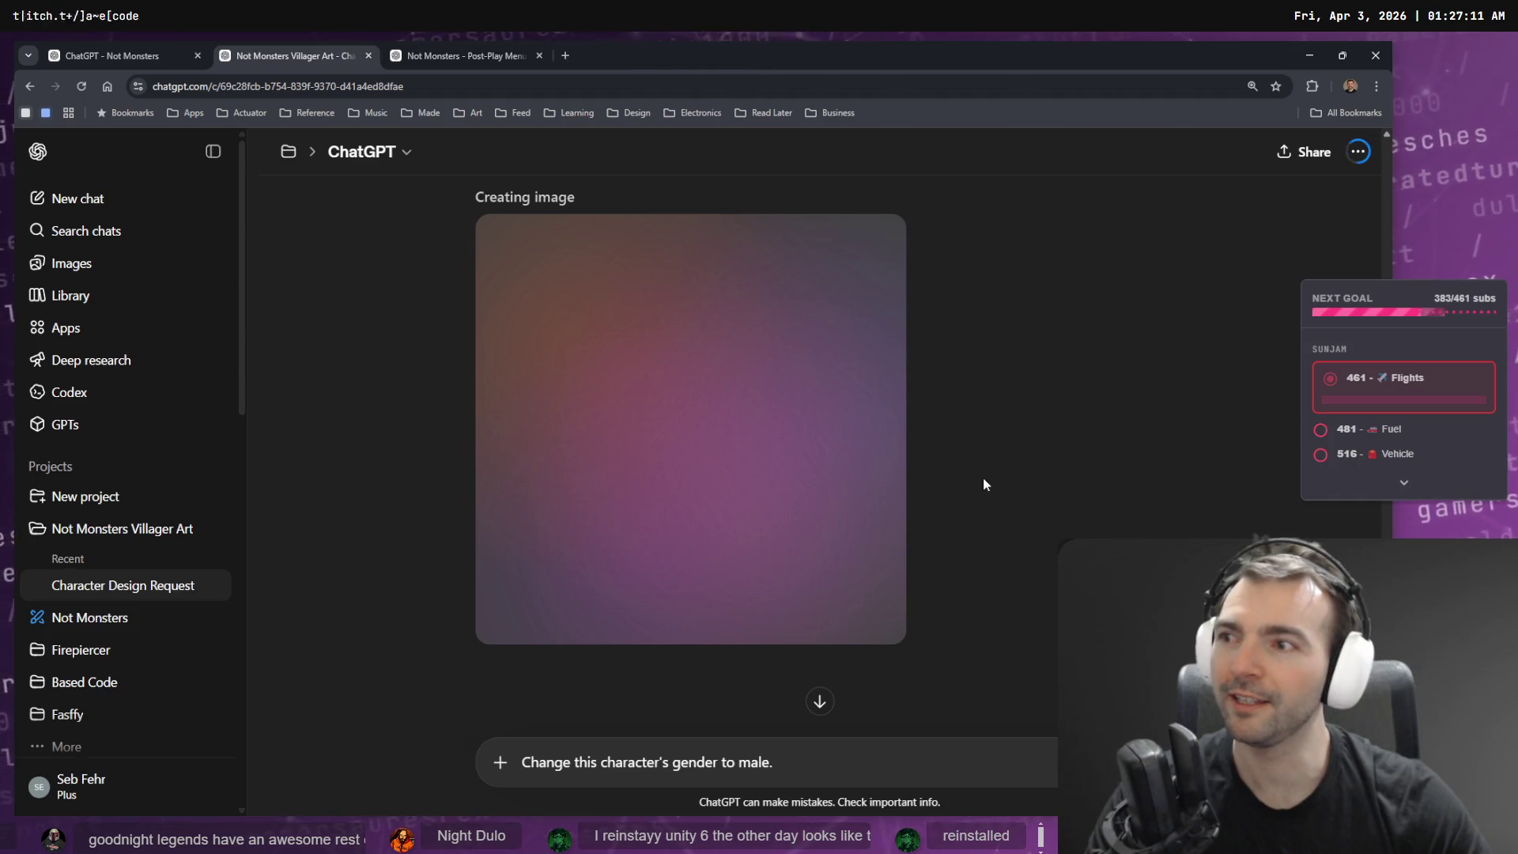
scroll(983, 482, "up", 6)
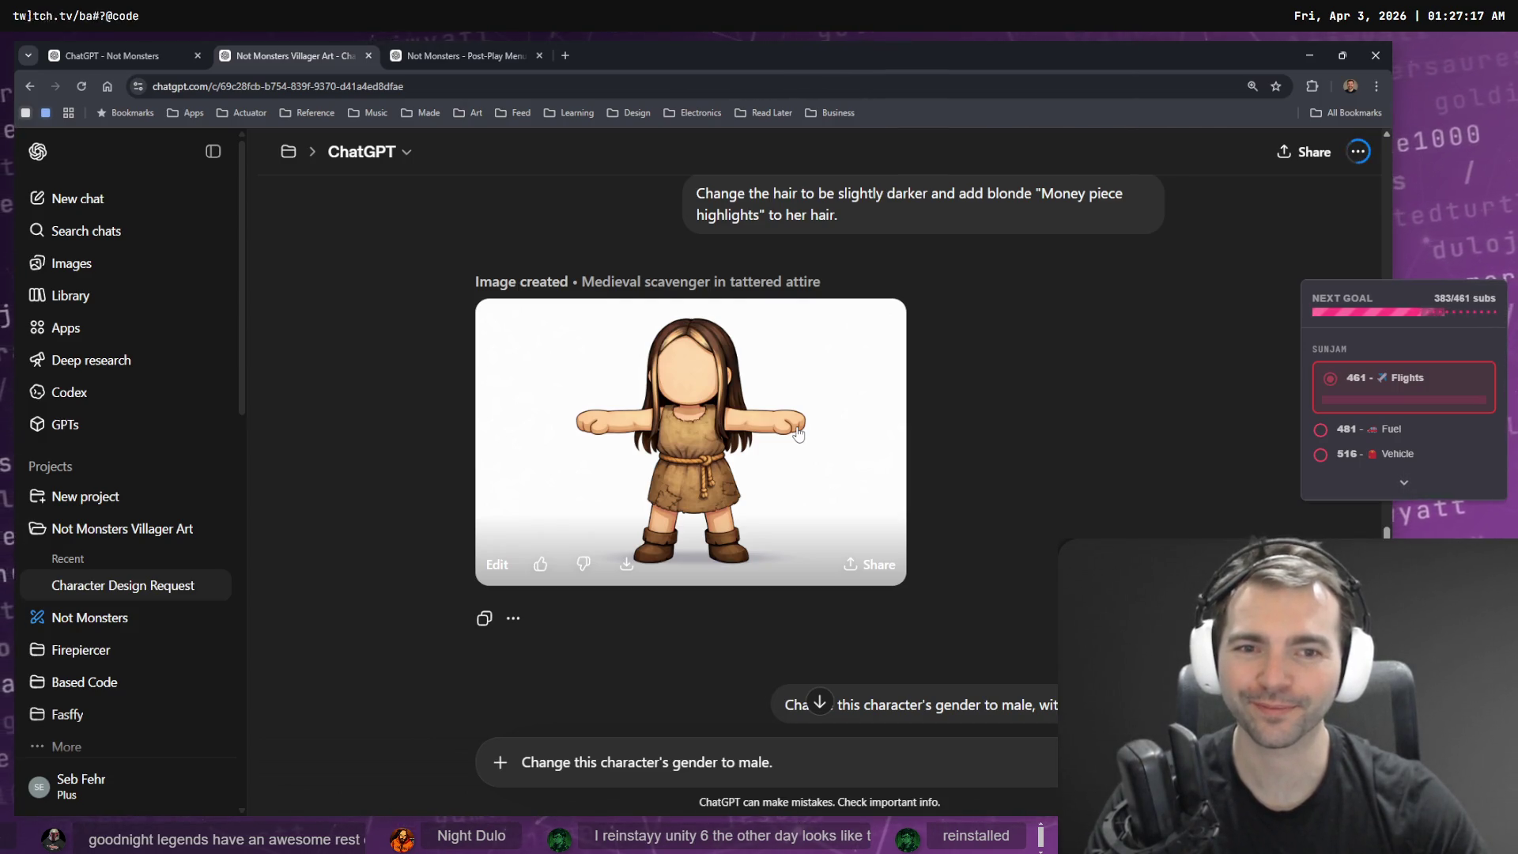
scroll(797, 433, "down", 5)
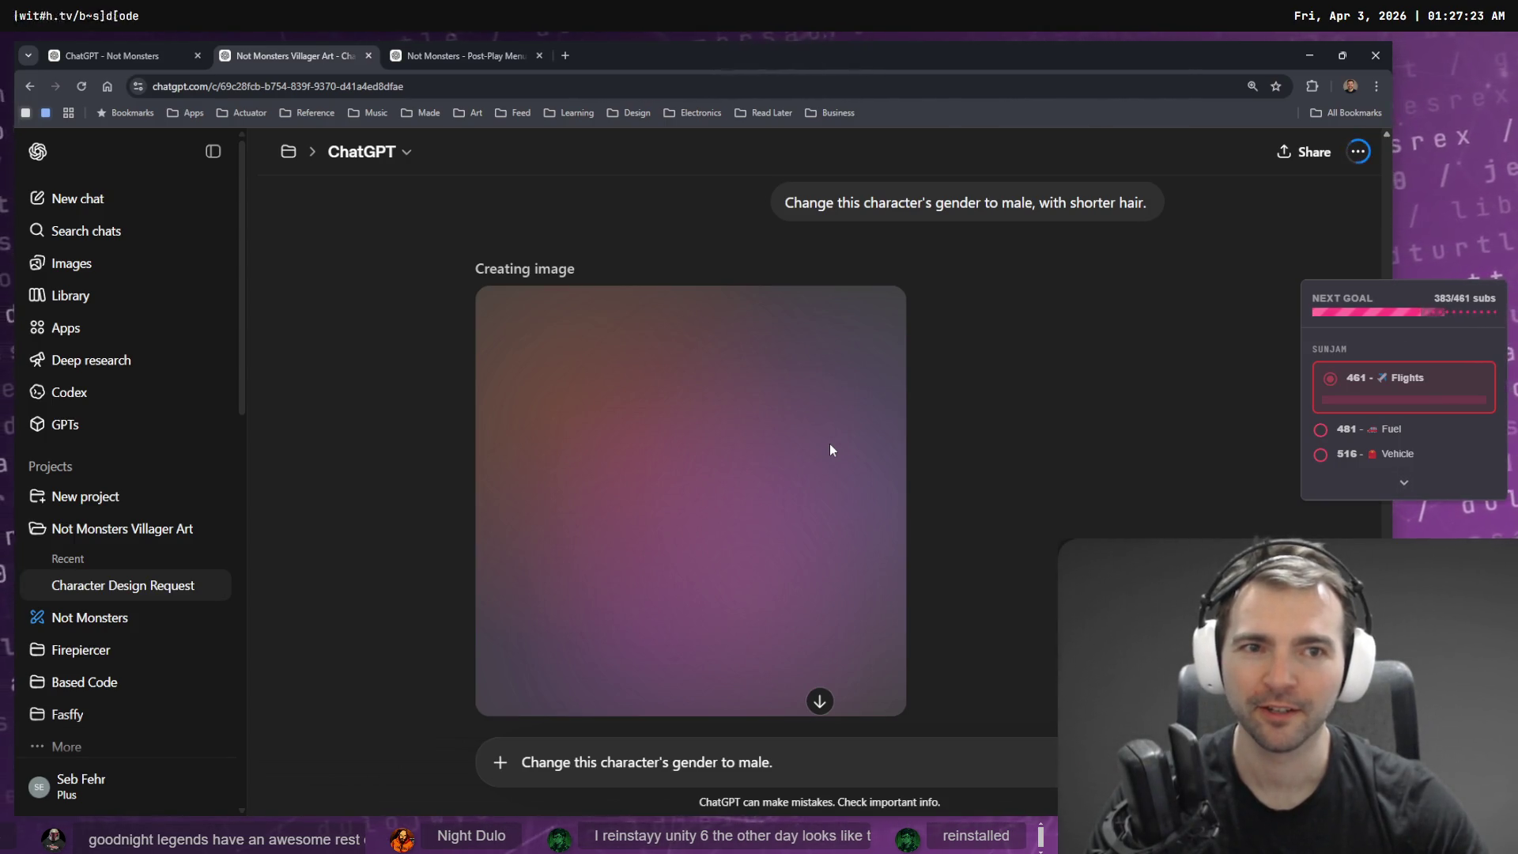
left_click(401, 49)
left_click(284, 45)
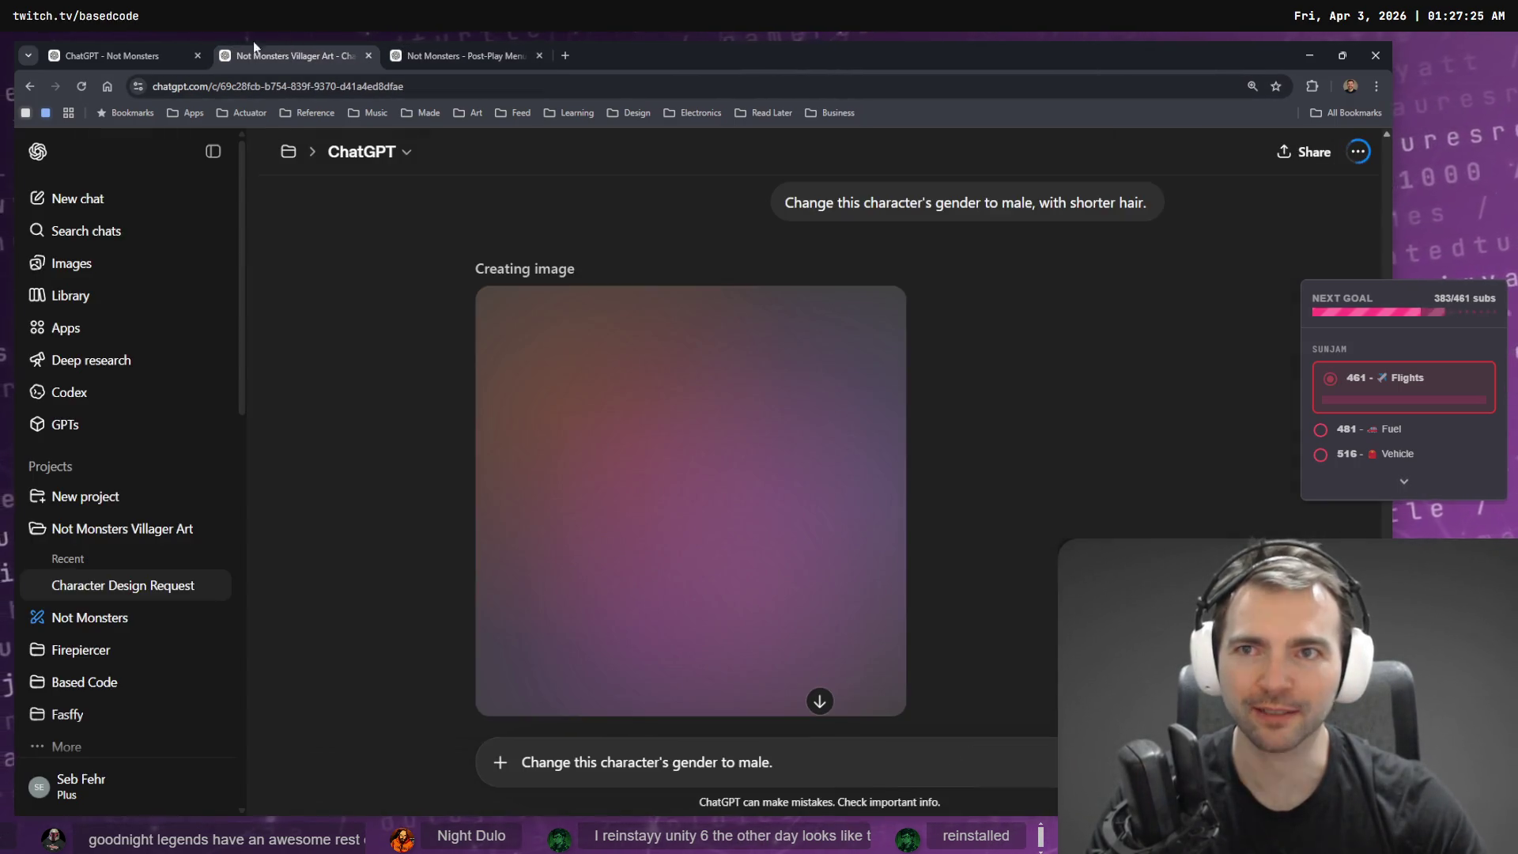
left_click(166, 43)
scroll(955, 473, "down", 10)
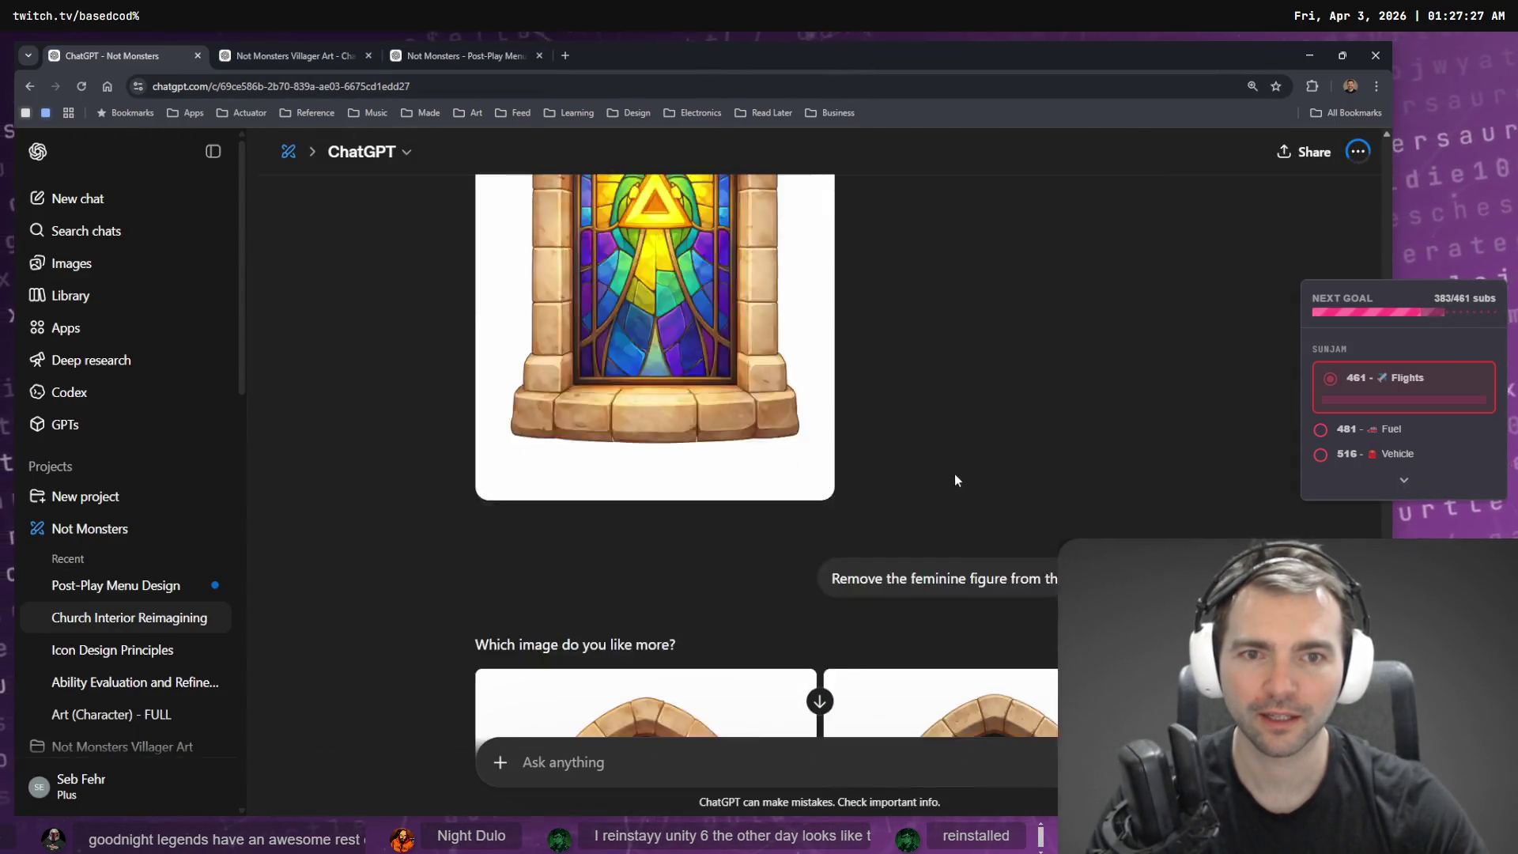
- Compare the stained-glass windows, mark Image 2 as better, and open it full-size
scroll(1032, 514, "up", 3)
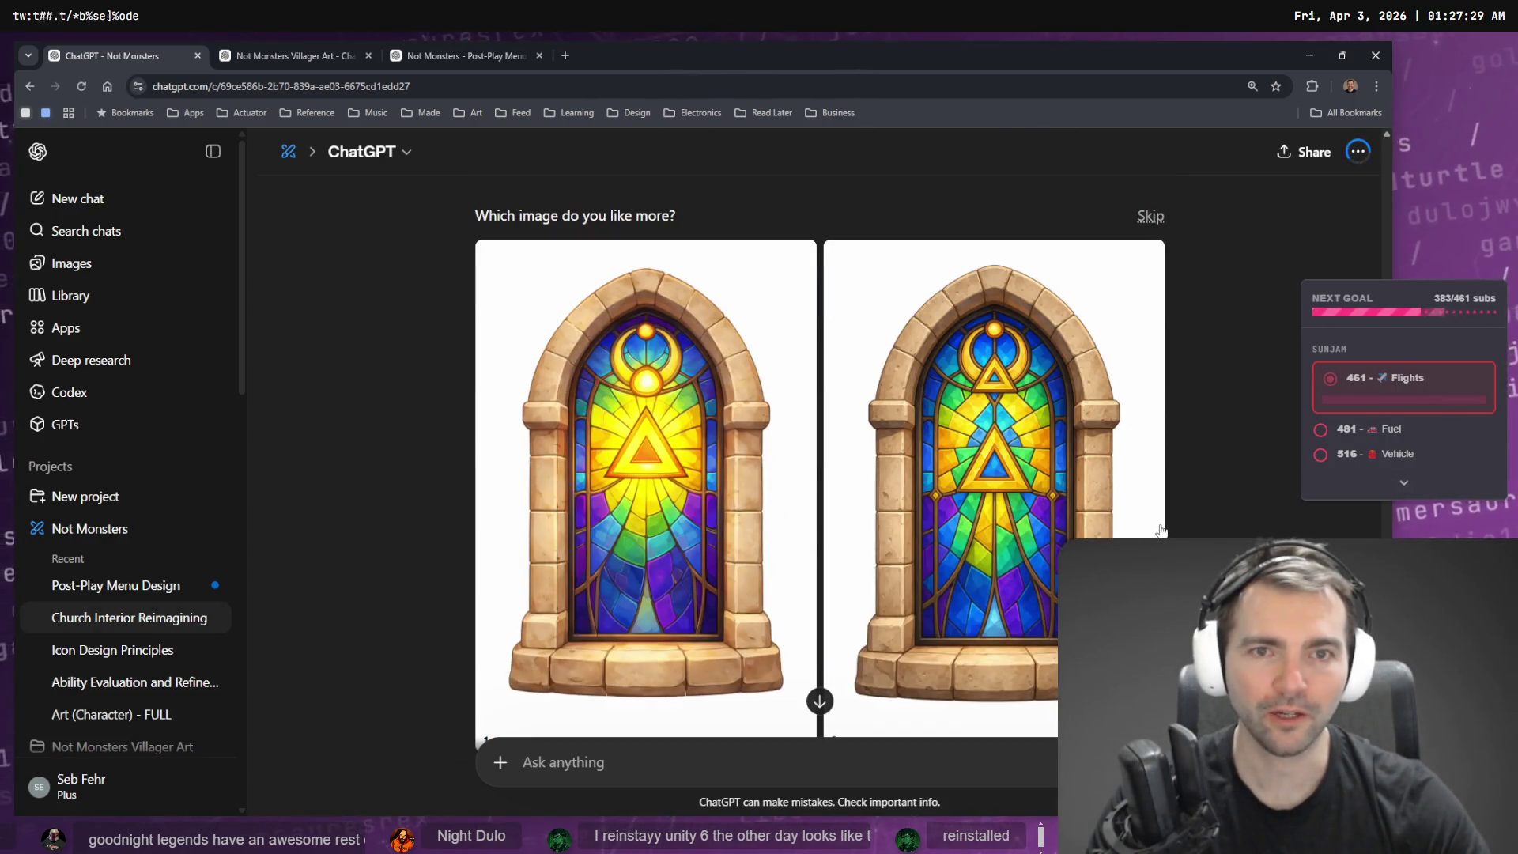
left_click(1032, 514)
key("Left")
key("Left")
key("Escape")
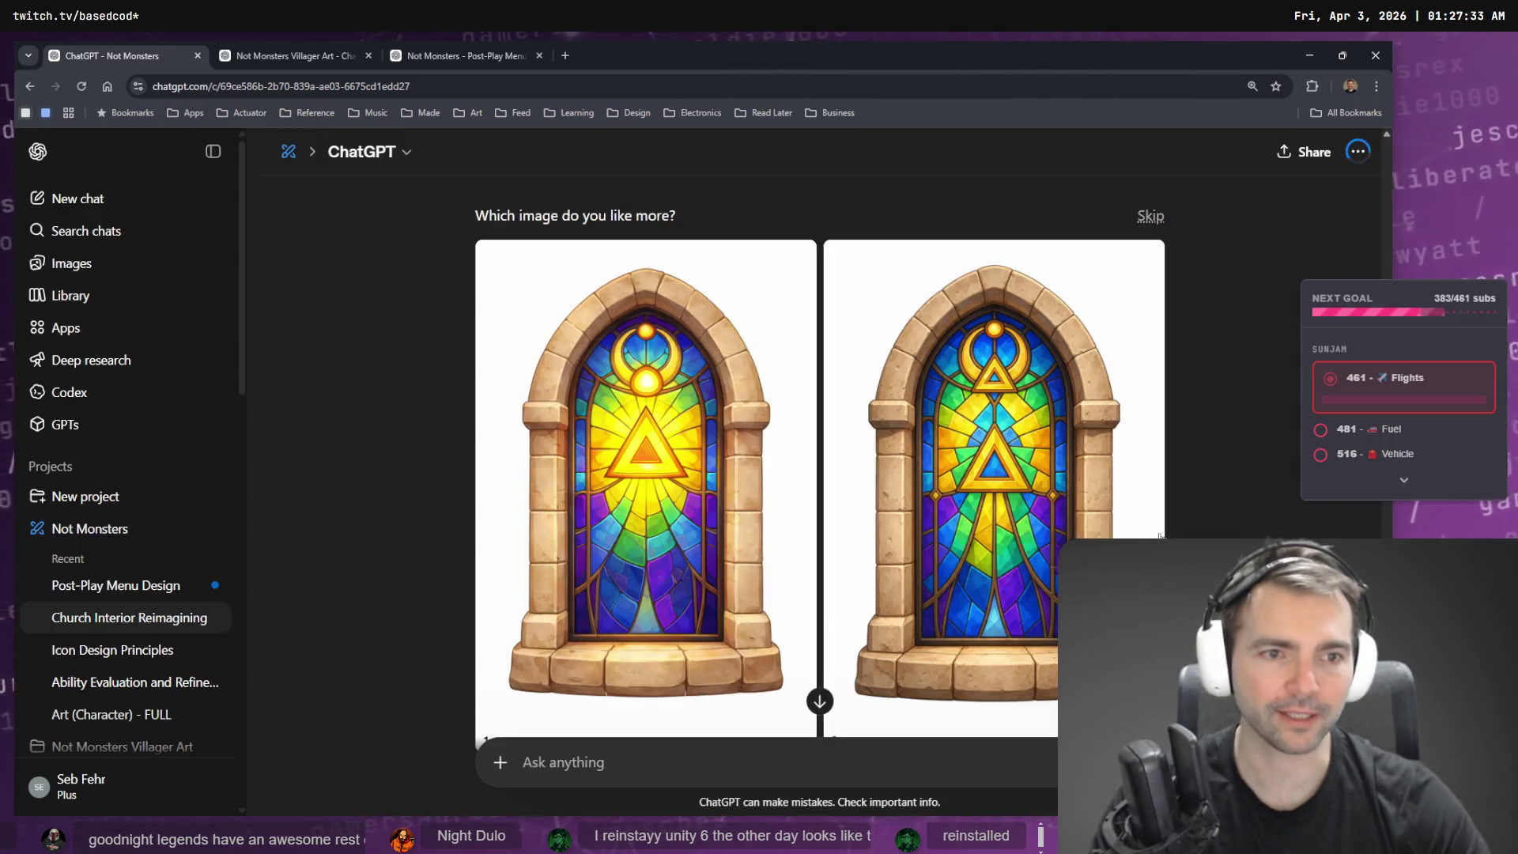
scroll(957, 553, "down", 2)
left_click(909, 567)
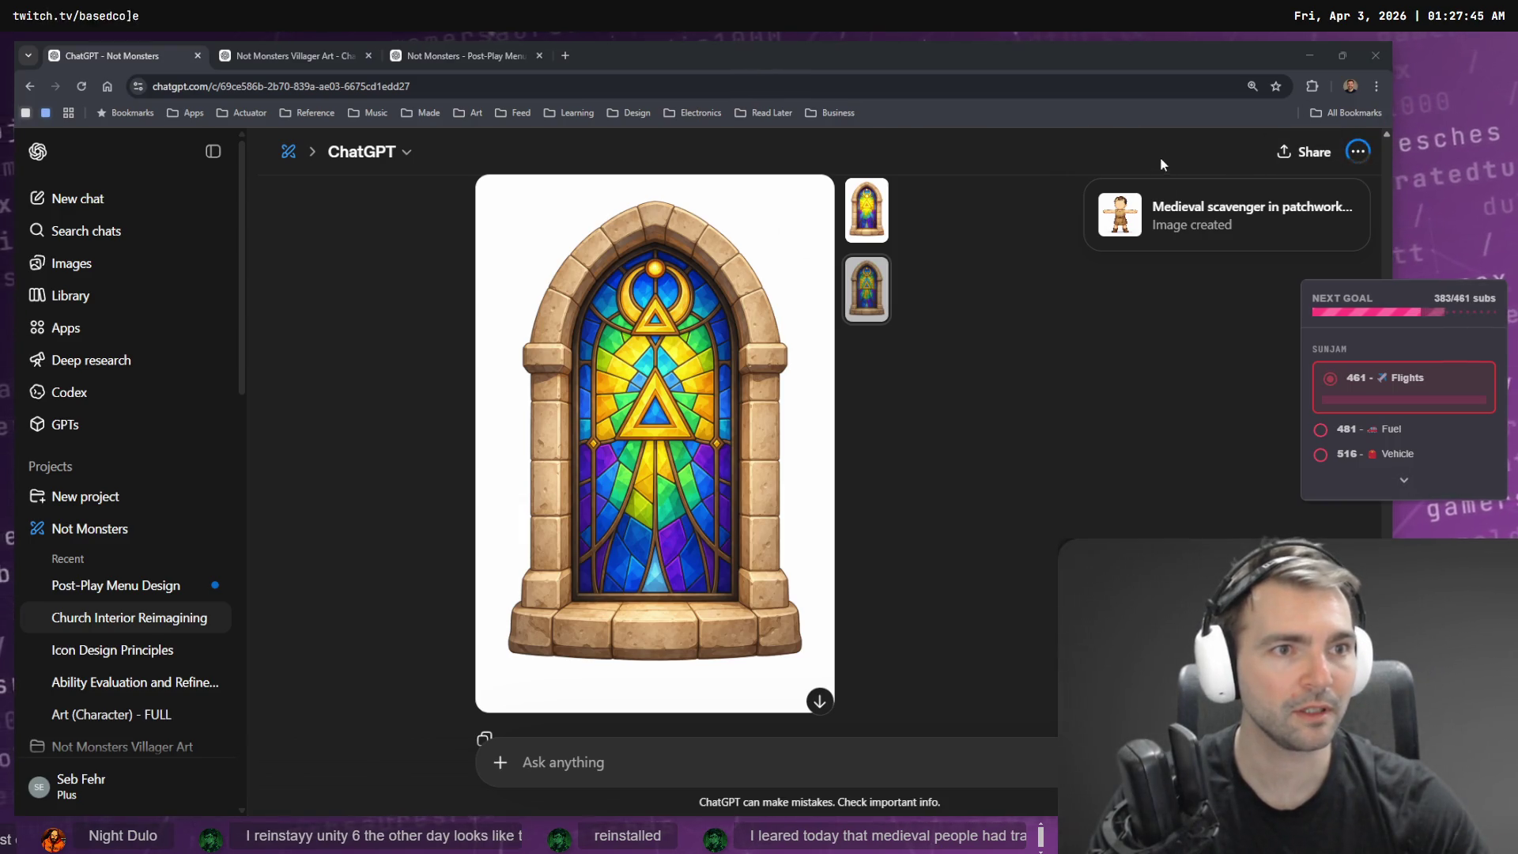
left_click(641, 442)
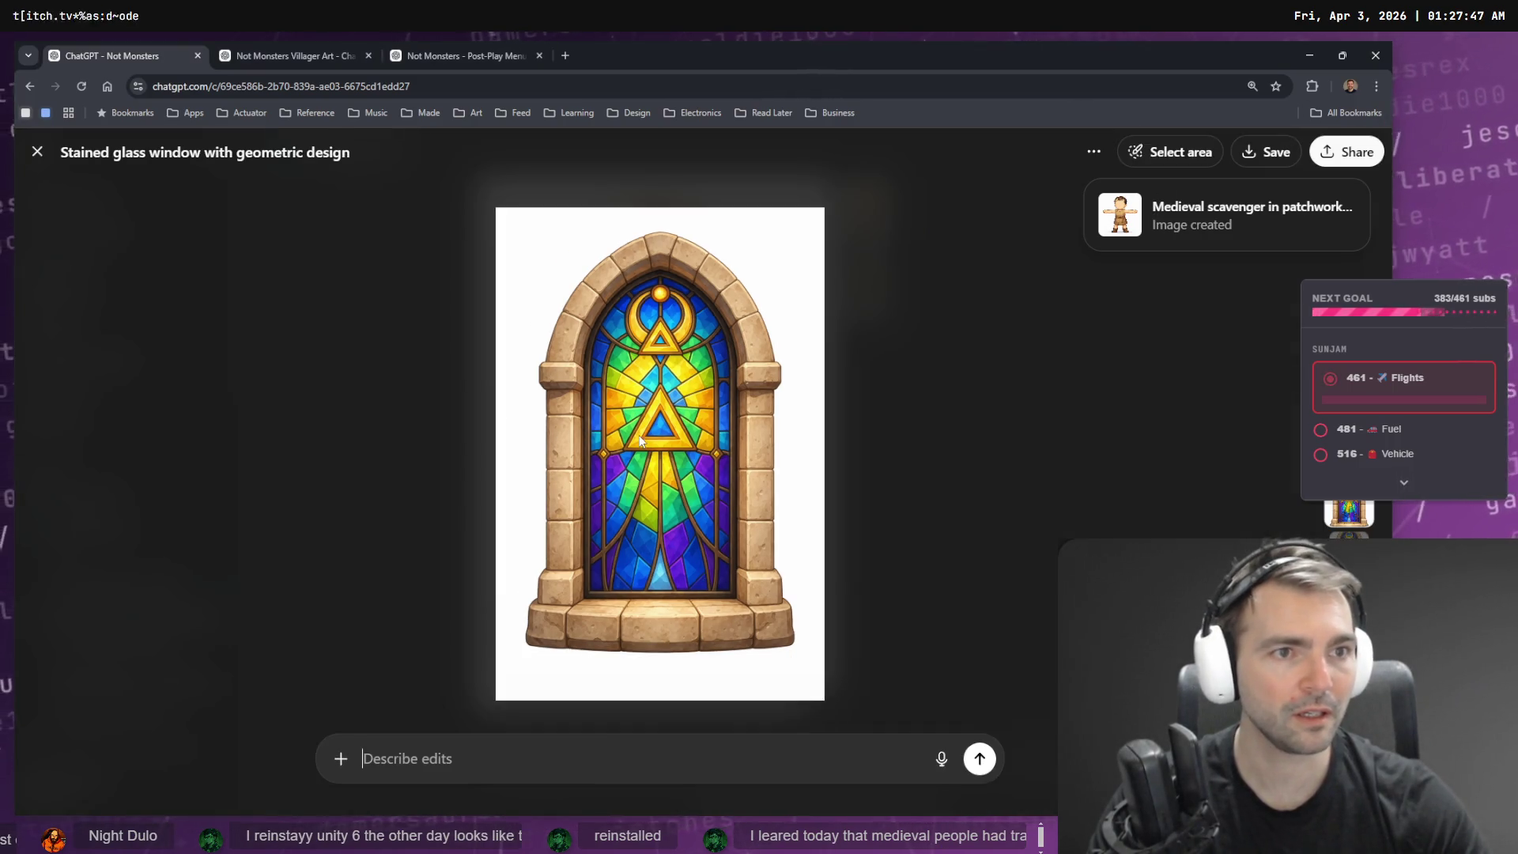
- Copy the short-haired scavenger image from the Villager Art chat and paste it into tldraw
left_click(309, 46)
left_click(783, 451)
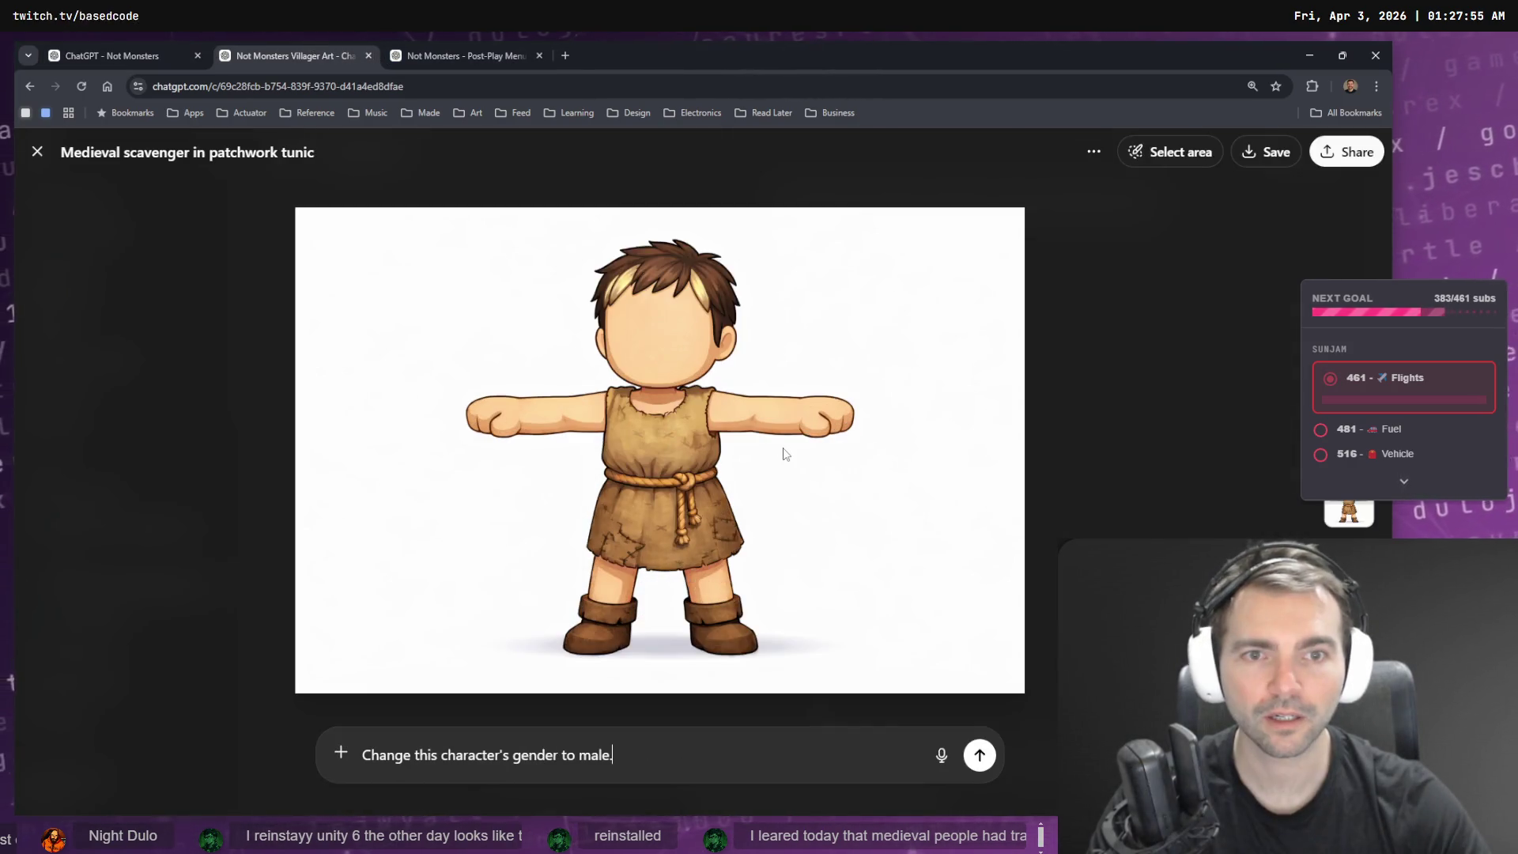
right_click(749, 372)
left_click(843, 430)
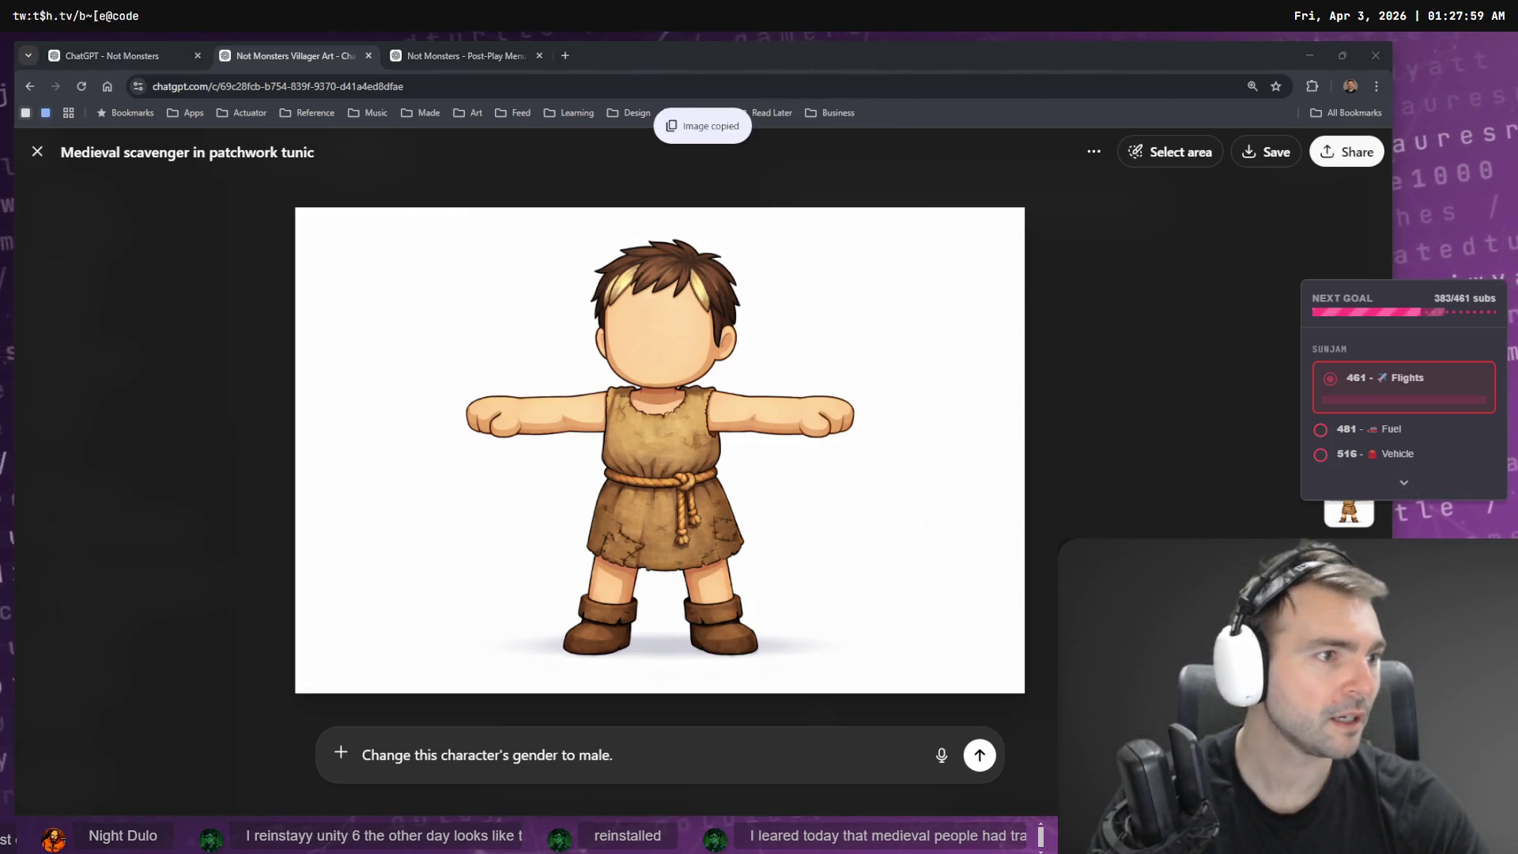
key("alt+Tab")
key("ctrl+v")
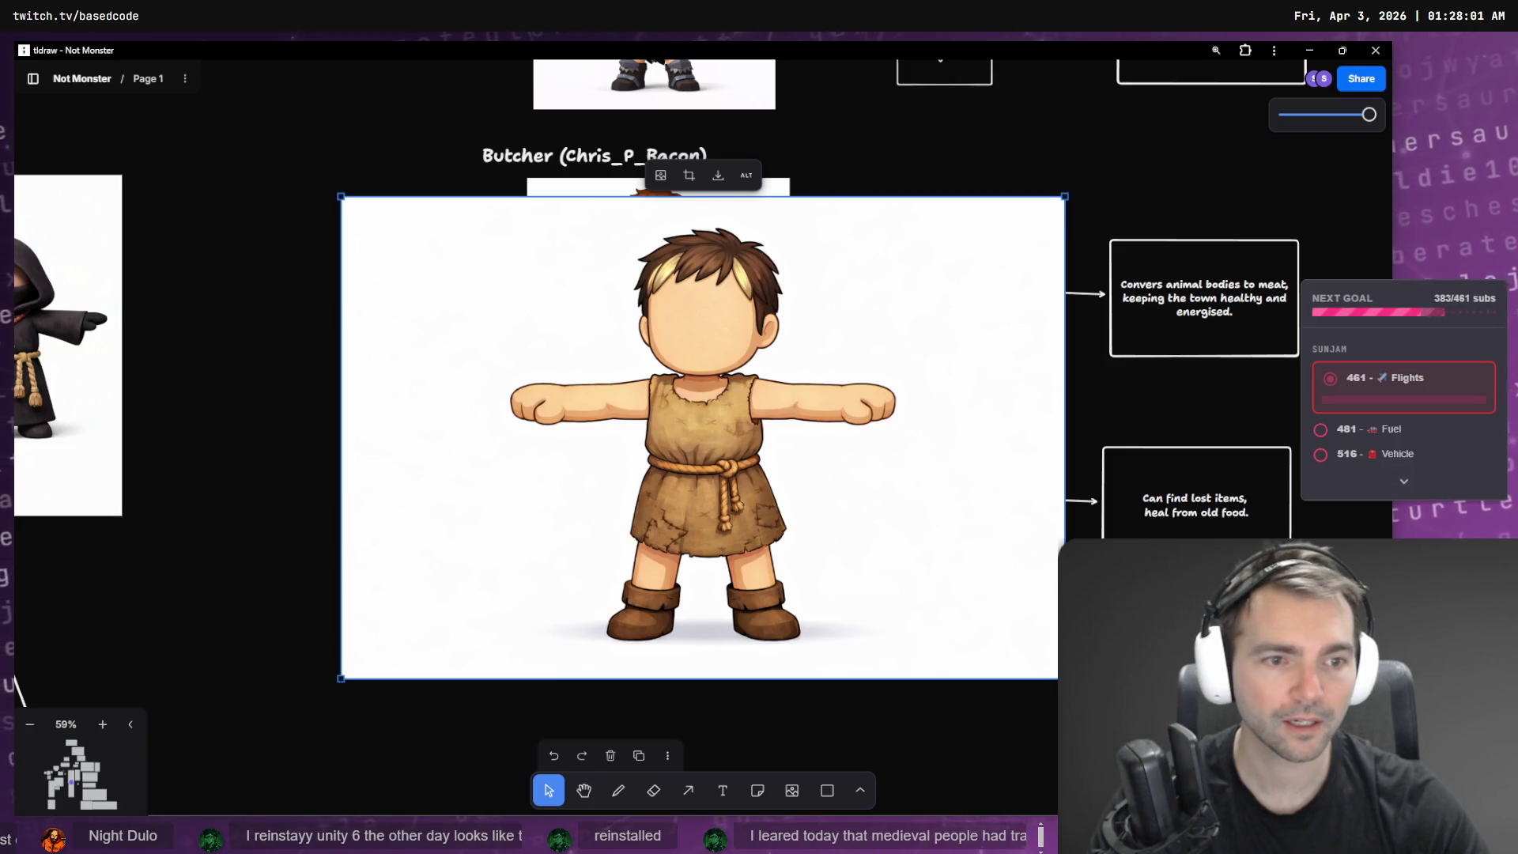
- Shrink the pasted scavenger to about 377×252 beside the Scavenger art, then delete it
mouse_move(1065, 678)
left_mouse_down()
mouse_move(528, 320)
mouse_move(639, 395)
left_mouse_up()
mouse_move(557, 332)
left_mouse_down()
mouse_move(416, 434)
mouse_move(437, 476)
mouse_move(413, 491)
left_mouse_up()
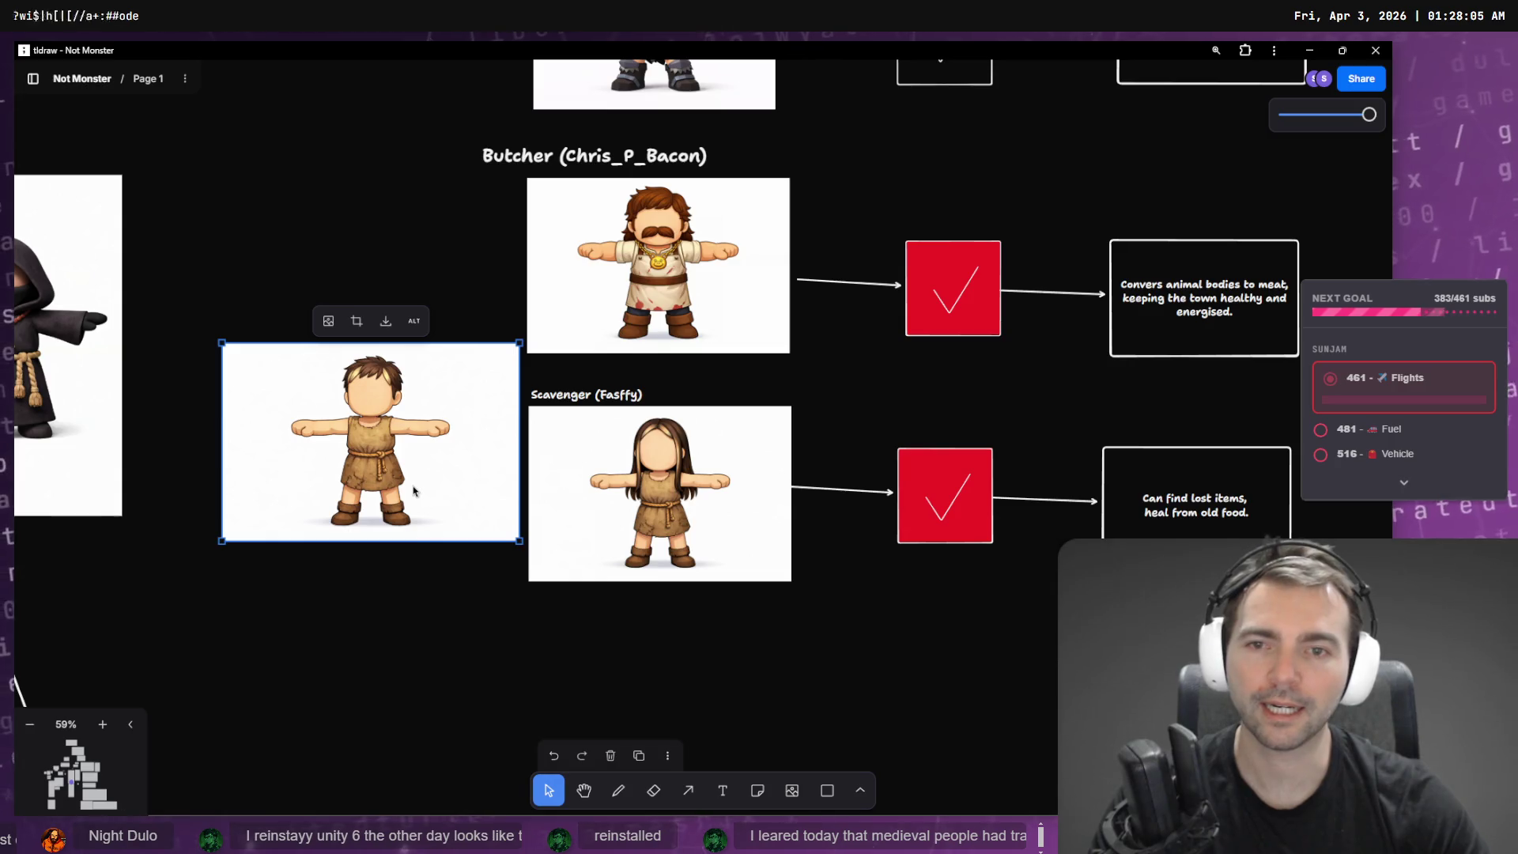
key("Delete")
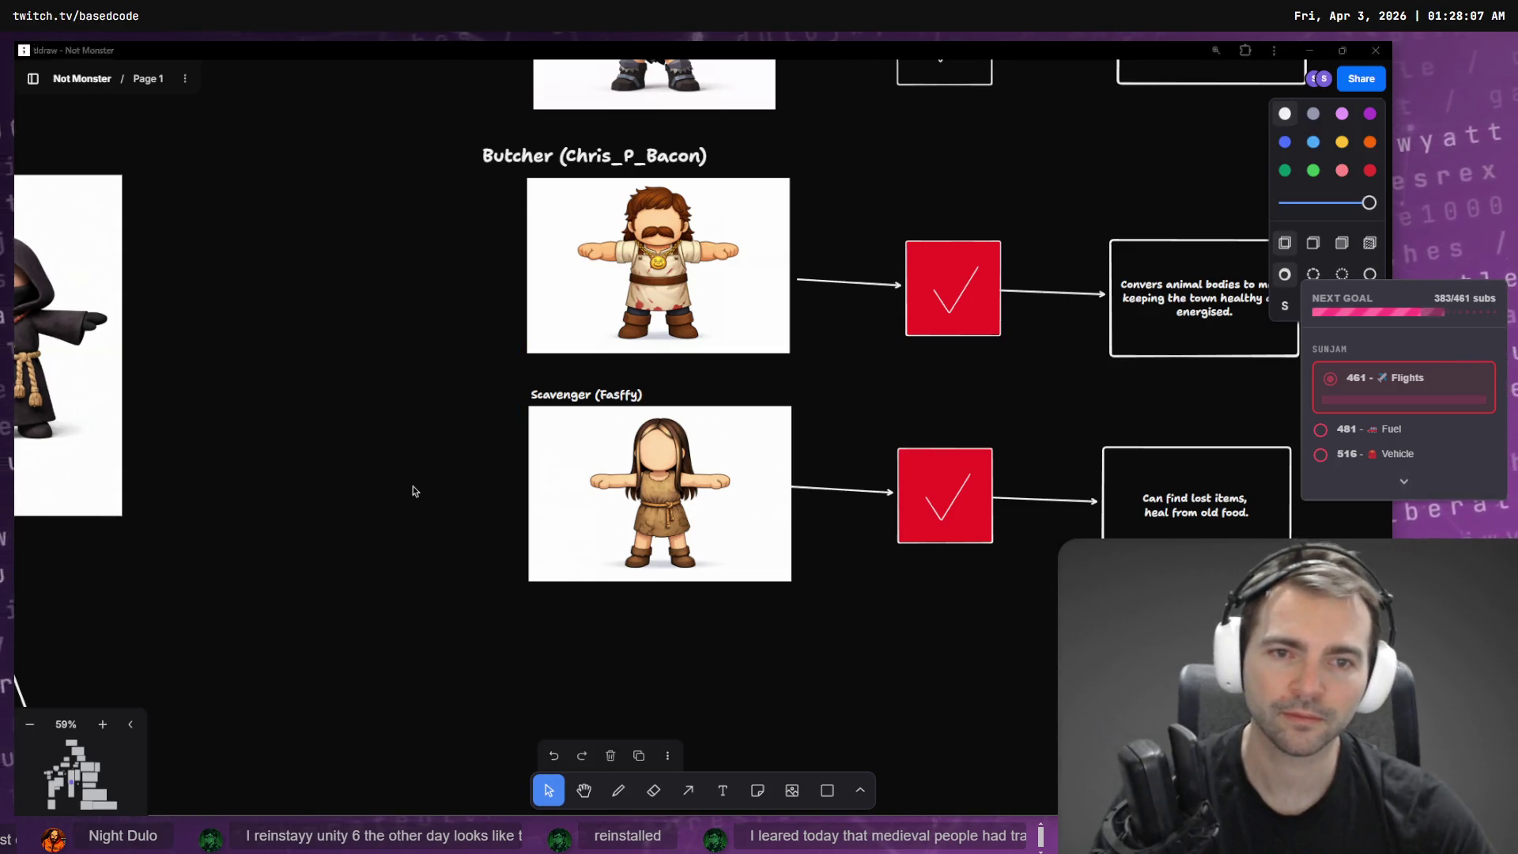
- Back in ChatGPT, open the long-haired scavenger image full-size
key("alt+Tab")
key("Escape")
scroll(852, 453, "up", 3)
scroll(851, 452, "up", 3)
left_click(858, 448)
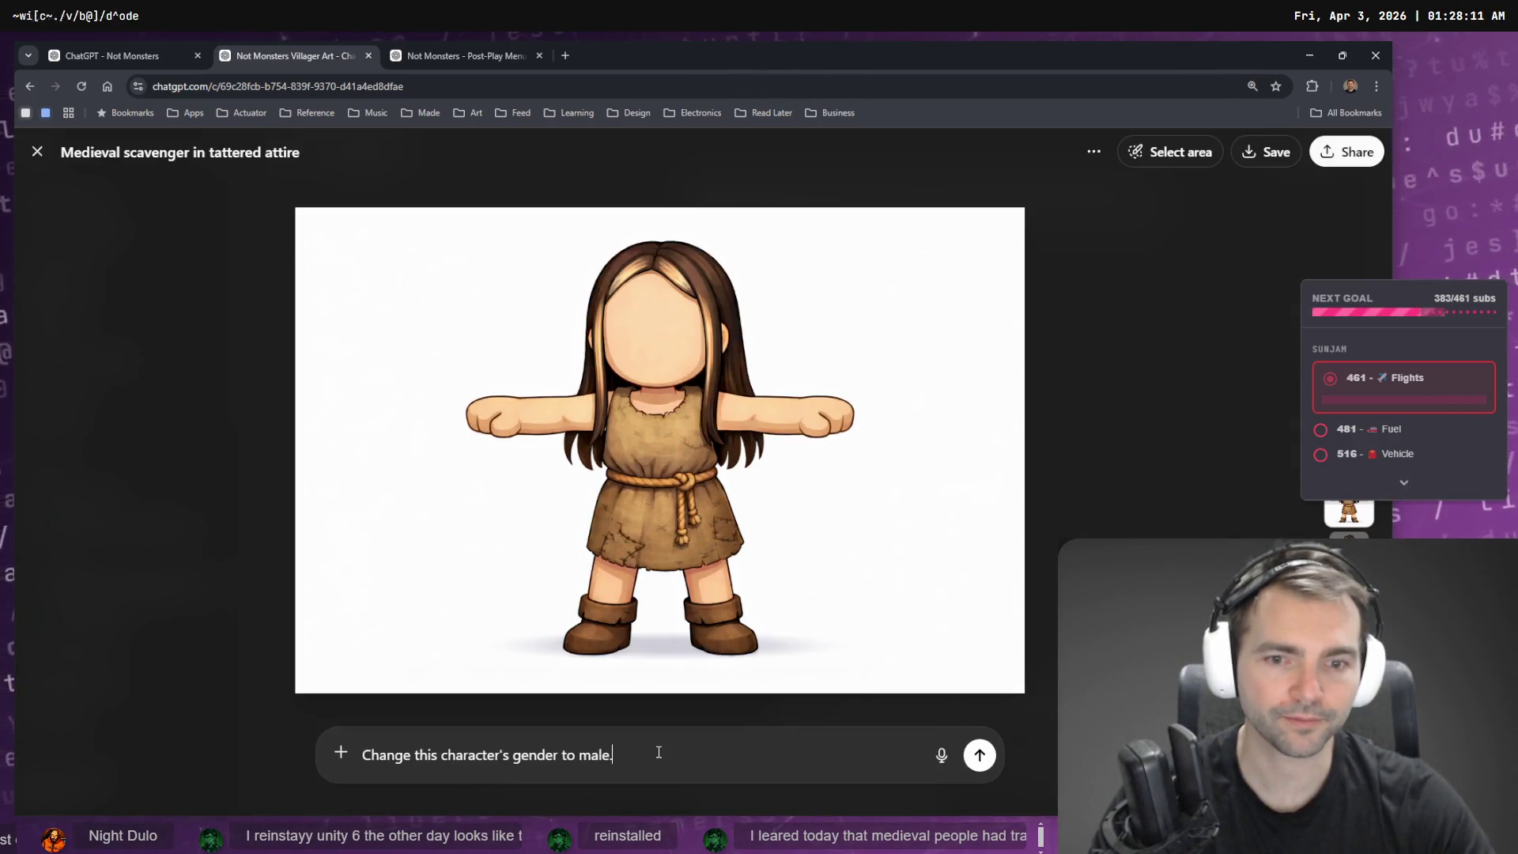
- Replace the edit prompt with a dictated request to make the scavenger's physique more feminine
key("ctrl+a")
key("BackSpace")
key("super+h")
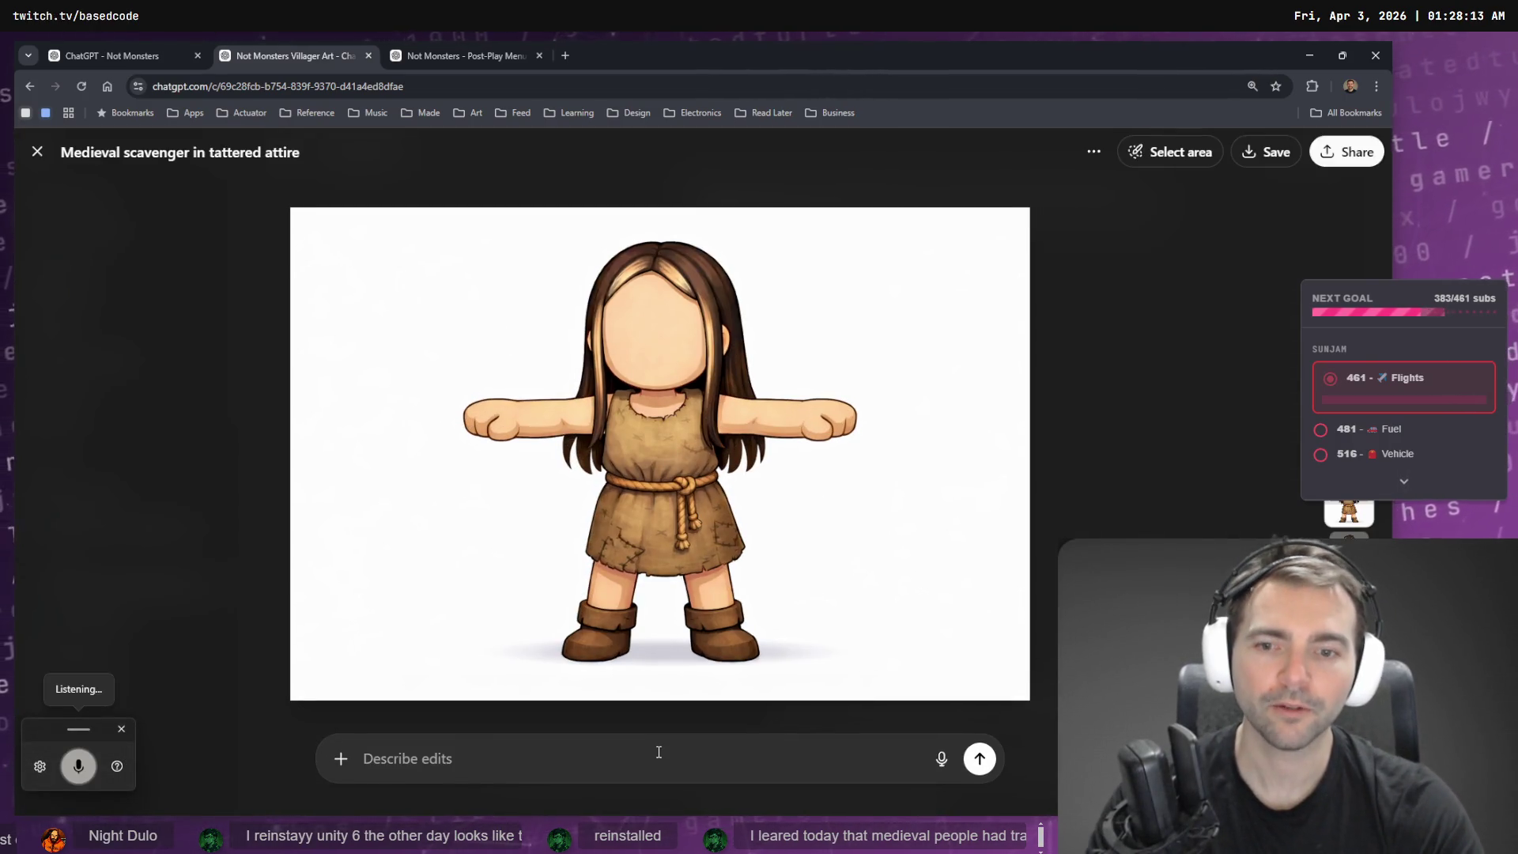
type("make the physique")
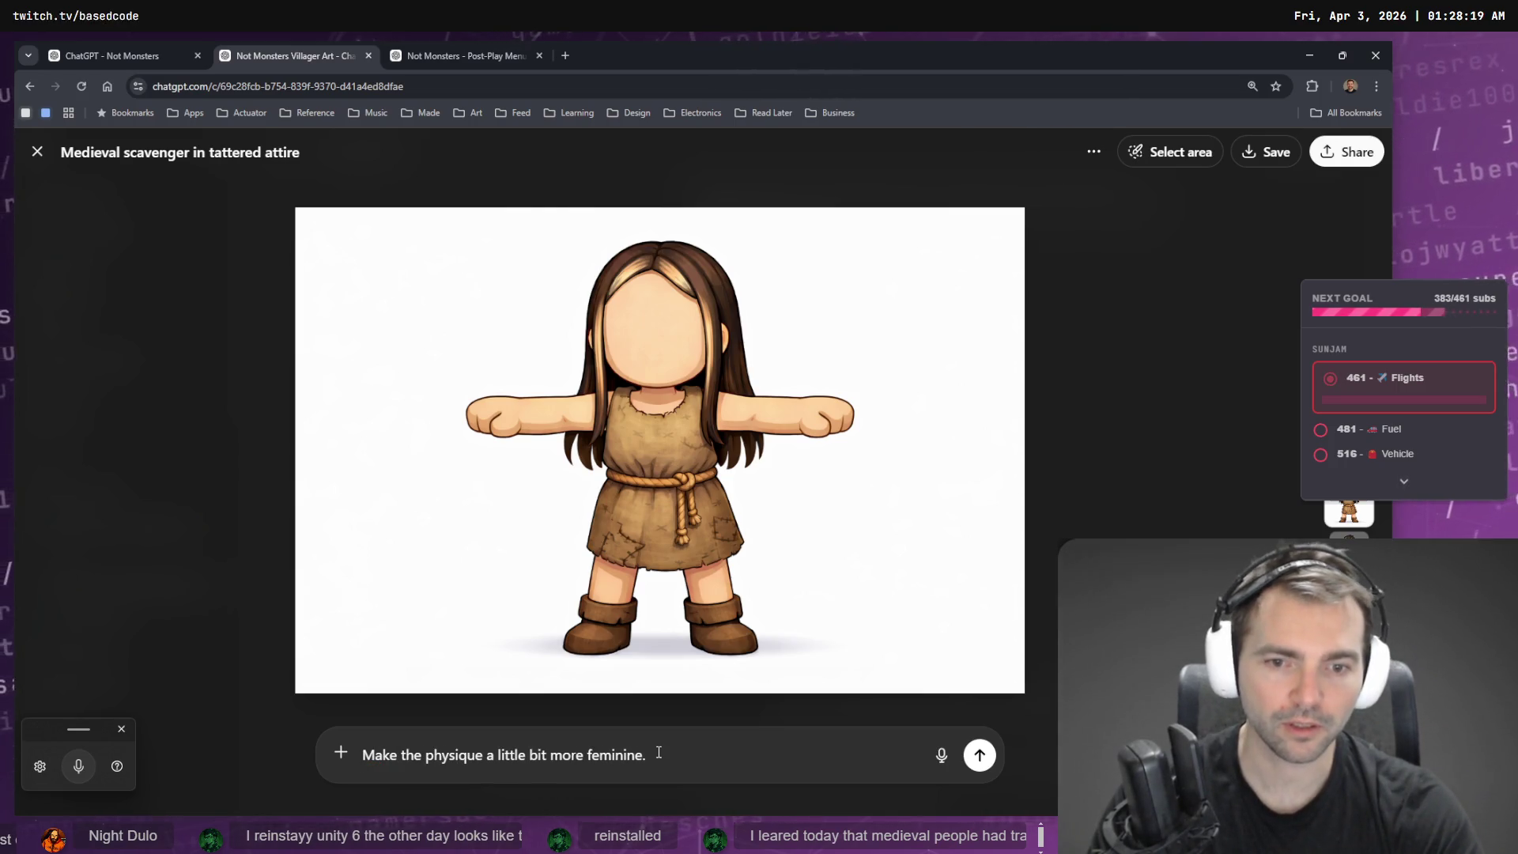
key("Return")
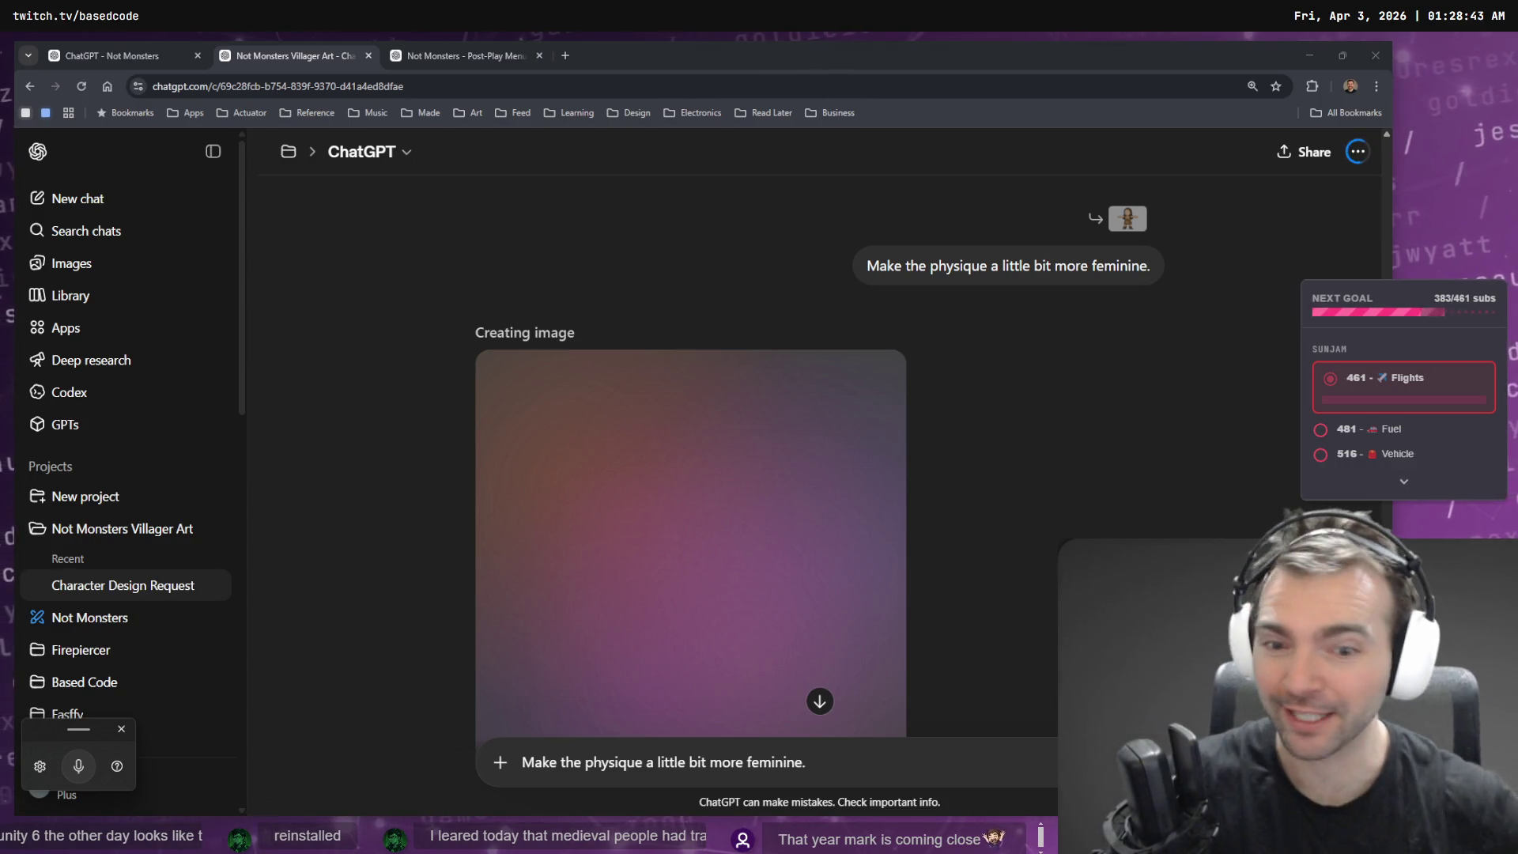
- Clear the leftover text in the message field and switch to the Post-Play Menu conversation
left_click(868, 764)
key("ctrl+a")
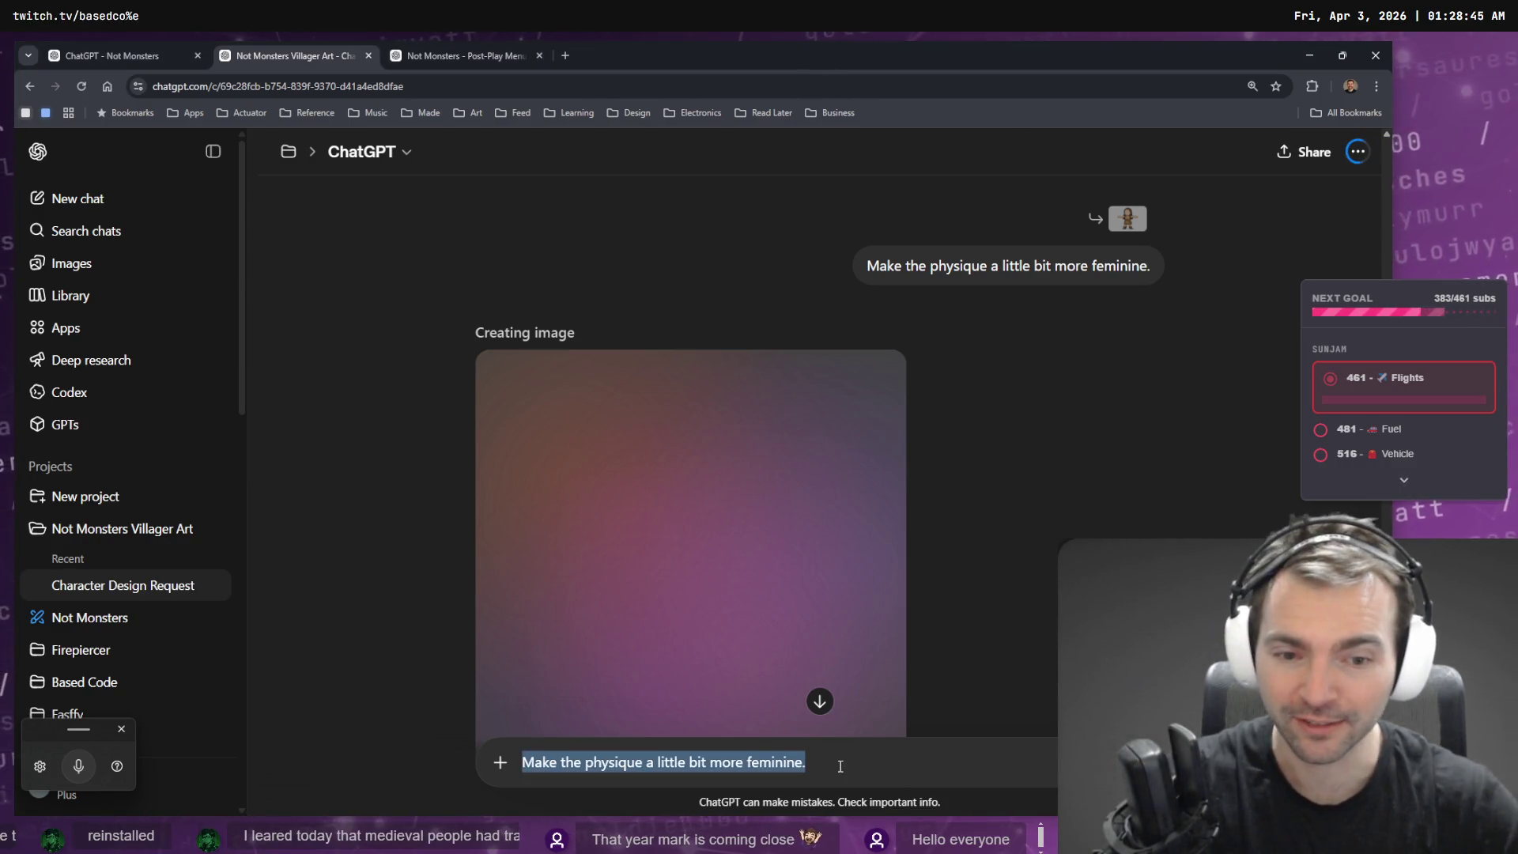
key("BackSpace")
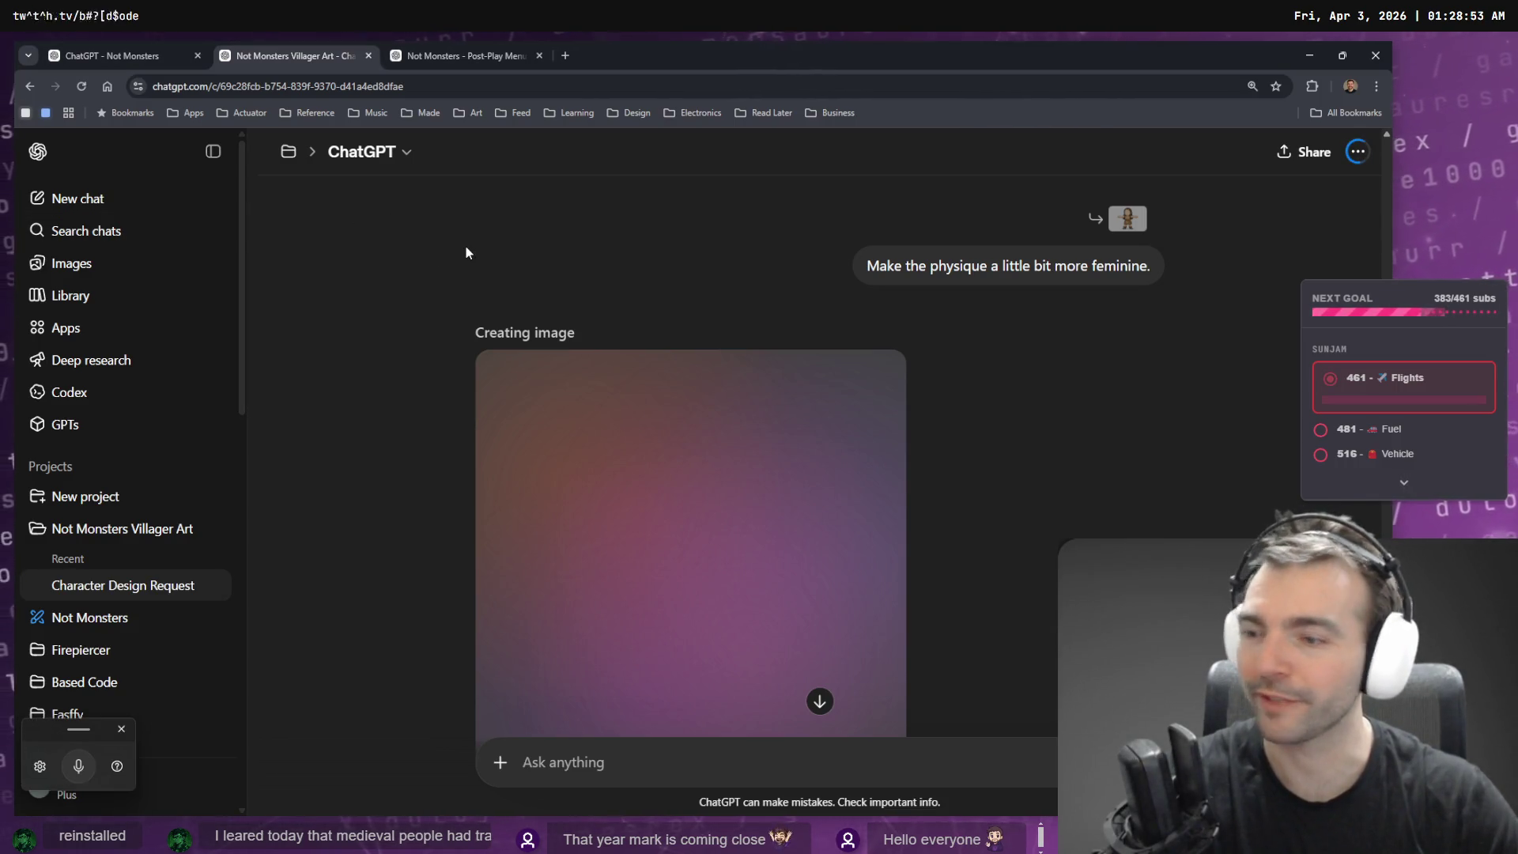
left_click(458, 43)
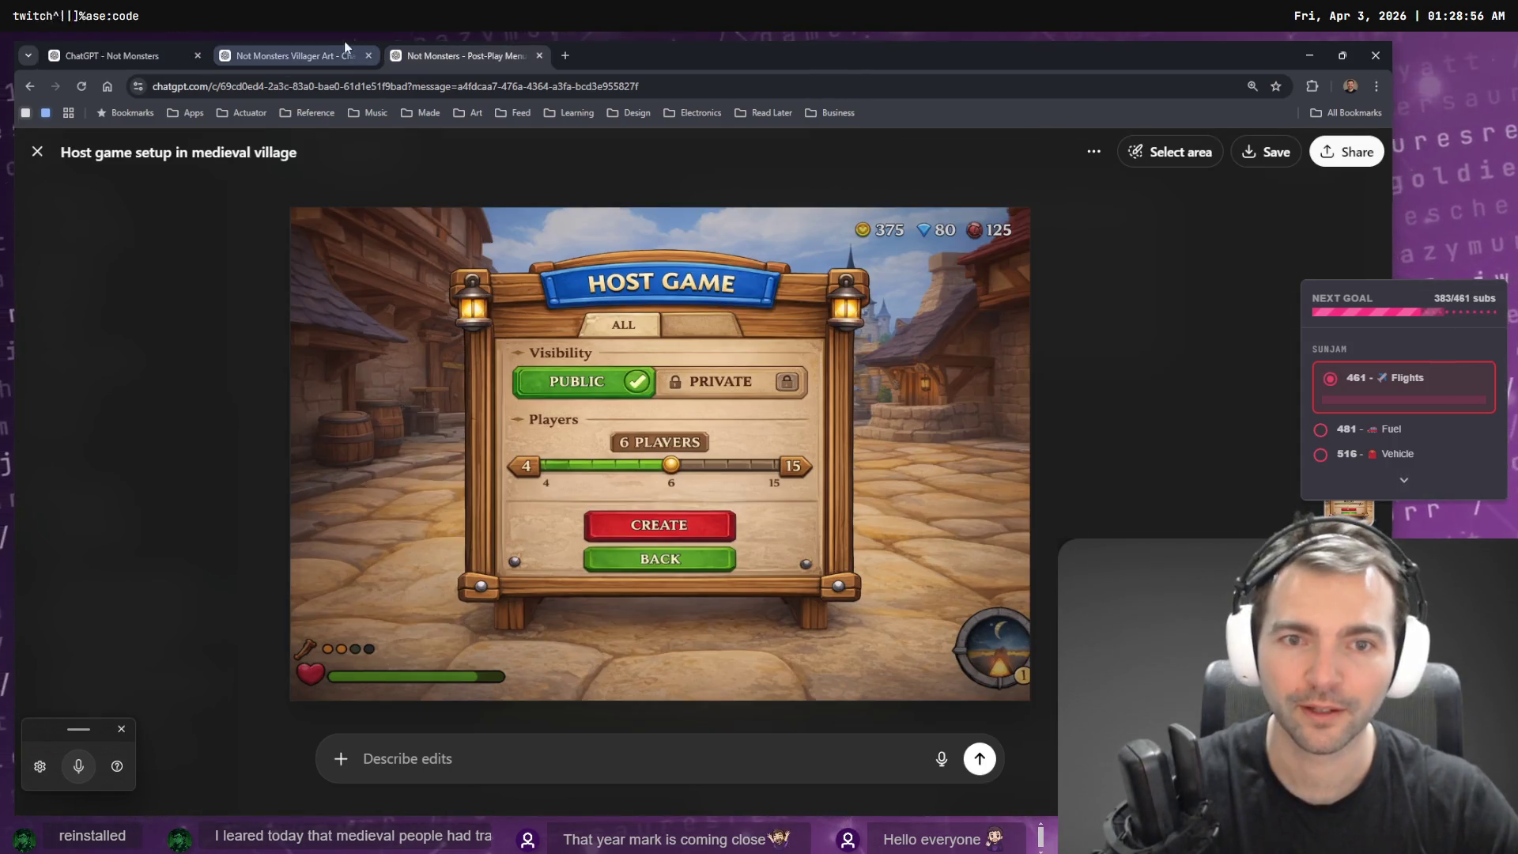
- Compare the glowing-triangle and geometric stained-glass versions, then return to the Villager Art chat
left_click(277, 45)
left_click(158, 55)
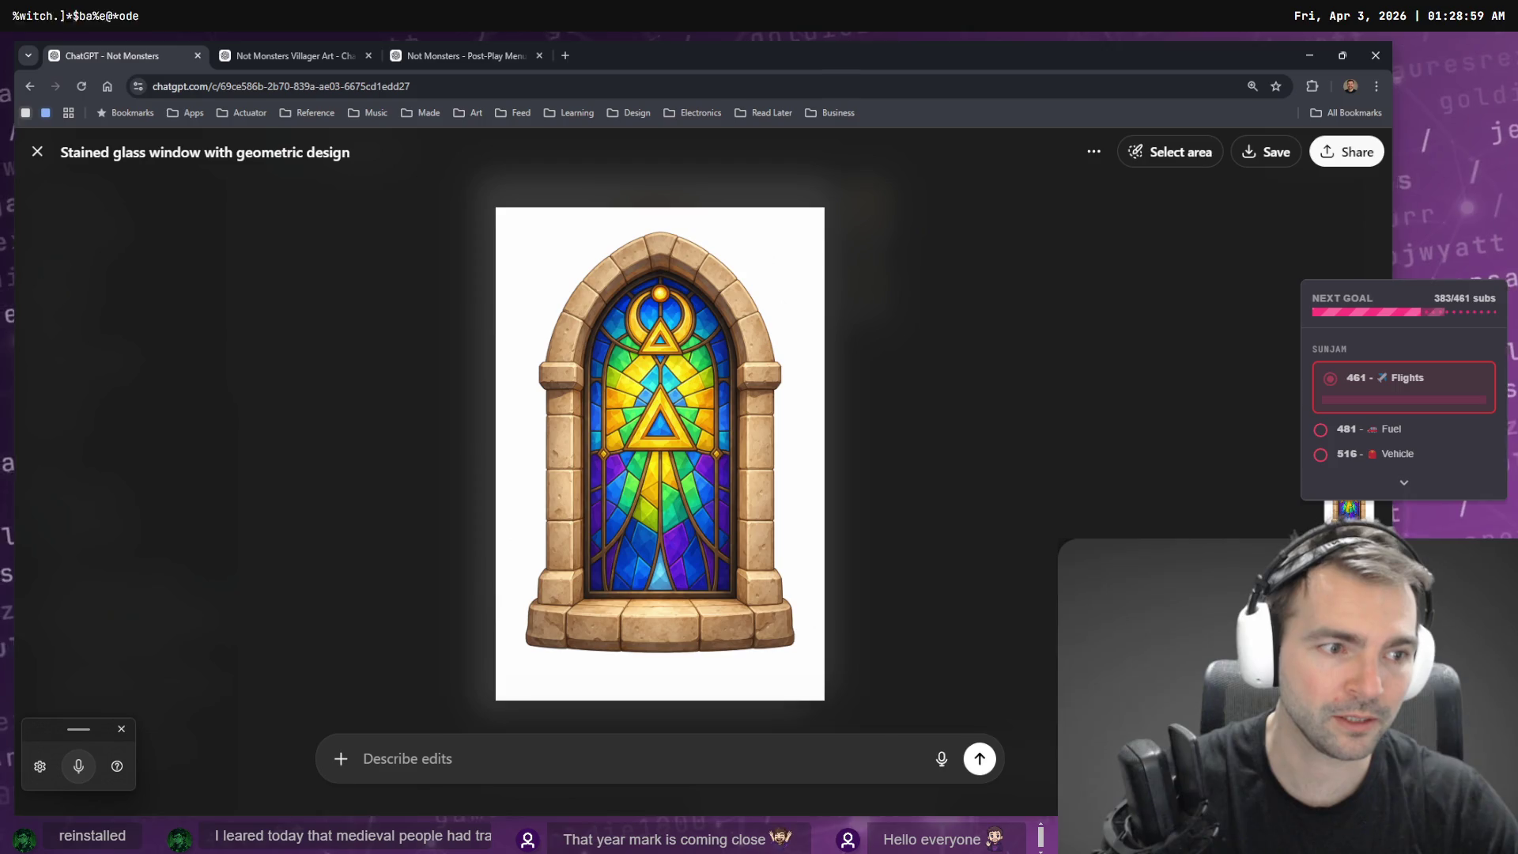
left_click(1336, 506)
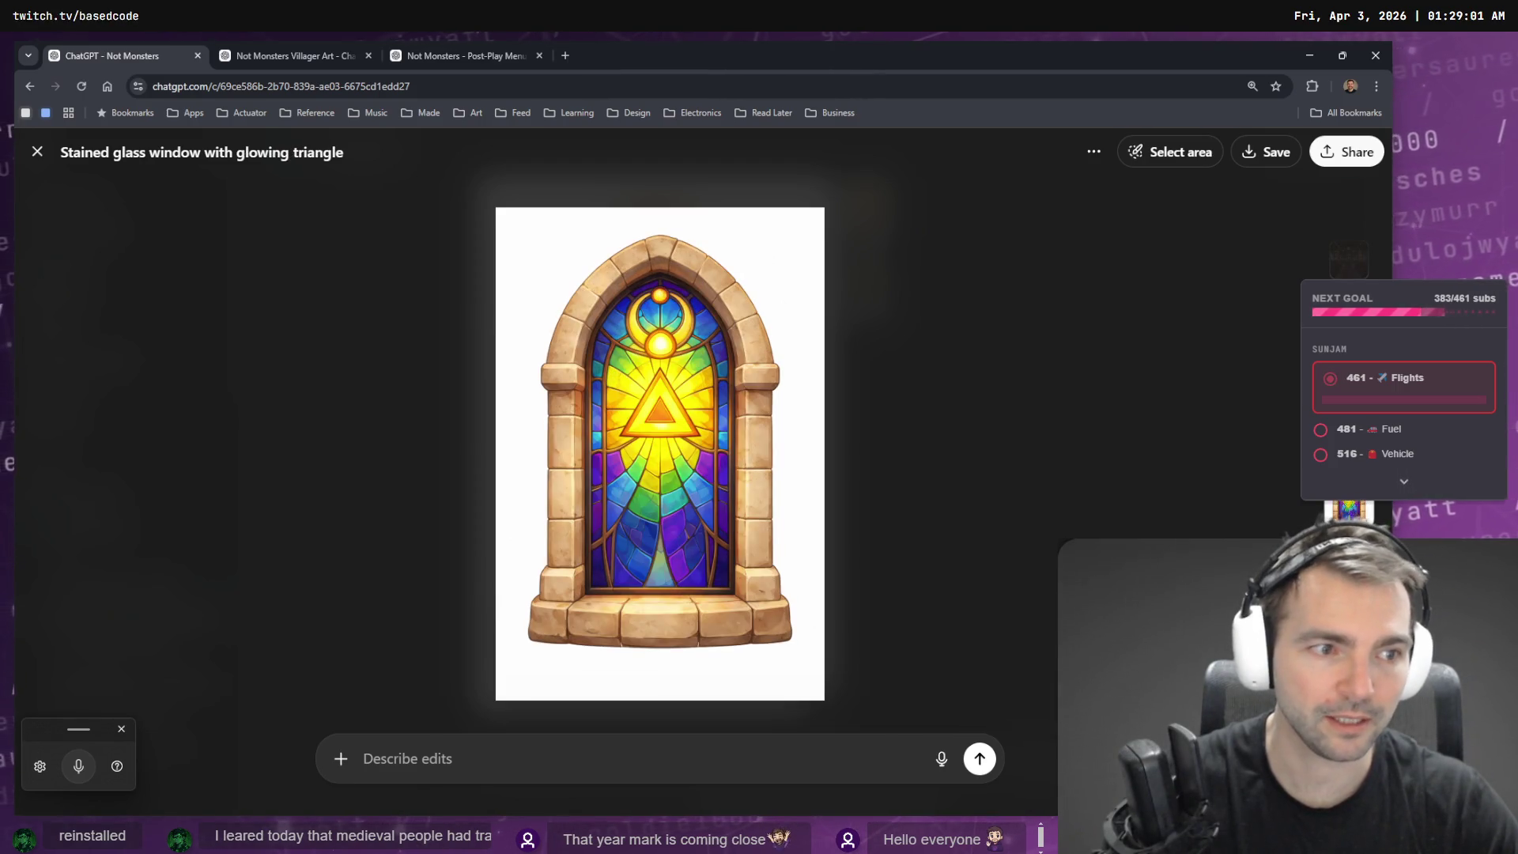
left_click(1344, 518)
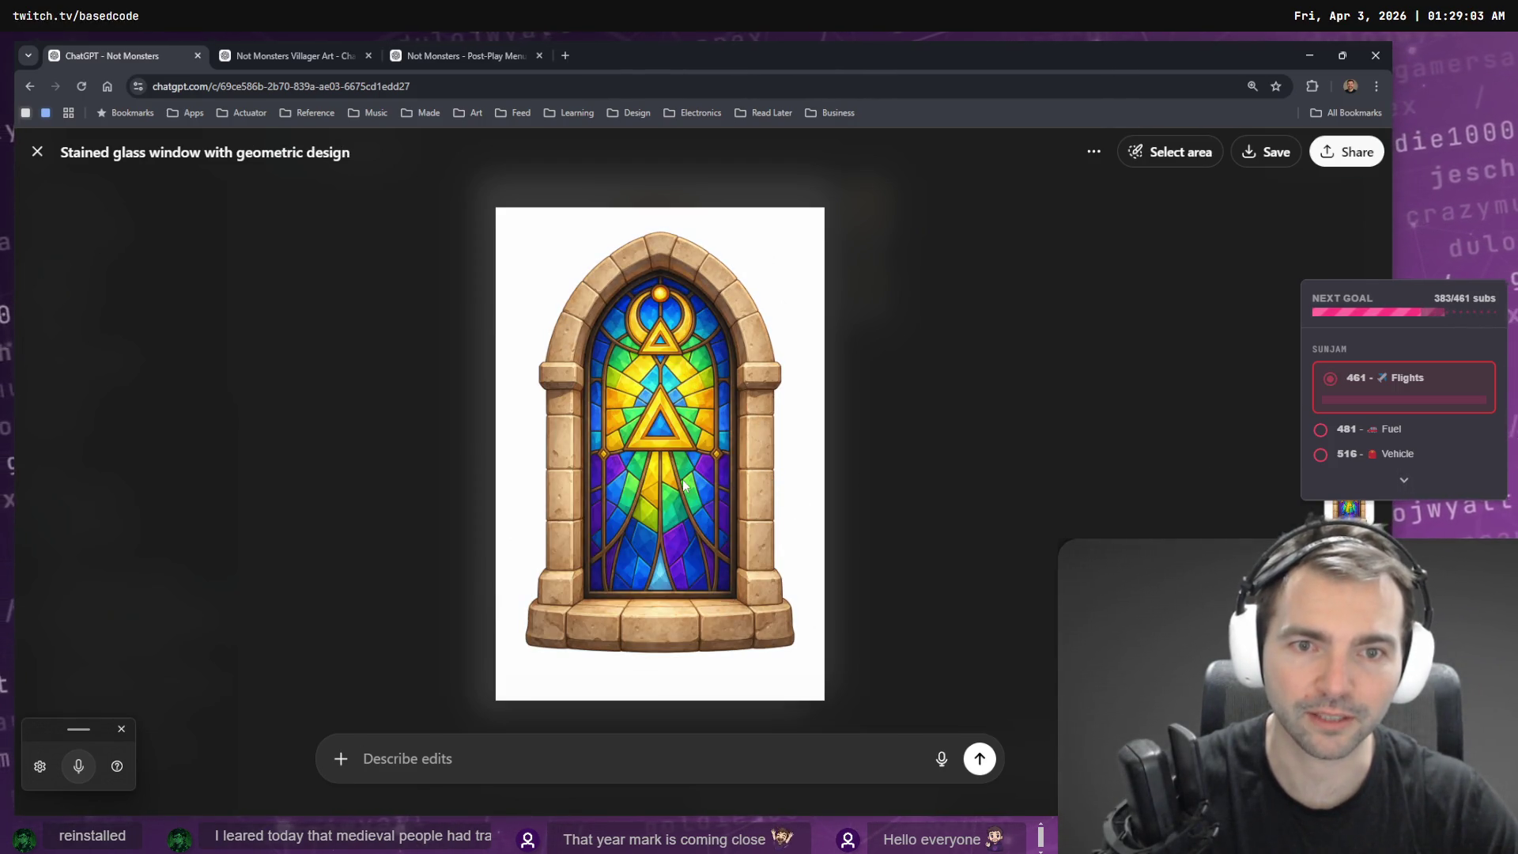
left_click(1344, 514)
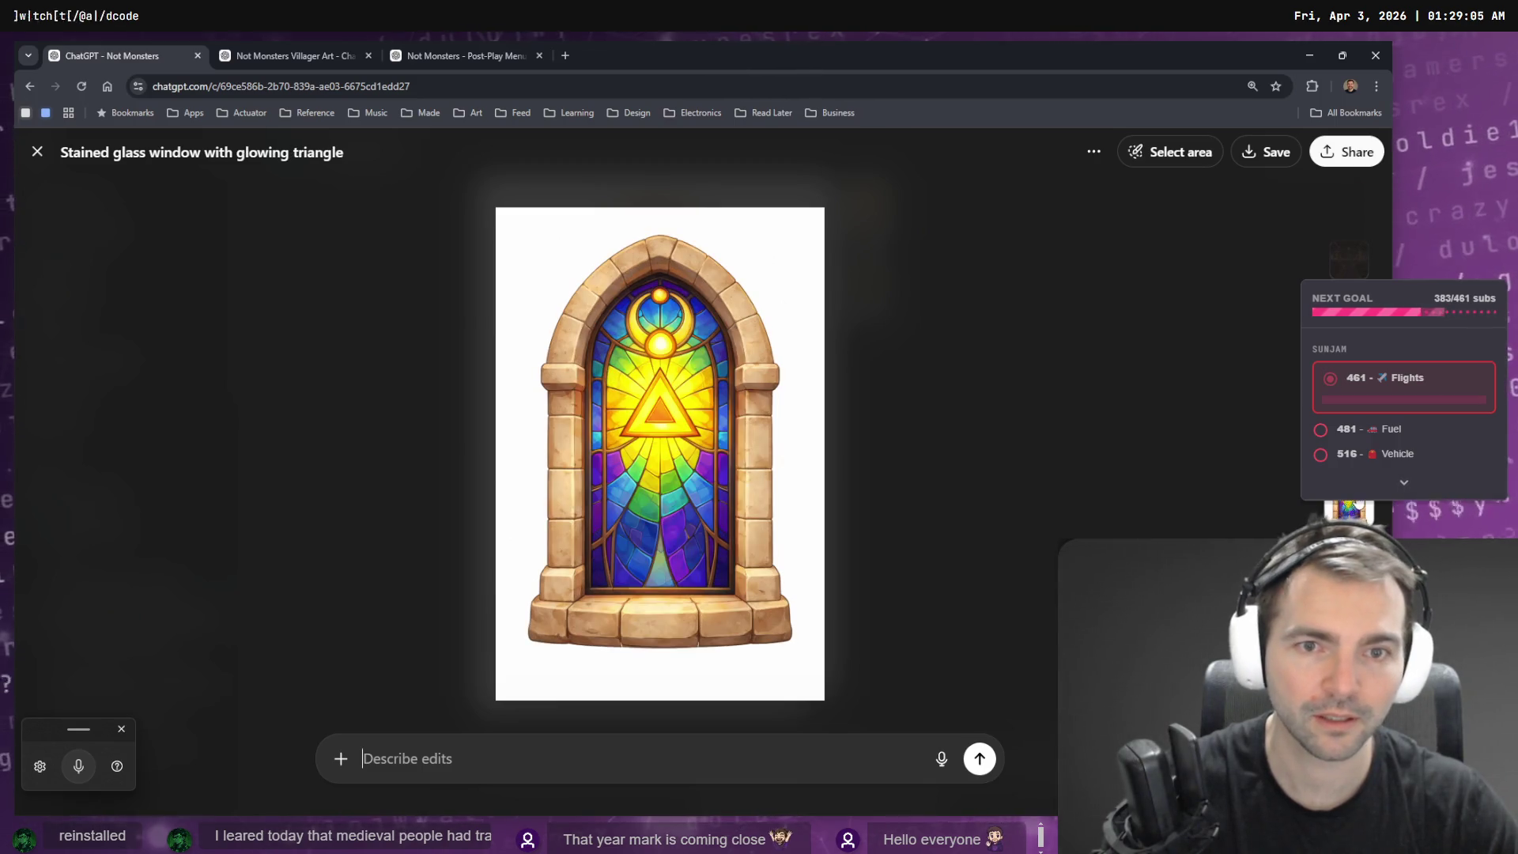
left_click(1348, 510)
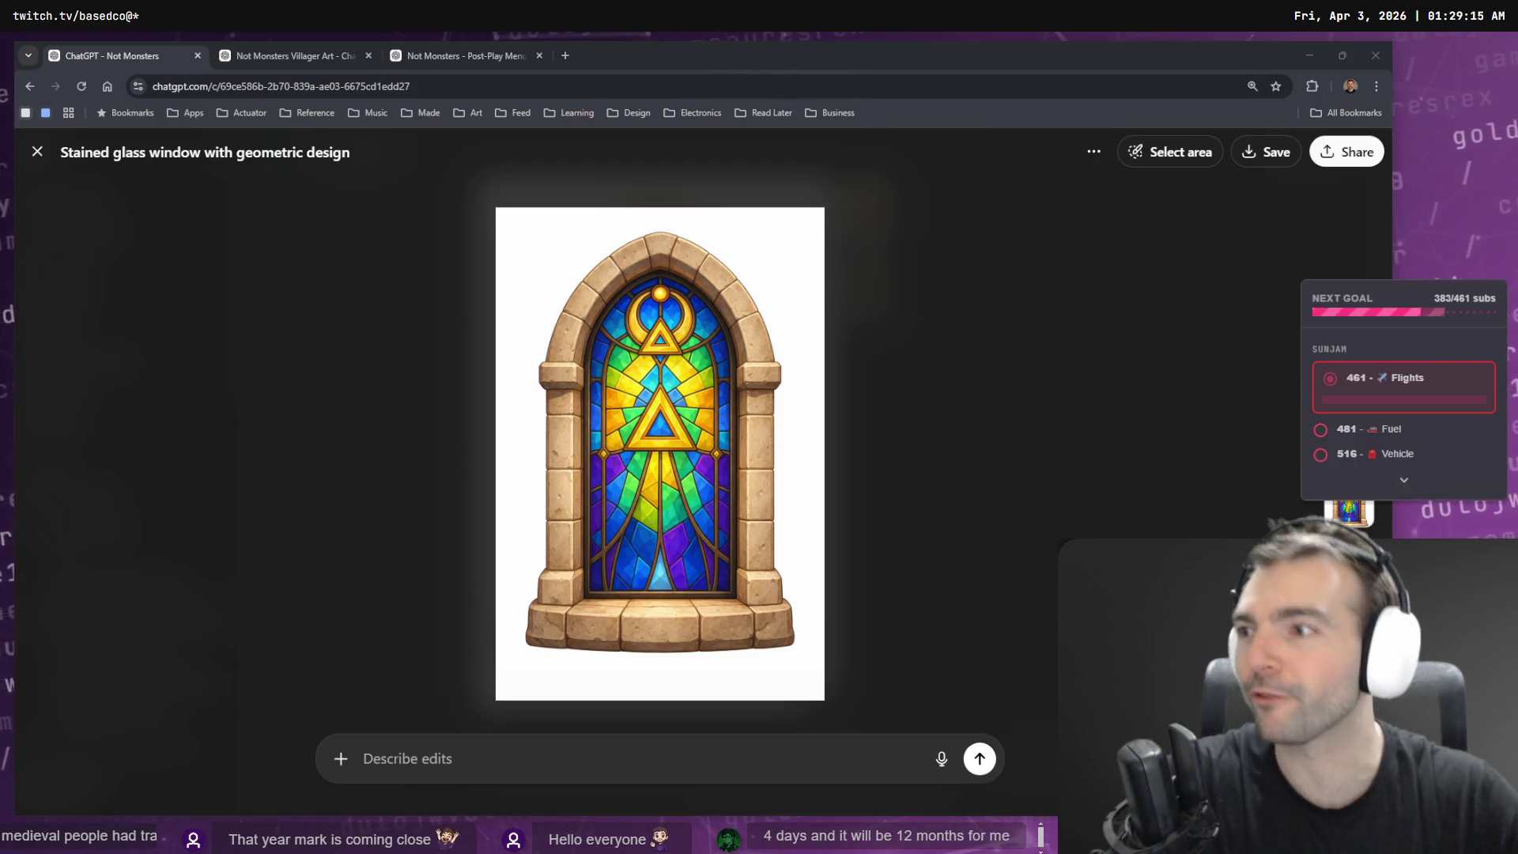
left_click(261, 41)
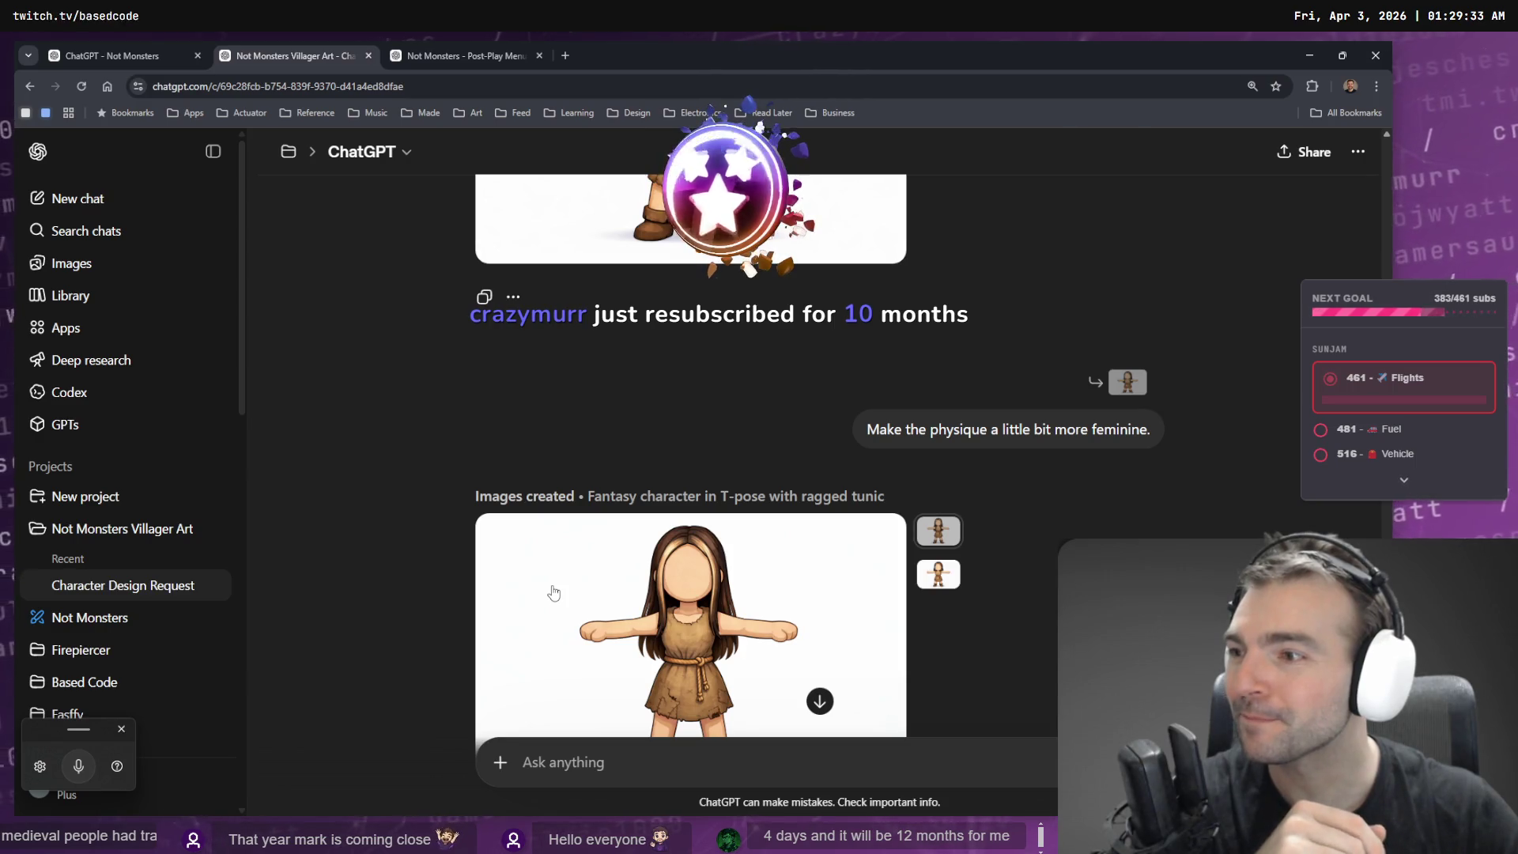
- Copy the girl-in-ragged-tunic image from ChatGPT and paste it into tldraw
scroll(554, 593, "down", 3)
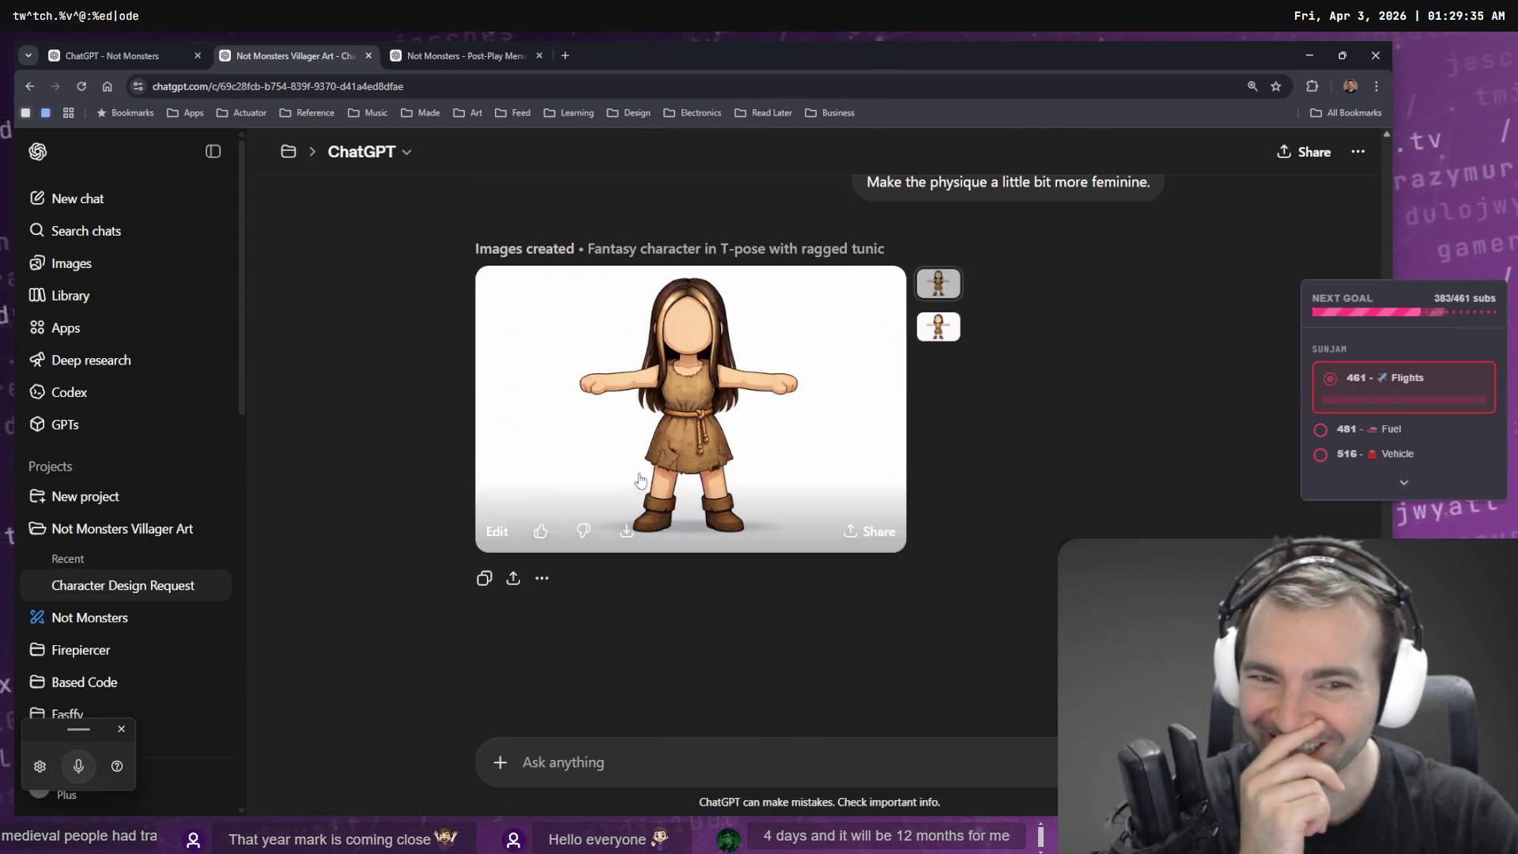
left_click(712, 466)
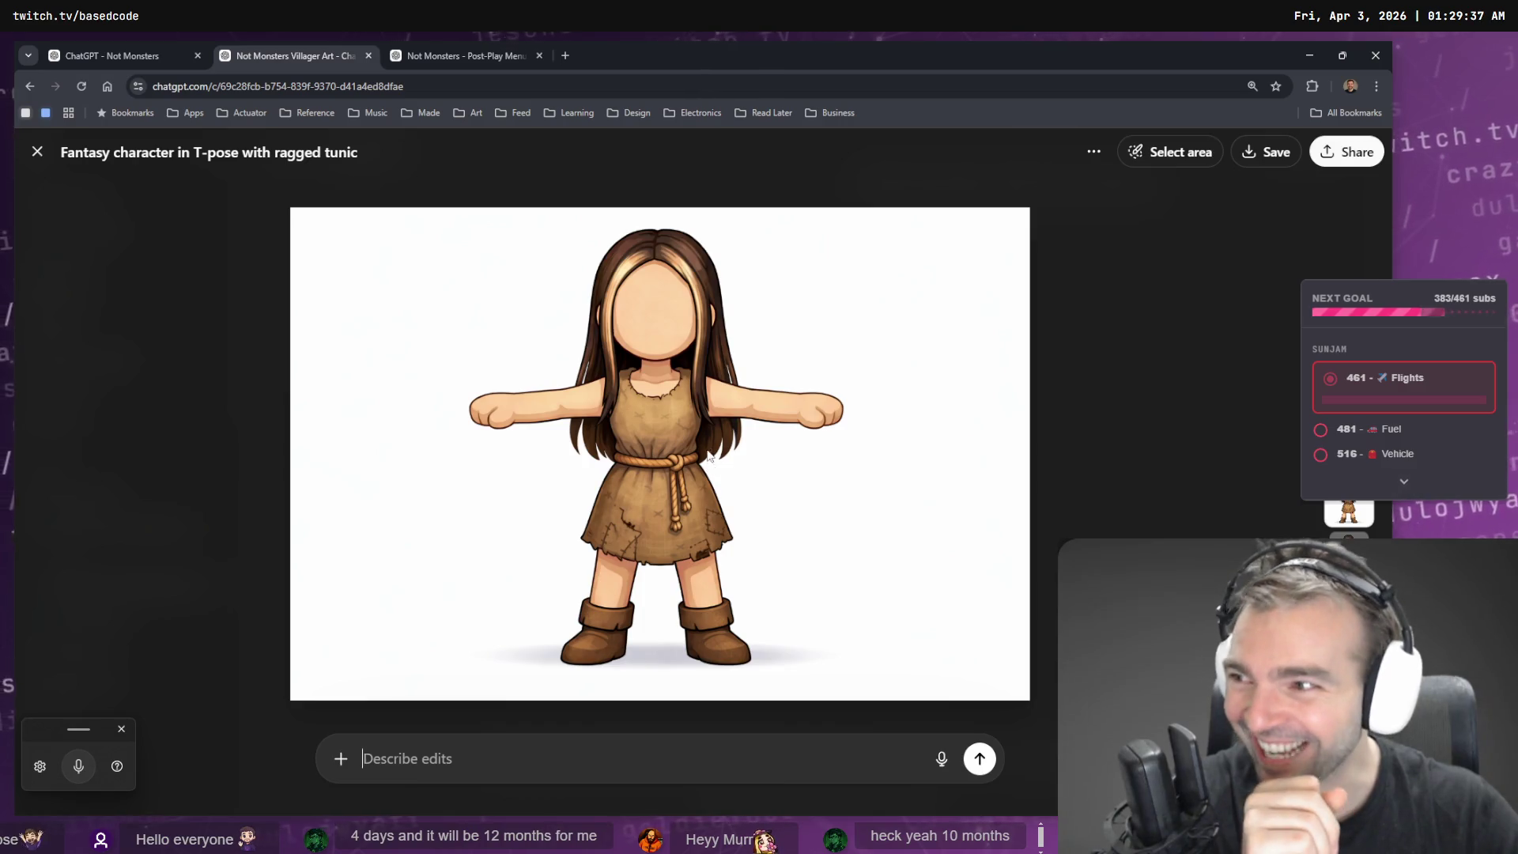
right_click(706, 429)
left_click(850, 485)
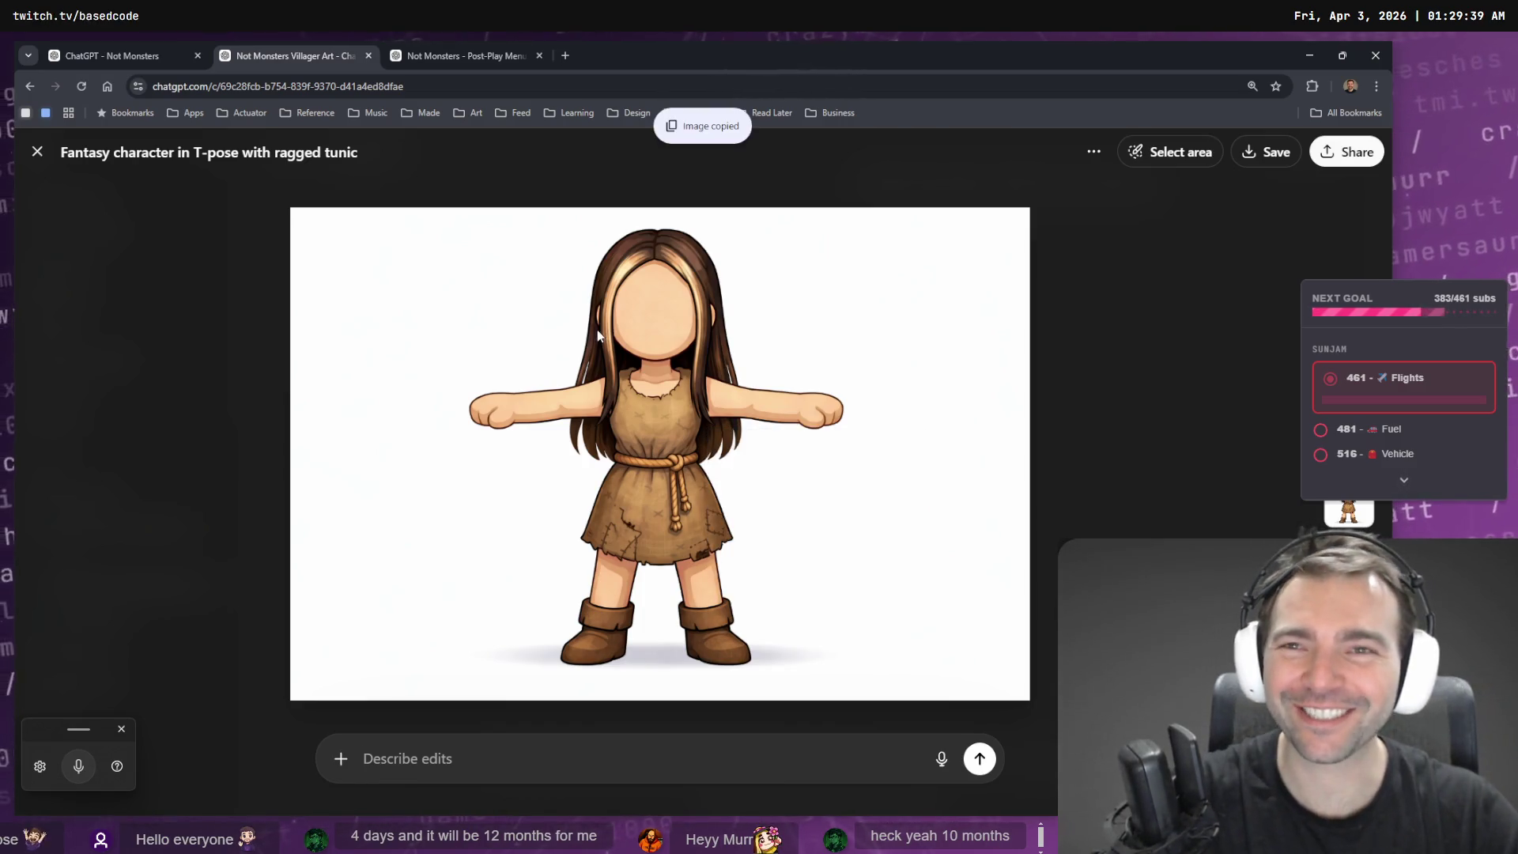
key("alt+Tab")
key("ctrl+v")
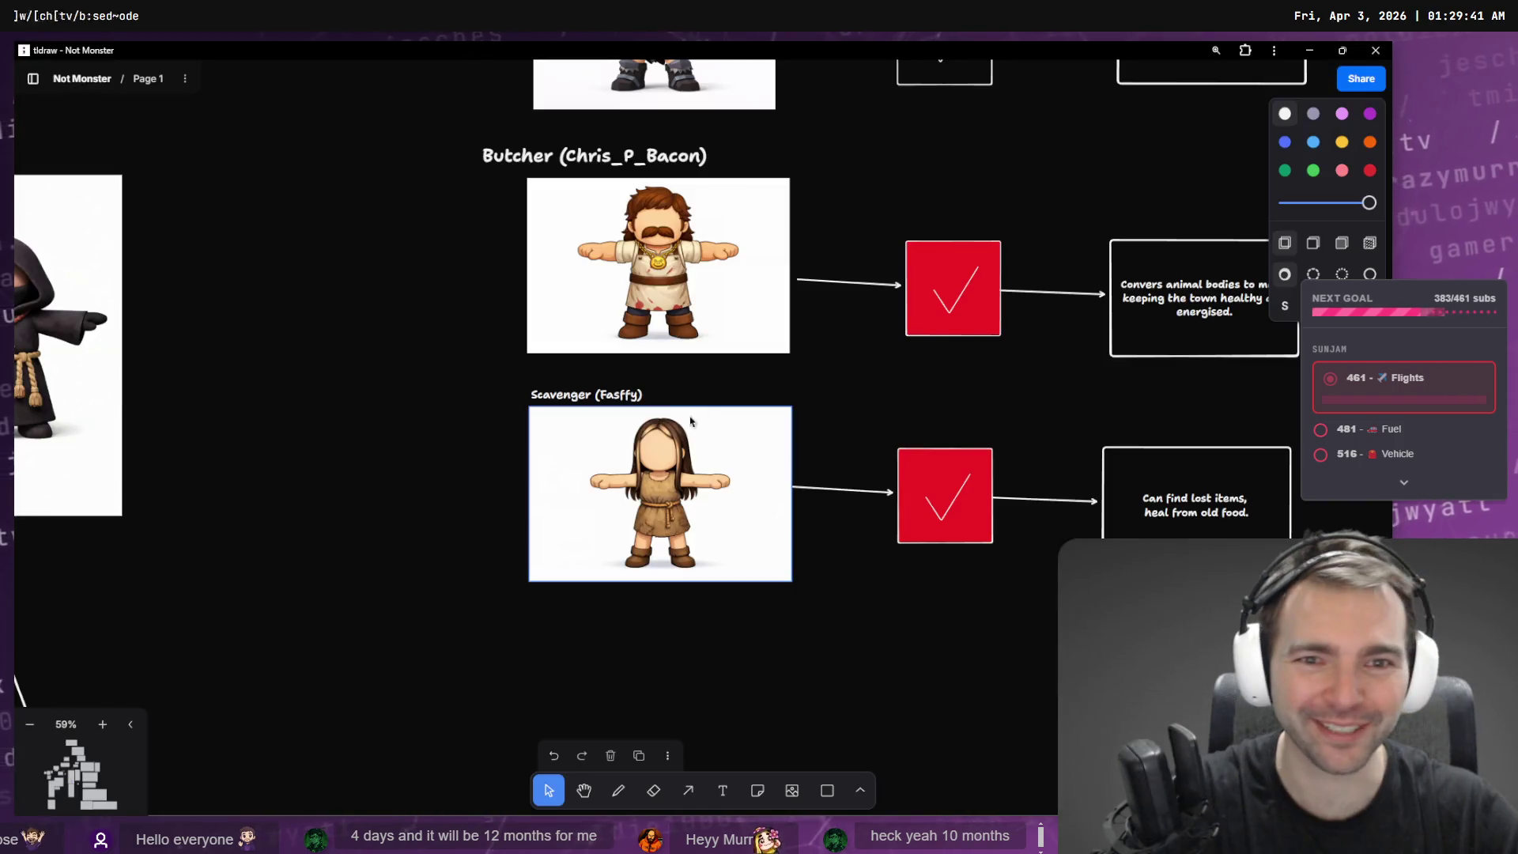
- Replace the old Scavenger picture with the girl image, shrunk to fit below the title
key("Delete")
key("ctrl+v")
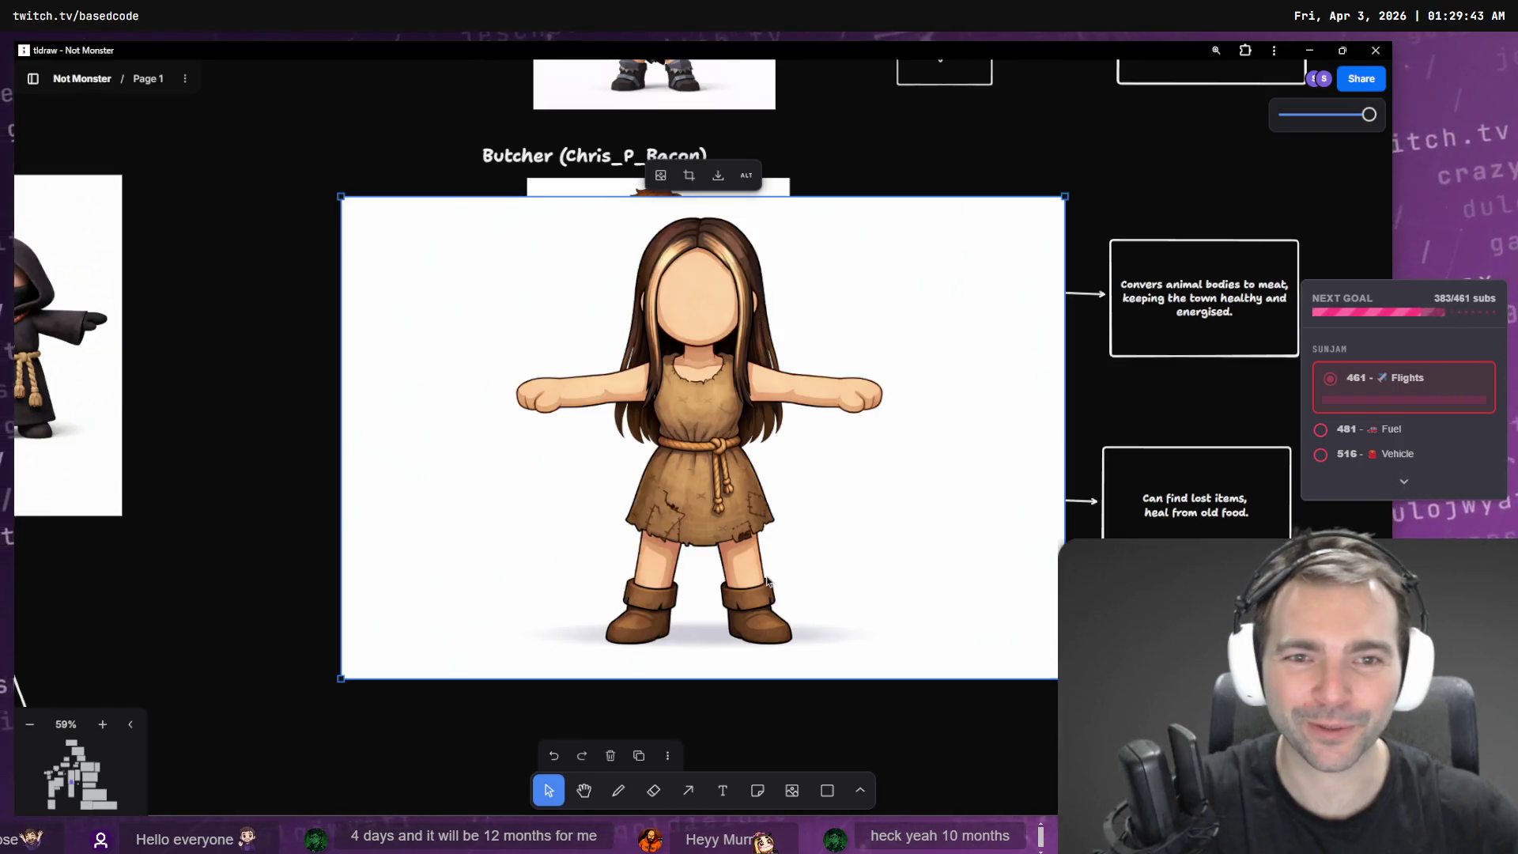
left_click_drag(352, 207, 704, 438)
mouse_move(921, 502)
left_mouse_down()
mouse_move(610, 475)
mouse_move(651, 478)
left_mouse_up()
left_click_drag(790, 643, 689, 583)
left_click_drag(645, 495, 734, 498)
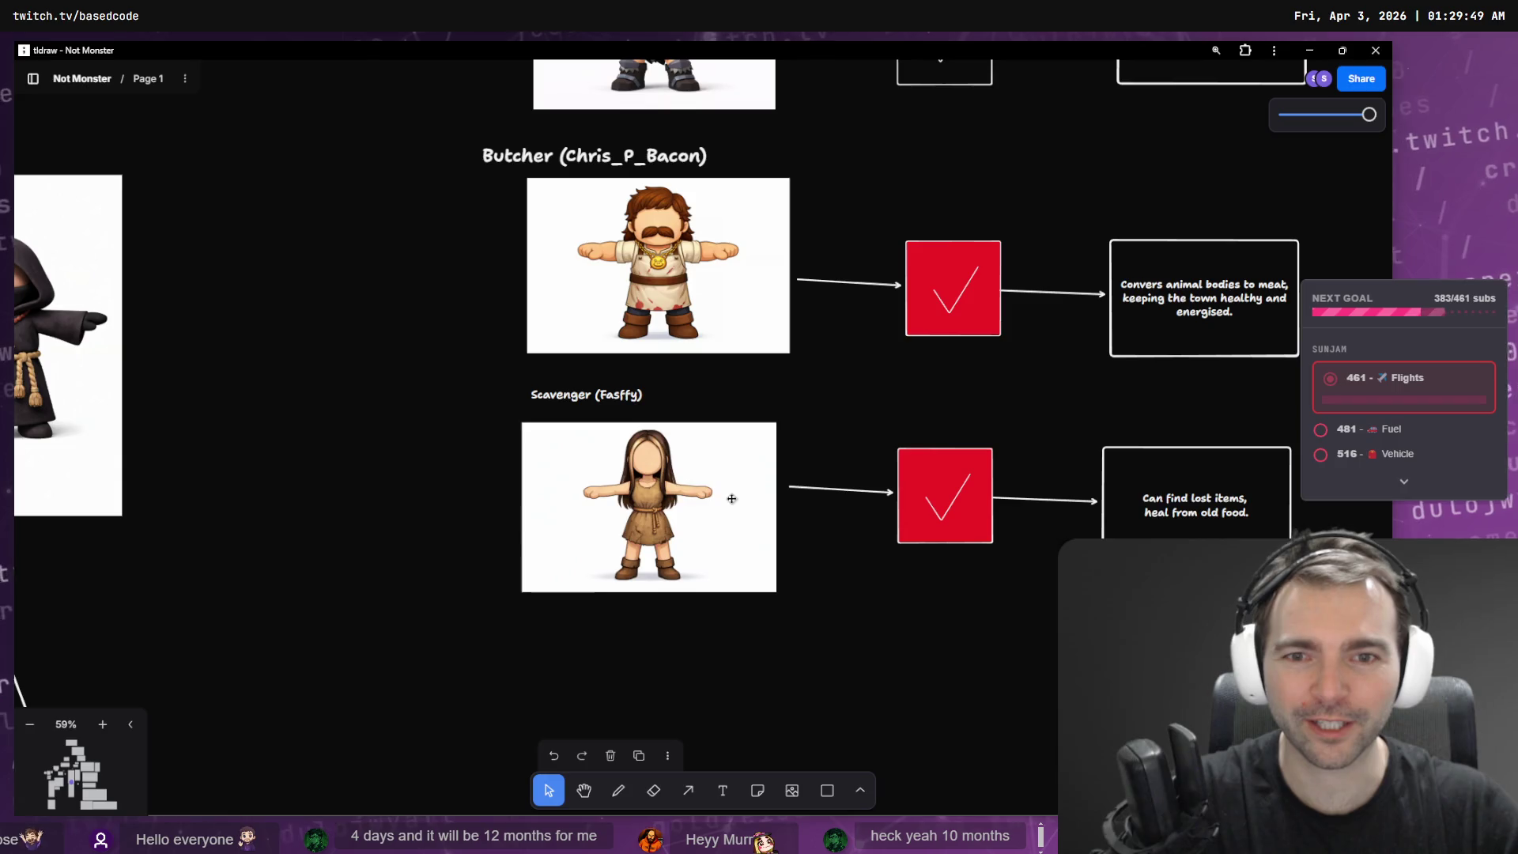
- Enlarge the Scavenger image slightly, then return to ChatGPT
left_click(781, 595)
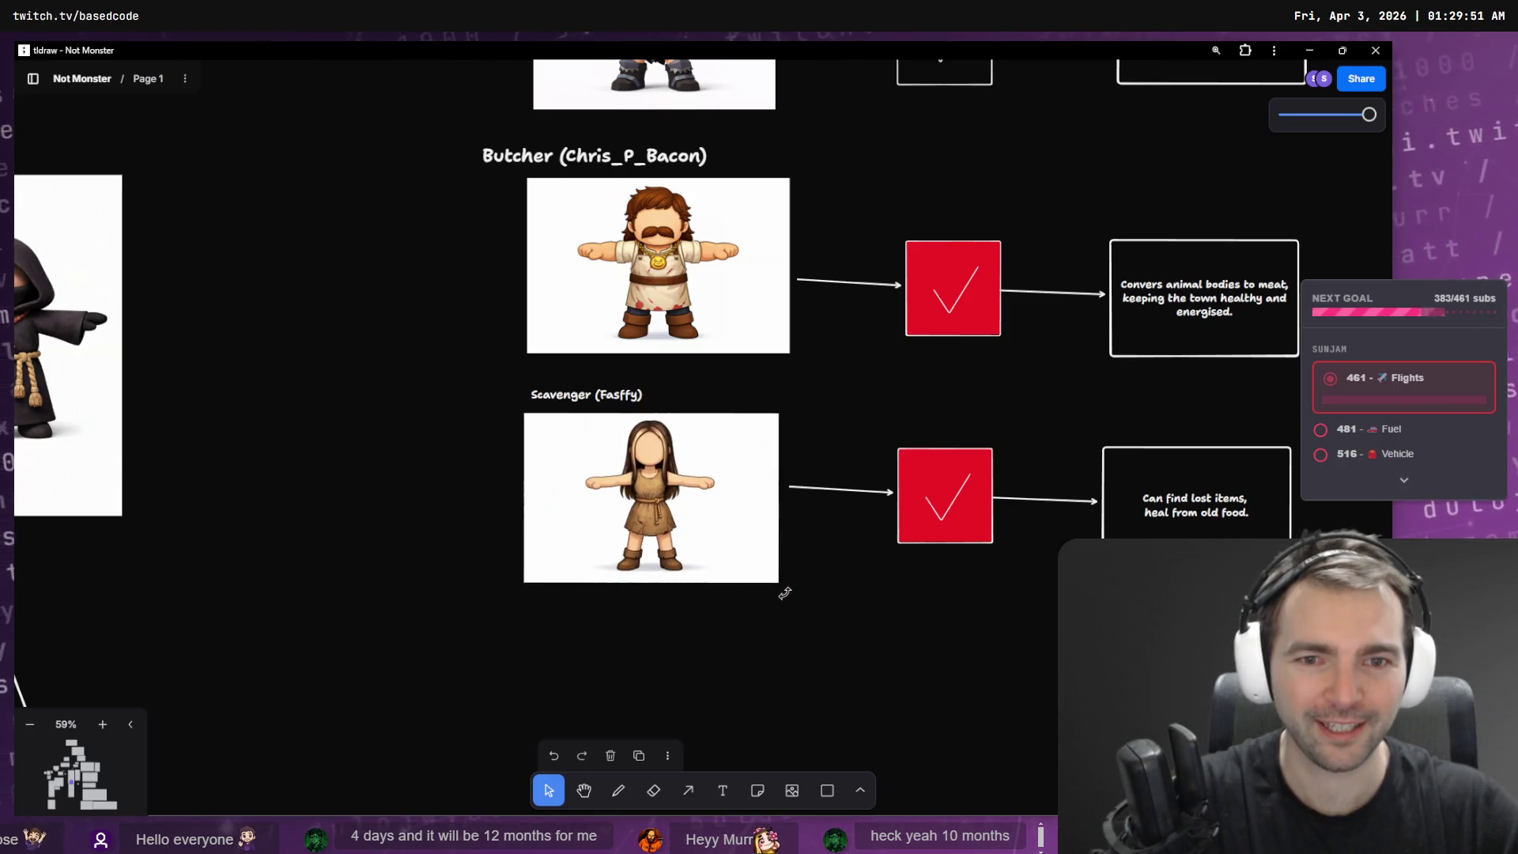
left_click(775, 580)
left_click(809, 589)
left_click(778, 581)
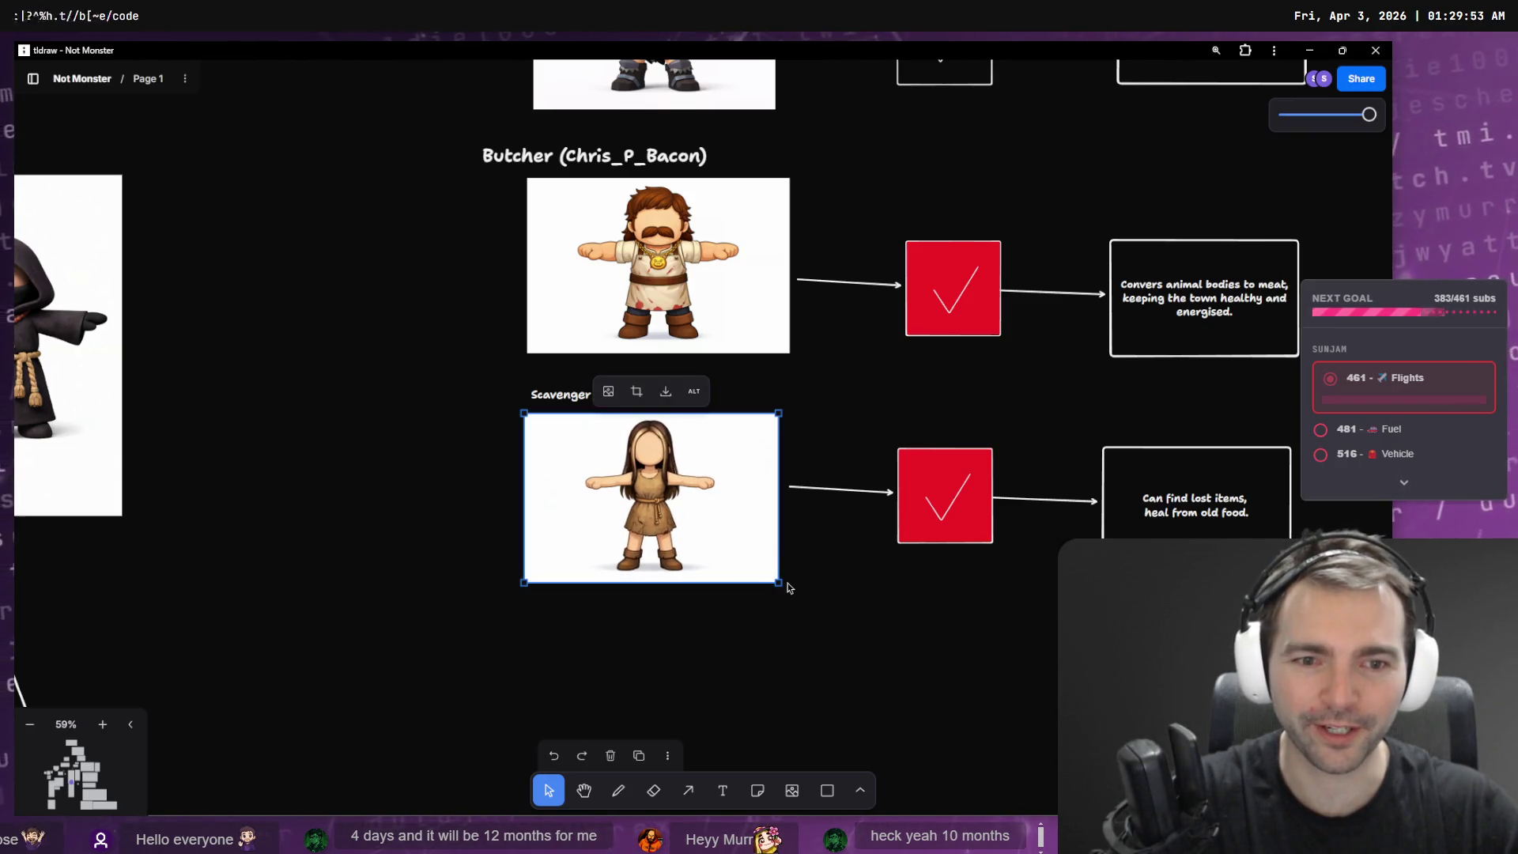
left_click_drag(779, 583, 781, 590)
key("alt+Tab")
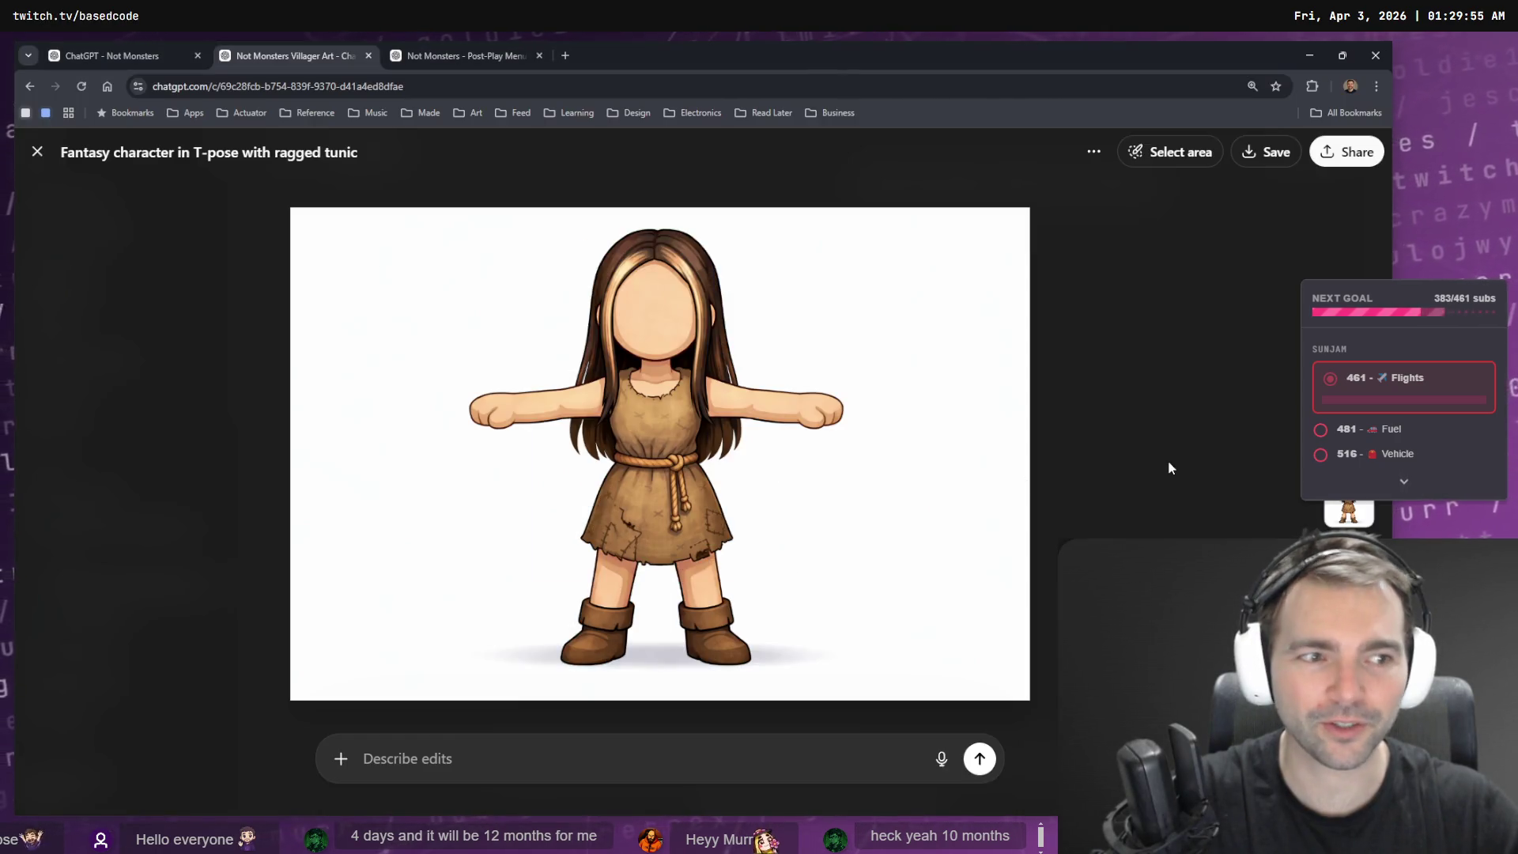
- Close the viewer and open the short-haired 'Medieval scavenger in patchwork tunic' image full-size
key("Escape")
scroll(925, 443, "up", 6)
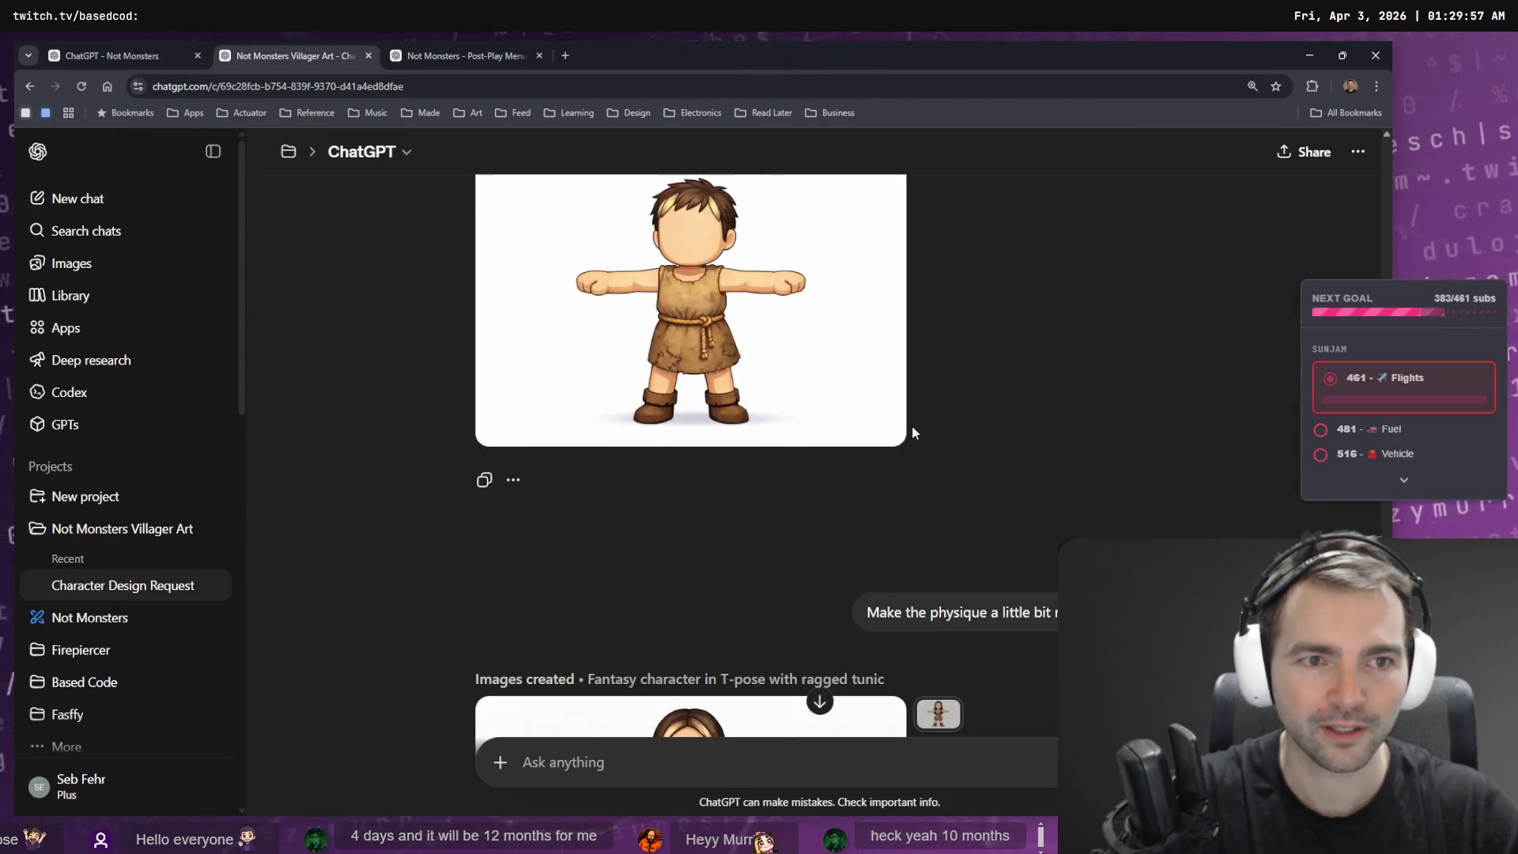
scroll(827, 364, "down", 8)
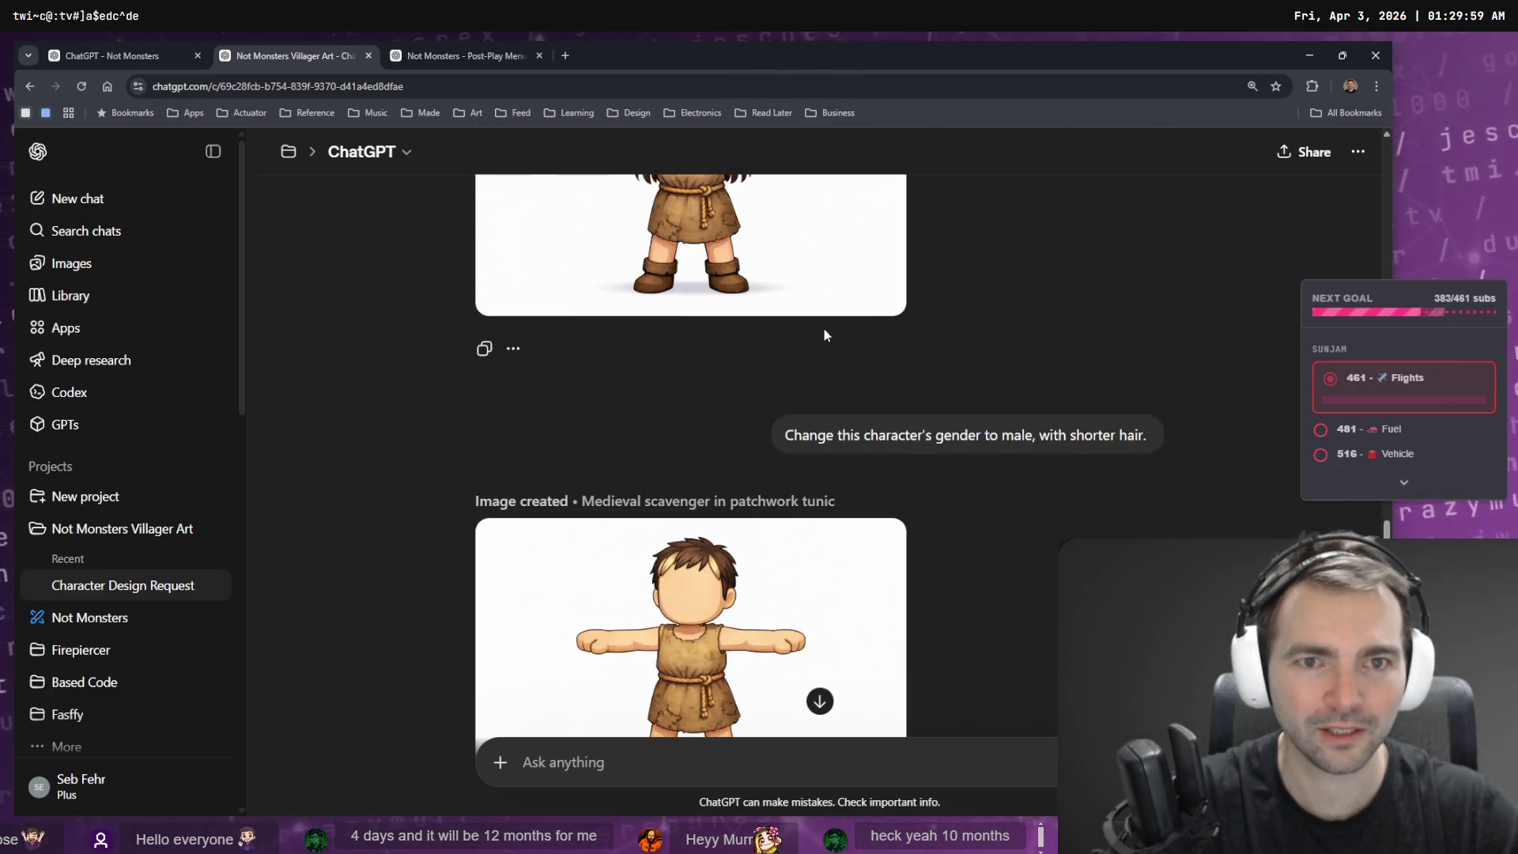
scroll(824, 328, "up", 2)
scroll(799, 340, "down", 1)
scroll(784, 332, "down", 7)
scroll(847, 373, "up", 6)
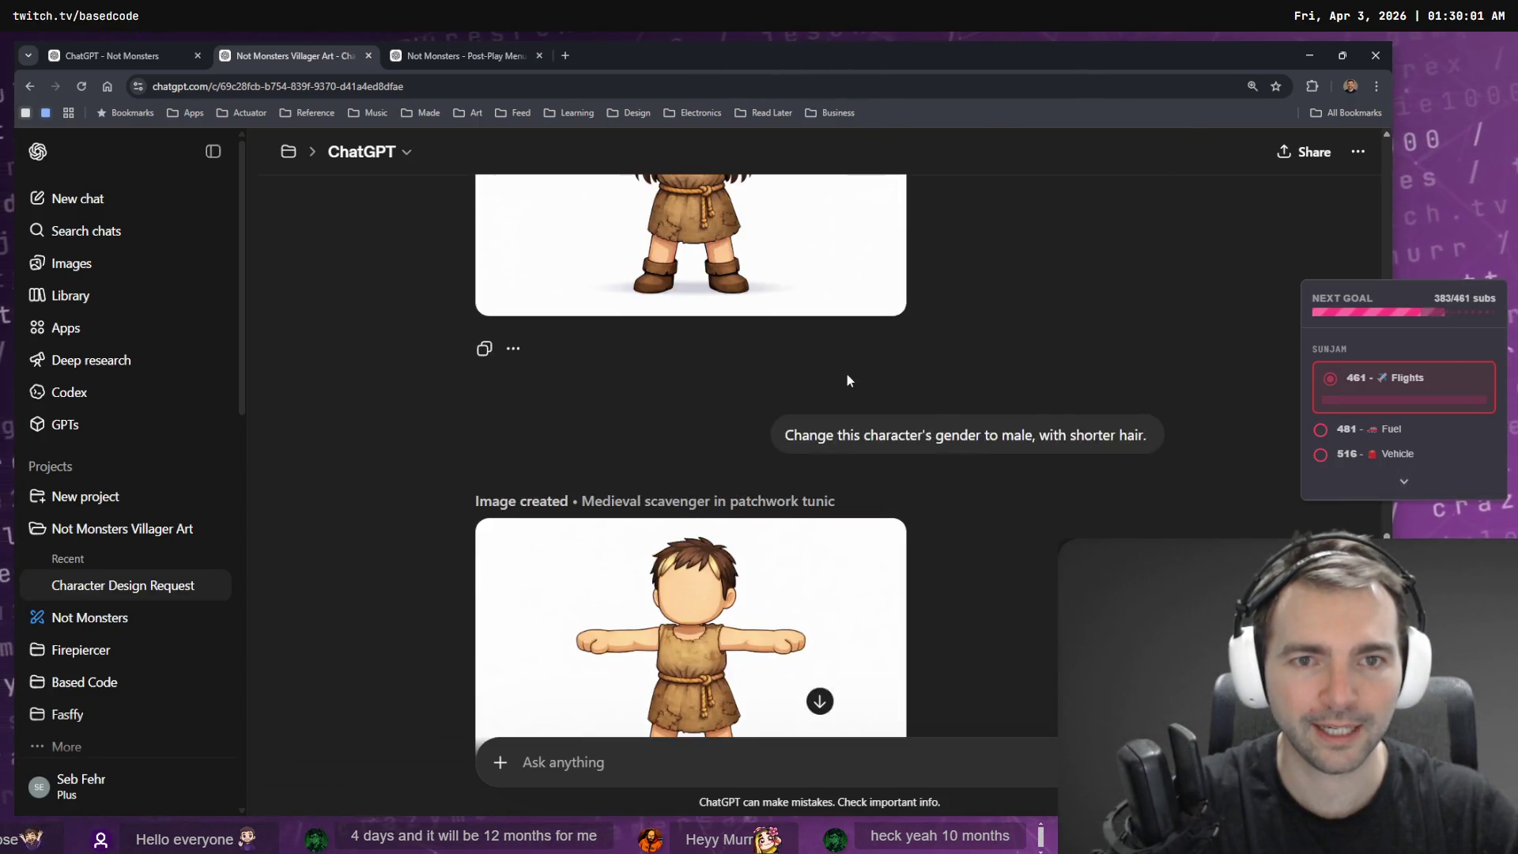
scroll(846, 373, "down", 7)
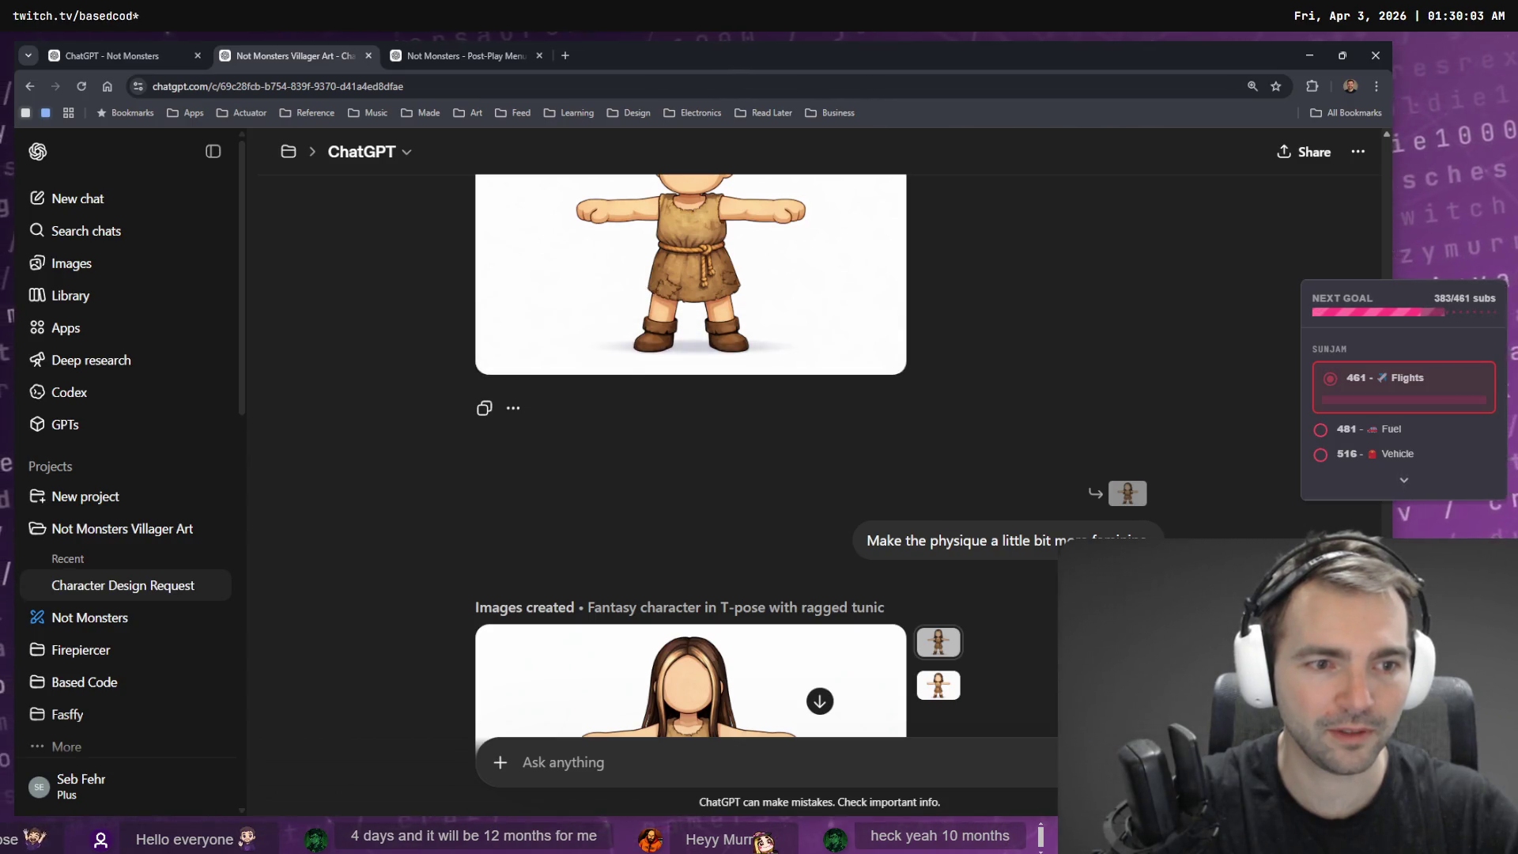
left_click(790, 348)
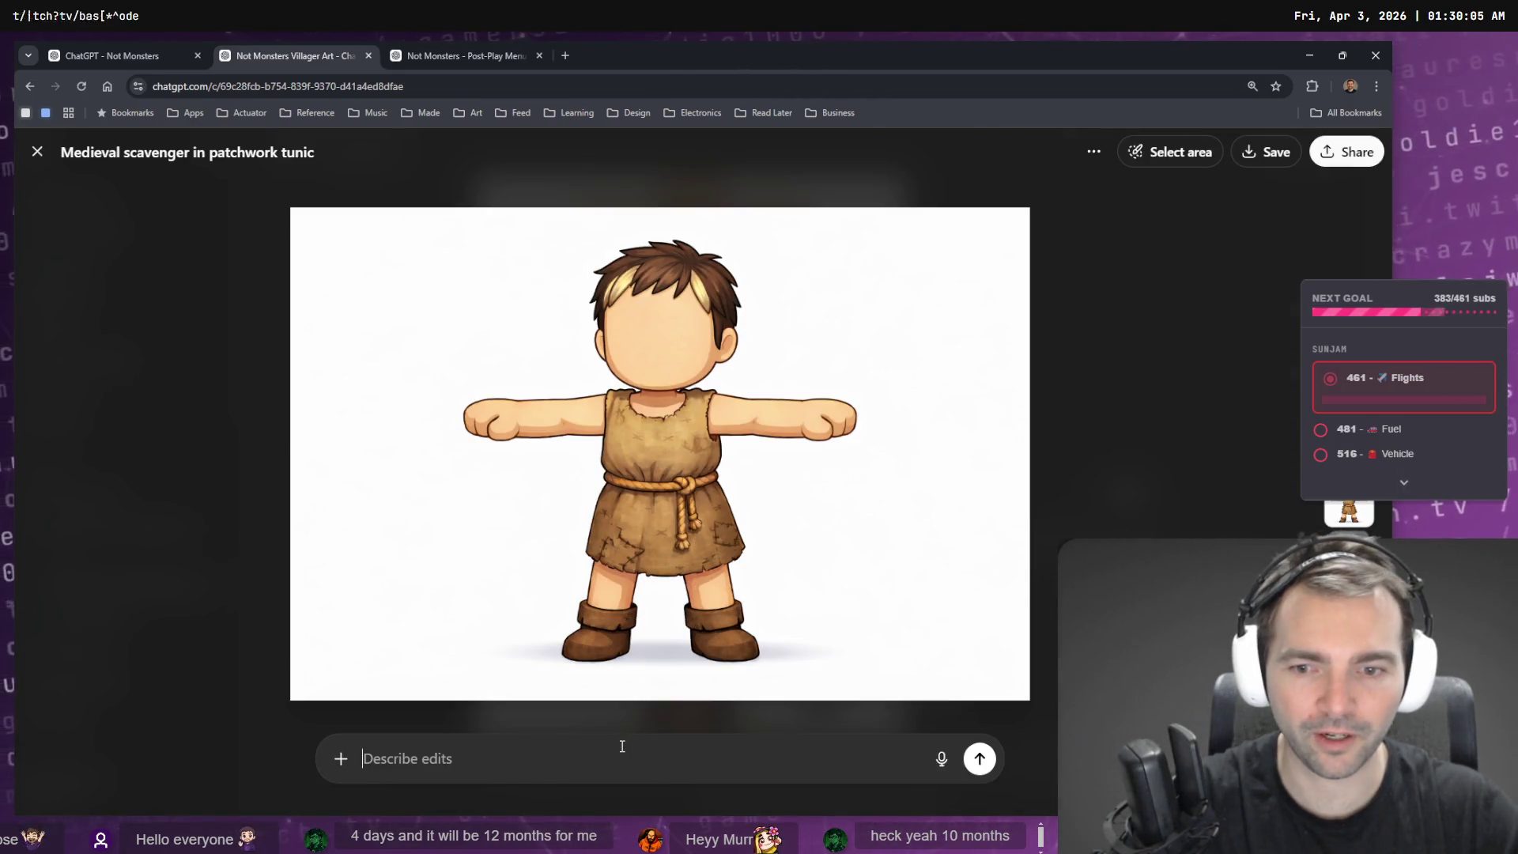
- Dictate and send the edit 'make this physique more masculine' for the male scavenger, then return to tldraw
key("super+h")
type("make this physique more masculine.")
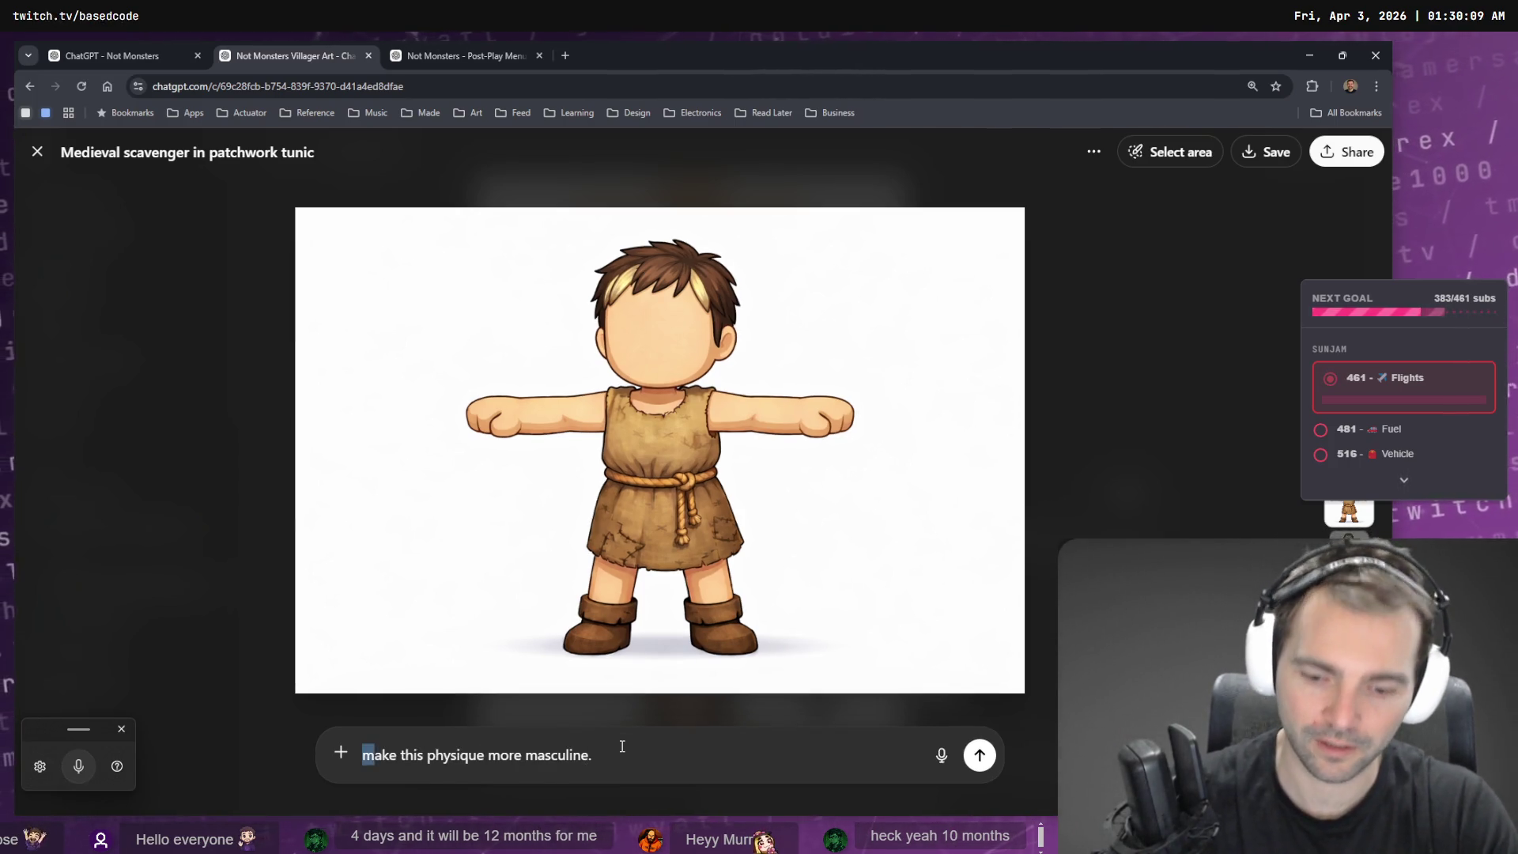
key("Return")
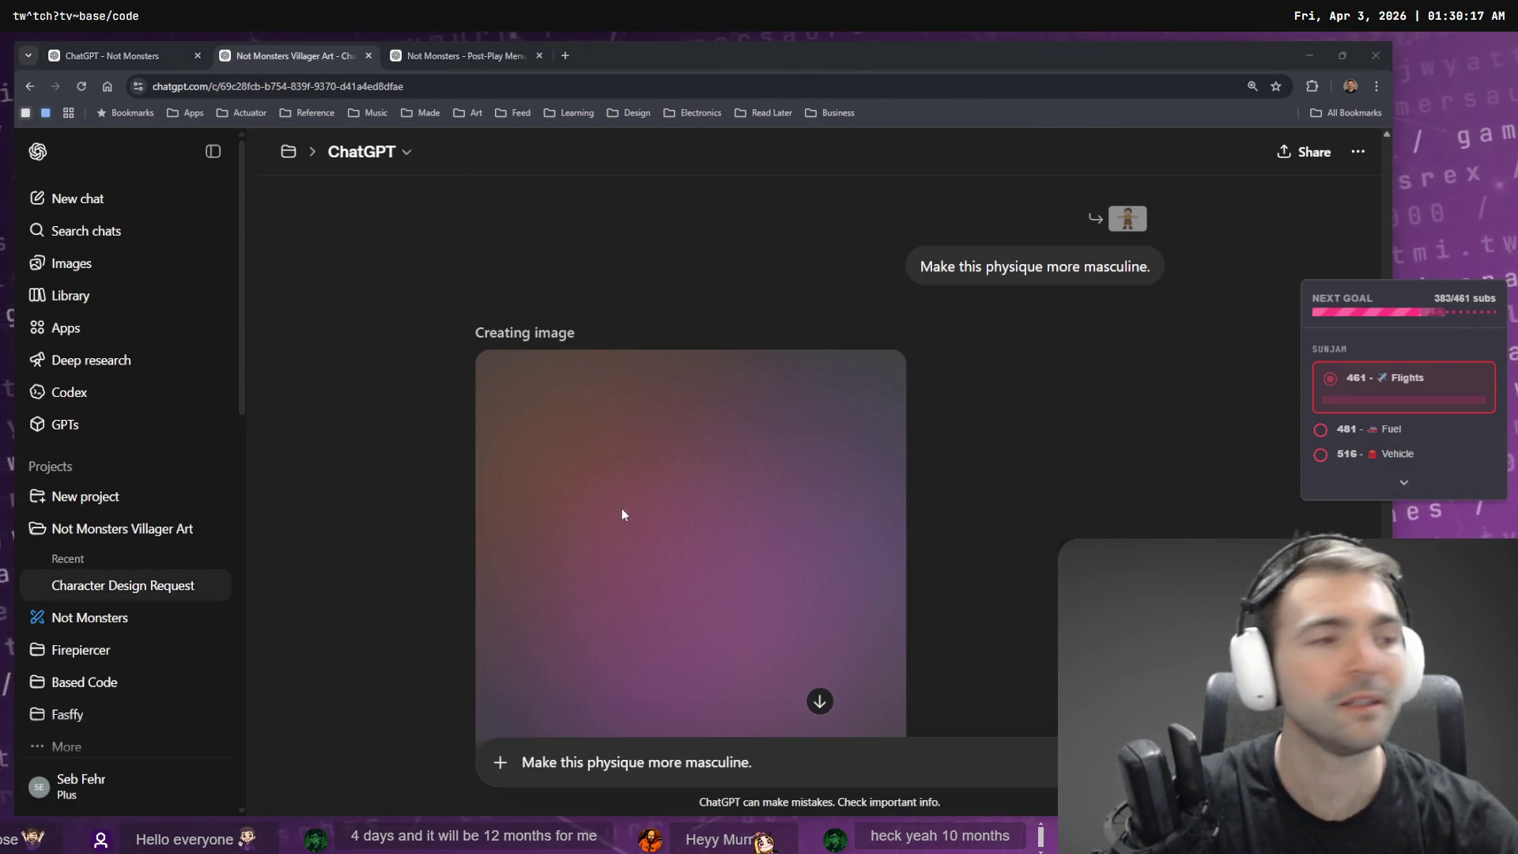
key("alt+Tab")
left_click(441, 458)
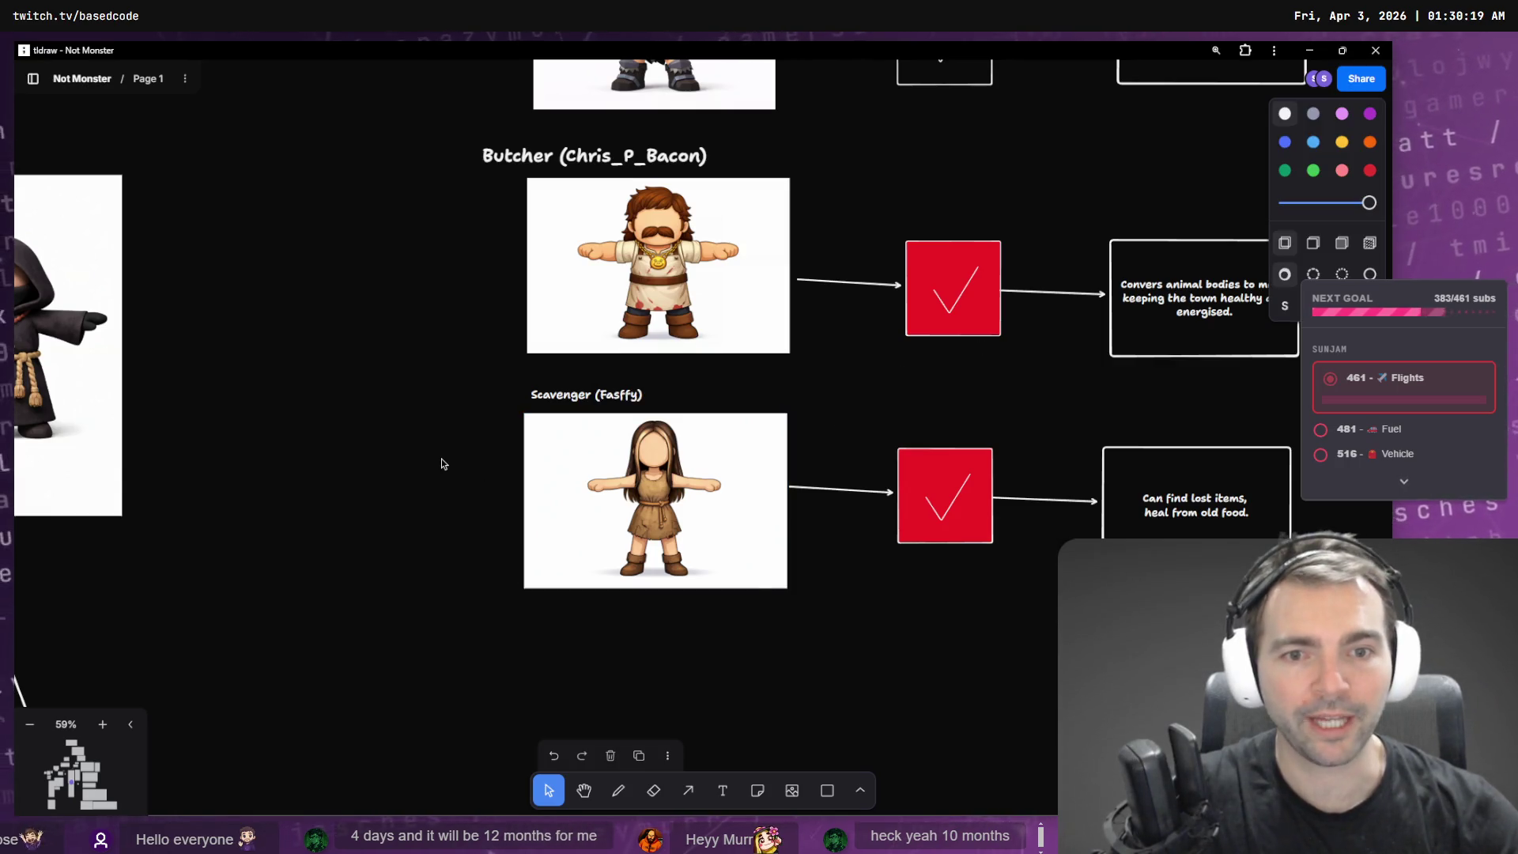
- Scroll up and down the tldraw character board to review its rows, then go back to ChatGPT
scroll(415, 447, "up", 6)
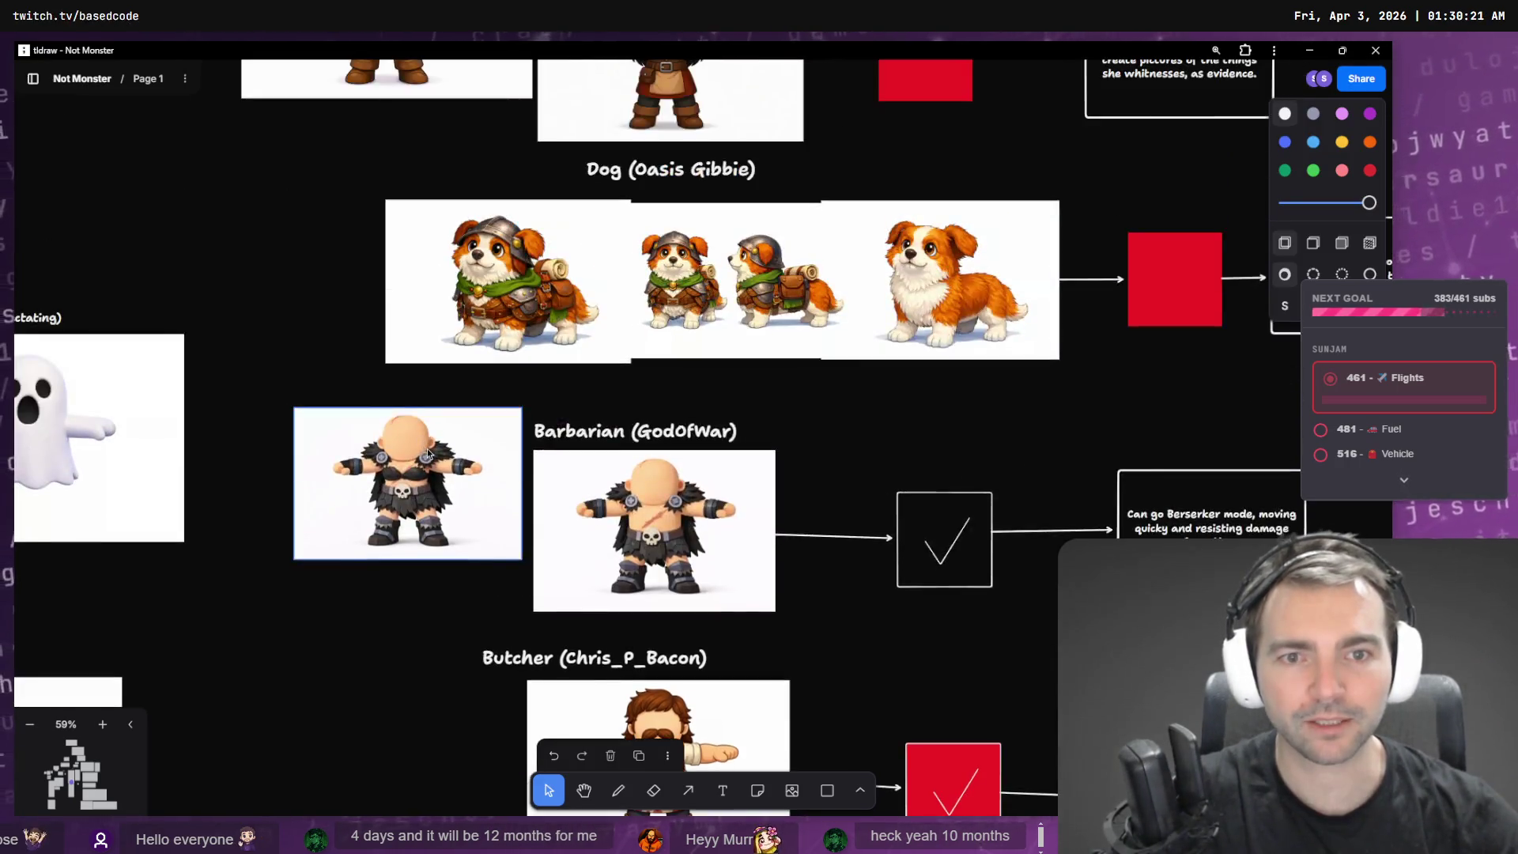
scroll(648, 447, "up", 5)
scroll(851, 428, "up", 5)
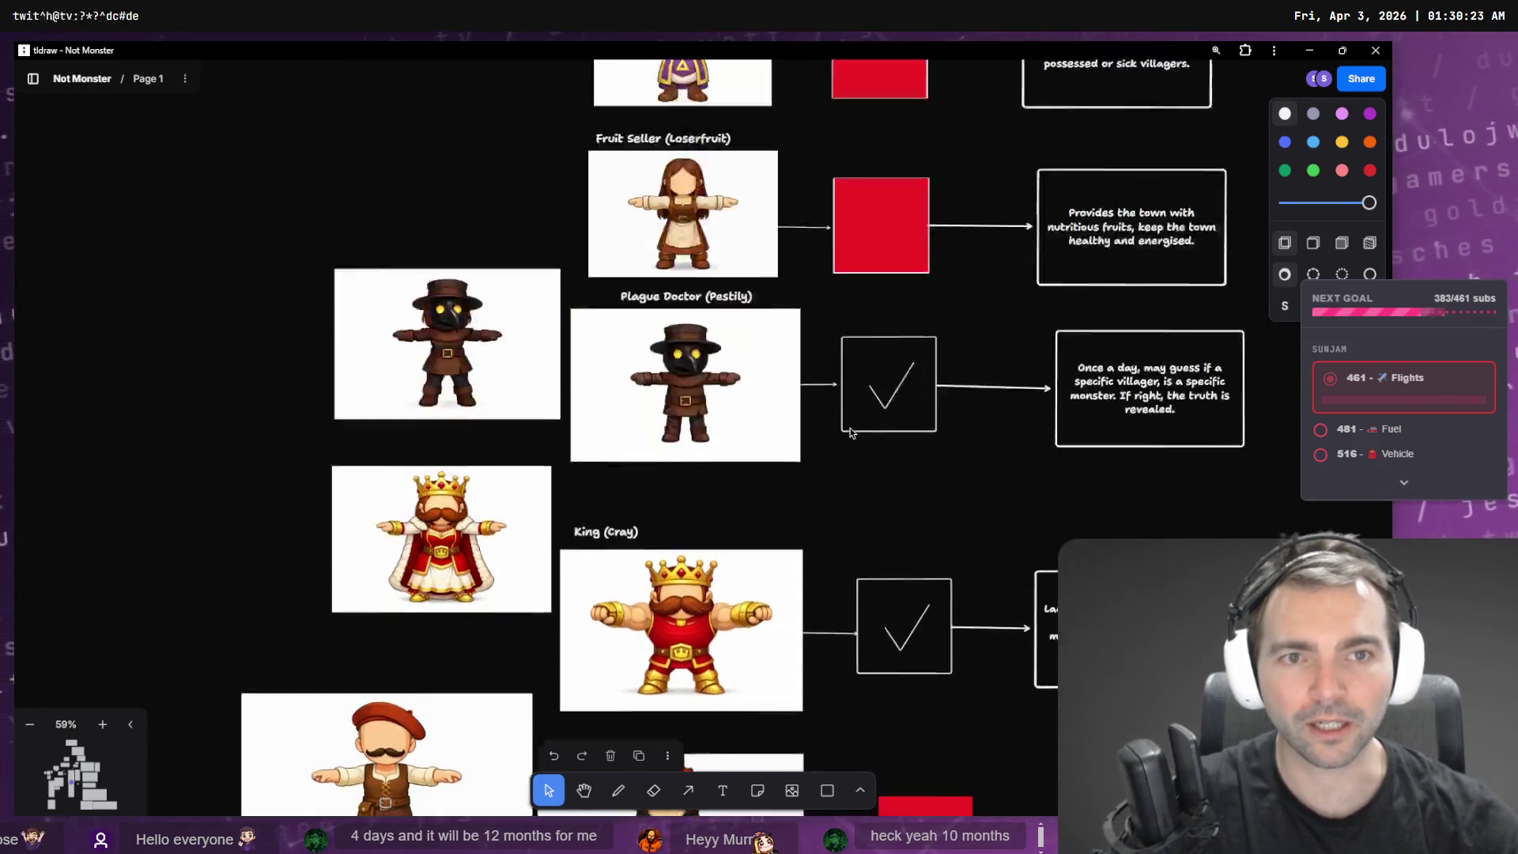
scroll(827, 382, "up", 7)
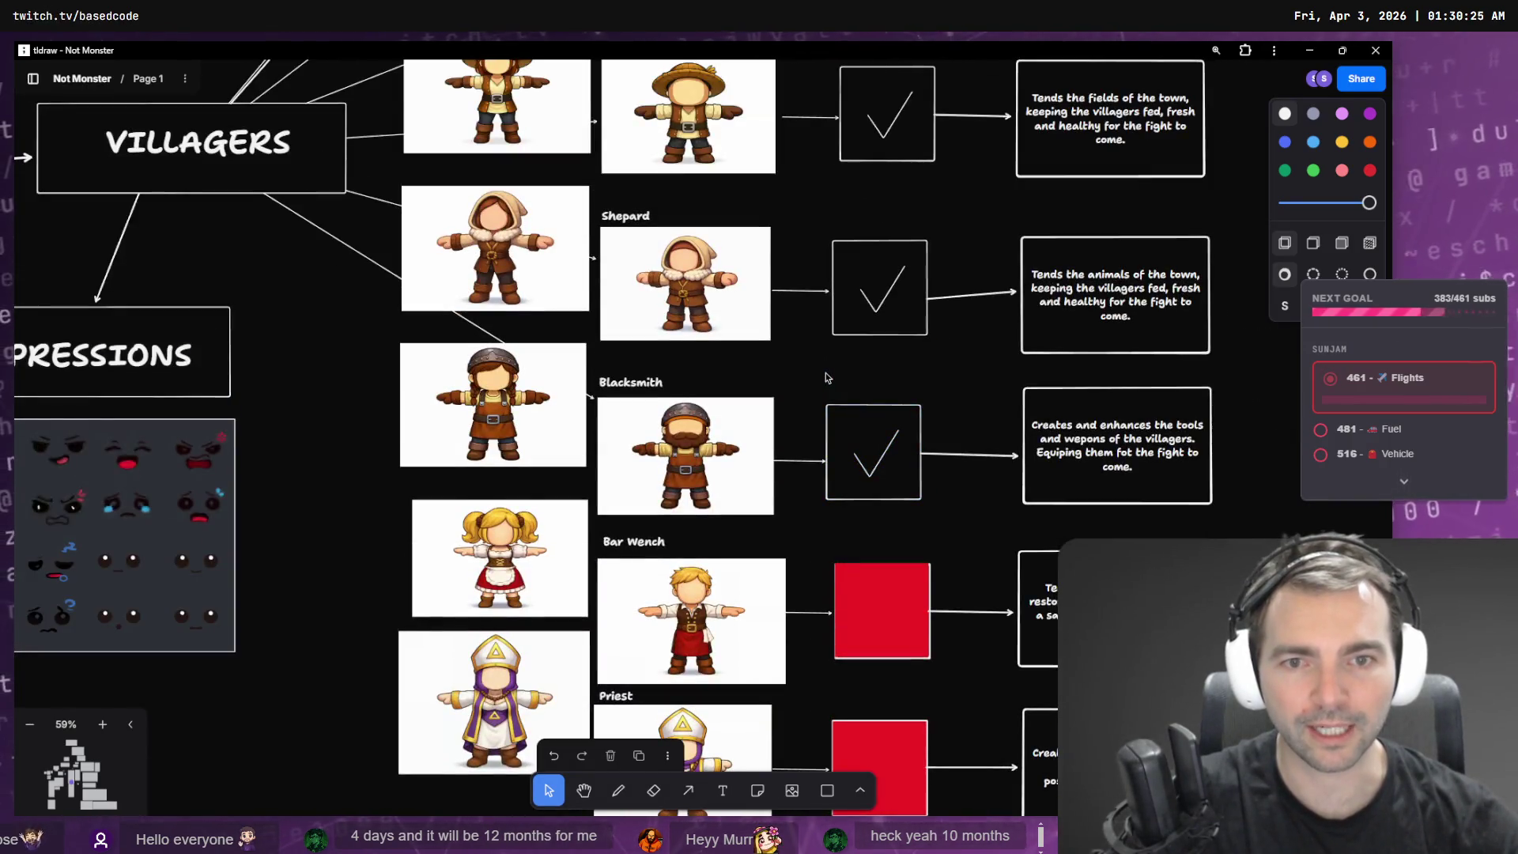
scroll(431, 316, "down", 5)
scroll(429, 203, "down", 6)
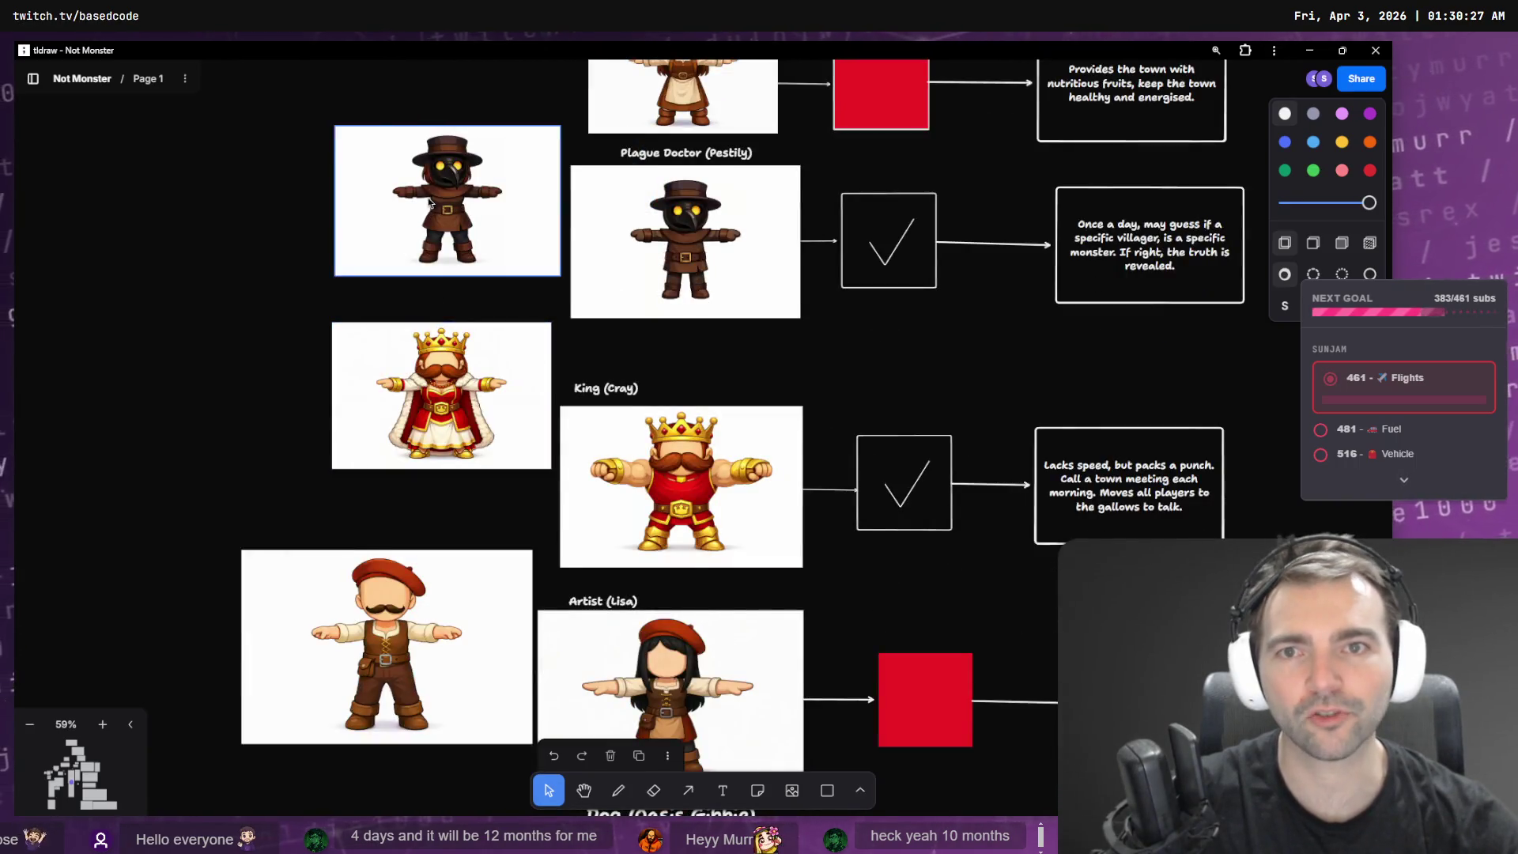
scroll(429, 203, "down", 15)
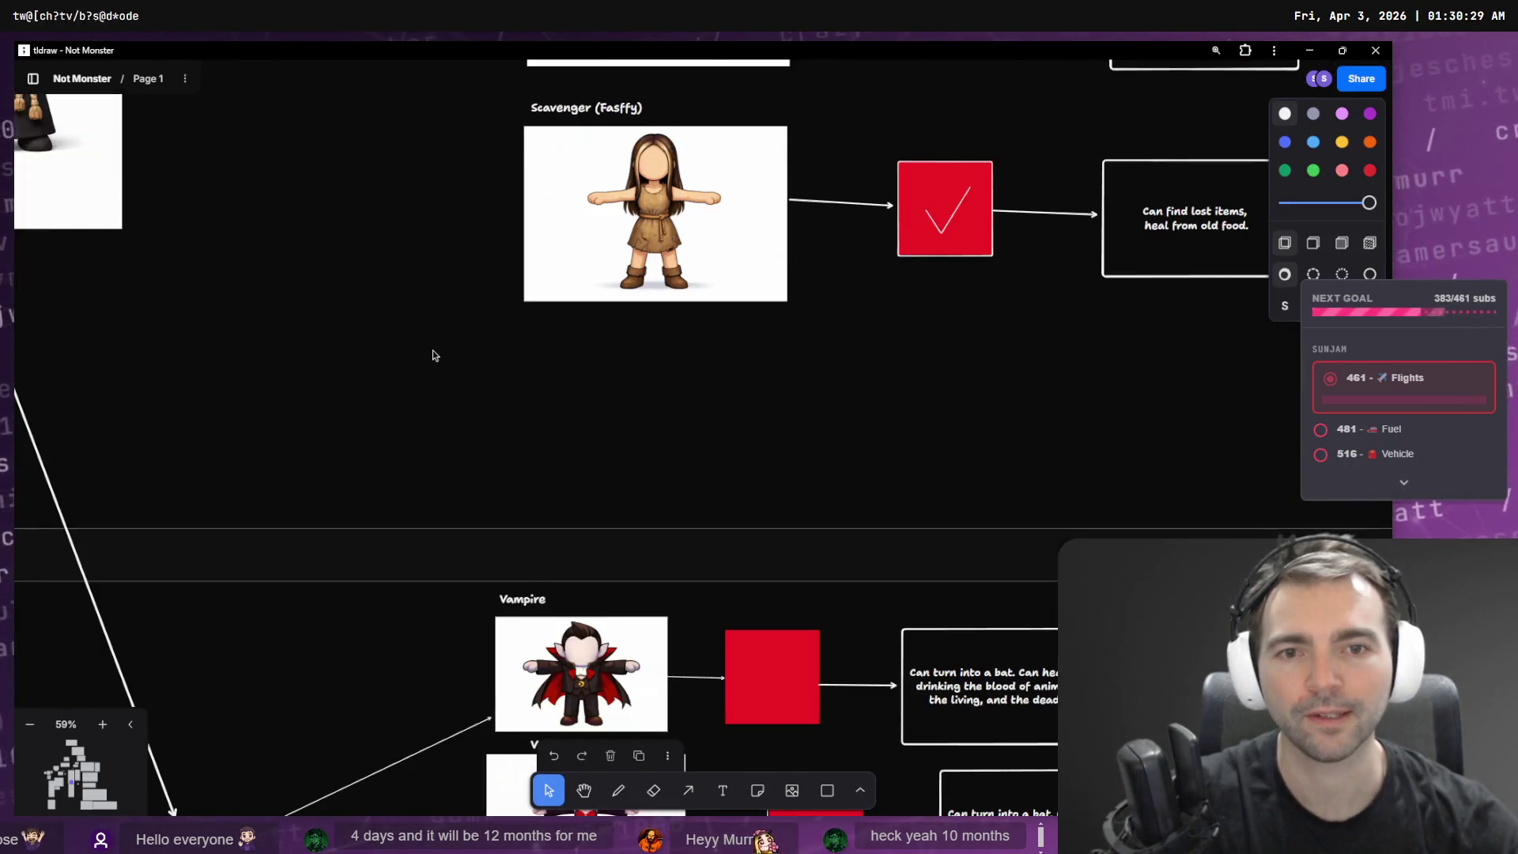
scroll(429, 344, "down", 5)
scroll(425, 342, "up", 8)
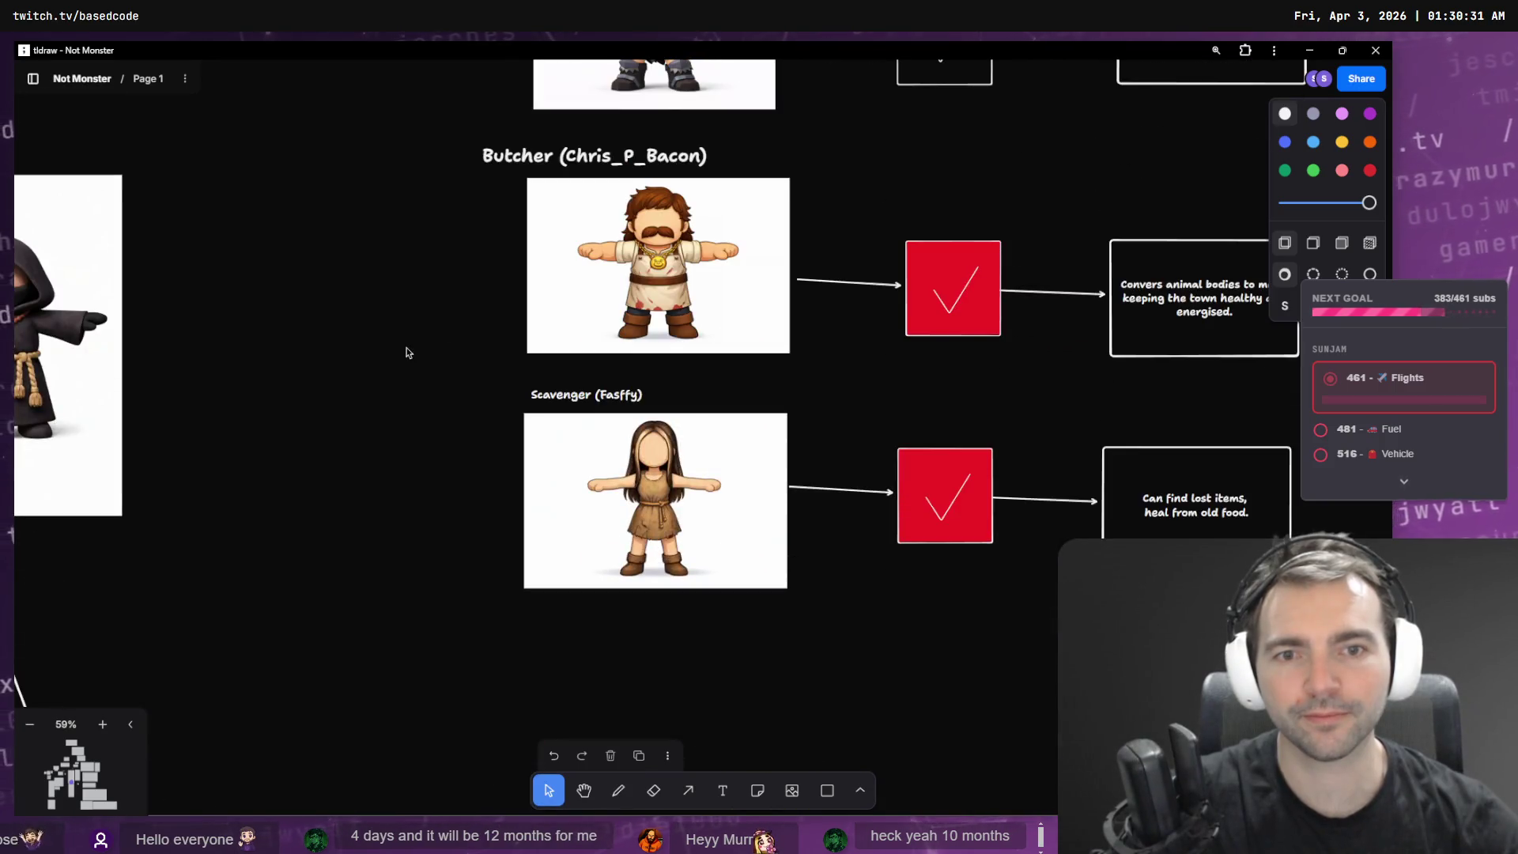
key("alt+Tab")
scroll(956, 325, "down", 2)
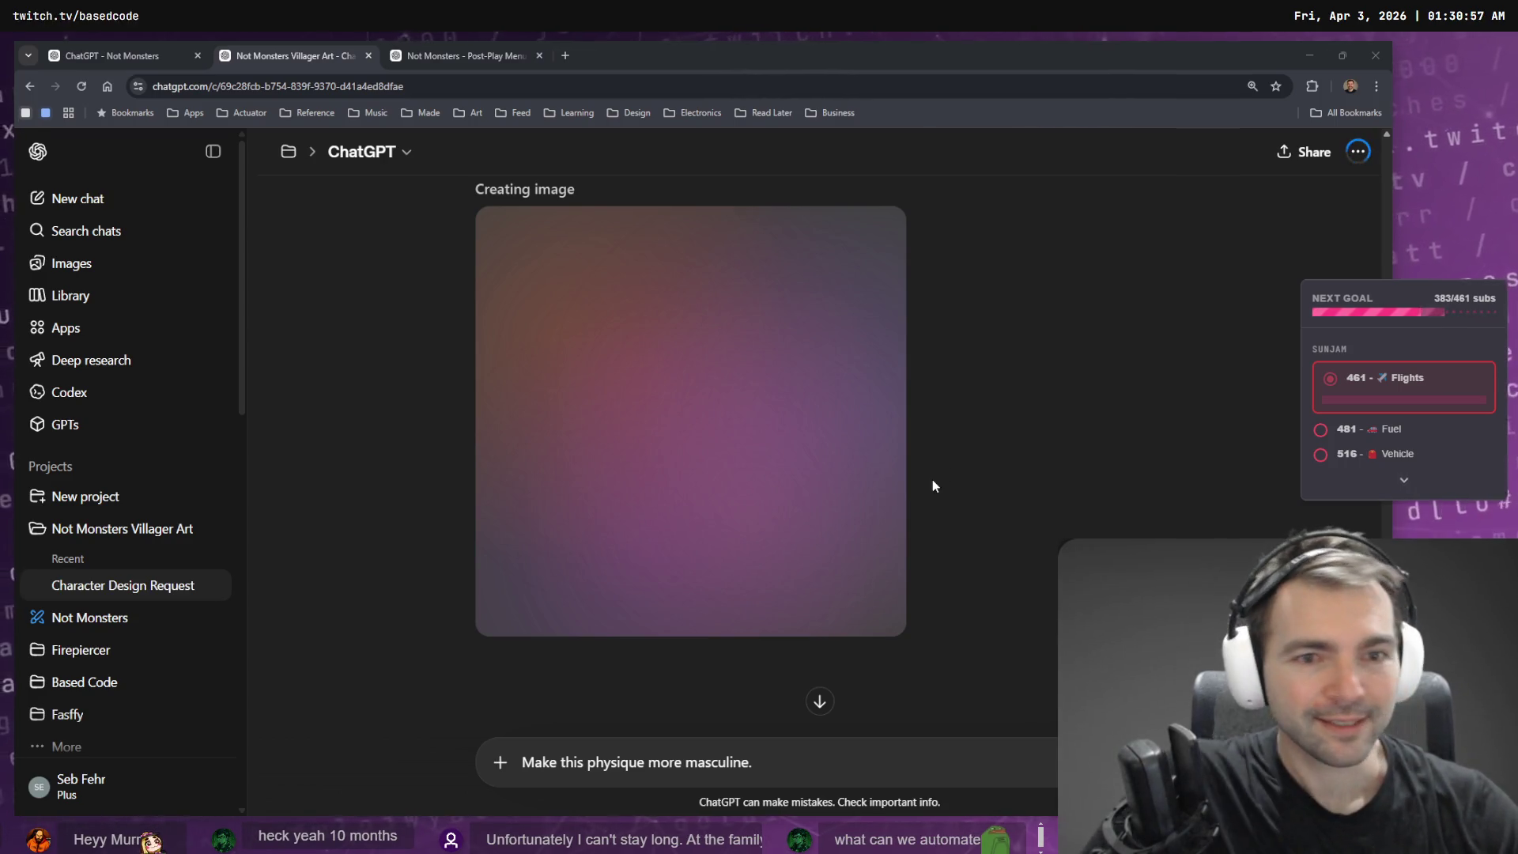
left_click(458, 55)
left_click(111, 54)
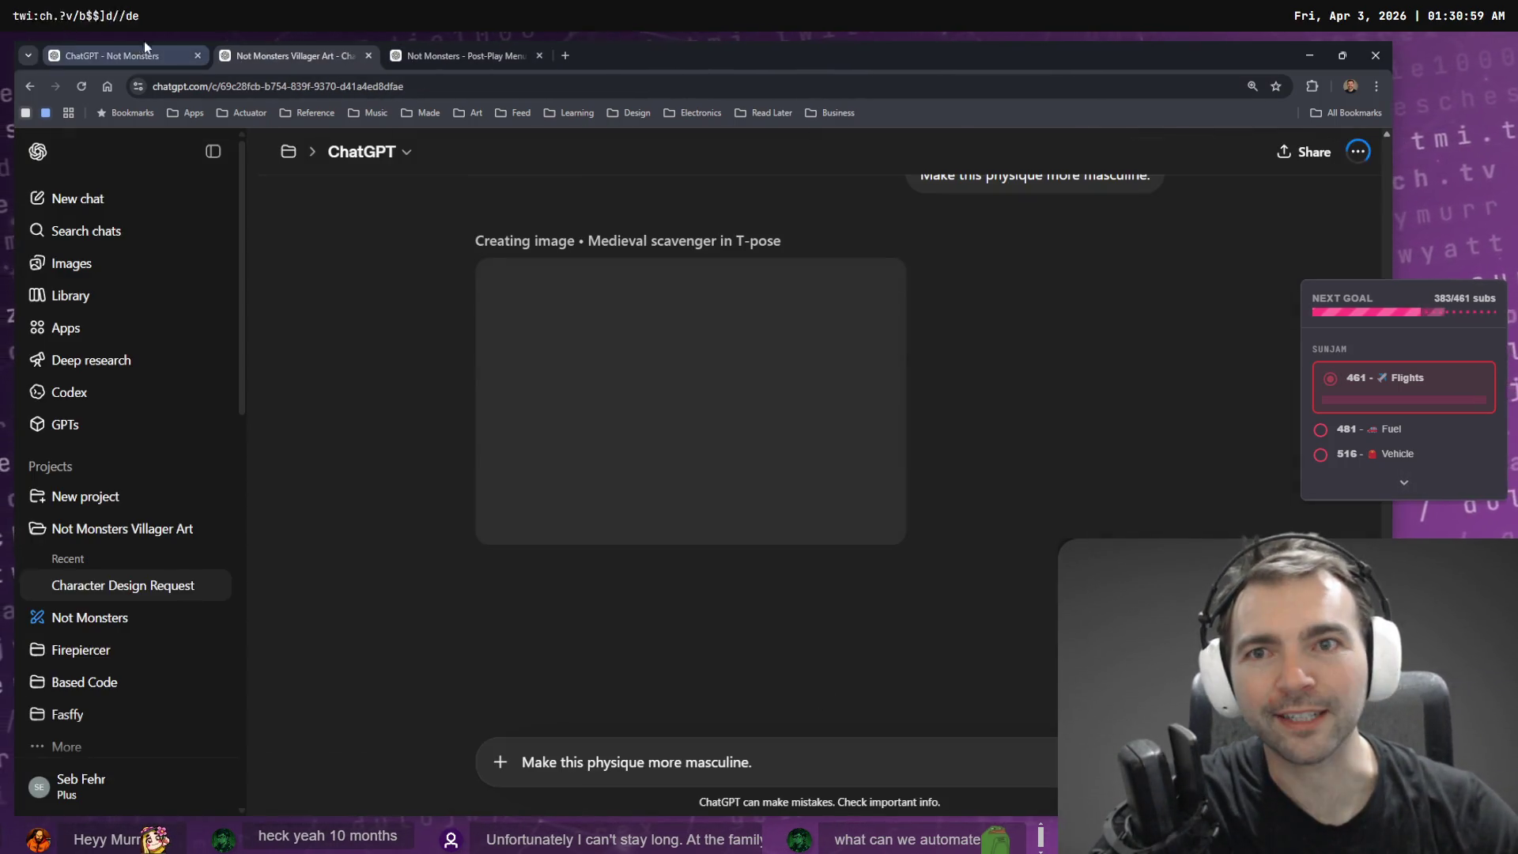
left_click(292, 56)
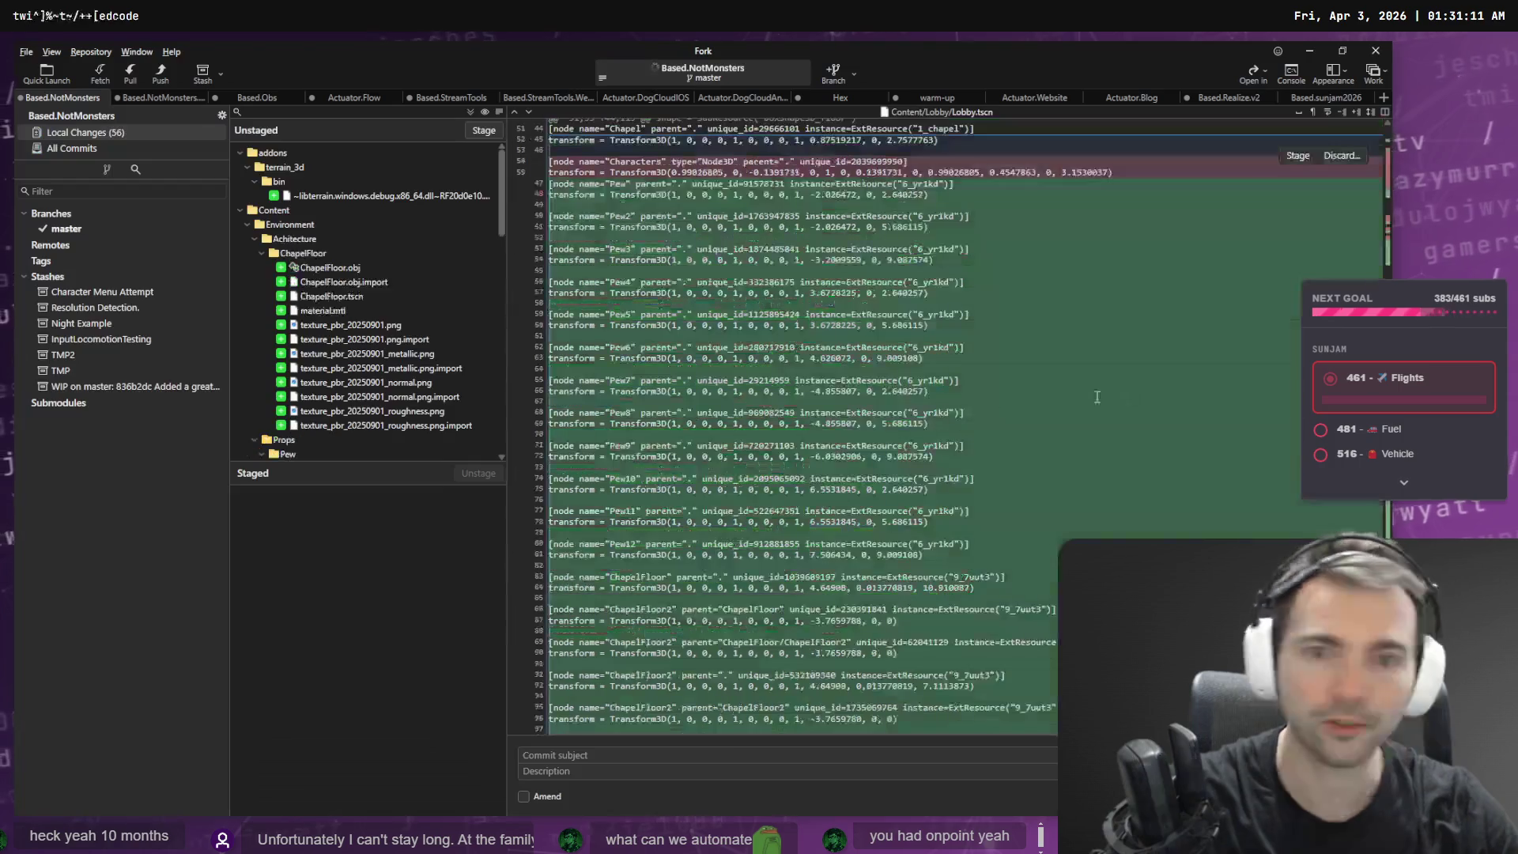
- Review the metallic texture import change and the other unstaged ChapelFloor and Pew files in Fork
key("alt+Tab")
left_click(332, 368)
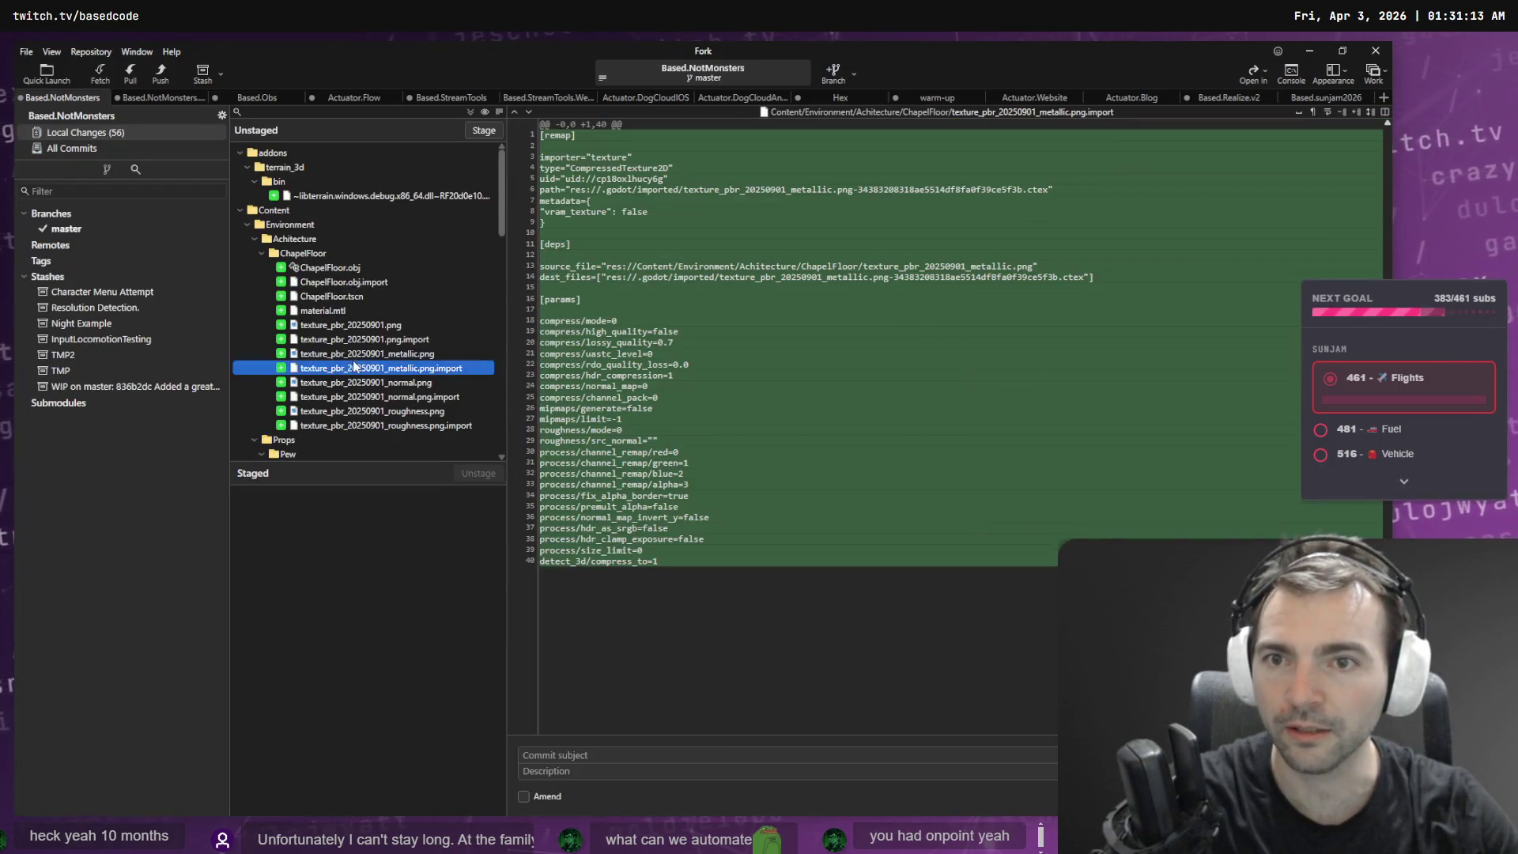
scroll(351, 376, "down", 5)
scroll(324, 336, "down", 10)
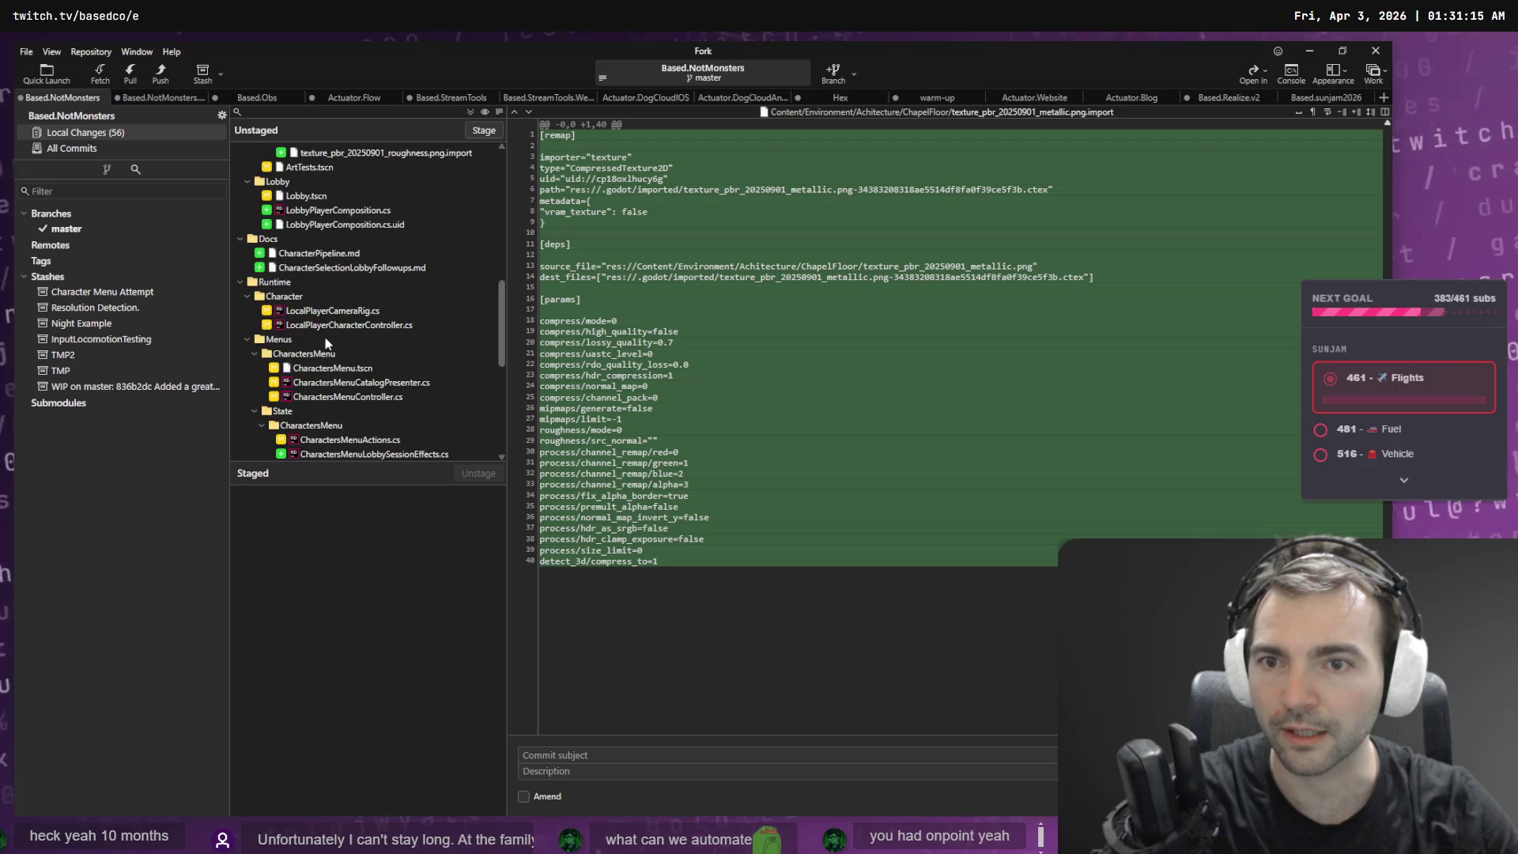
scroll(347, 427, "up", 10)
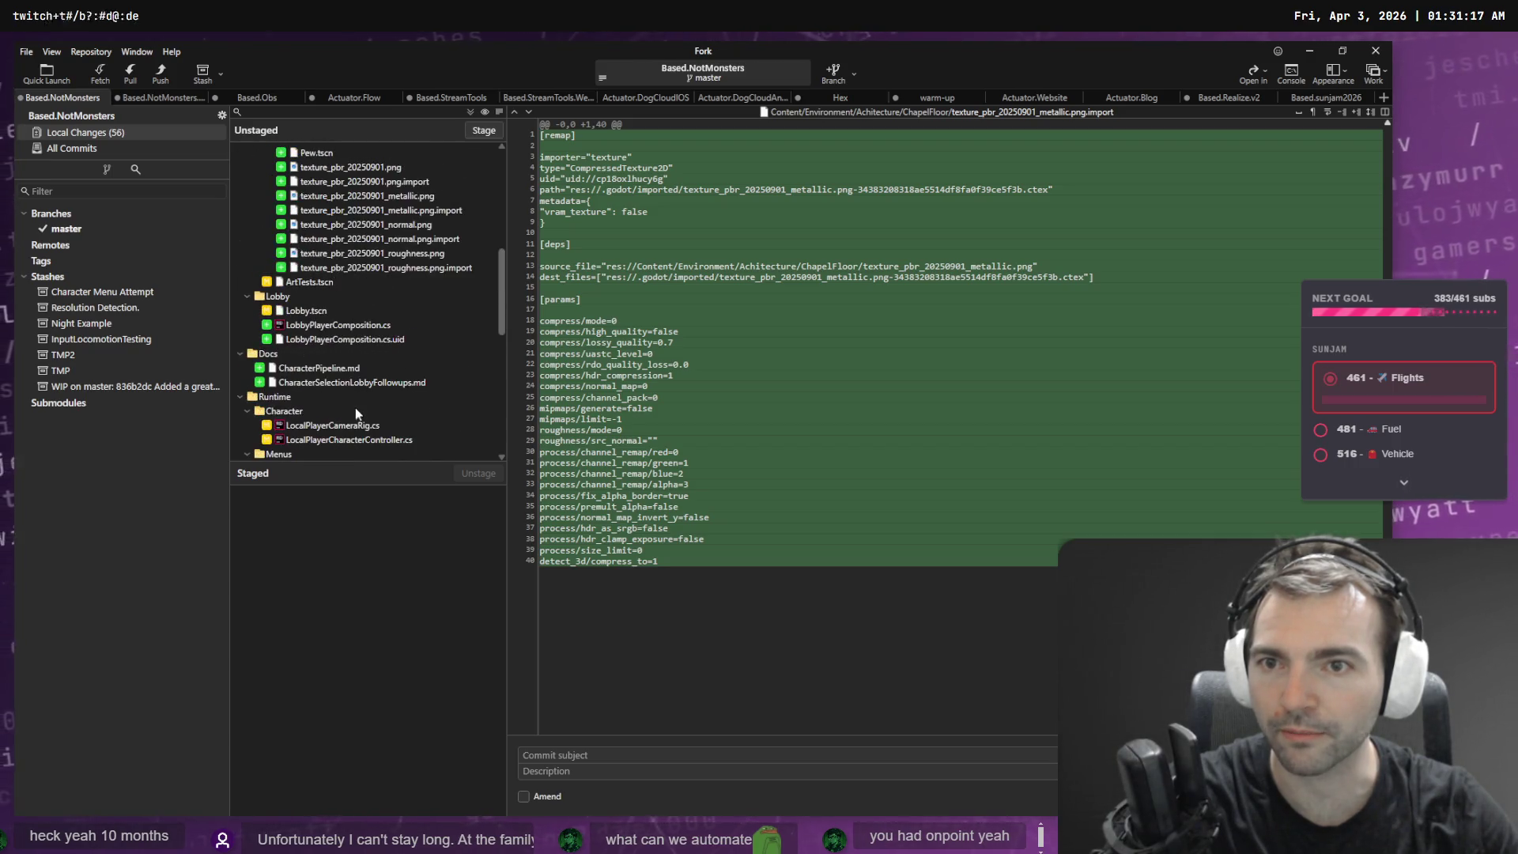
scroll(358, 401, "up", 10)
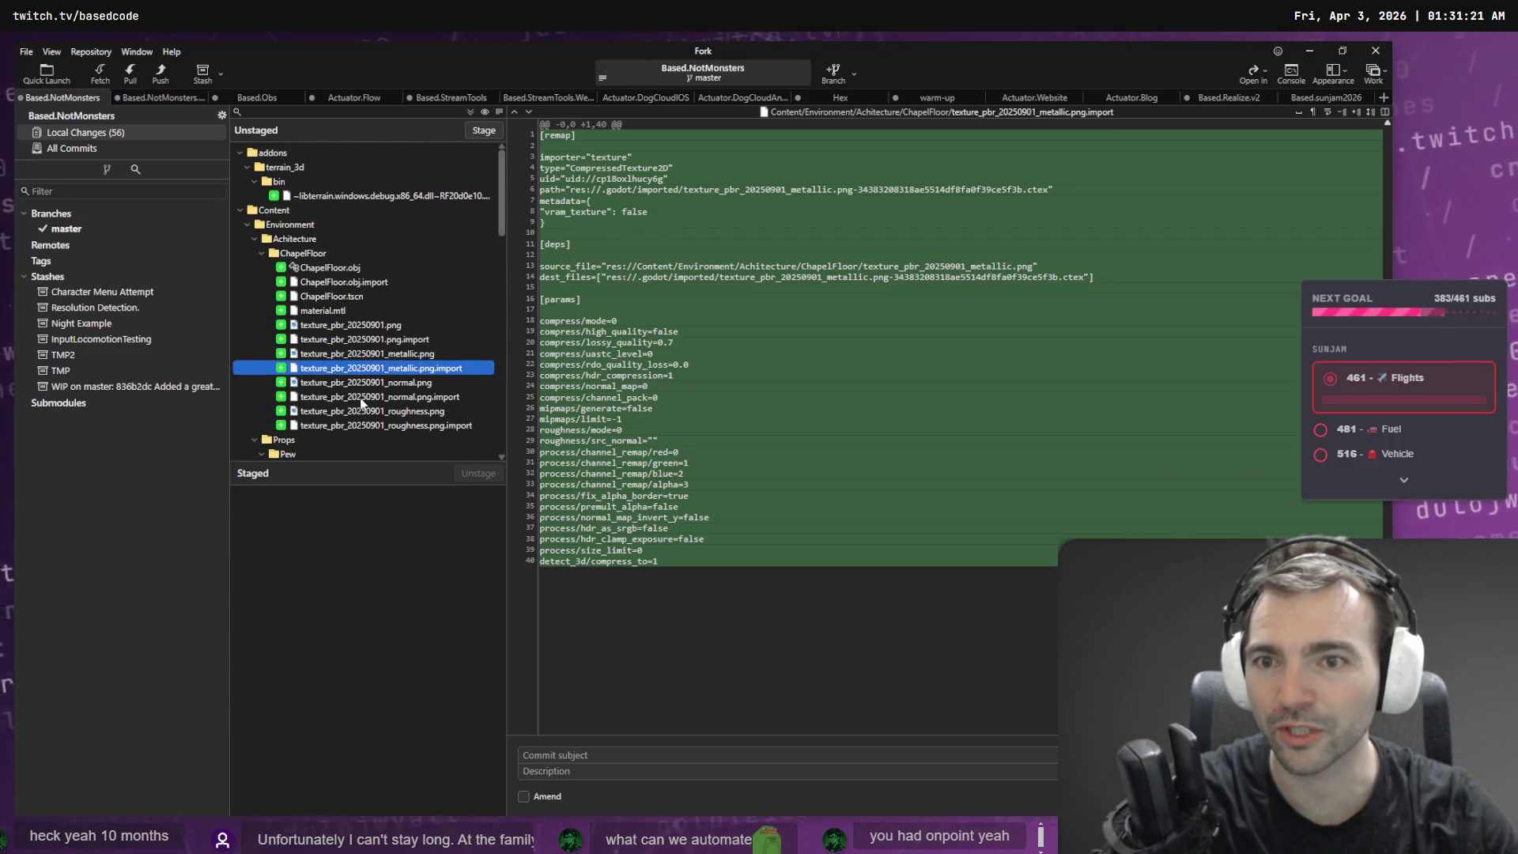
scroll(361, 404, "down", 4)
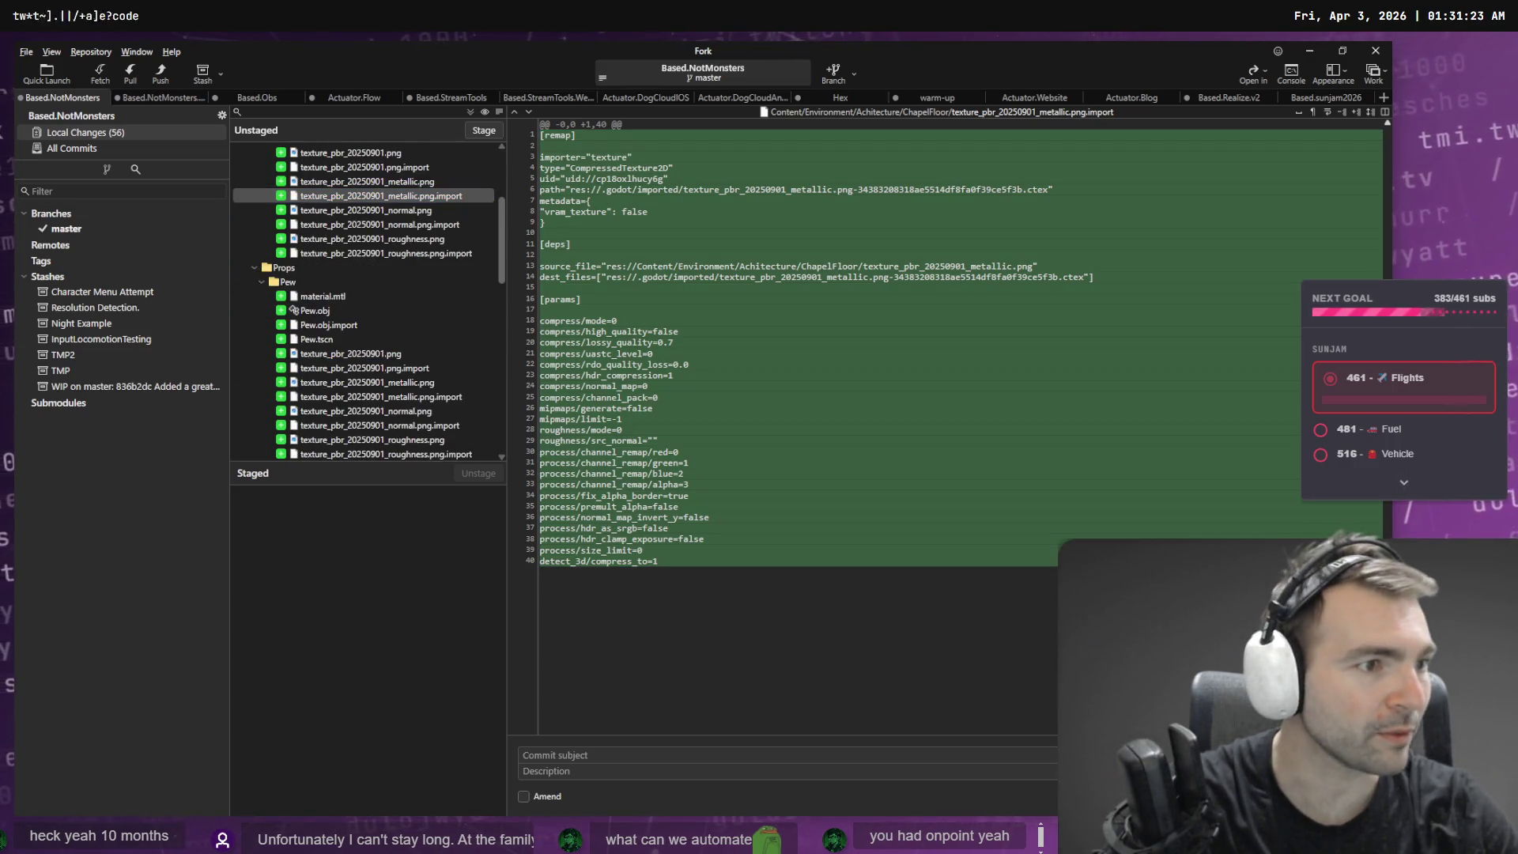
key("alt+Tab")
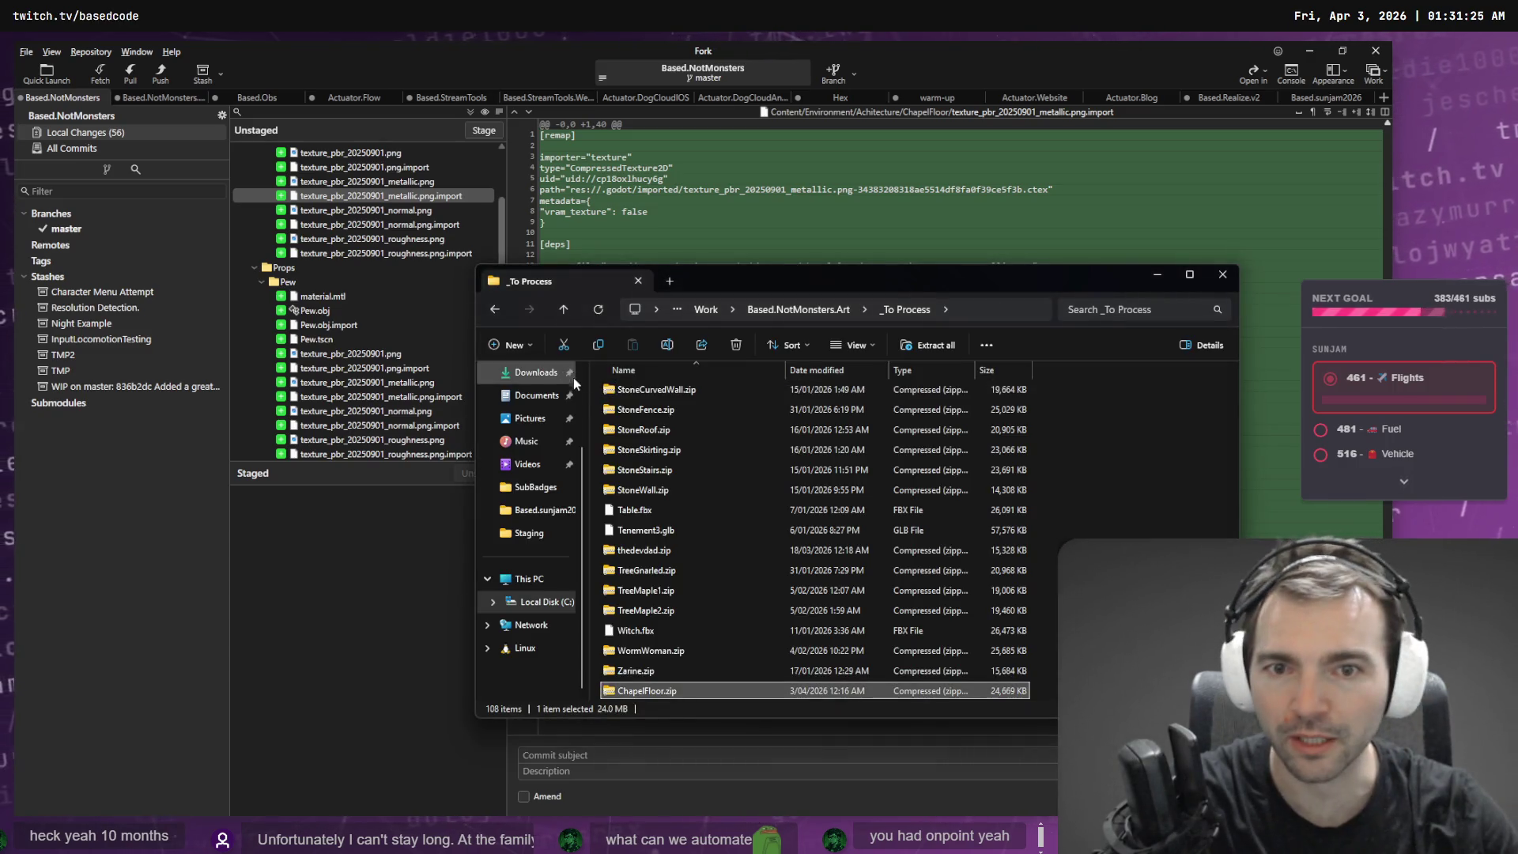
- Navigate up to the Work folder and into the Based.NotMonsters project's Docs folder
left_click(744, 309)
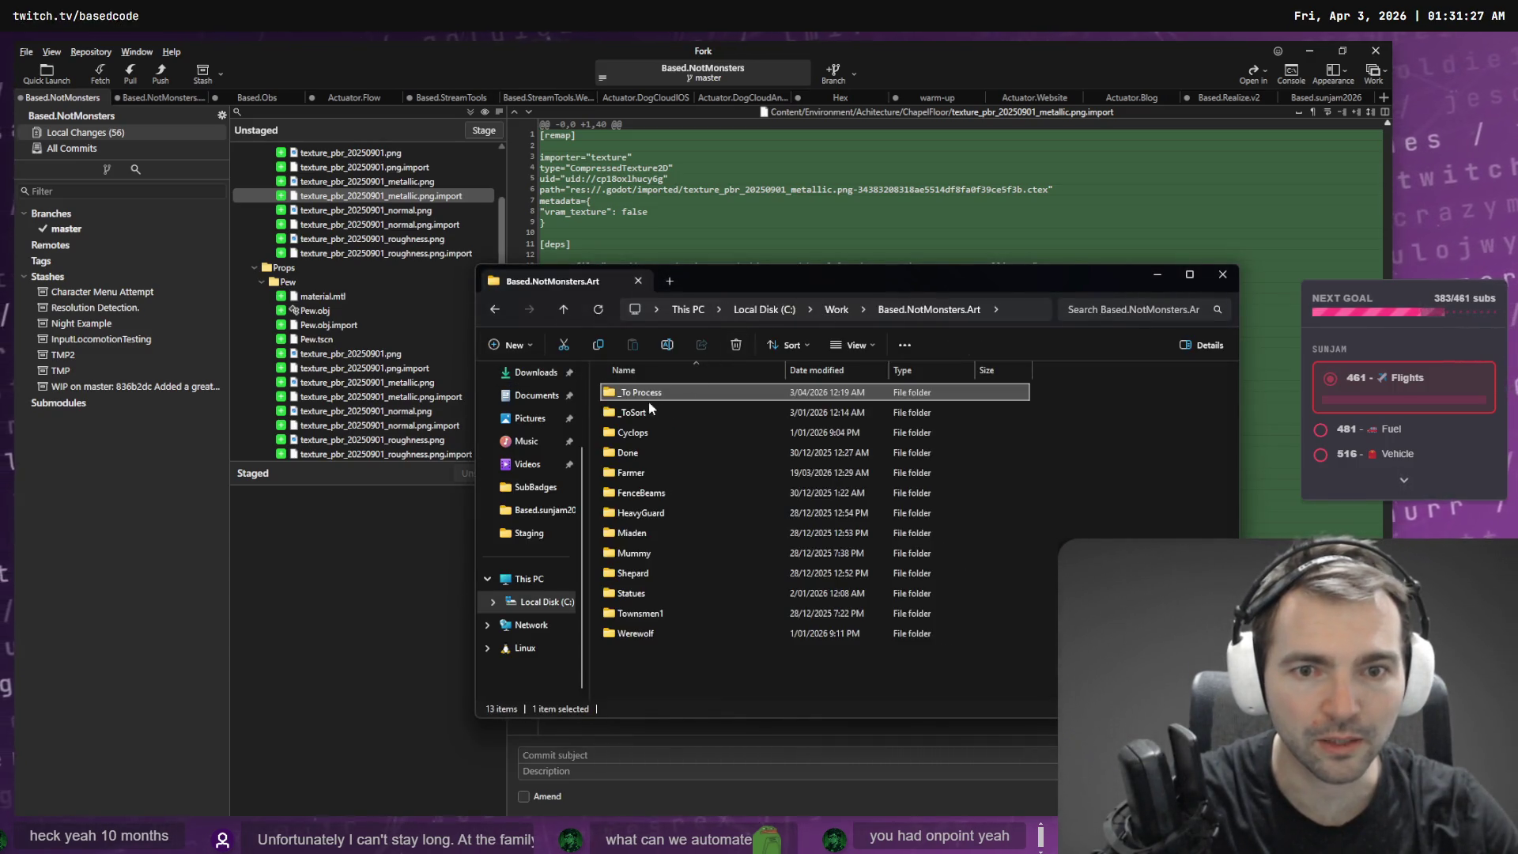
left_click(830, 314)
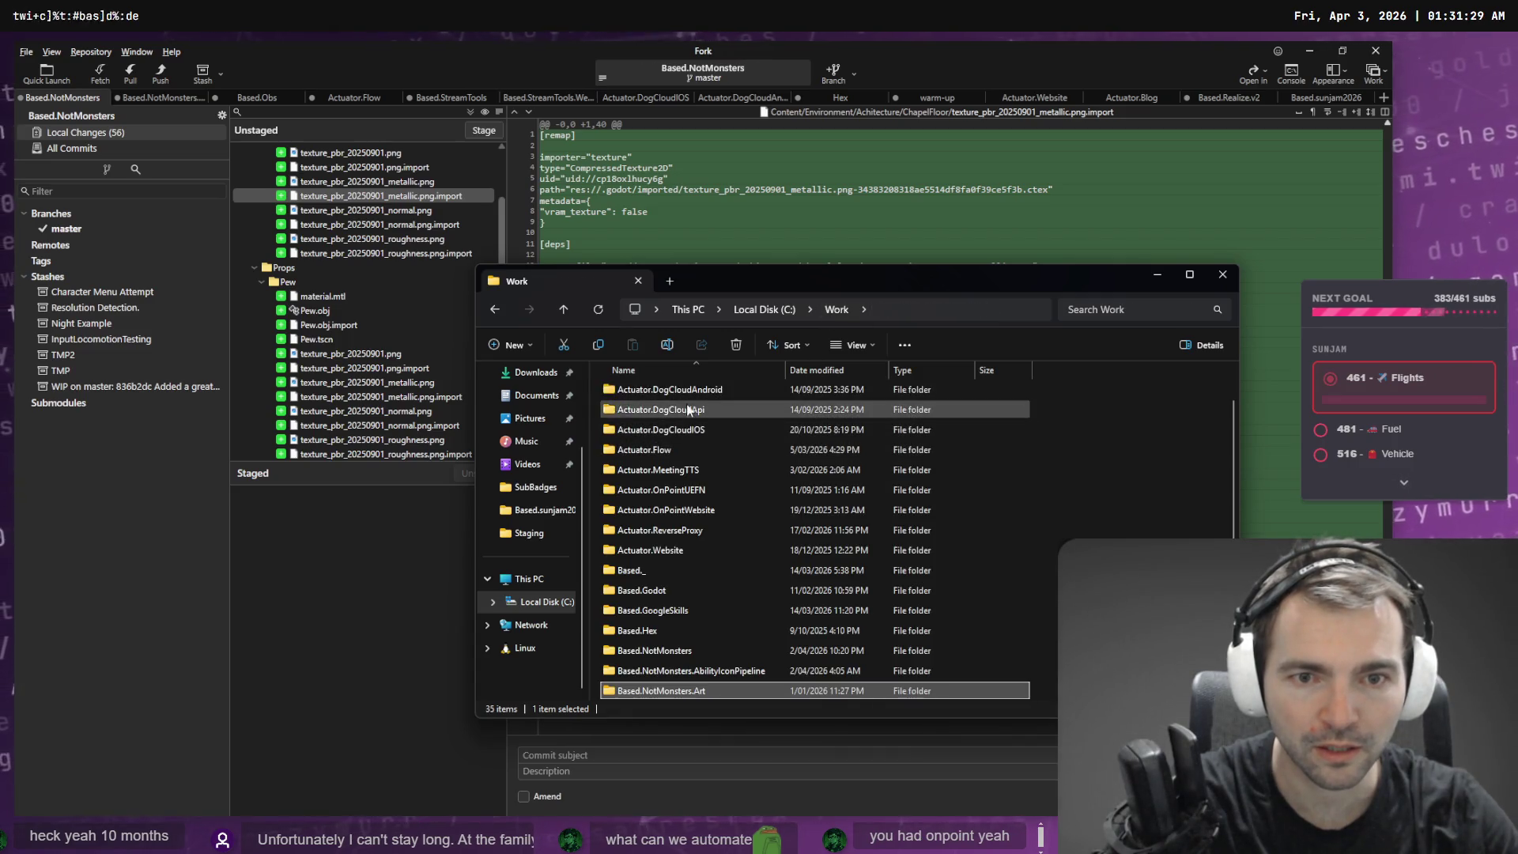
double_click(642, 650)
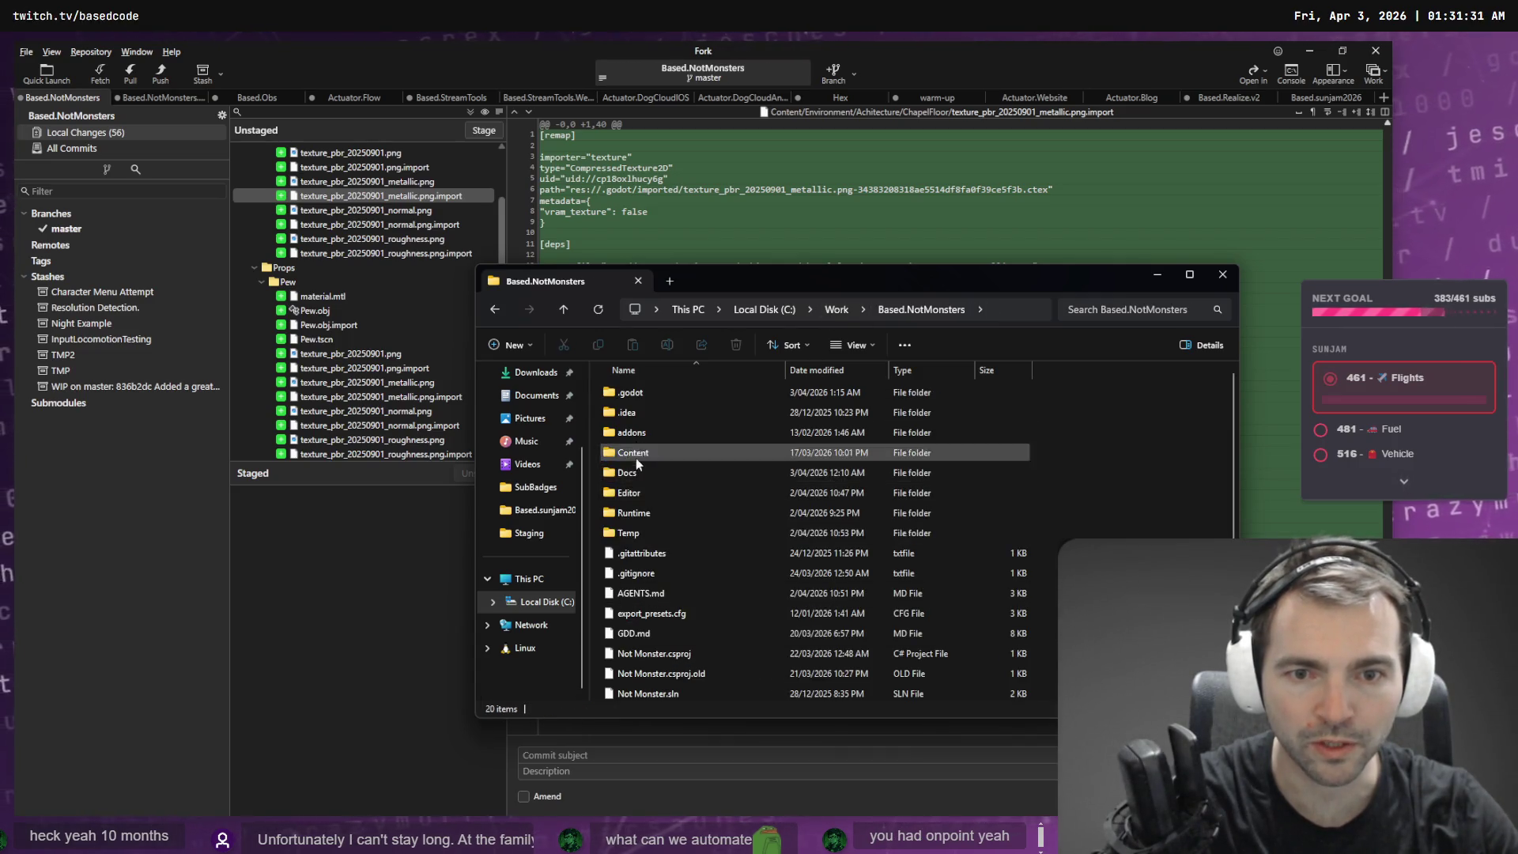
double_click(634, 475)
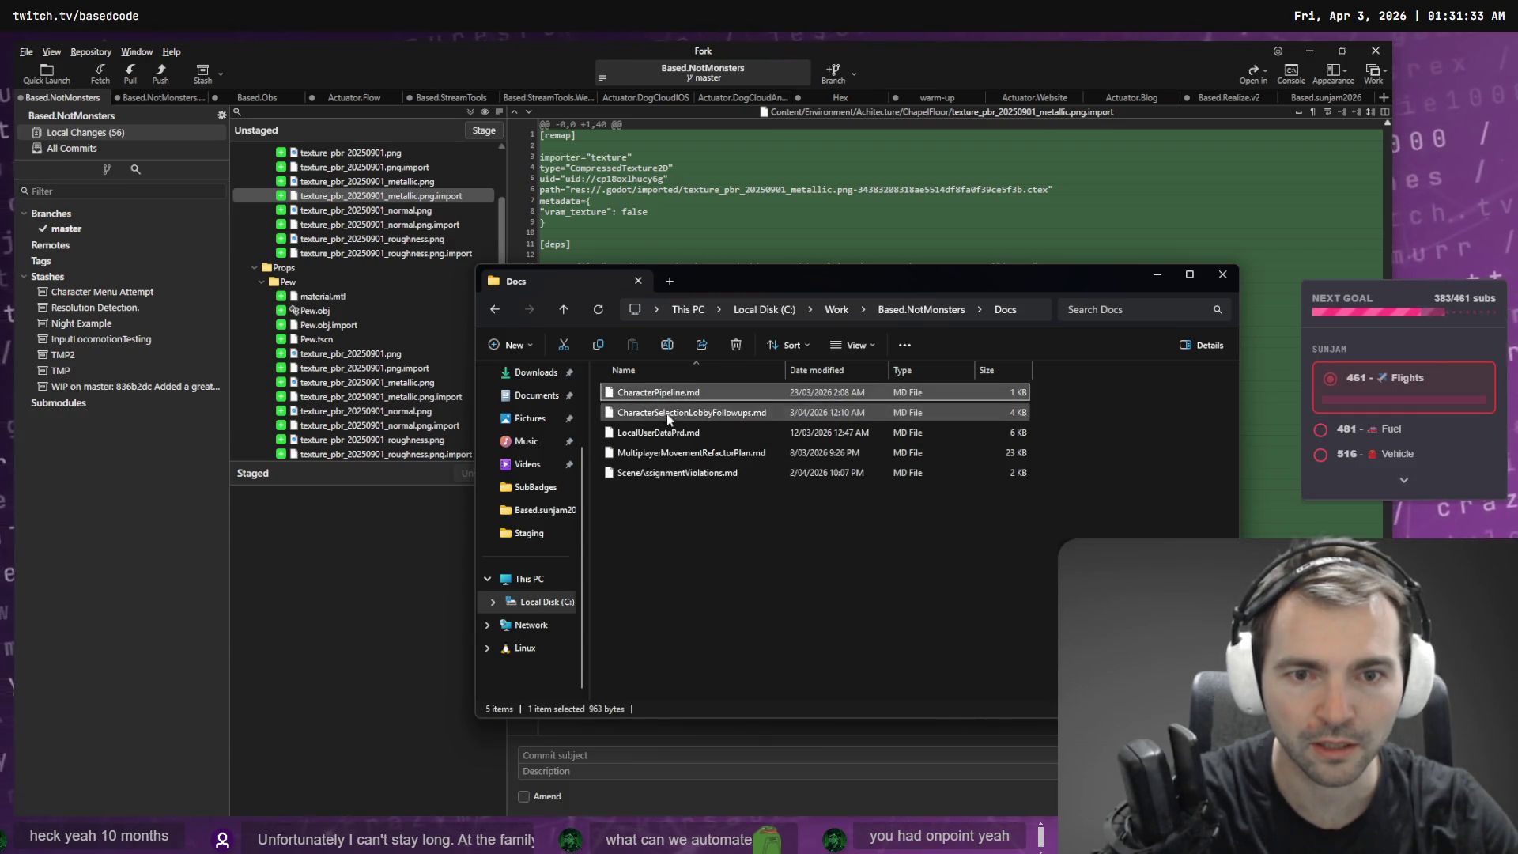
- Look over the markdown docs and open CharacterPipeline.md in the code editor
left_click(668, 431)
left_click(682, 468)
left_click(669, 457)
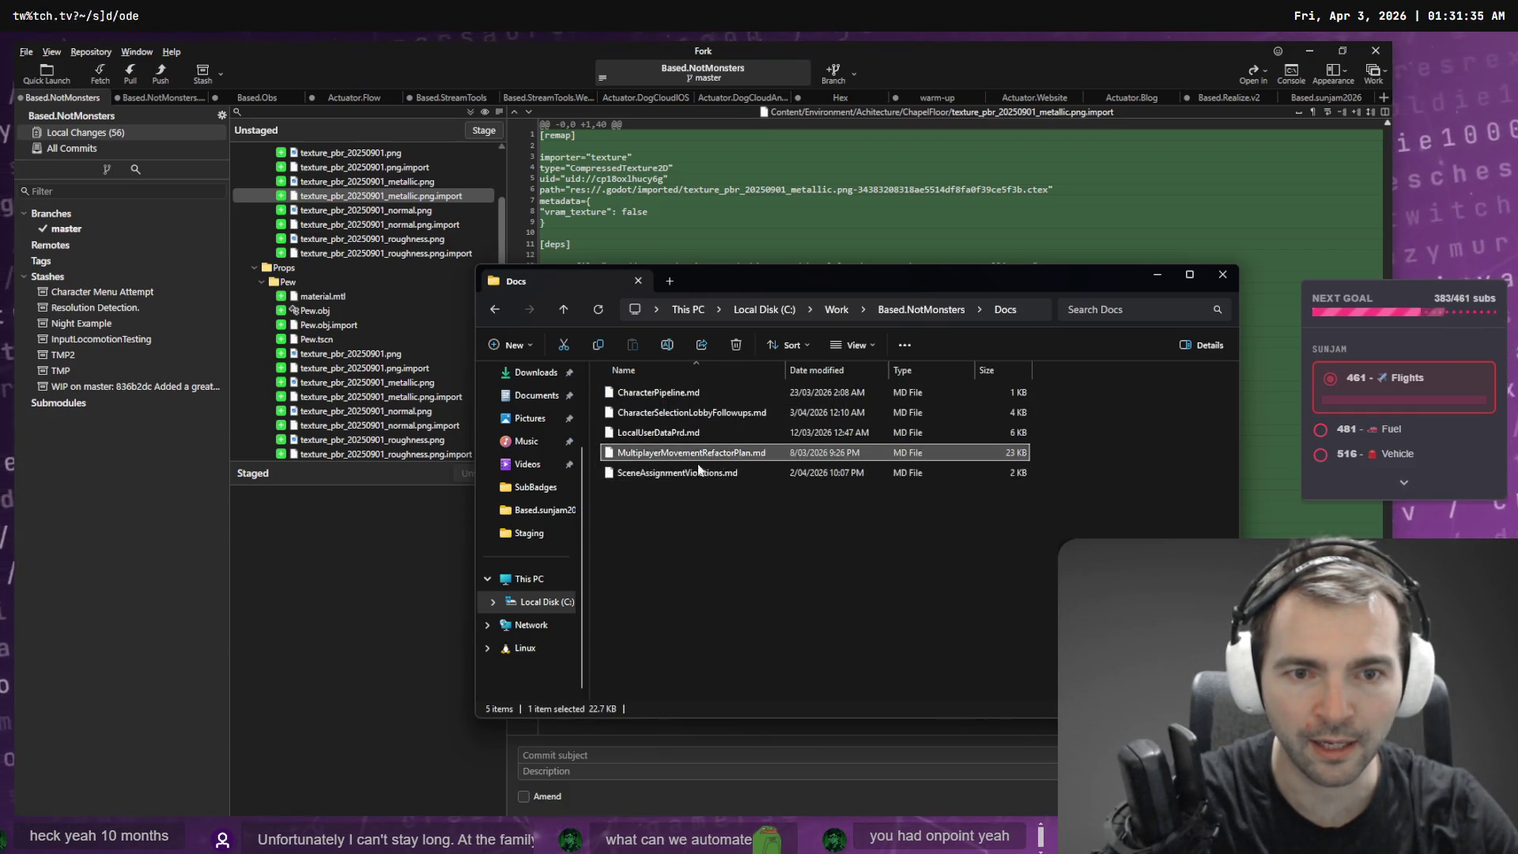
left_click(679, 475)
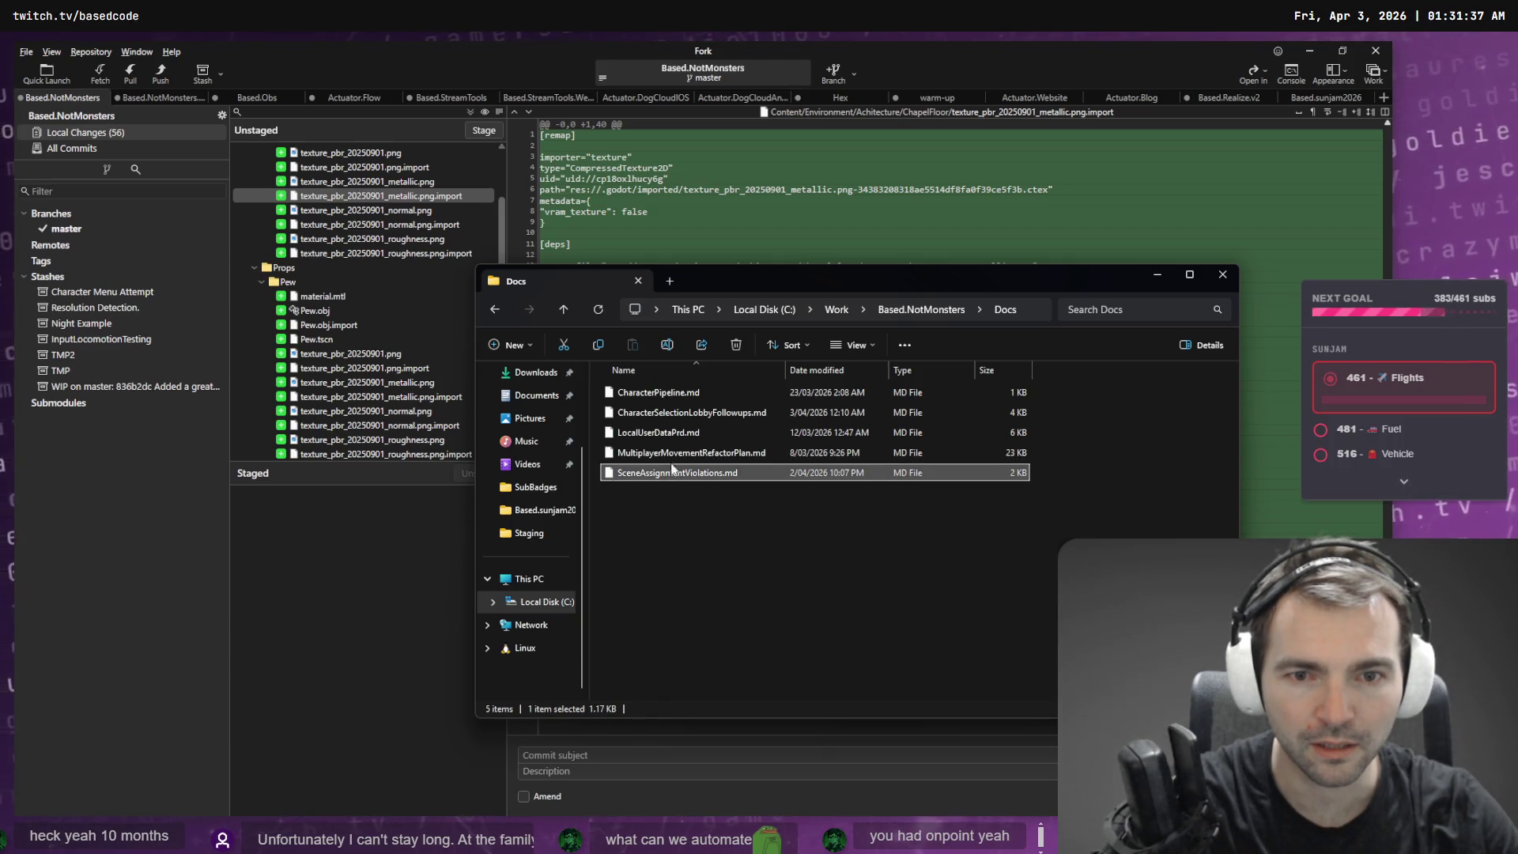
left_click(668, 432)
left_click(666, 395)
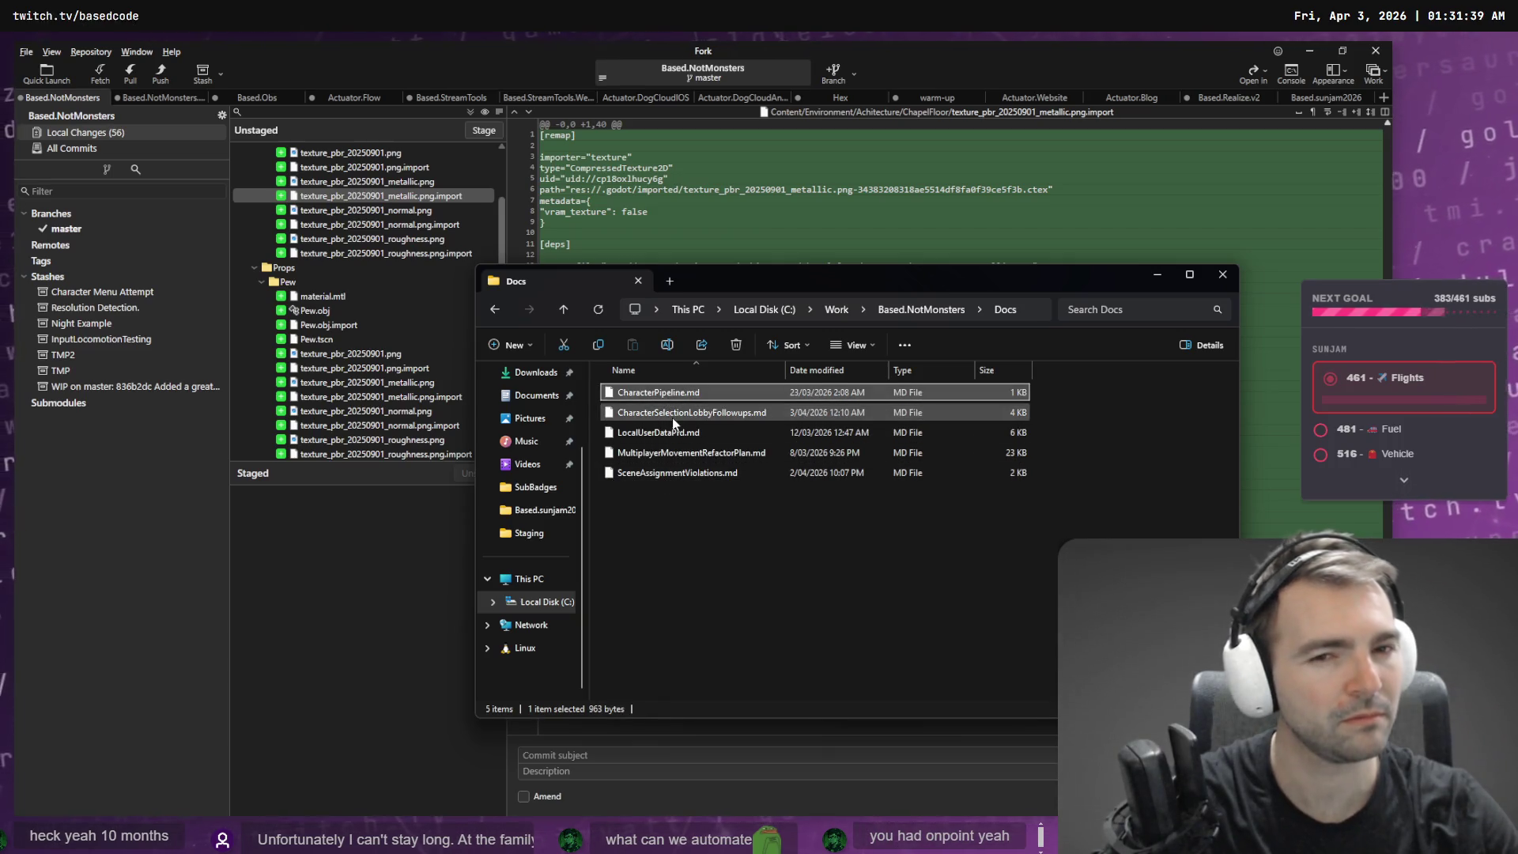
right_click(673, 403)
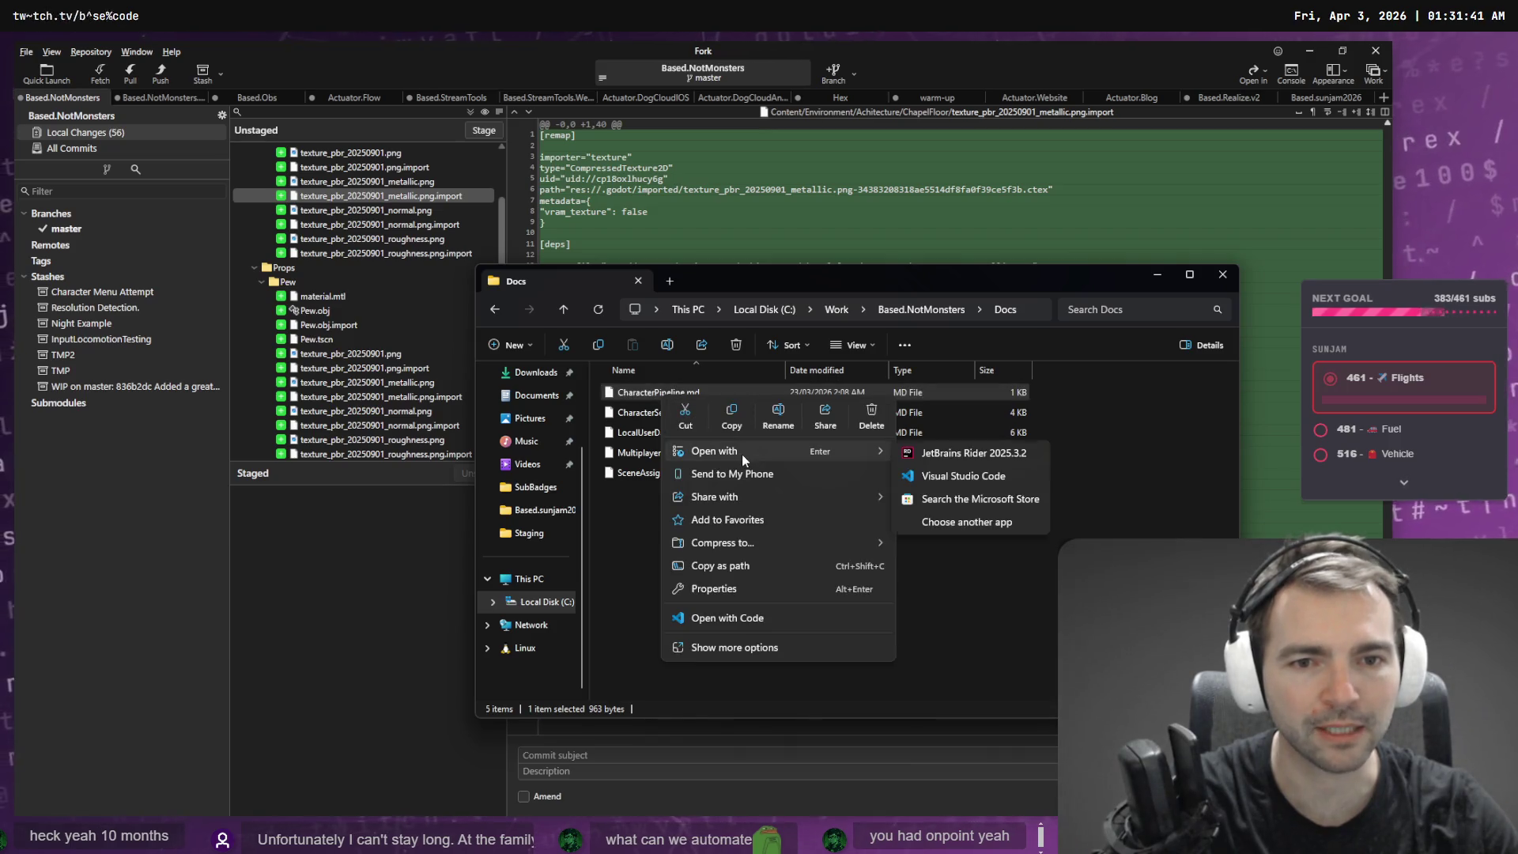
left_click(714, 623)
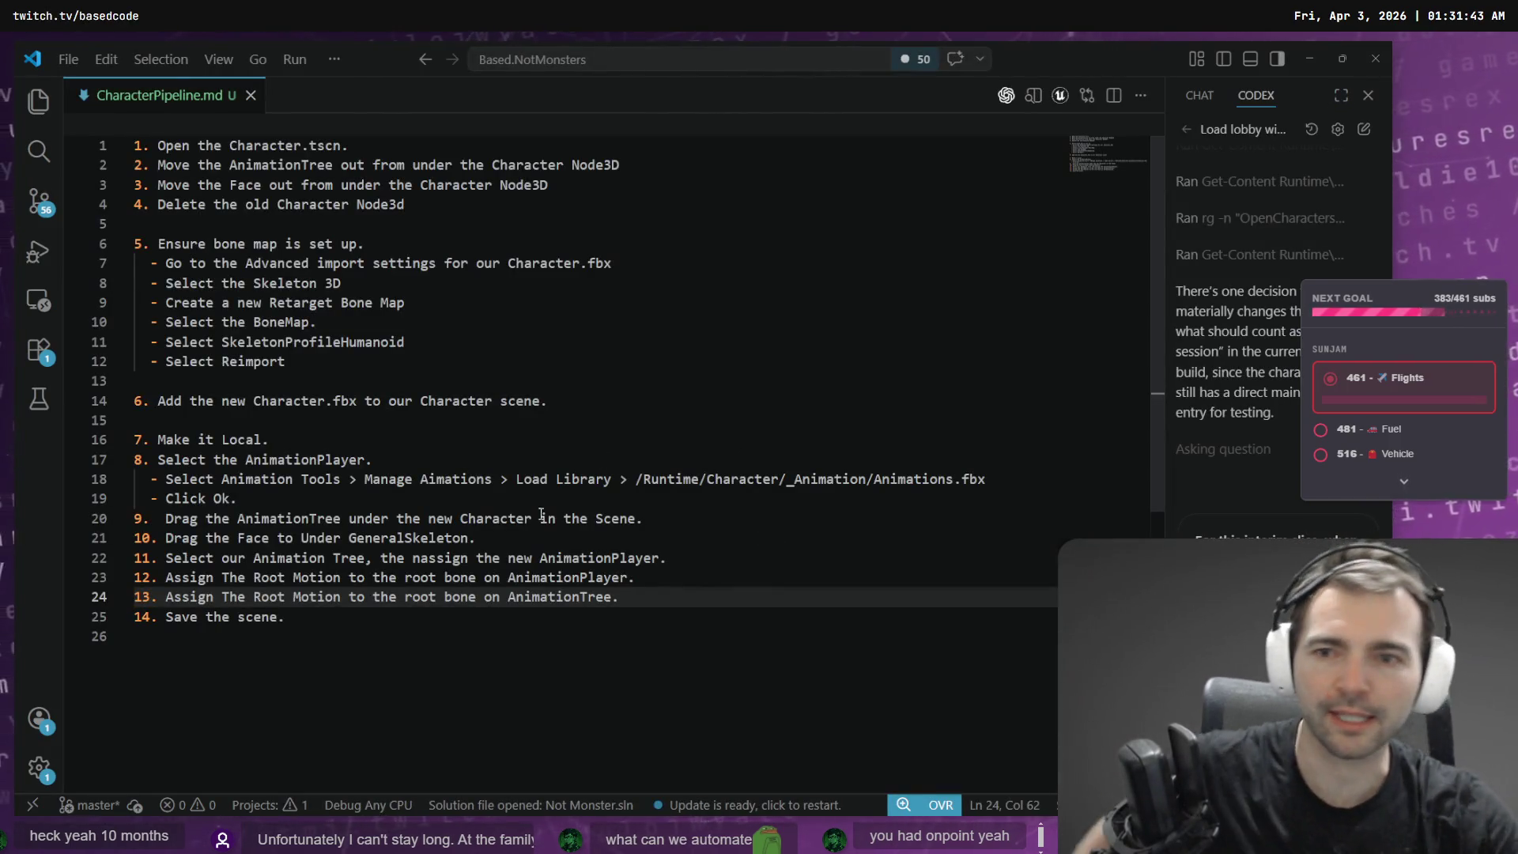
- Select and read through the character pipeline steps in CharacterPipeline.md, then close the file
left_click(416, 633)
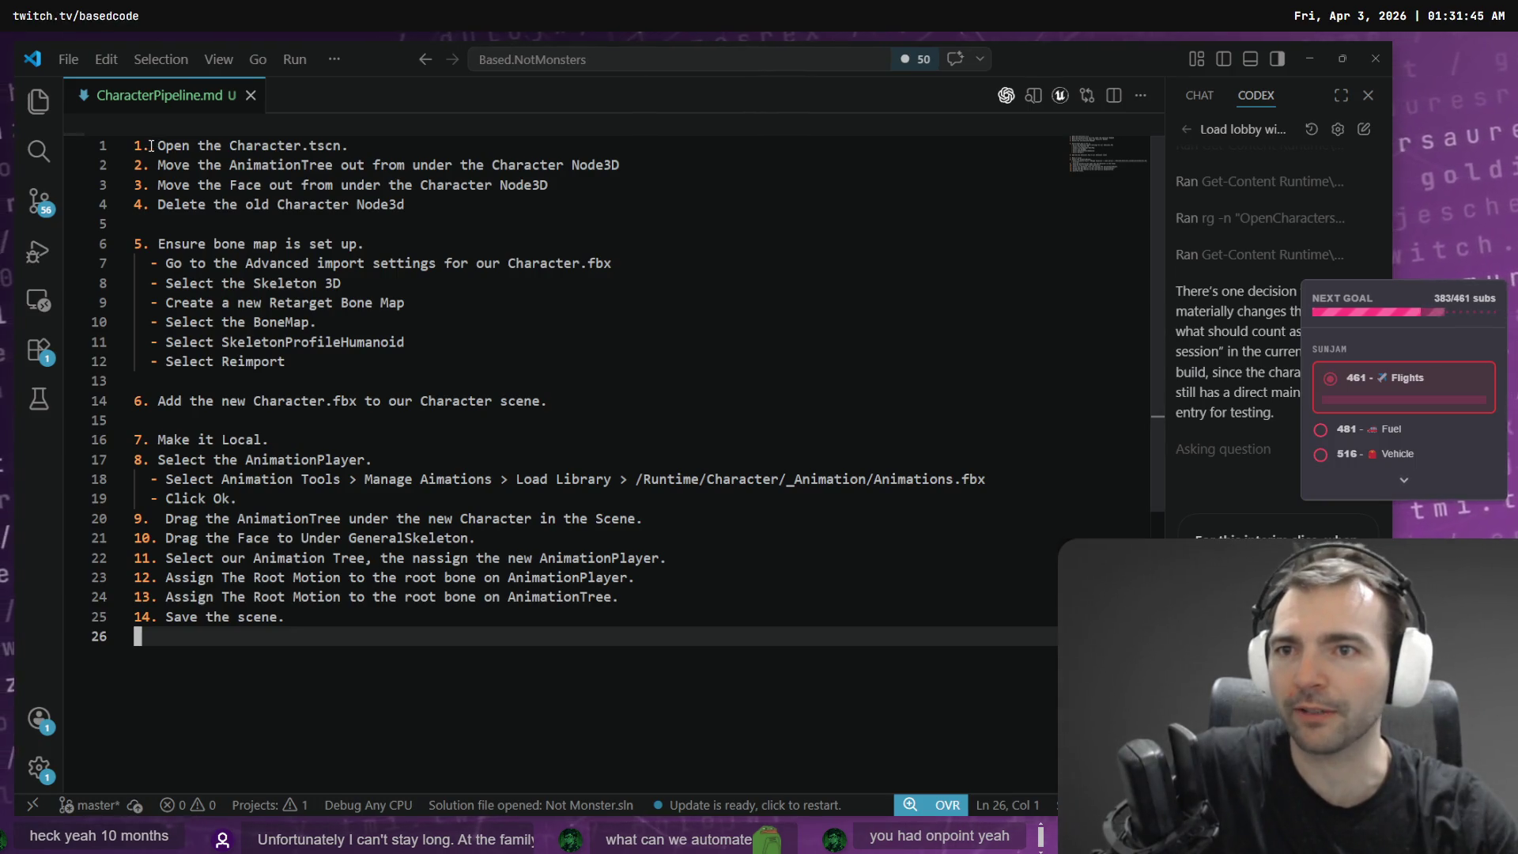
mouse_move(137, 148)
left_mouse_down()
mouse_move(542, 598)
mouse_move(546, 642)
left_mouse_up()
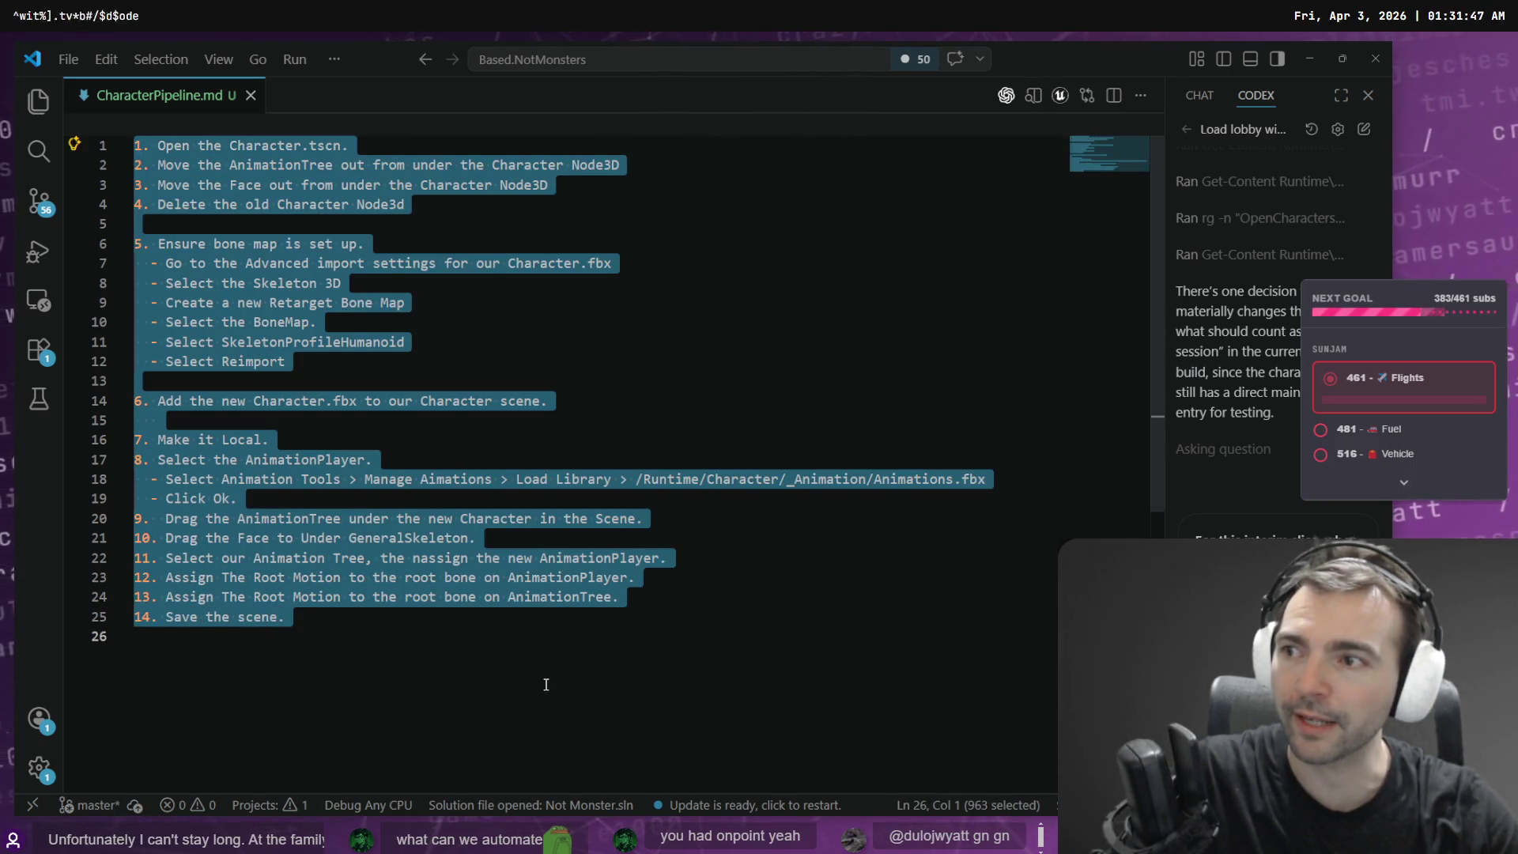
left_click(547, 681)
key("Insert")
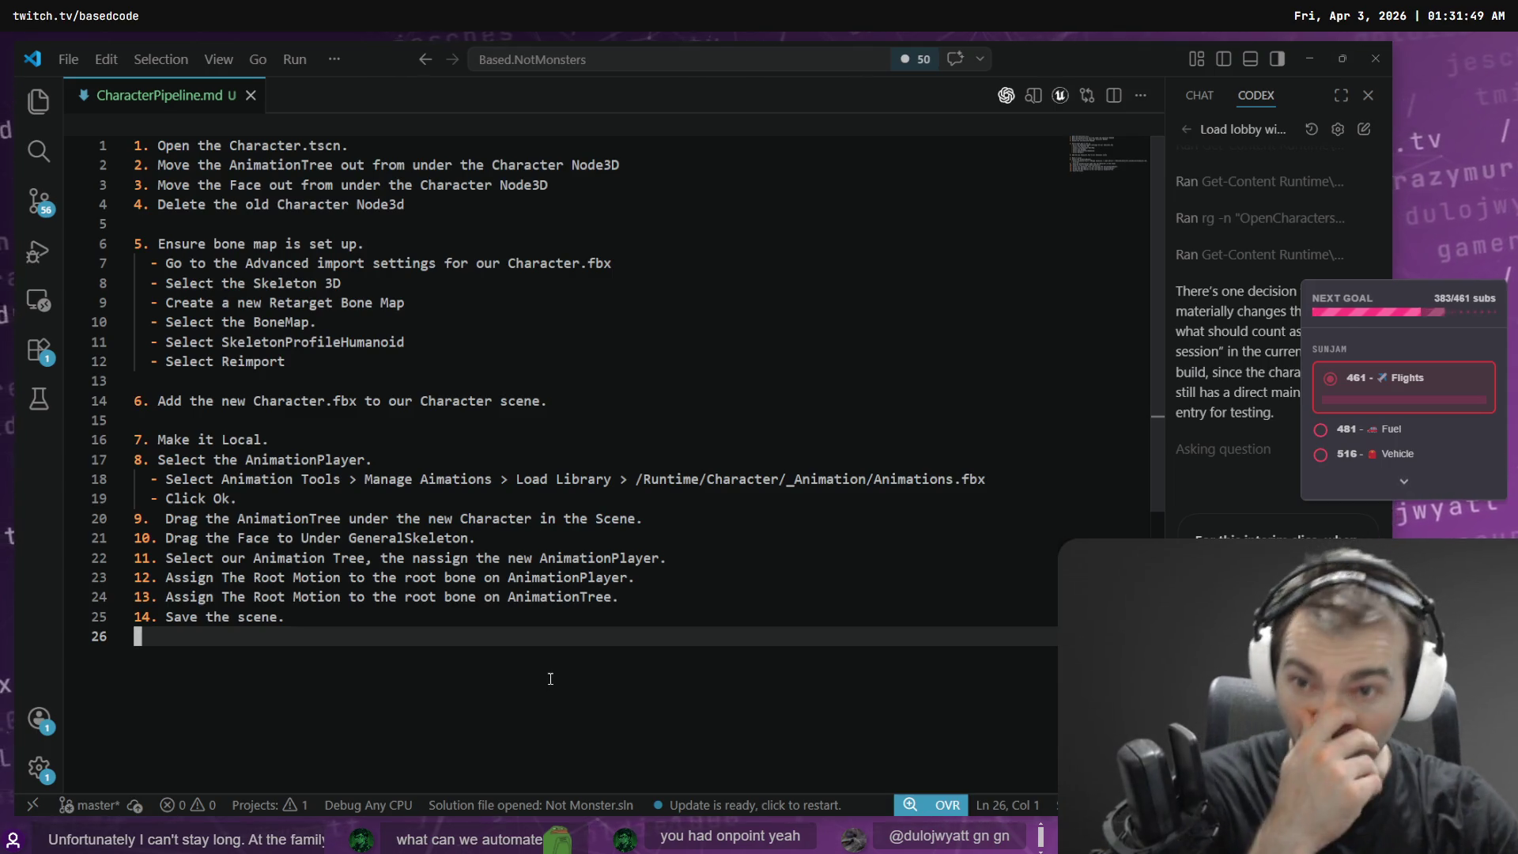
mouse_move(528, 640)
left_mouse_down()
mouse_move(230, 311)
mouse_move(134, 146)
left_mouse_up()
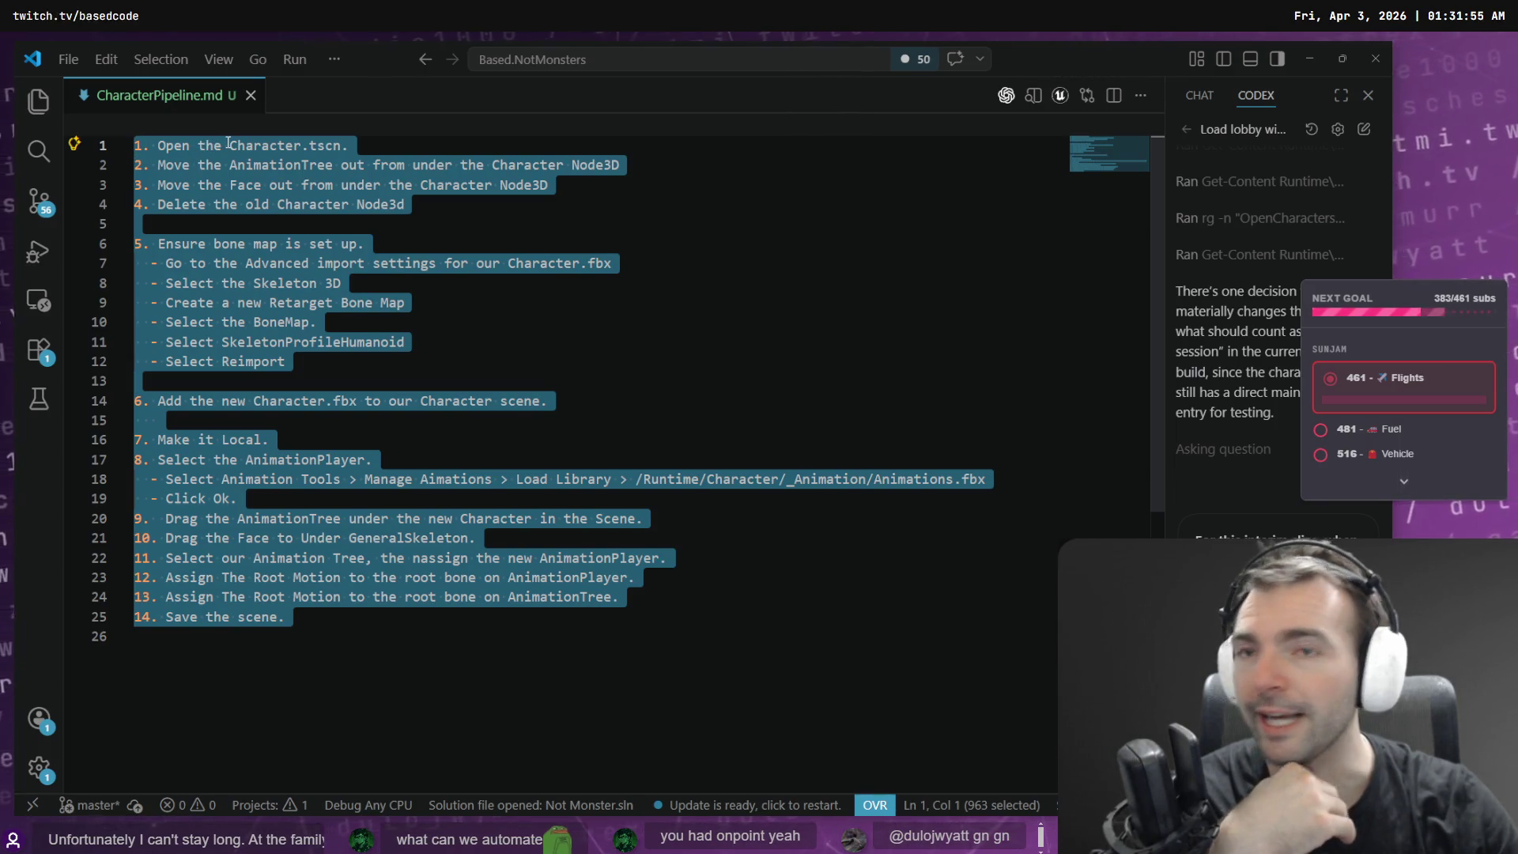
middle_click(222, 106)
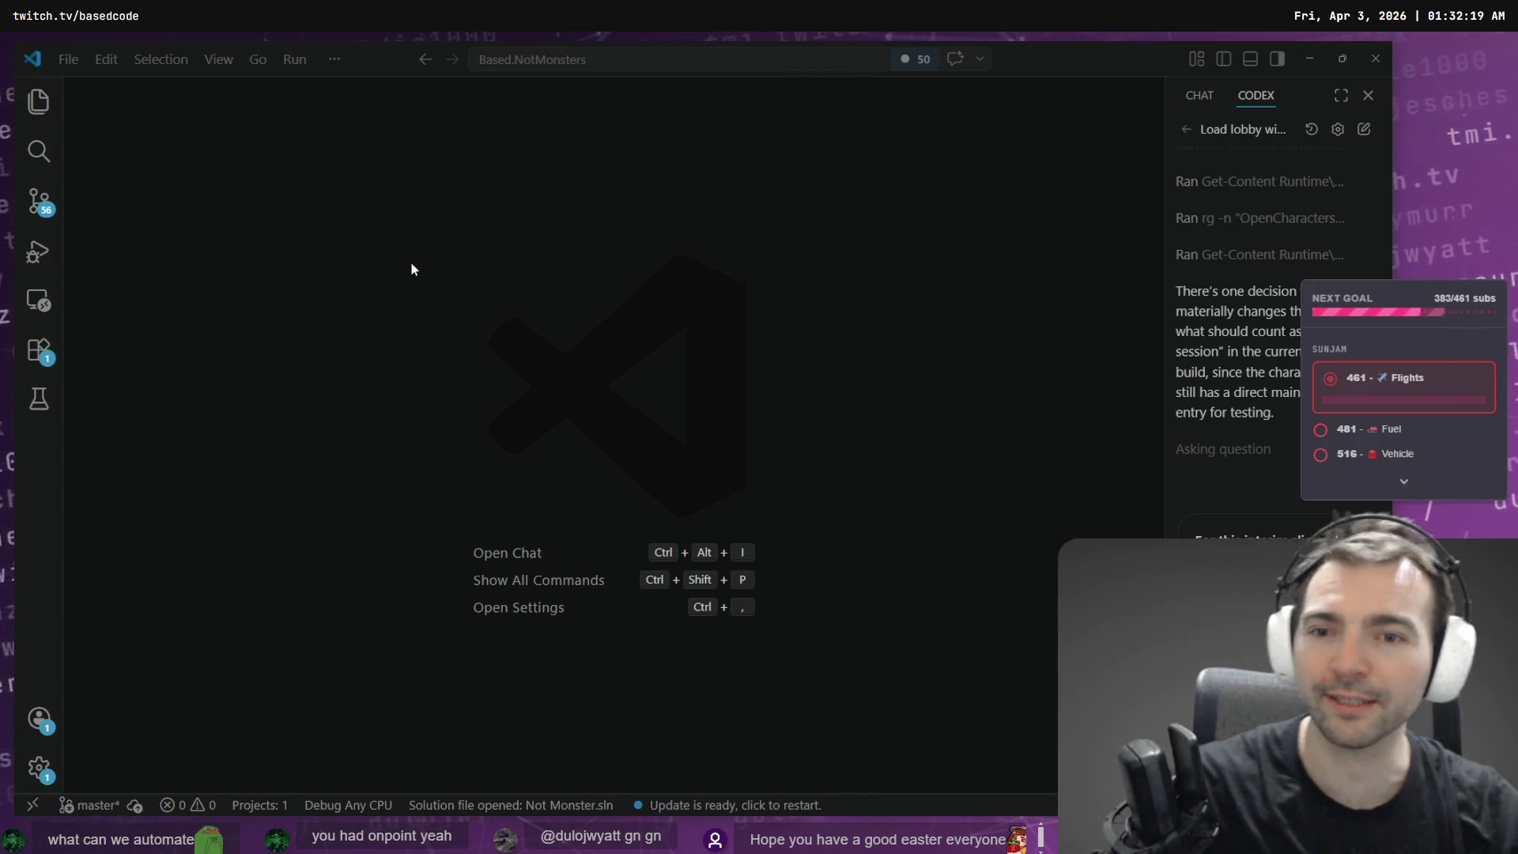
- Expand the Codex conversation and answer 'New lobby only (Recommended)' for monster role rerolls
left_click(1341, 95)
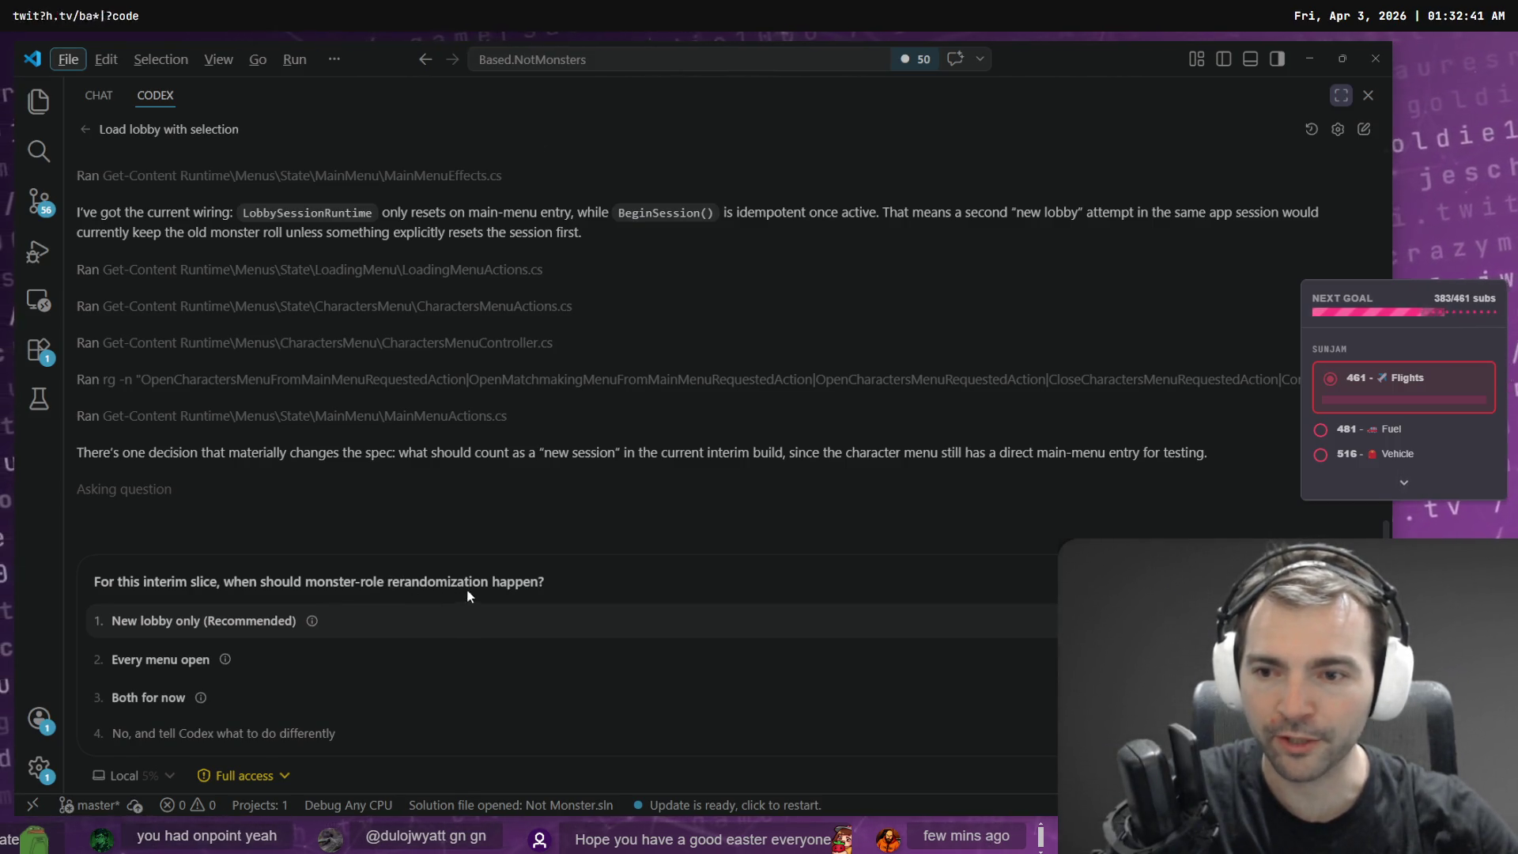
mouse_move(315, 620)
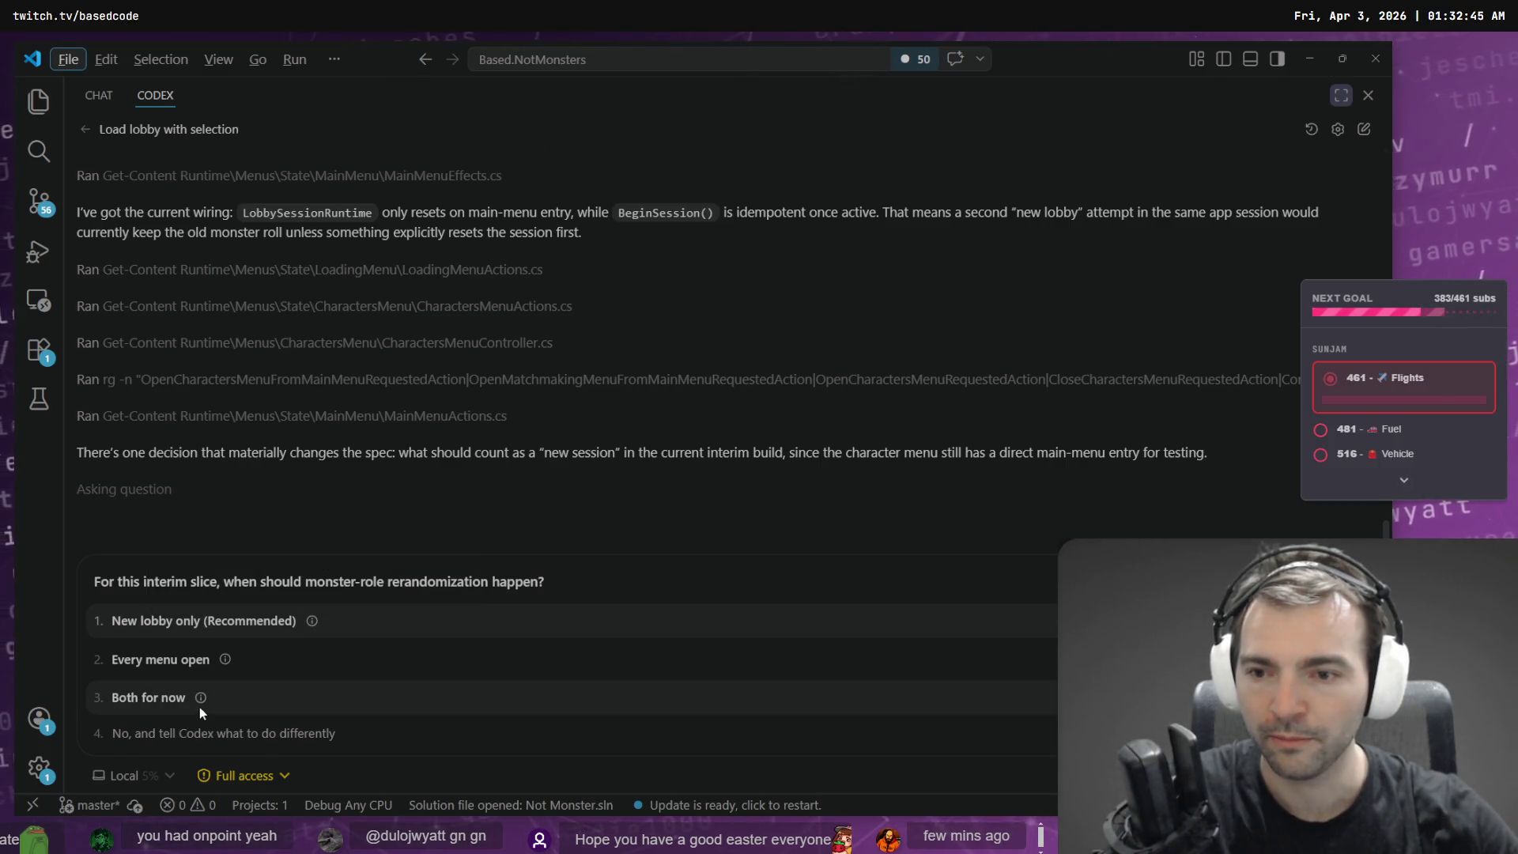
left_click(263, 622)
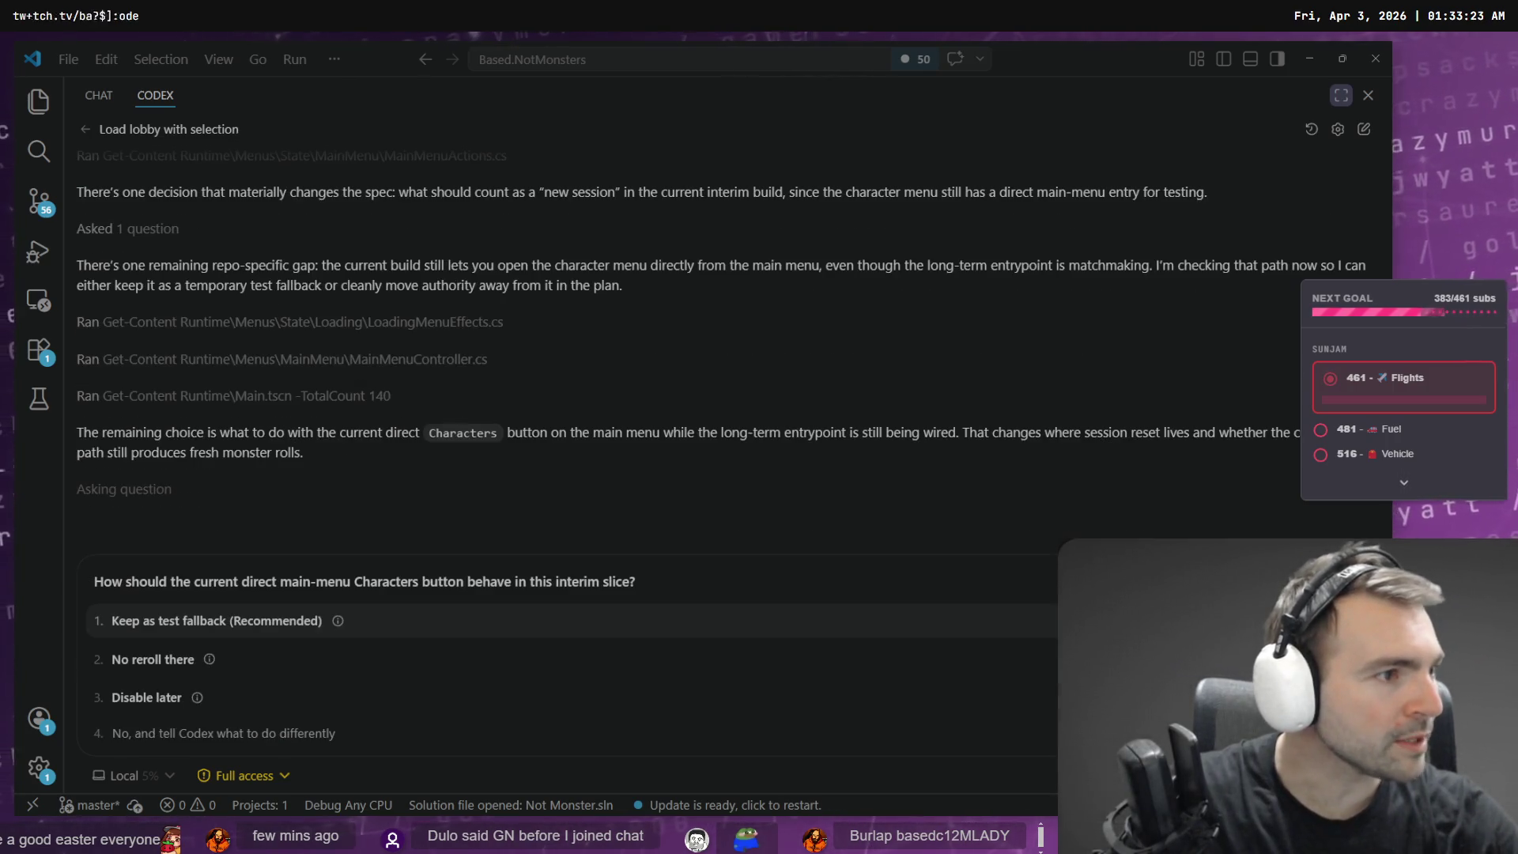
key("alt+Tab")
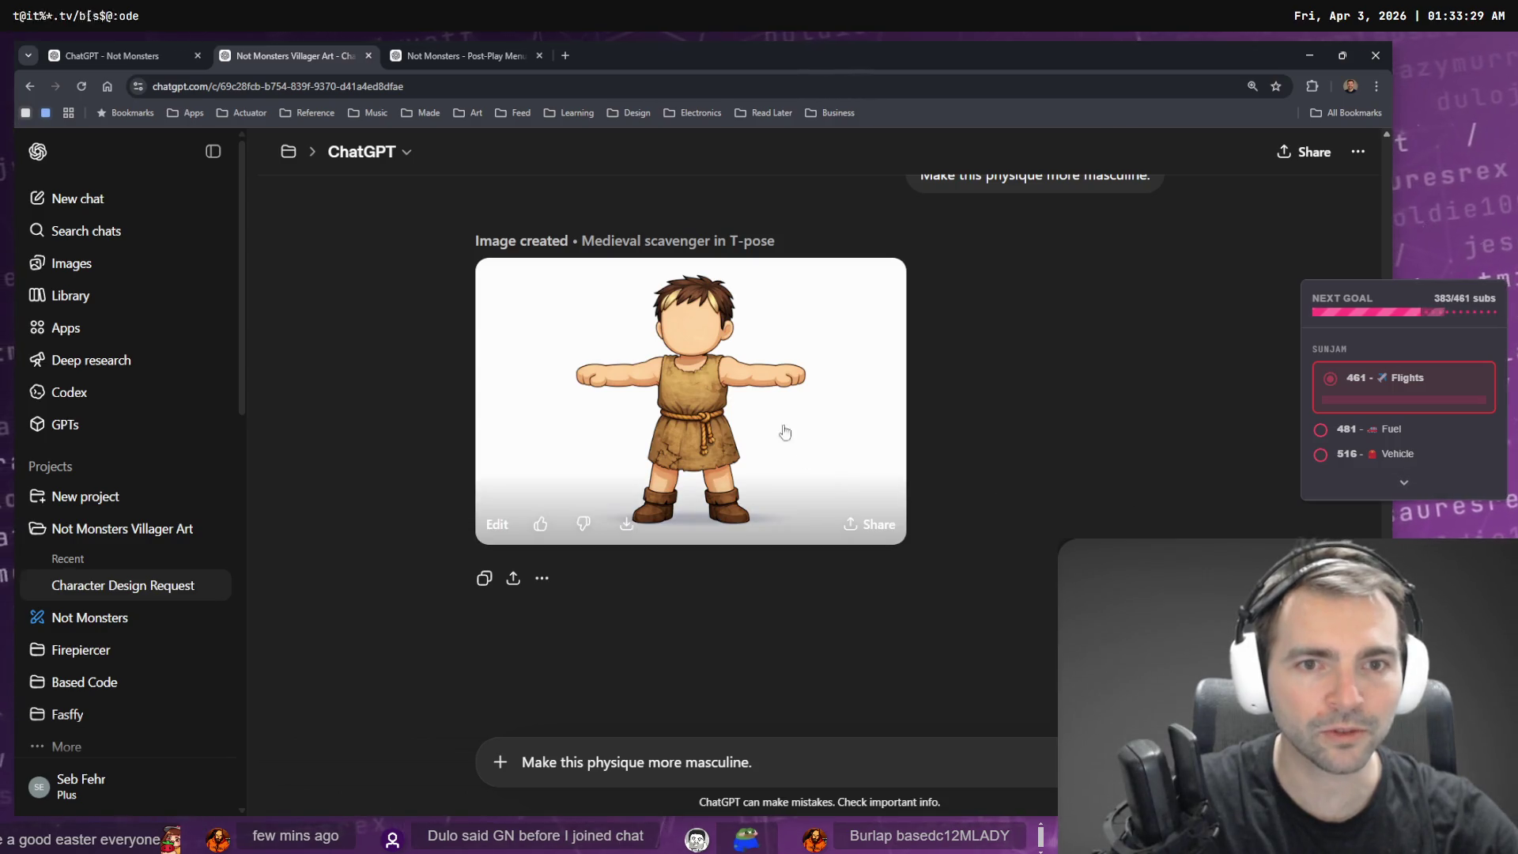
- Copy the T-pose scavenger image and paste it, shrunk to card size, left of Scavenger (Fasffy)
left_click(766, 394)
right_click(765, 394)
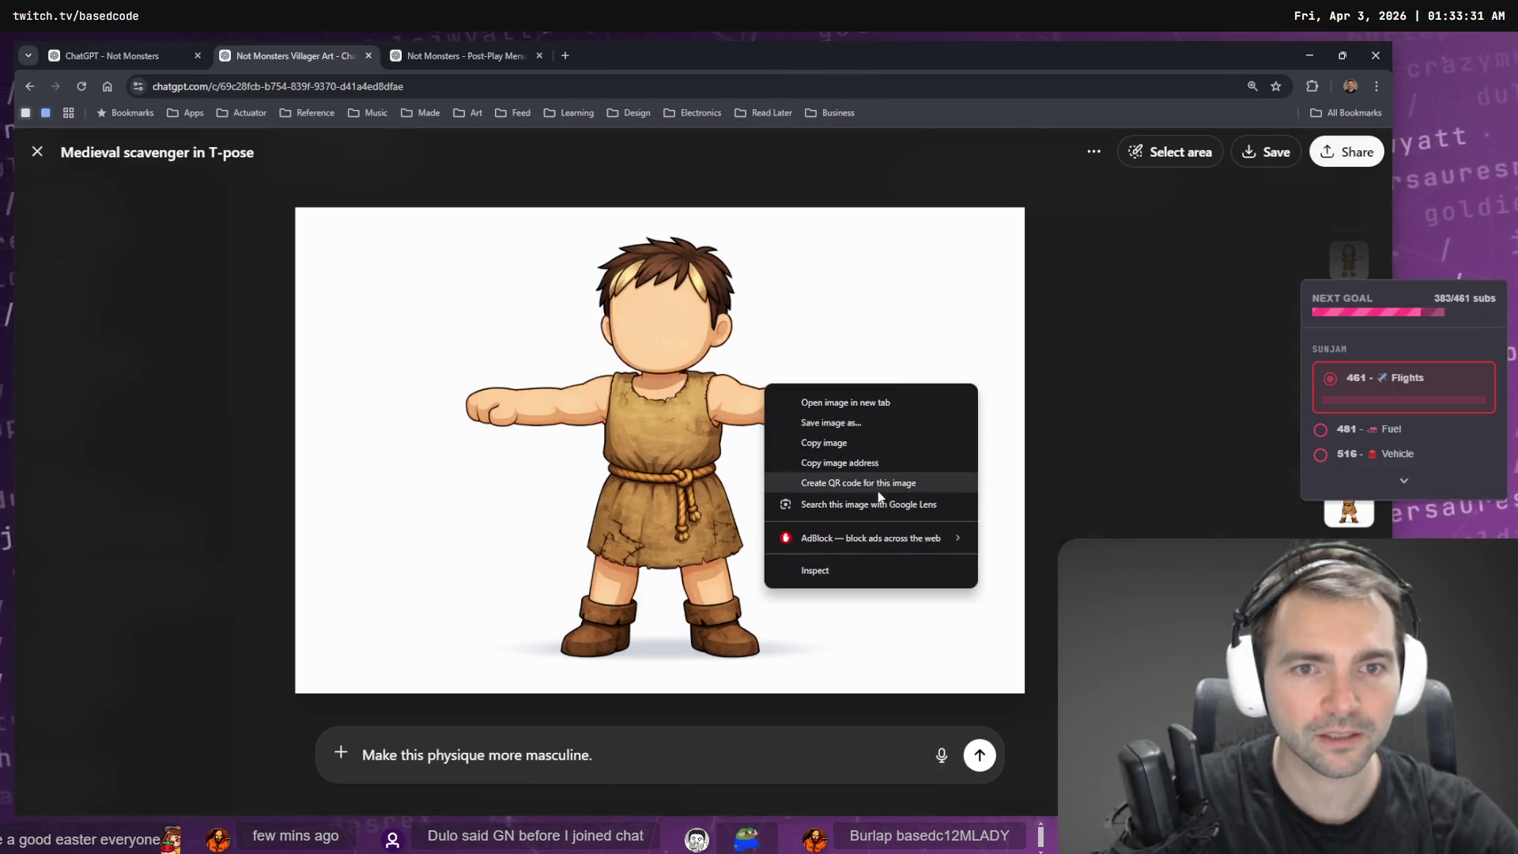
left_click(885, 441)
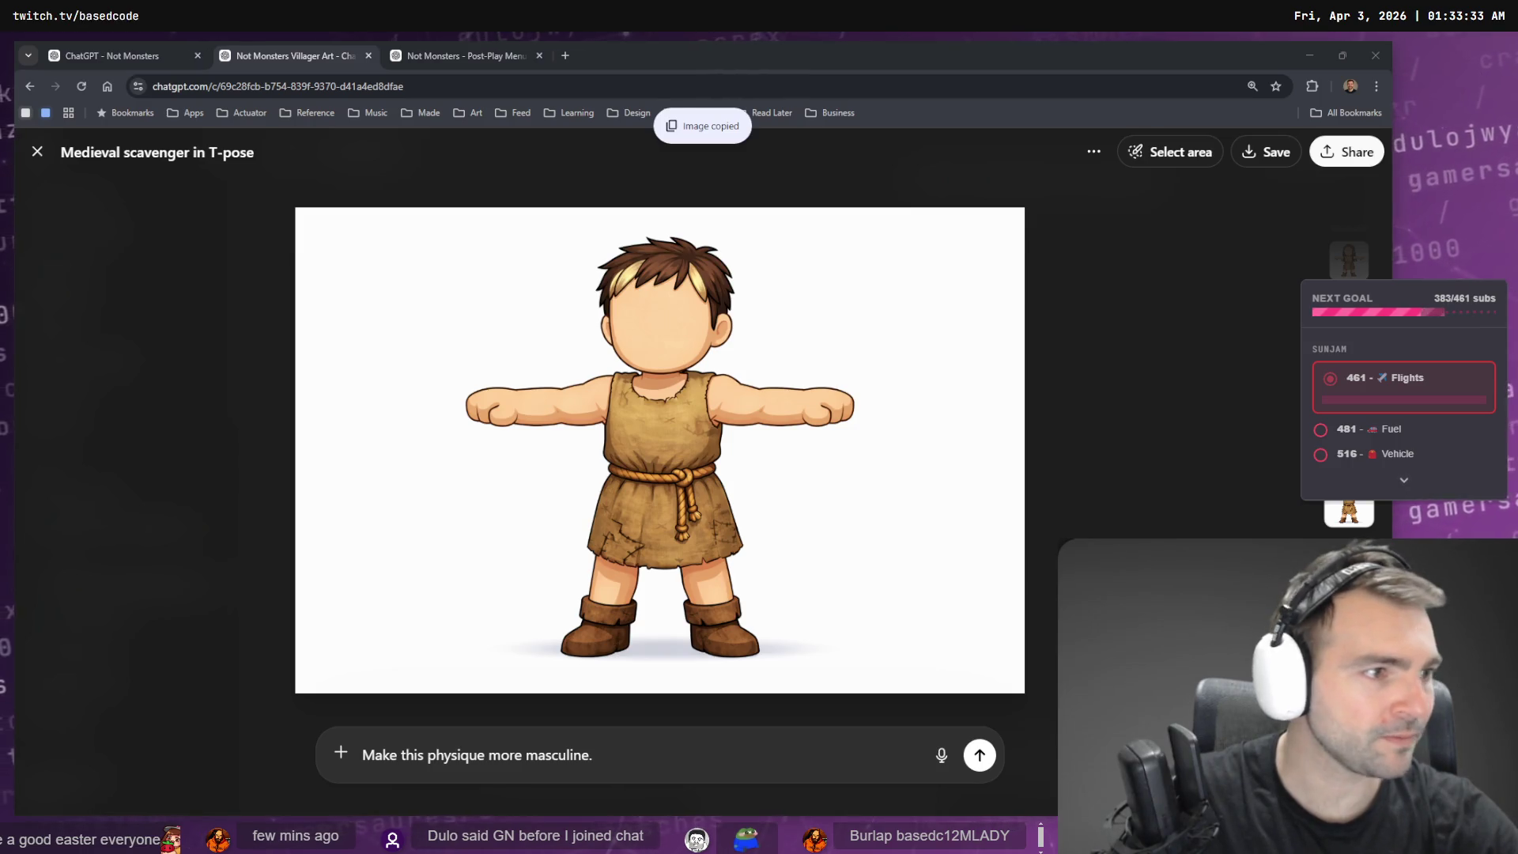
key("alt+Tab")
key("ctrl+v")
left_click_drag(755, 445, 458, 472)
mouse_move(762, 710)
left_mouse_down()
mouse_move(451, 497)
mouse_move(514, 535)
mouse_move(431, 496)
left_mouse_up()
- Pan around the tldraw canvas to review the Game Loop and Menu Mockups frames
scroll(431, 496, "up", 2)
scroll(431, 496, "left", 2)
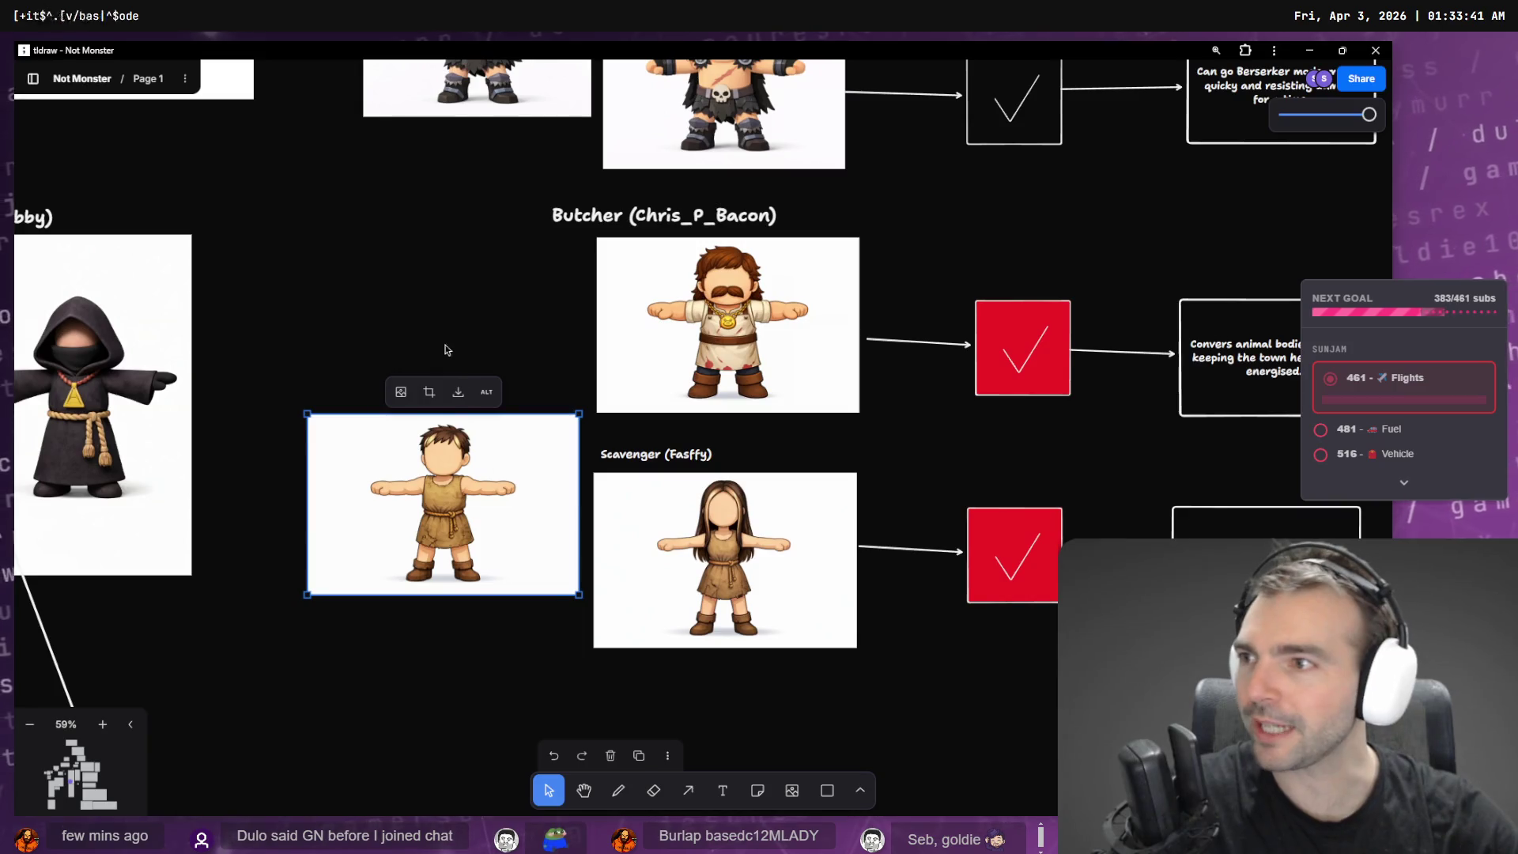
left_click(457, 328)
scroll(704, 643, "up", 10)
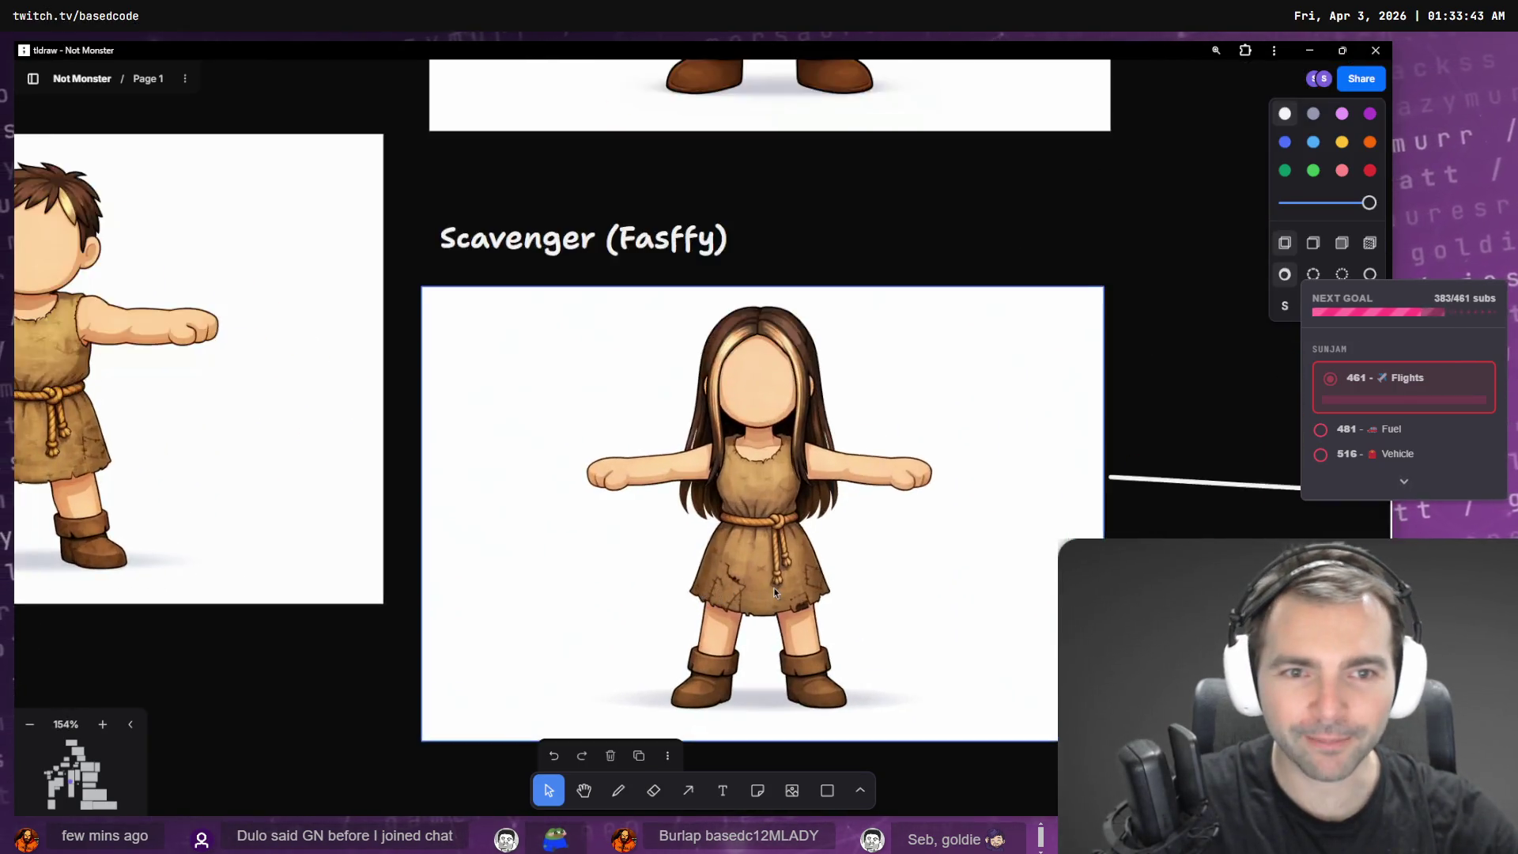
scroll(805, 475, "down", 1)
scroll(805, 475, "right", 1)
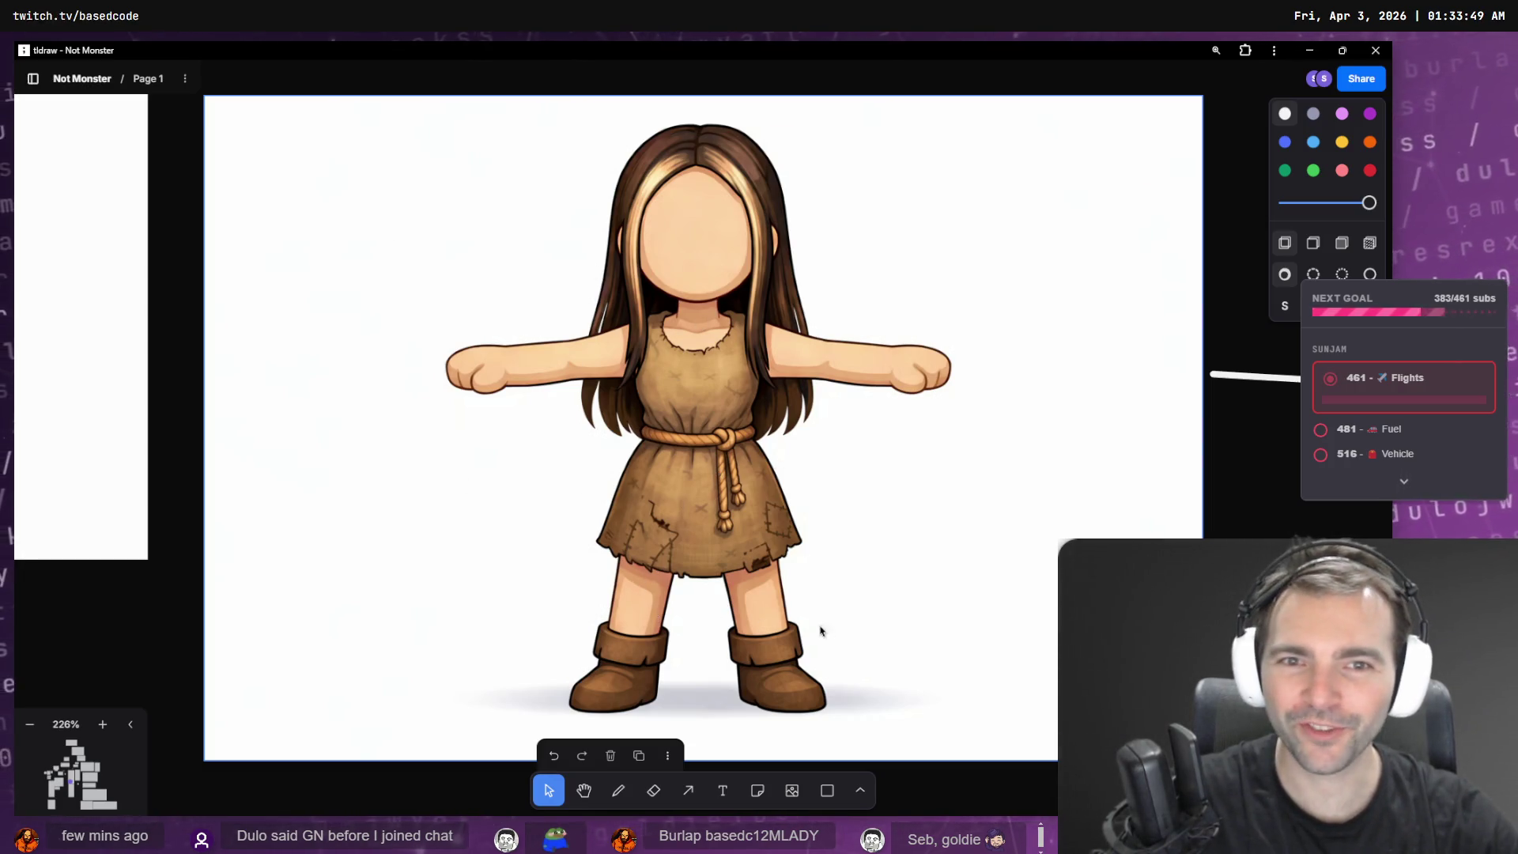
scroll(837, 537, "down", 2)
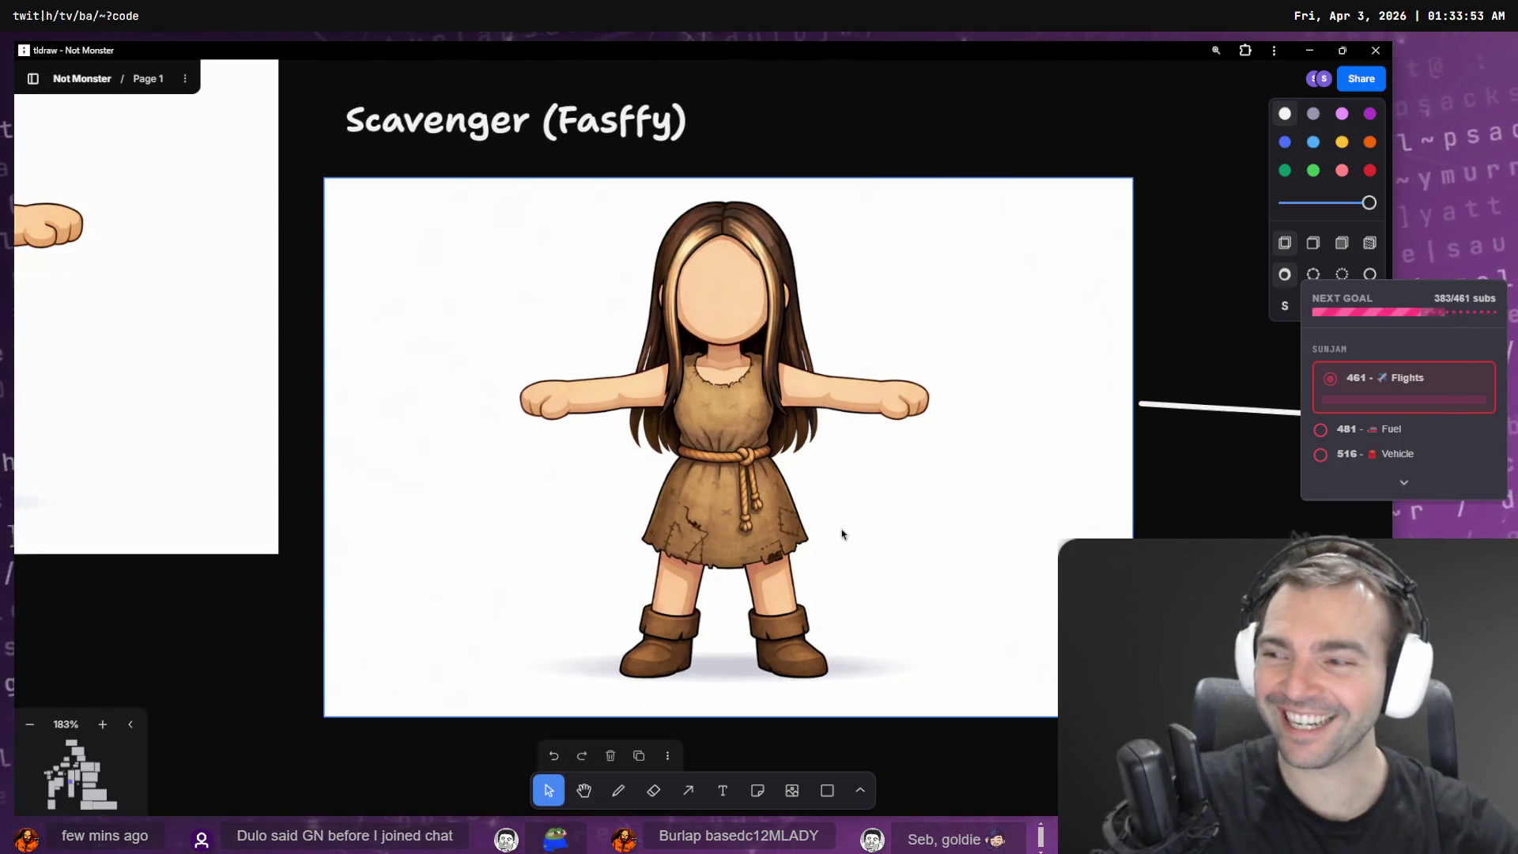
scroll(809, 431, "down", 5)
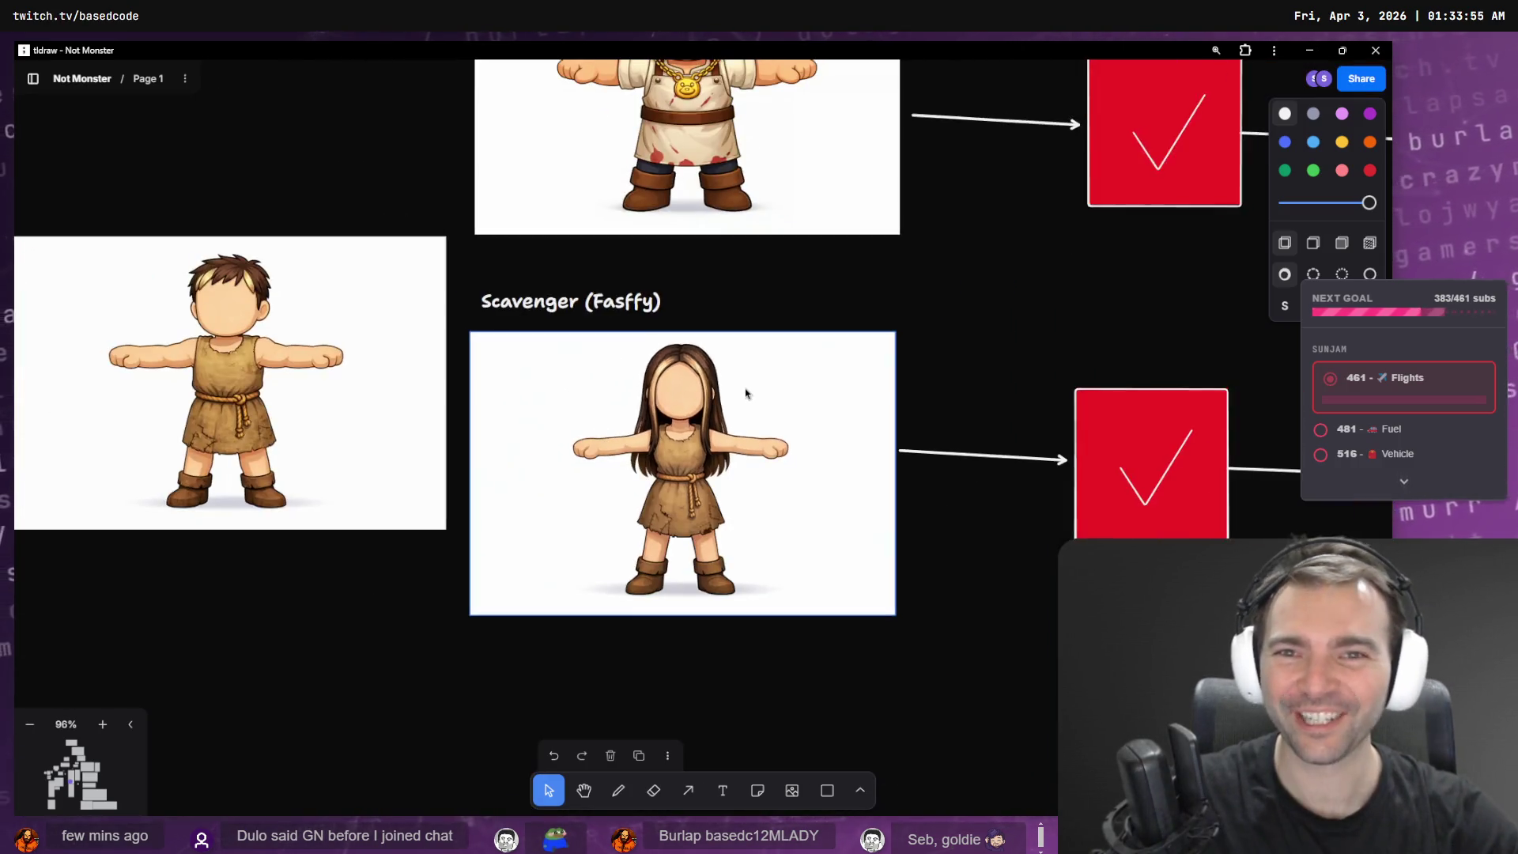
scroll(809, 431, "down", 3)
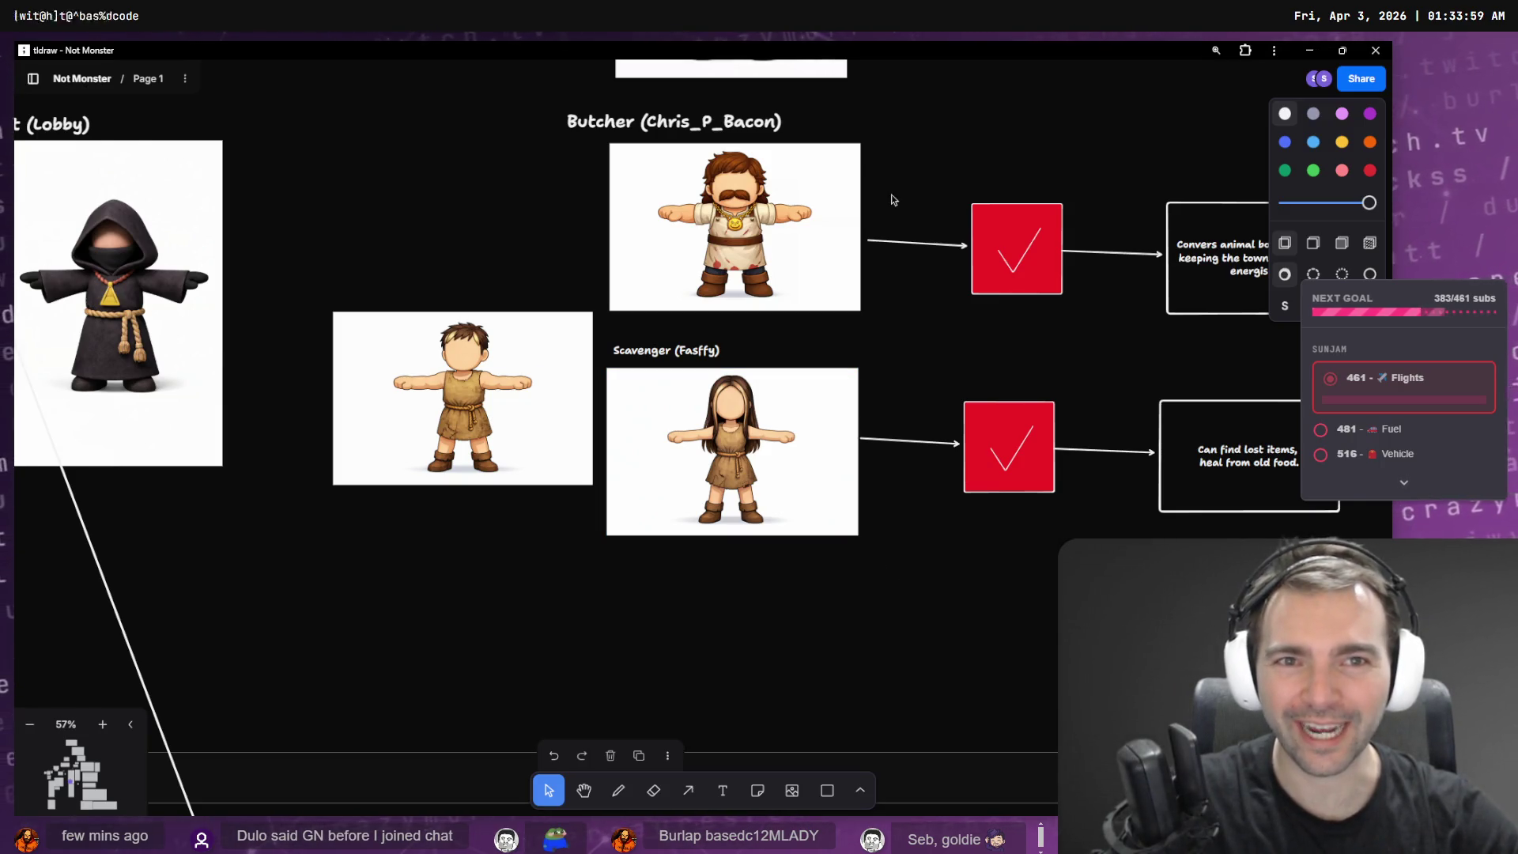
scroll(948, 432, "down", 3)
scroll(909, 237, "up", 5)
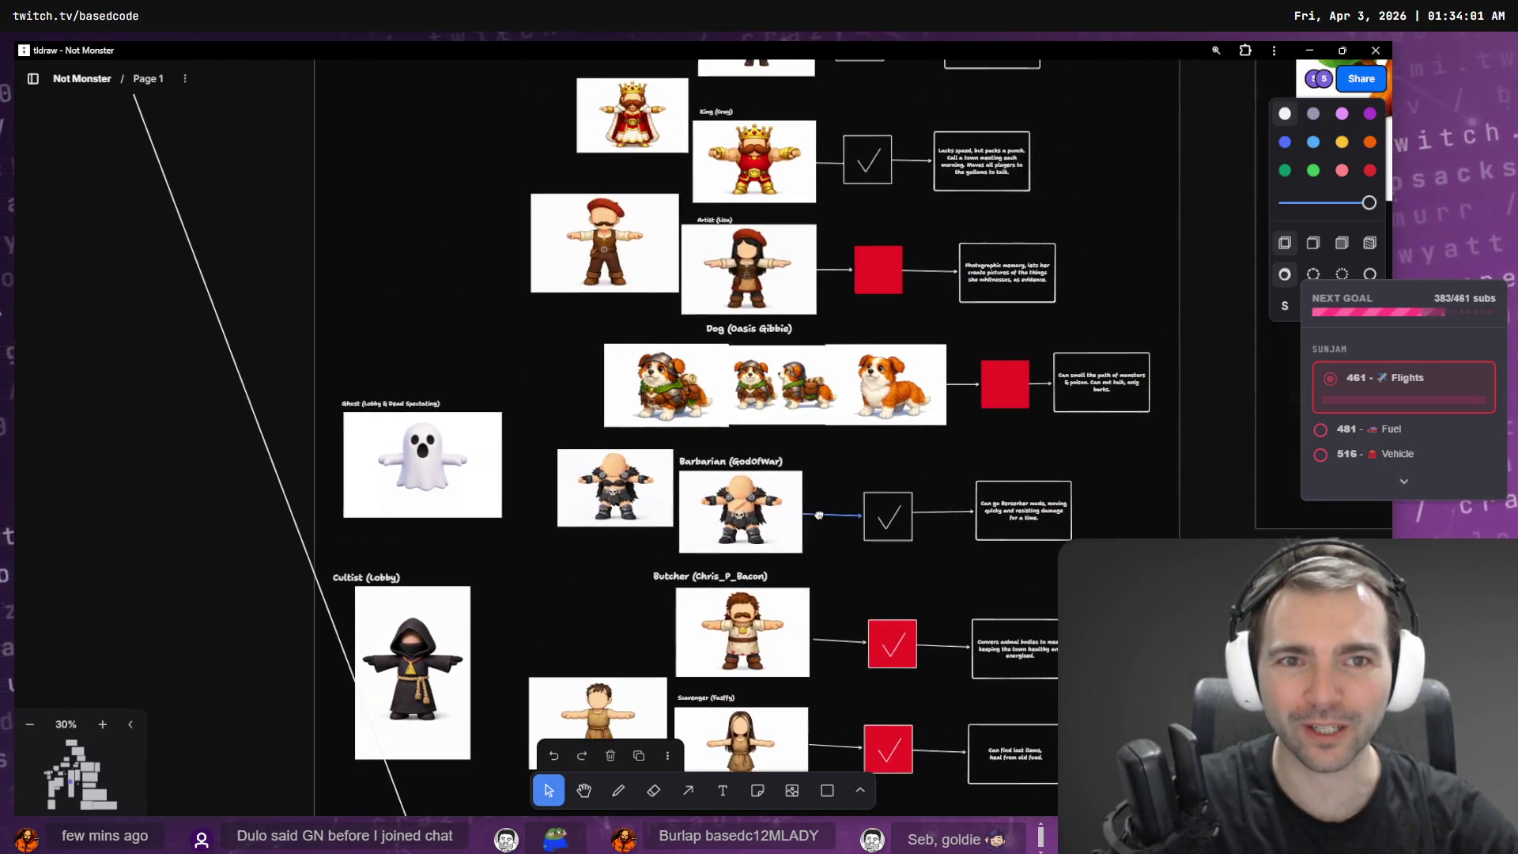
scroll(875, 109, "up", 10)
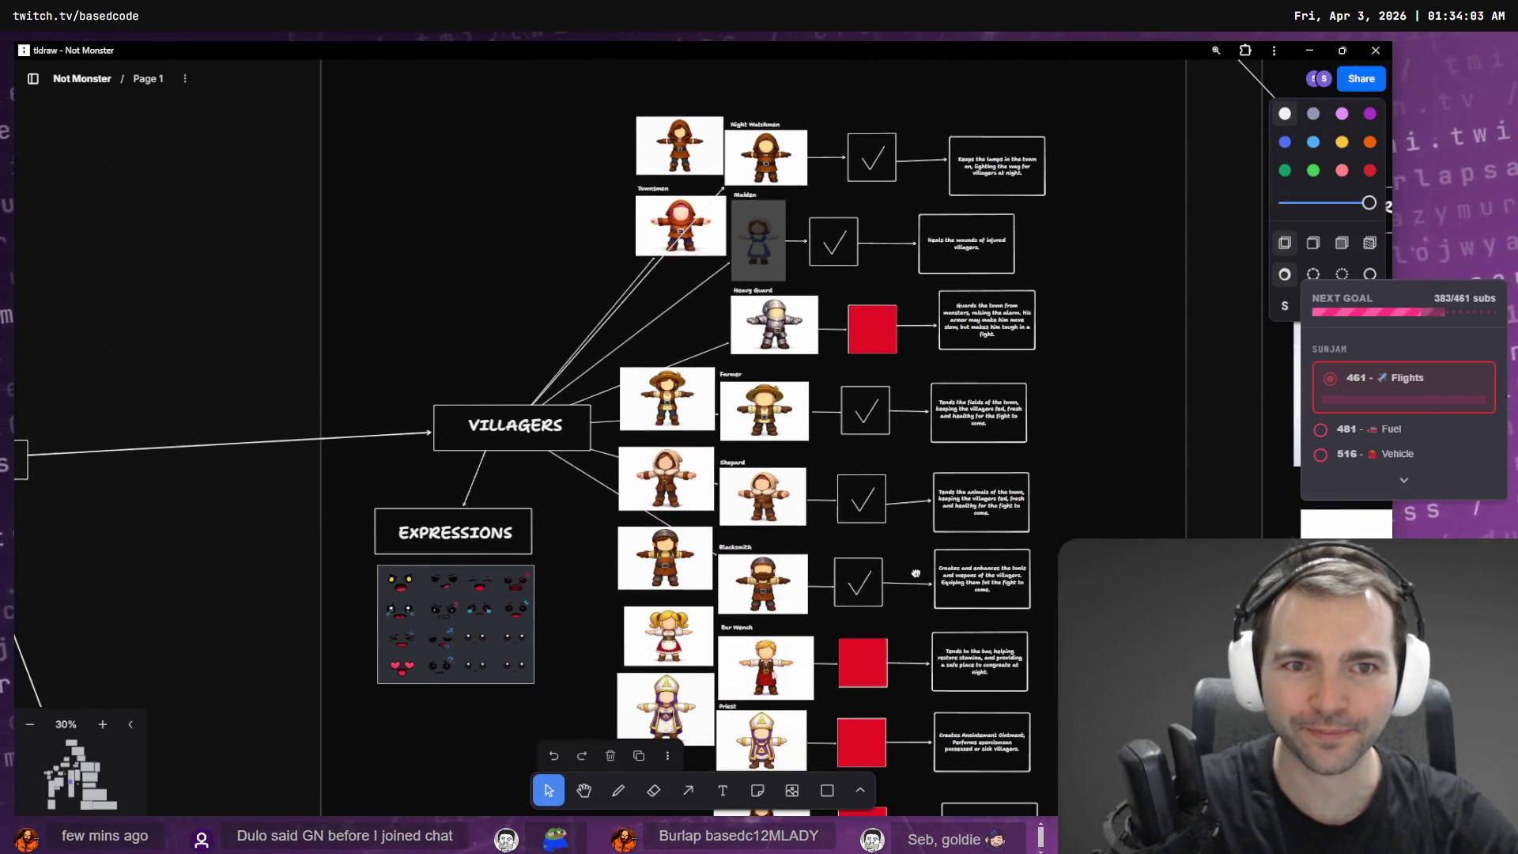
scroll(891, 120, "down", 10)
scroll(940, 530, "down", 3)
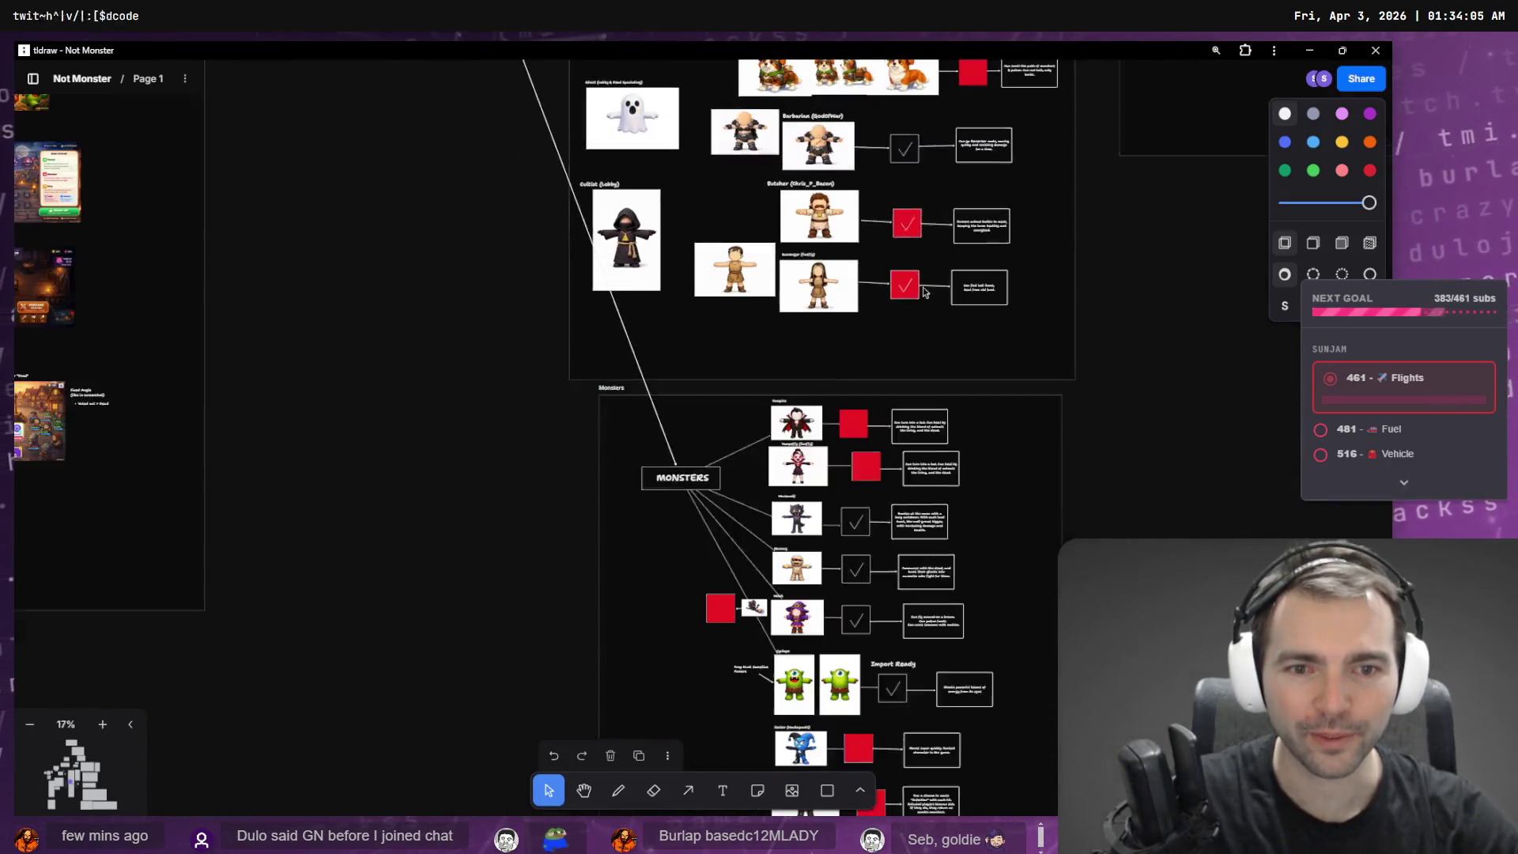
scroll(878, 554, "left", 10)
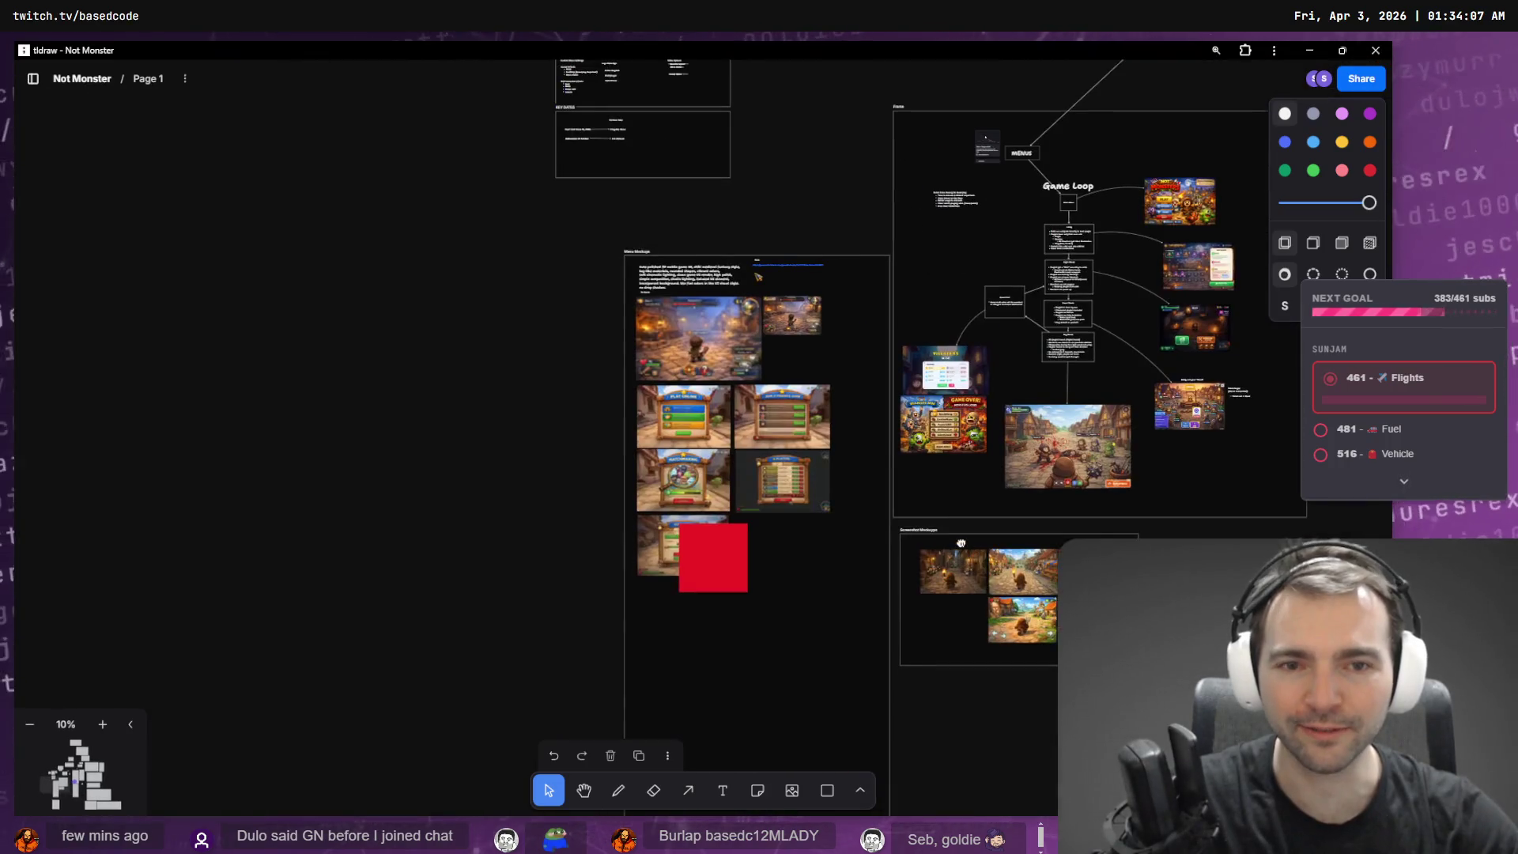
scroll(862, 528, "down", 2)
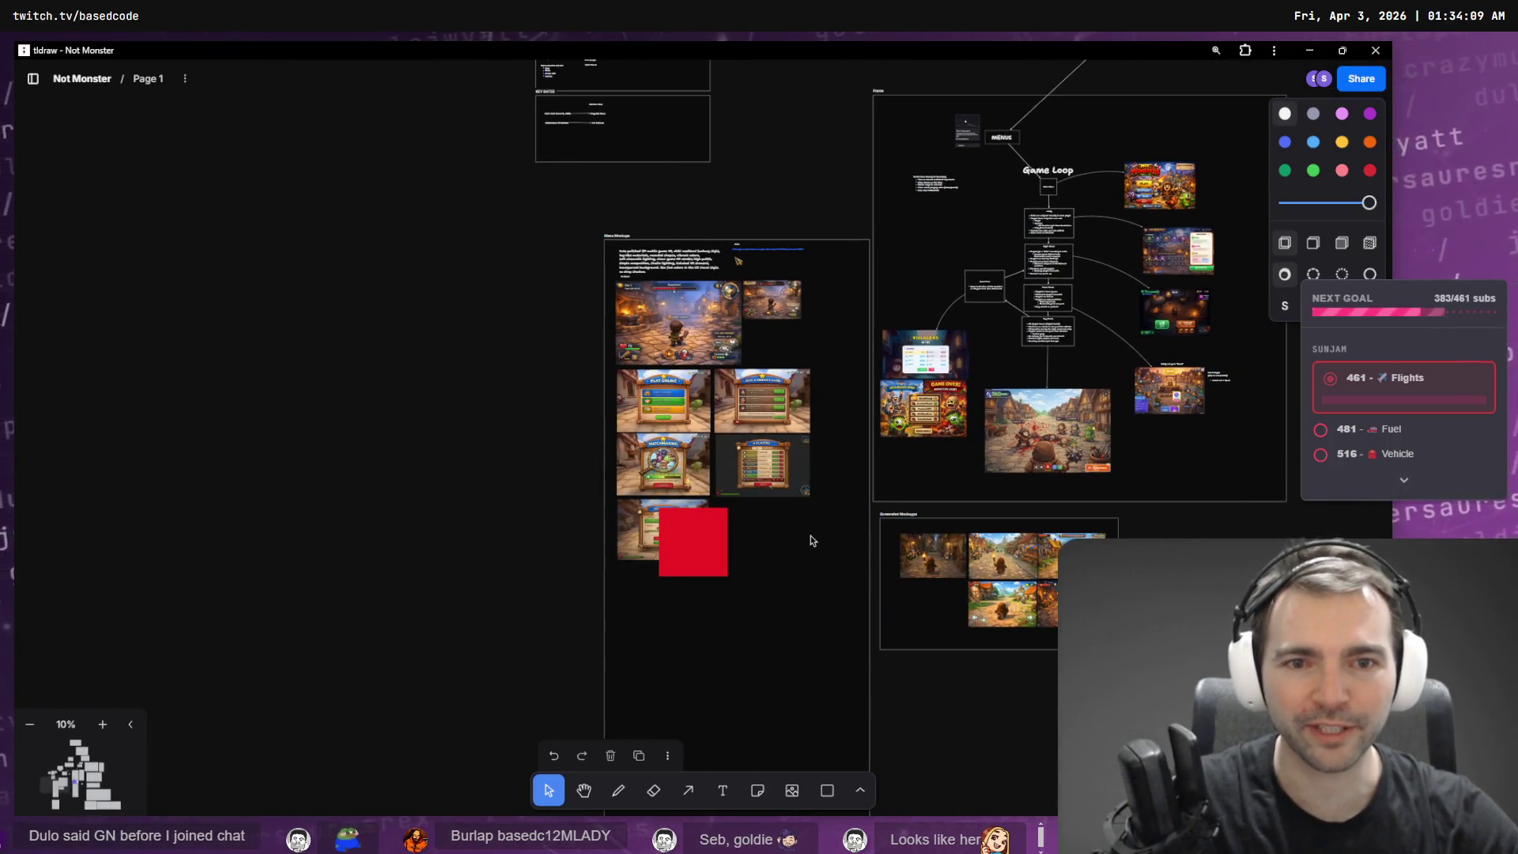
left_click_drag(772, 550, 697, 585)
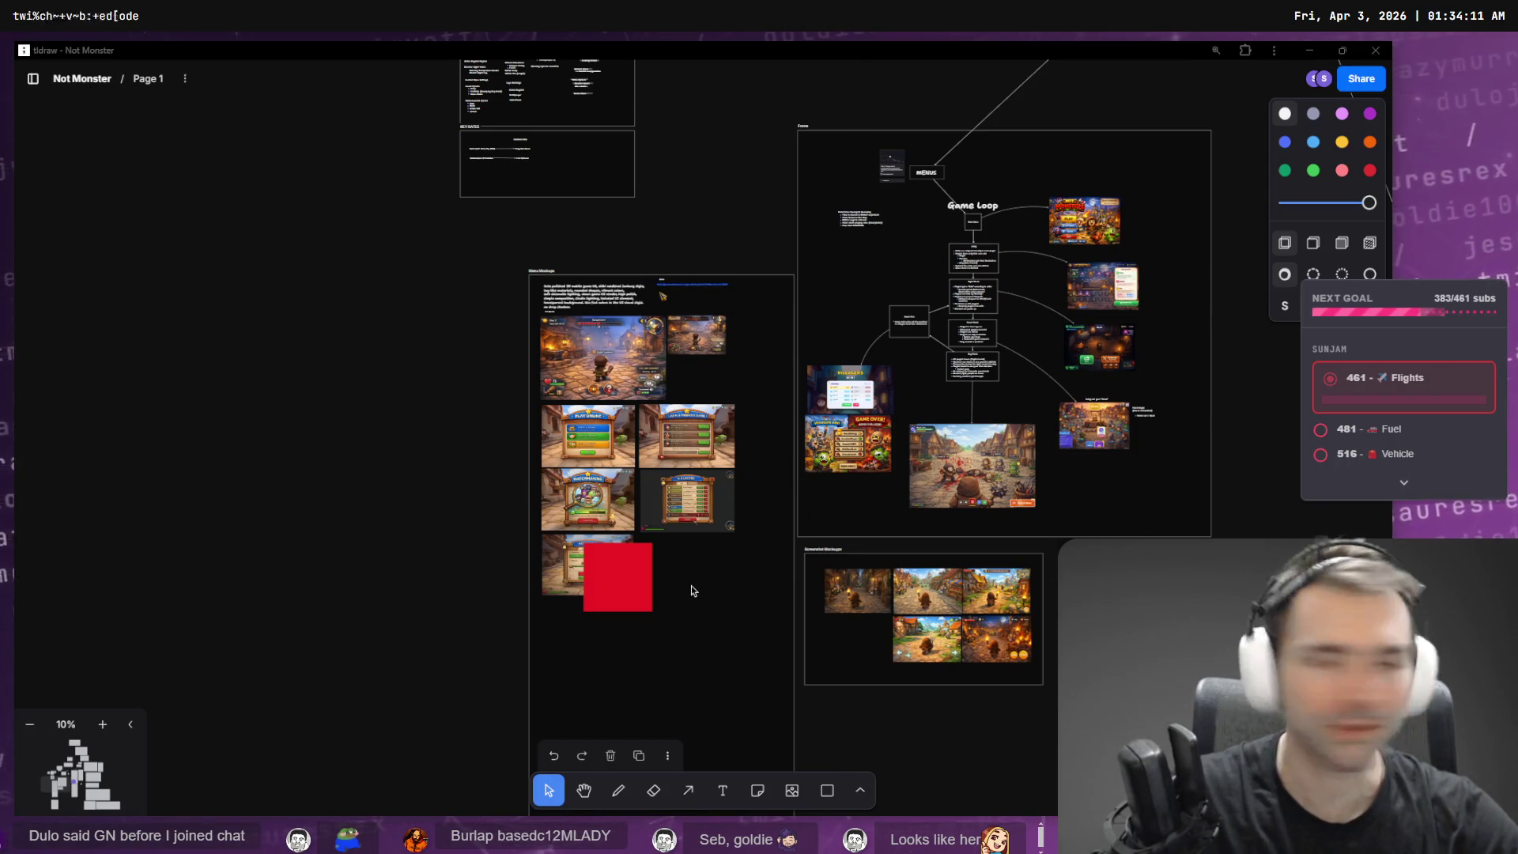
key("alt+Tab")
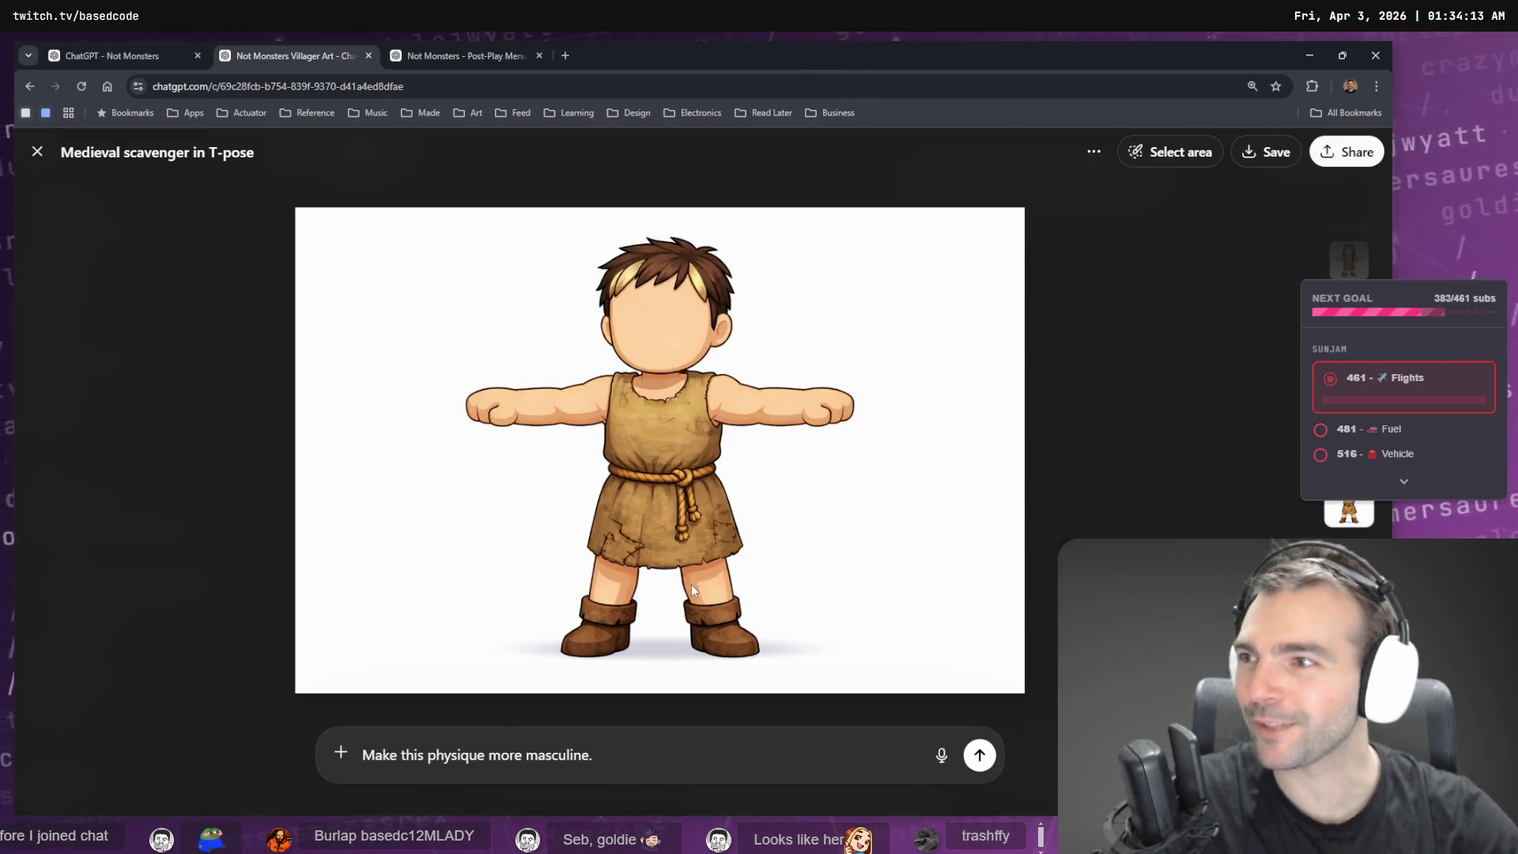
- Bring up the stained-glass window chat and compare it with the Godot Lobby scene's 3D view
left_click(1031, 463)
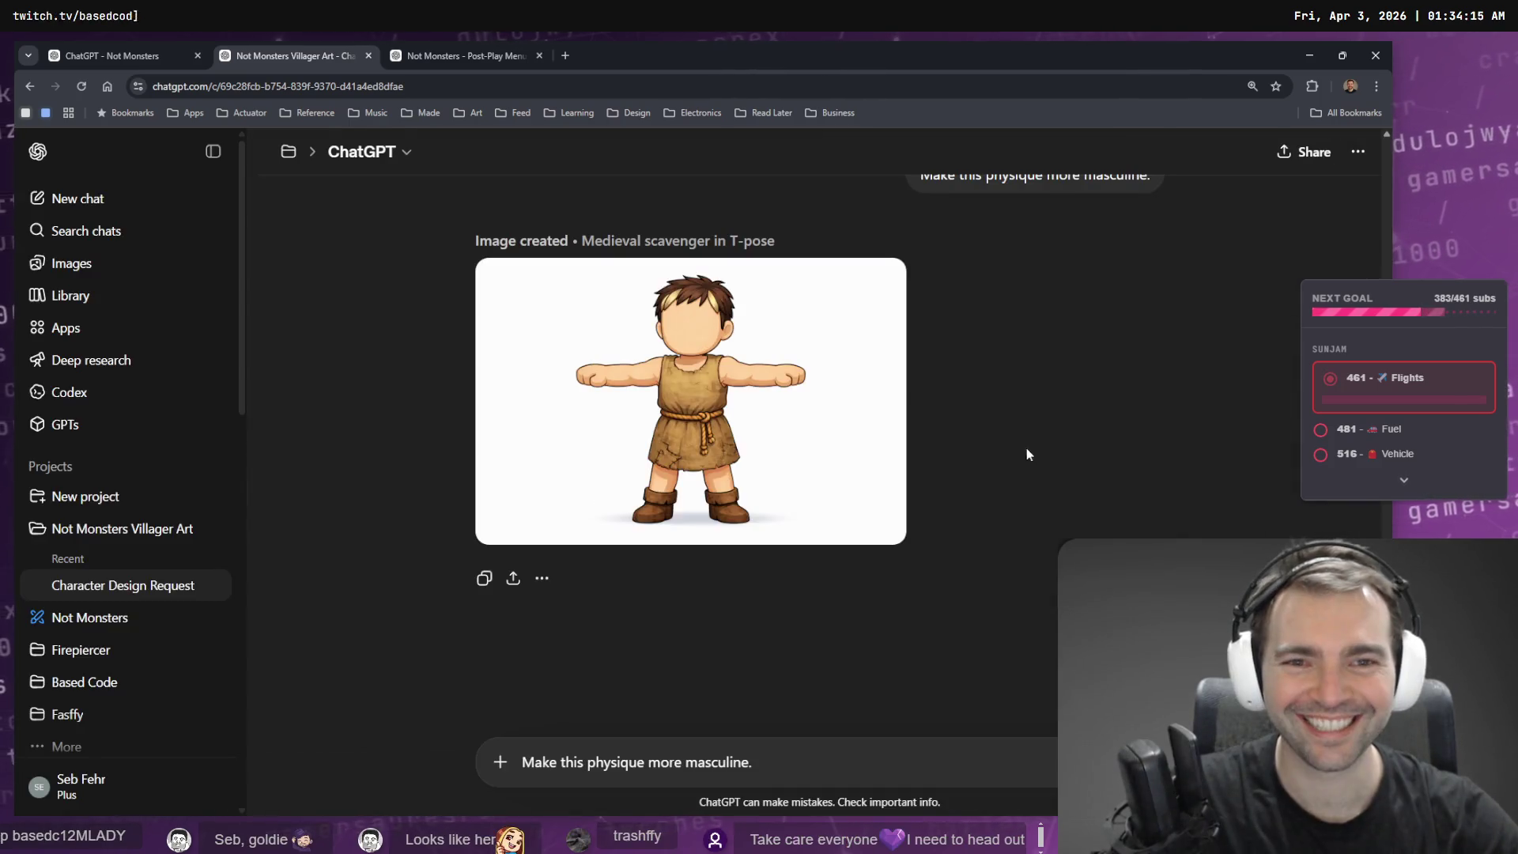
left_click(435, 47)
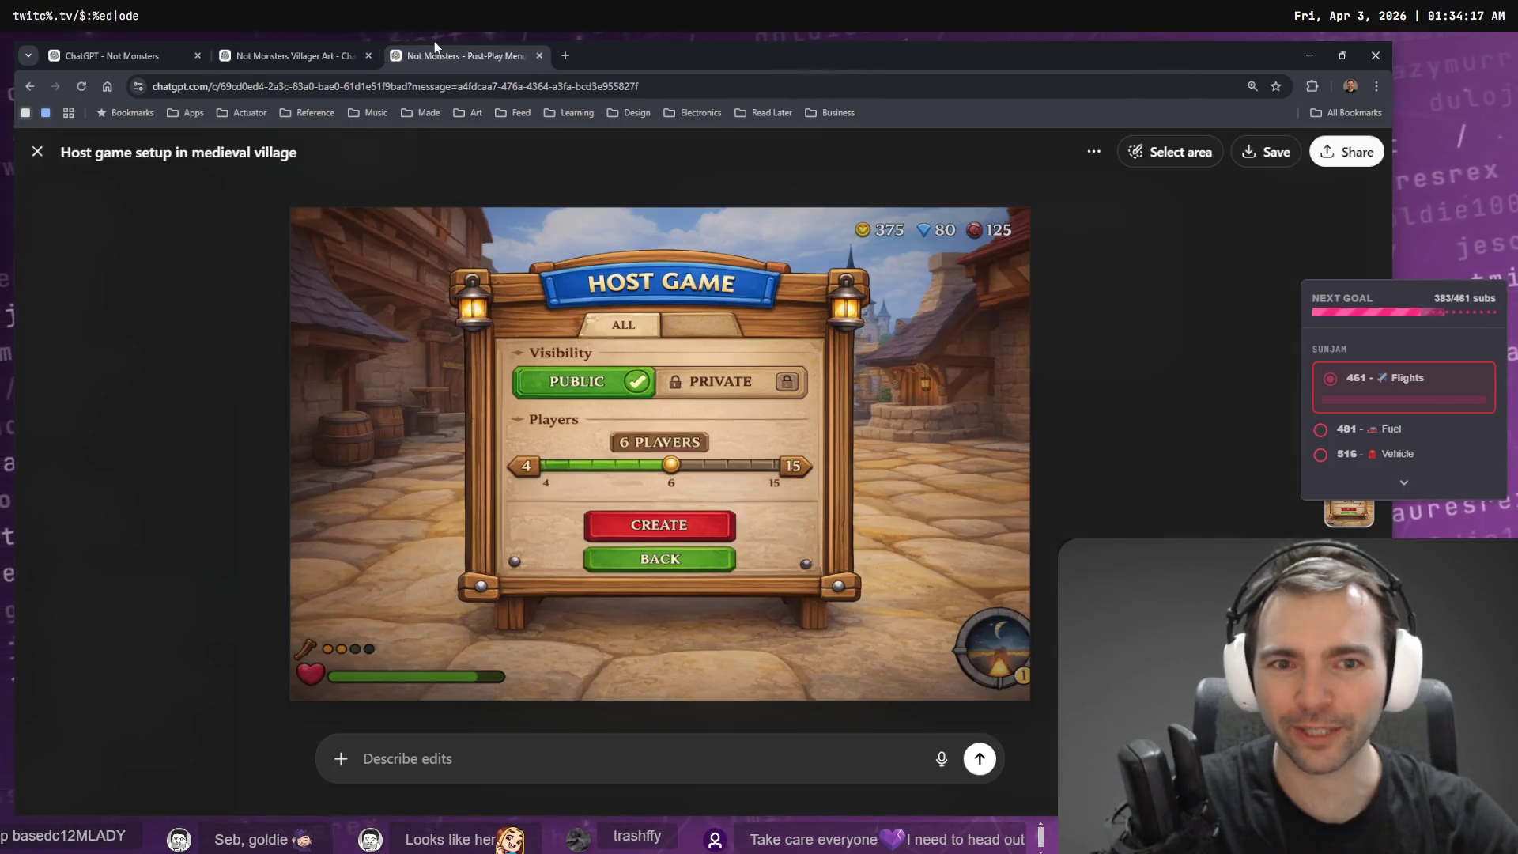
left_click(316, 48)
left_click(121, 47)
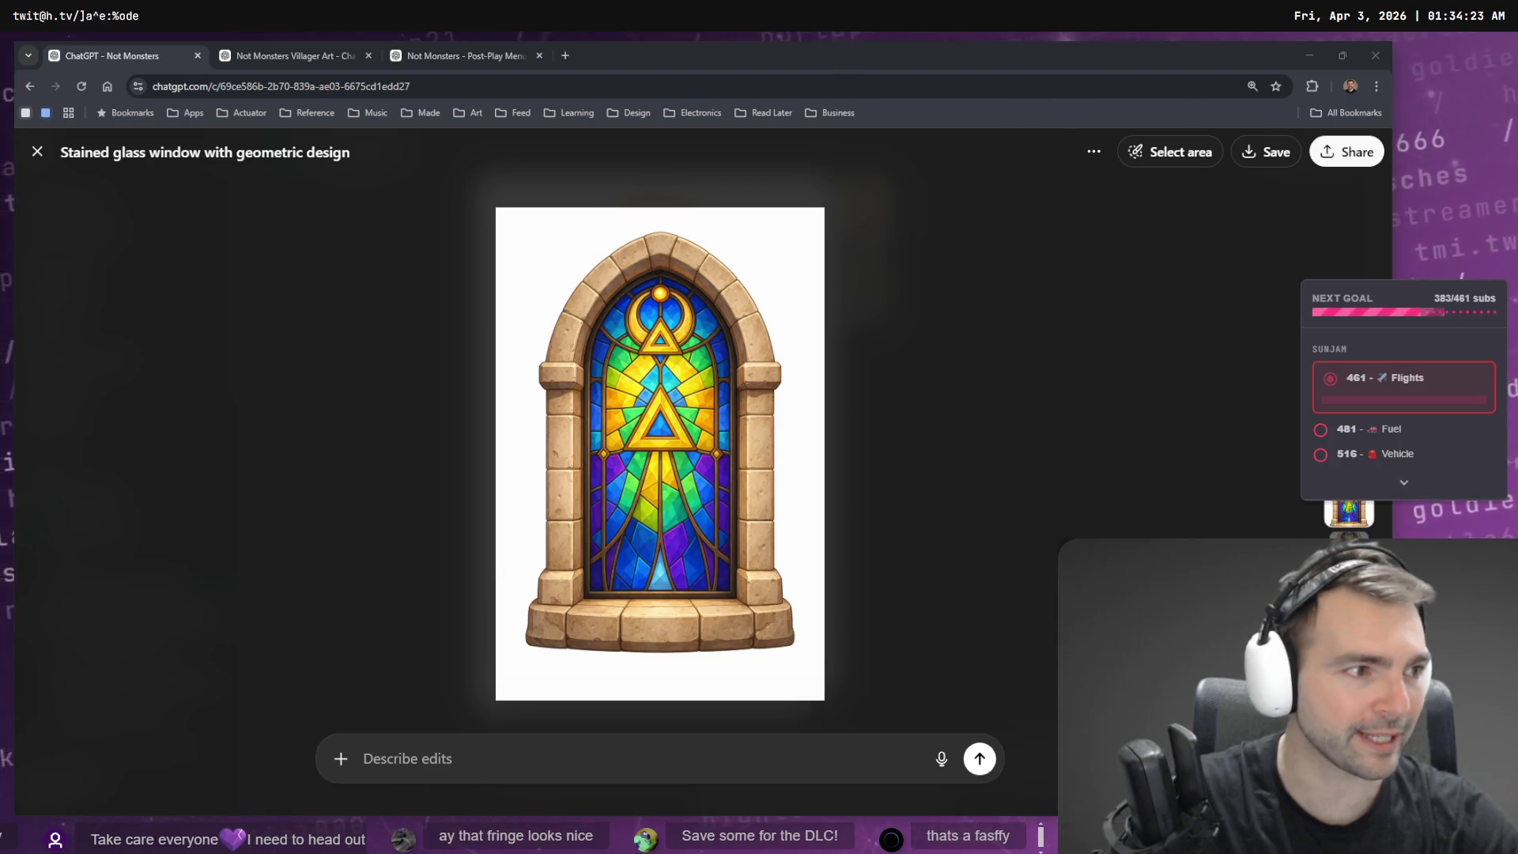
key("alt+Tab")
left_click(549, 108)
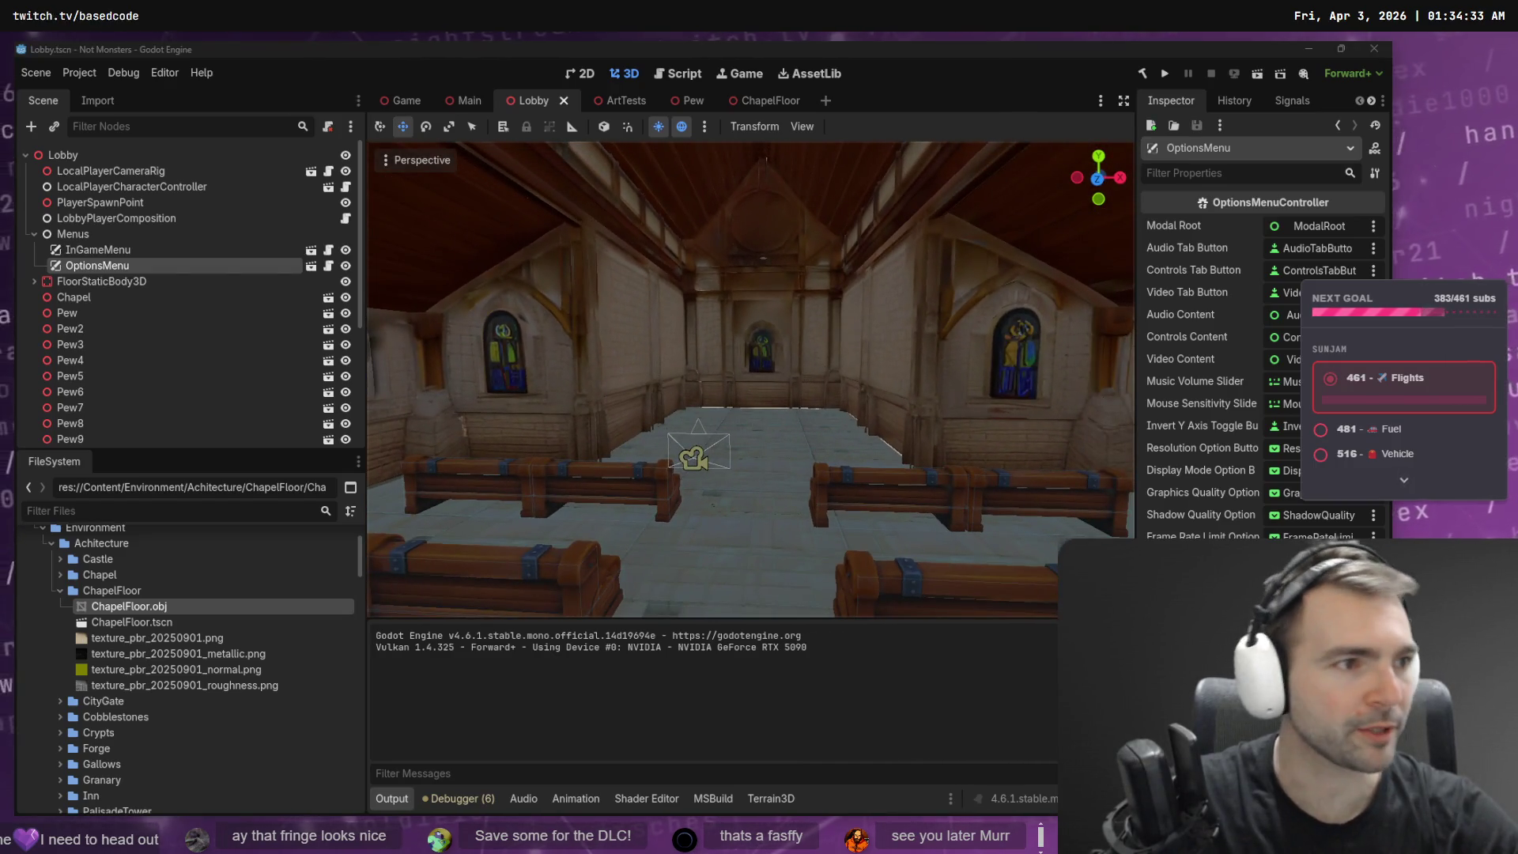
key("alt+Tab")
- View the chapel paint-over image full size, then start a new-tab search for 'daues'
left_click(1053, 449)
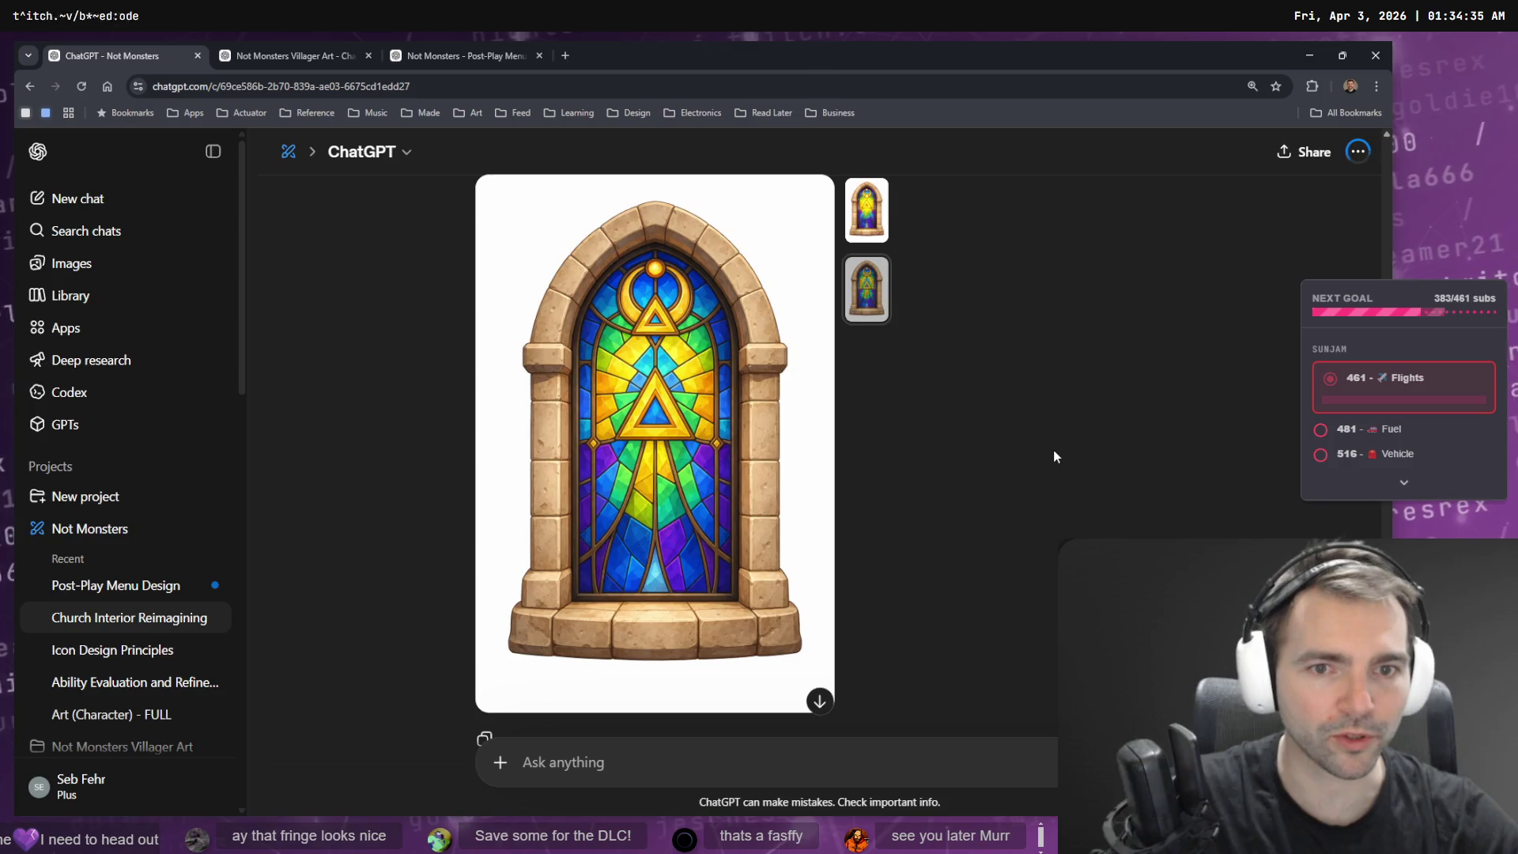
scroll(1047, 440, "up", 10)
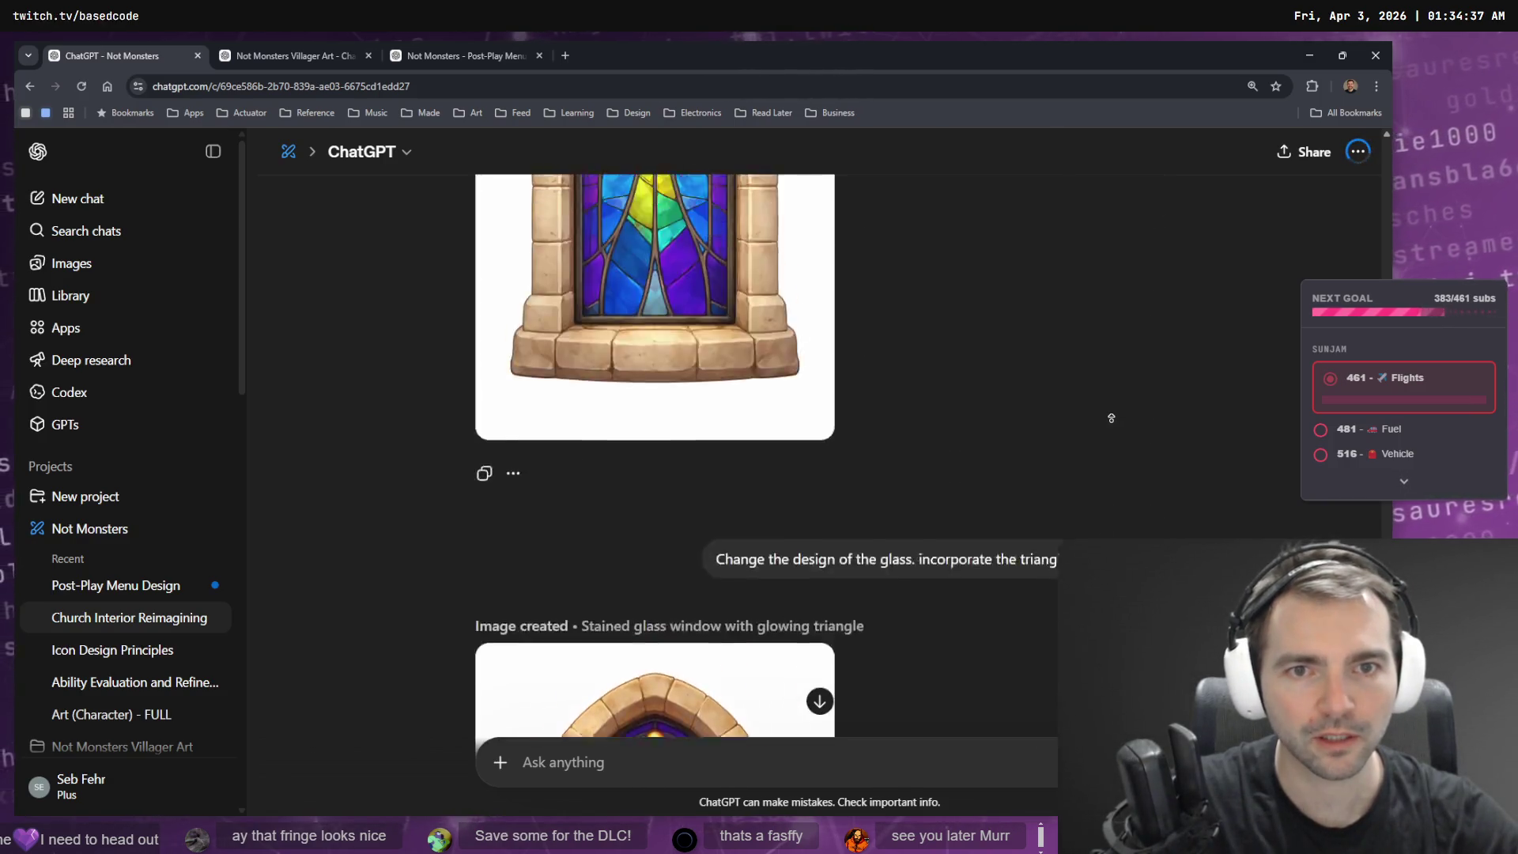
scroll(1115, 474, "up", 2)
scroll(1128, 523, "down", 3)
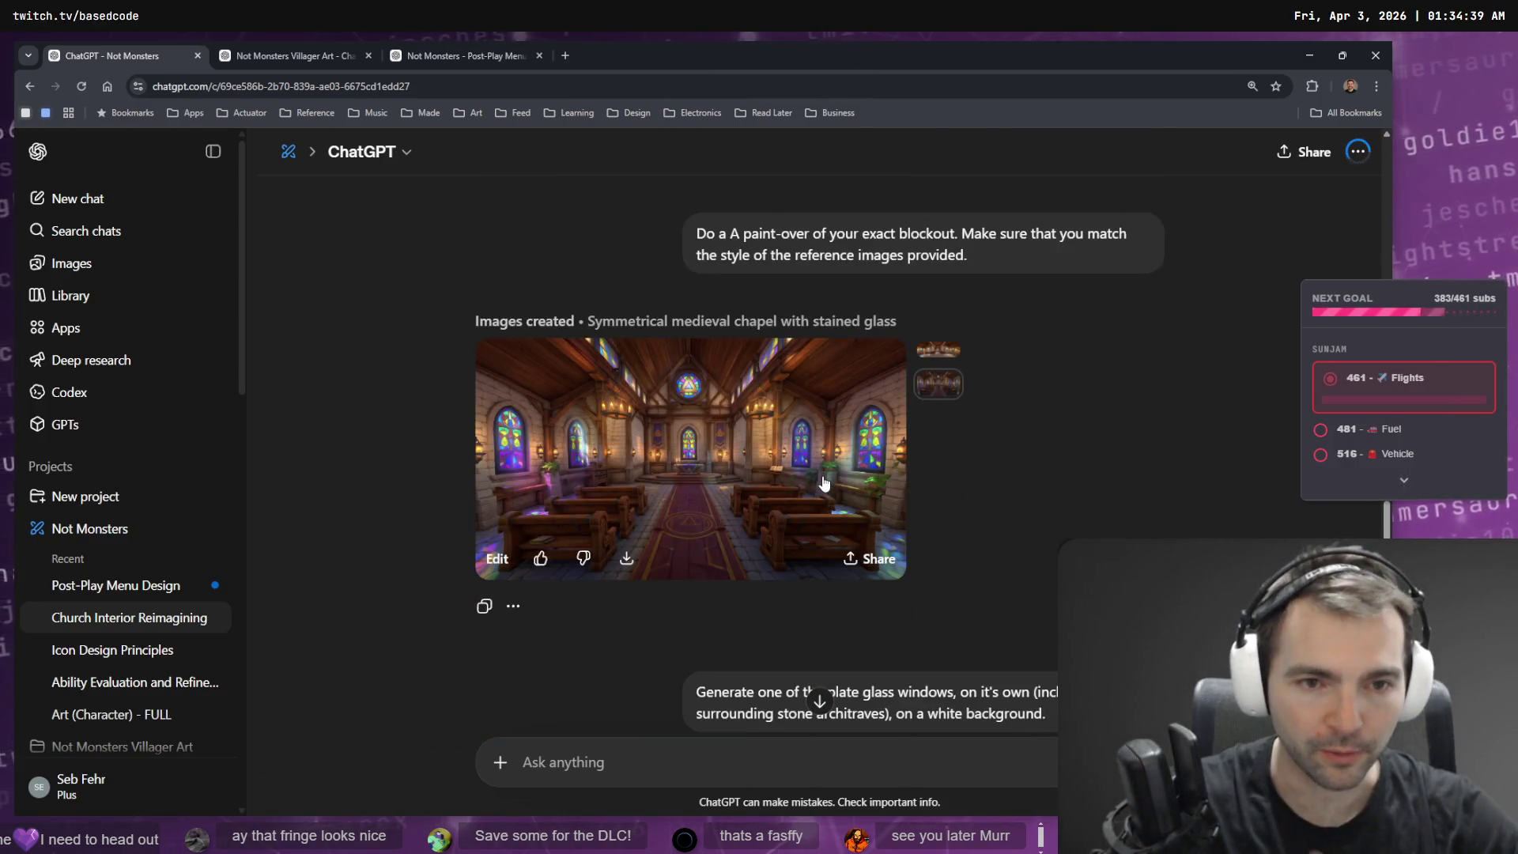
left_click(821, 481)
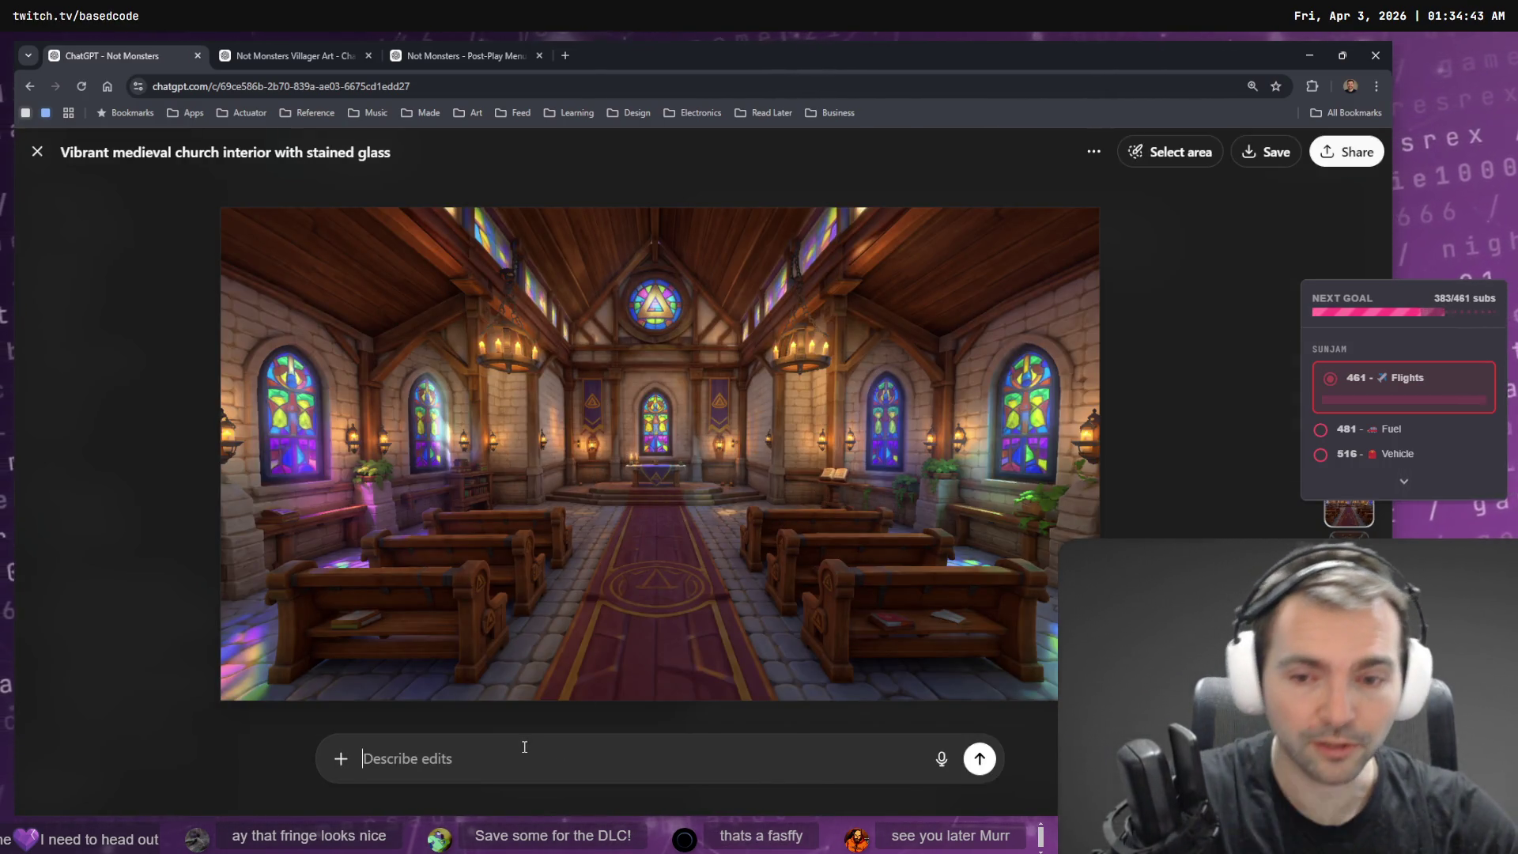
key("ctrl+t")
type("daues")
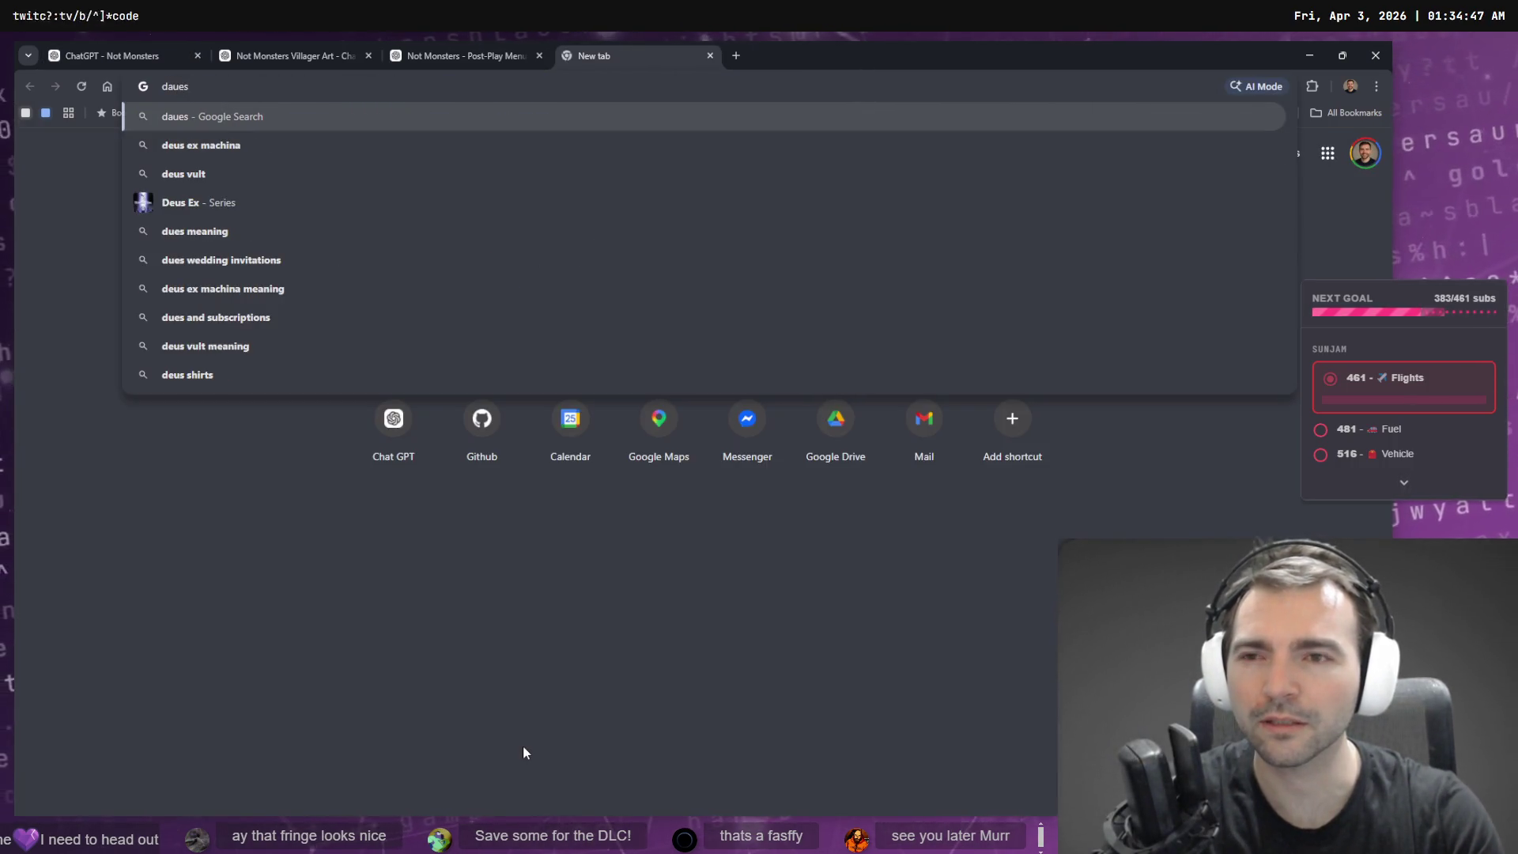
- Search Google for 'daues', then show image results for the corrected query 'daus'
key("Return")
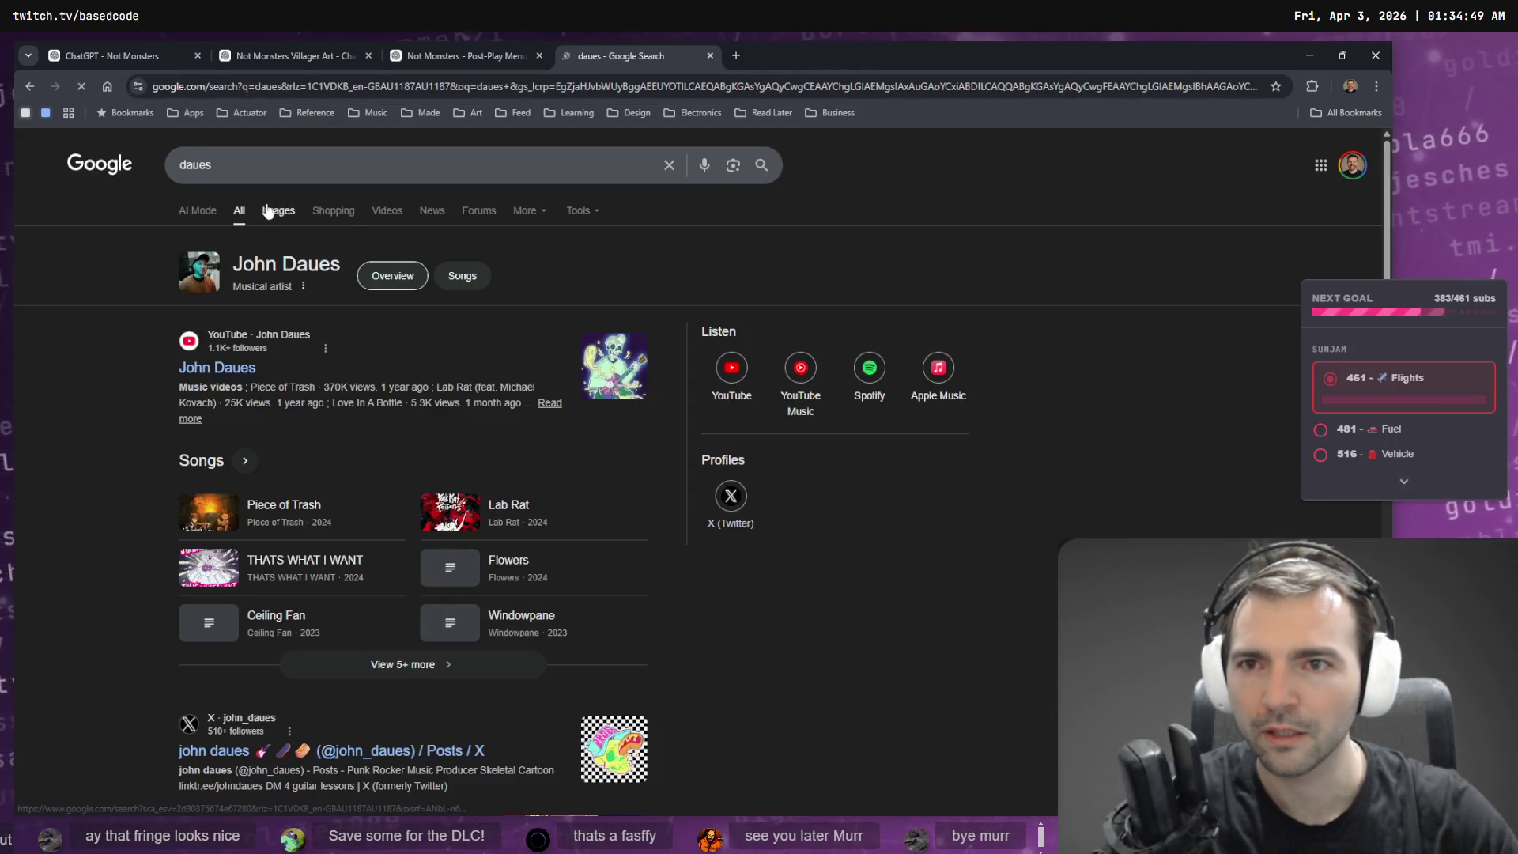
left_click(281, 210)
left_click(298, 157)
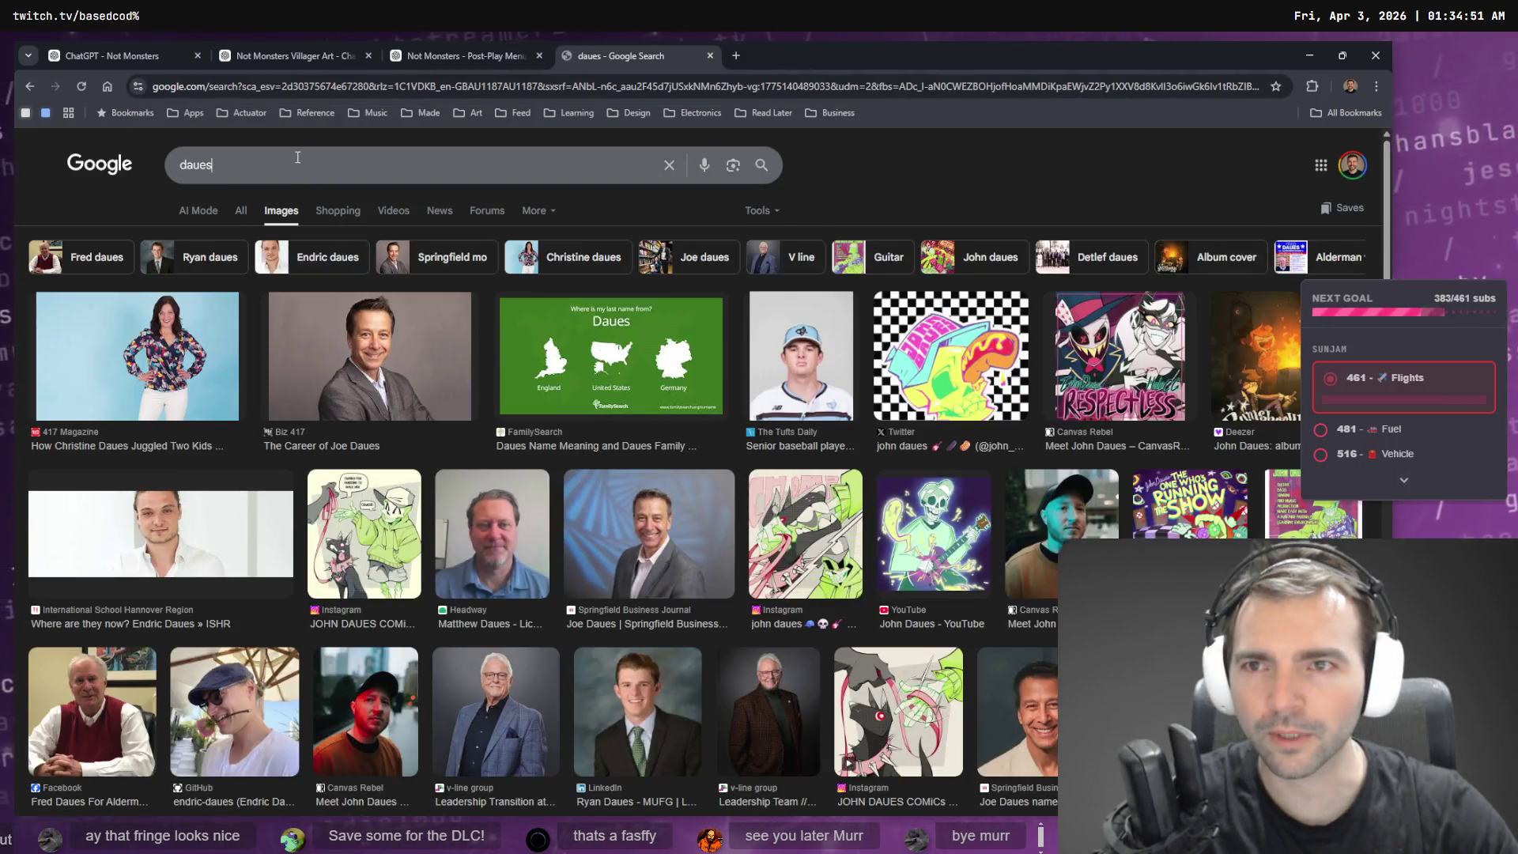
type("daus")
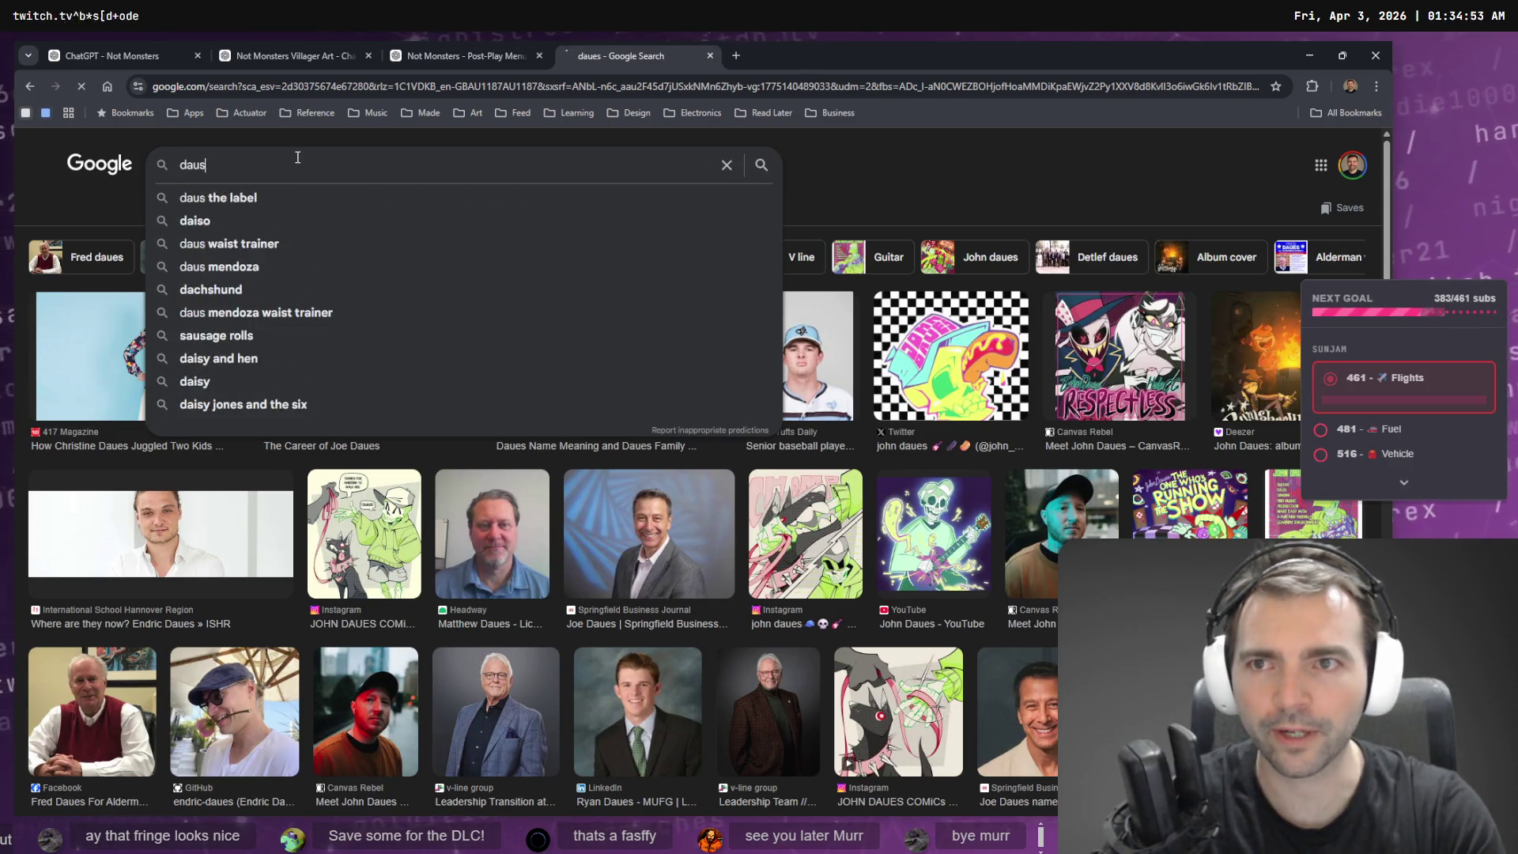
key("Return")
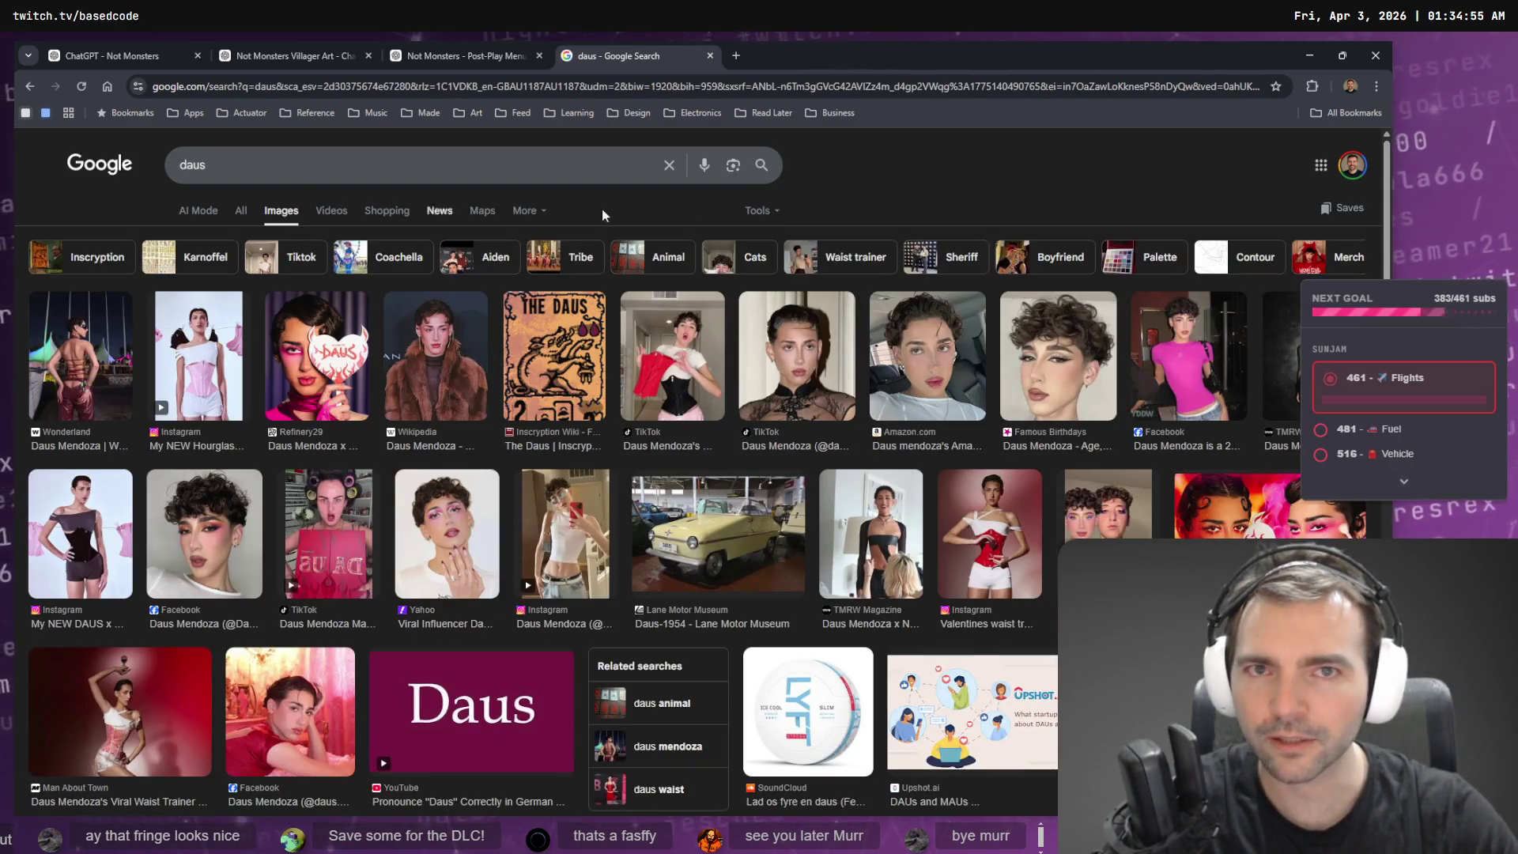
- Voice-search what a preacher's podium is called, highlight the answer 'Pulpit', then return to Villager Art
key("ctrl+w")
key("ctrl+t")
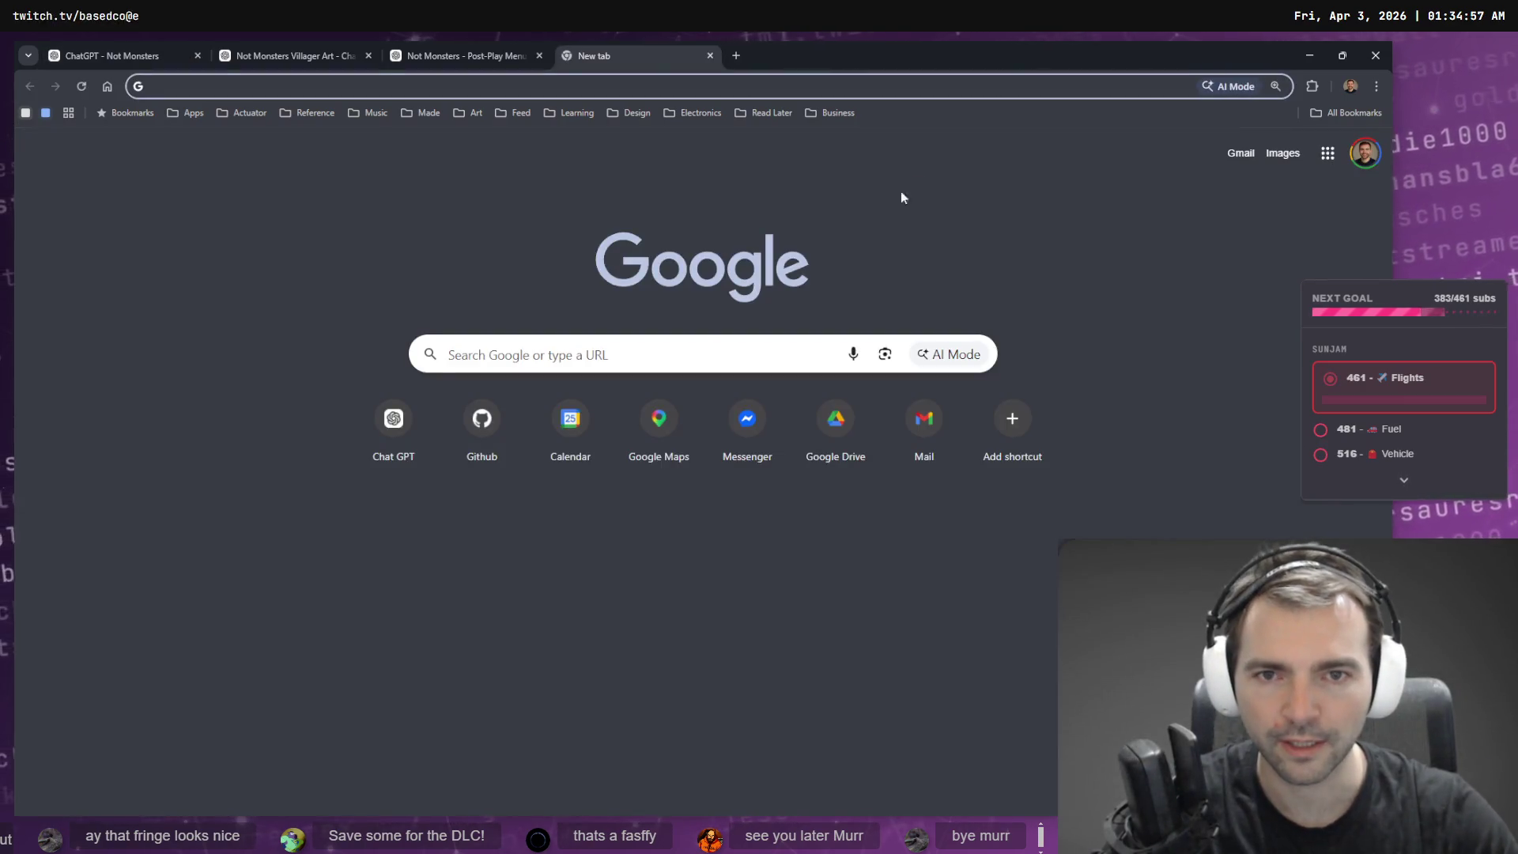
left_click(639, 357)
key("super+h")
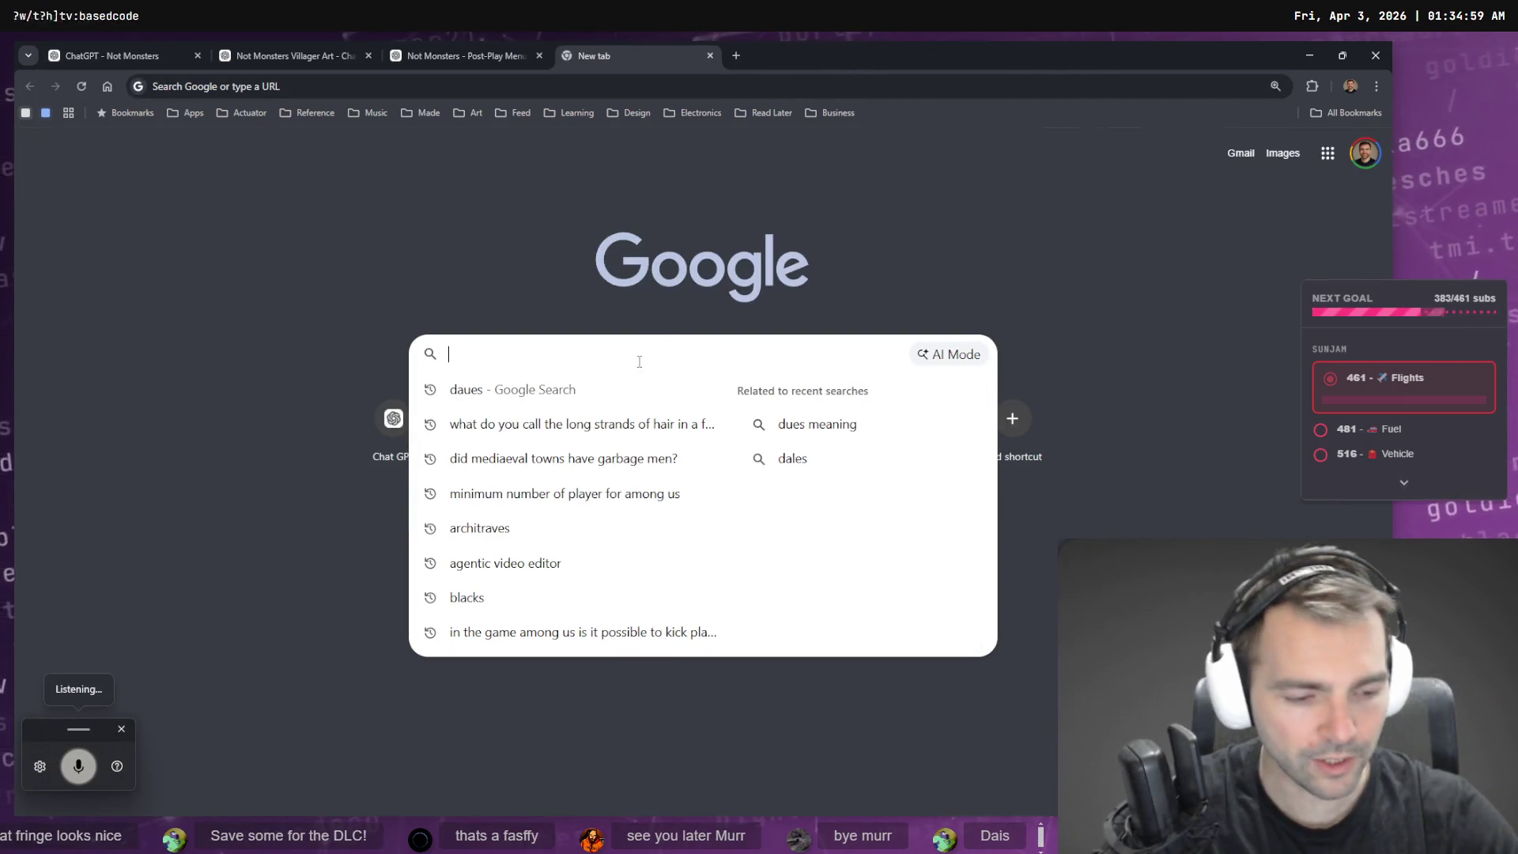
type("what is the podium that a preacher")
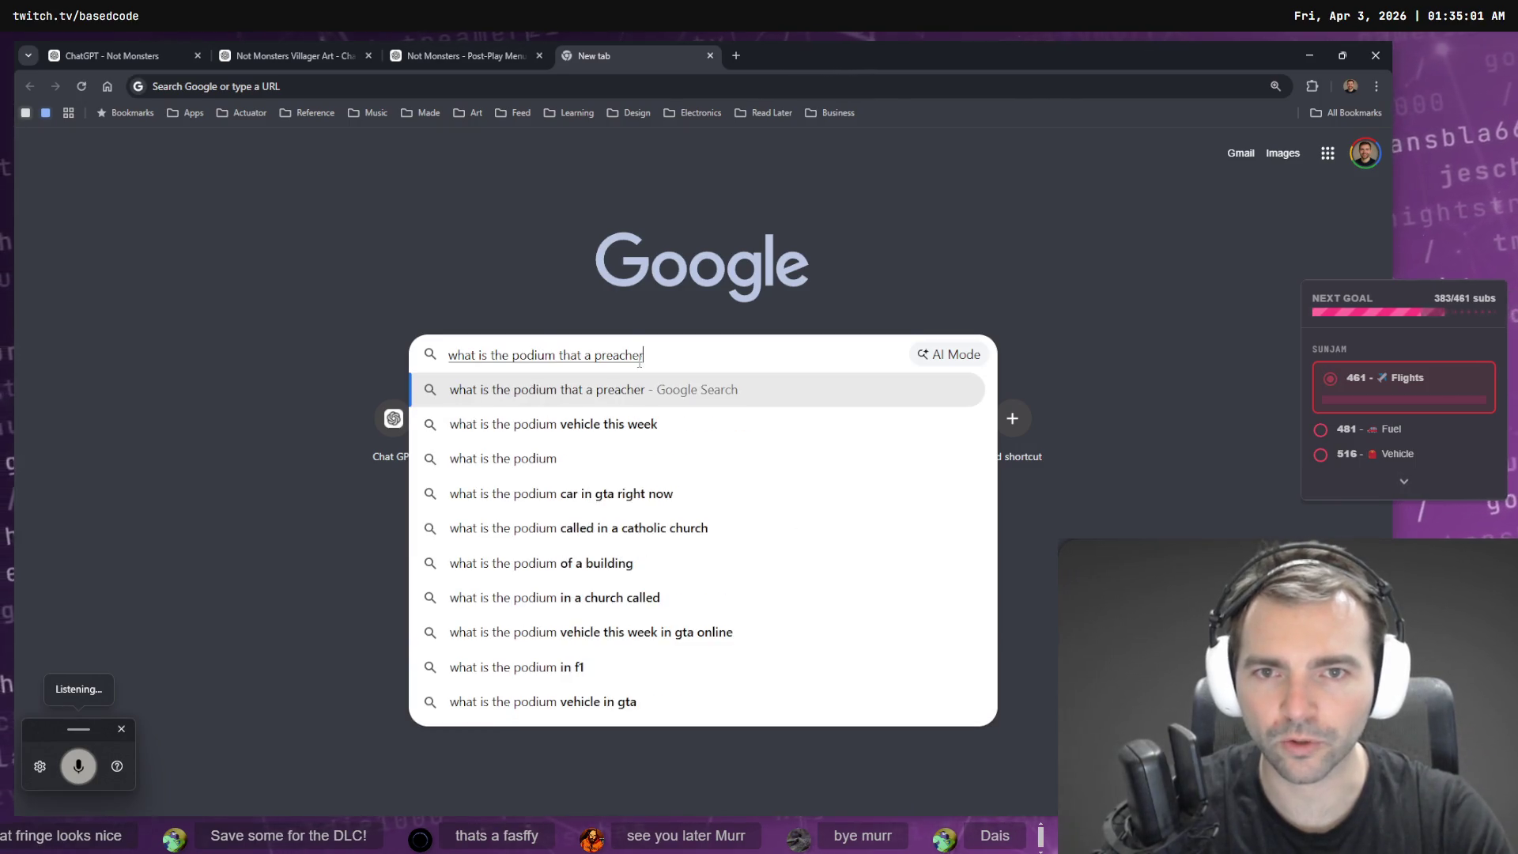
type(" stands on called?")
key("Return")
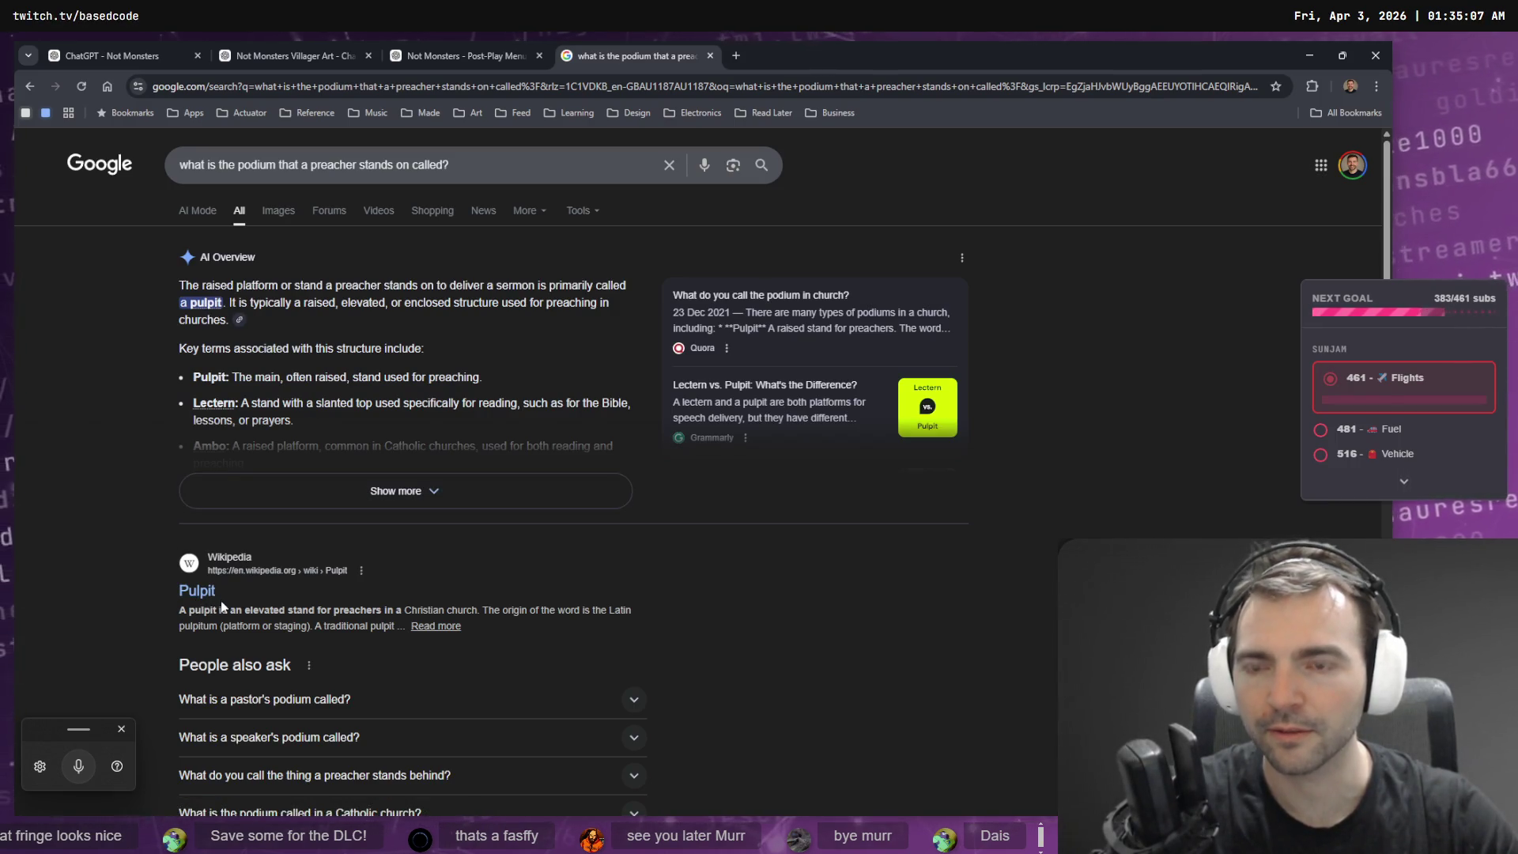
left_click_drag(180, 591, 214, 597)
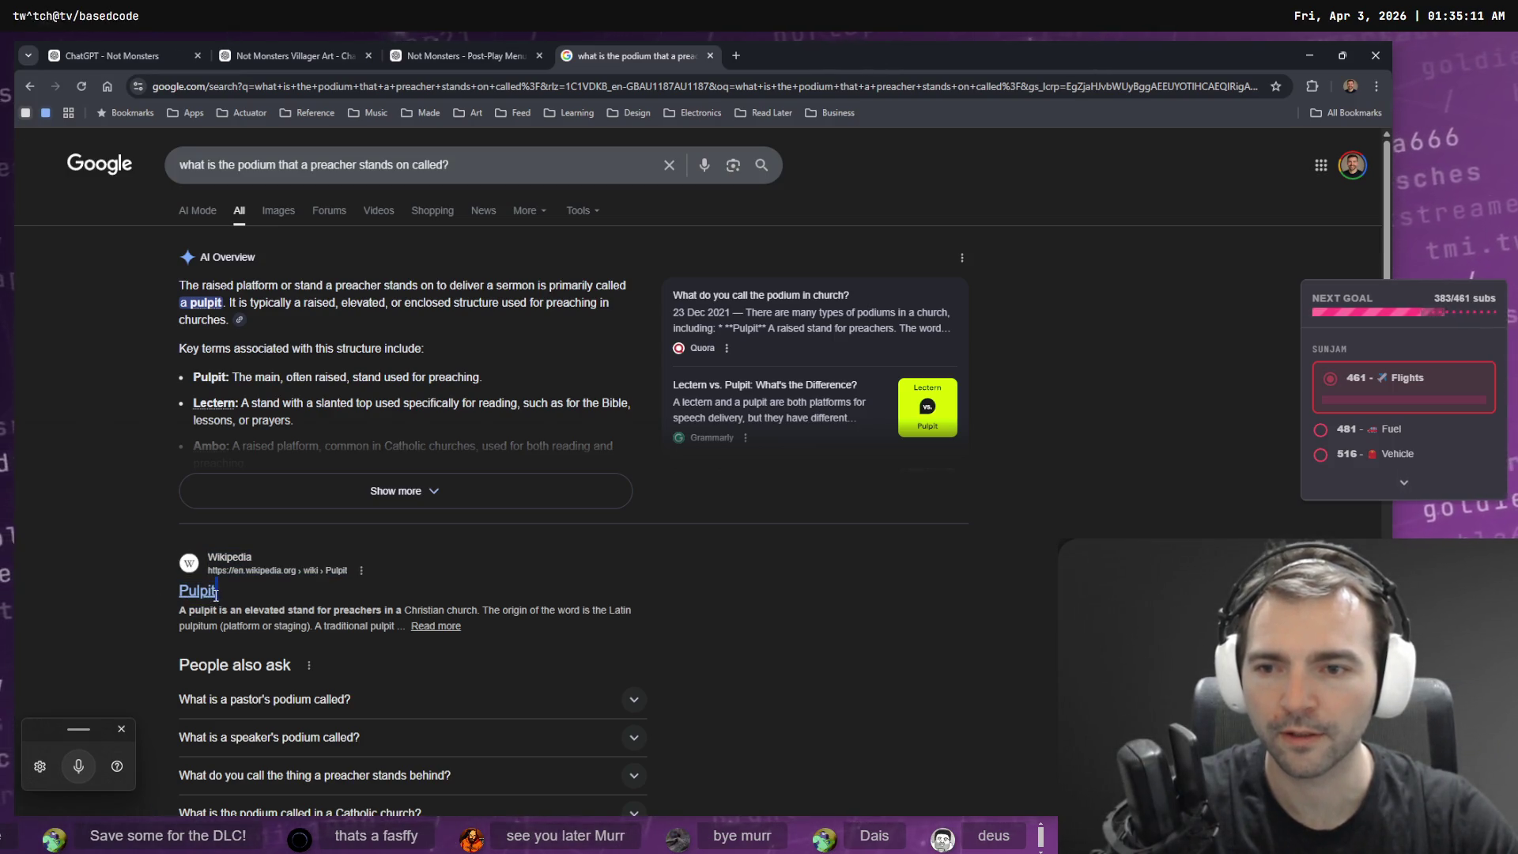
left_click(111, 55)
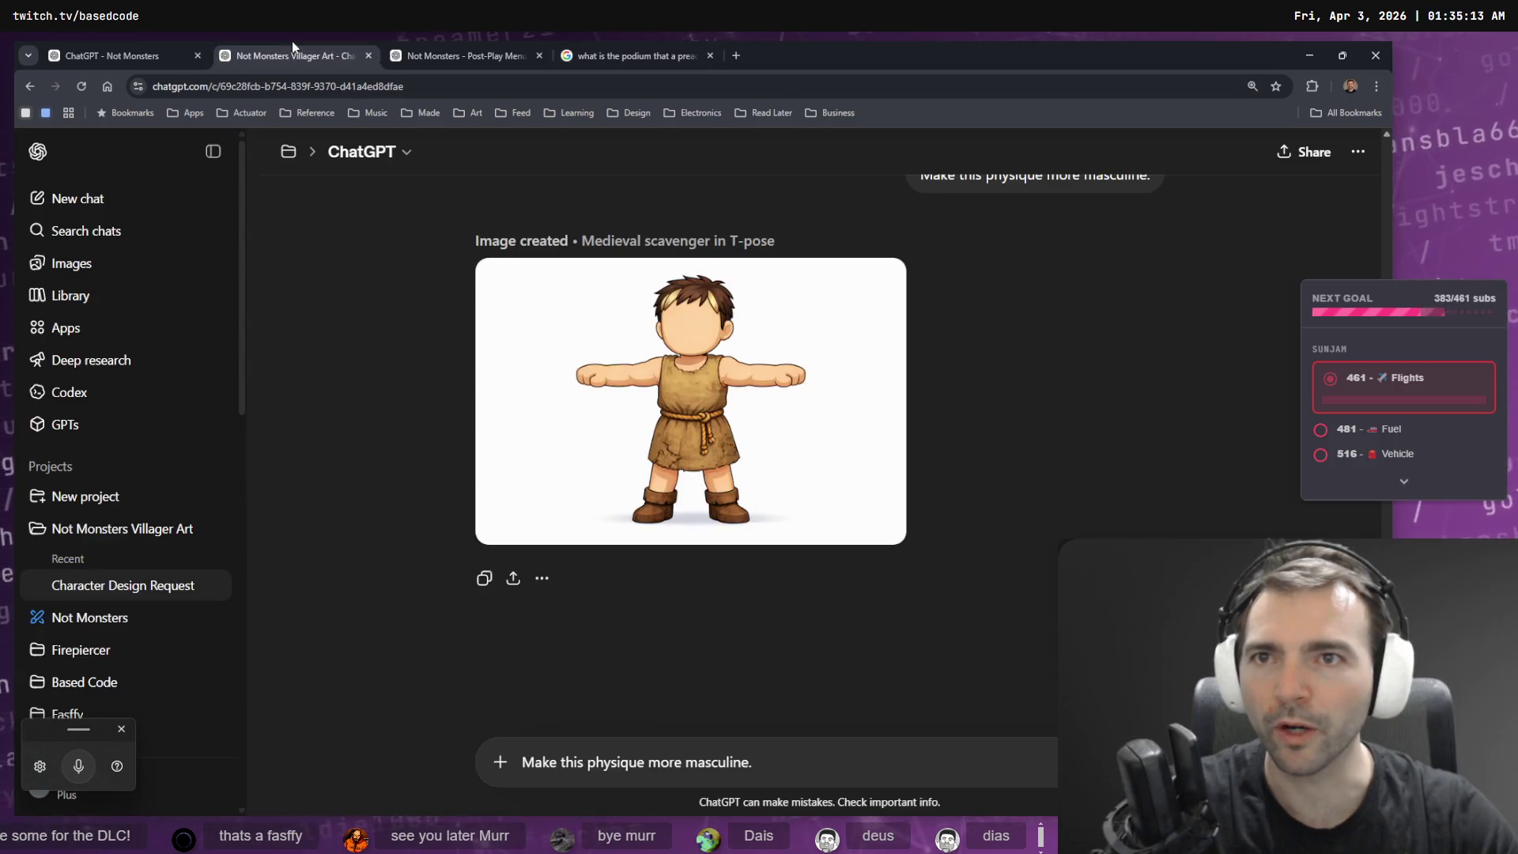
- View the chapel interior image full size, then begin editing the window-generation prompt
left_click(554, 396)
key("Escape")
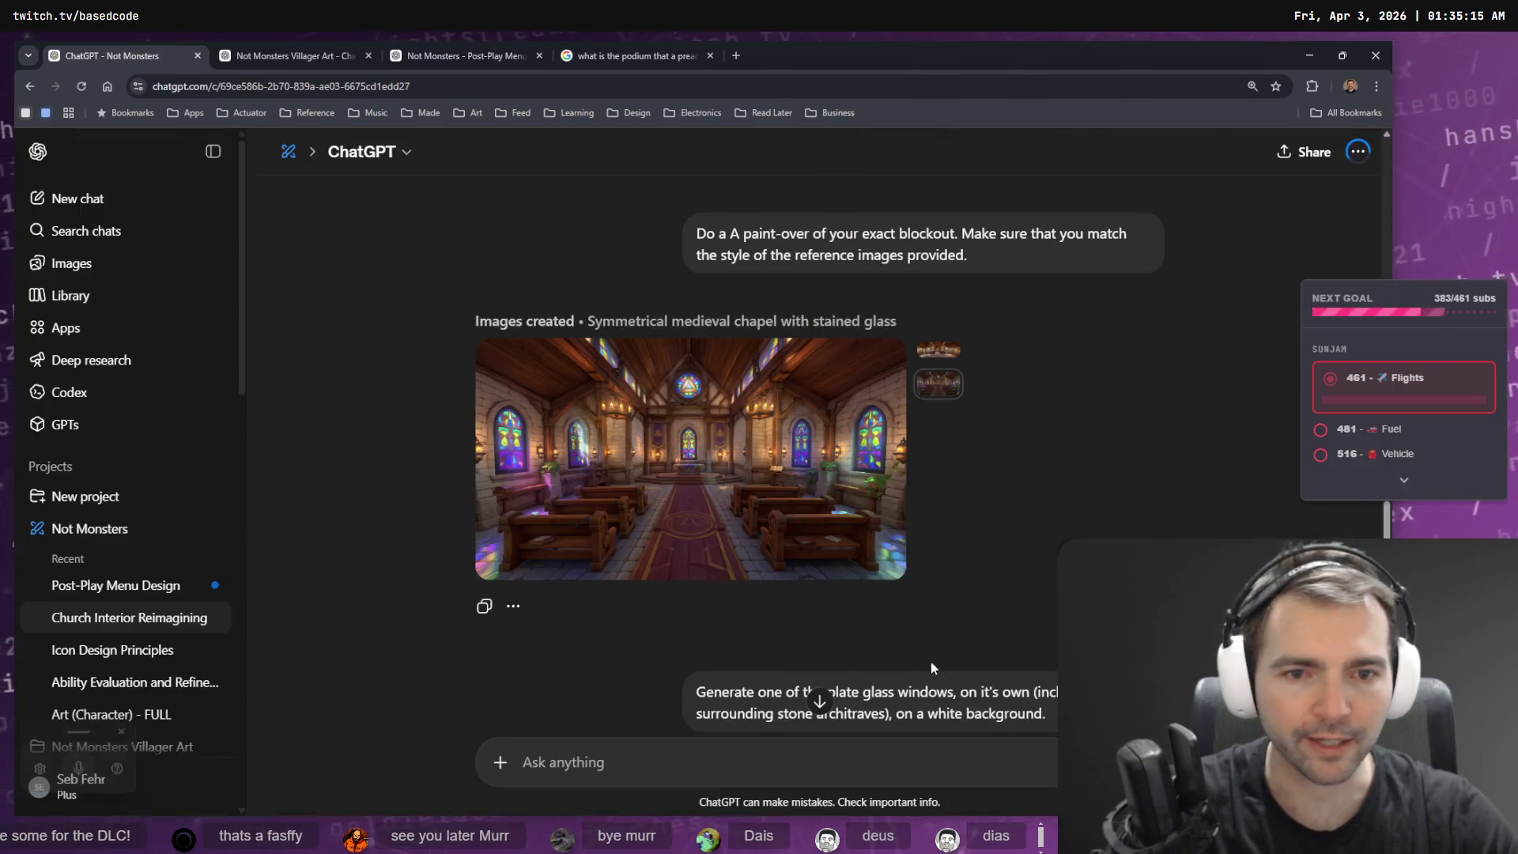
scroll(1031, 465, "down", 4)
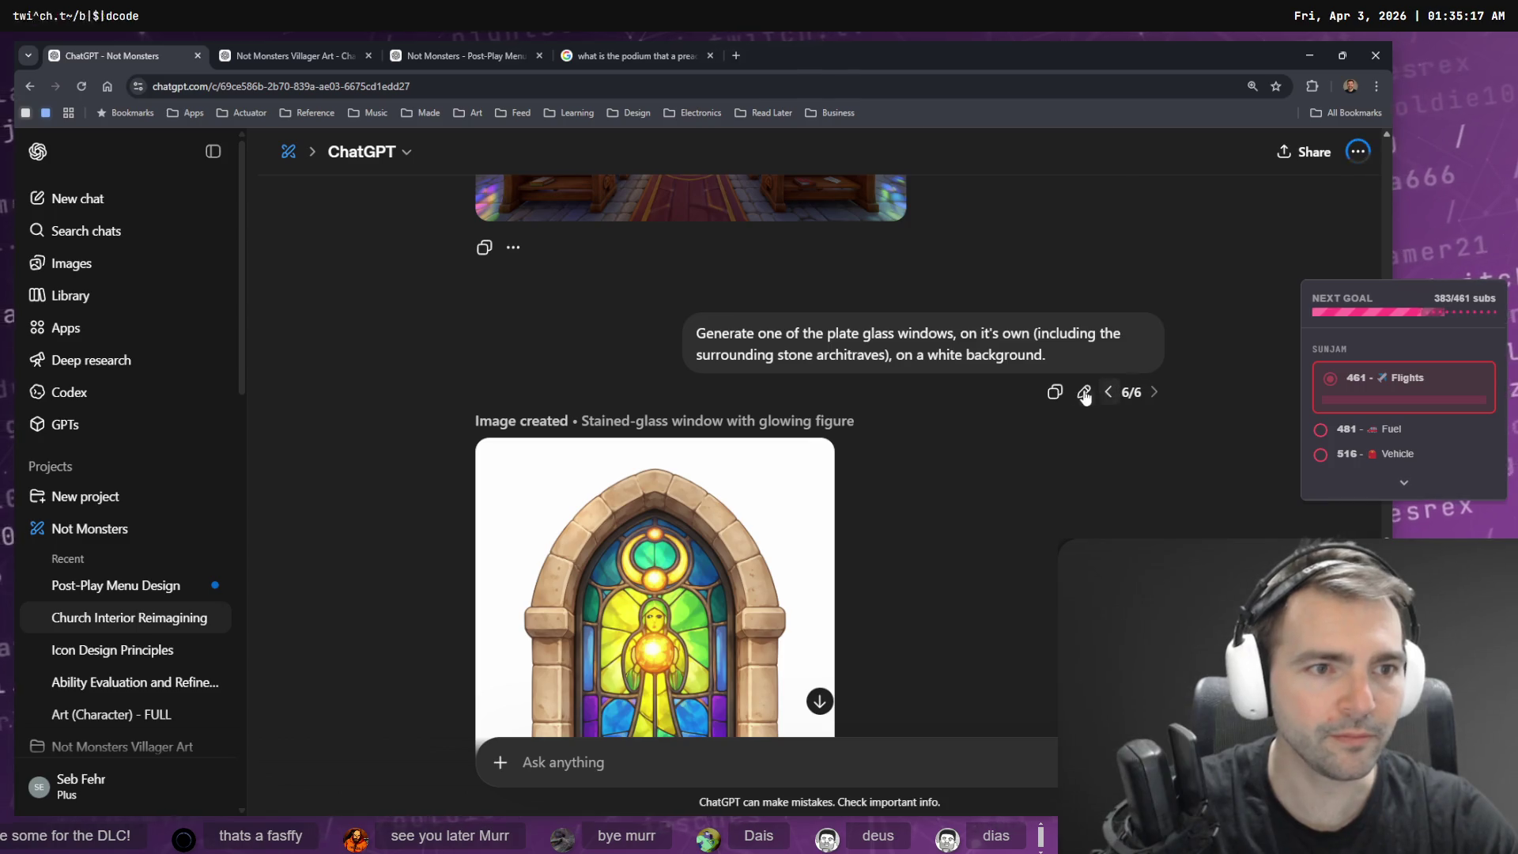
left_click(1085, 392)
left_click_drag(556, 342, 735, 344)
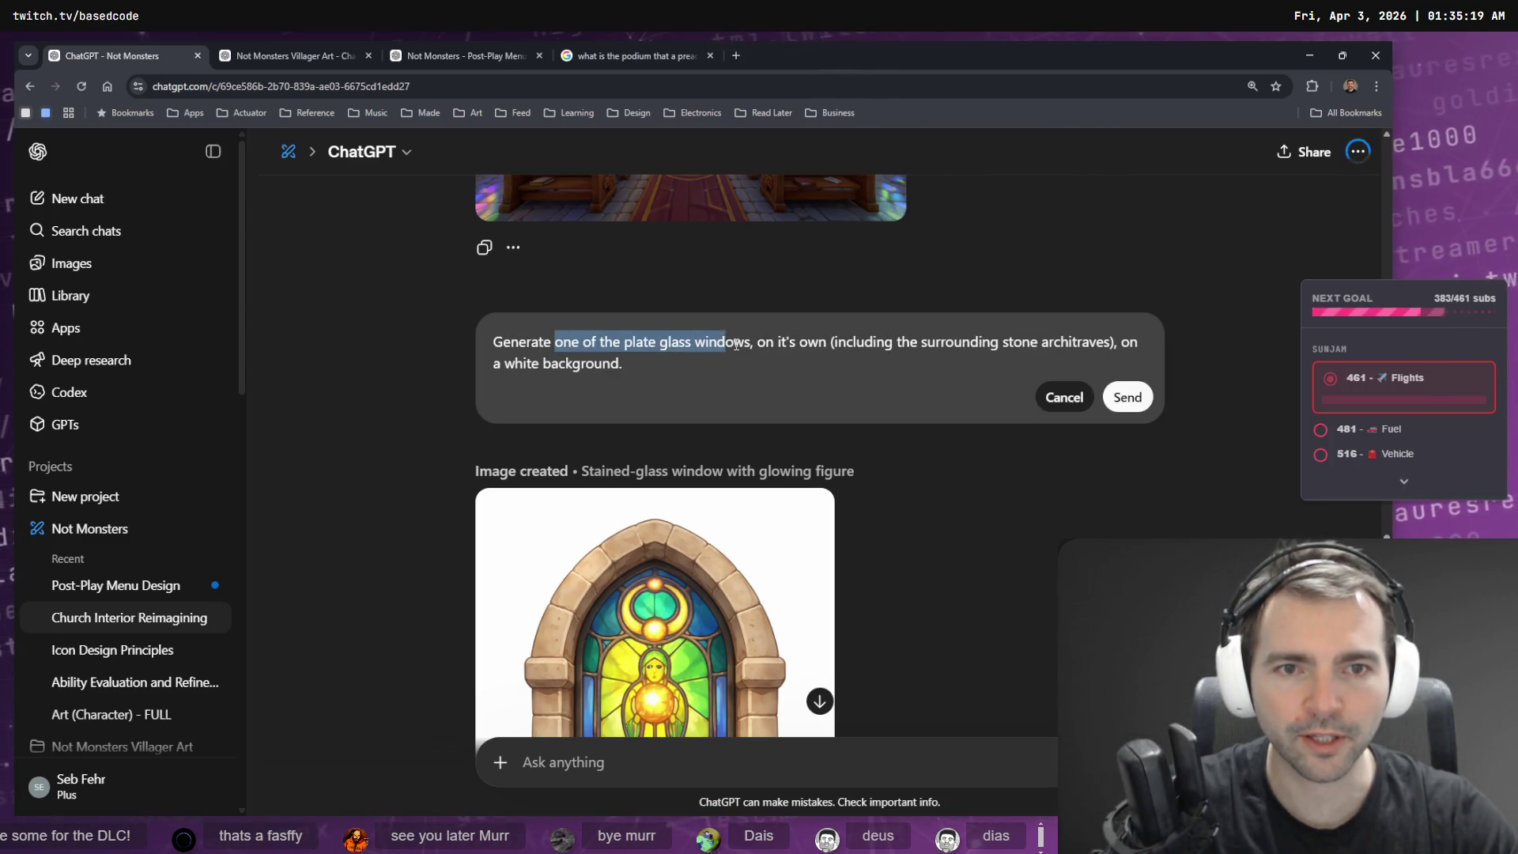
type("j")
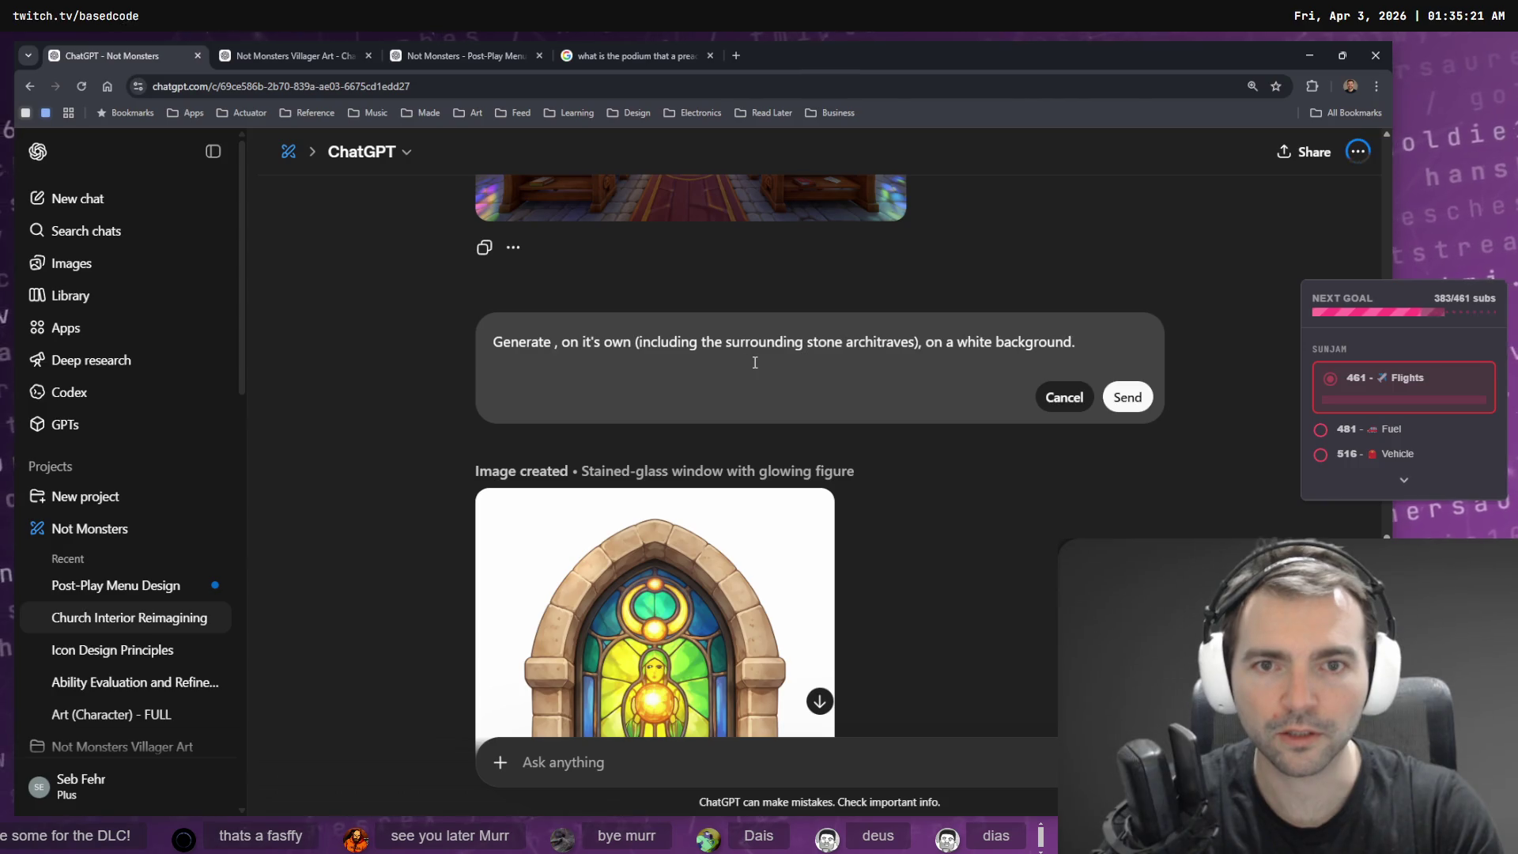
key("ctrl+z")
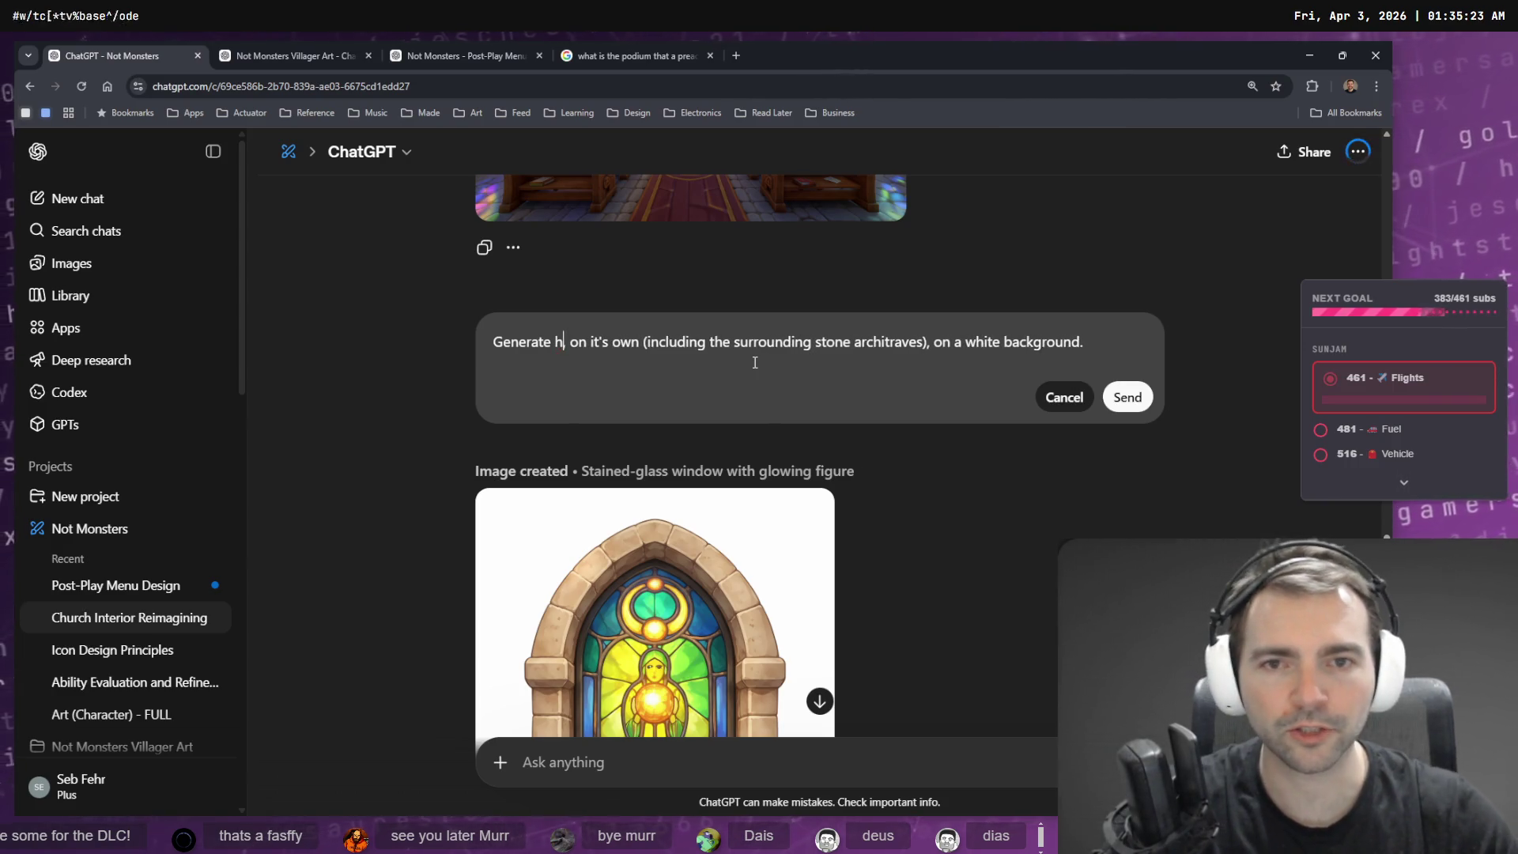
left_click(613, 345)
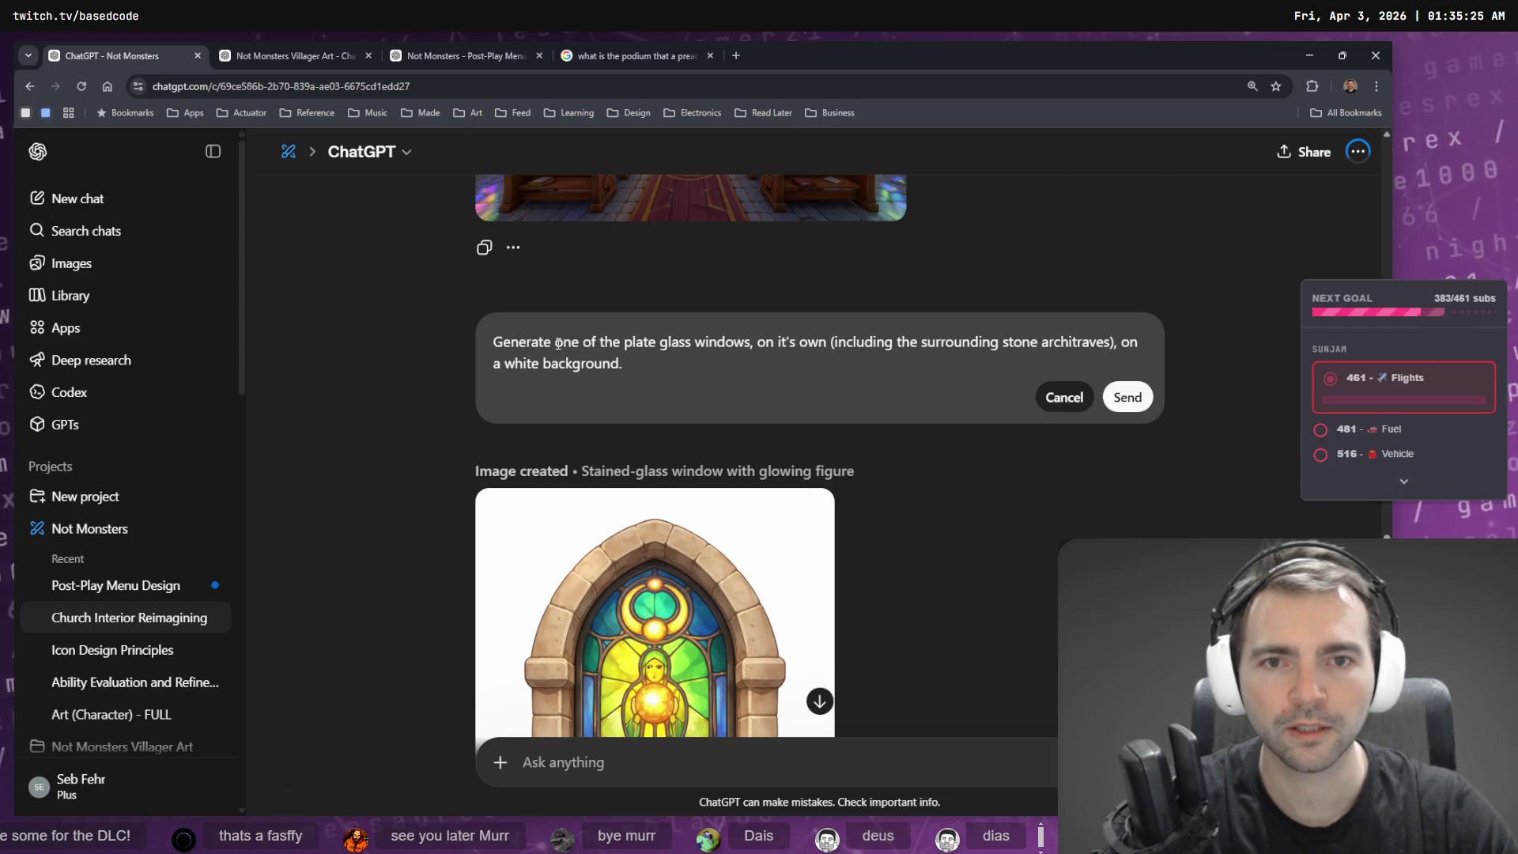
- Reword the prompt to request only the large top circular window
left_click_drag(583, 340, 621, 344)
type("thje")
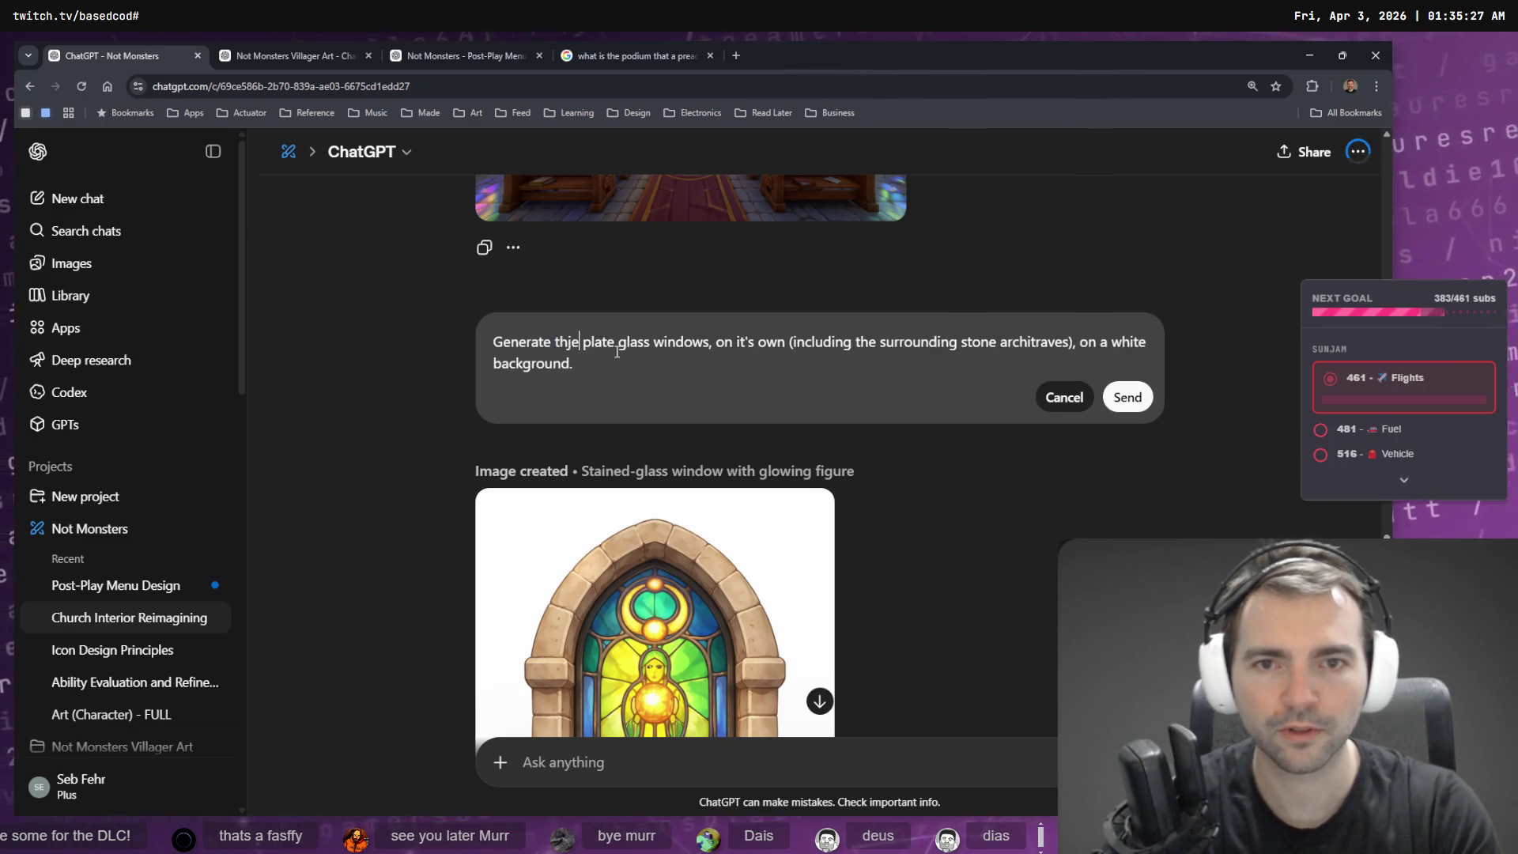
key("BackSpace")
key("BackSpace")
type("e t")
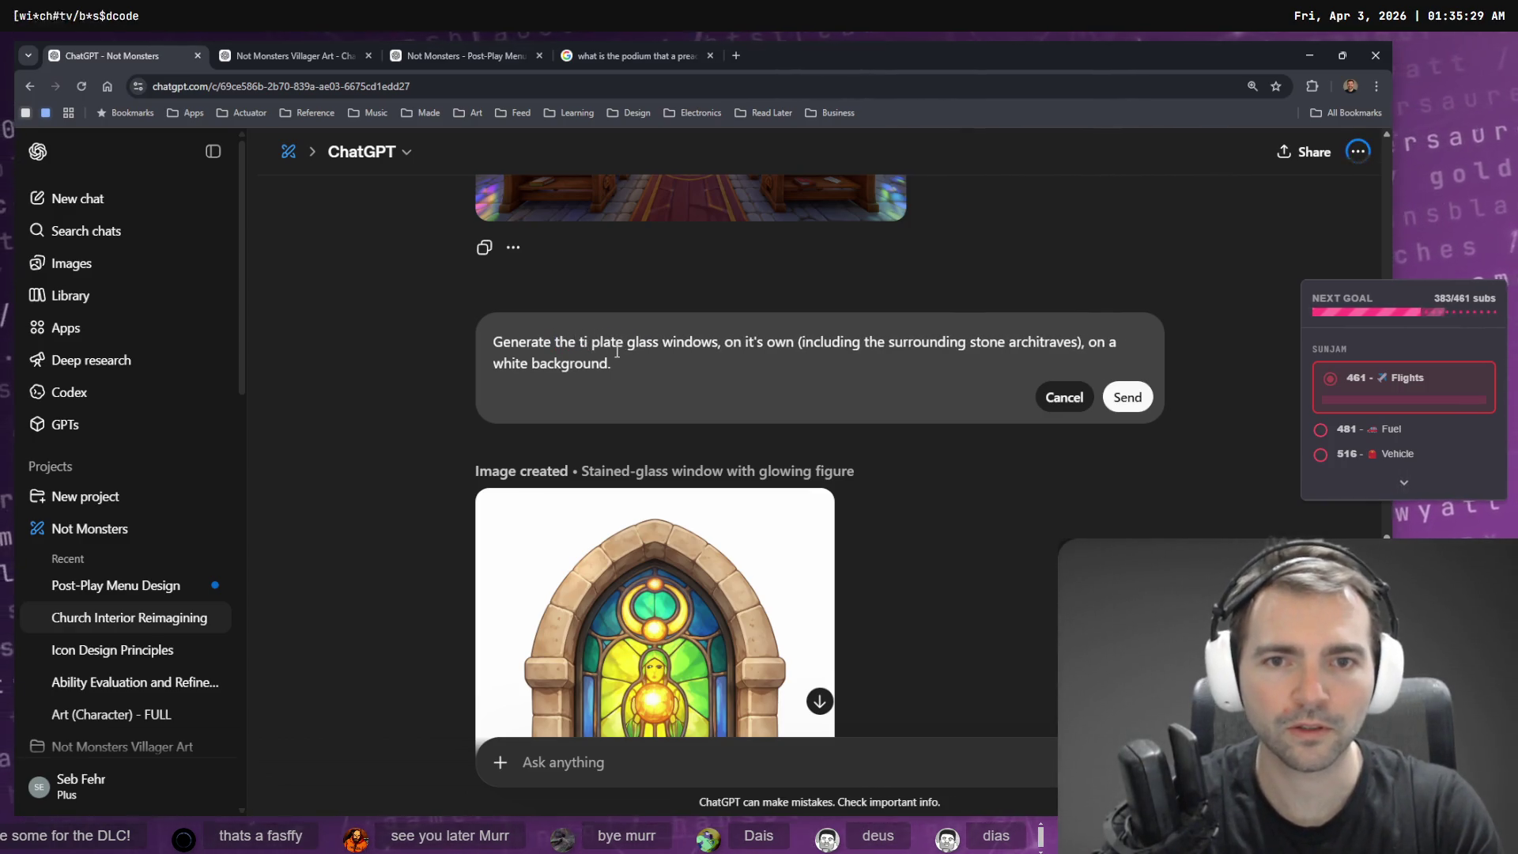
key("BackSpace")
type("large top")
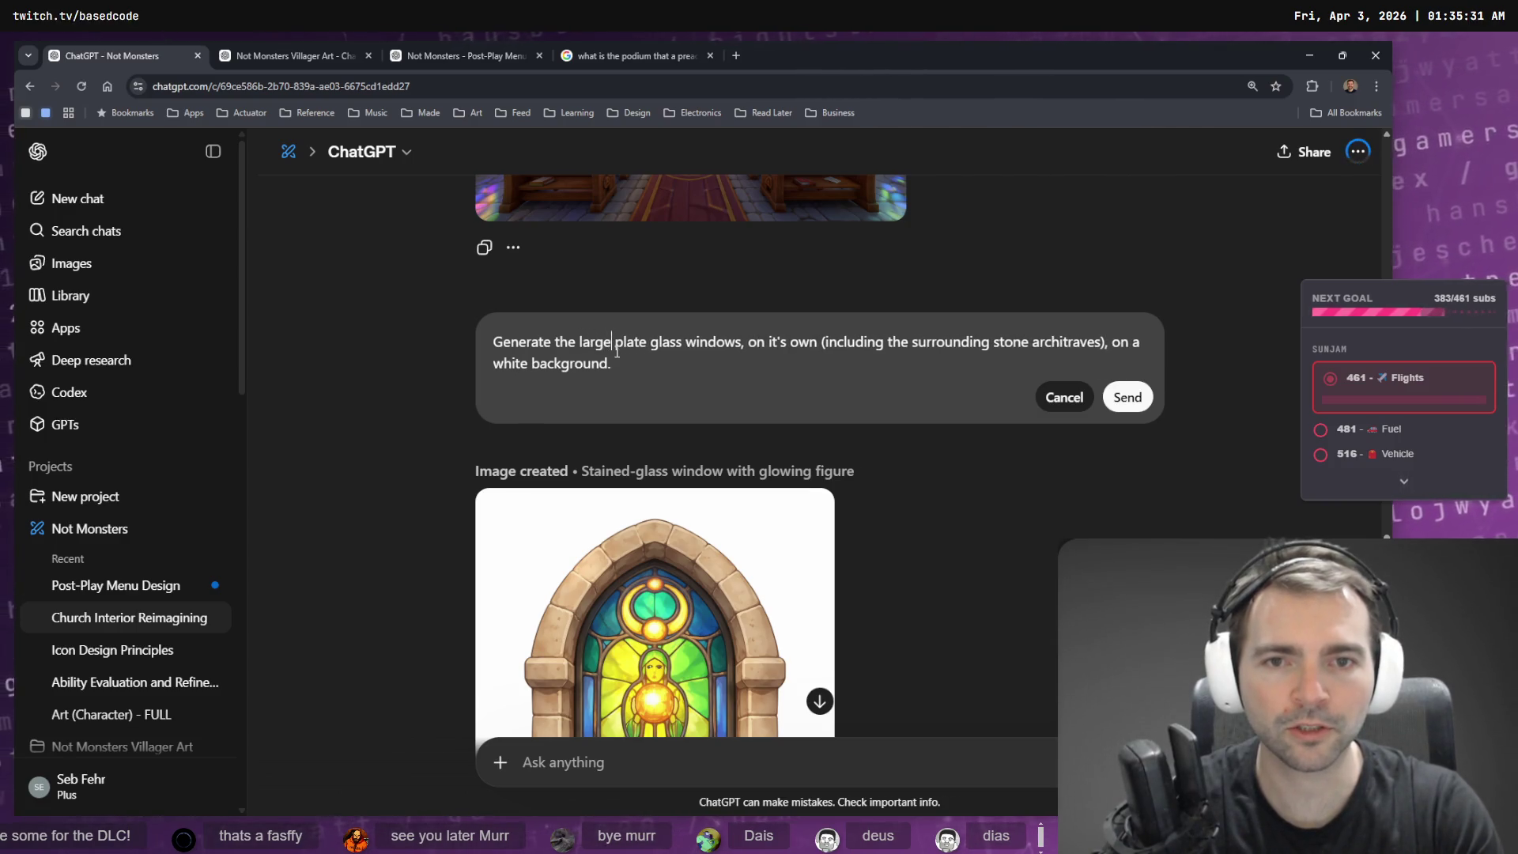
type(" circular")
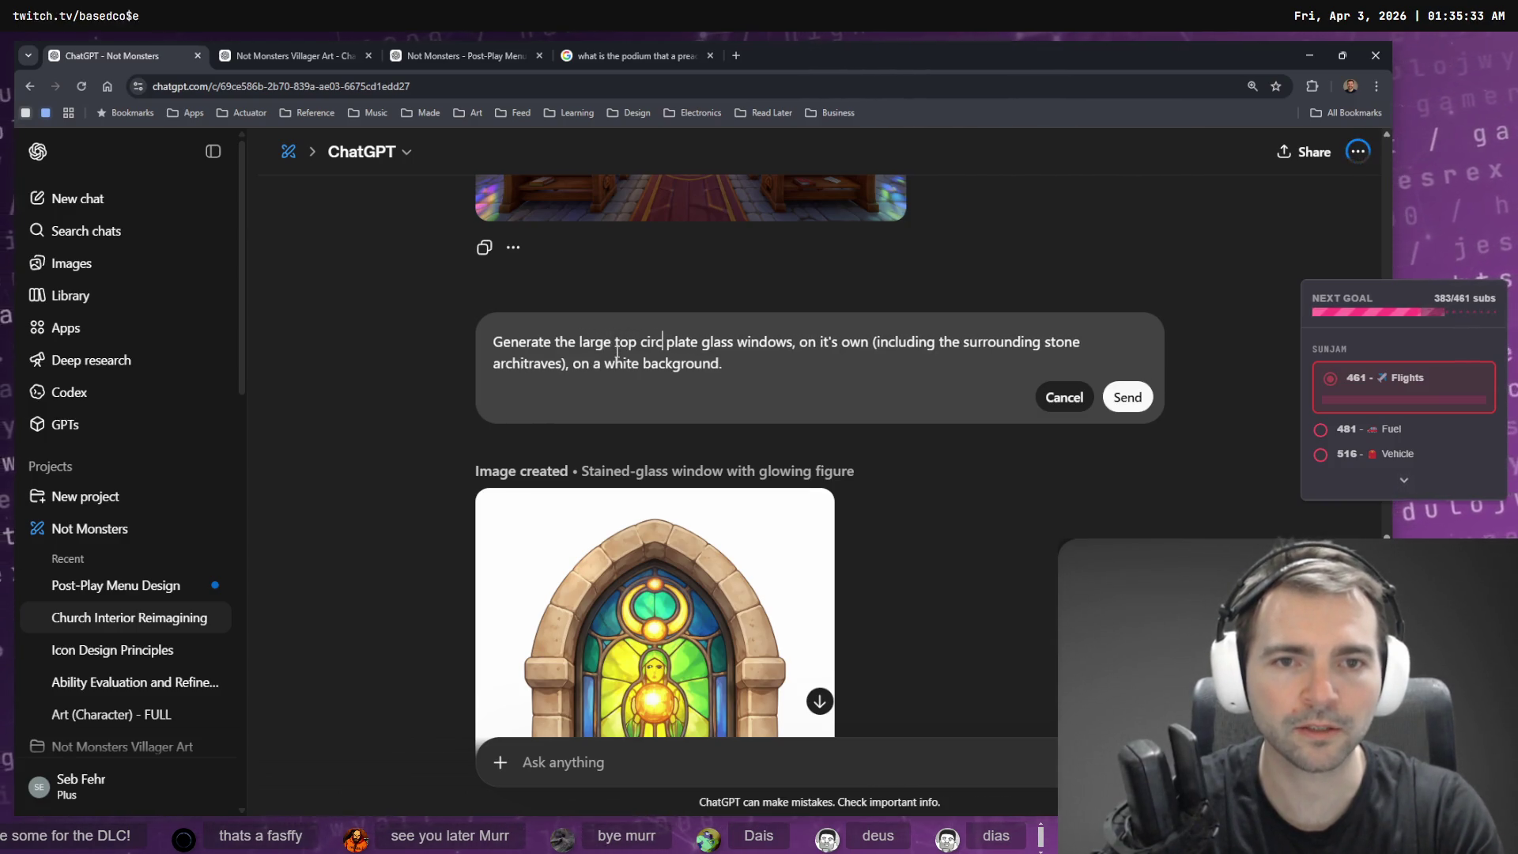
key("BackSpace")
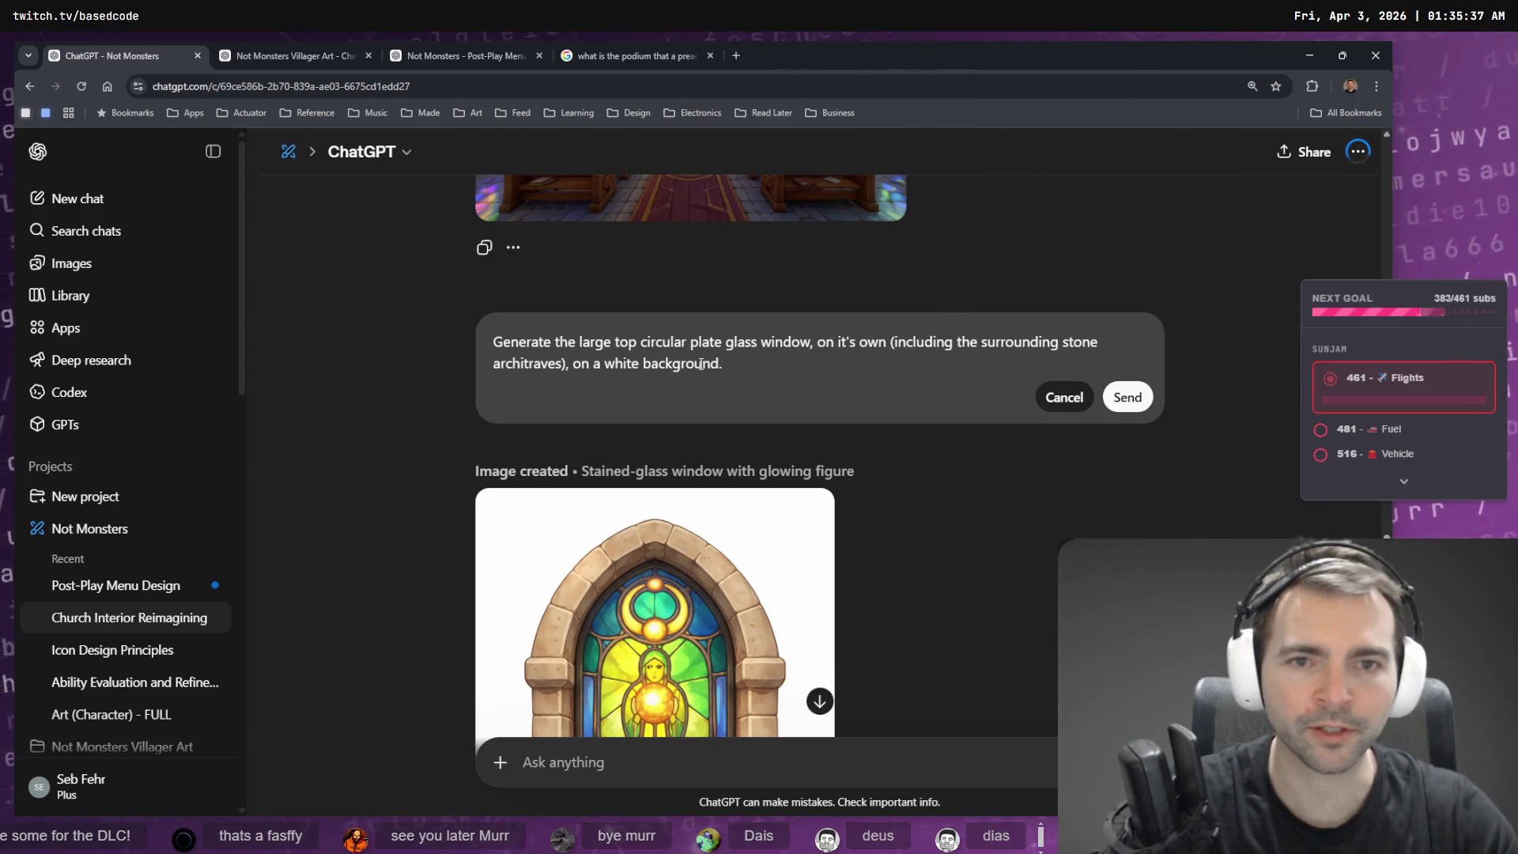
scroll(1141, 291, "up", 5)
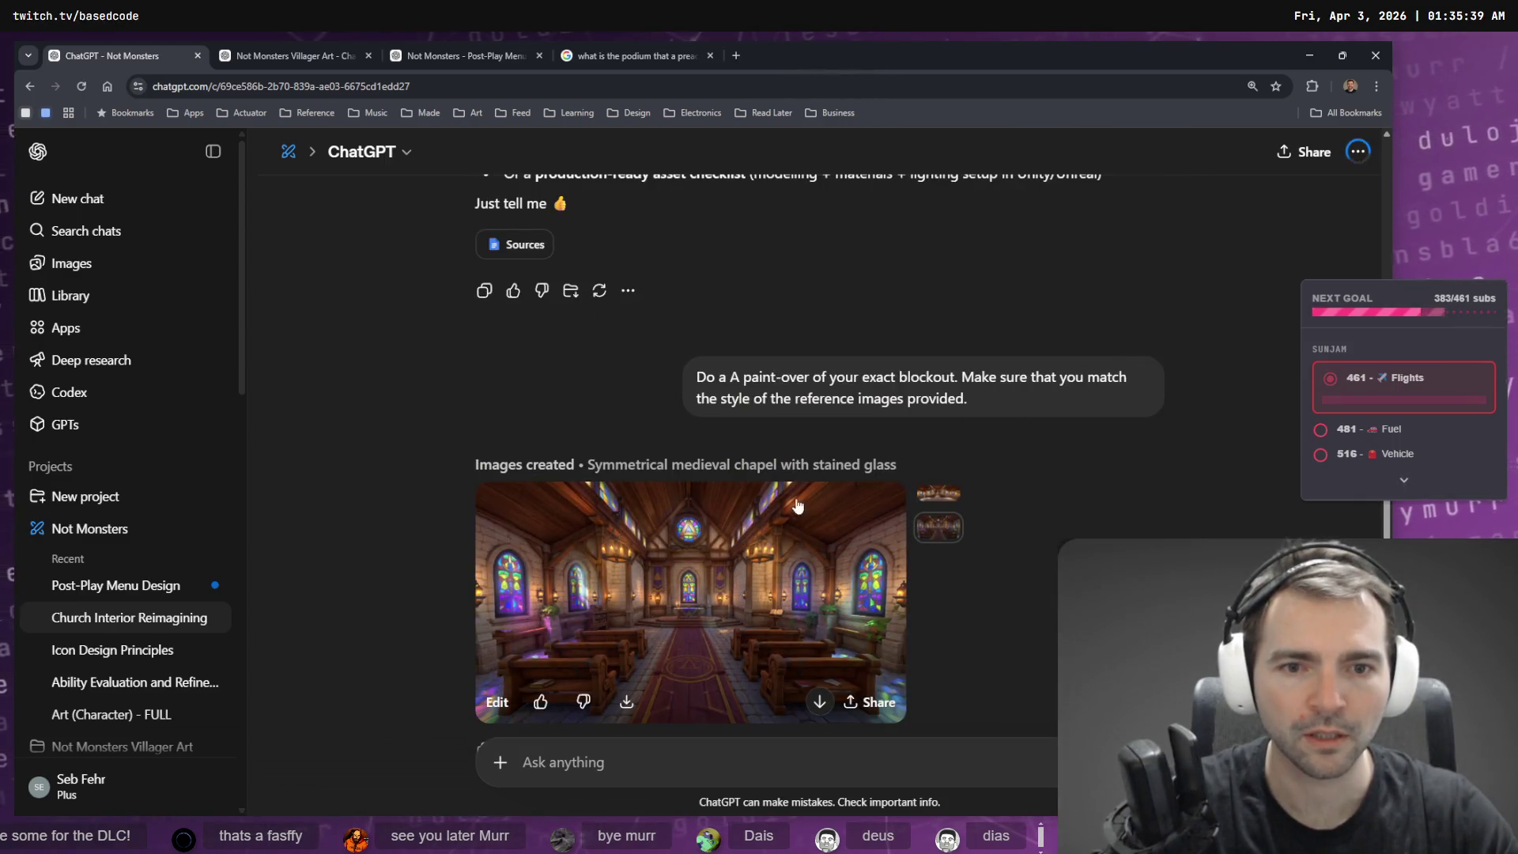
scroll(692, 530, "down", 2)
- Change 'stone' architraves to 'wooden' and resend the window request
left_click(721, 473)
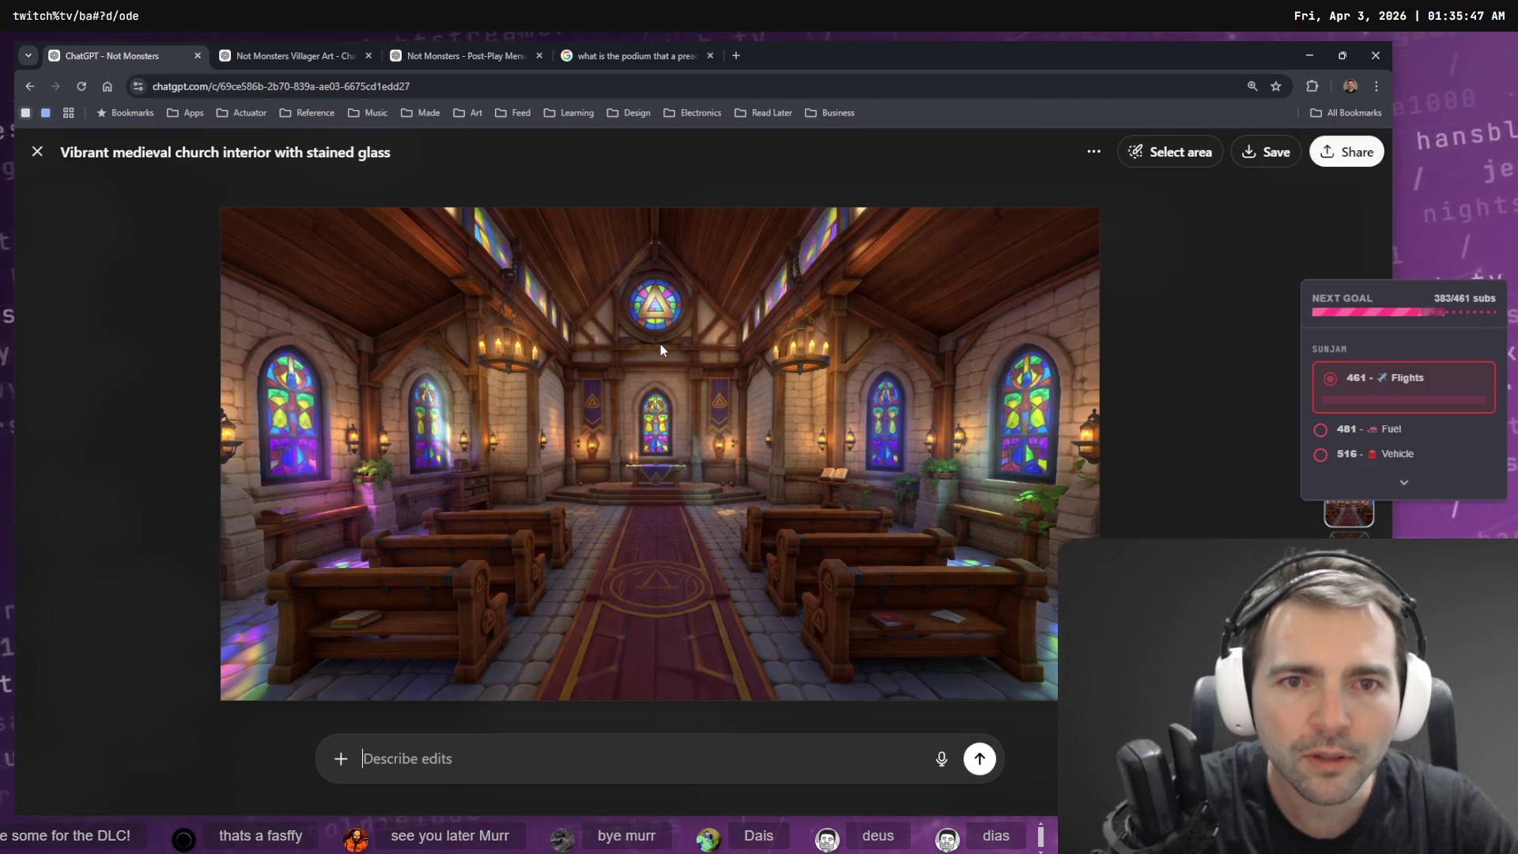
key("Escape")
scroll(897, 678, "down", 3)
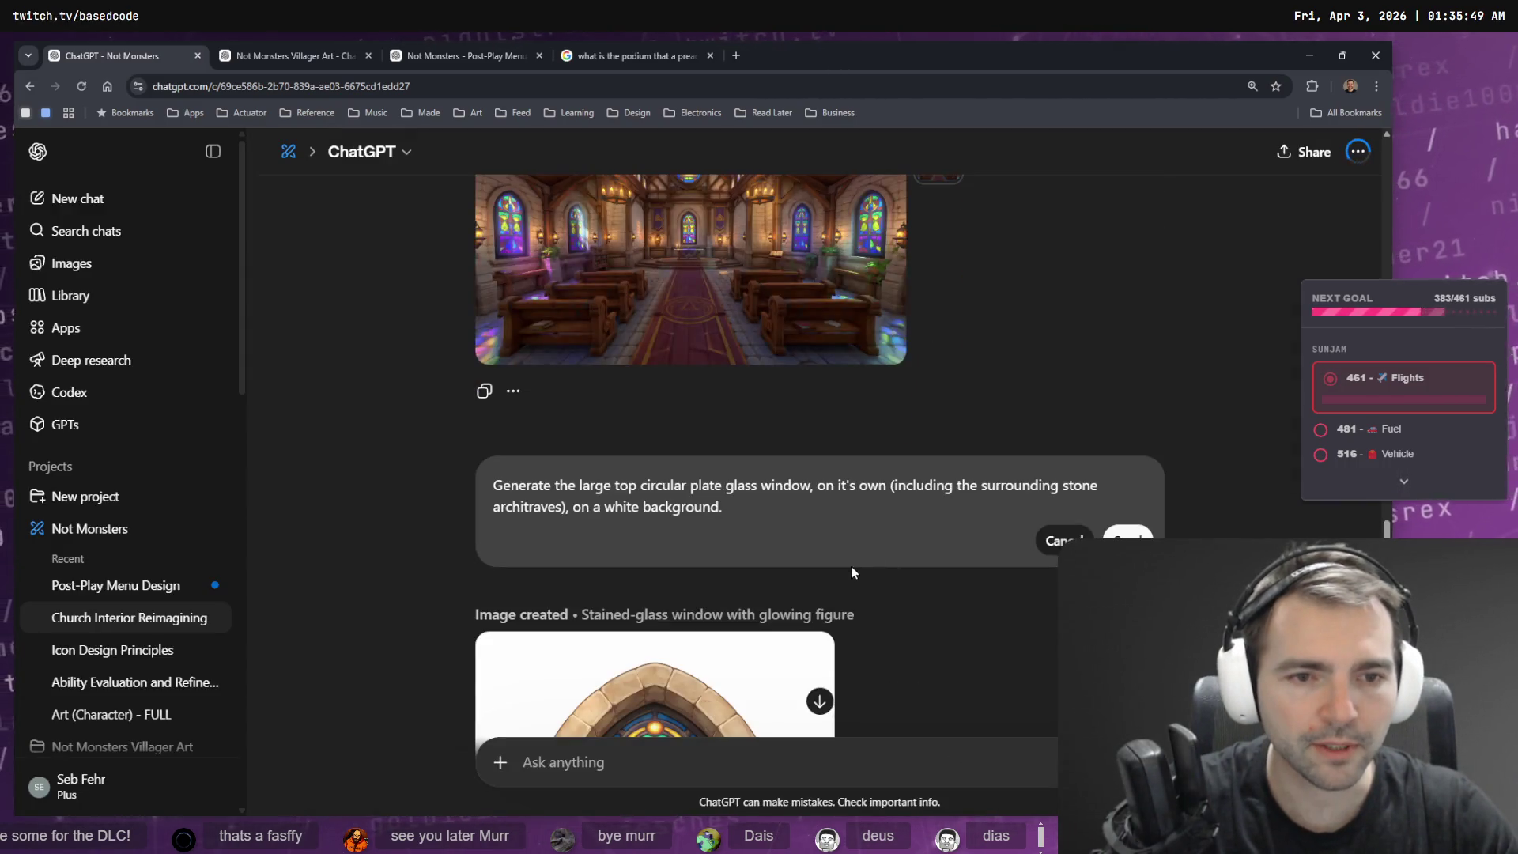
double_click(1072, 488)
type("wooden")
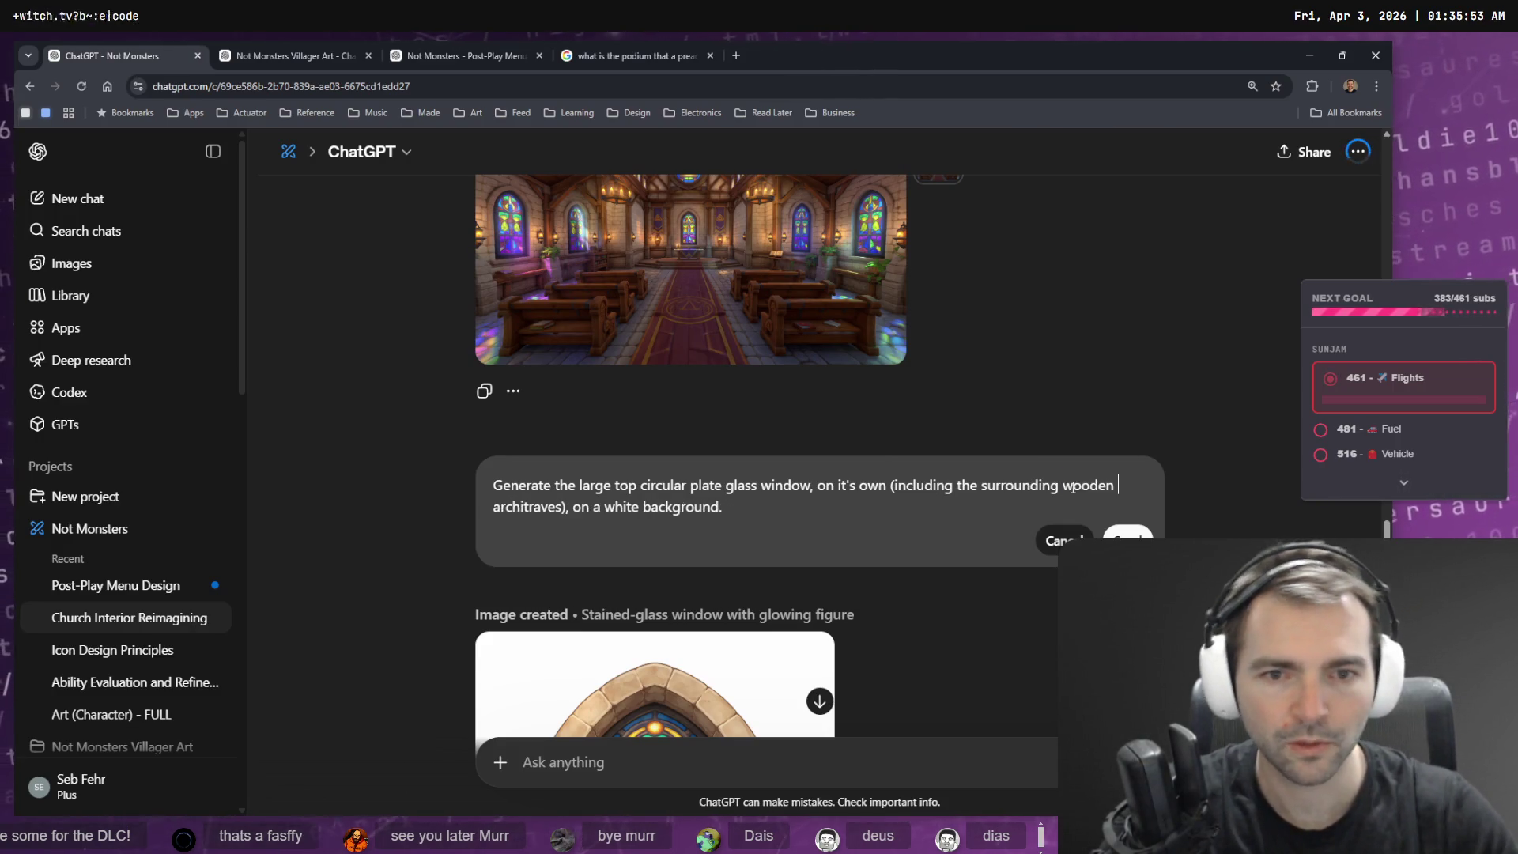
left_click(1128, 542)
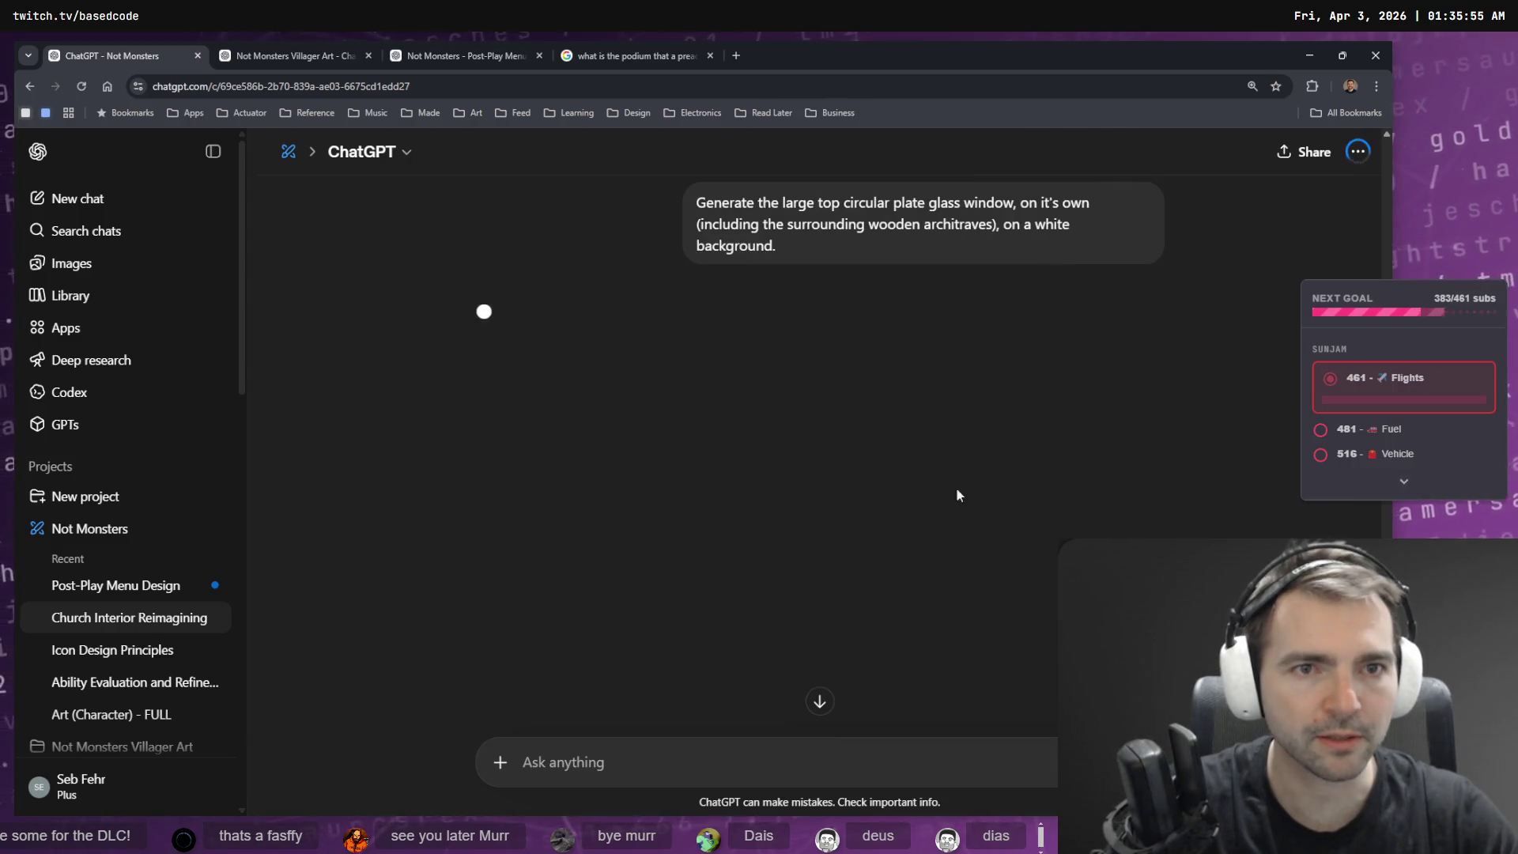
scroll(948, 490, "up", 6)
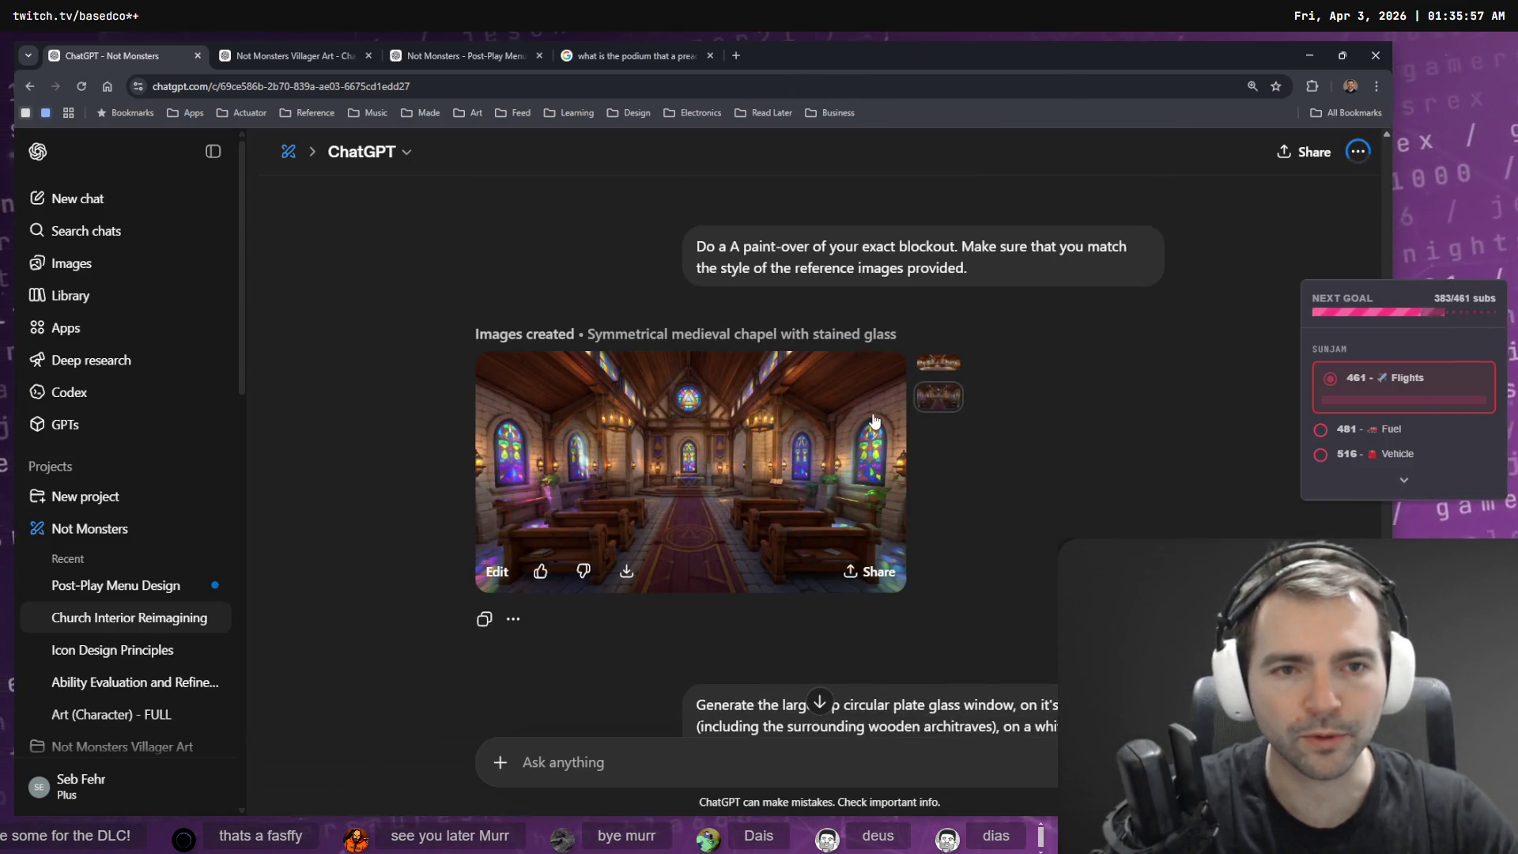
- View the chapel paint-over, move the podium search tab second, and show Google Images results
left_click(617, 436)
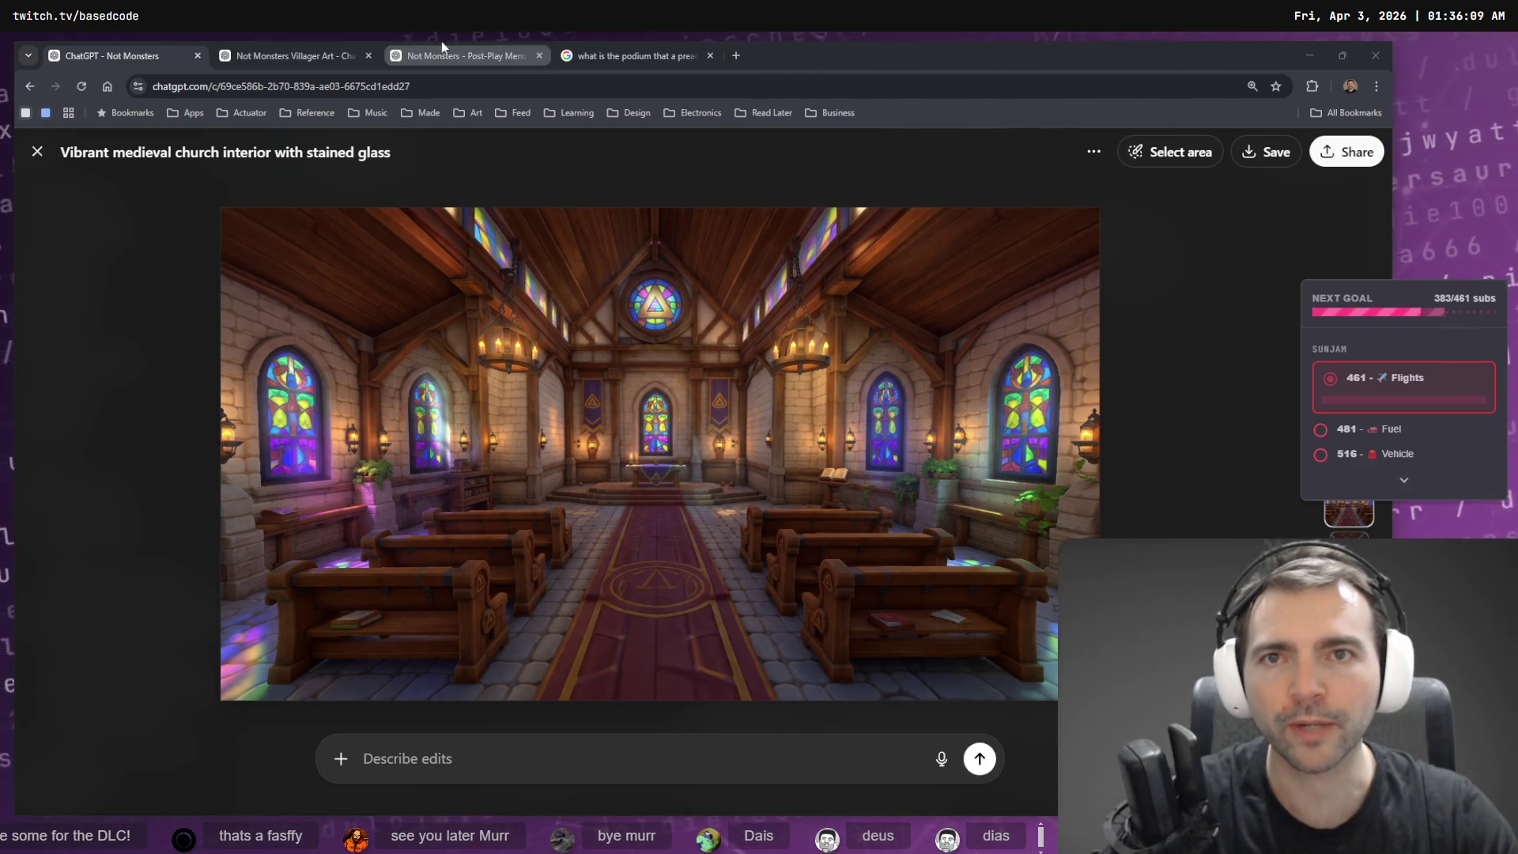
left_click(634, 53)
left_click_drag(626, 51, 288, 52)
left_click(119, 49)
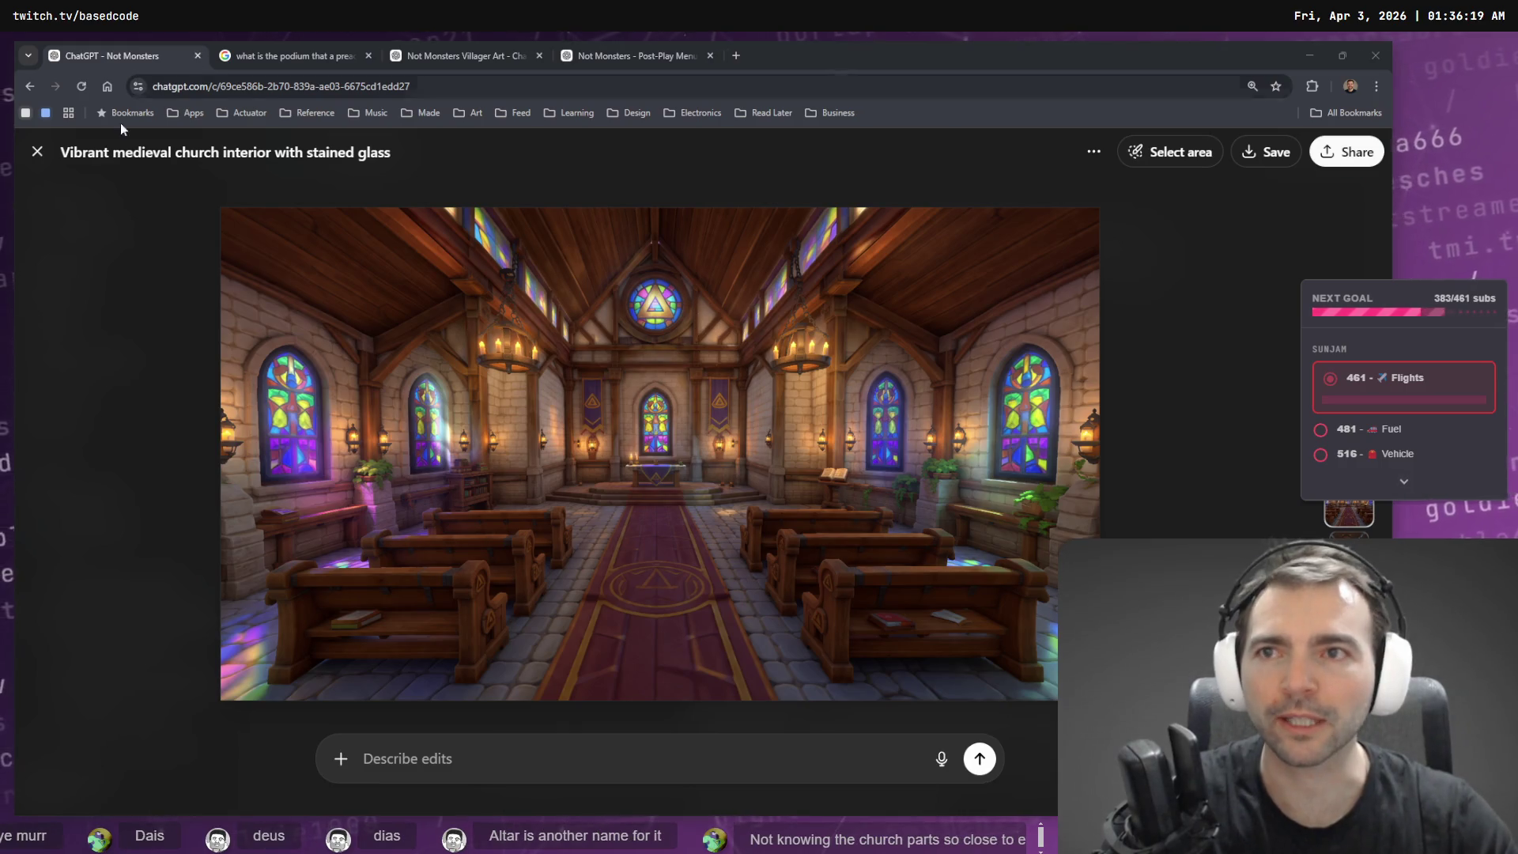
left_click(297, 56)
left_click(280, 213)
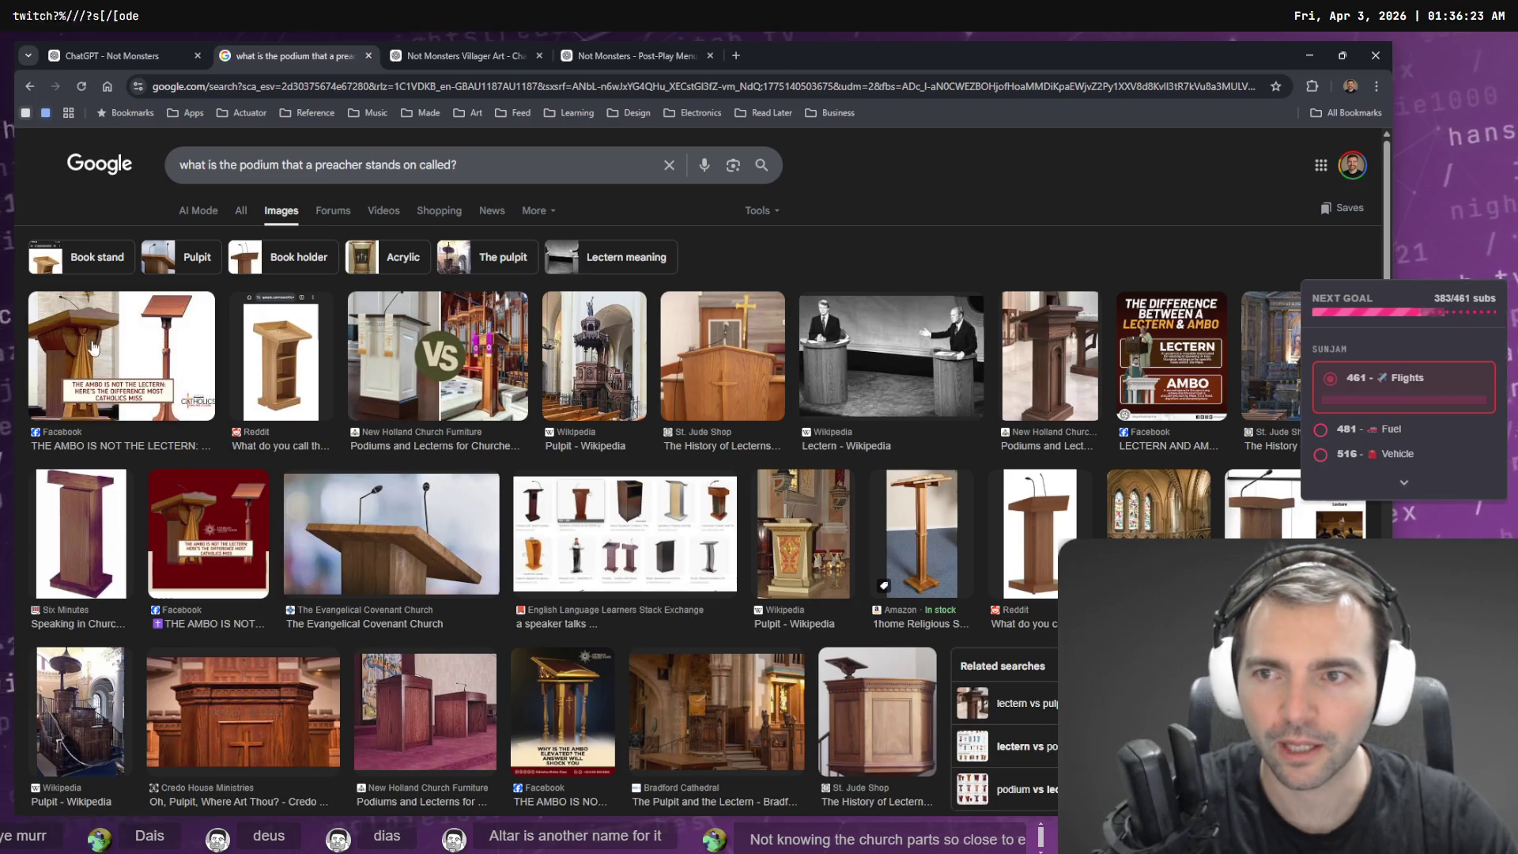
- Compare the pulpit image results against the chapel paint-over, then return to Godot
left_click(143, 53)
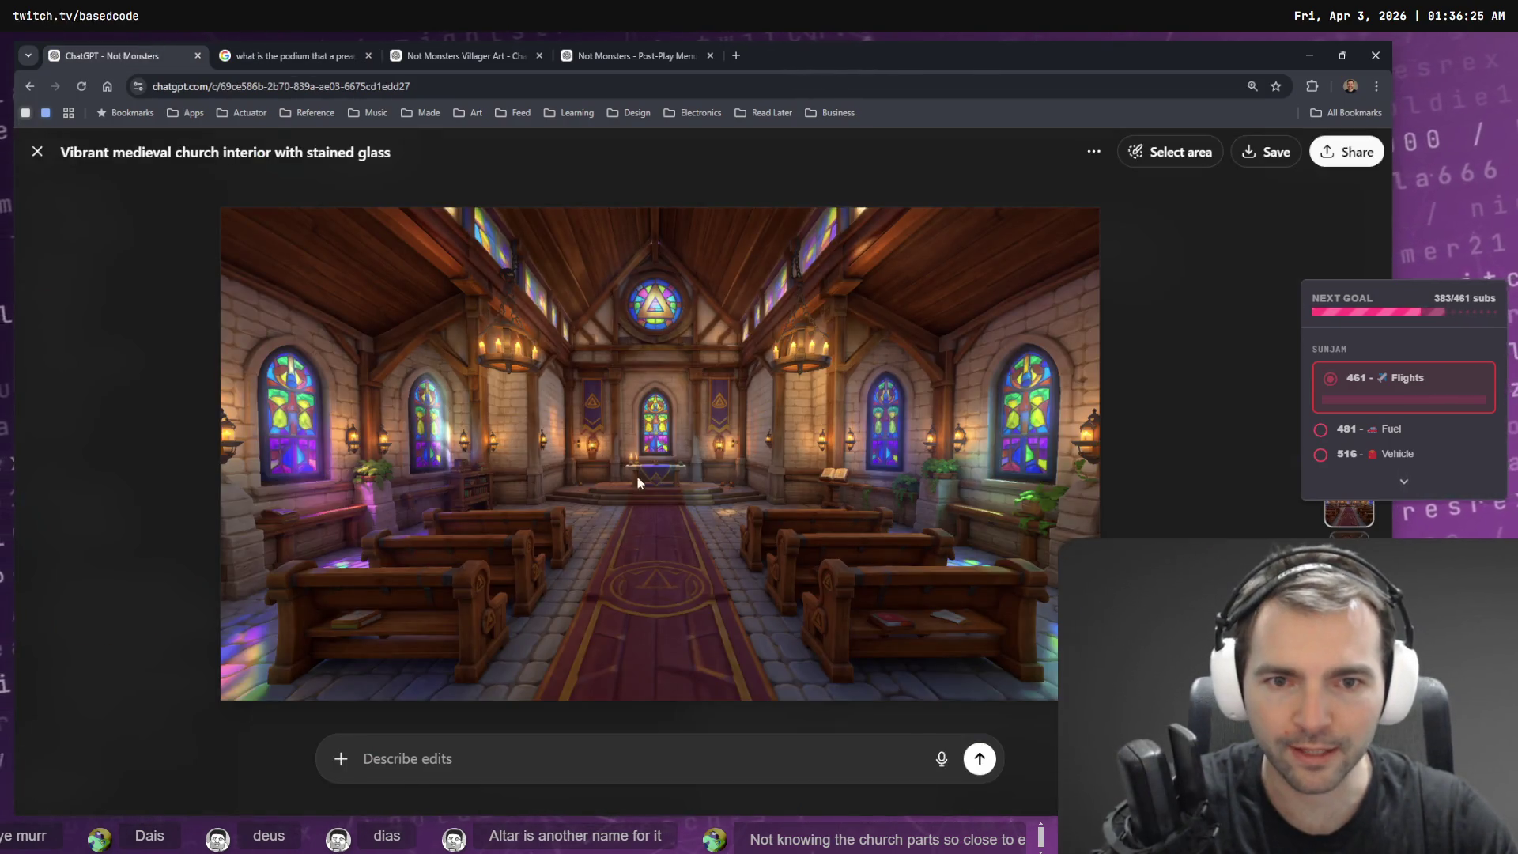
left_click(296, 55)
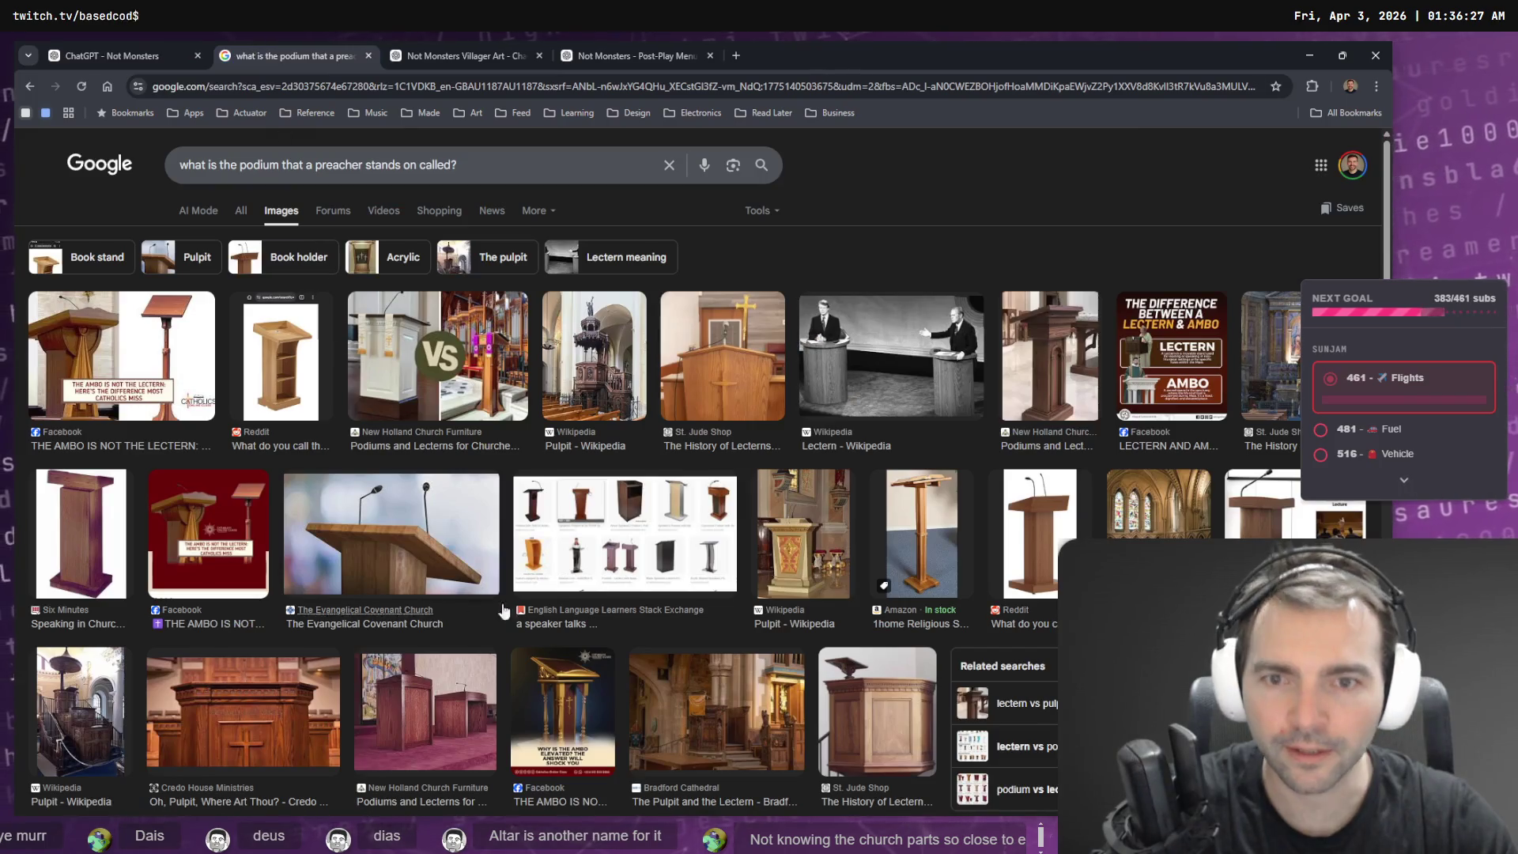
left_click(87, 53)
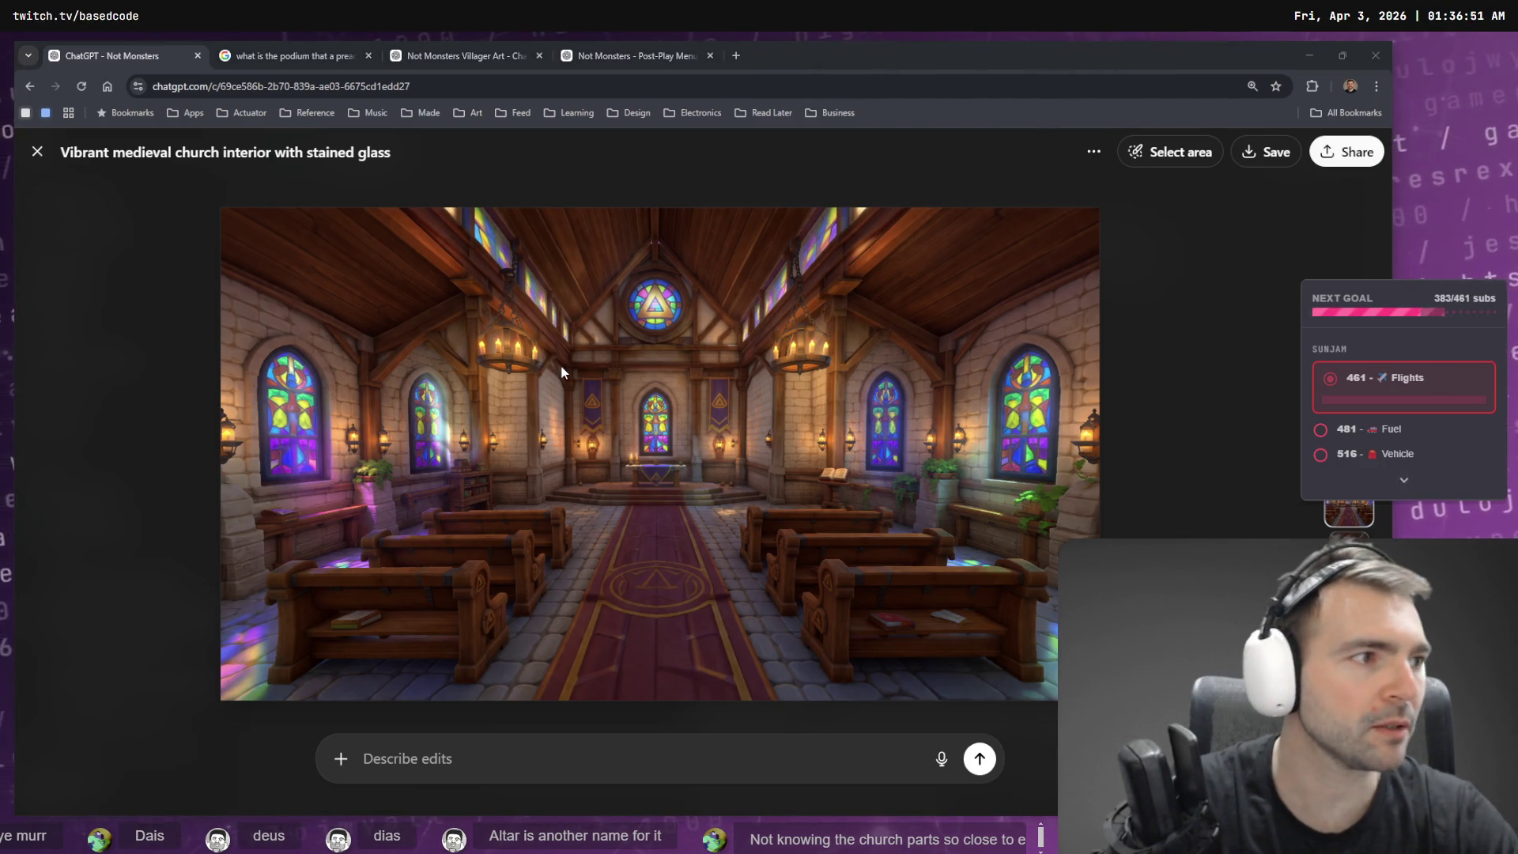
key("alt+Tab")
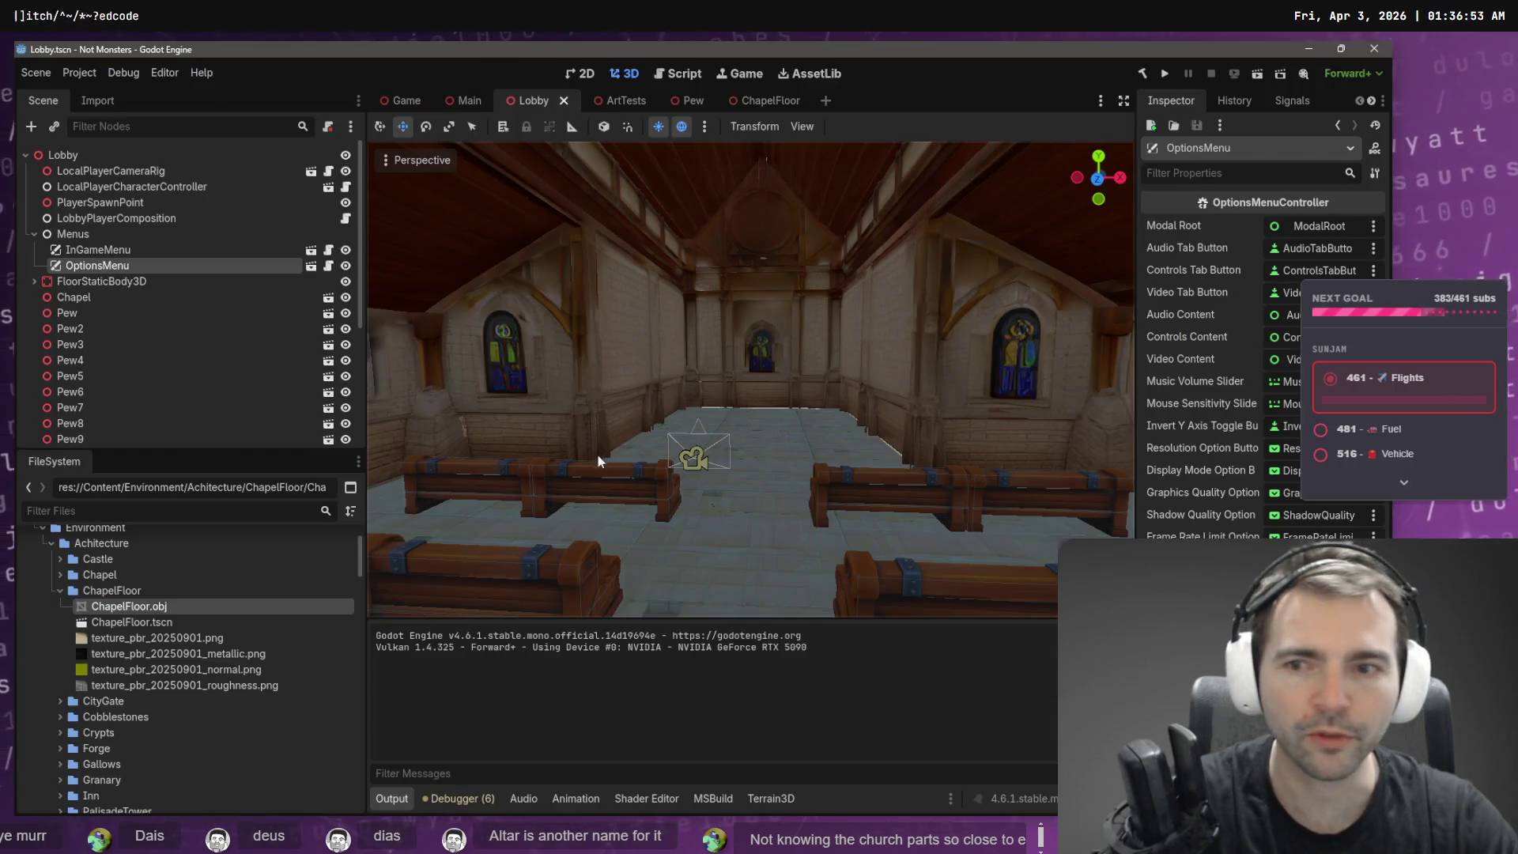
- Collapse ChapelFloor and expand Crypts > StoneWall to list StoneWallPillar.tscn and StoneWallPlain.tscn
left_click(60, 590)
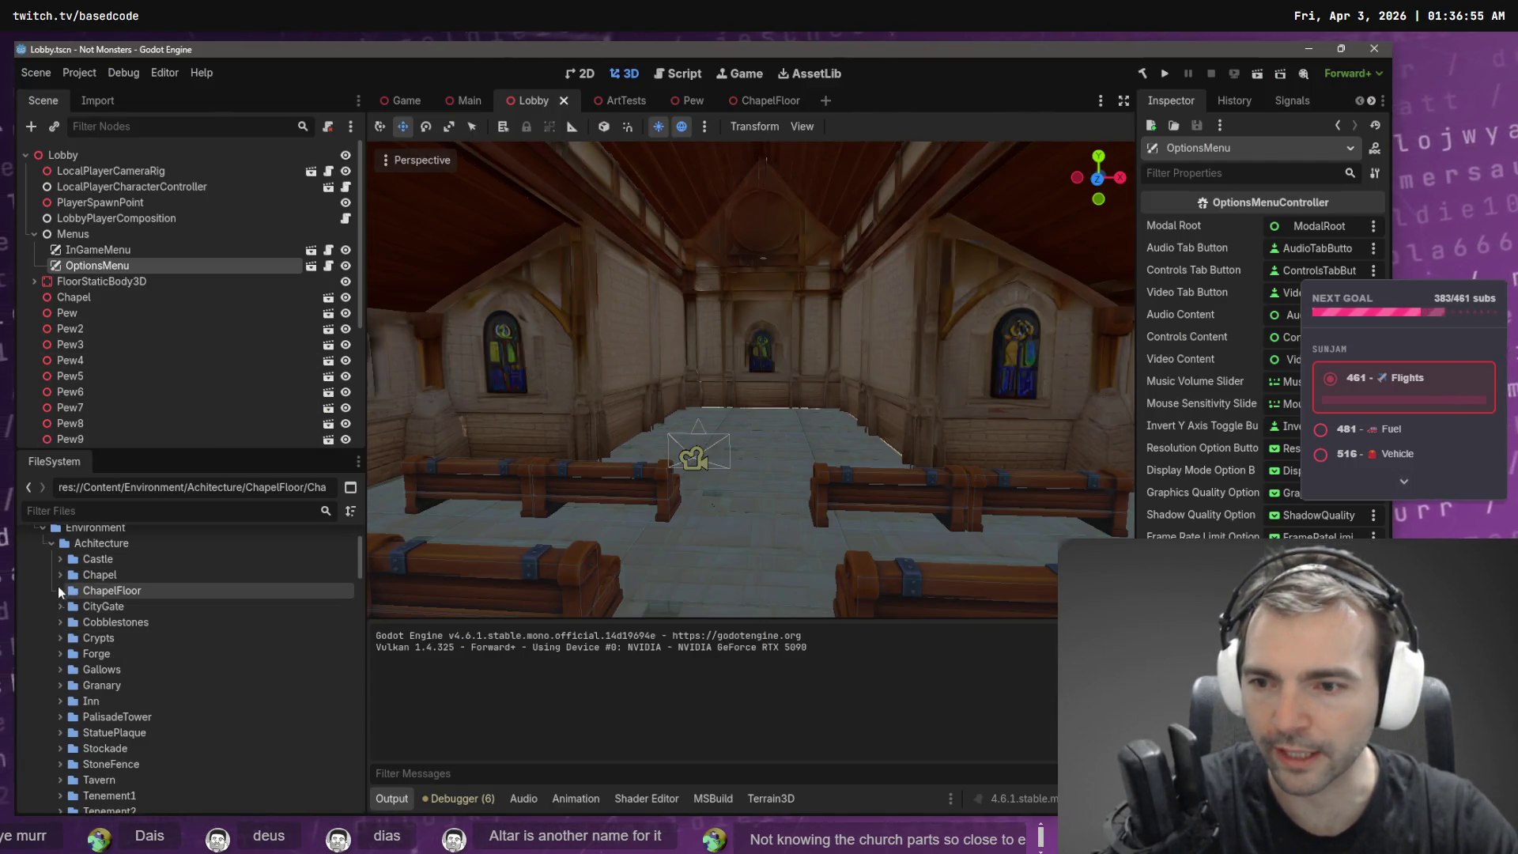
left_click(60, 638)
scroll(87, 633, "up", 2)
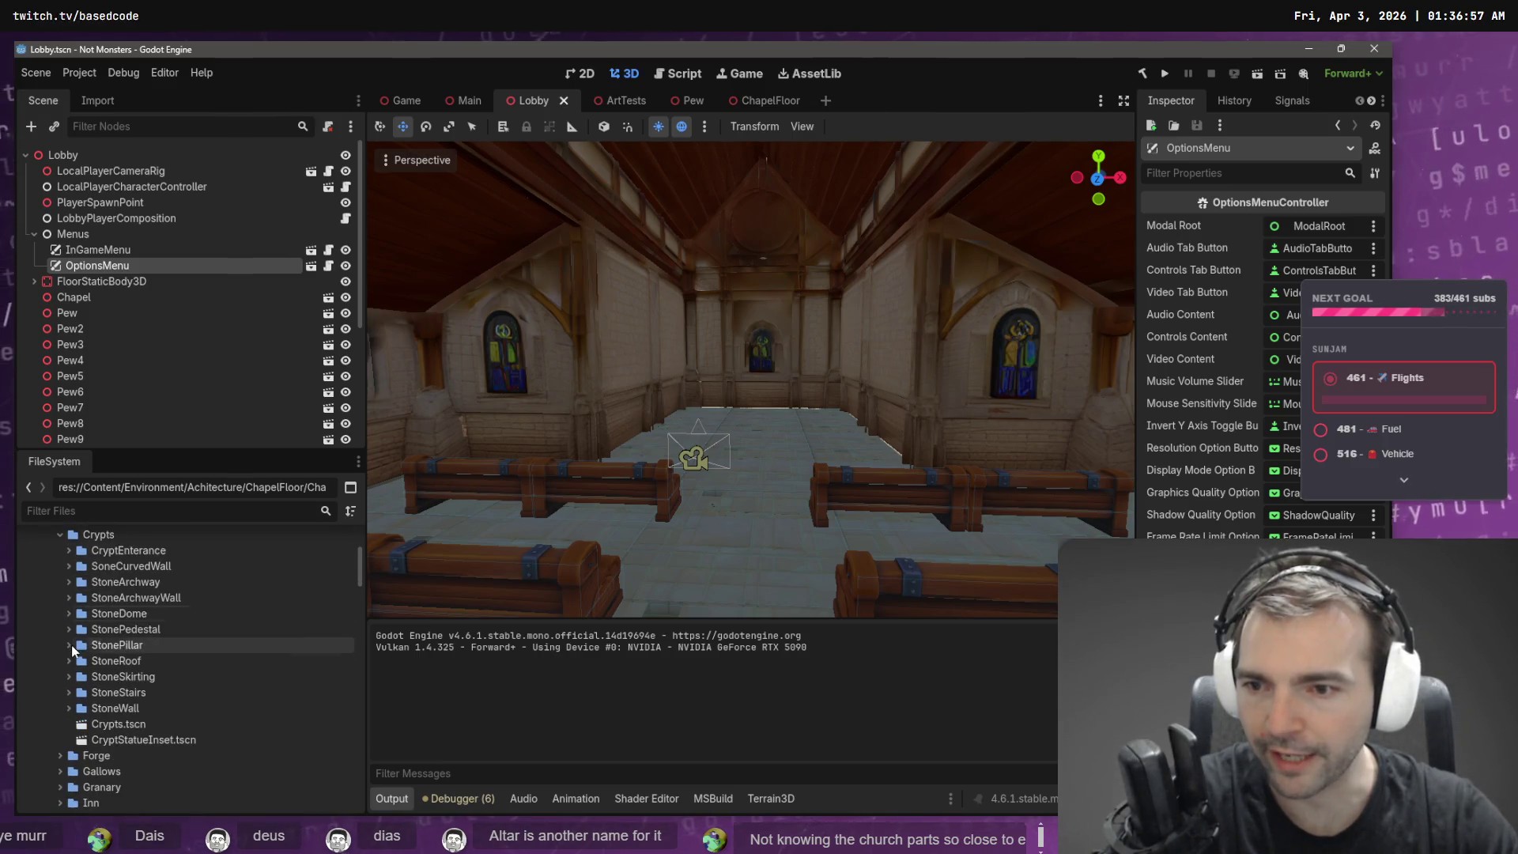
scroll(119, 648, "down", 3)
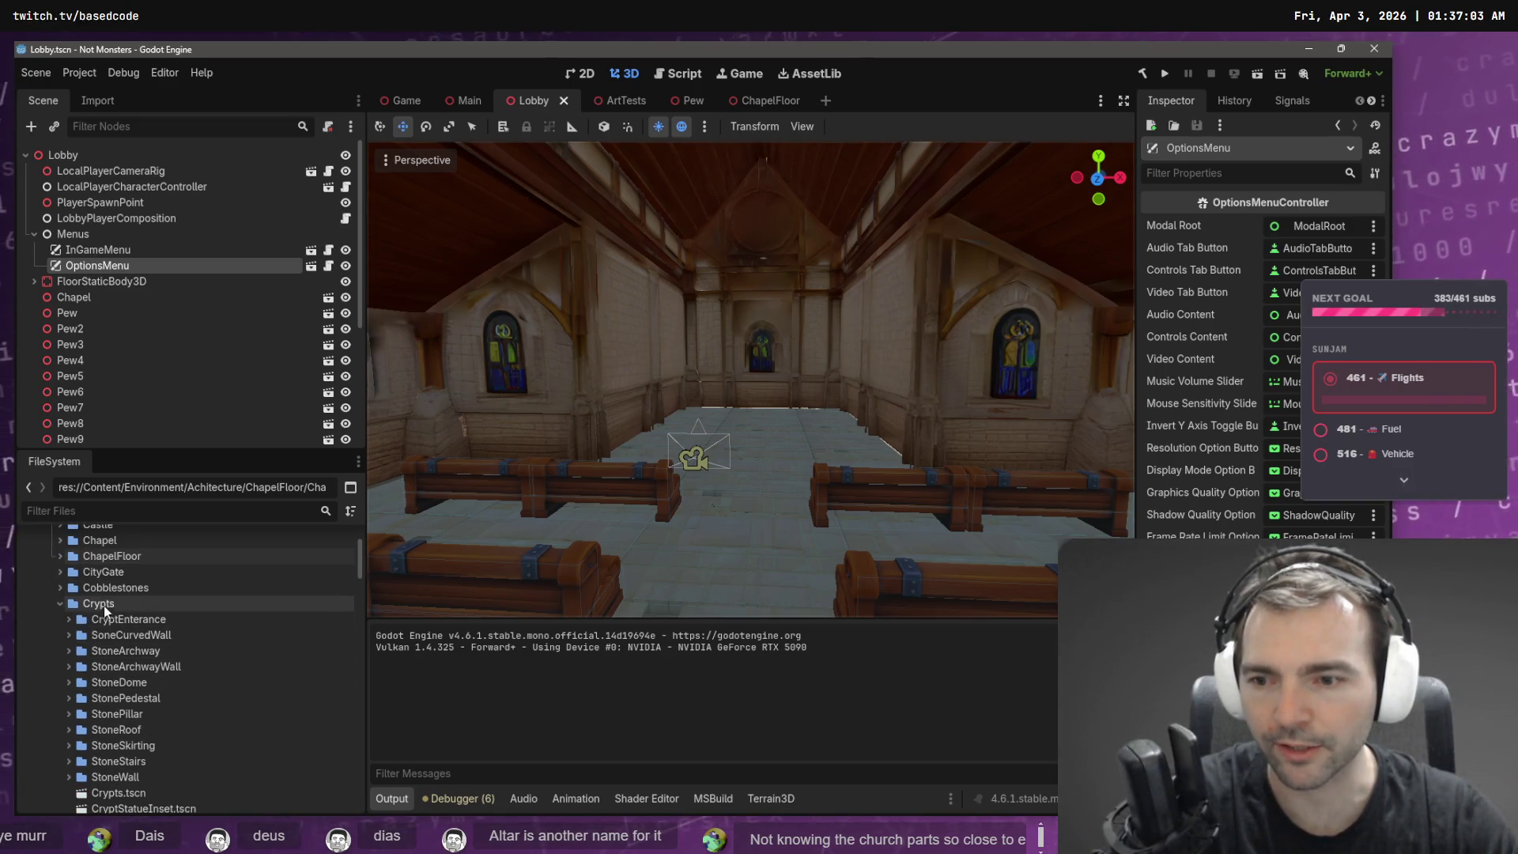
left_click(69, 777)
scroll(103, 743, "down", 3)
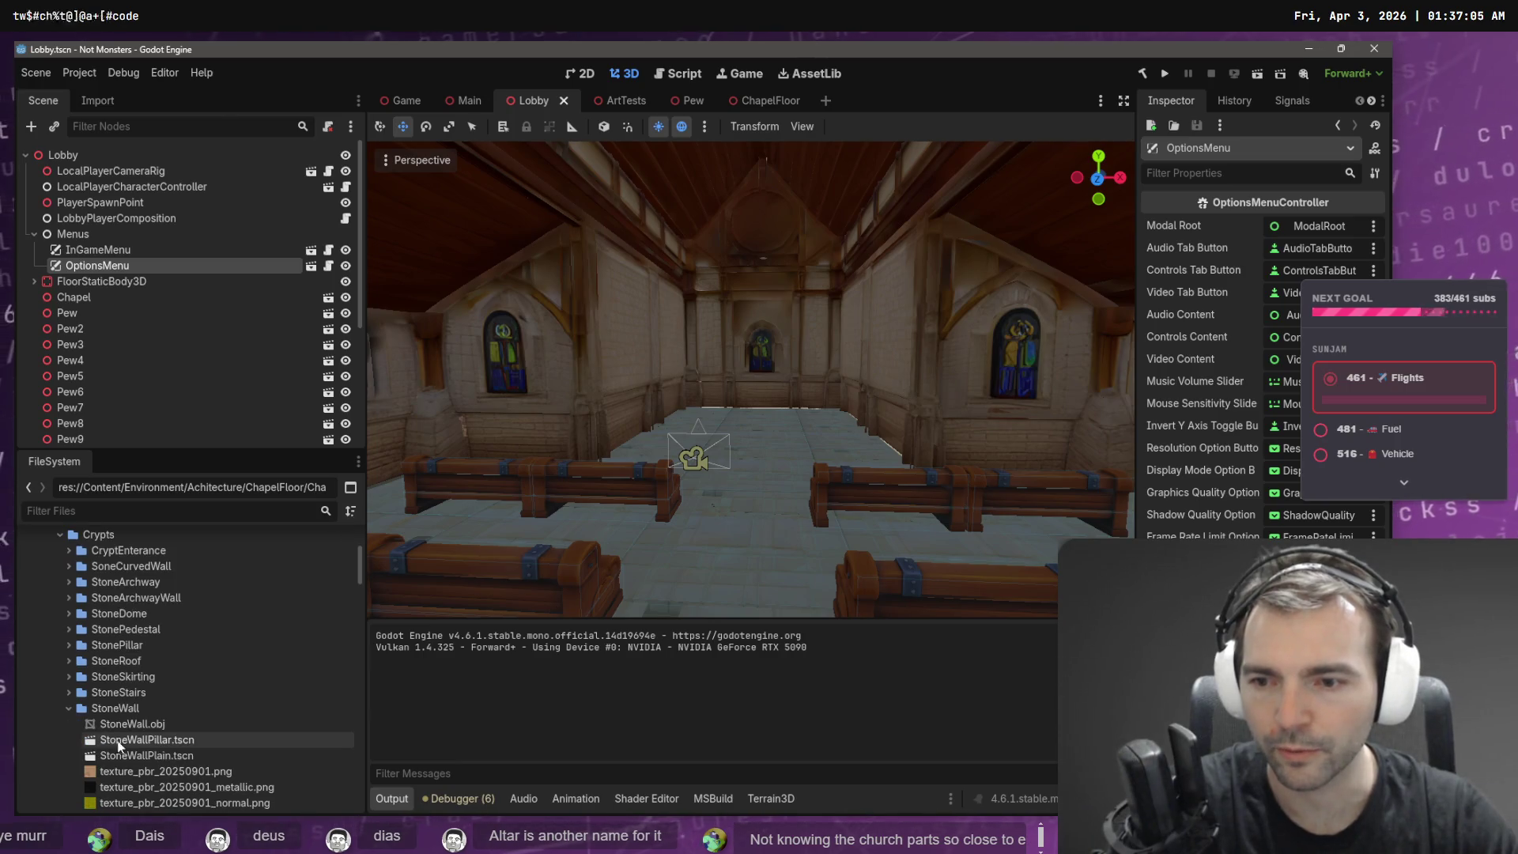
scroll(117, 746, "down", 2)
- Add StoneWallPillar.tscn and position it at the nave's far end, then show Hunyuan 3D fullscreen
mouse_move(178, 674)
left_mouse_down()
mouse_move(804, 467)
mouse_move(684, 462)
mouse_move(740, 414)
mouse_move(797, 412)
mouse_move(878, 465)
mouse_move(791, 506)
mouse_move(824, 469)
mouse_move(700, 452)
left_mouse_up()
mouse_move(676, 540)
left_mouse_down()
mouse_move(728, 429)
mouse_move(795, 340)
mouse_move(789, 419)
mouse_move(874, 407)
left_mouse_up()
key("w")
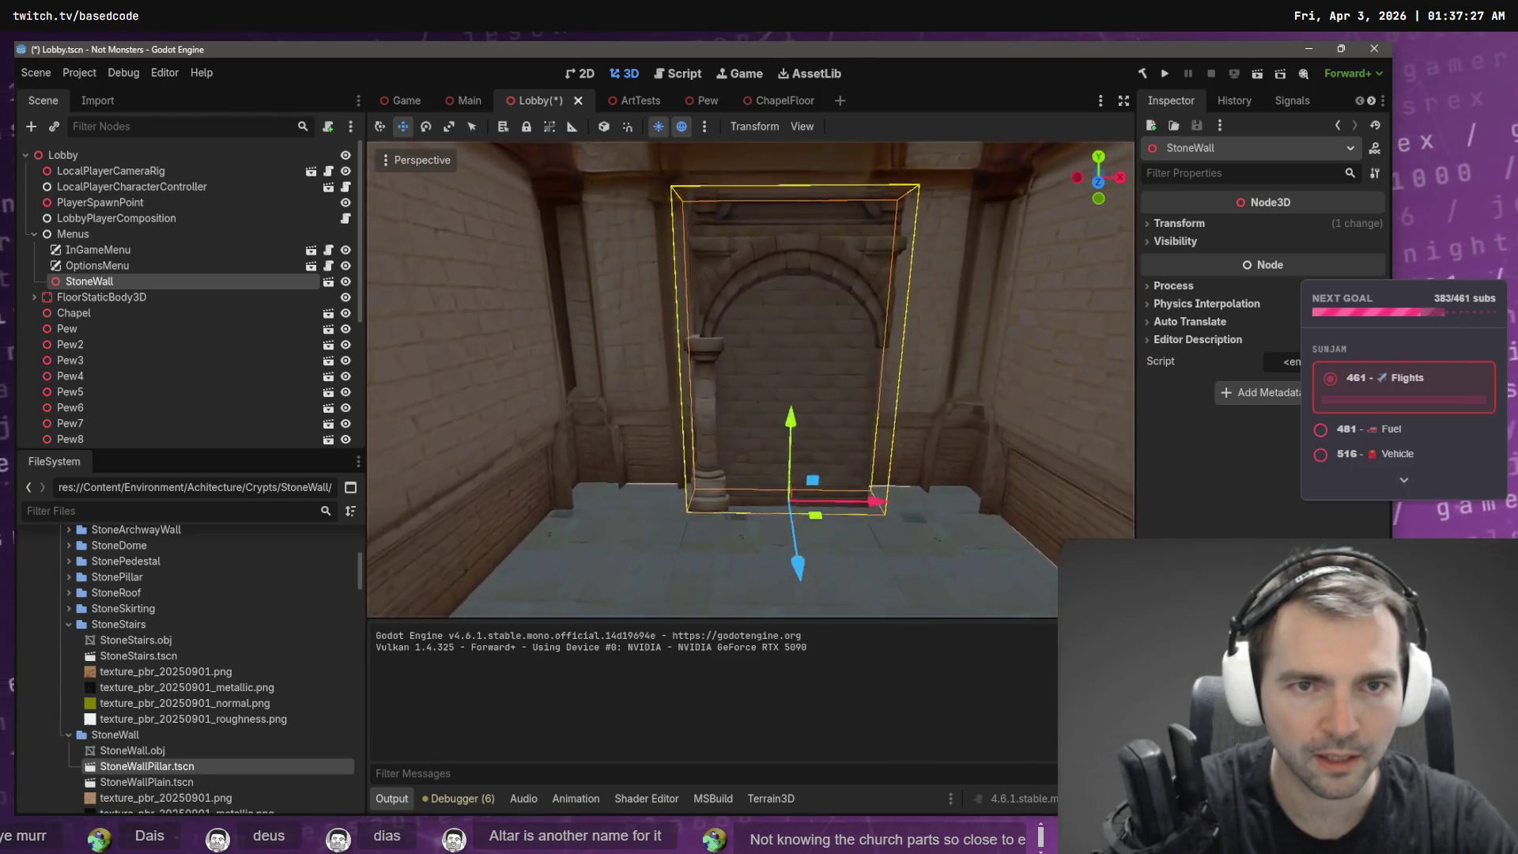
left_click_drag(886, 522, 874, 520)
left_click_drag(790, 585, 790, 568)
left_click_drag(863, 509, 858, 508)
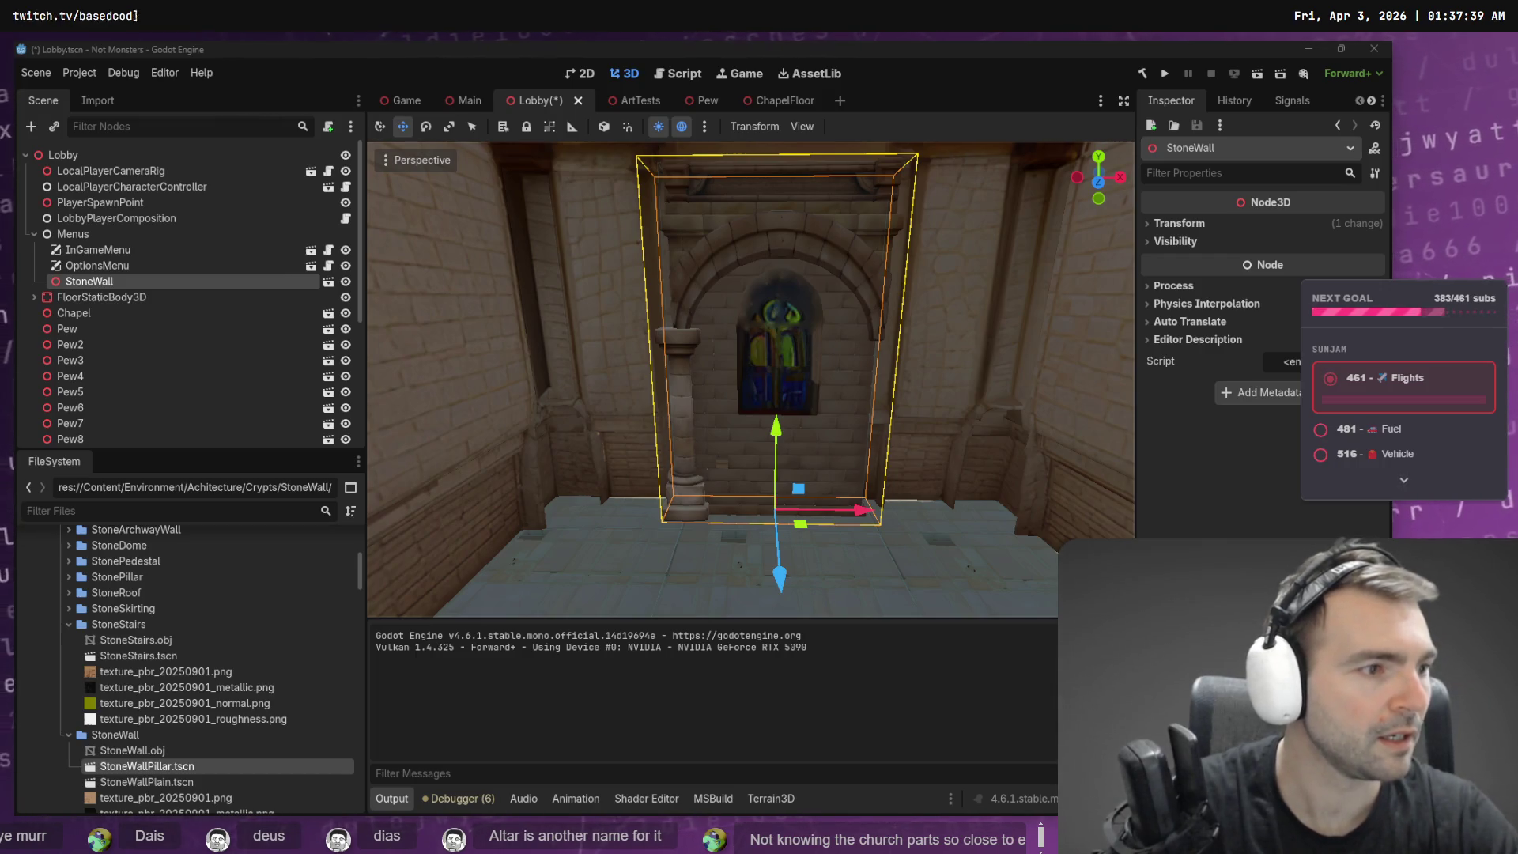
key("alt+Tab")
key("F11")
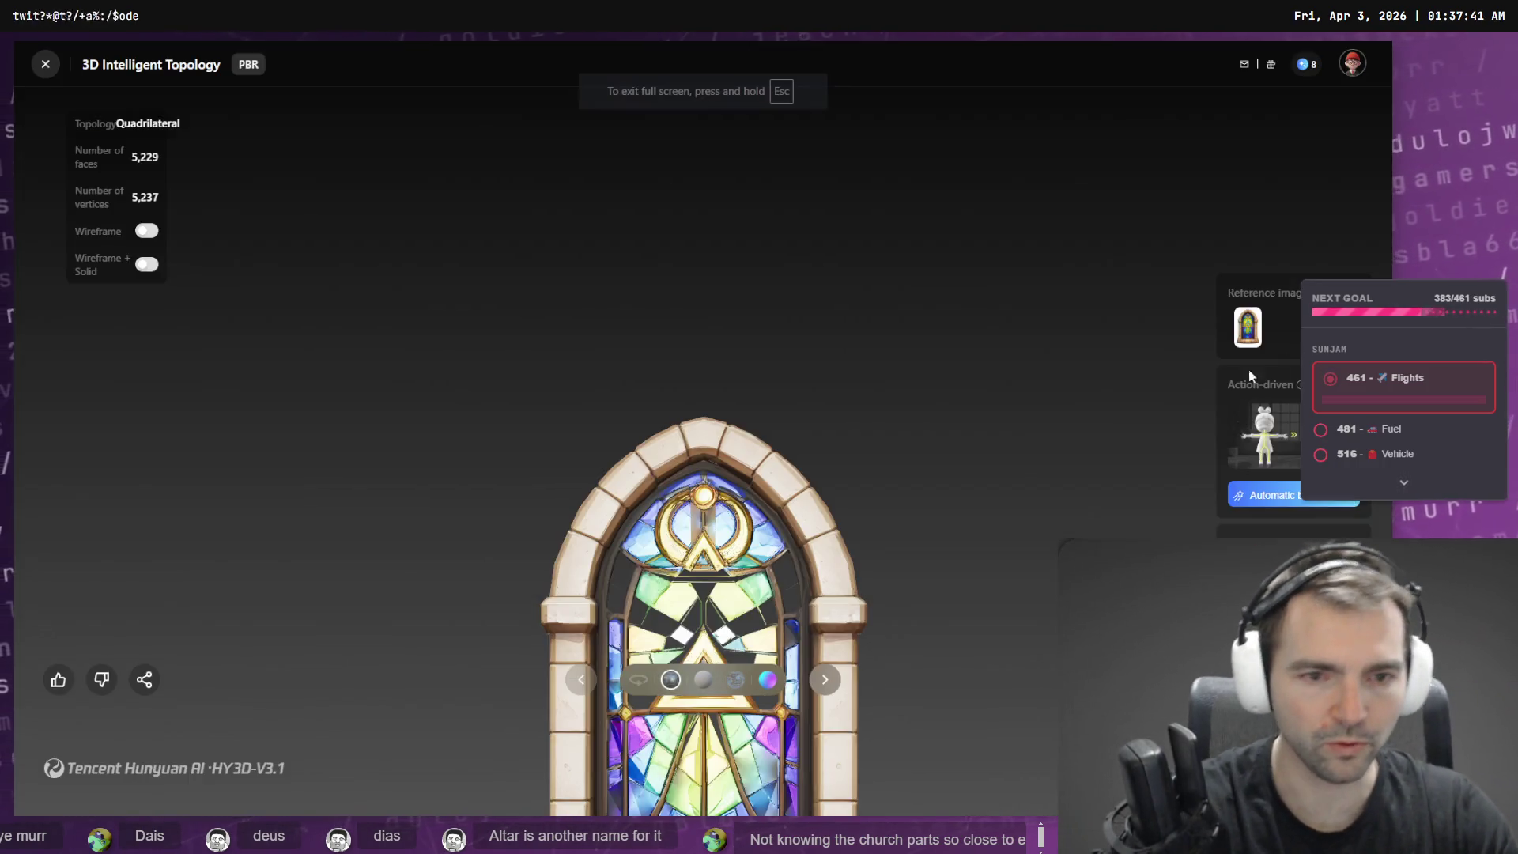
- Zoom in and orbit the stained-glass model to check its depth, then return to Godot
scroll(956, 329, "up", 5)
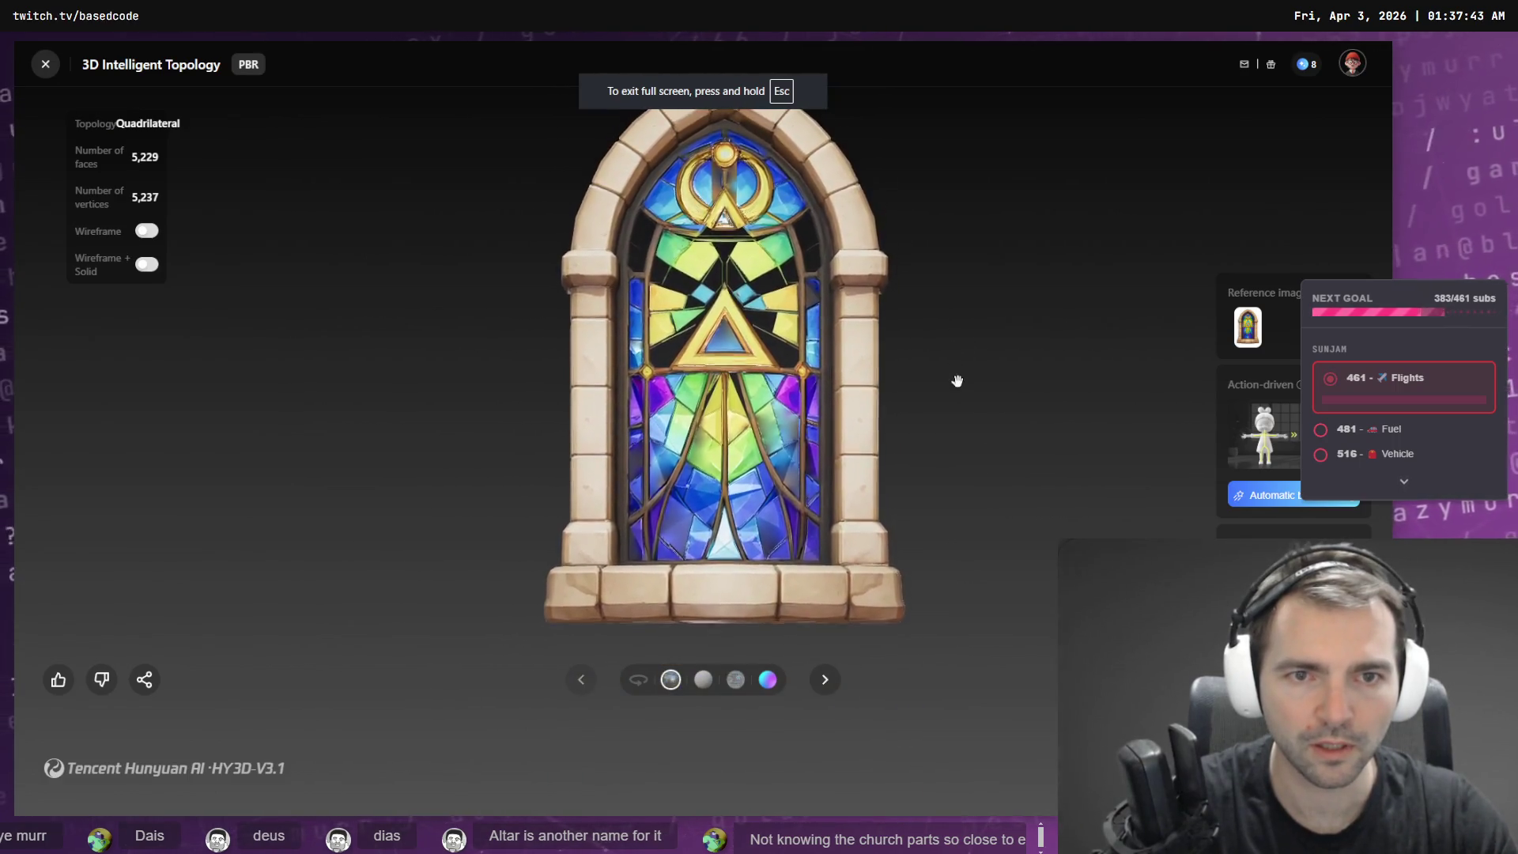
mouse_move(968, 372)
left_mouse_down()
mouse_move(1078, 485)
mouse_move(1152, 471)
mouse_move(771, 403)
mouse_move(726, 414)
left_mouse_up()
key("alt+Tab")
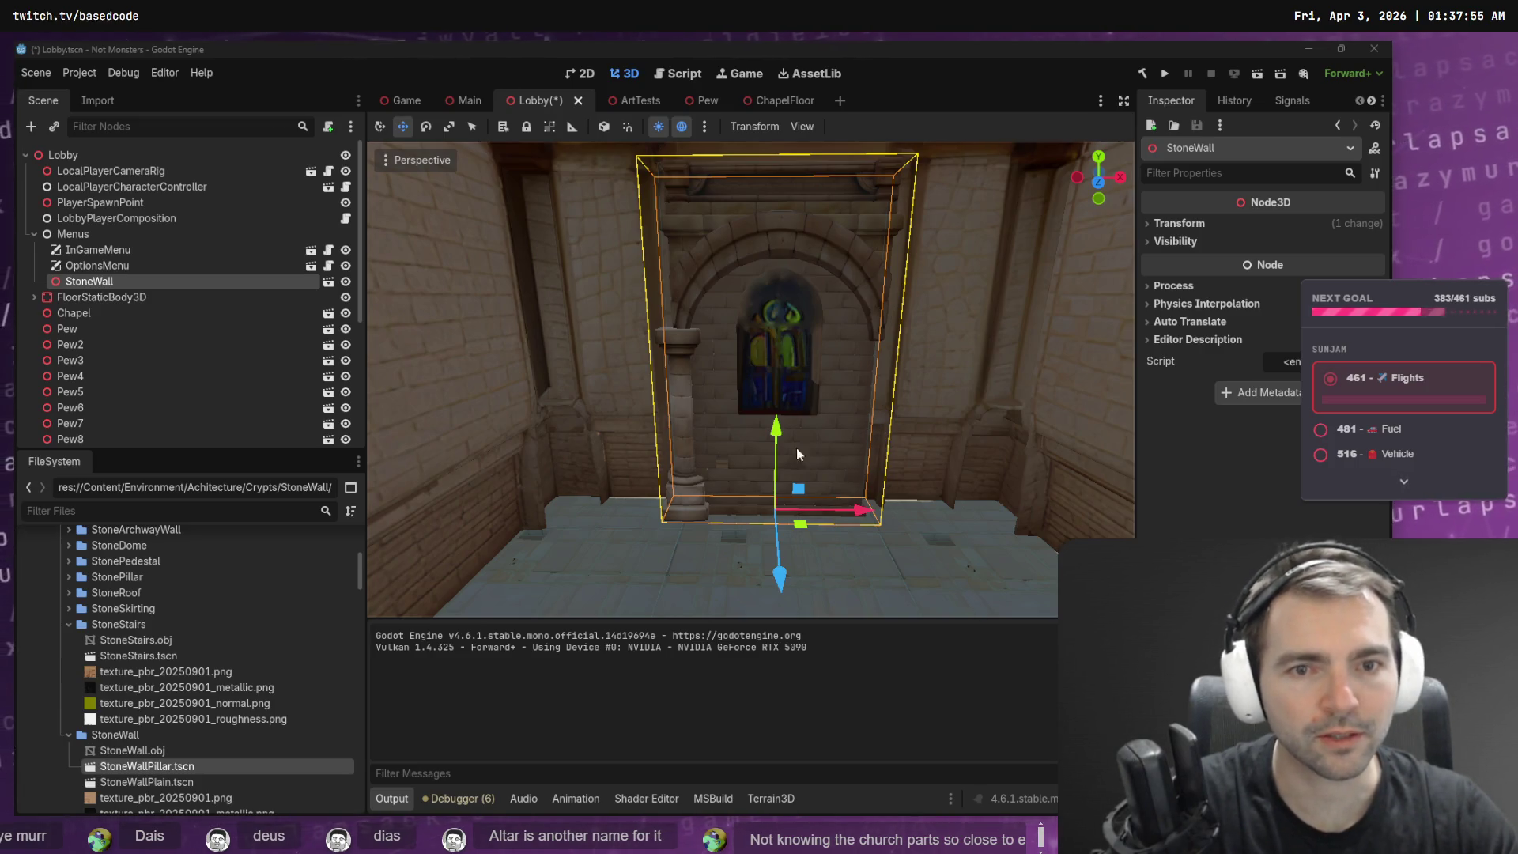
- Collapse the StoneStairs and StoneWall folders in the FileSystem dock
left_click(69, 624)
left_click(69, 640)
scroll(104, 637, "up", 3)
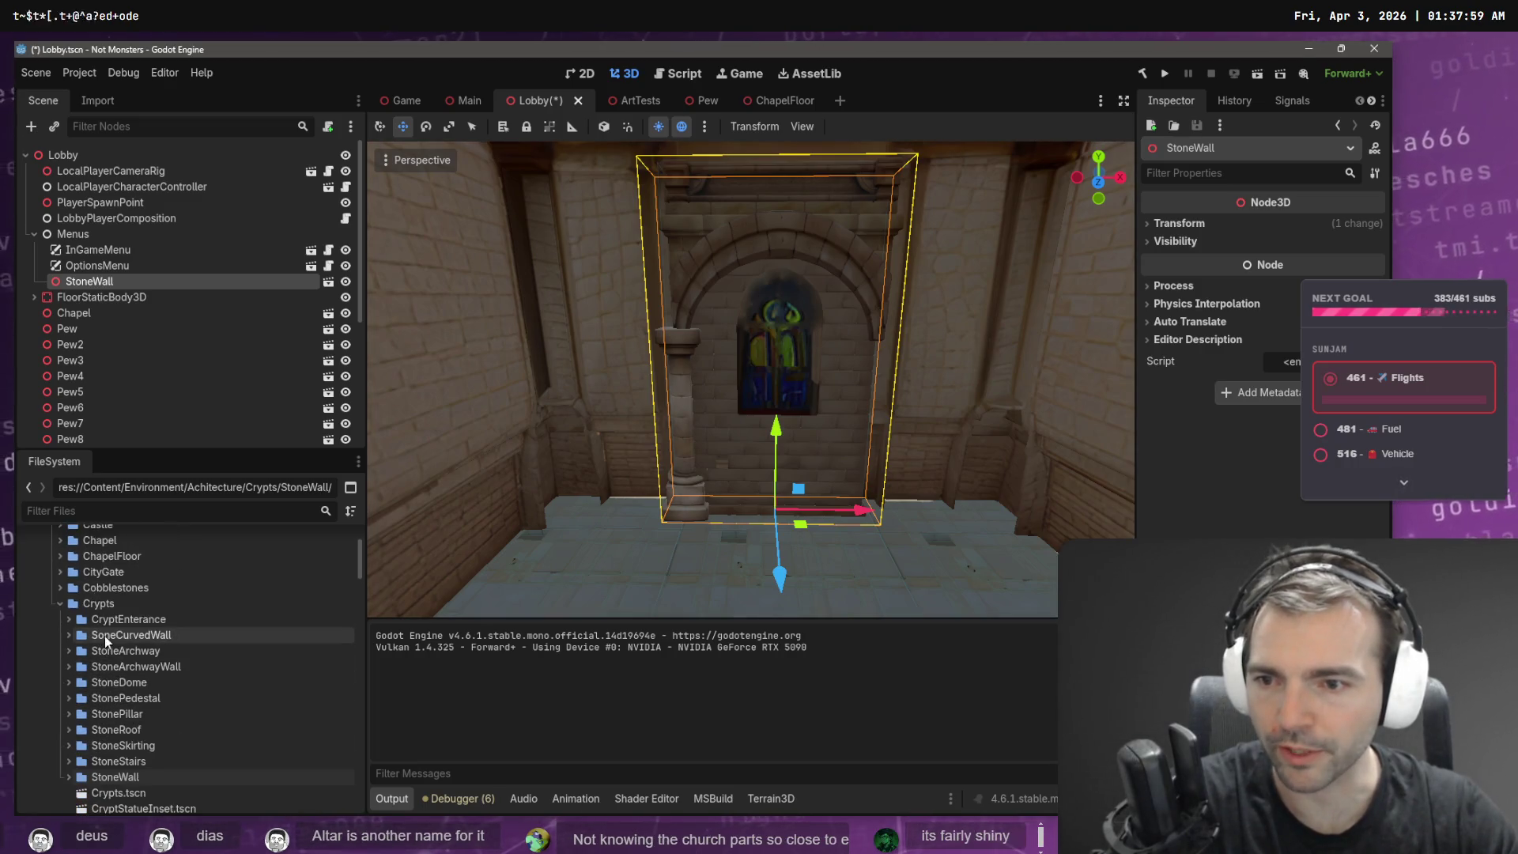
scroll(164, 602, "up", 3)
- Try a new Chapel folder under Achitecture, cancel since it exists, and select the existing one
right_click(98, 576)
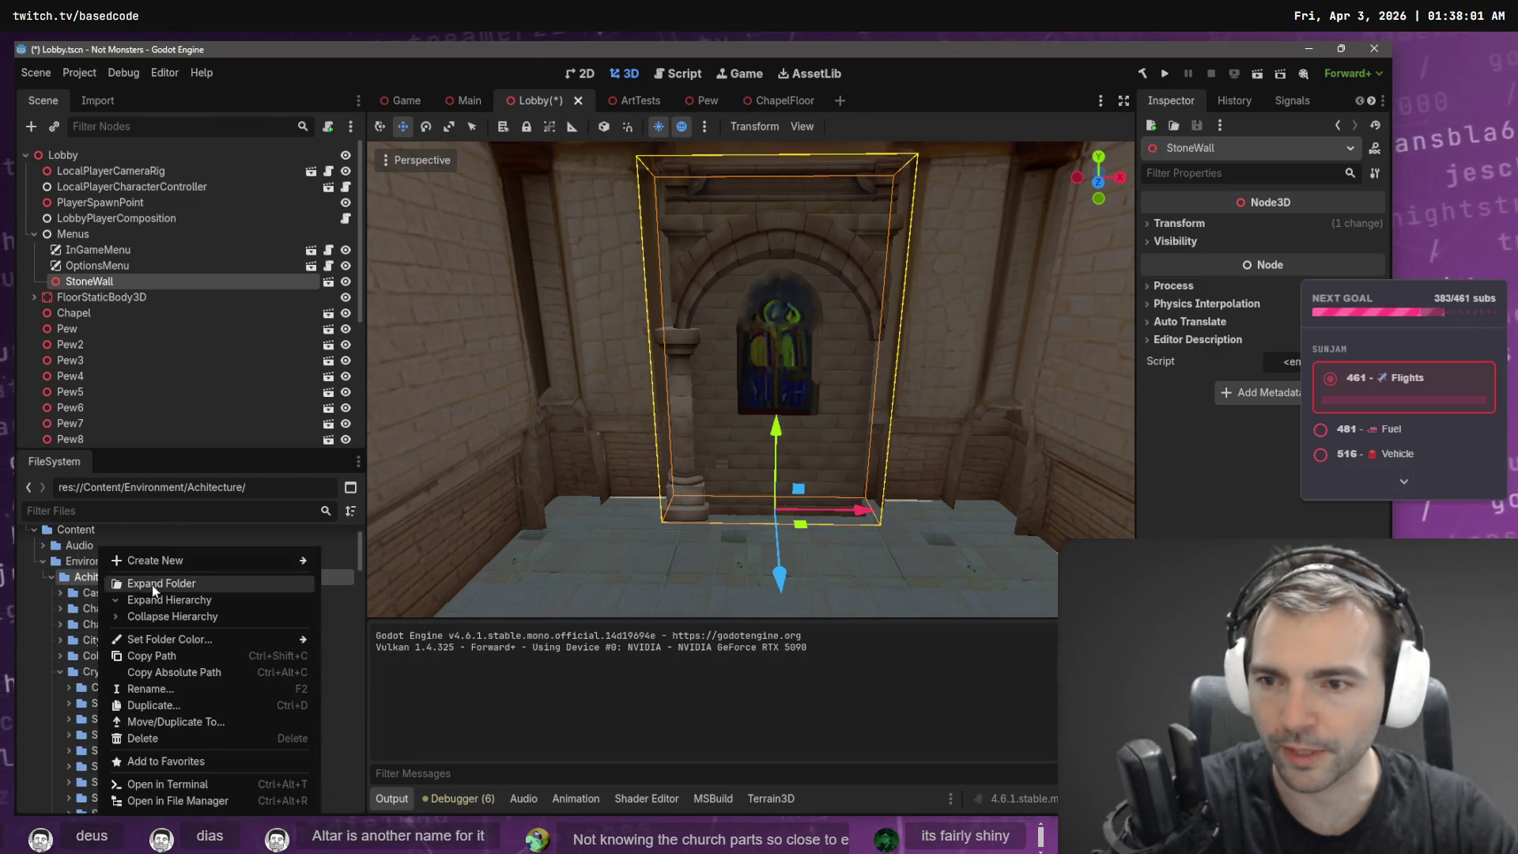
left_click(356, 558)
type("Chapel")
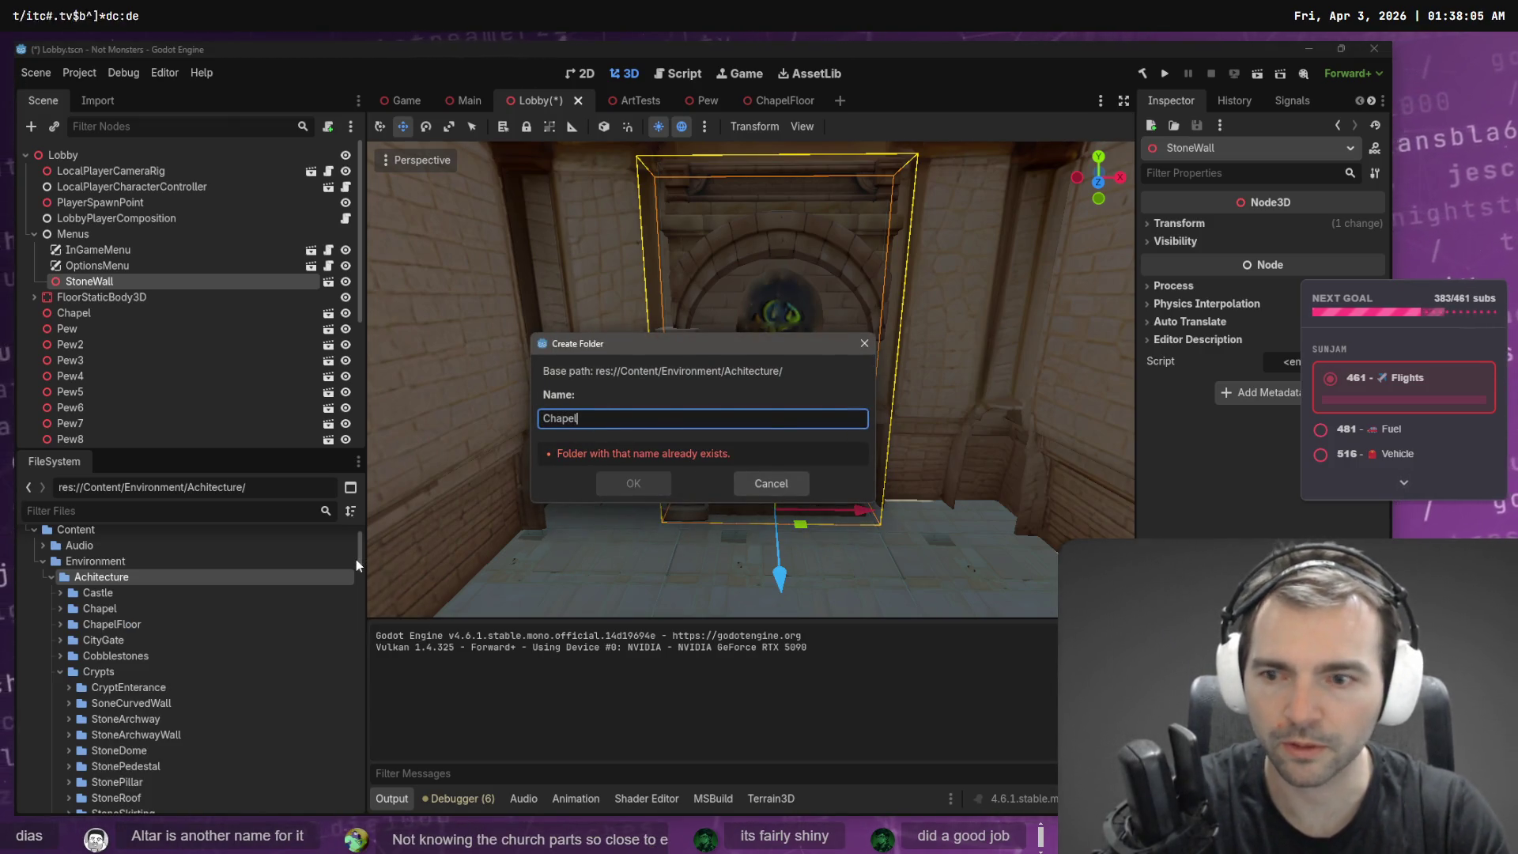
key("Escape")
left_click(87, 608)
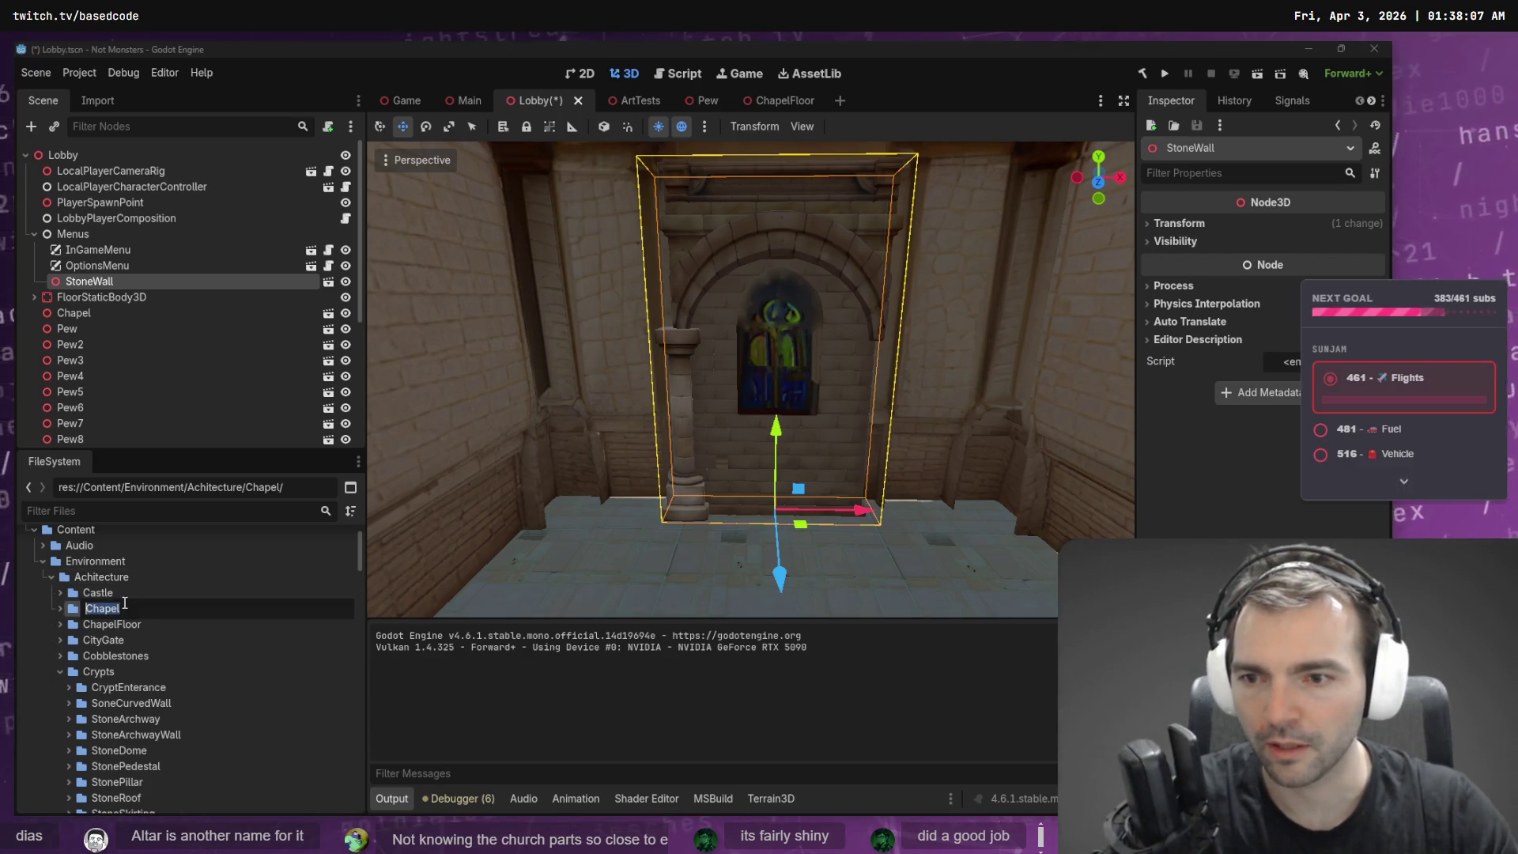
key("F2")
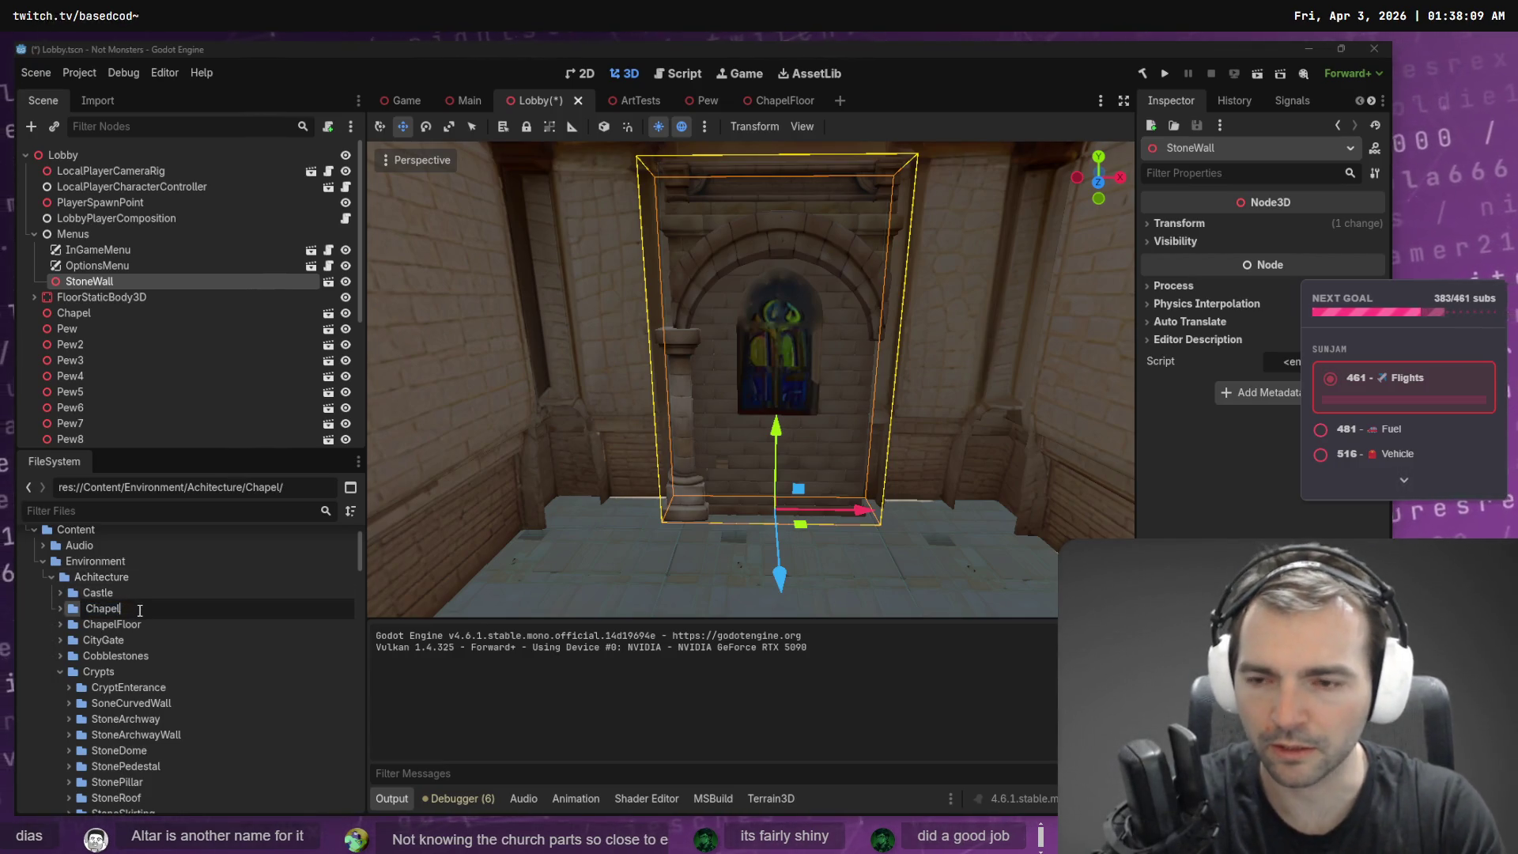
key("Return")
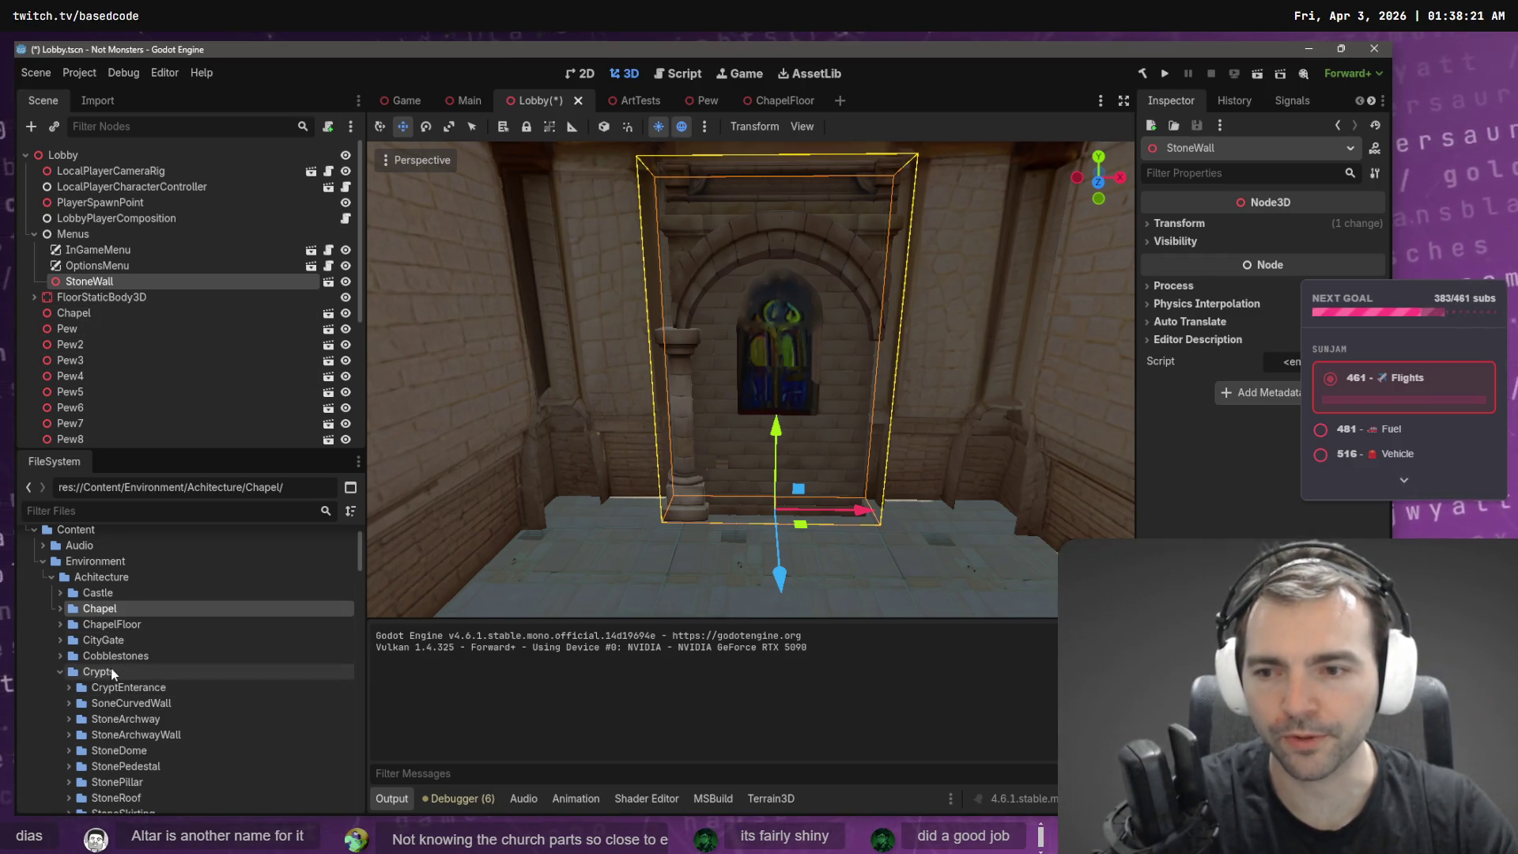
scroll(126, 665, "down", 3)
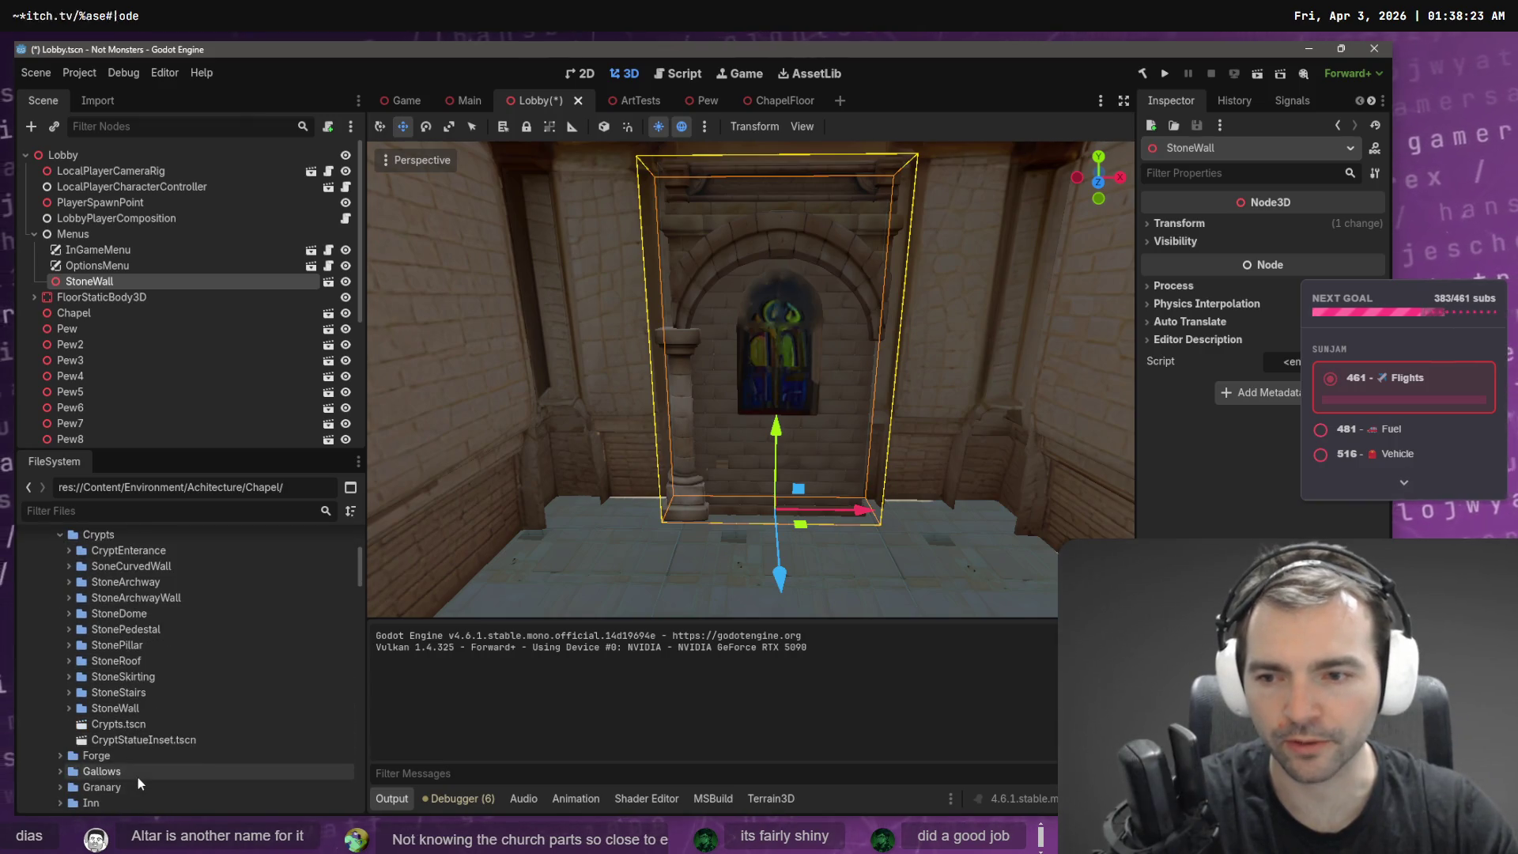
scroll(162, 743, "up", 5)
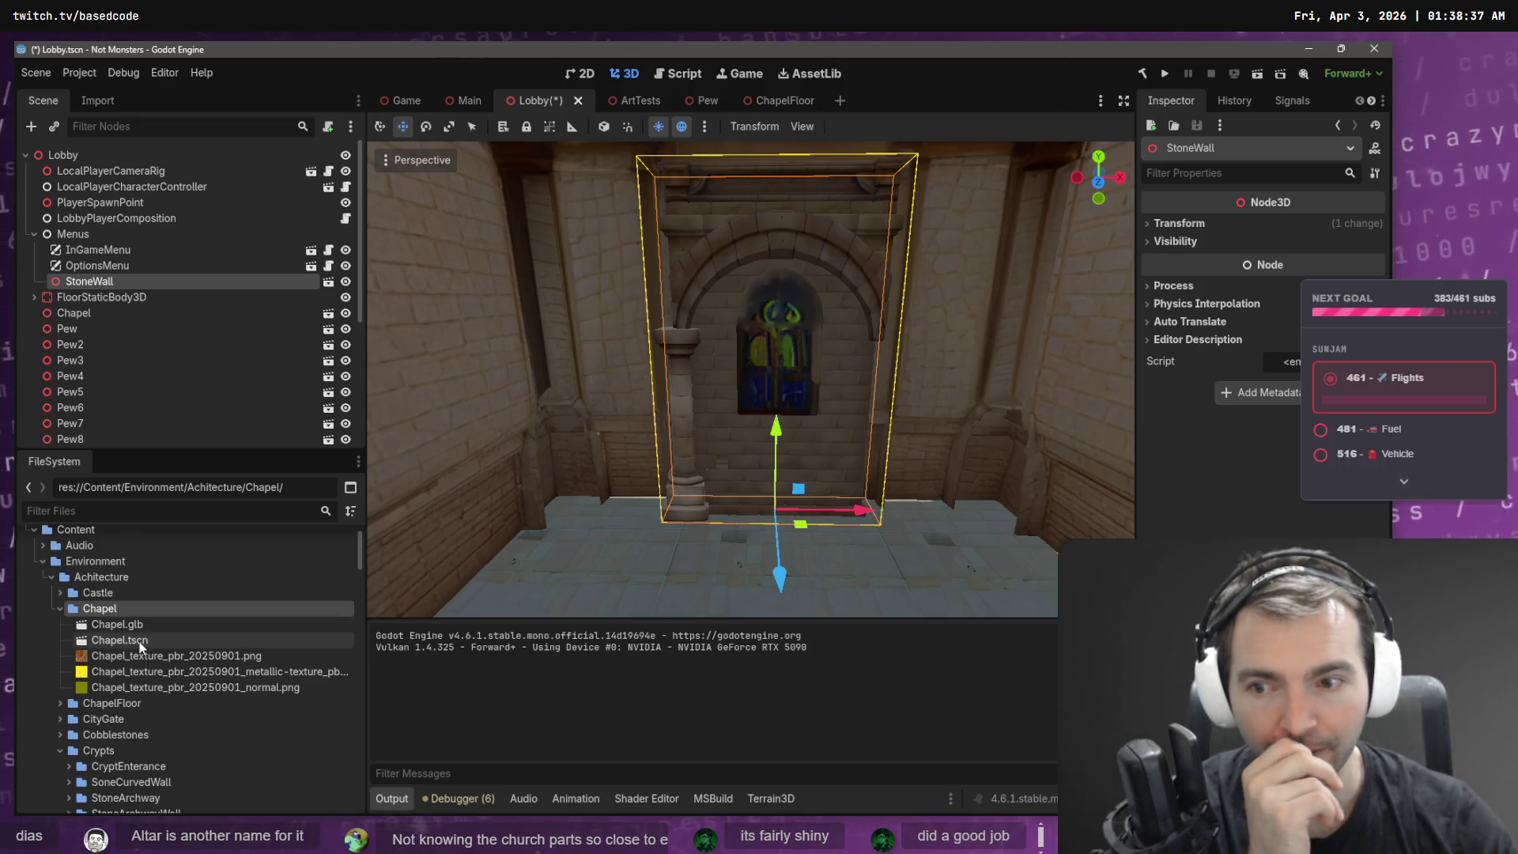
right_click(136, 610)
- Create an Exterior folder in Chapel and move the chapel model and texture files into it
mouse_move(263, 556)
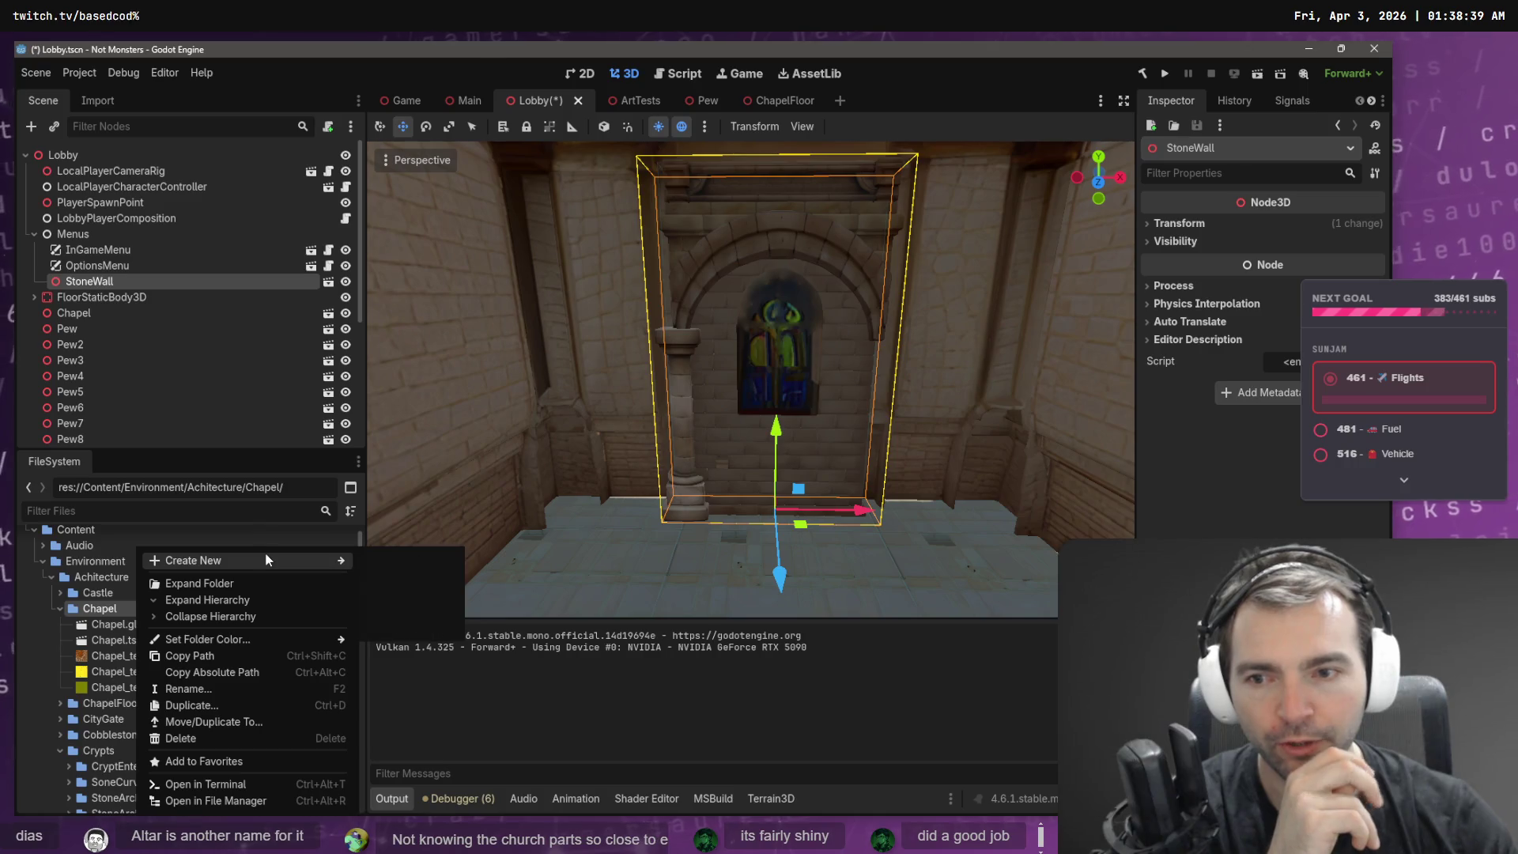
left_click(405, 562)
type("Exterior")
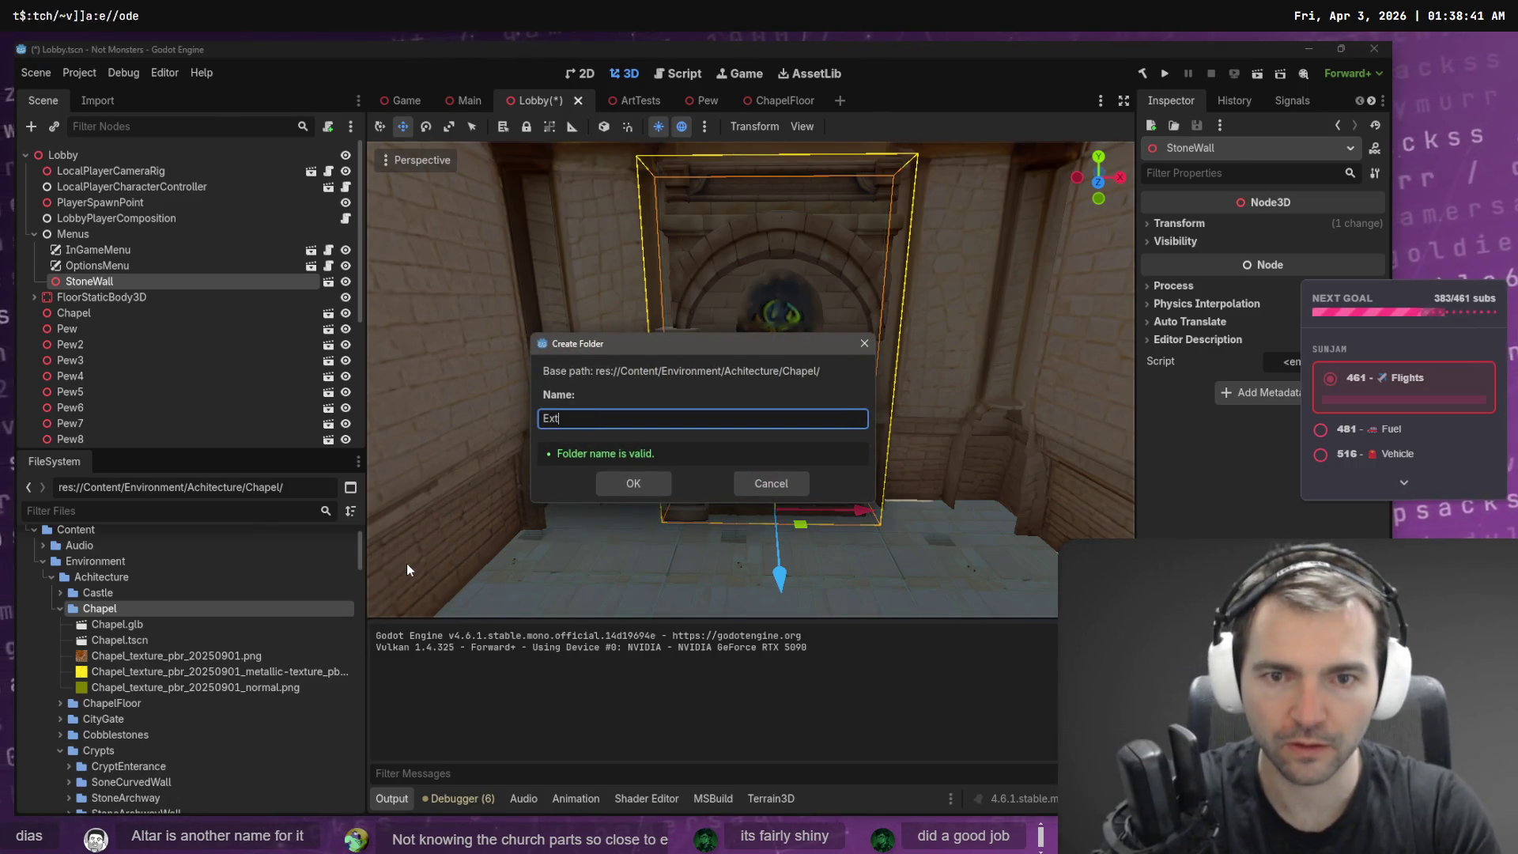
key("Return")
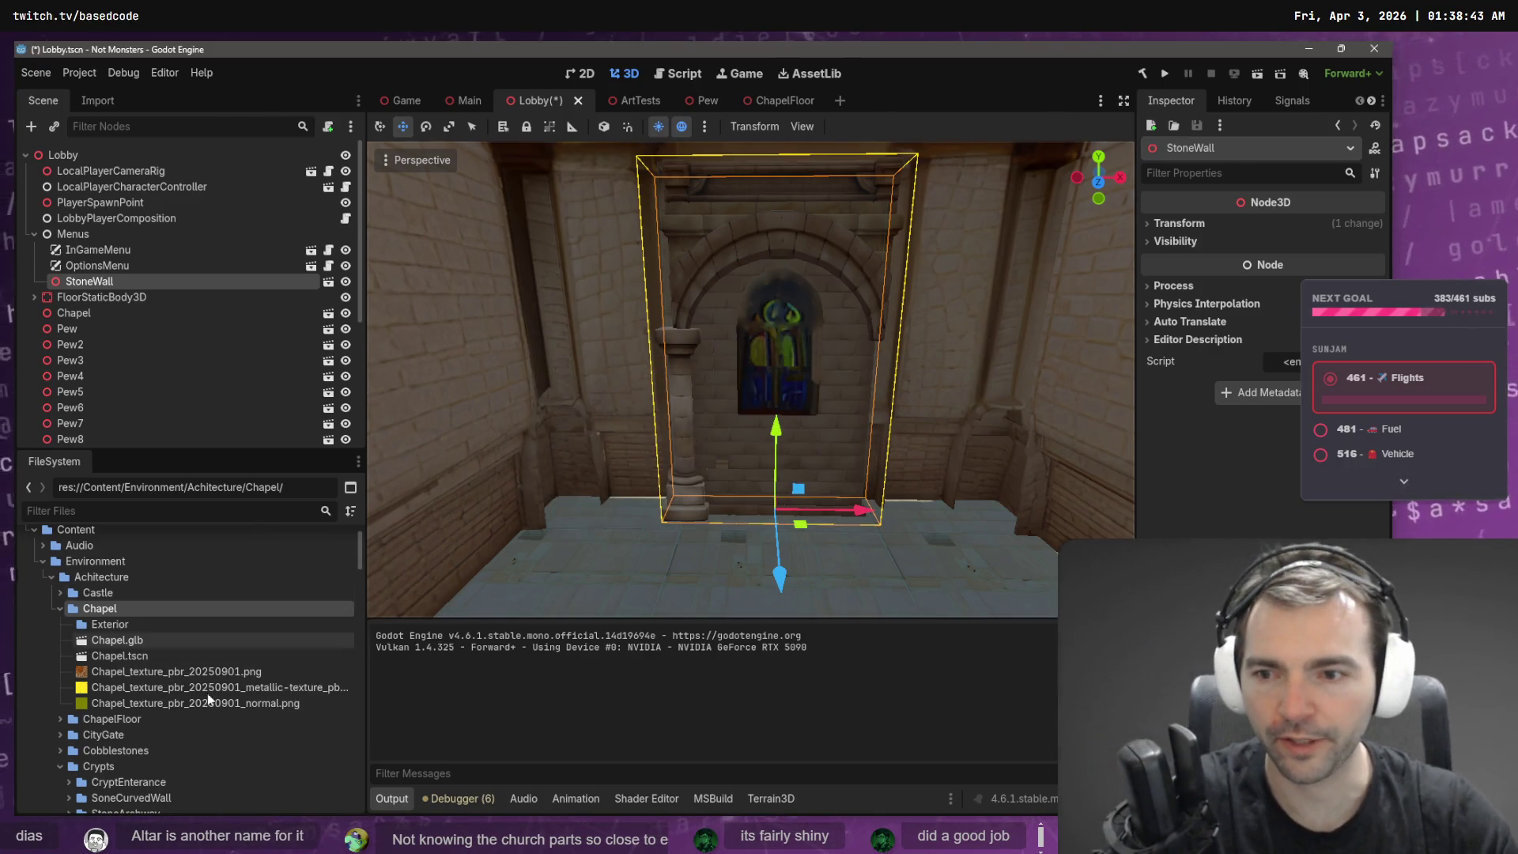
left_click(112, 637)
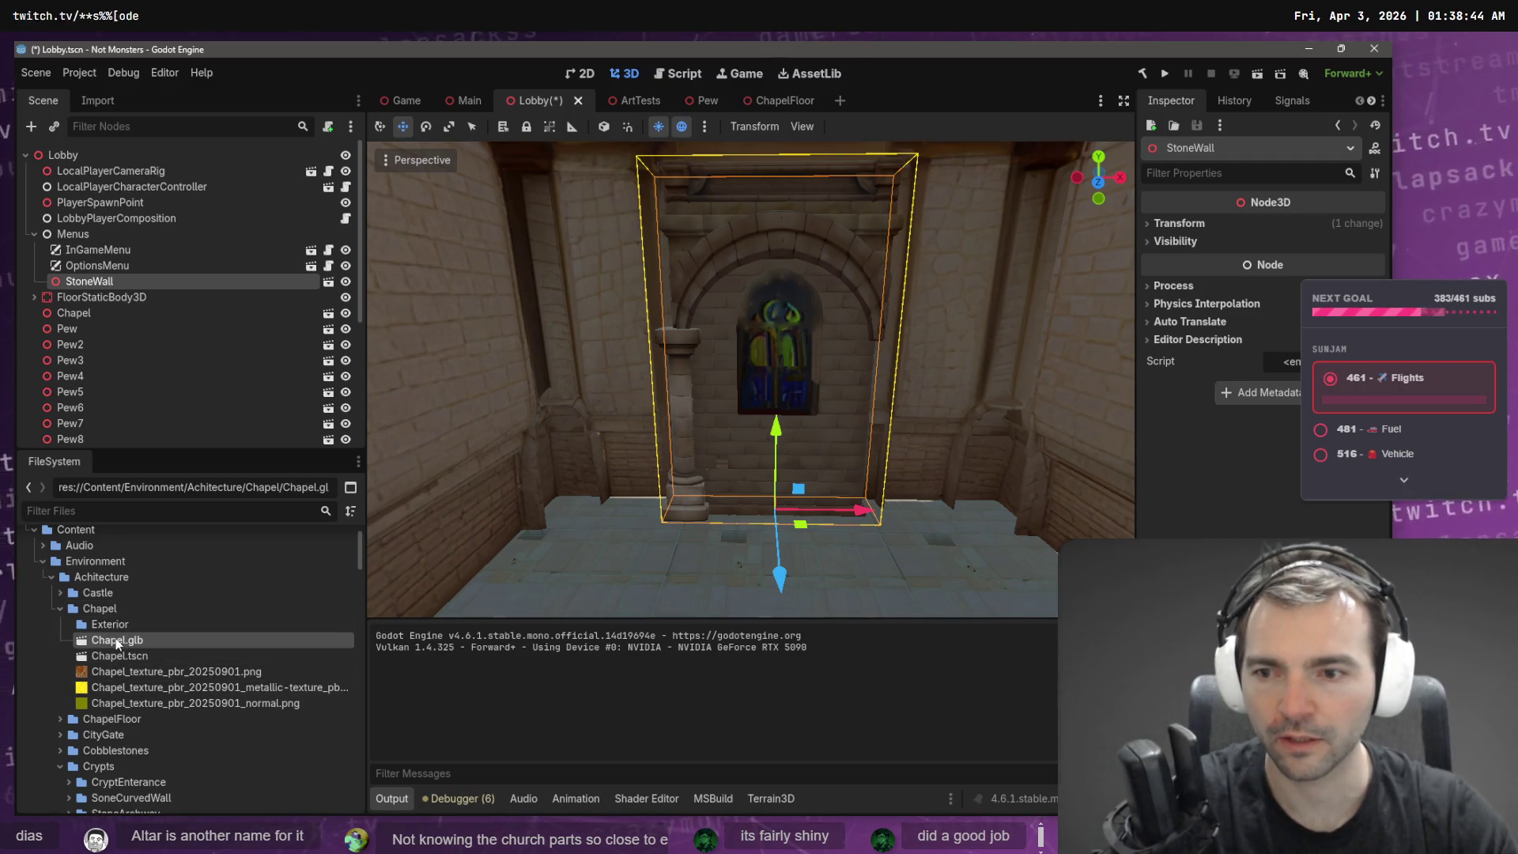
left_click(130, 695, "shift")
left_click_drag(130, 695, 125, 625)
left_click(636, 441)
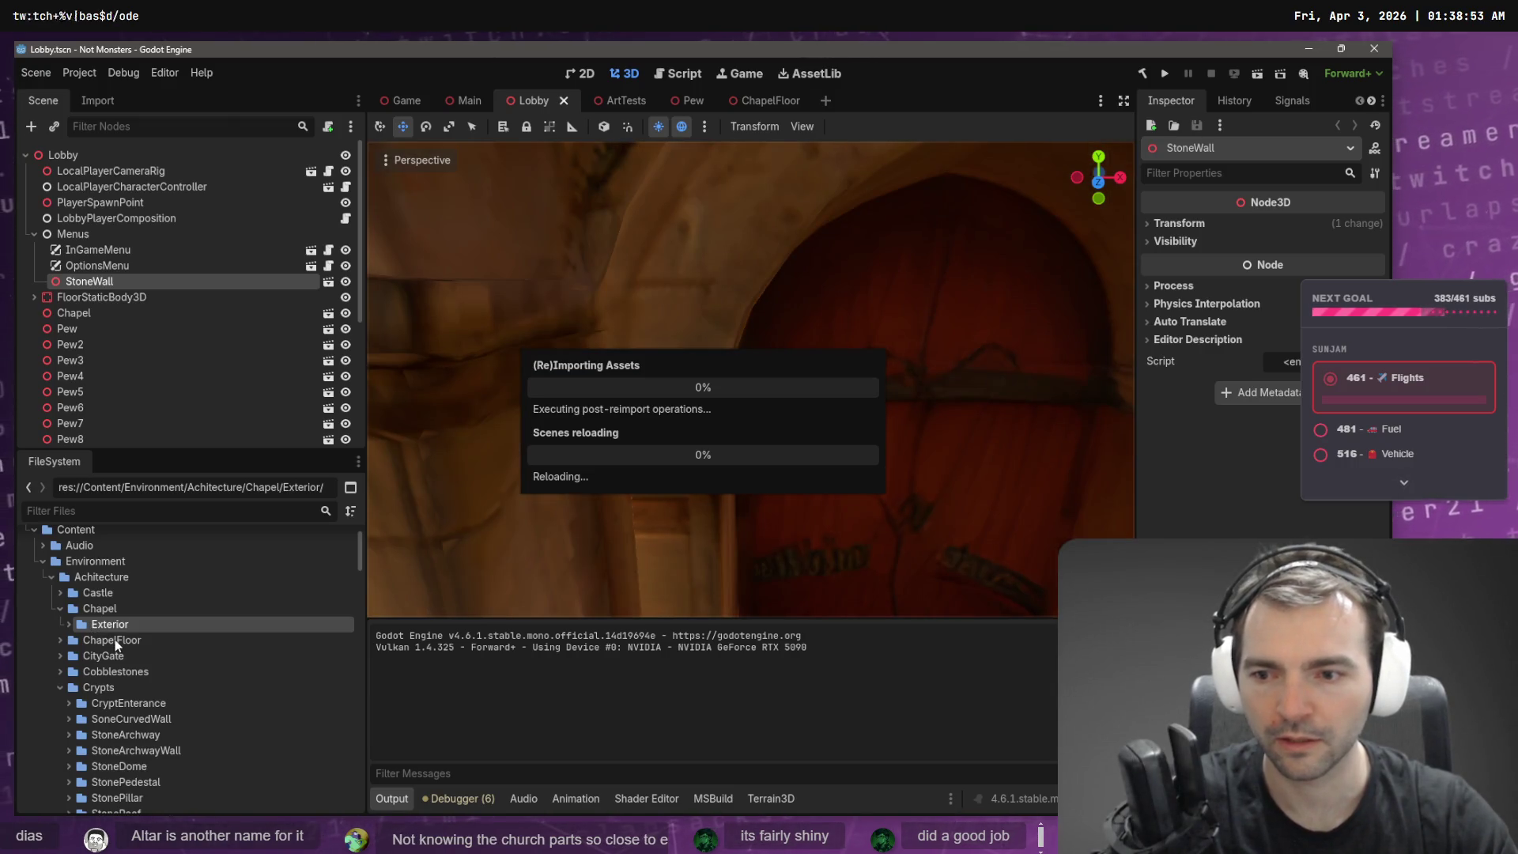
- Move the ChapelFloor folder into the Chapel folder
left_click(123, 640)
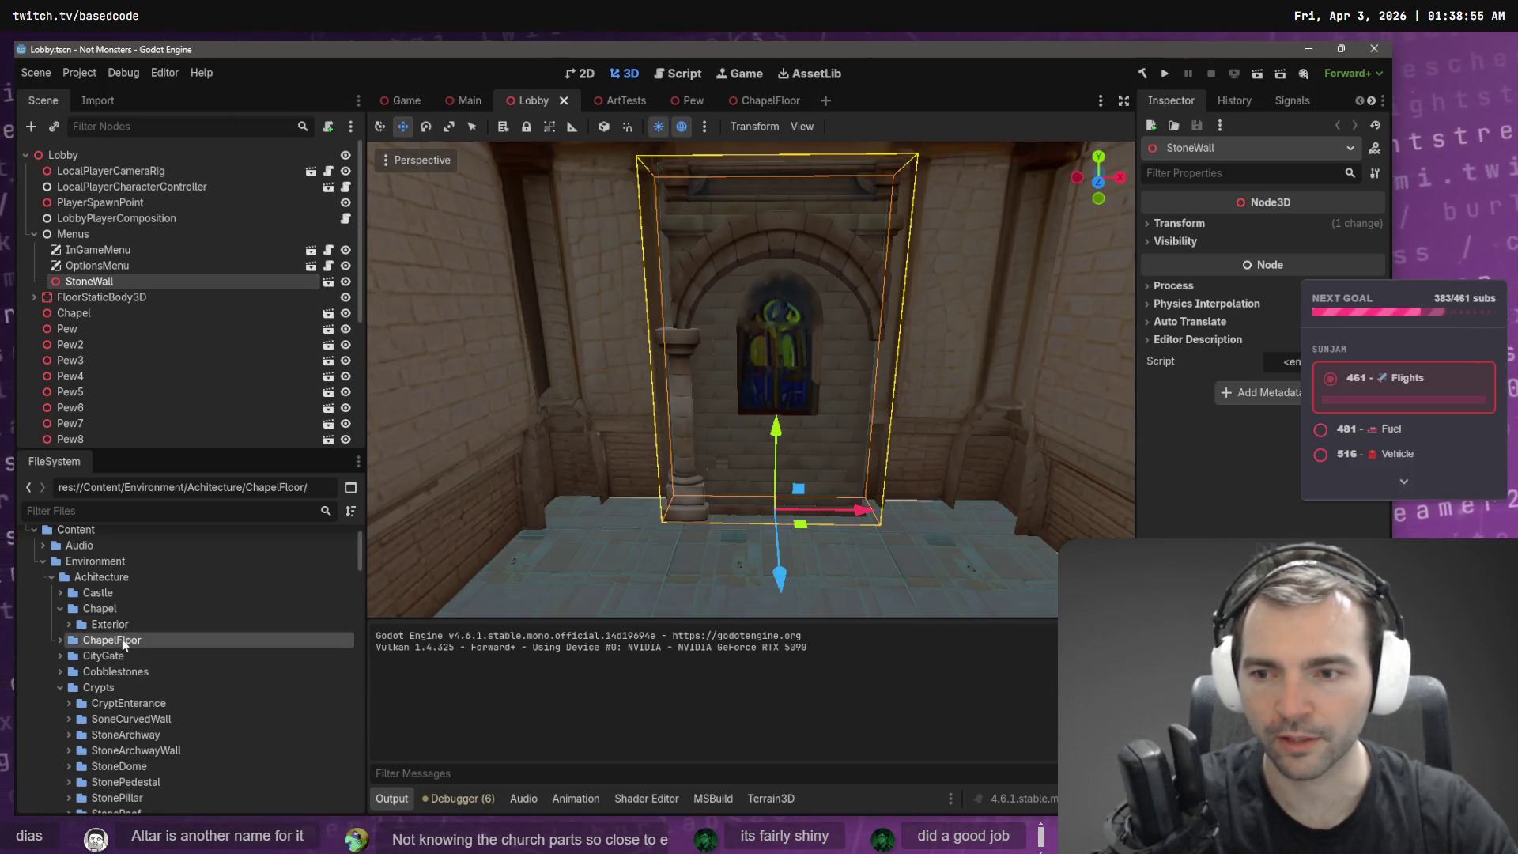
scroll(122, 639, "down", 3)
scroll(174, 746, "down", 3)
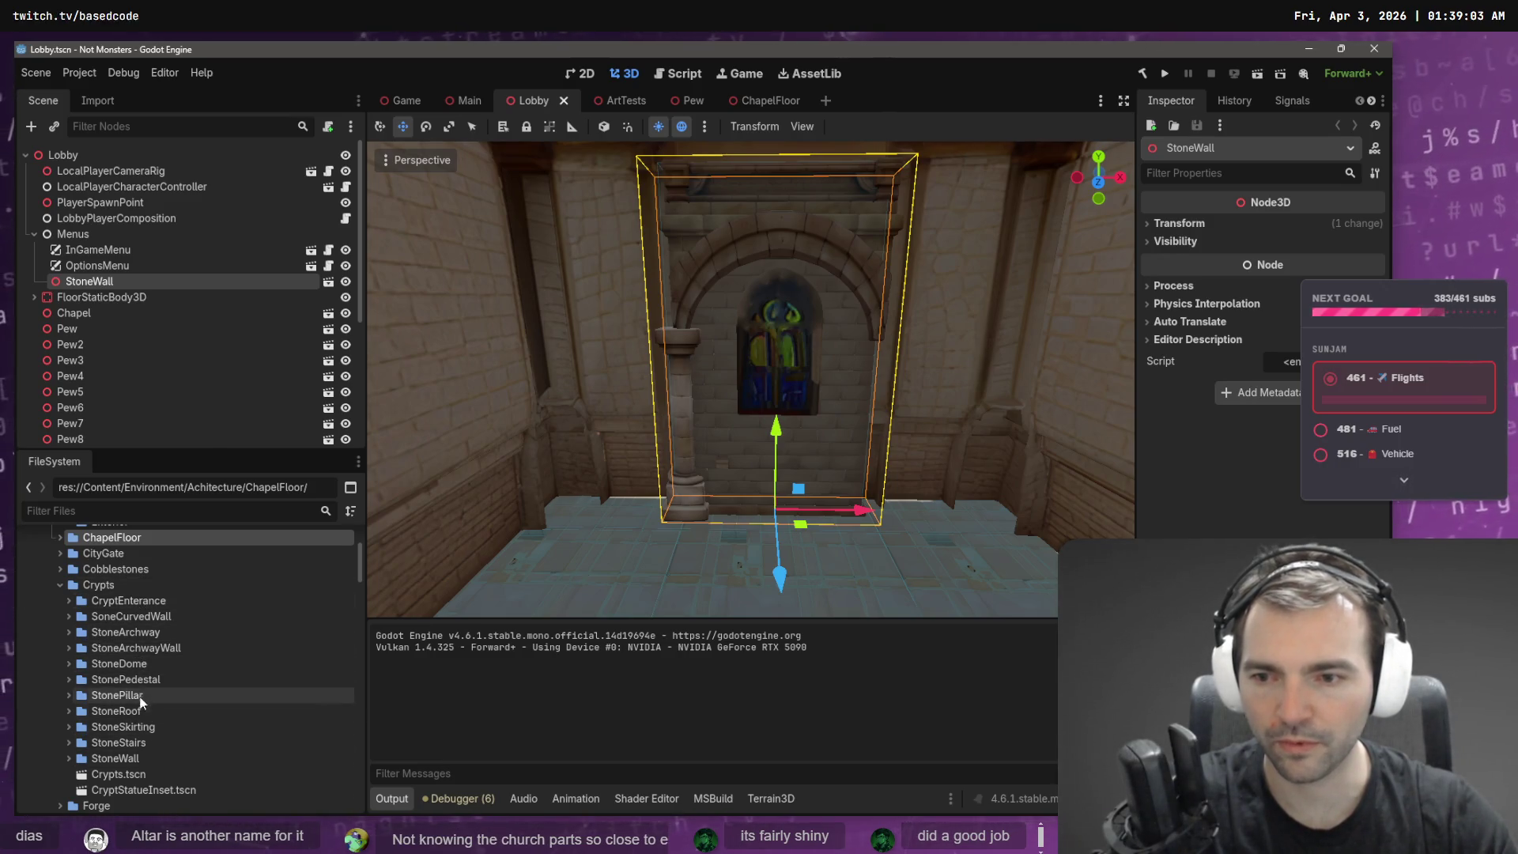
scroll(136, 586, "up", 3)
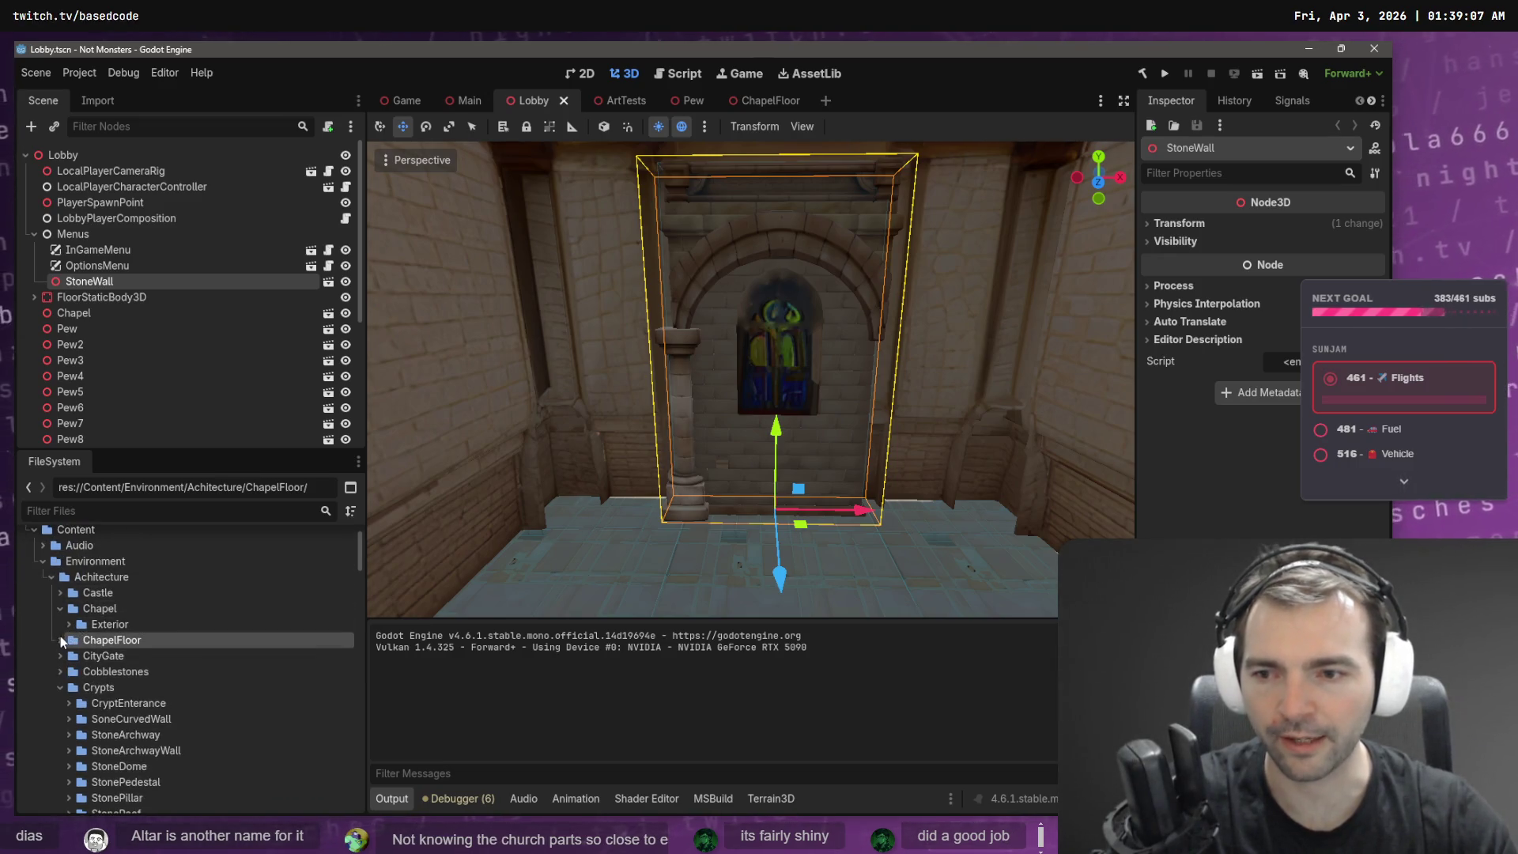
scroll(177, 691, "down", 3)
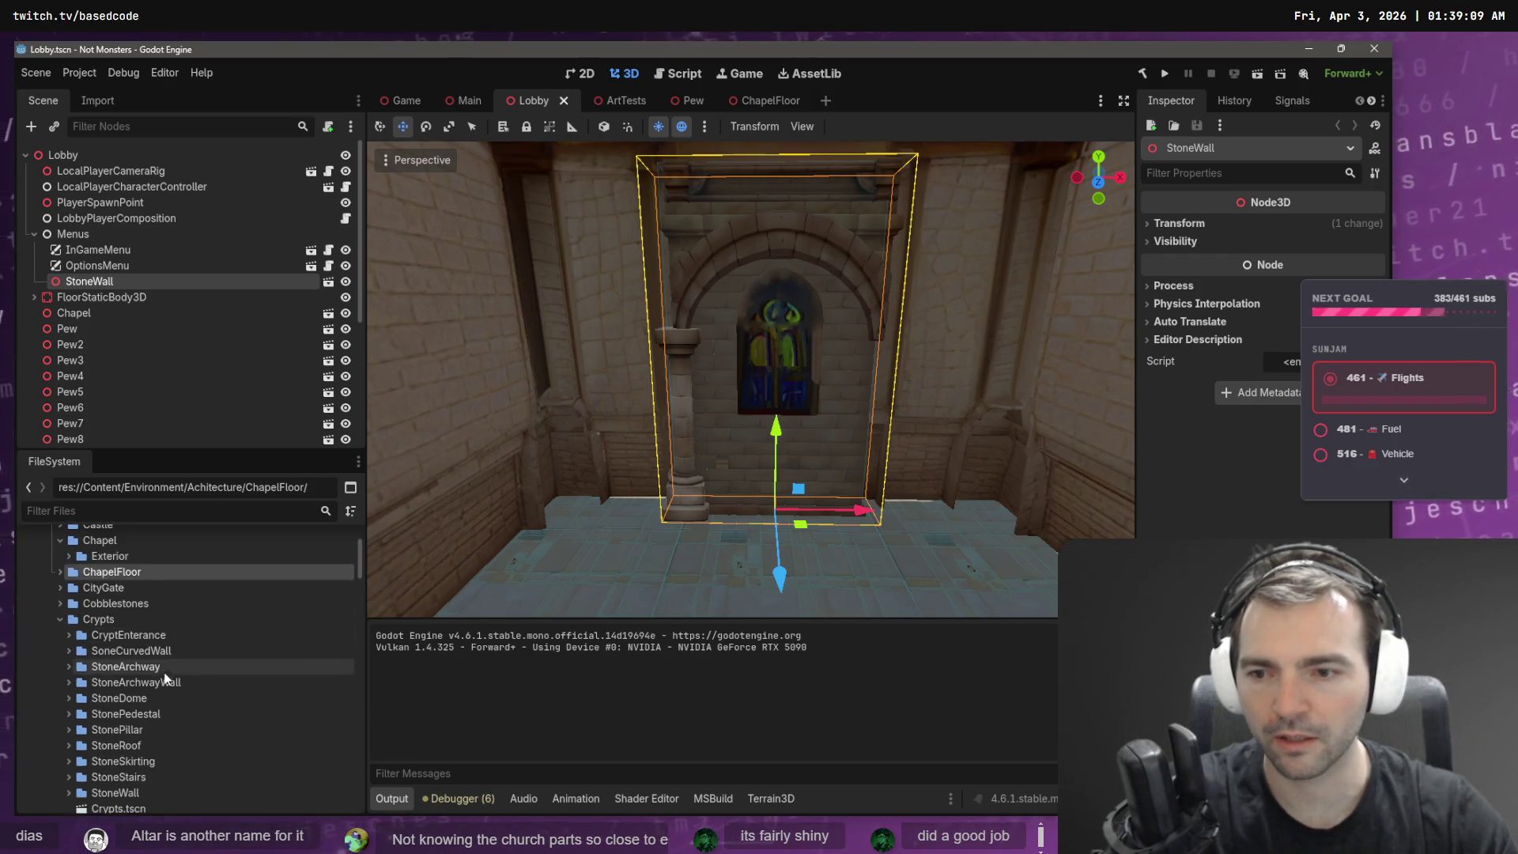
scroll(177, 687, "up", 4)
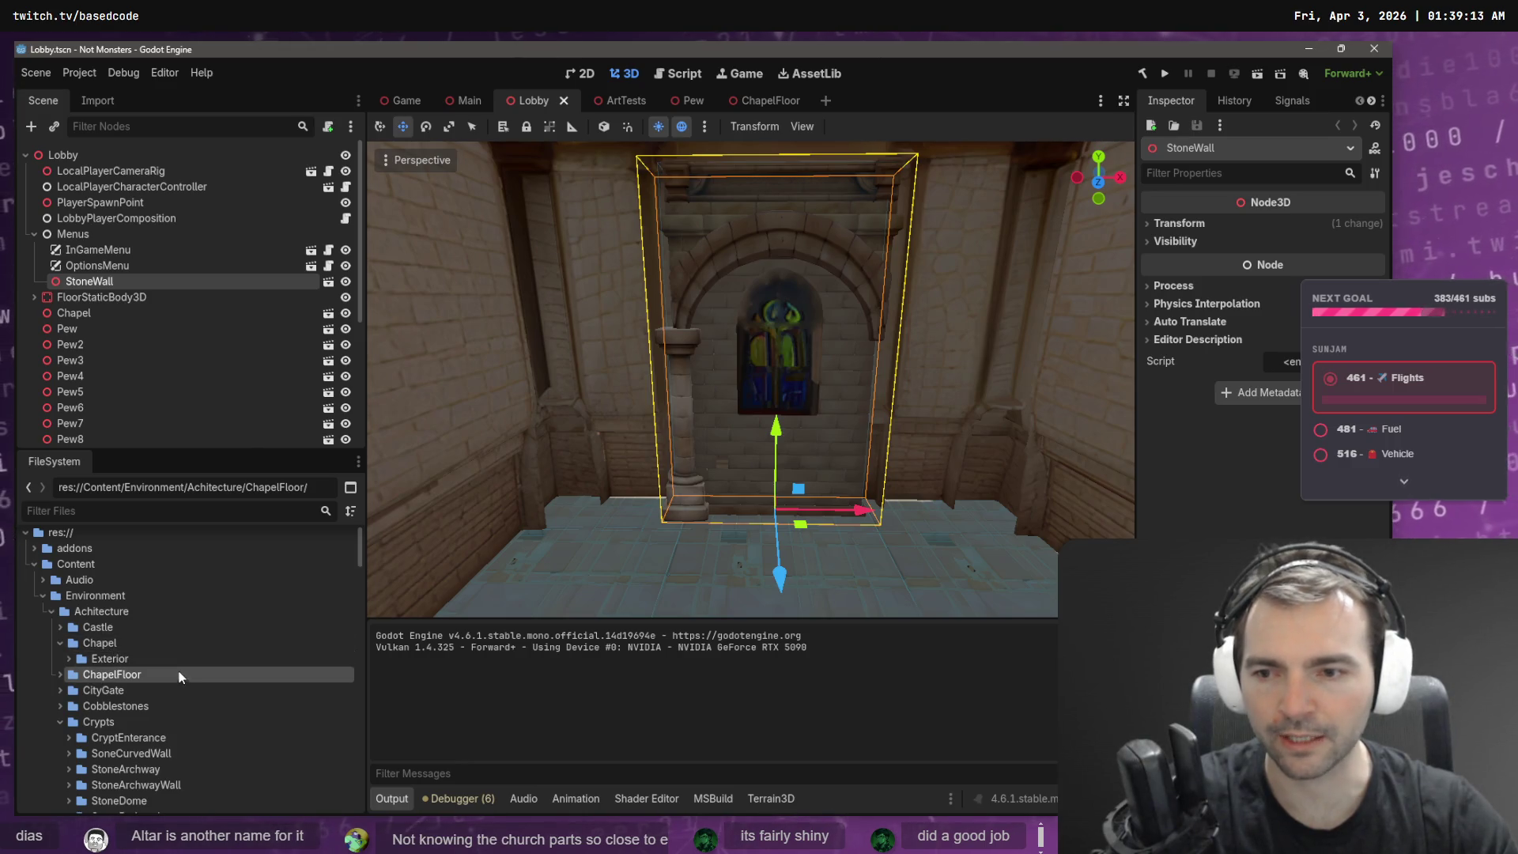
left_click_drag(121, 674, 101, 647)
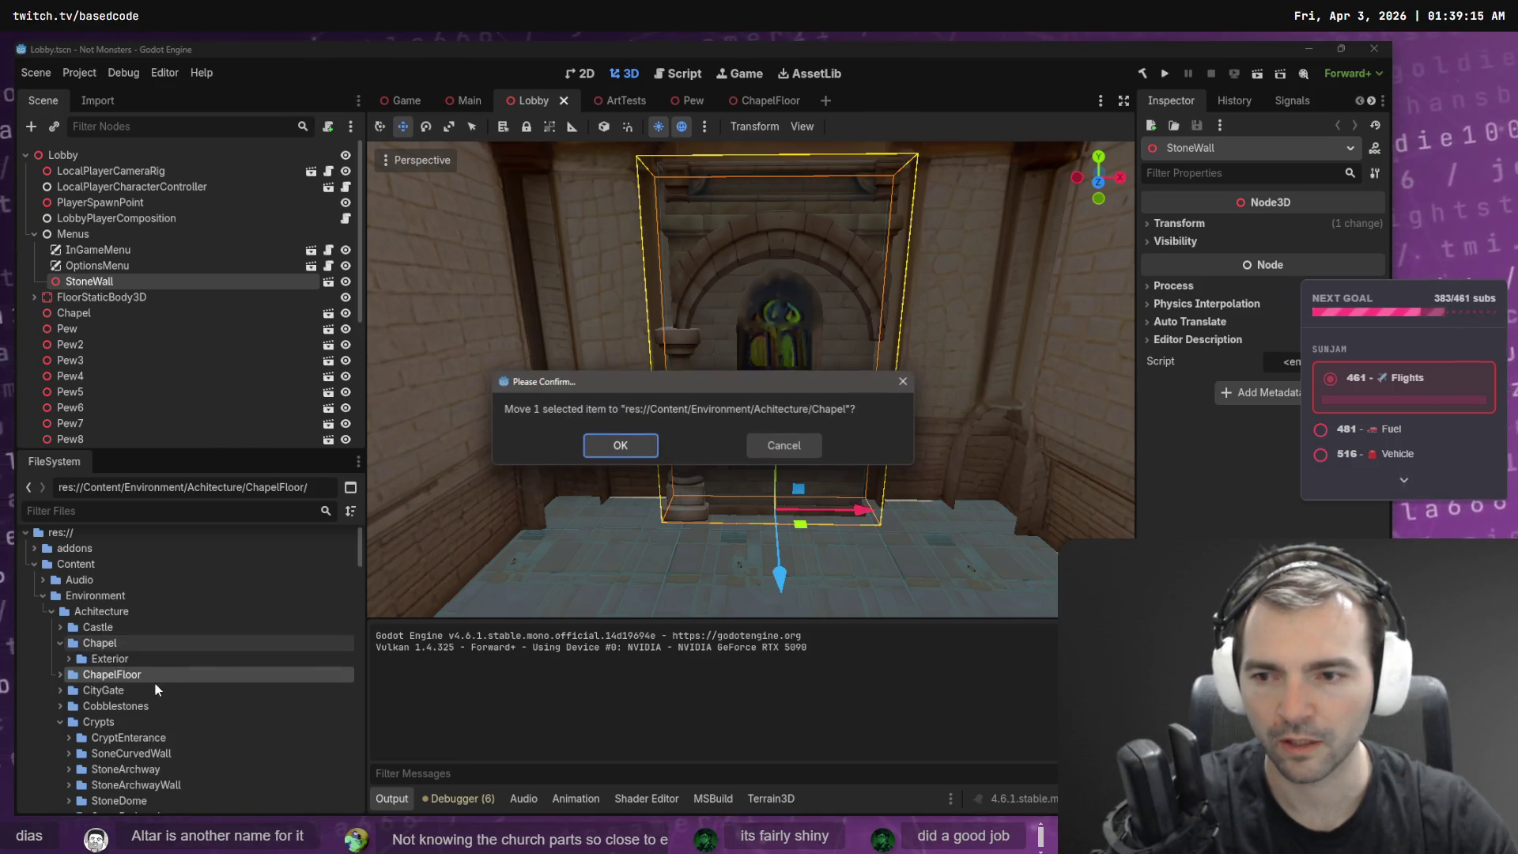
left_click(621, 444)
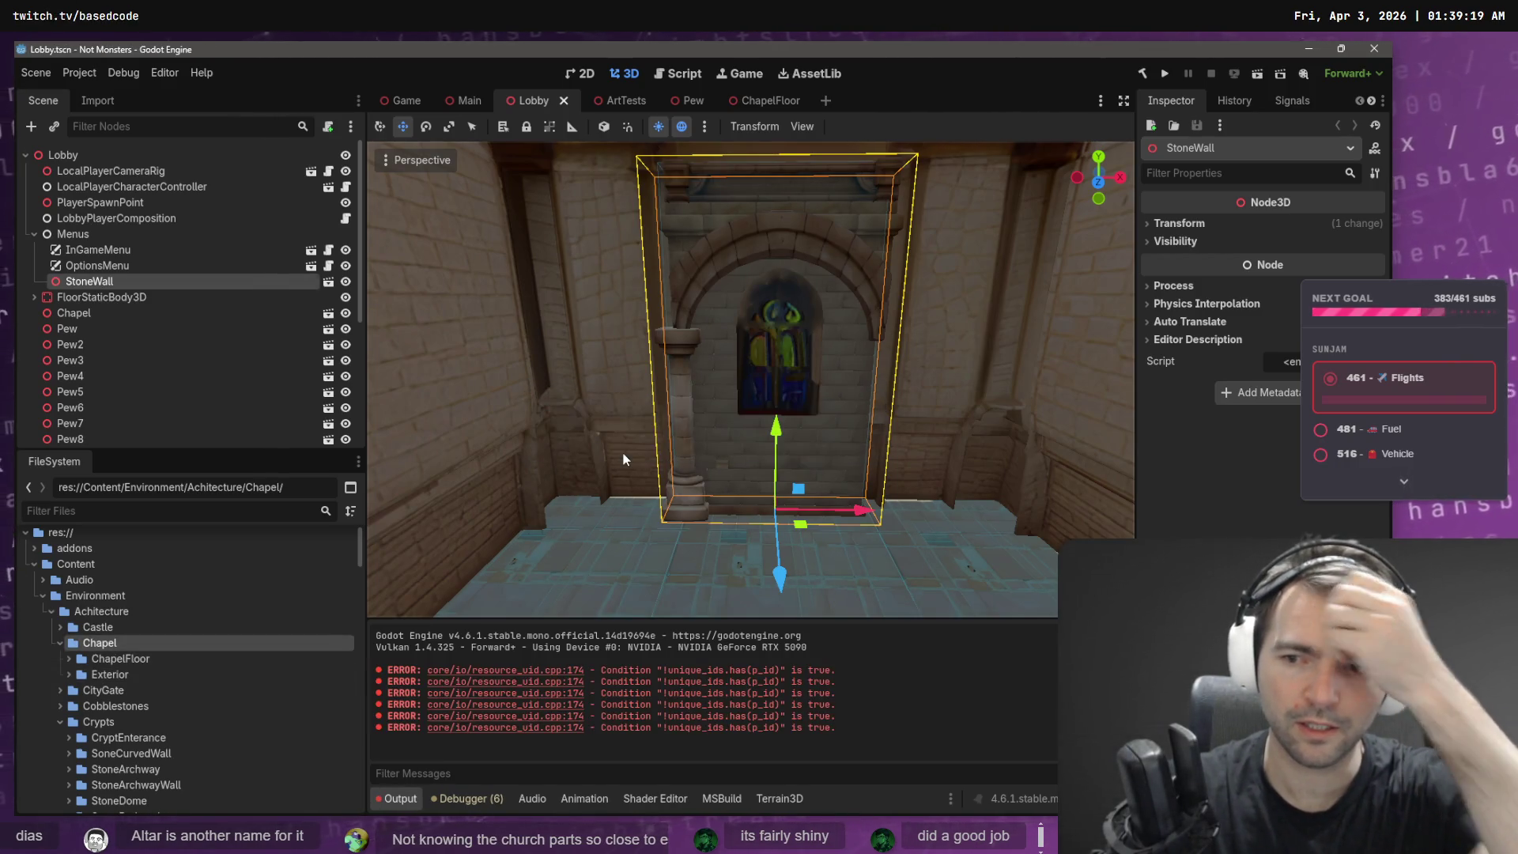
- Create a PlateGlassWindow folder inside Chapel
right_click(106, 647)
mouse_move(236, 563)
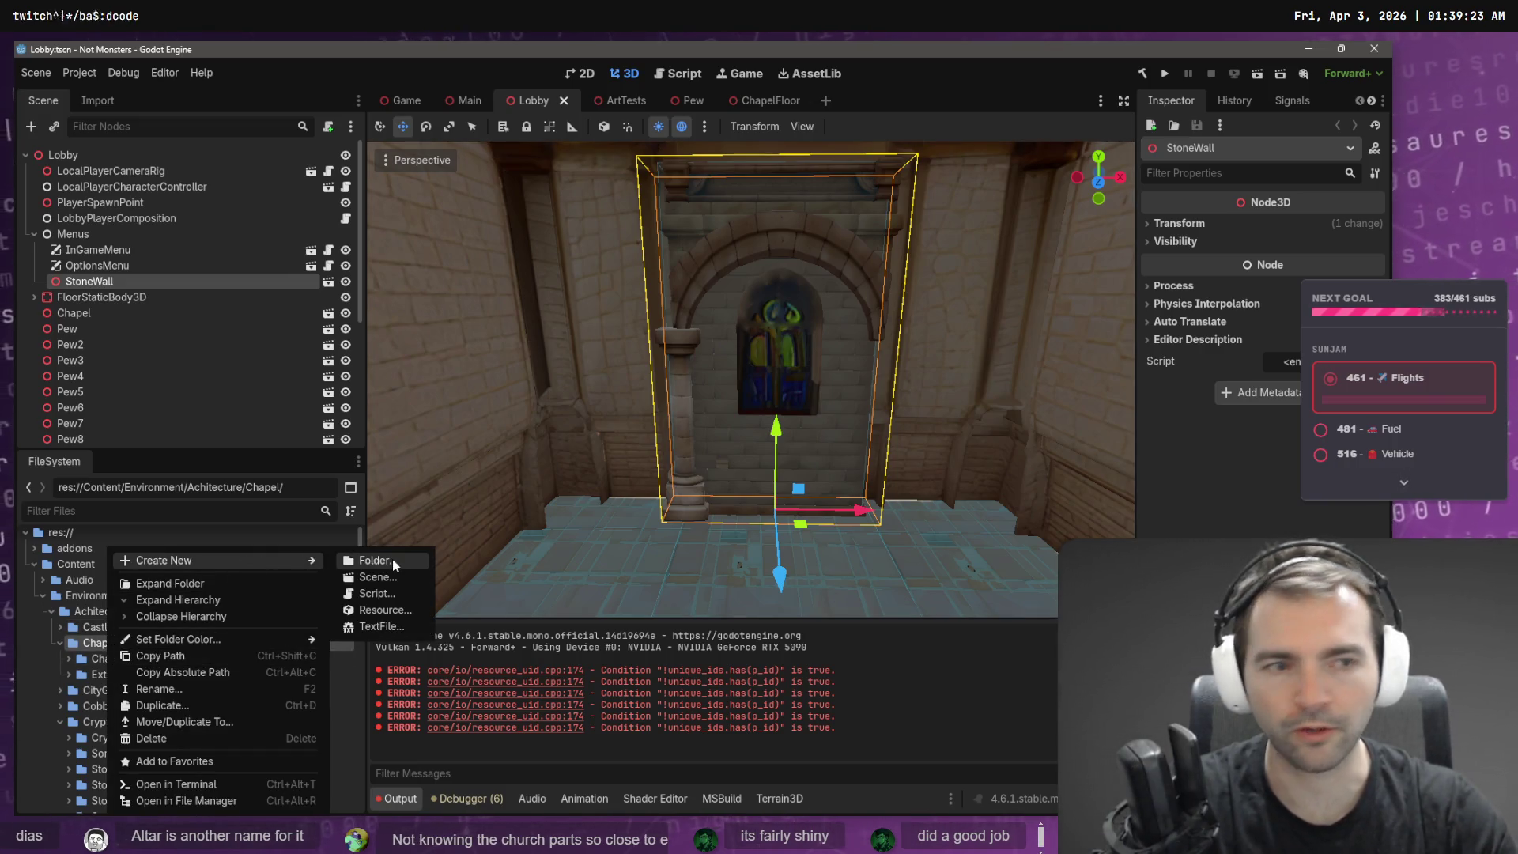
left_click(394, 565)
type("Pla")
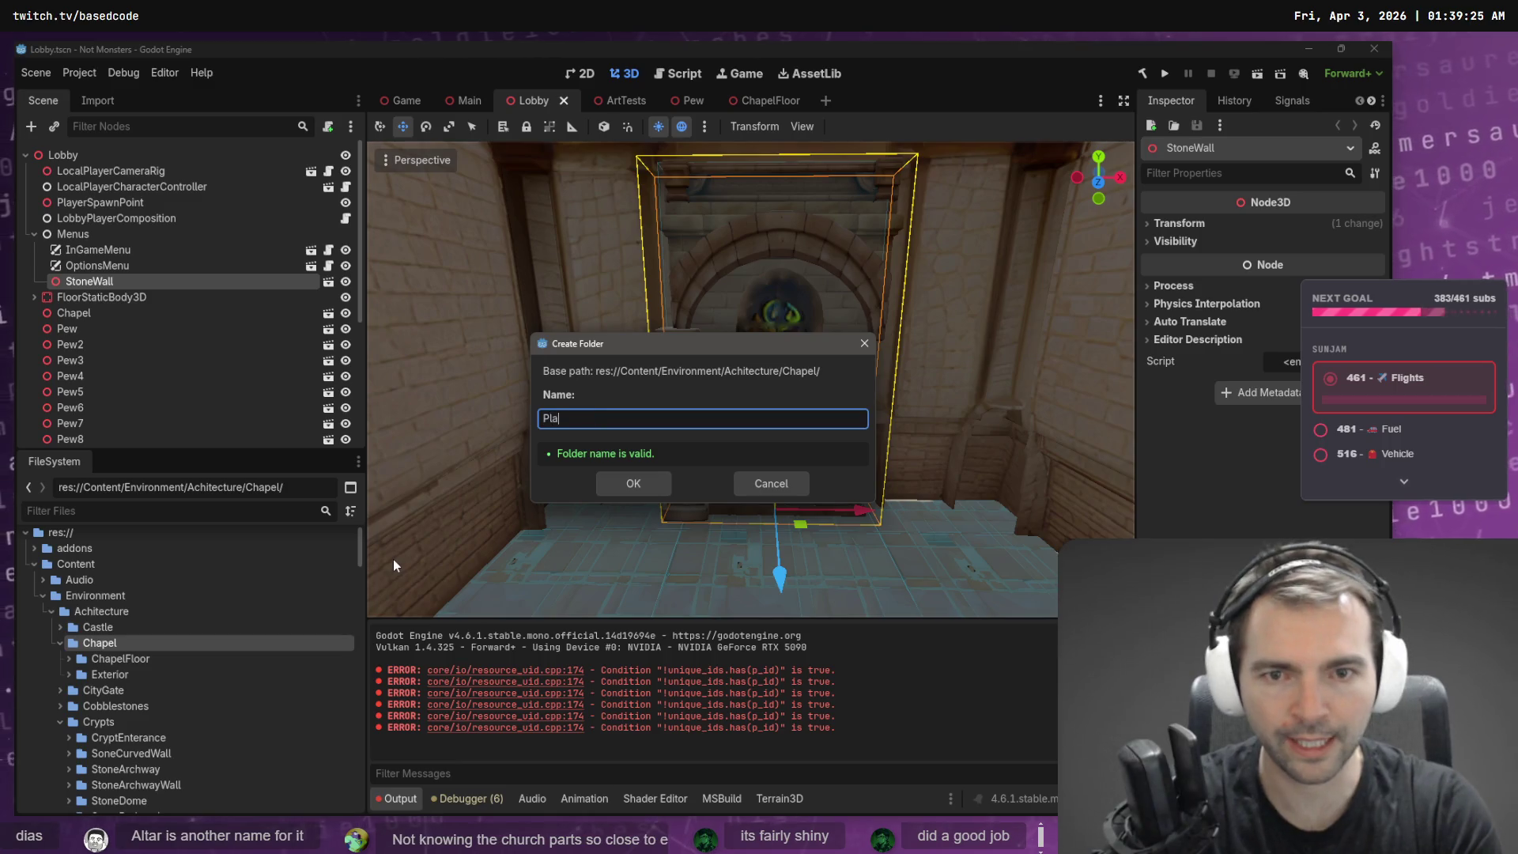
type("teGlassWindow")
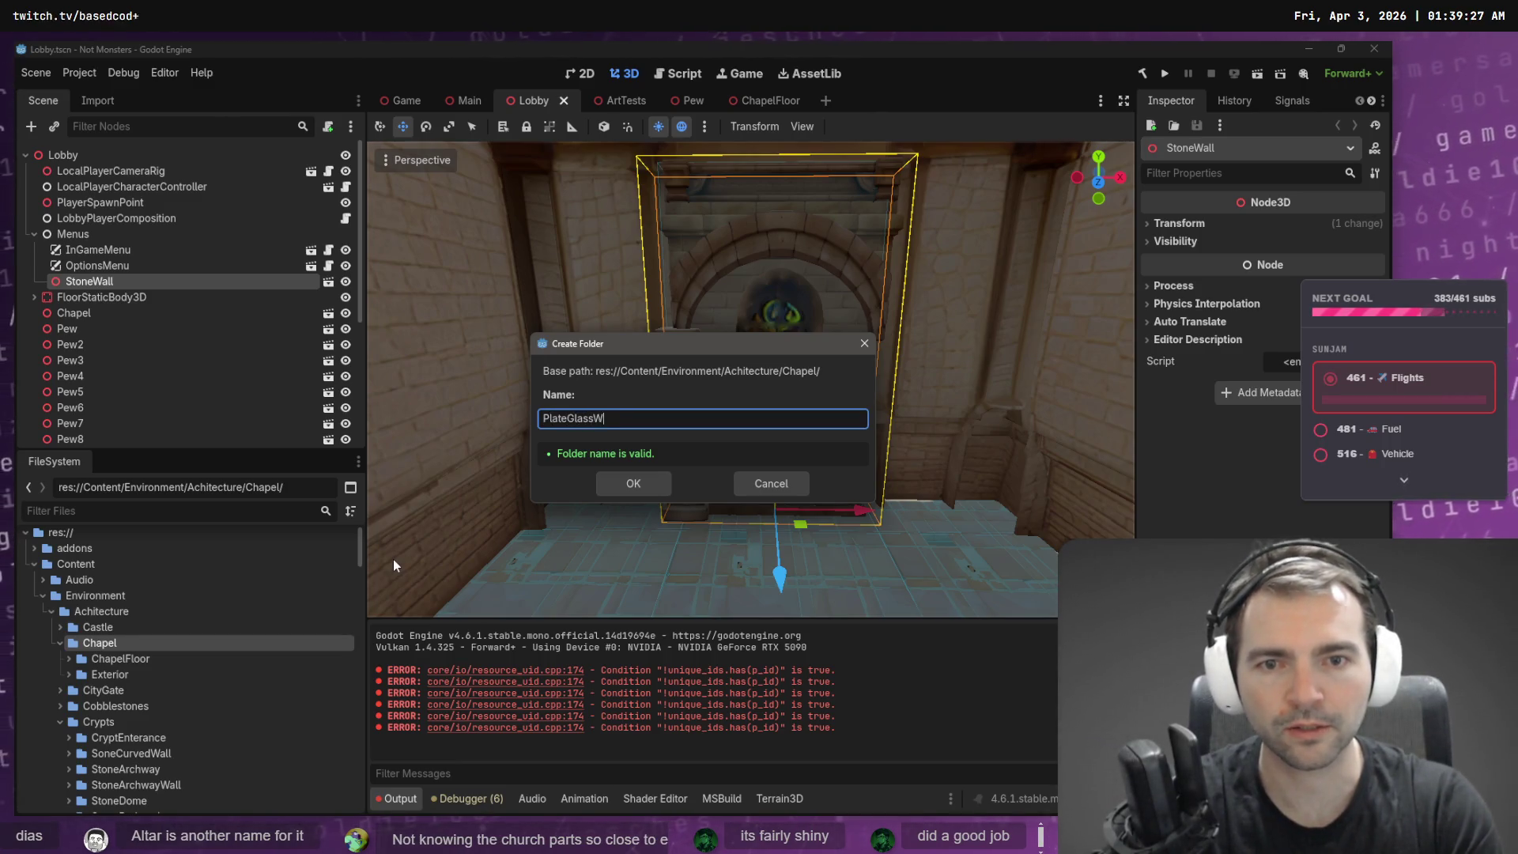
key("Return")
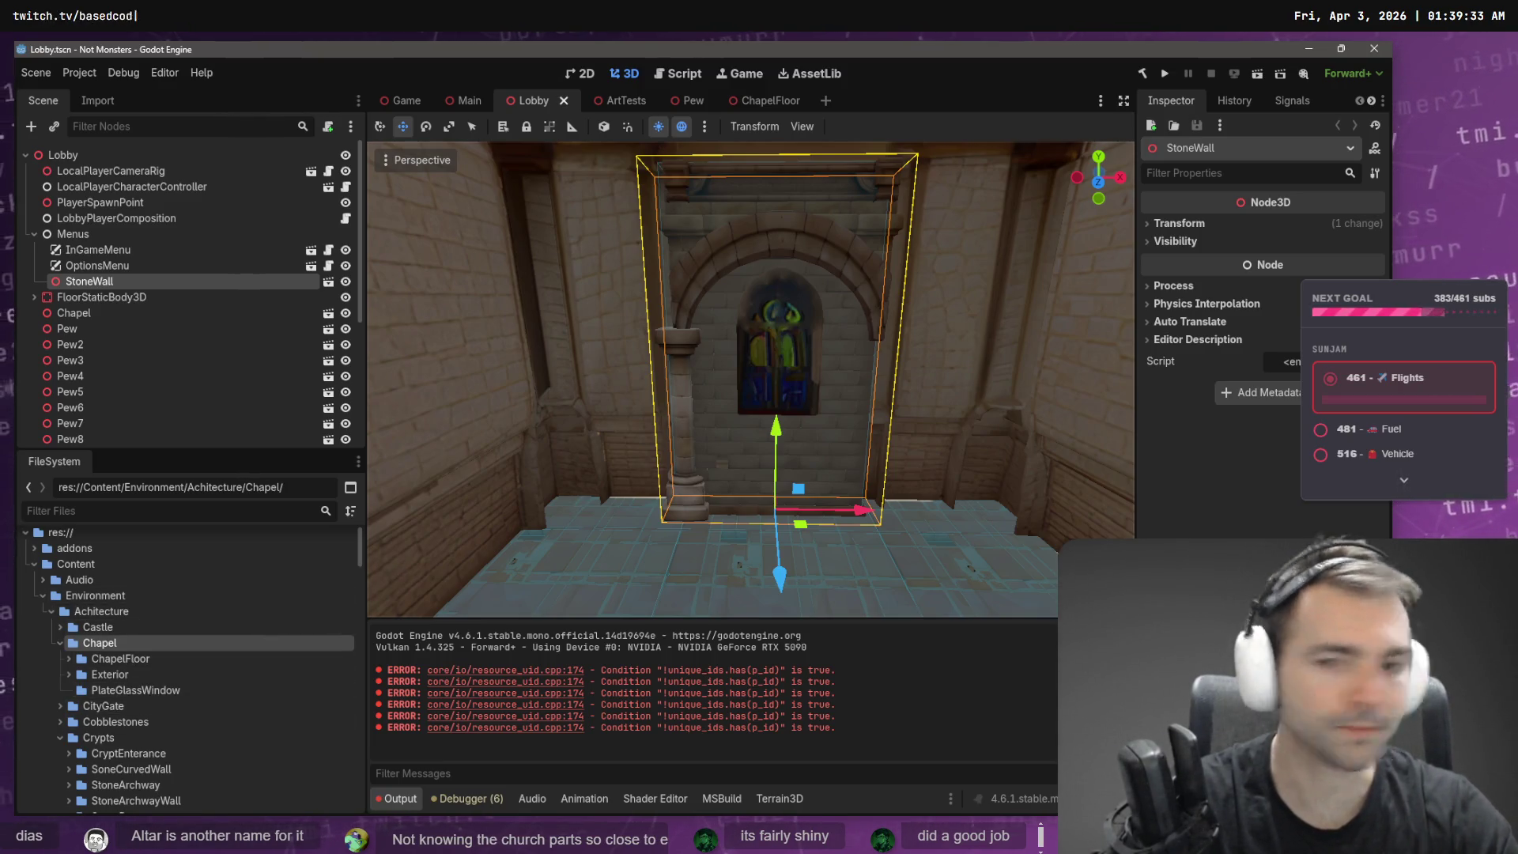
key("super+e")
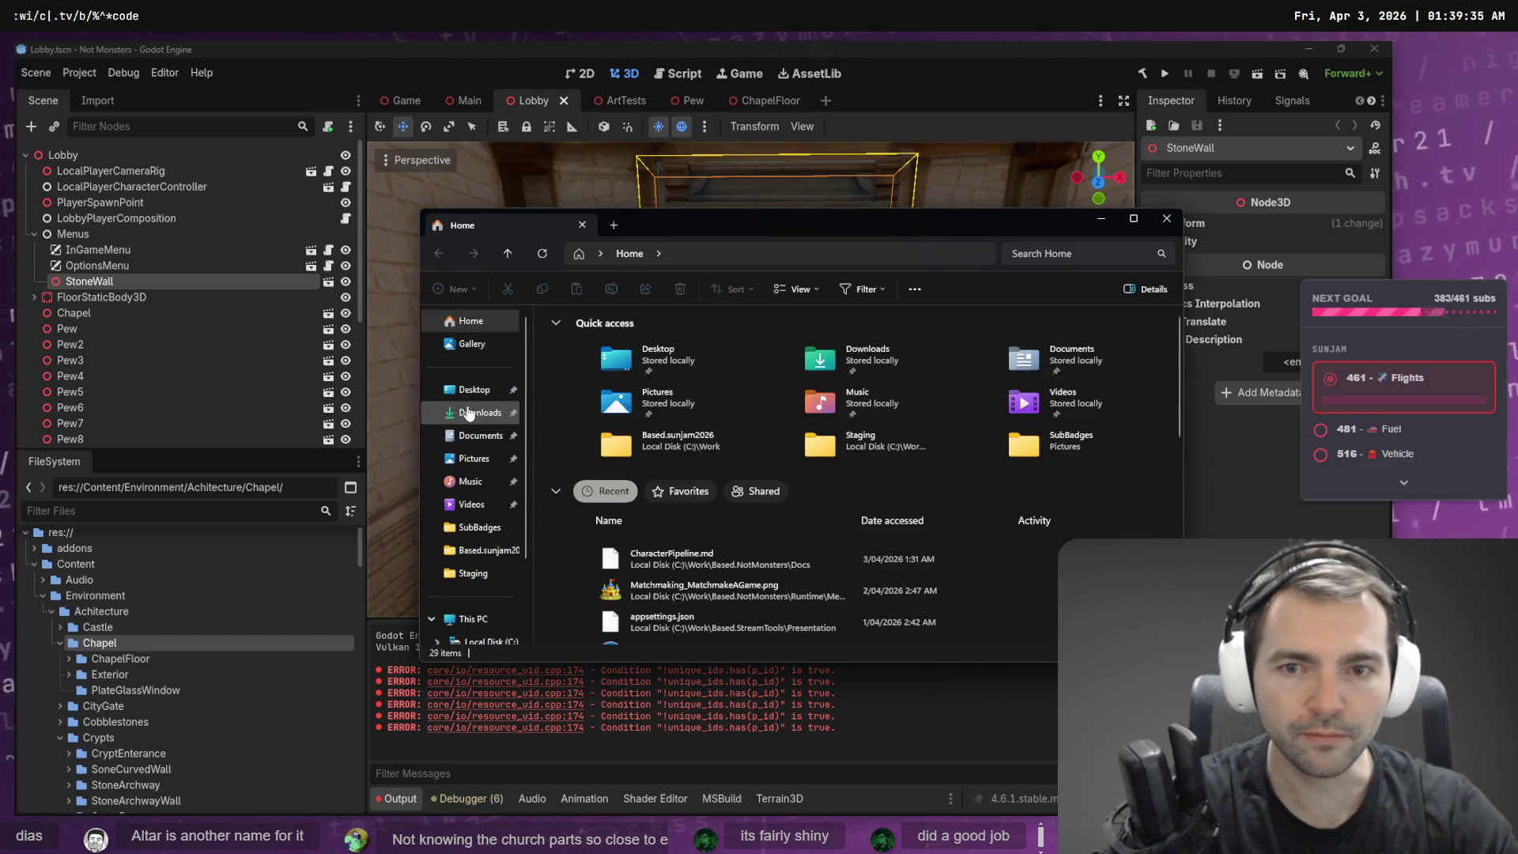
- Delete the duplicate zip in Downloads and go to C:\Work\Based.NotMonsters.Art
left_click(468, 413)
left_click(569, 356)
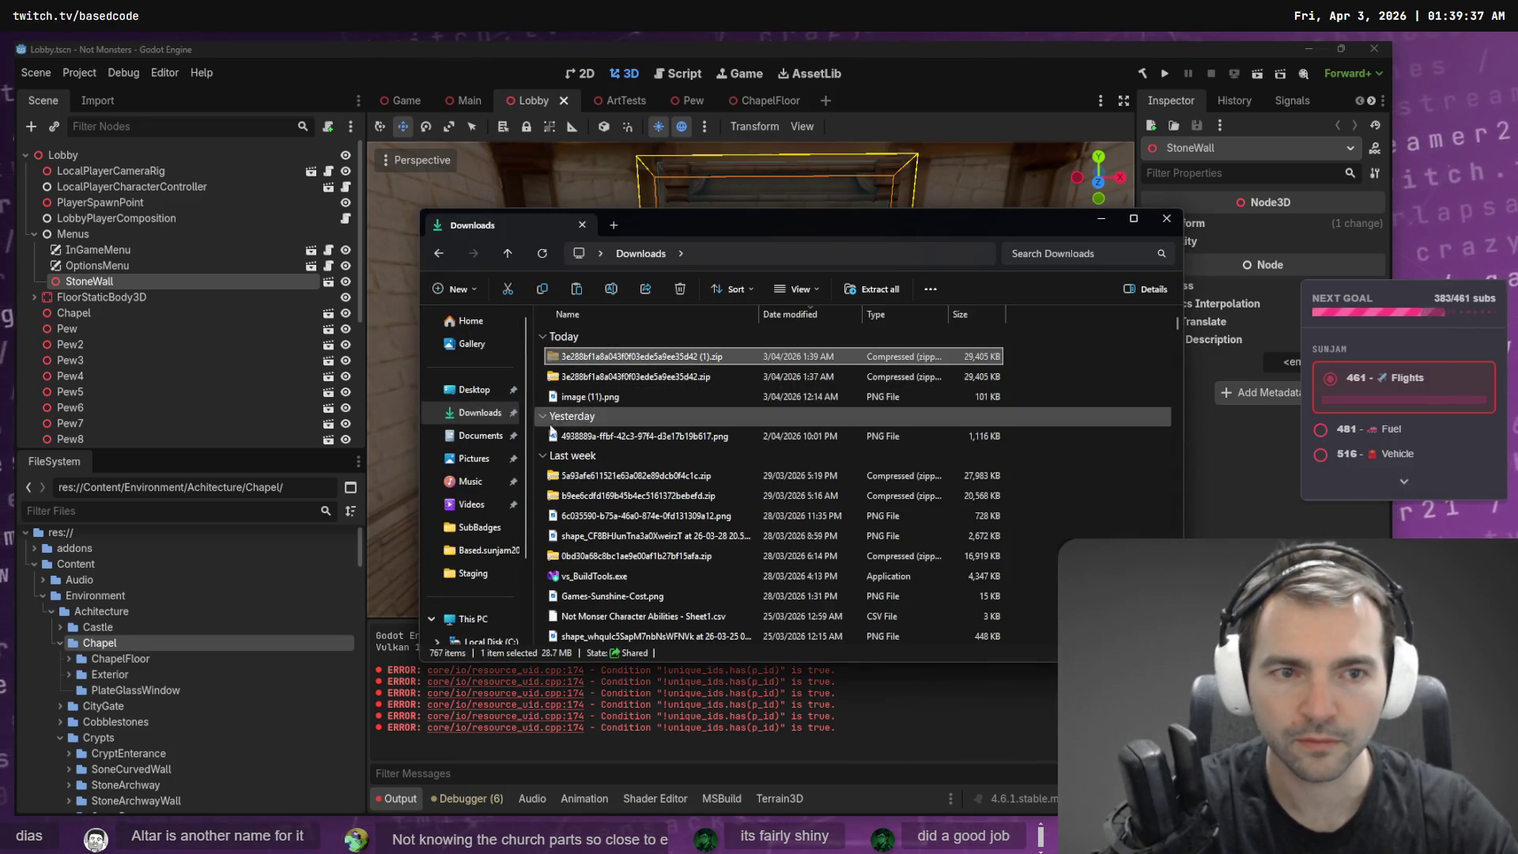
key("Delete")
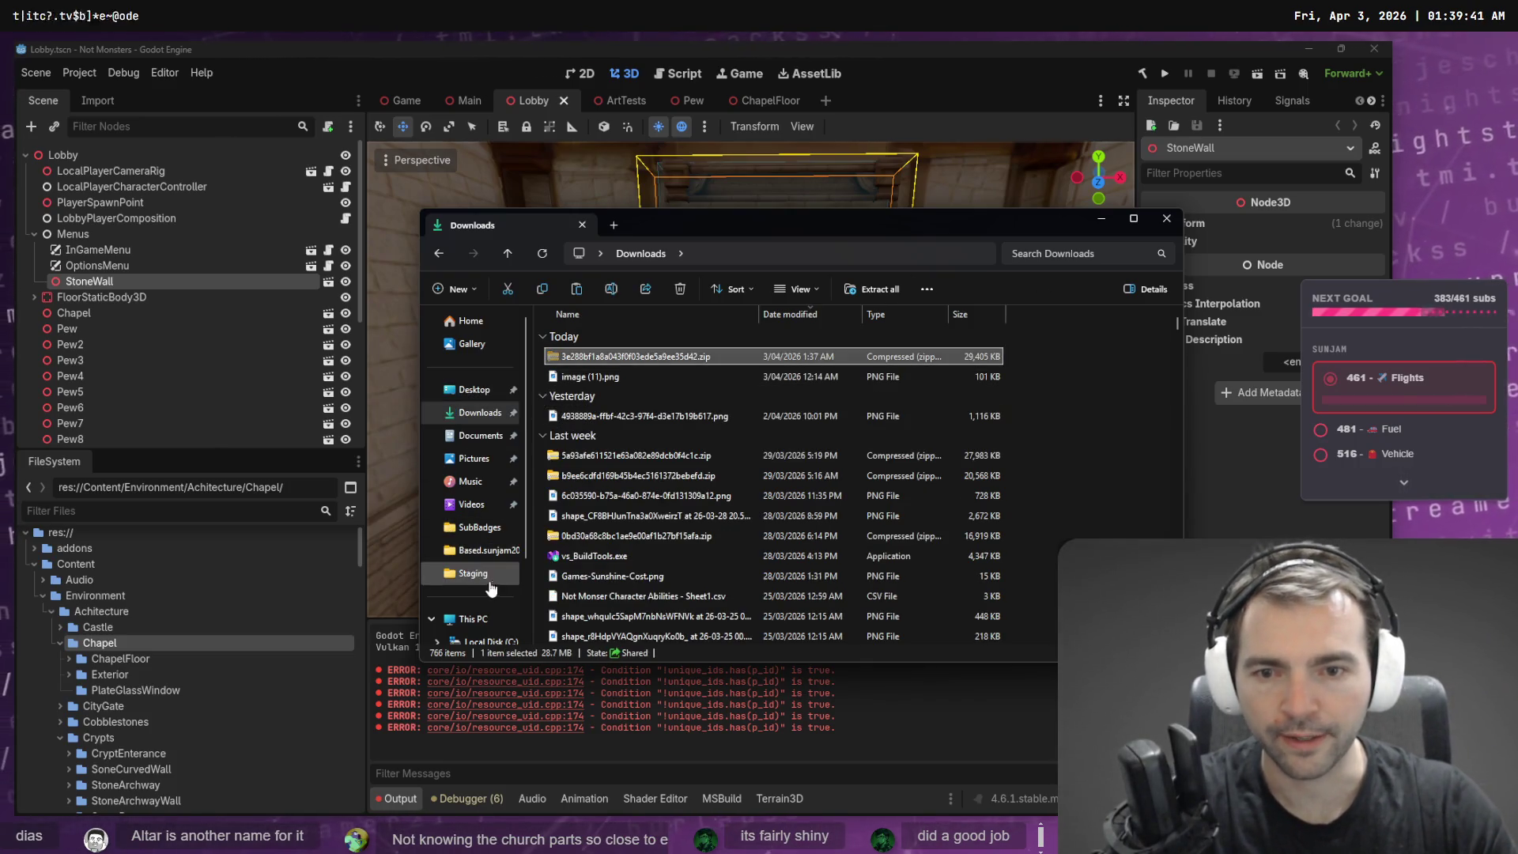
key("ctrl+l")
type("C:\\Wor")
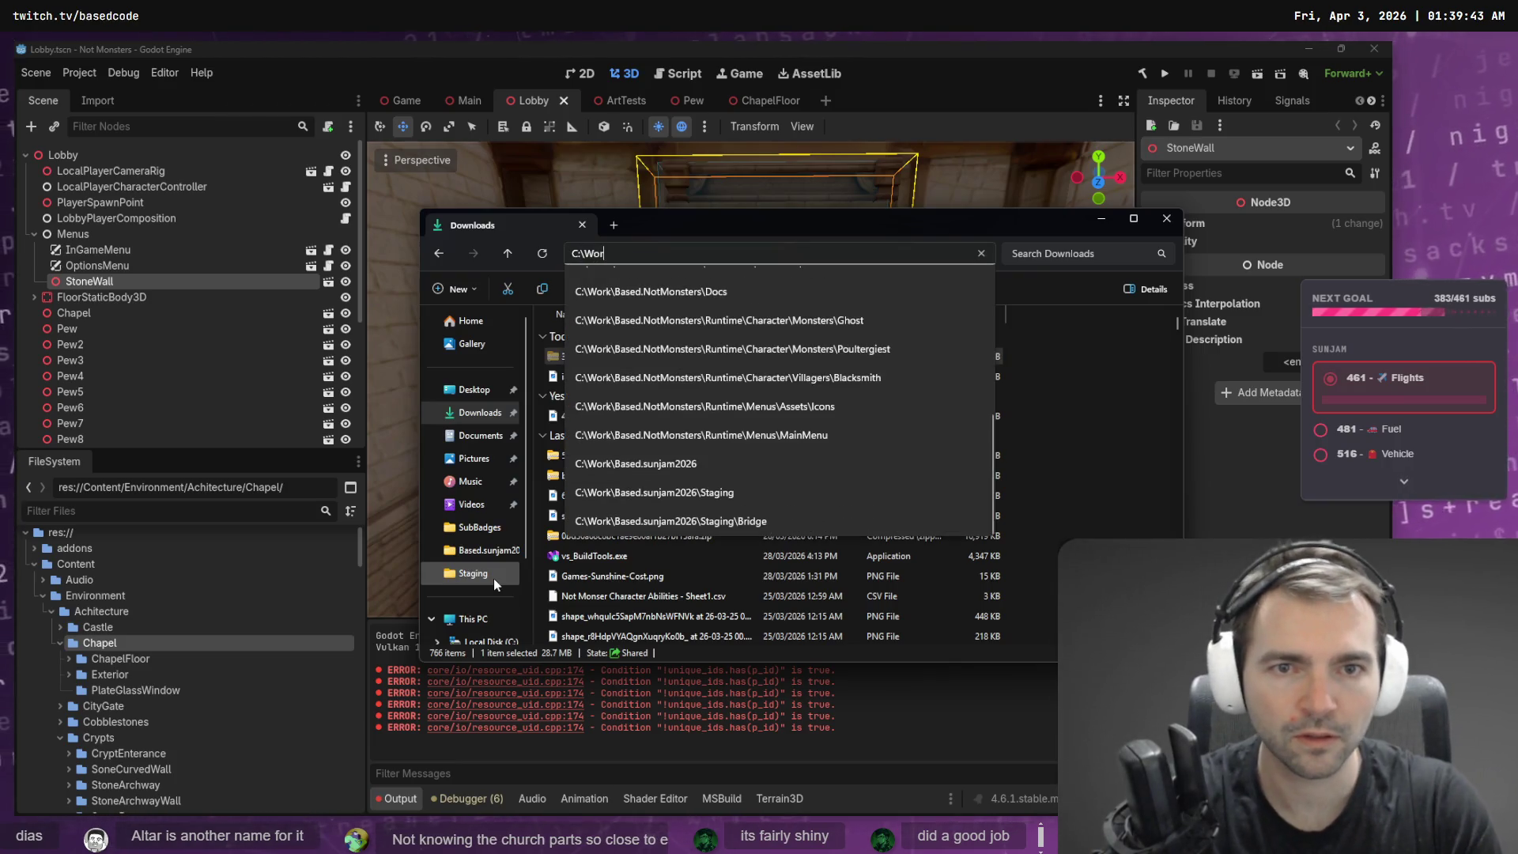
type("k\\")
key("Return")
type("based.g")
key("Down")
key("Down")
key("Down")
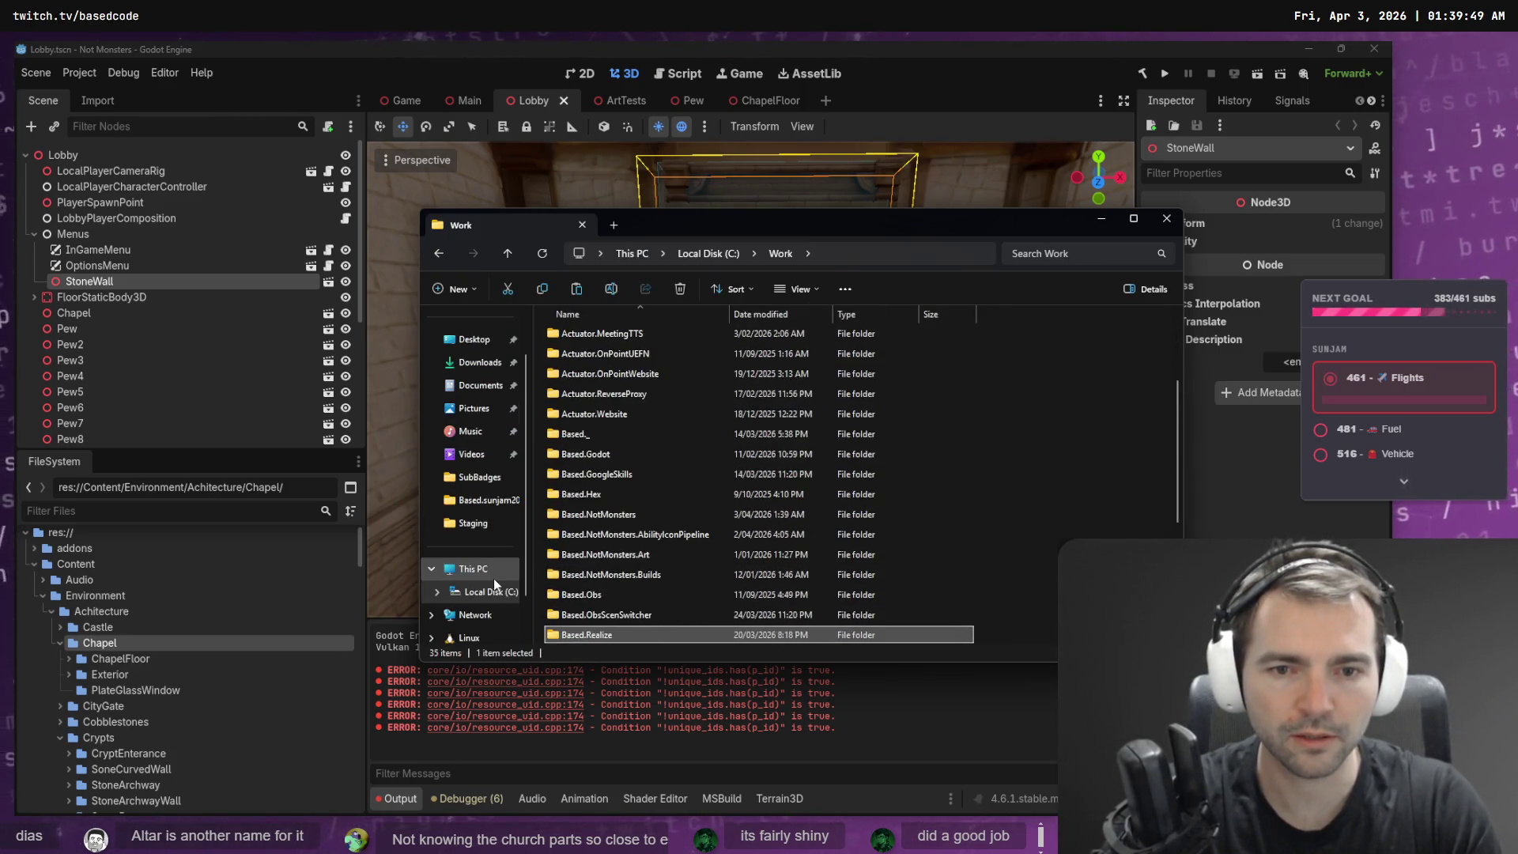
key("Return")
key("Return")
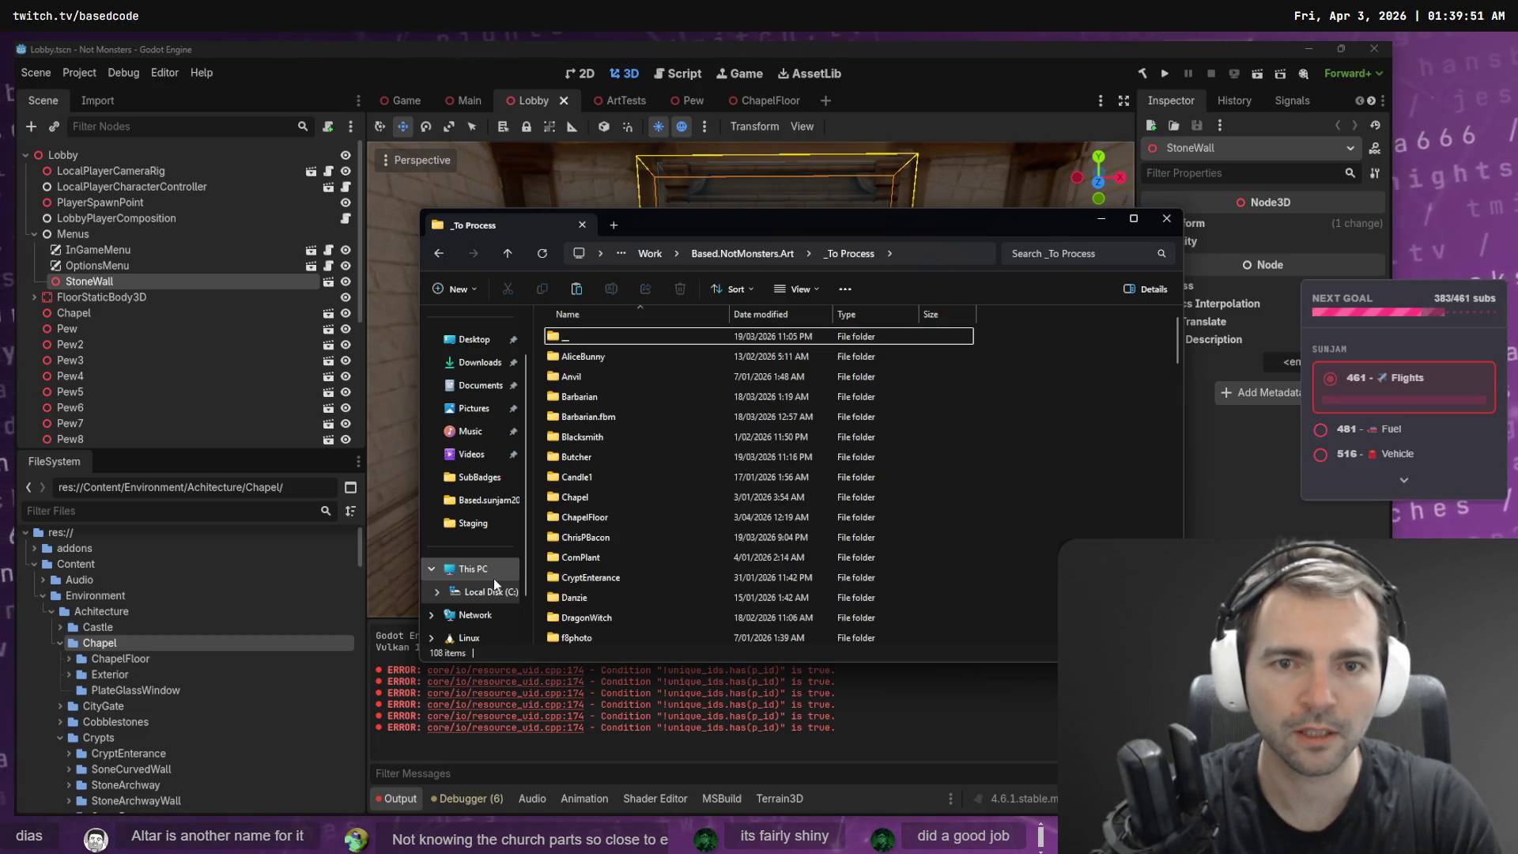
- Rename the newest zip and the .obj file in _To Process to PlateGlassWindow
key("End")
type("PlateGlassWi")
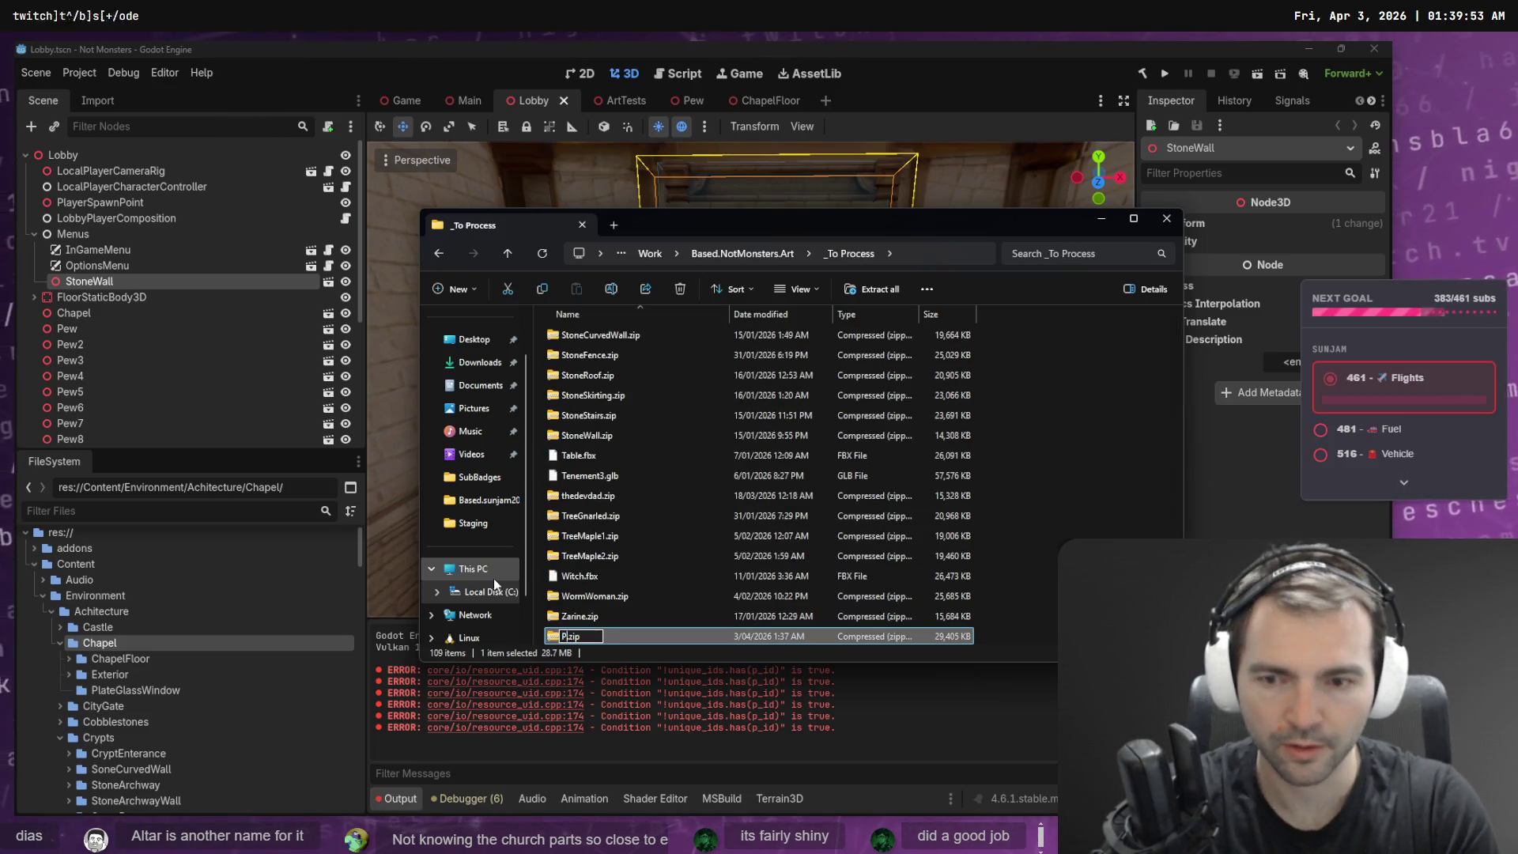
type("ndow")
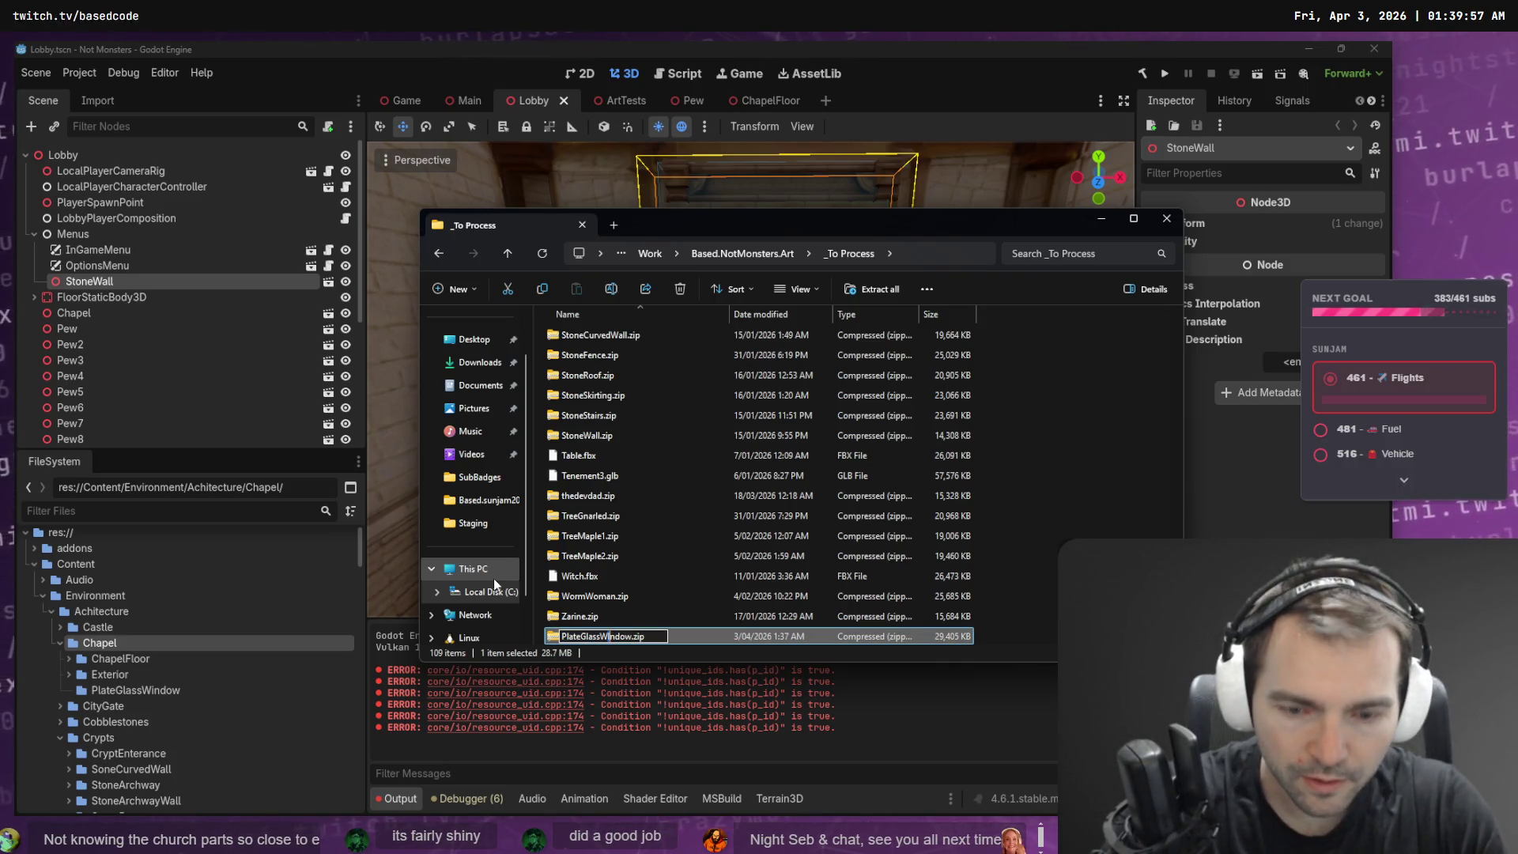
key("Return")
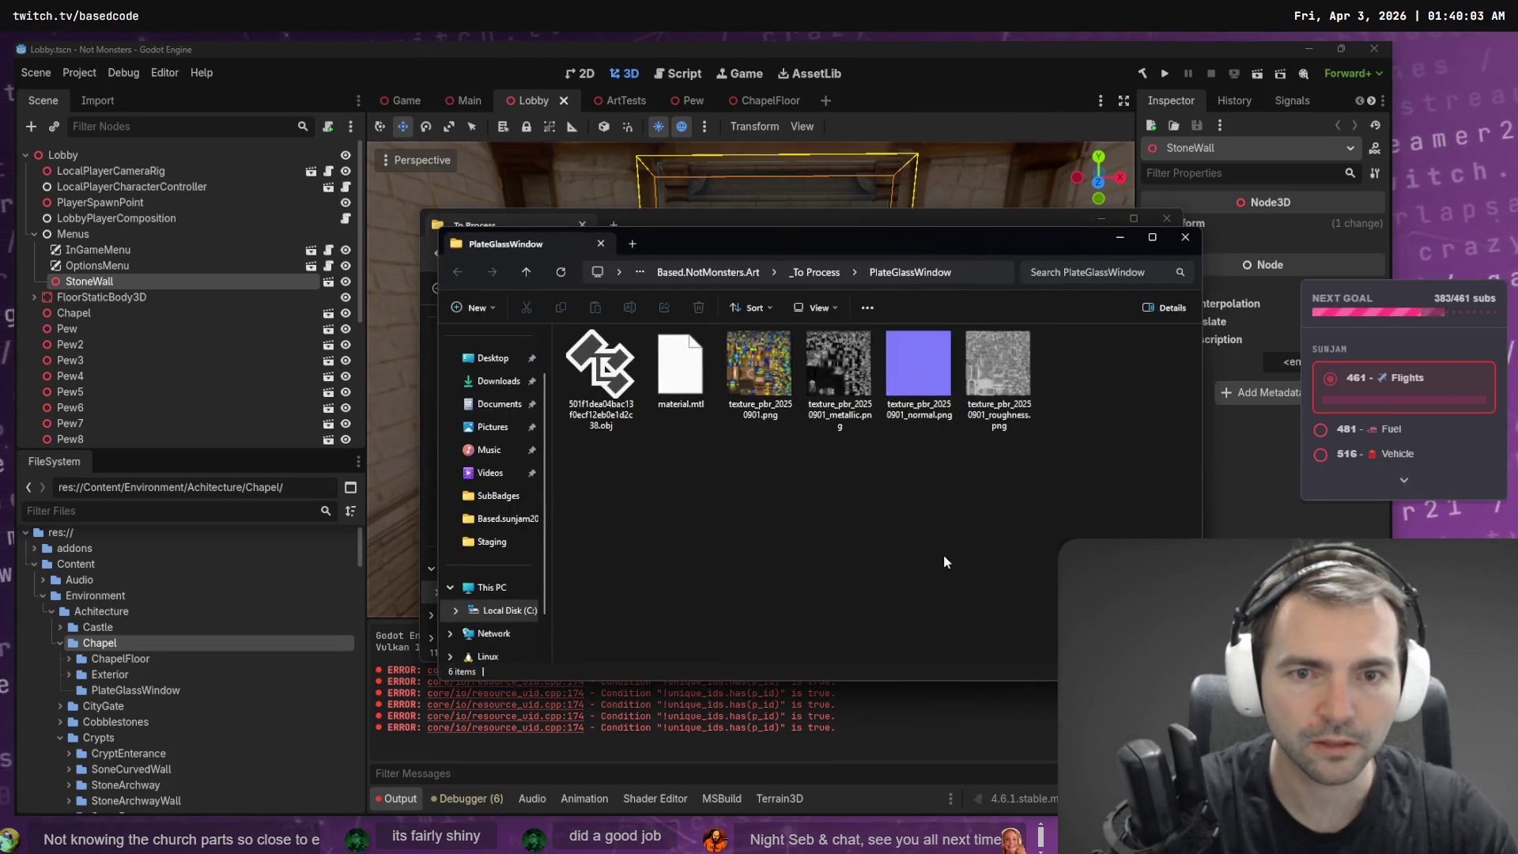
left_click(599, 393)
key("F2")
type("PlateGlas")
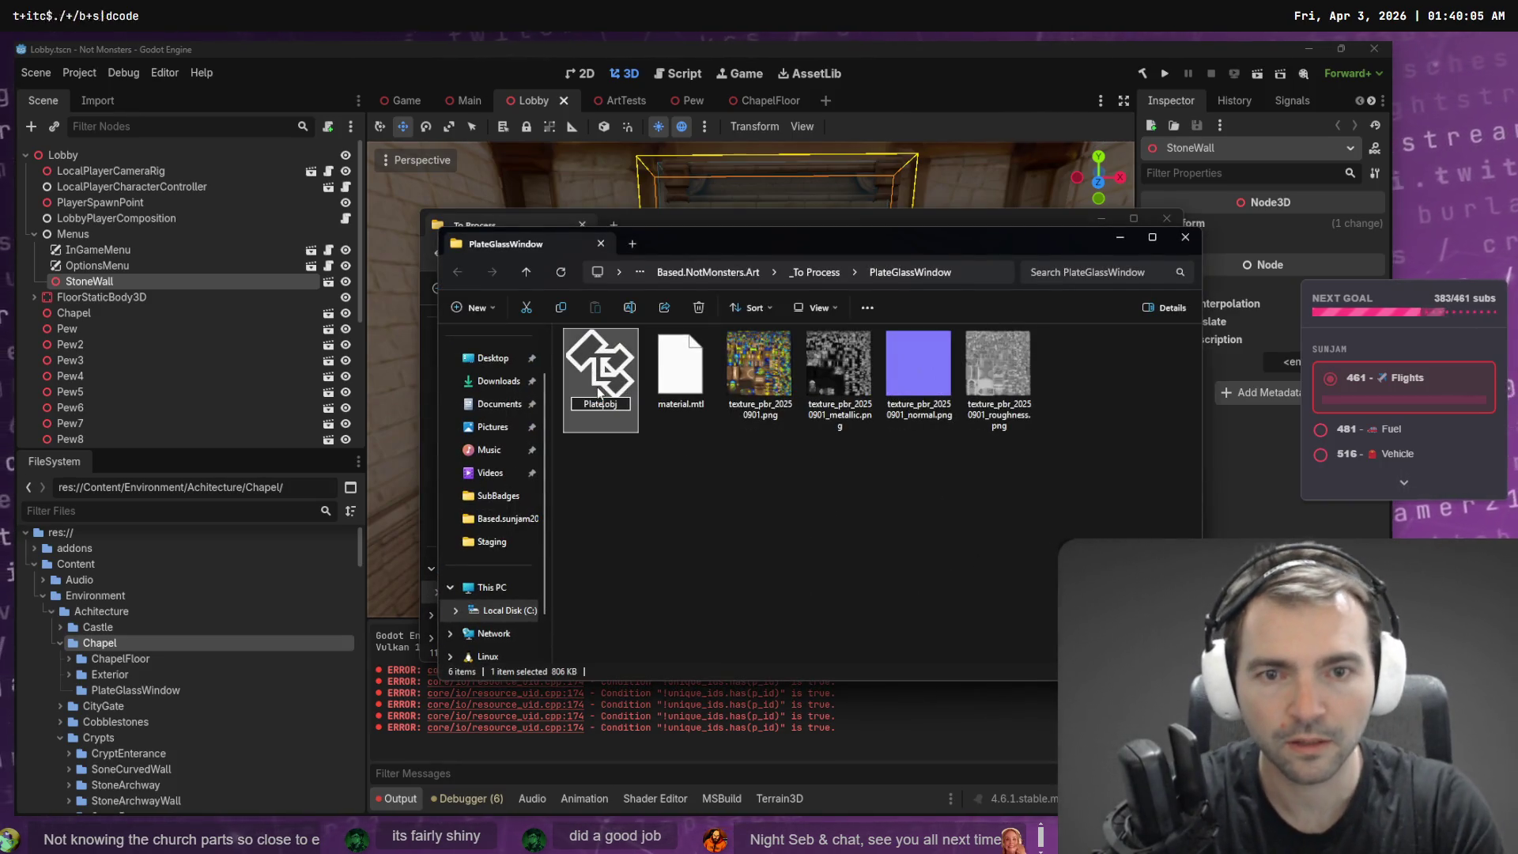
type("sWindow")
key("Return")
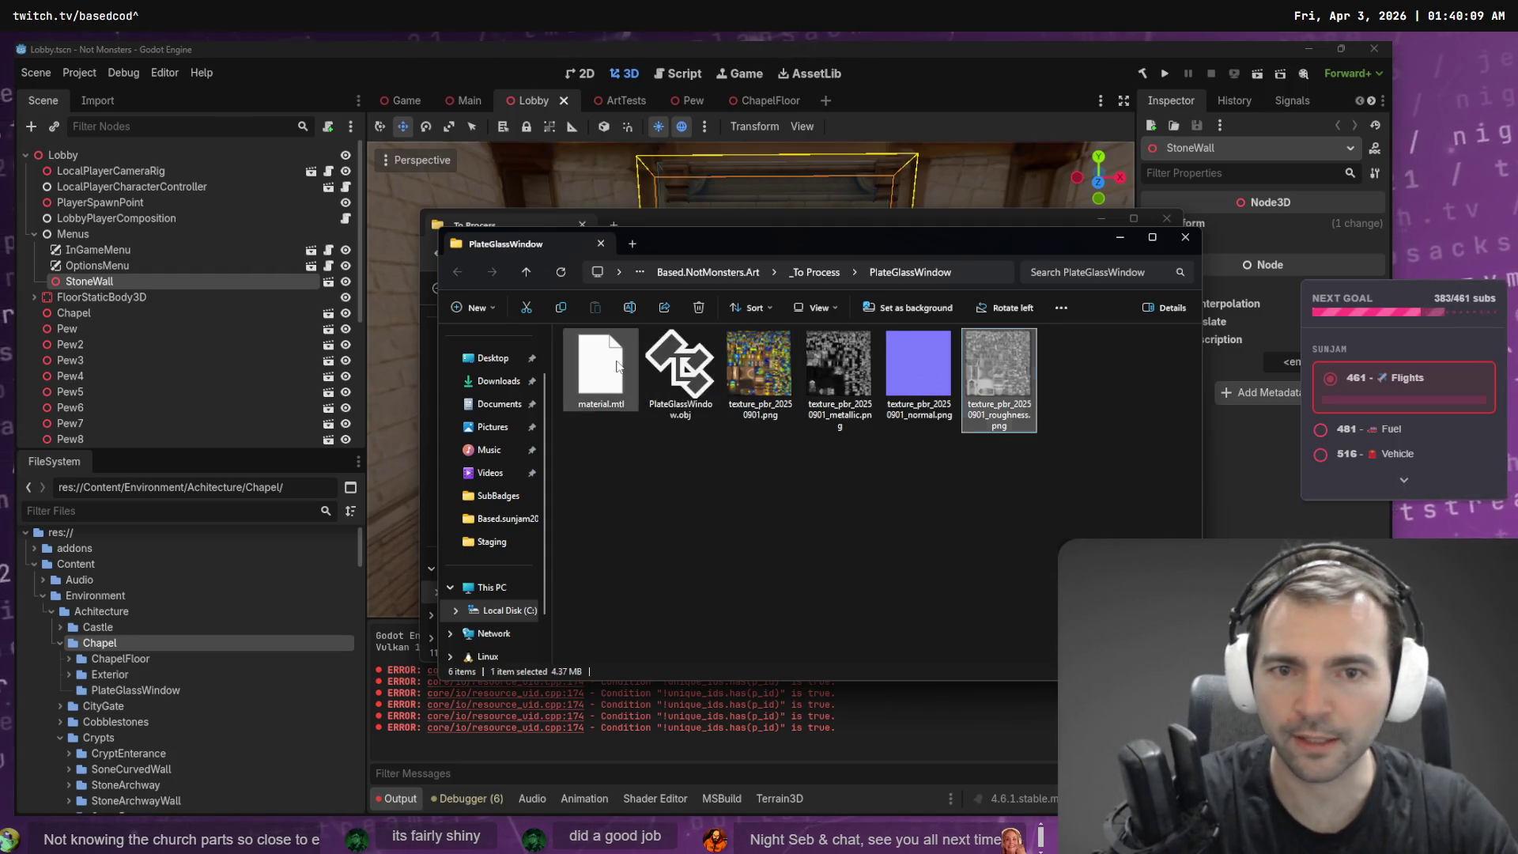
- Drag all six model files into Godot's PlateGlassWindow folder and close Explorer
key("ctrl+a")
left_click_drag(601, 371, 125, 693)
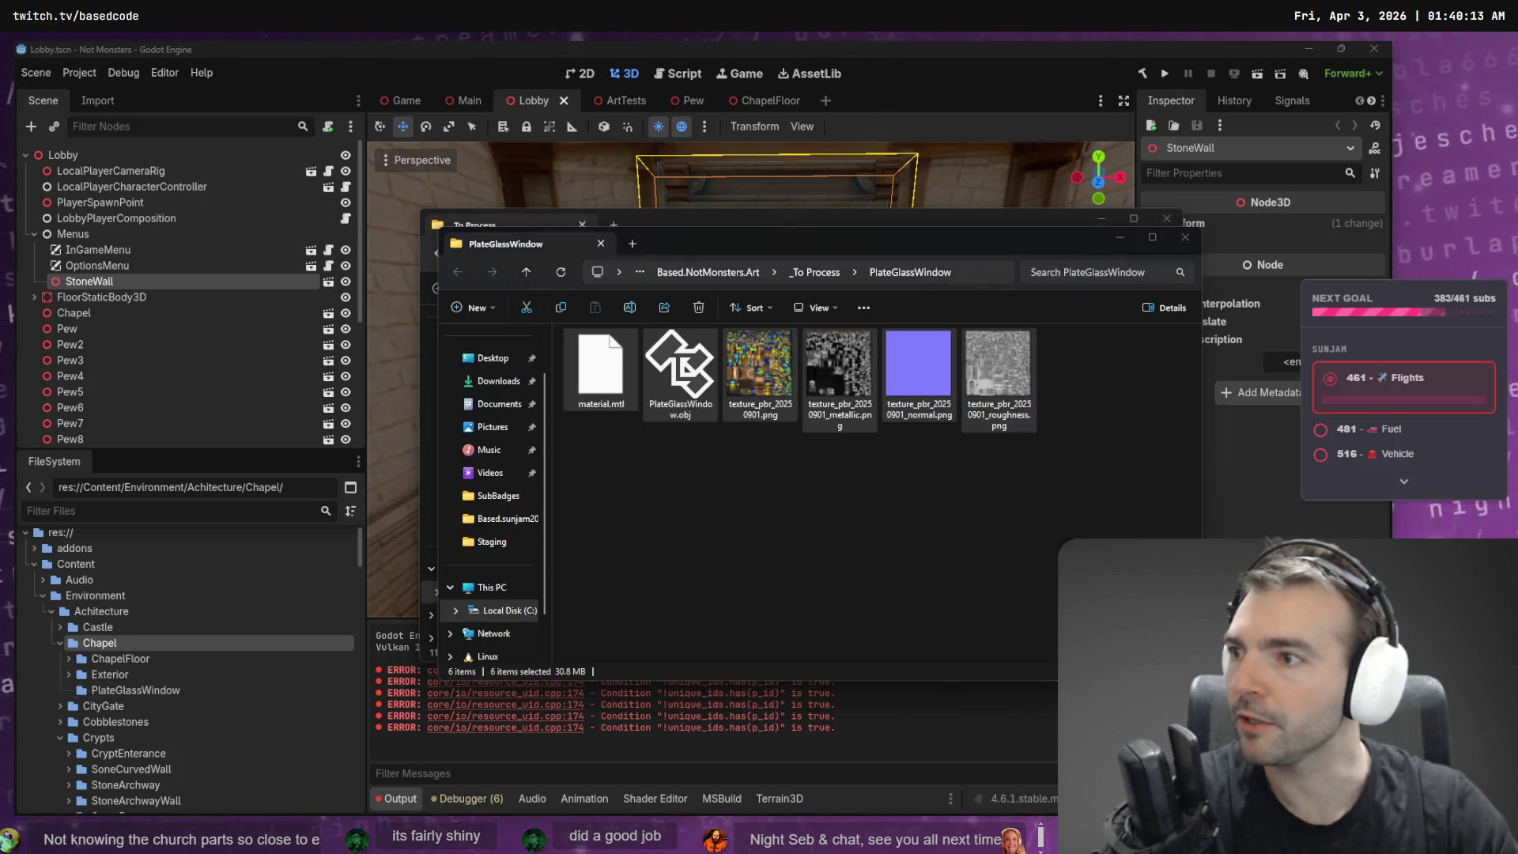
left_click(738, 594)
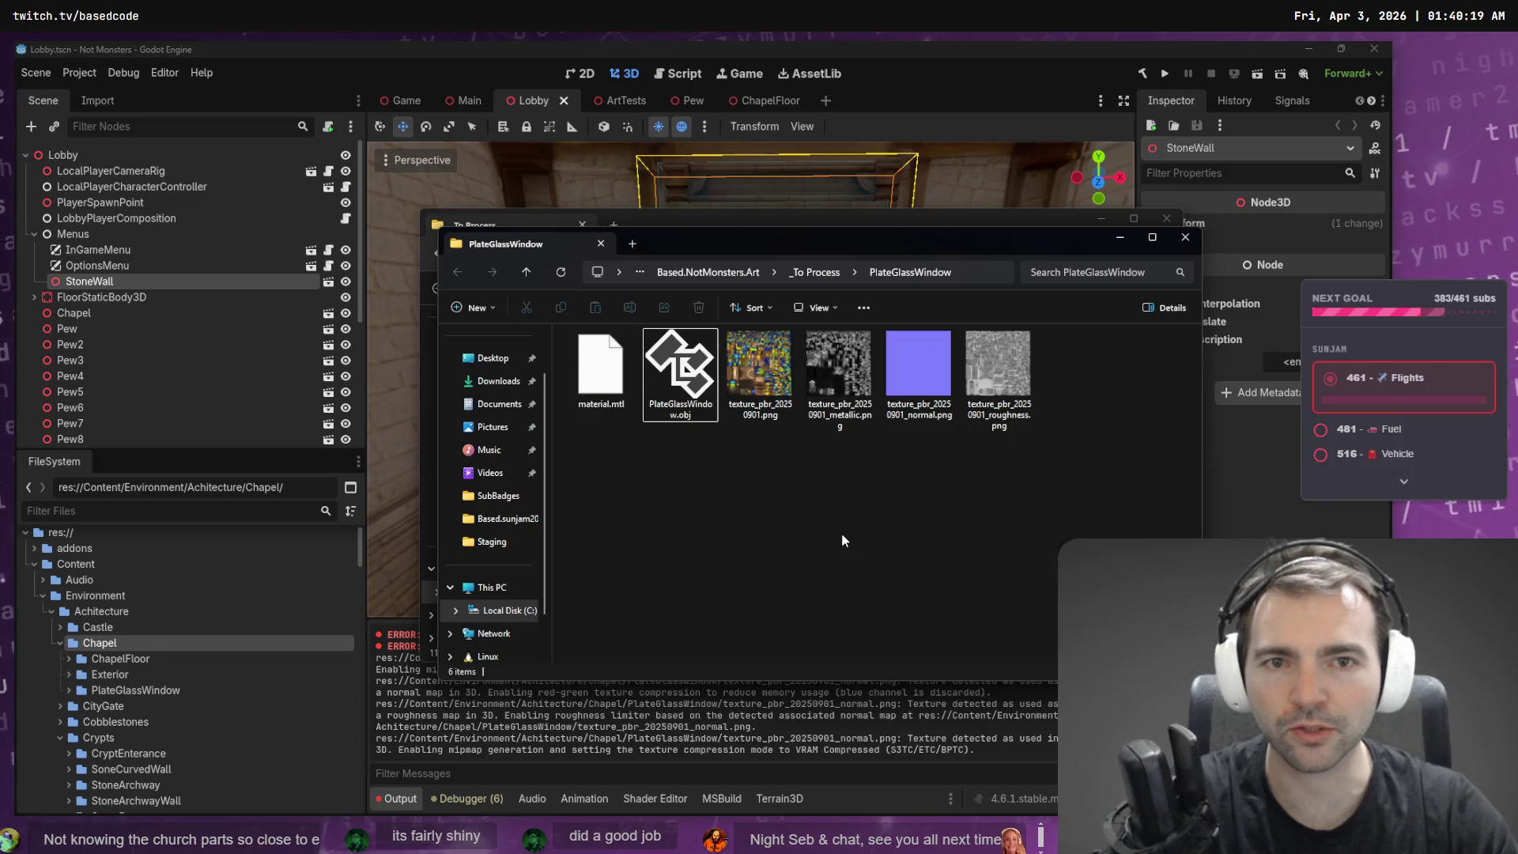
key("ctrl+w")
key("ctrl+w")
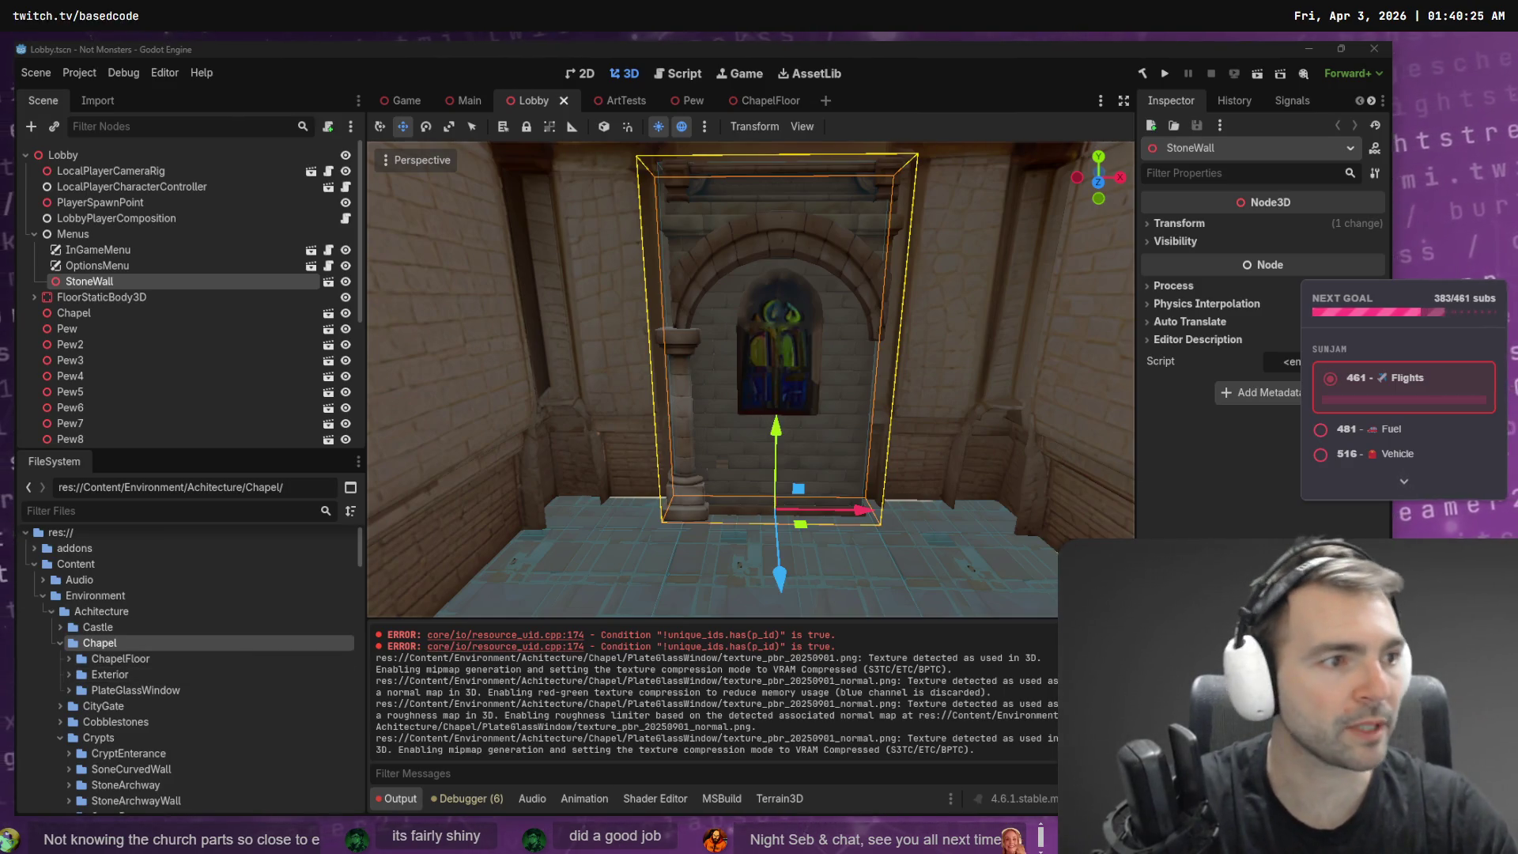
key("alt+Tab")
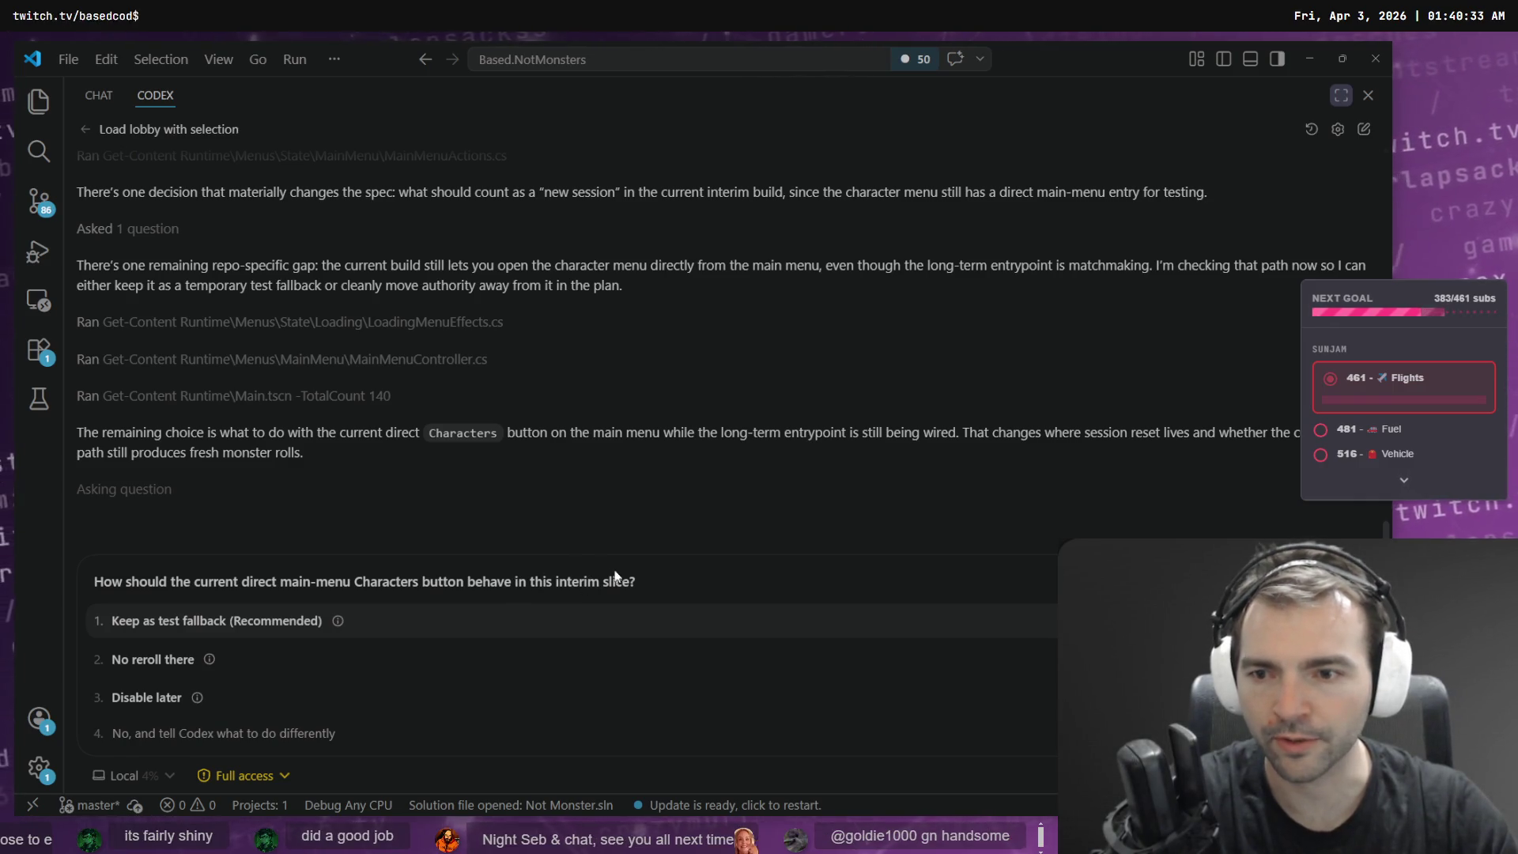
- Reply to Codex: Characters opens the character screen without the select button, same as from Play
mouse_move(338, 622)
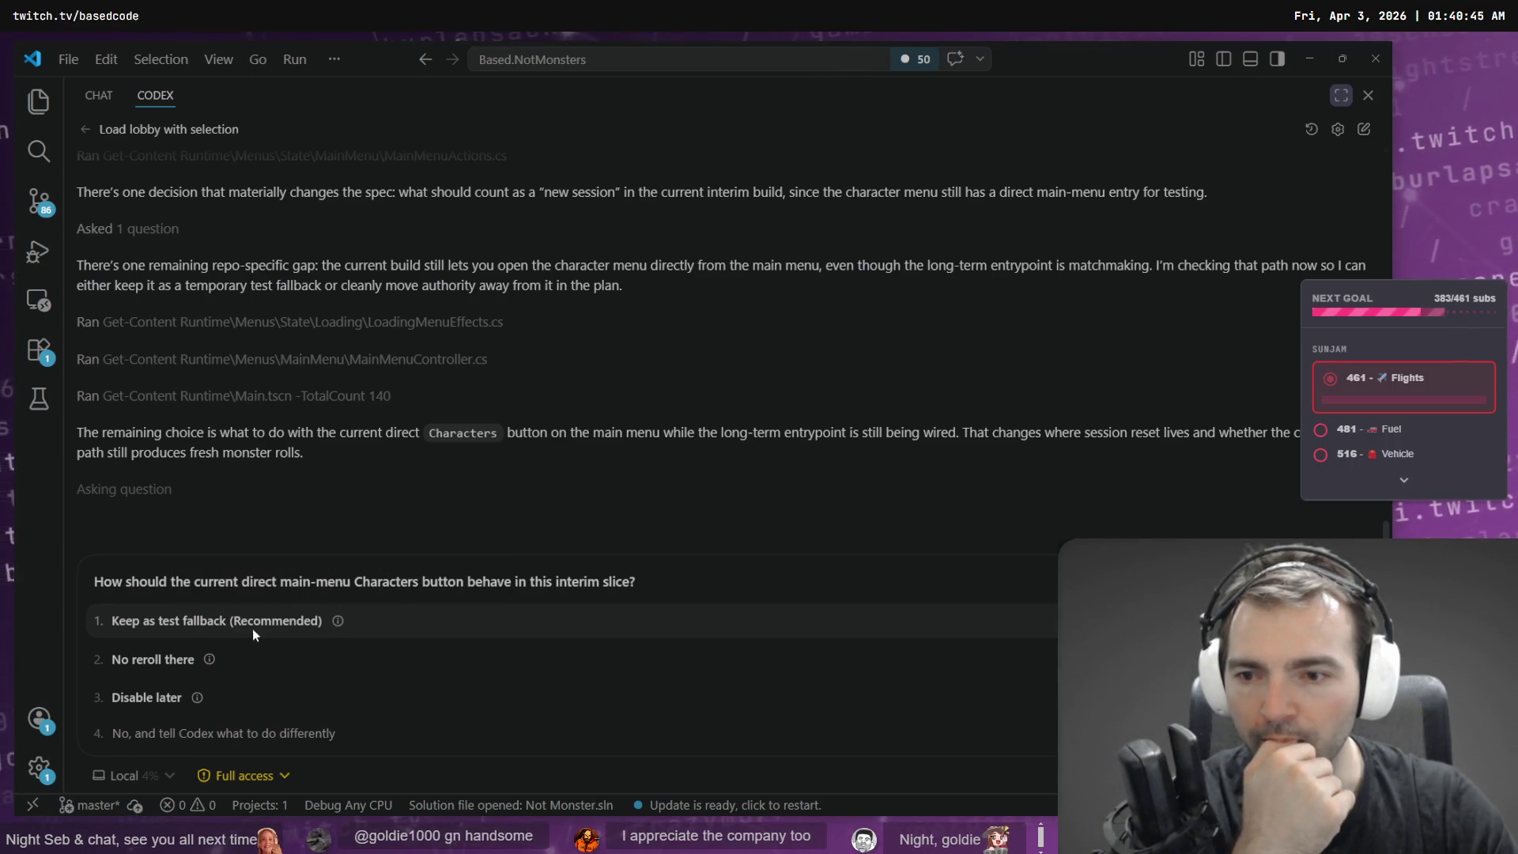
mouse_move(212, 668)
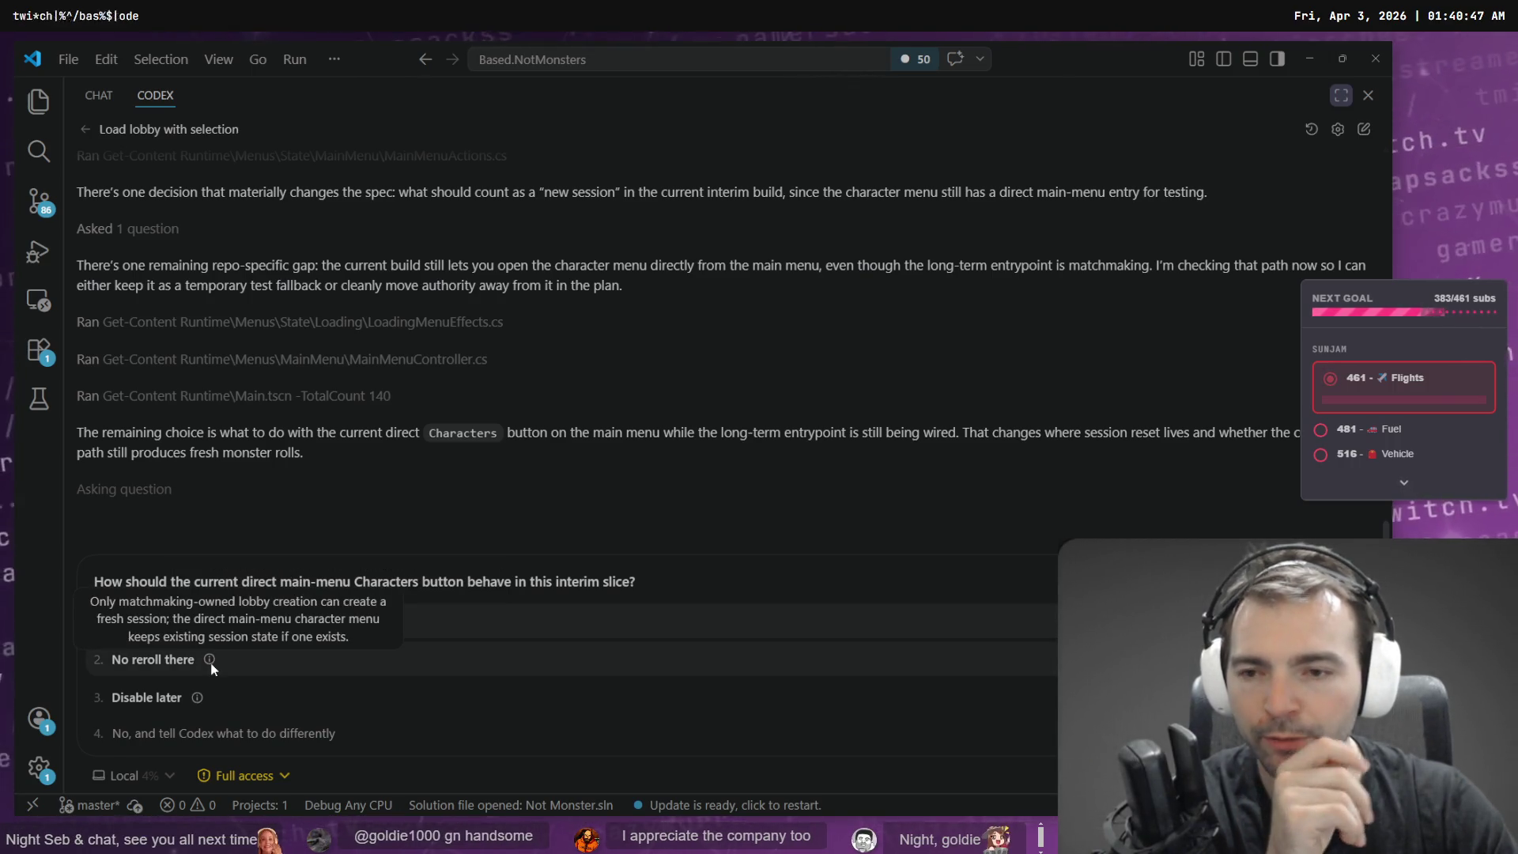
left_click(248, 734)
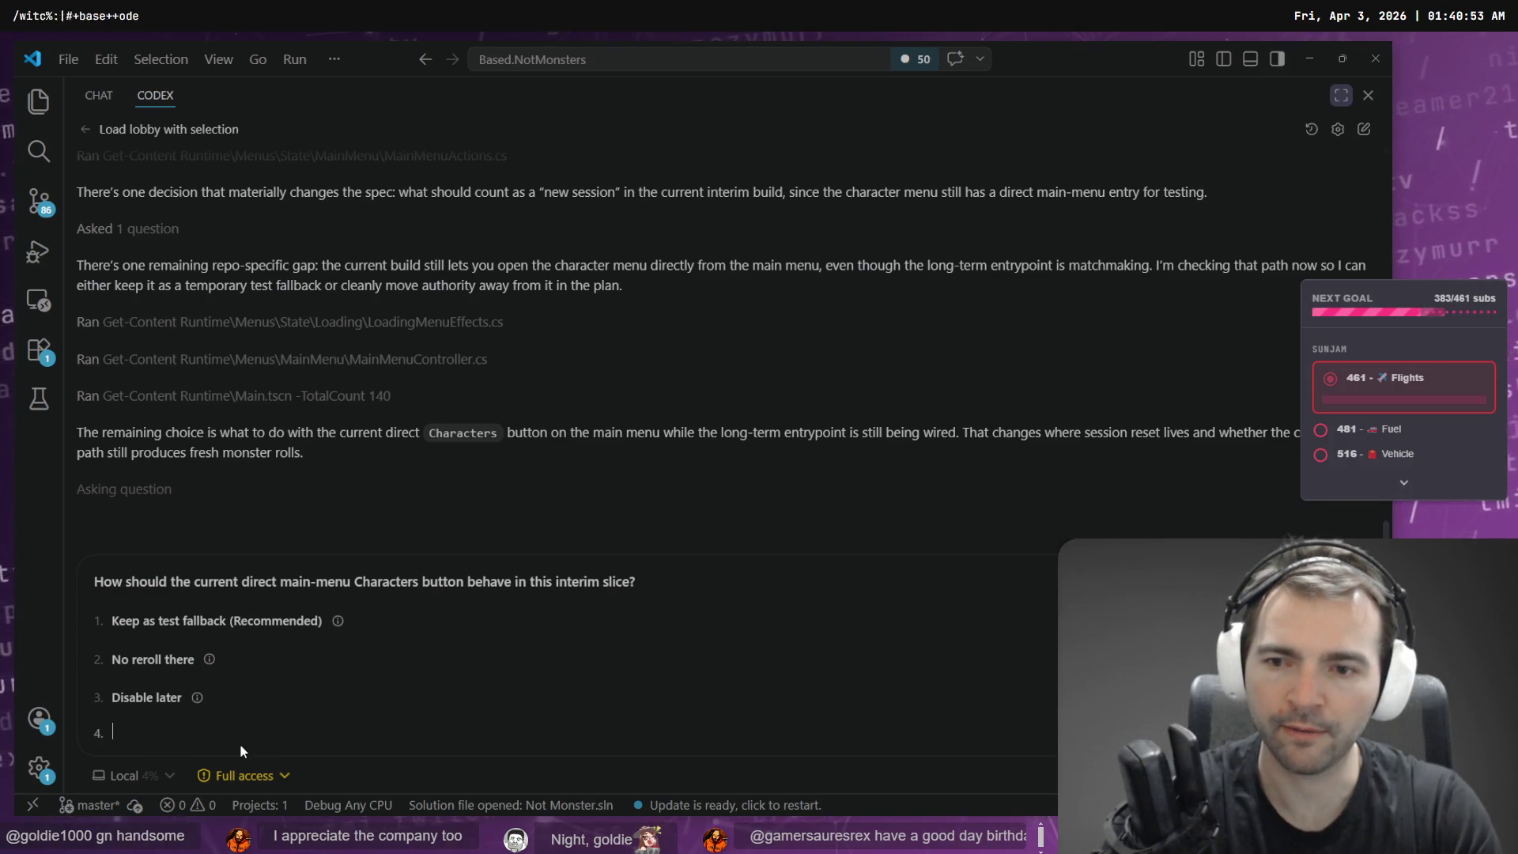
type("This shou")
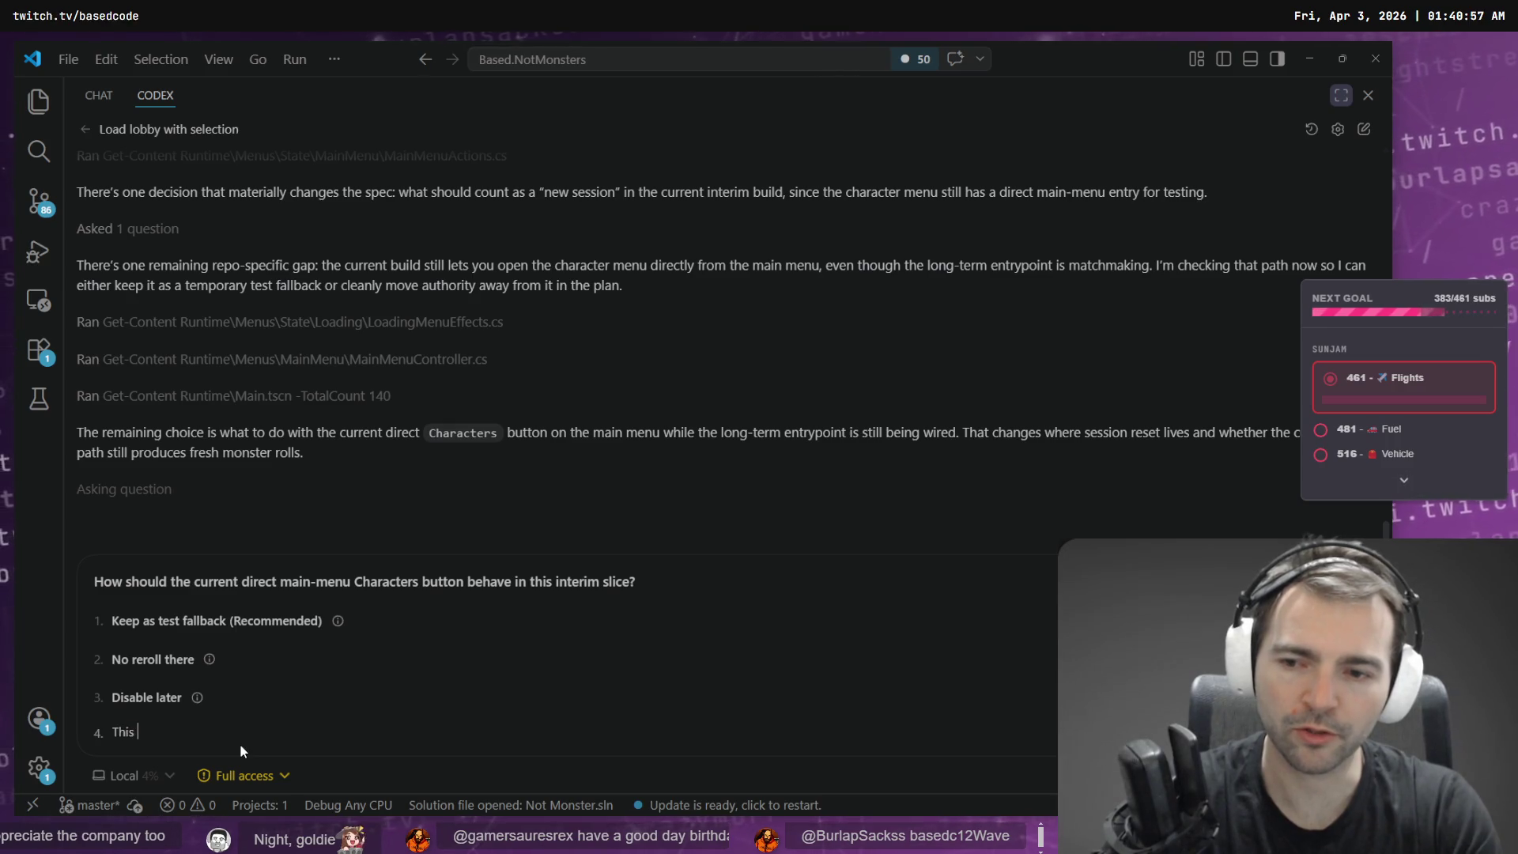
type("ld take us to a")
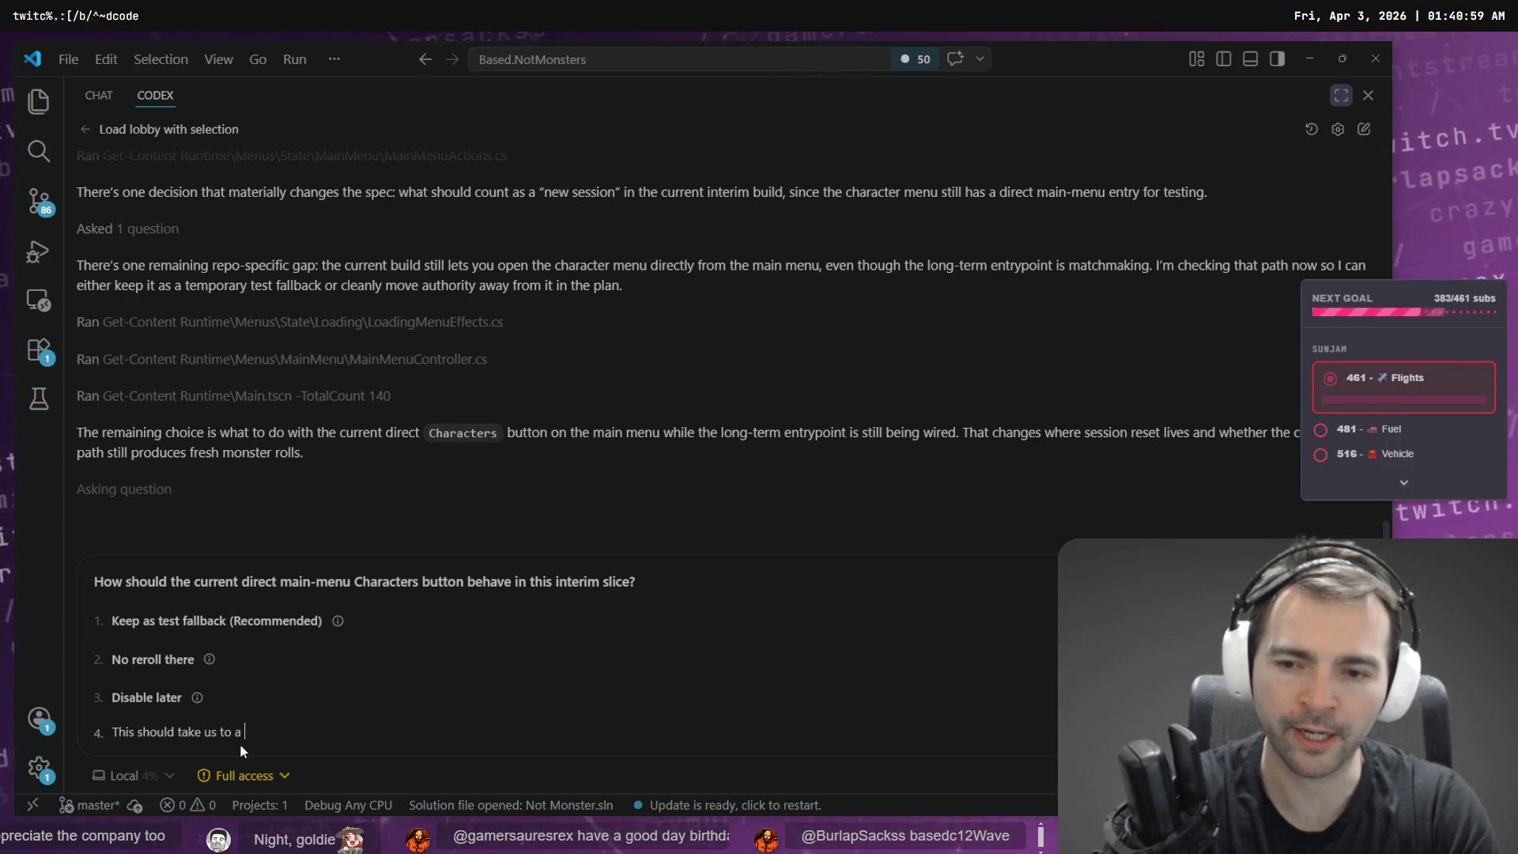
type("cter")
key("ctrl+BackSpace")
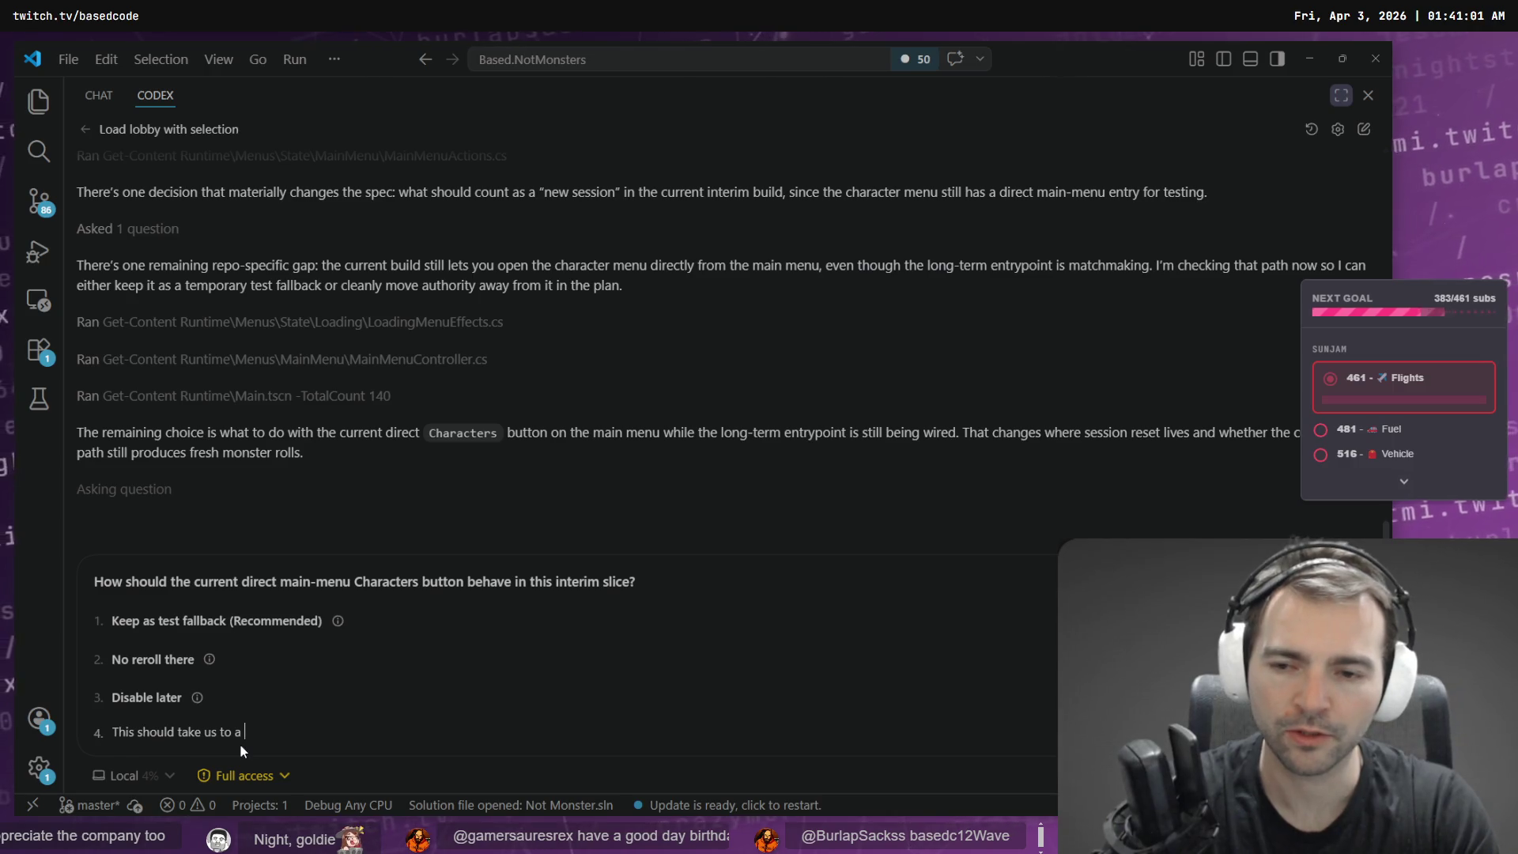
type("he char")
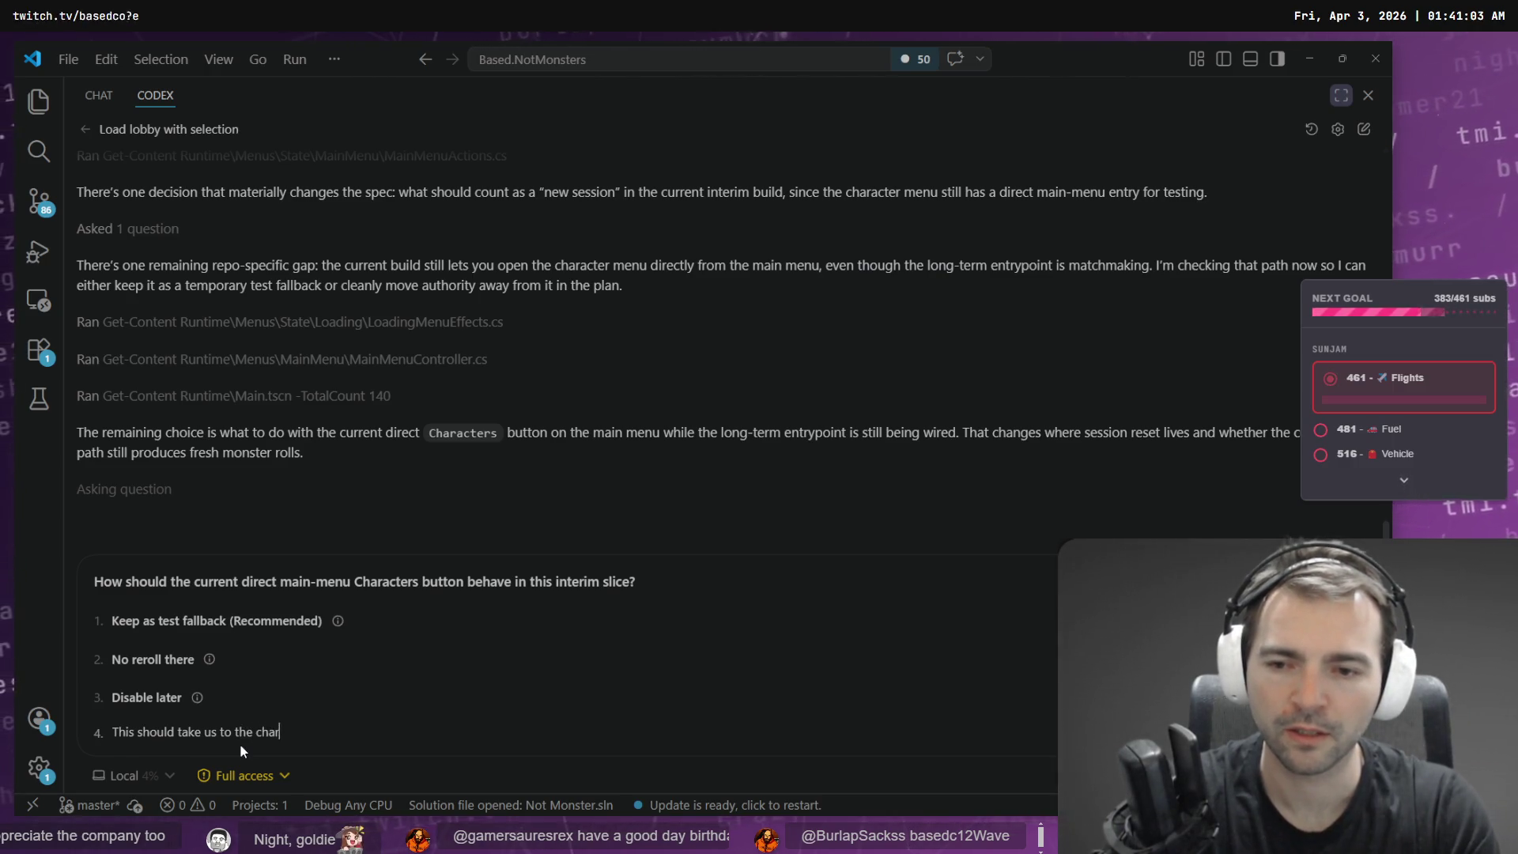
type("acter screen, b")
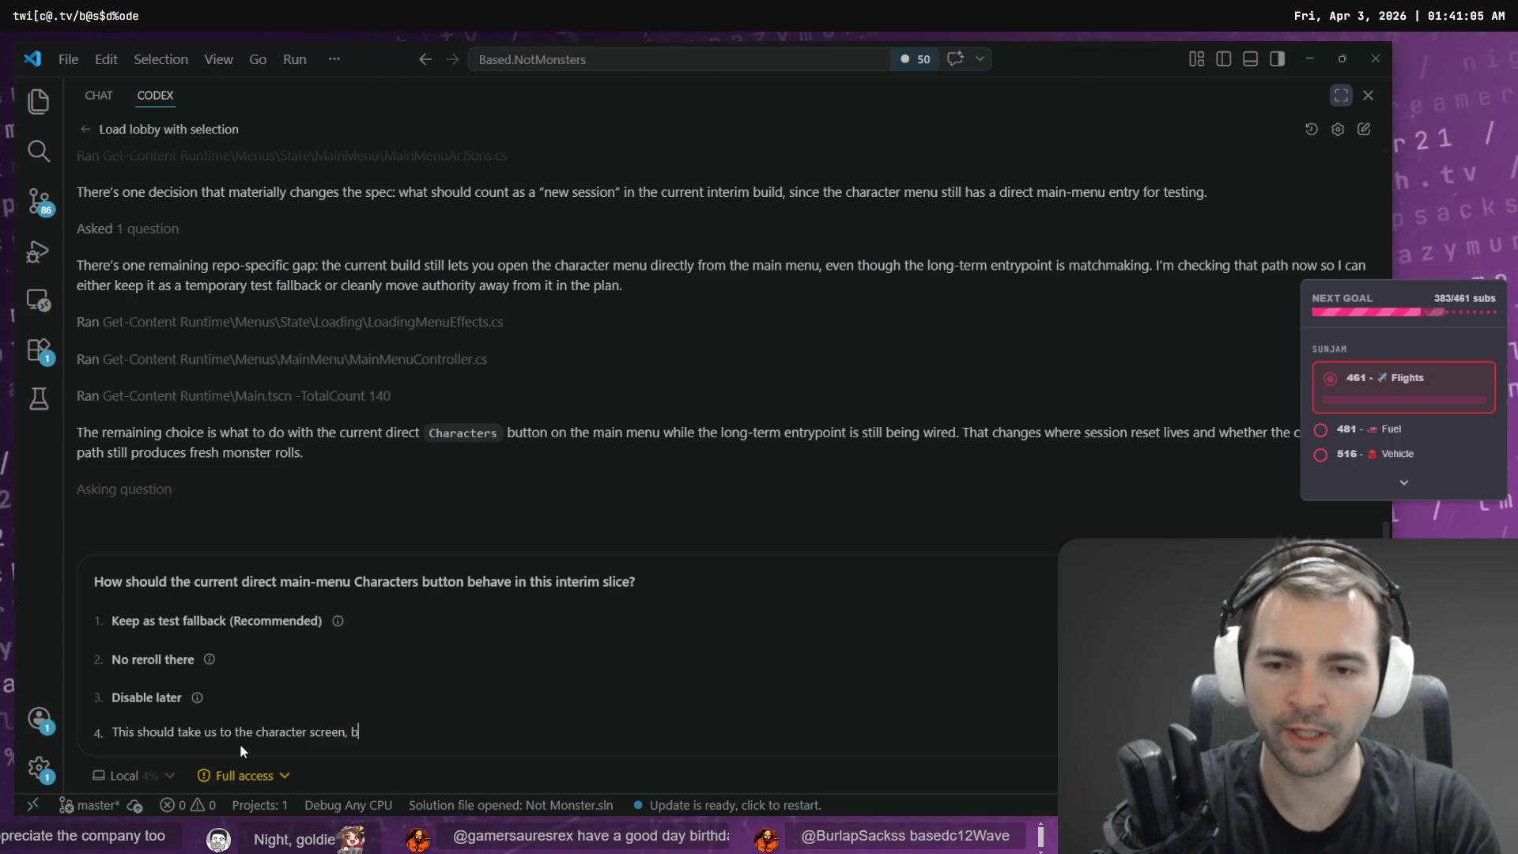
type("ut remove the select ")
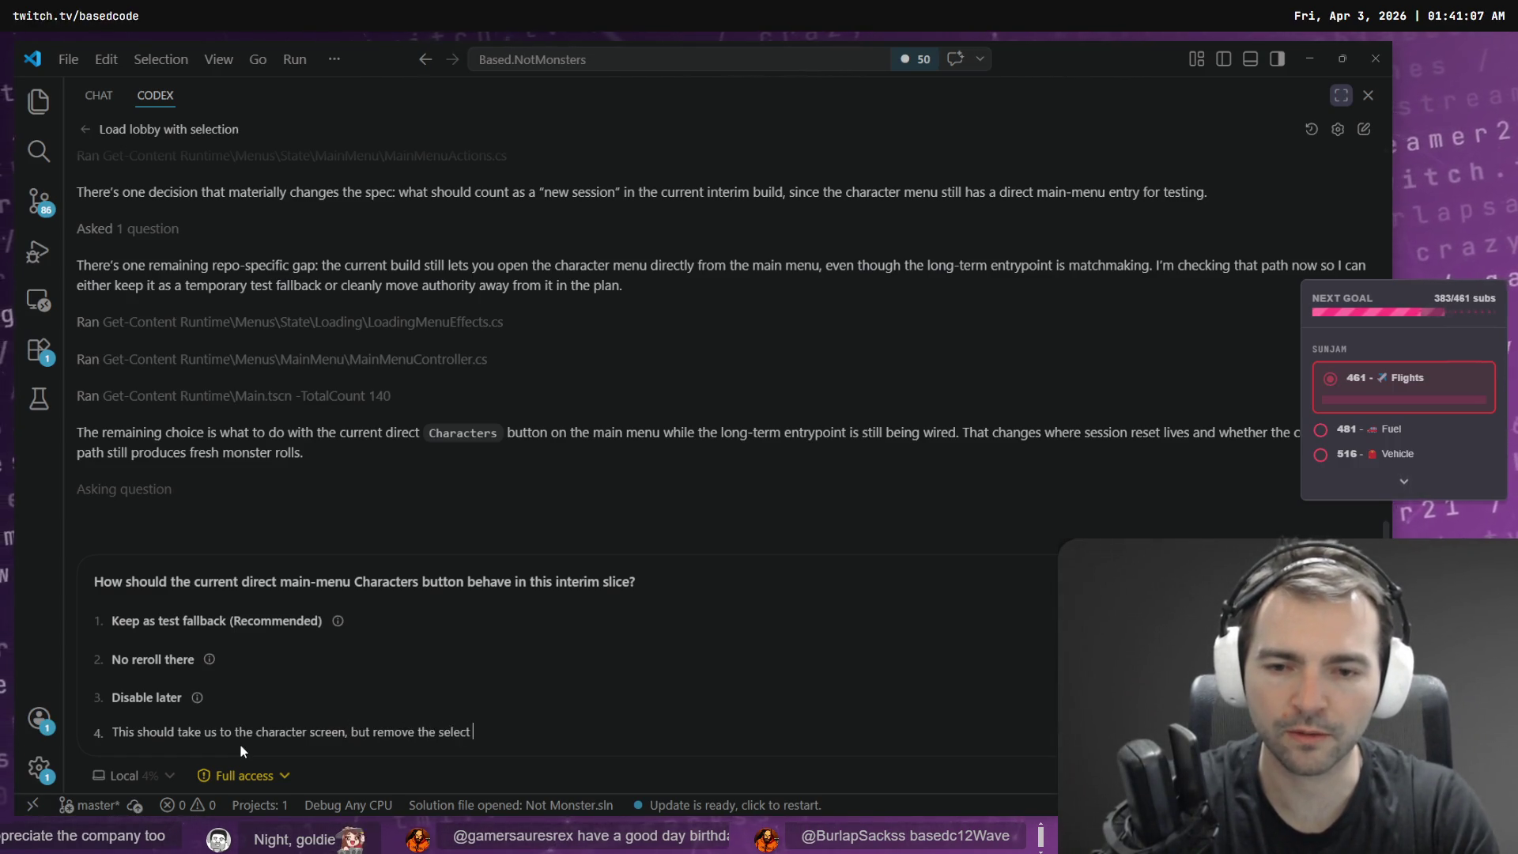
type("button. We will use this tlater to support u")
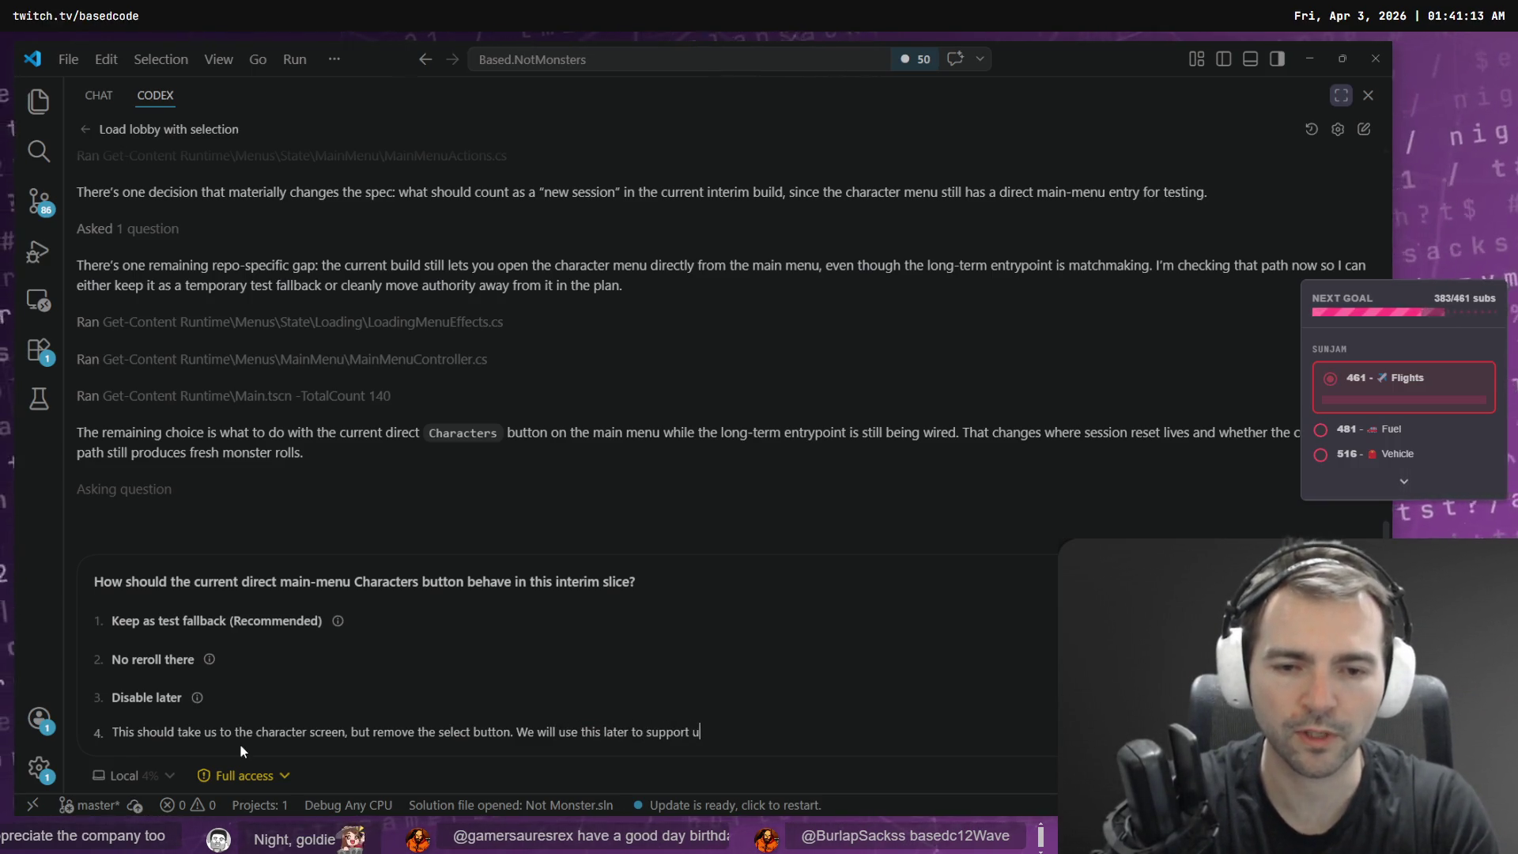
type("acte")
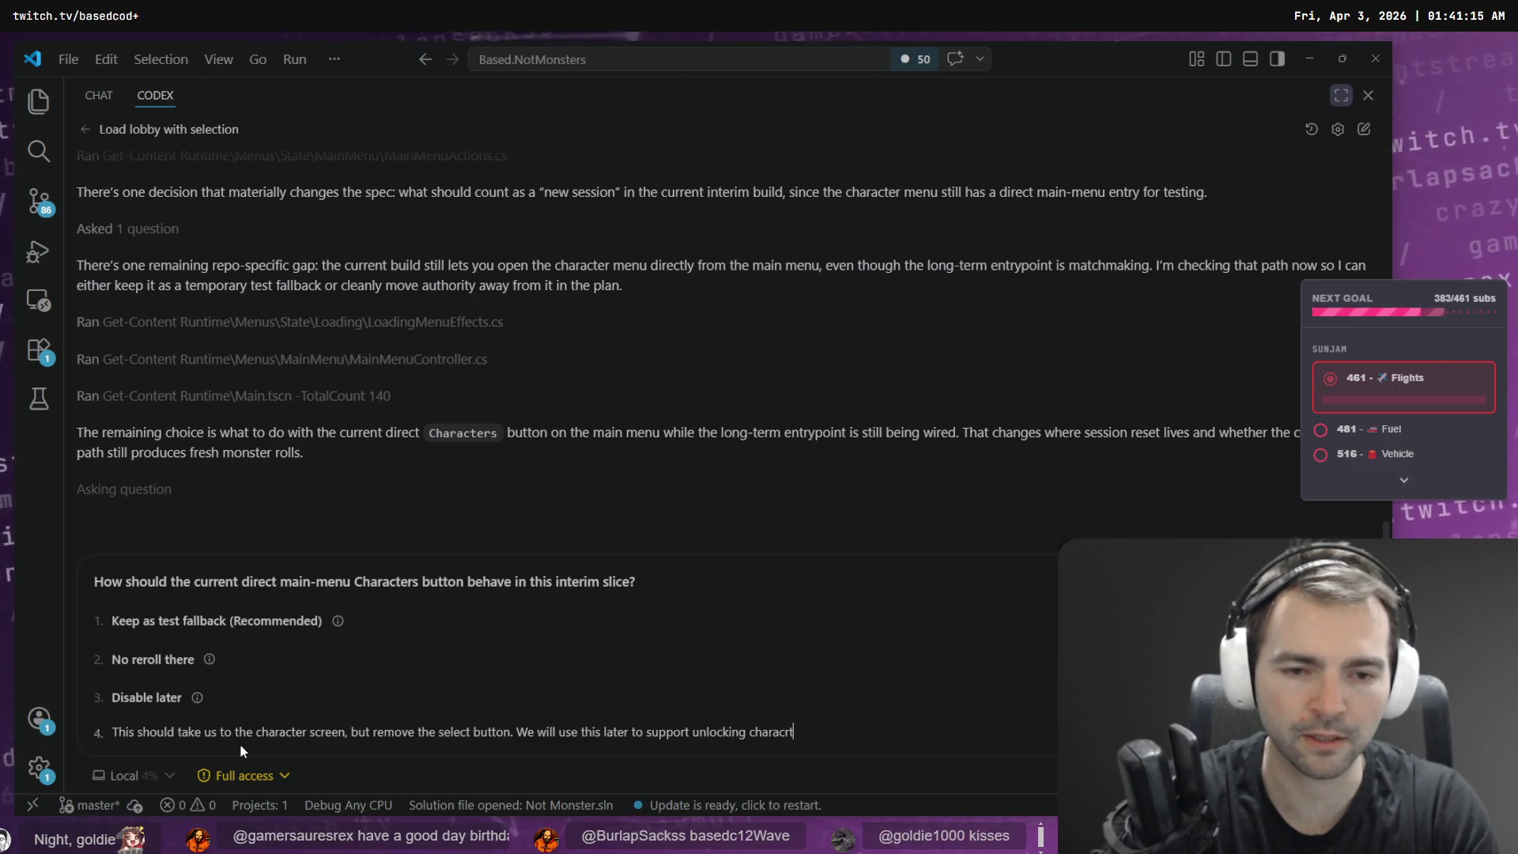
key("ctrl+BackSpace")
type("characters with currency.")
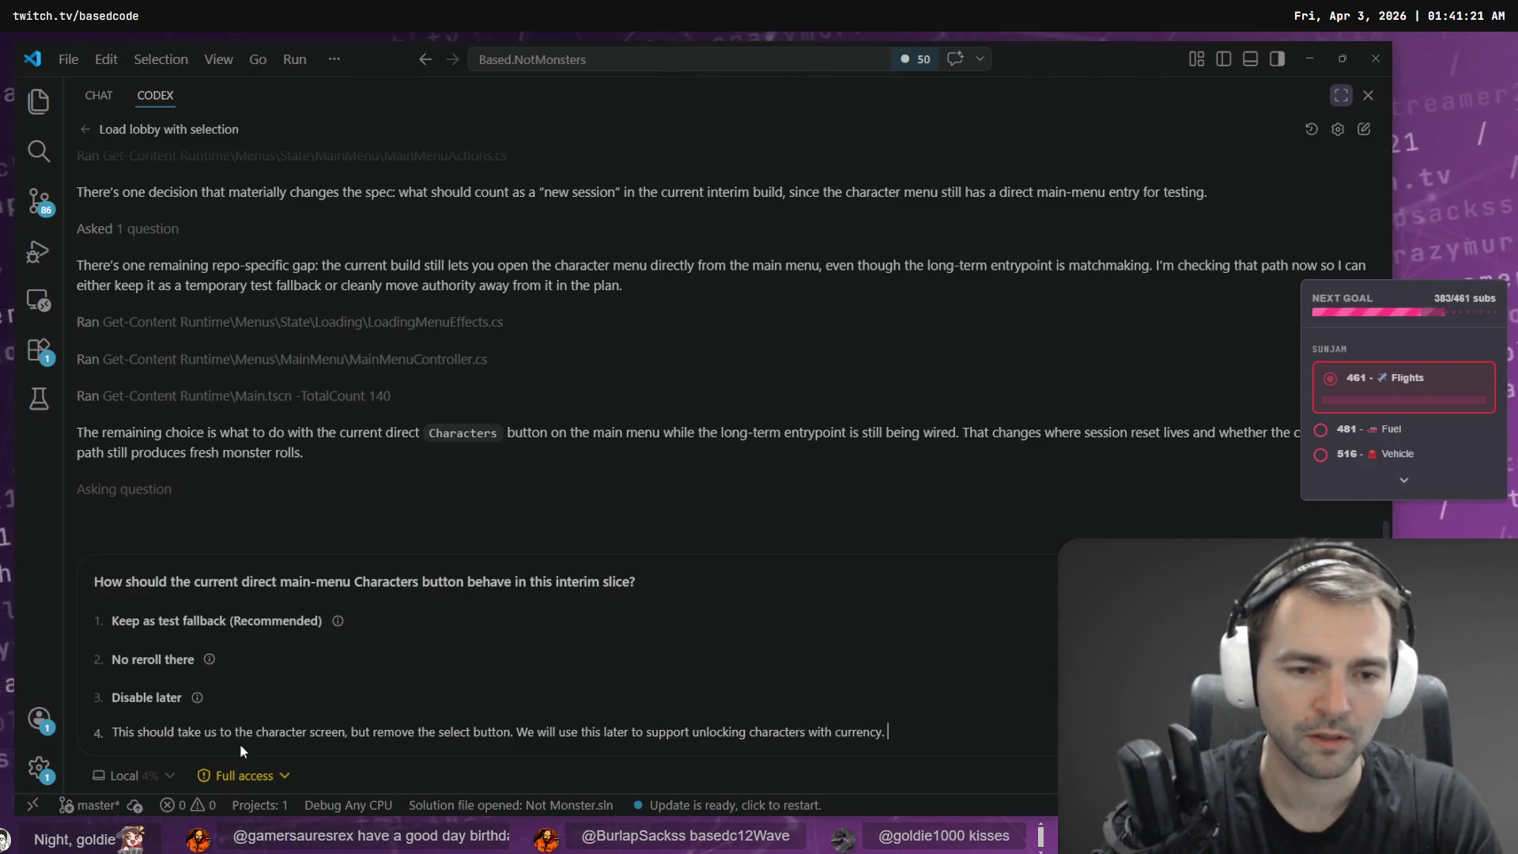
type(" For now, treat")
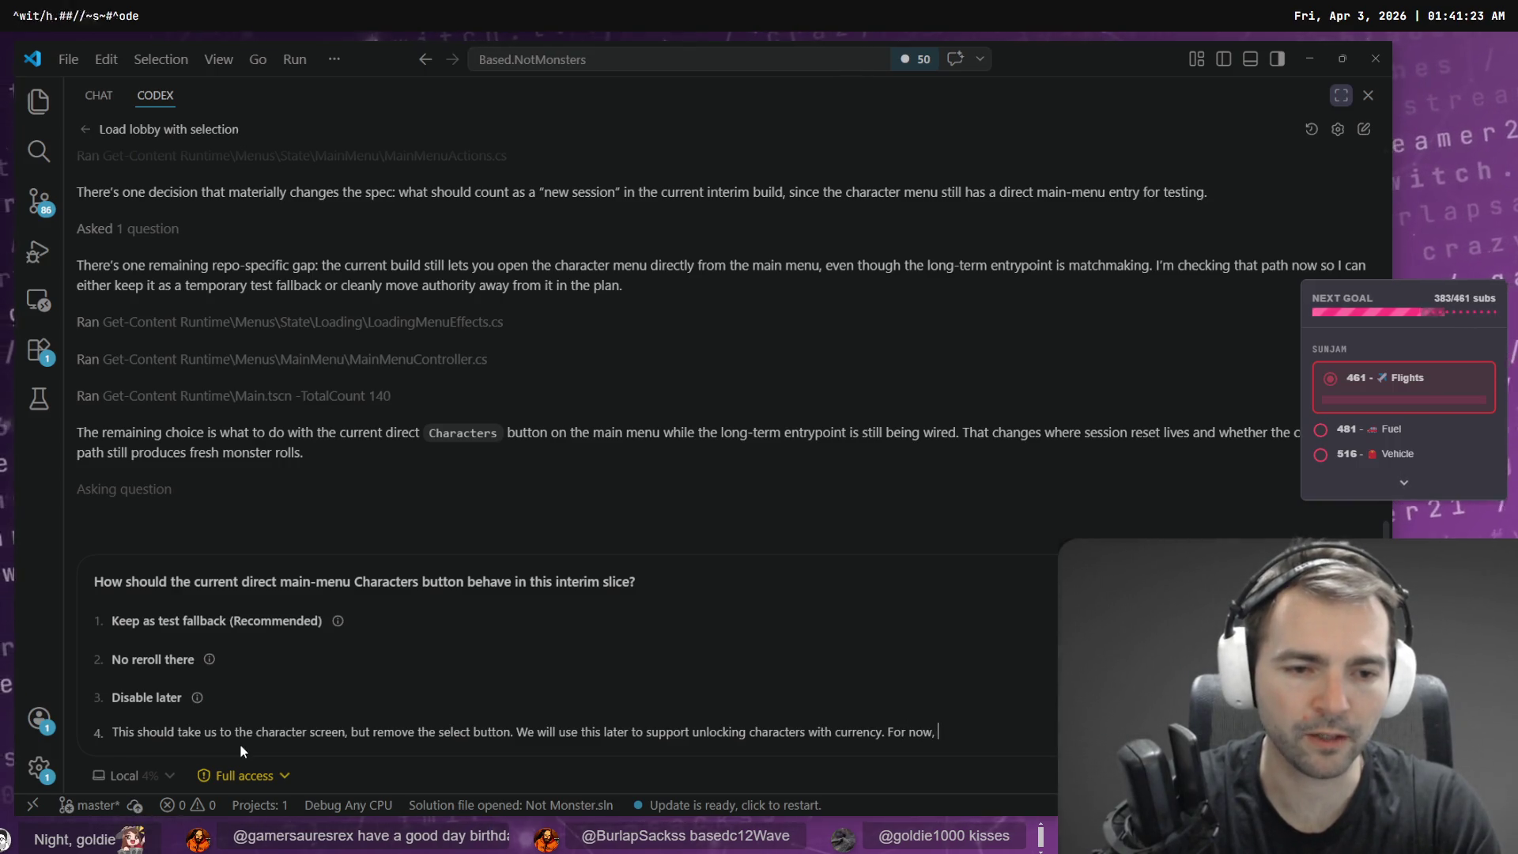
type(" it as the same as")
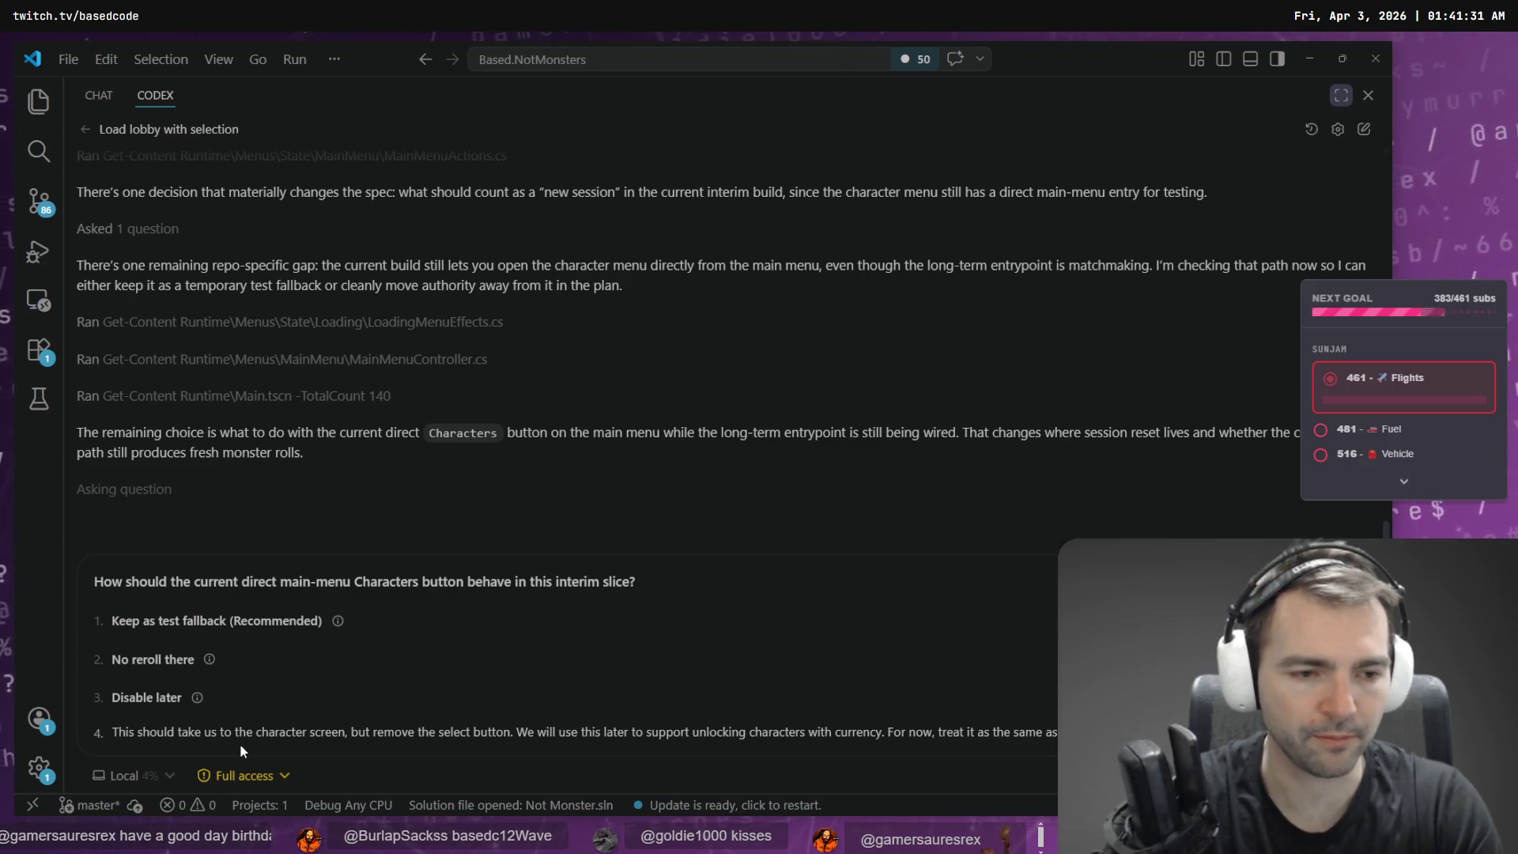
type(" from the play button.")
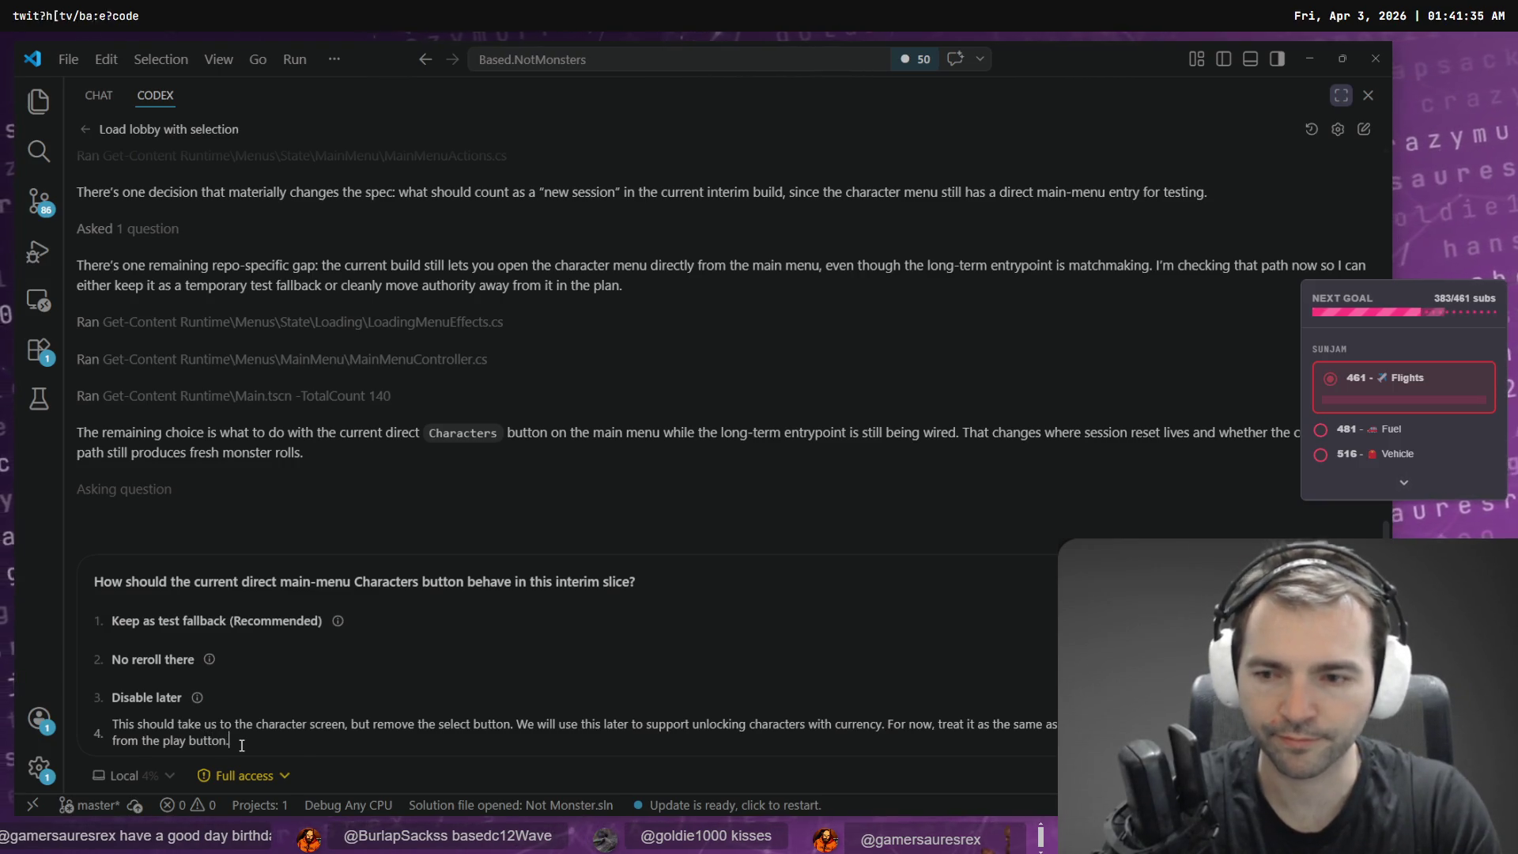
key("Return")
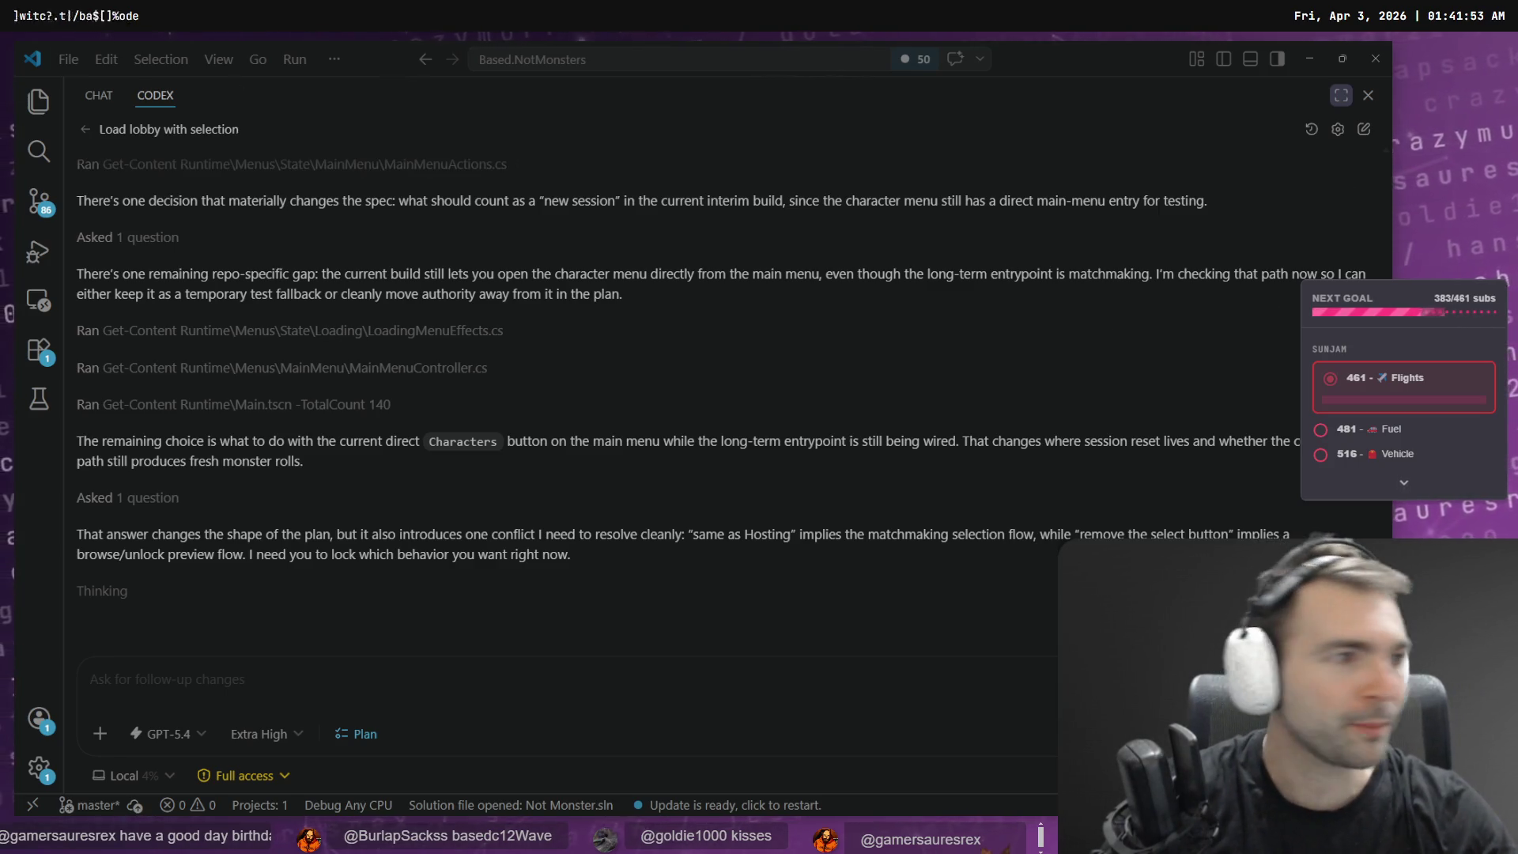
- Back in Godot's Lobby scene, expand the Crypts/StonePillar folder in the FileSystem dock
key("alt+Tab")
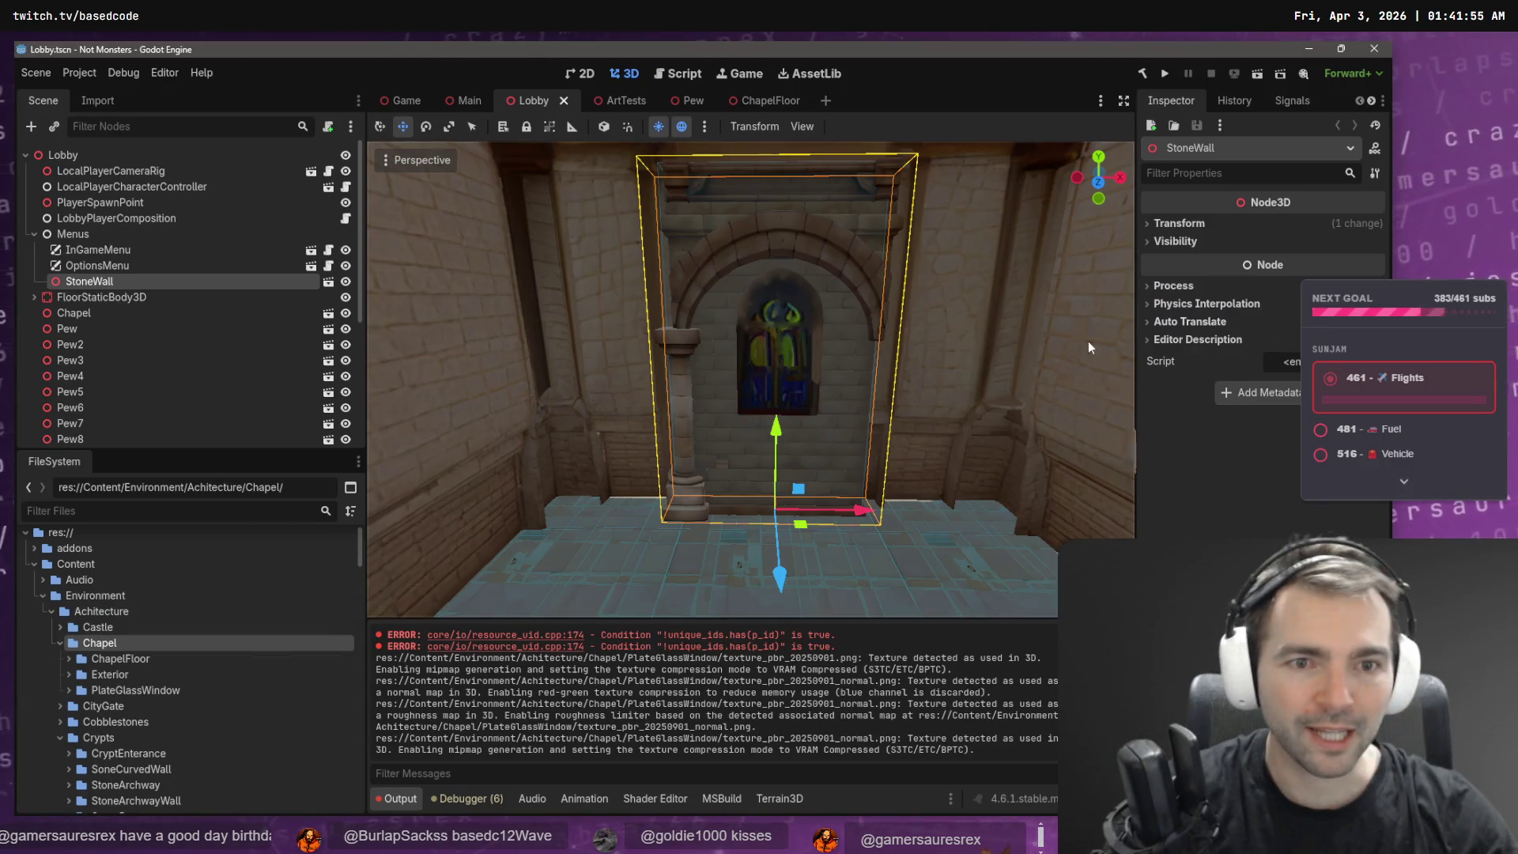
scroll(751, 380, "down", 6)
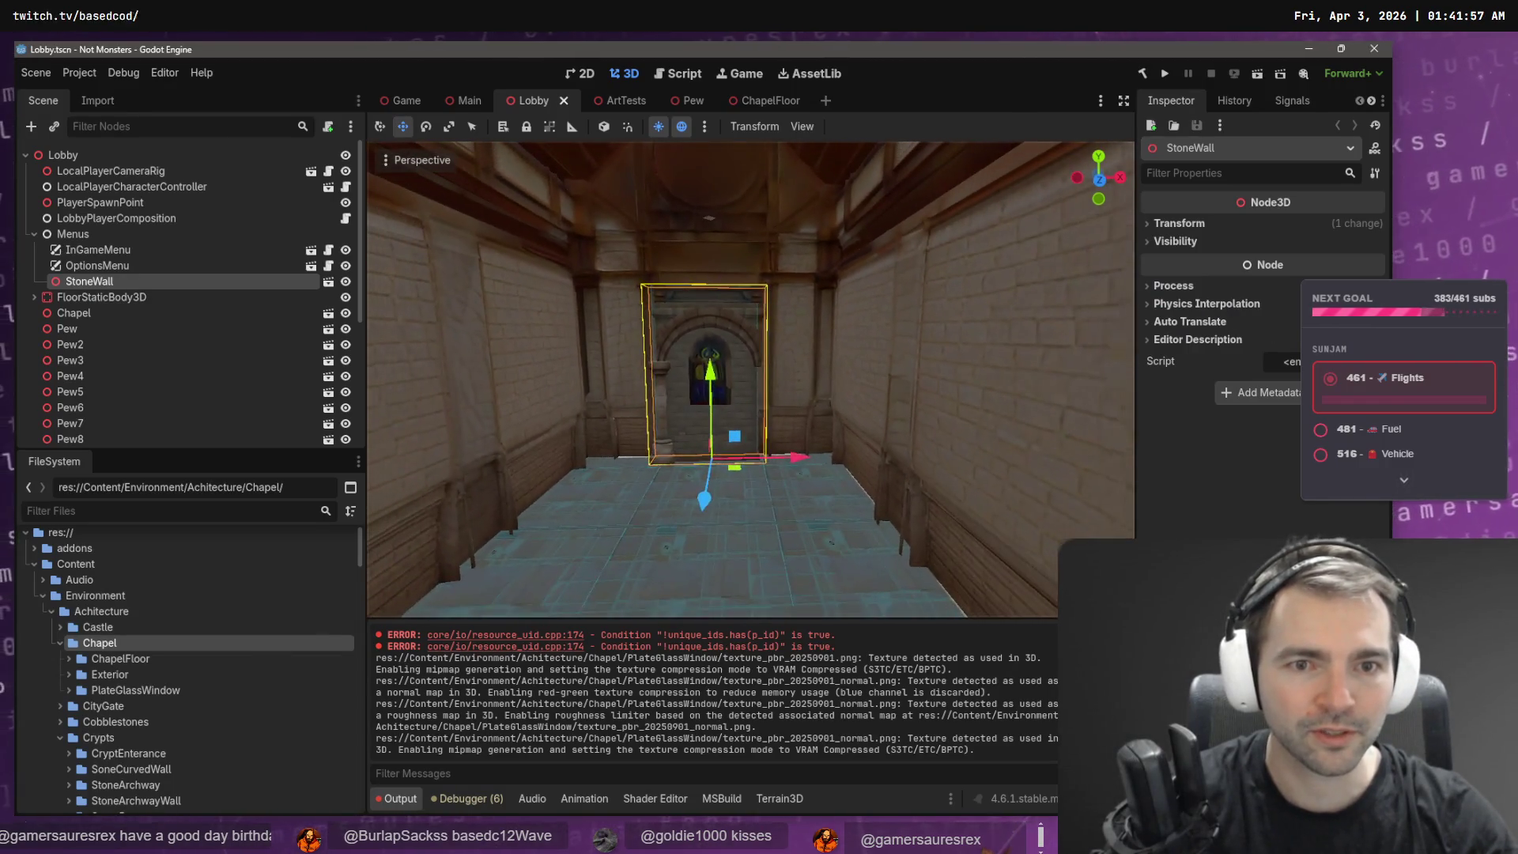
scroll(751, 379, "up", 4)
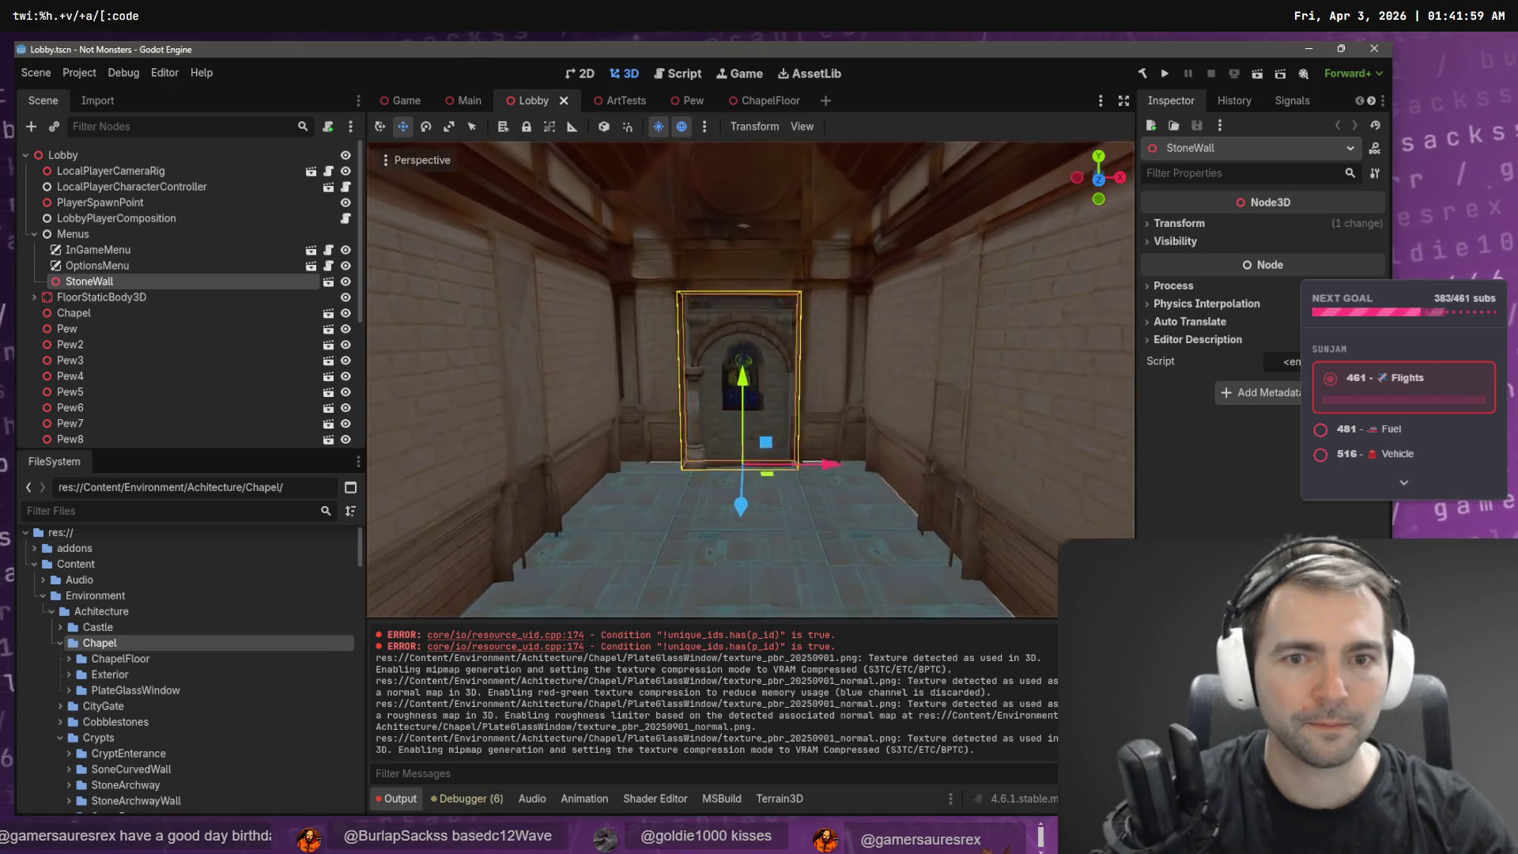
scroll(932, 369, "up", 2)
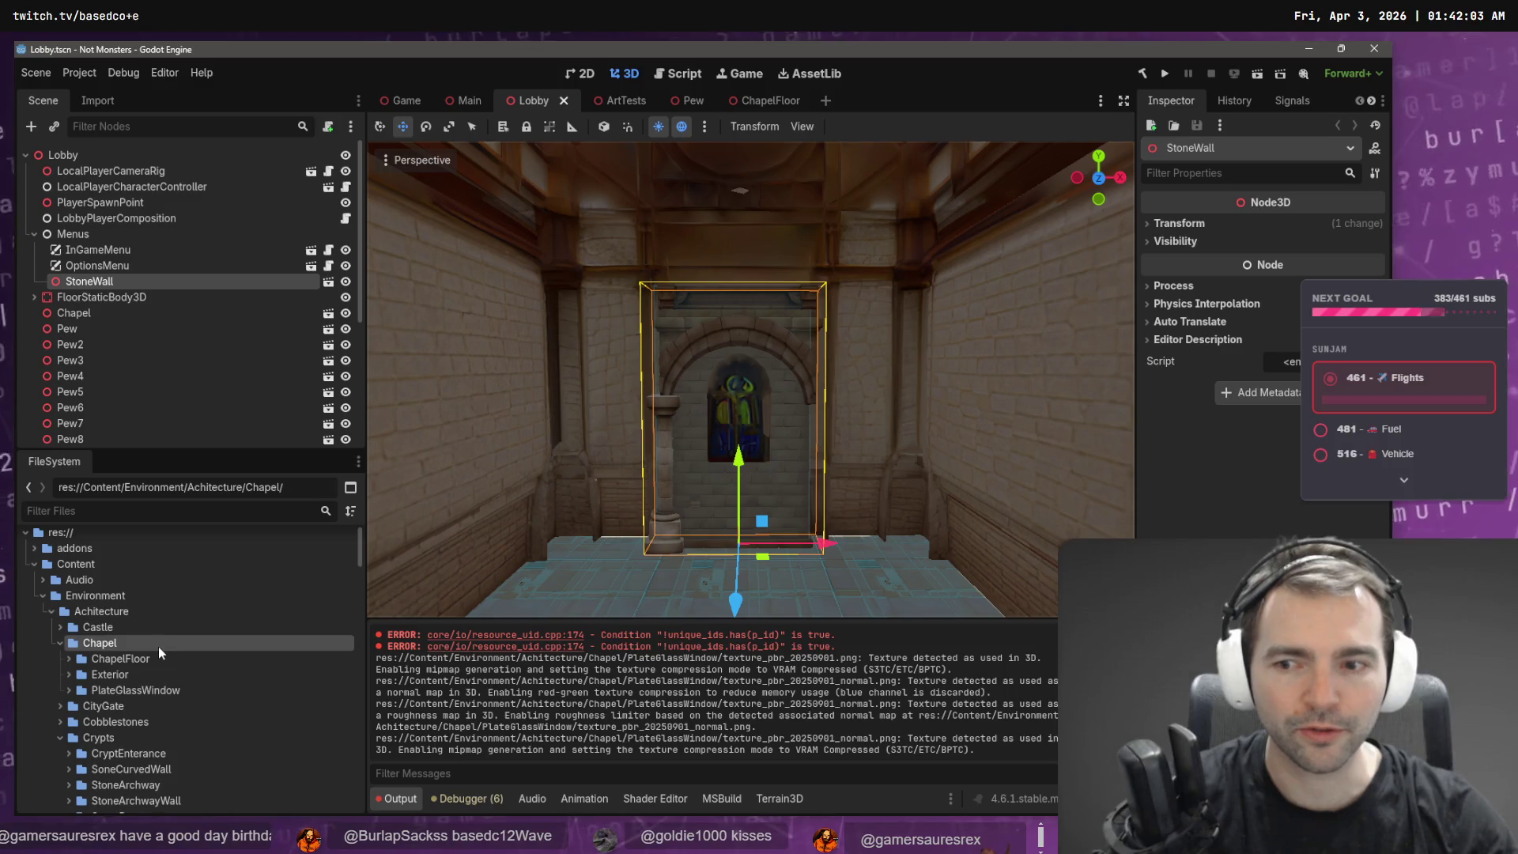
scroll(163, 655, "down", 5)
scroll(162, 661, "down", 2)
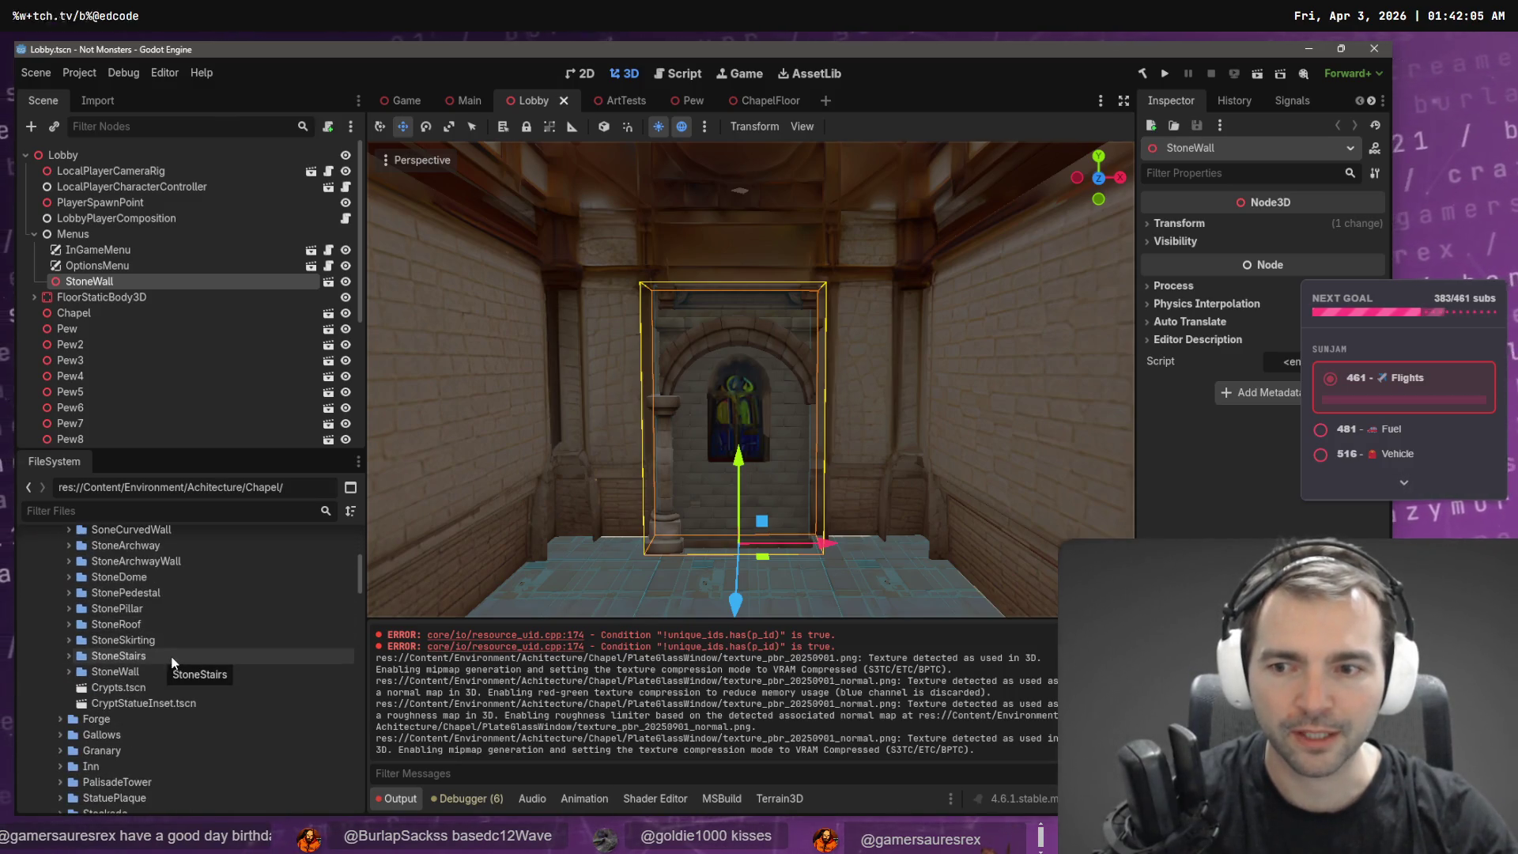
scroll(150, 655, "up", 1)
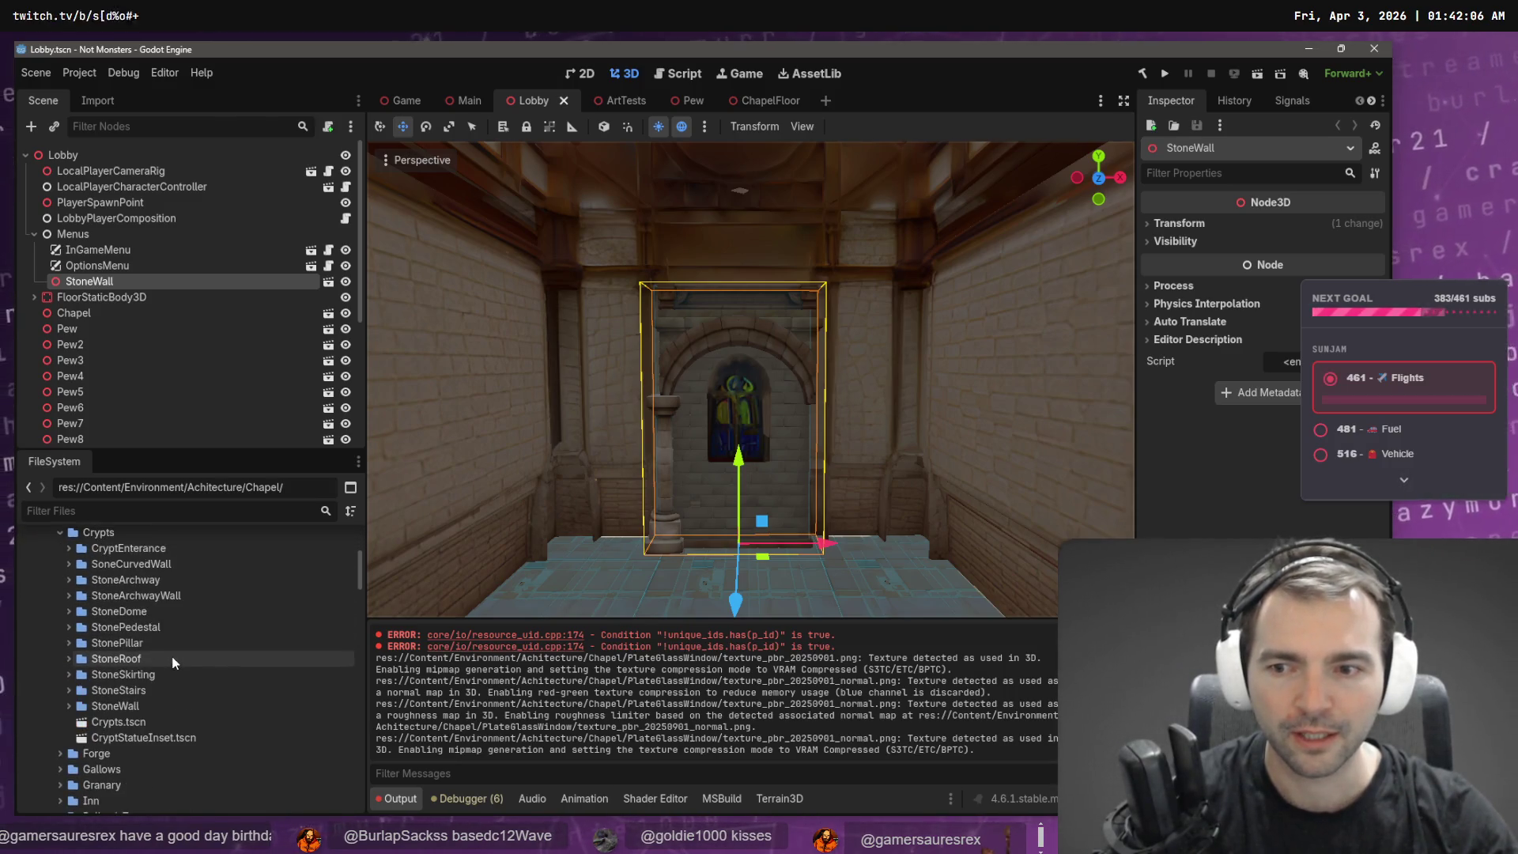
left_click(70, 643)
- Place a StonePillar from StonePillar.fbx near the StoneWall and resize its width and depth
mouse_move(151, 661)
left_mouse_down()
mouse_move(539, 584)
mouse_move(573, 552)
left_mouse_up()
key("r")
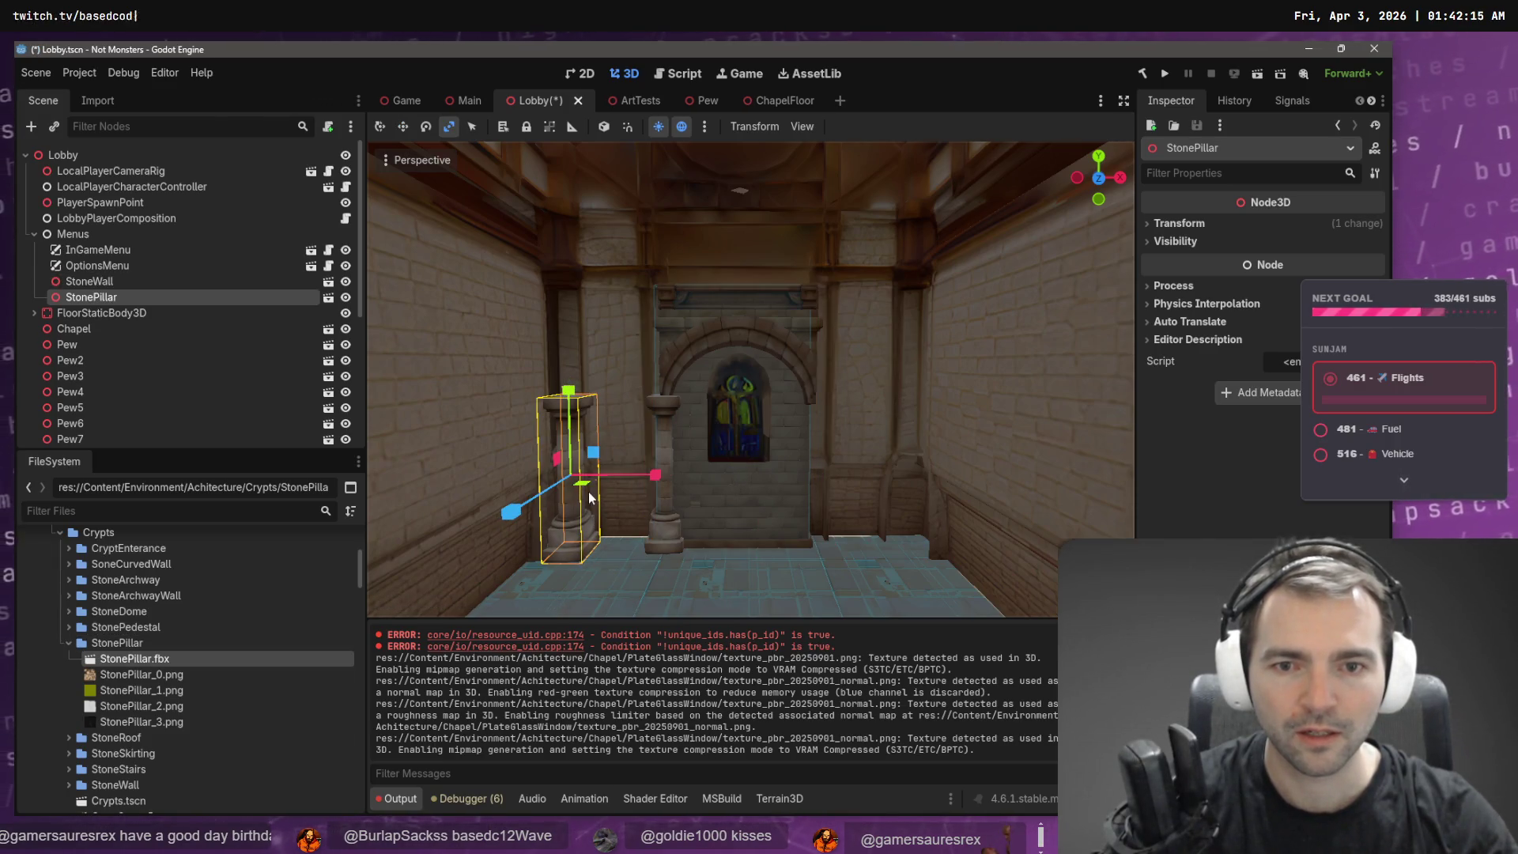
mouse_move(587, 490)
left_mouse_down()
mouse_move(601, 487)
mouse_move(587, 482)
left_mouse_up()
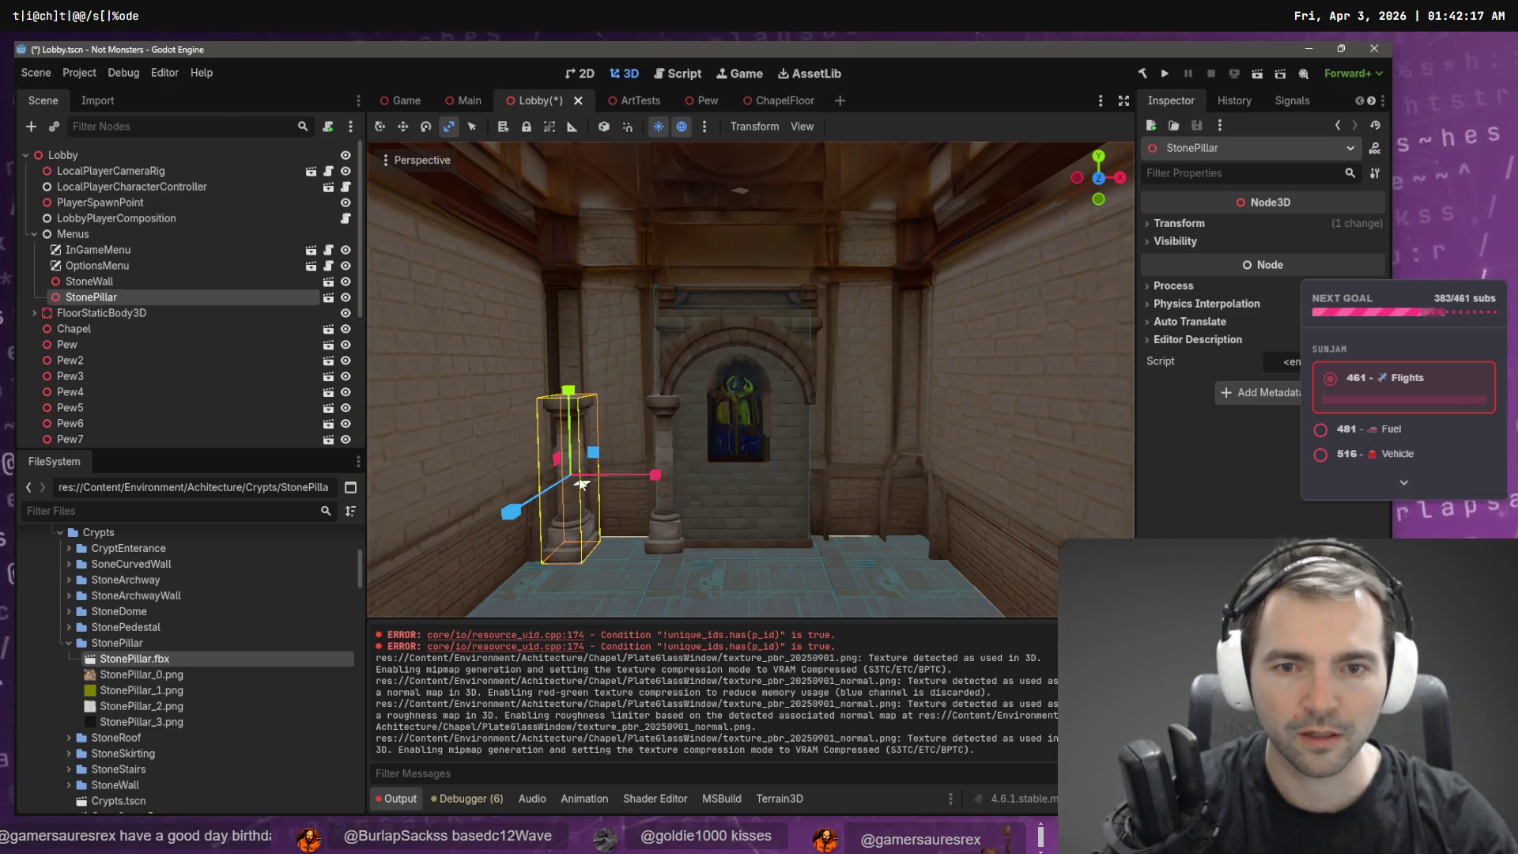
left_click(581, 478)
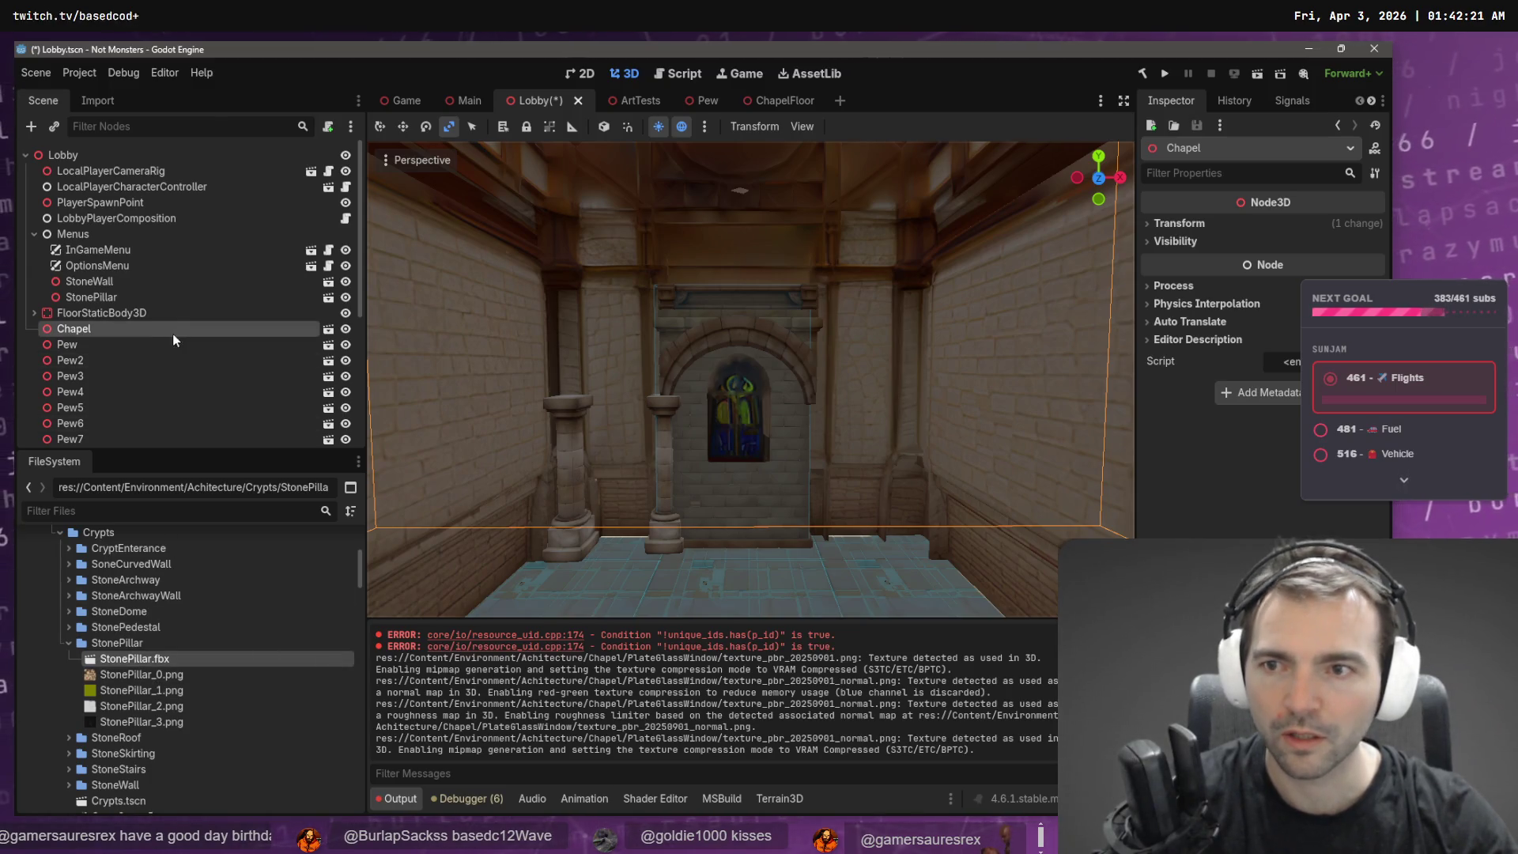
left_click(94, 317)
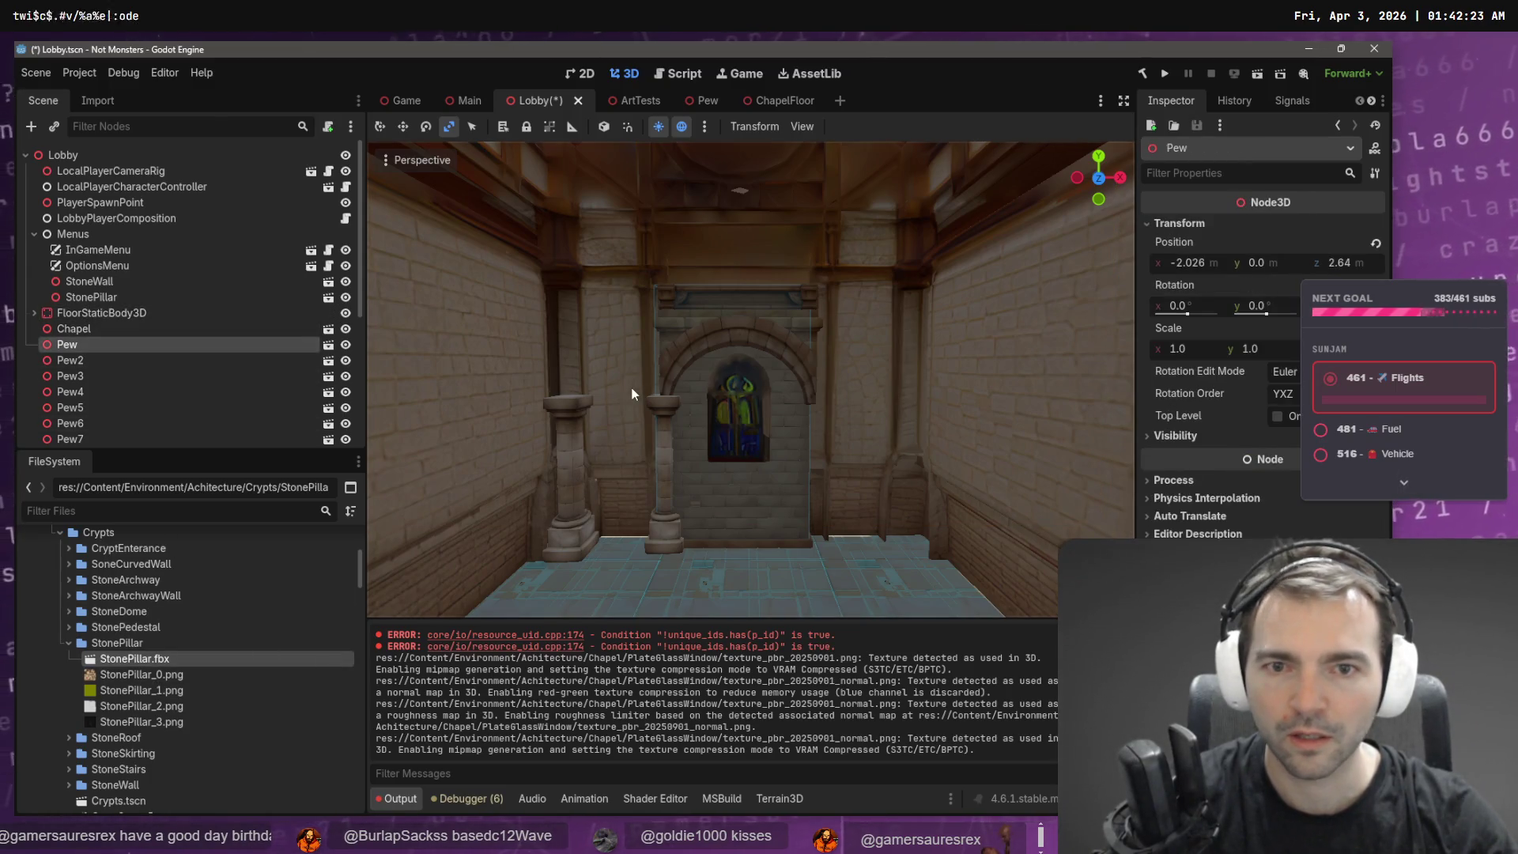
left_click(79, 328)
left_click_drag(609, 500, 656, 518)
left_click(728, 475)
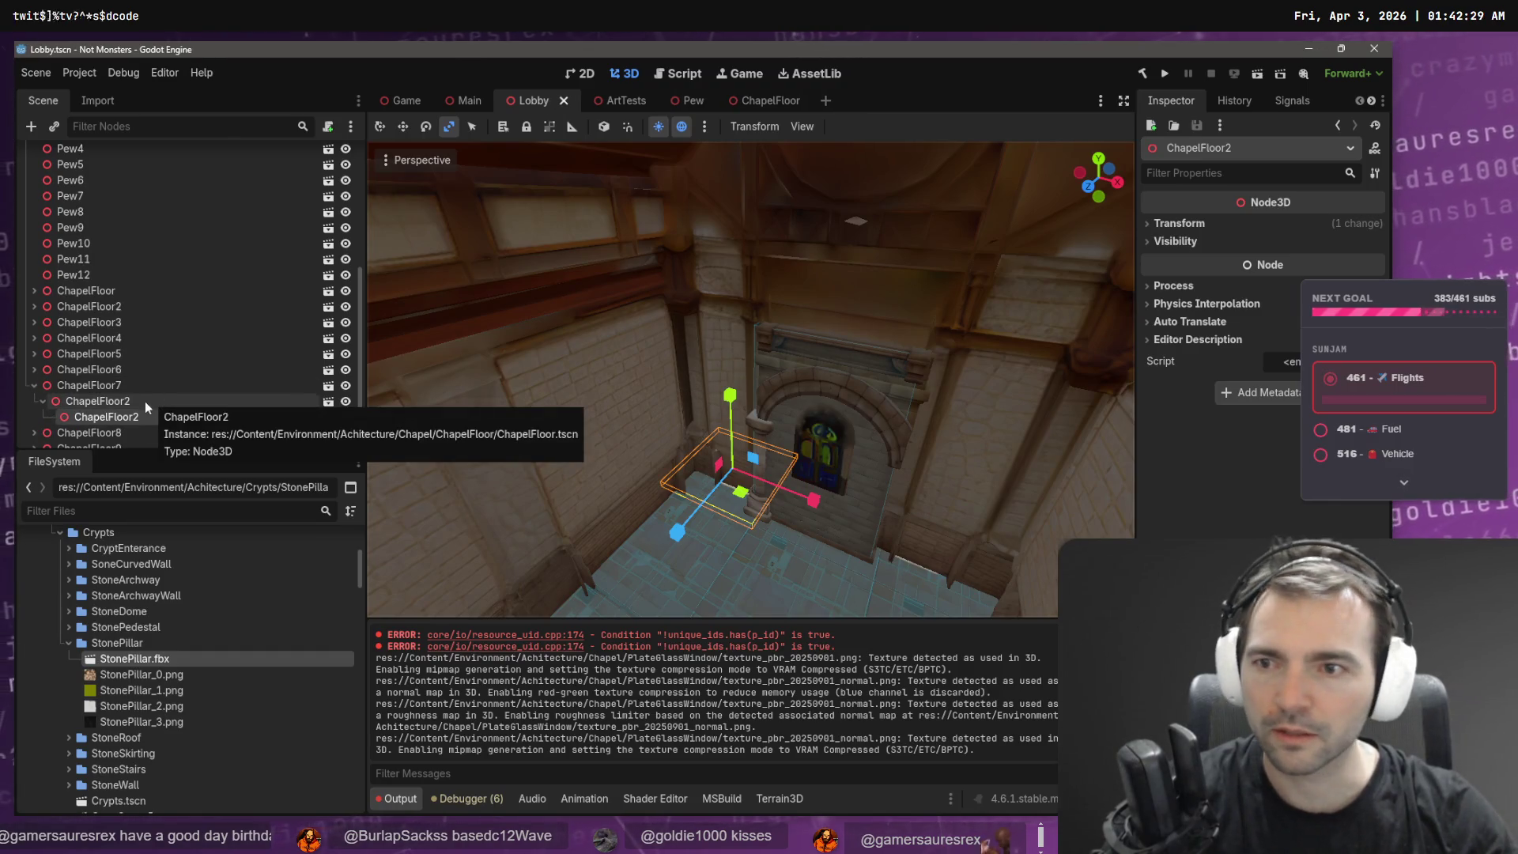
key("ctrl+z")
- Move the StoneWall and StonePillar nodes out of Menus to sit directly under the Lobby root
scroll(164, 171, "up", 3)
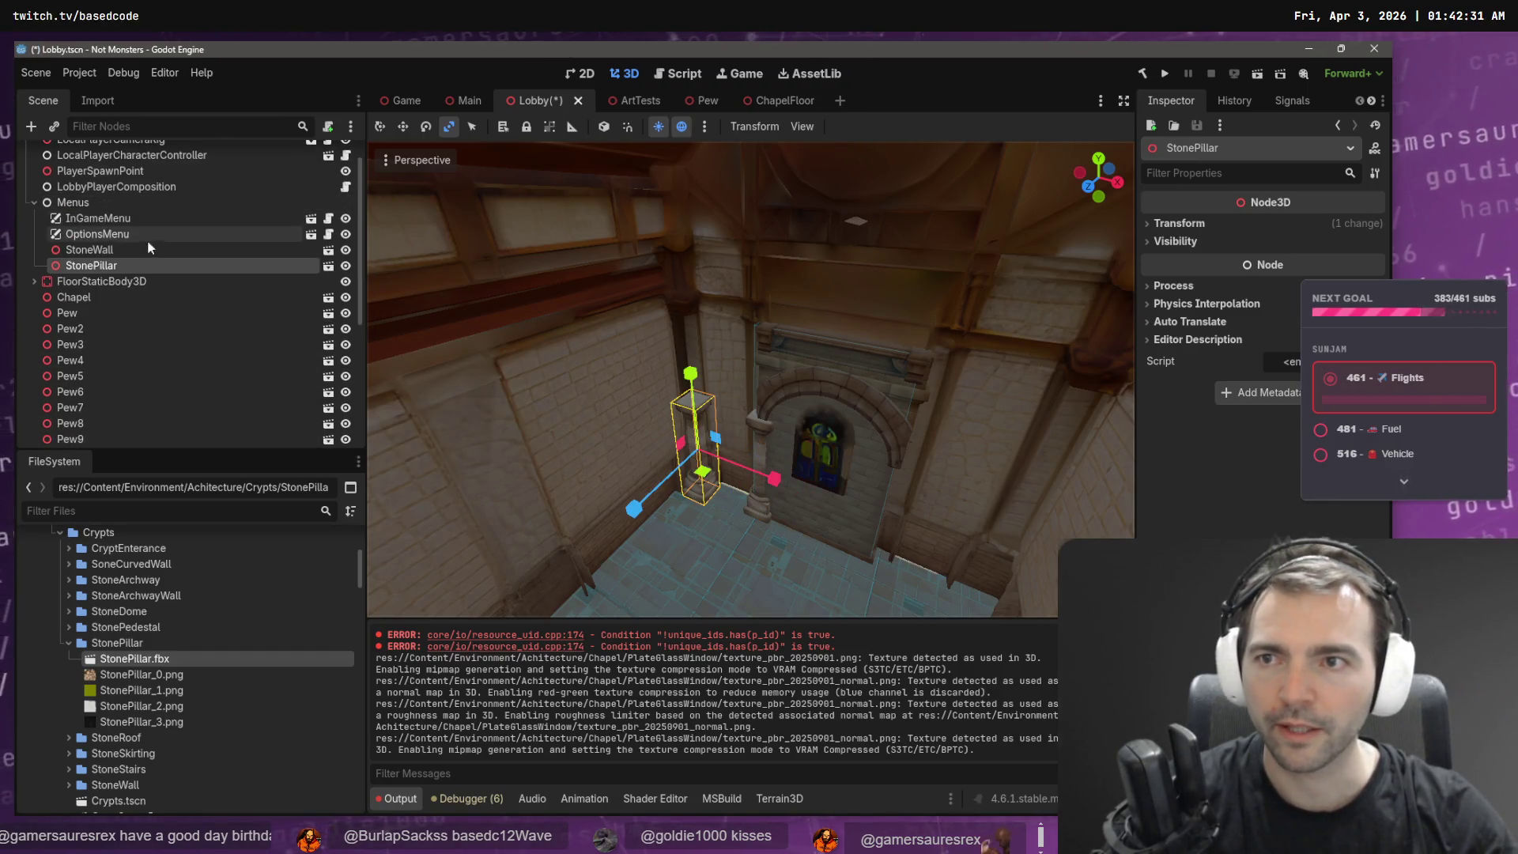
left_click(100, 251, "ctrl")
left_click_drag(100, 253, 79, 154)
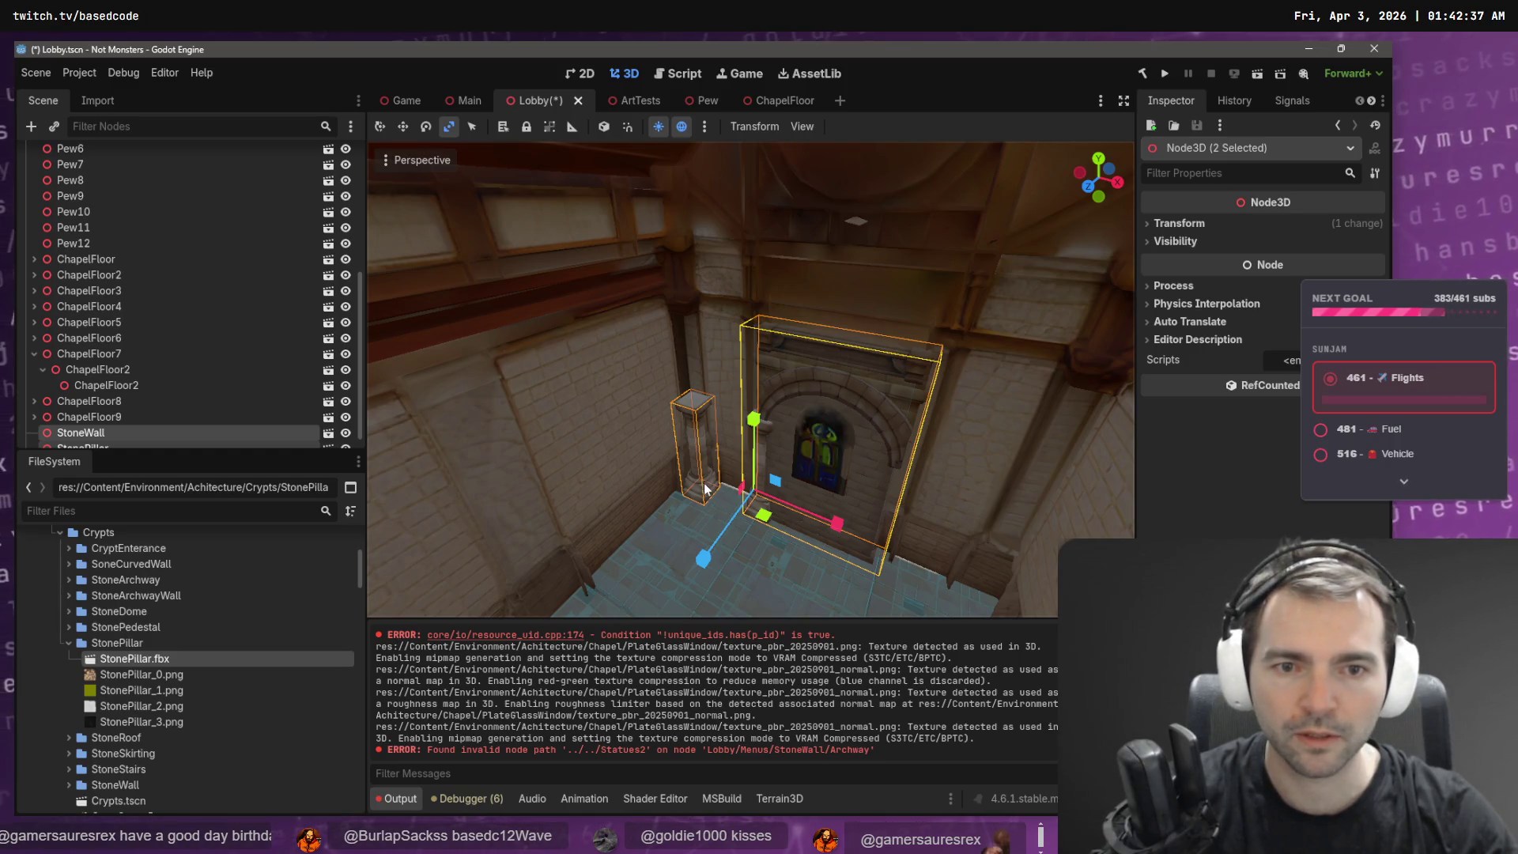
scroll(70, 401, "down", 1)
left_click(91, 419)
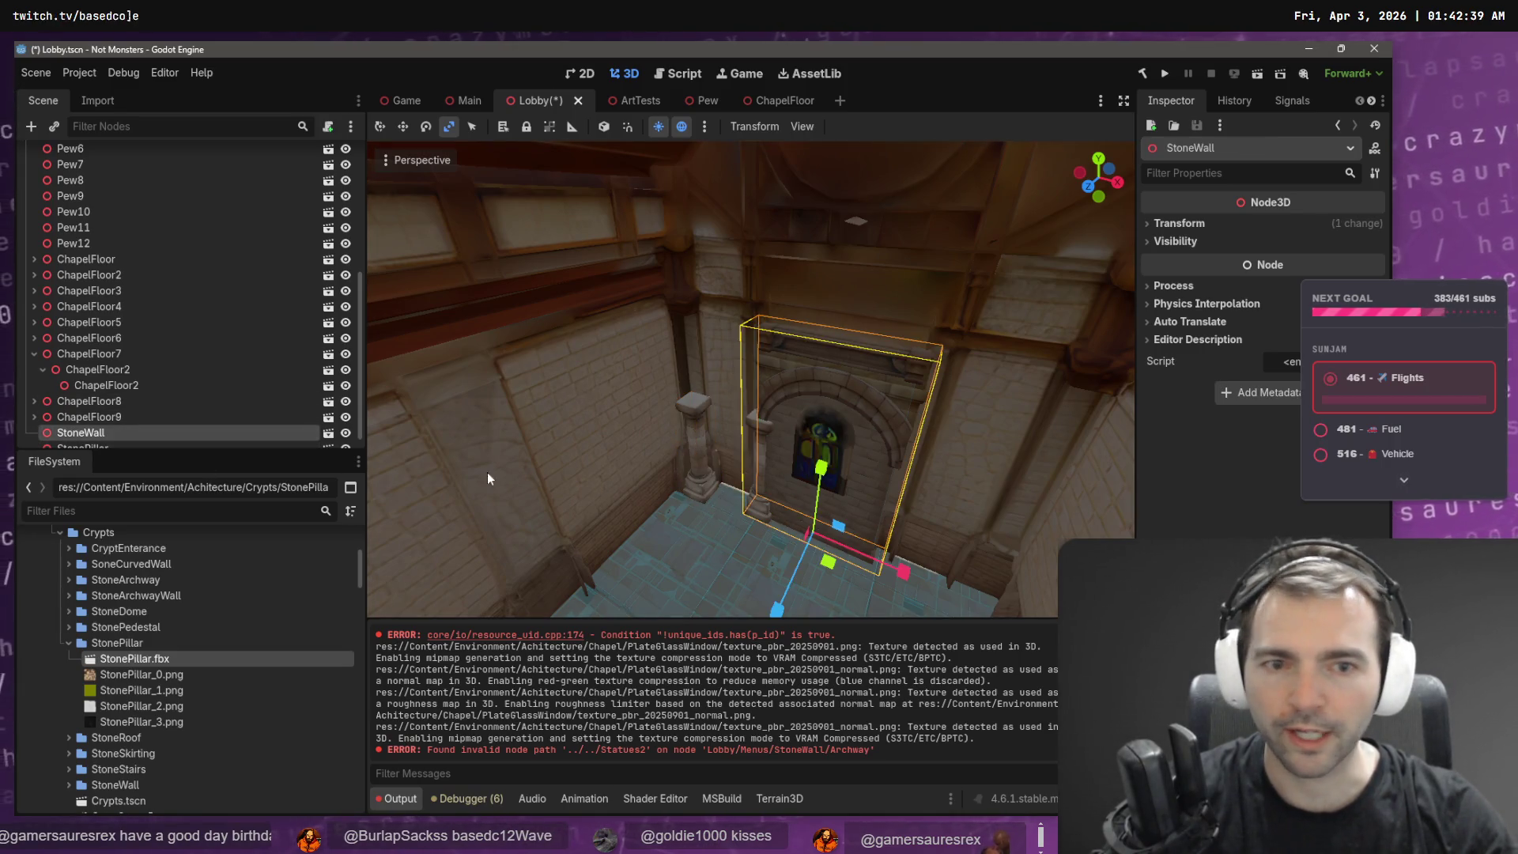
left_click(106, 433)
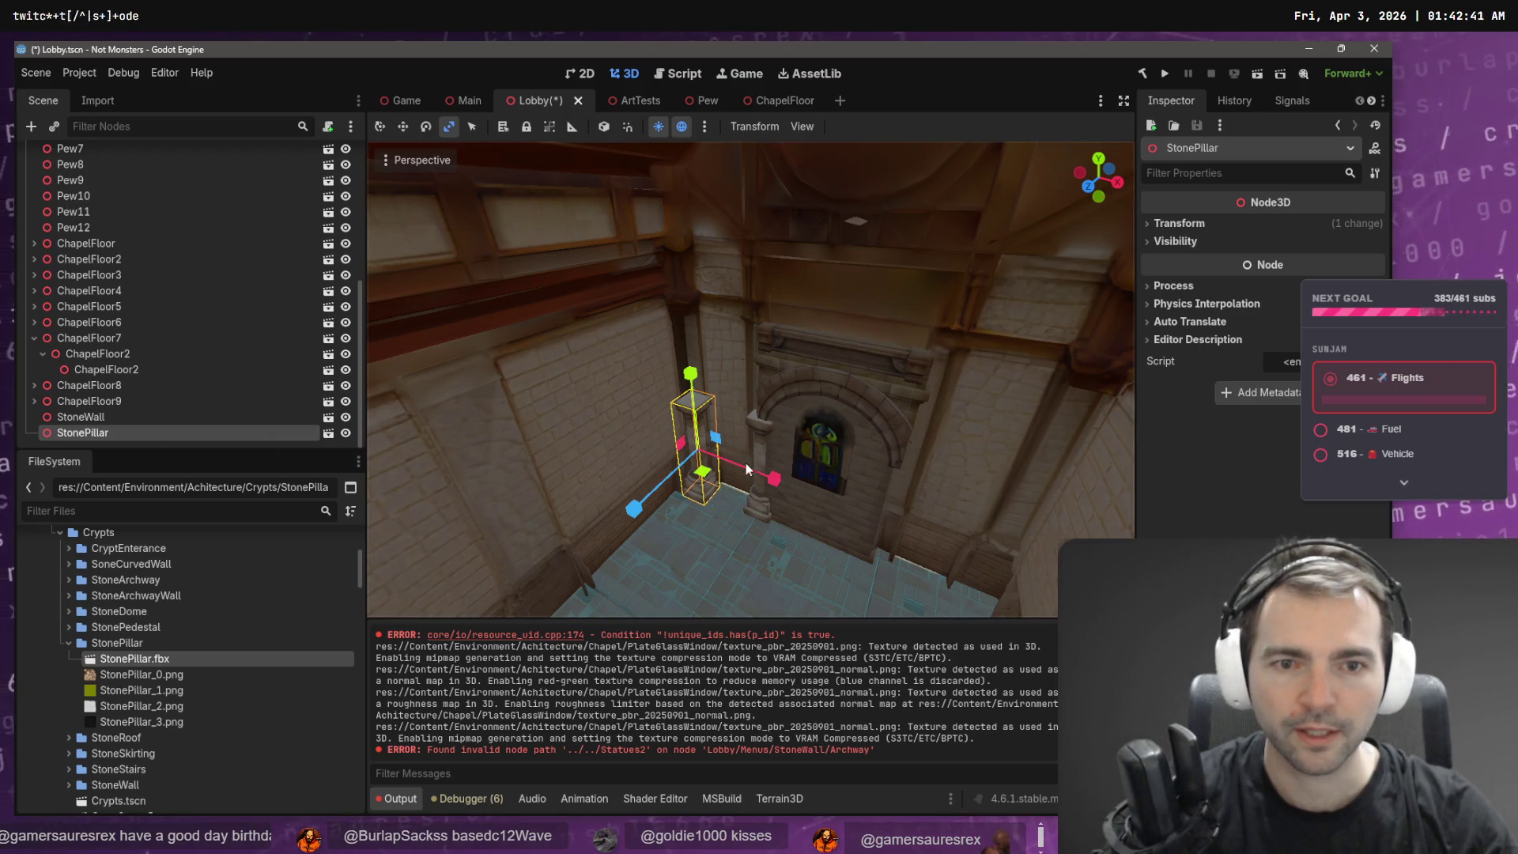
left_click(706, 445)
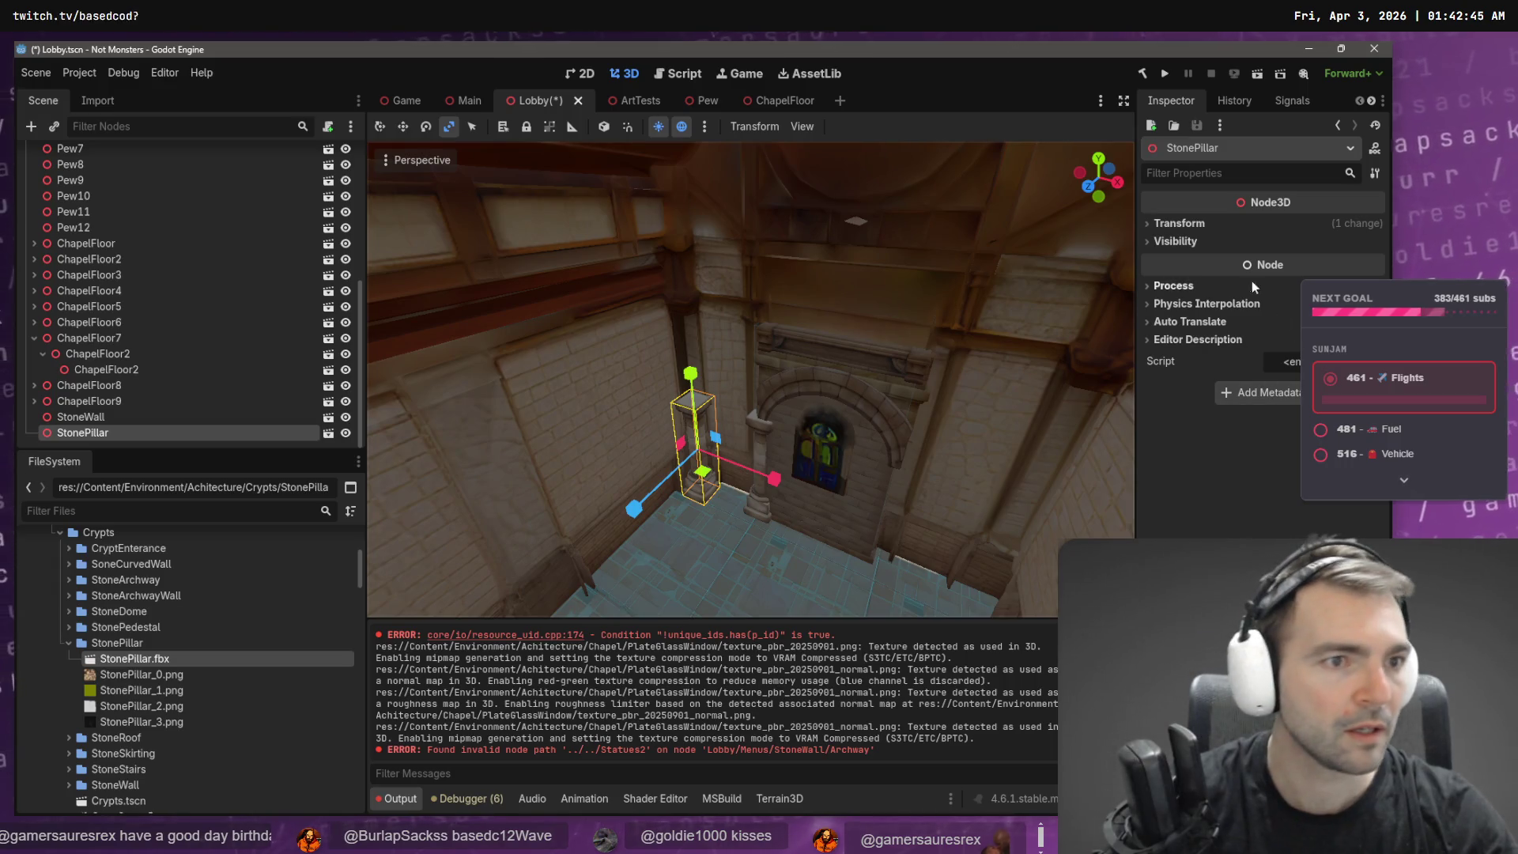
left_click(1180, 223)
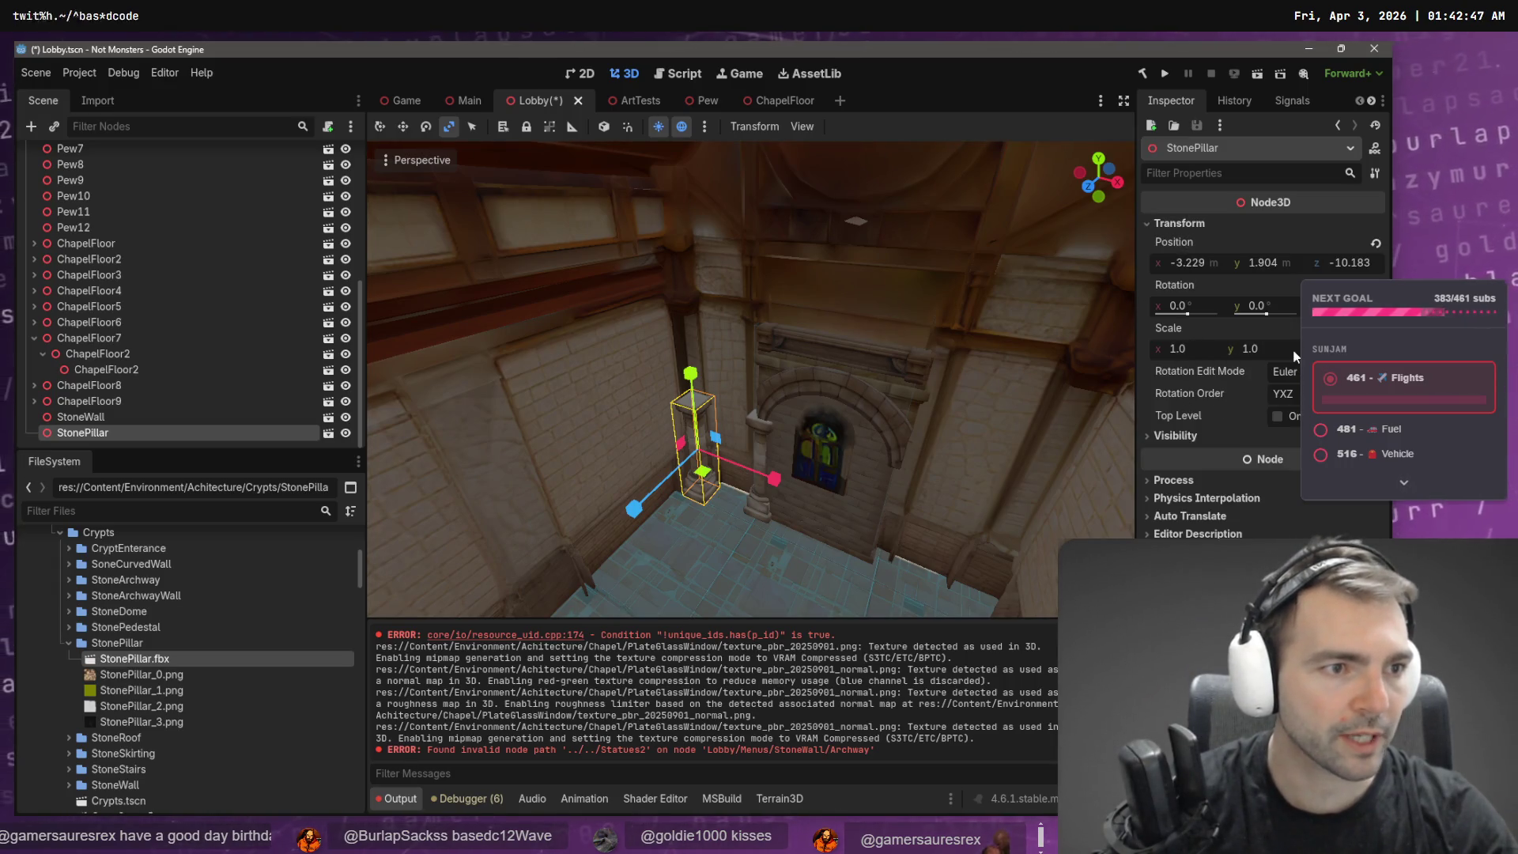
- Try the pillar scaled up about 2.5, stretched taller and raised higher beside the arch
mouse_move(711, 427)
left_mouse_down()
mouse_move(763, 336)
mouse_move(696, 373)
mouse_move(684, 290)
mouse_move(641, 308)
left_mouse_up()
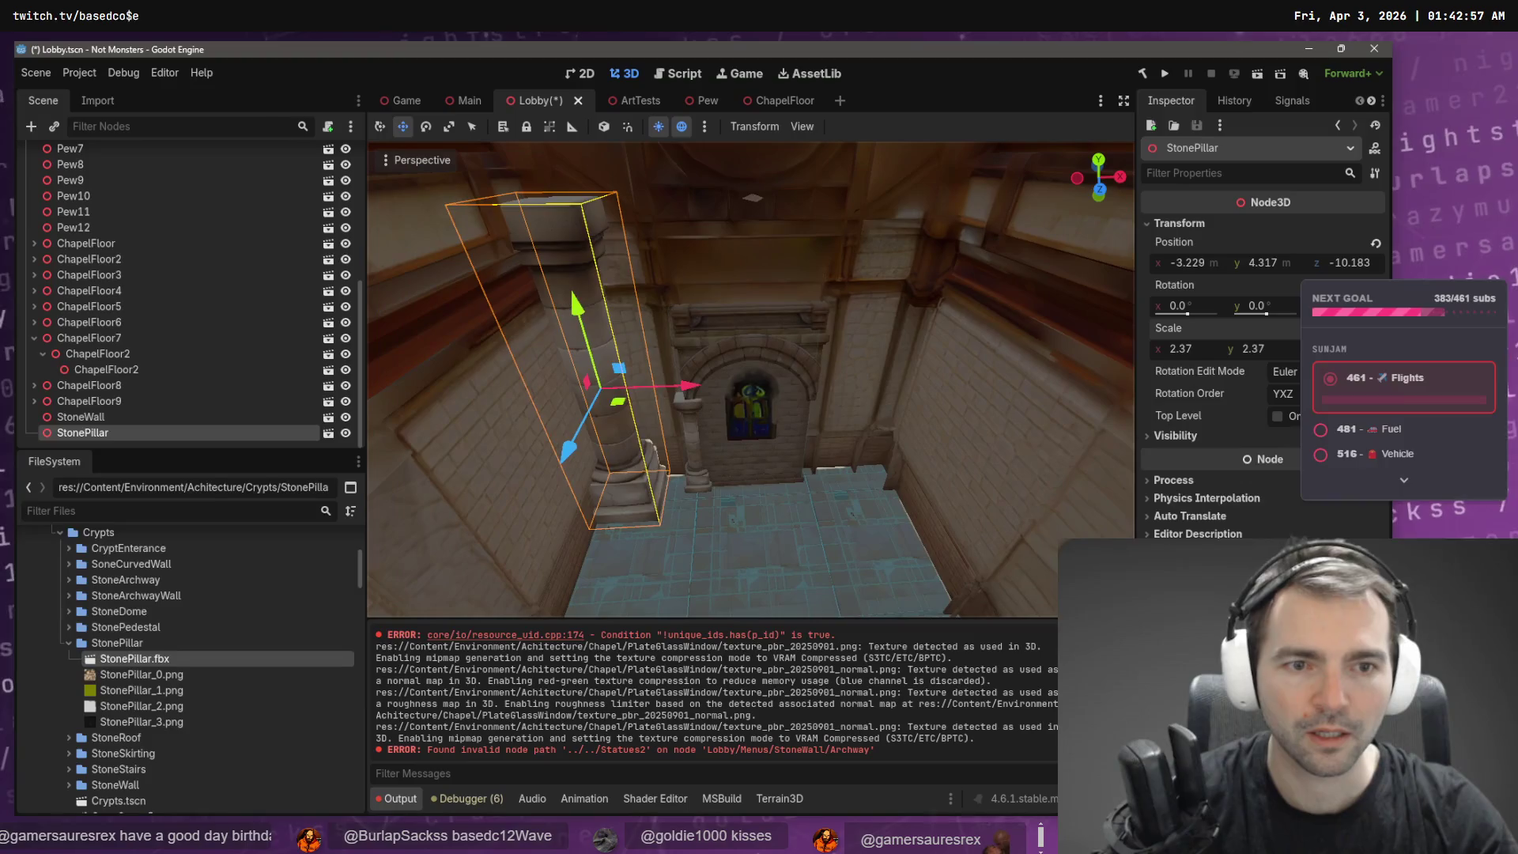
left_click_drag(685, 390, 668, 390)
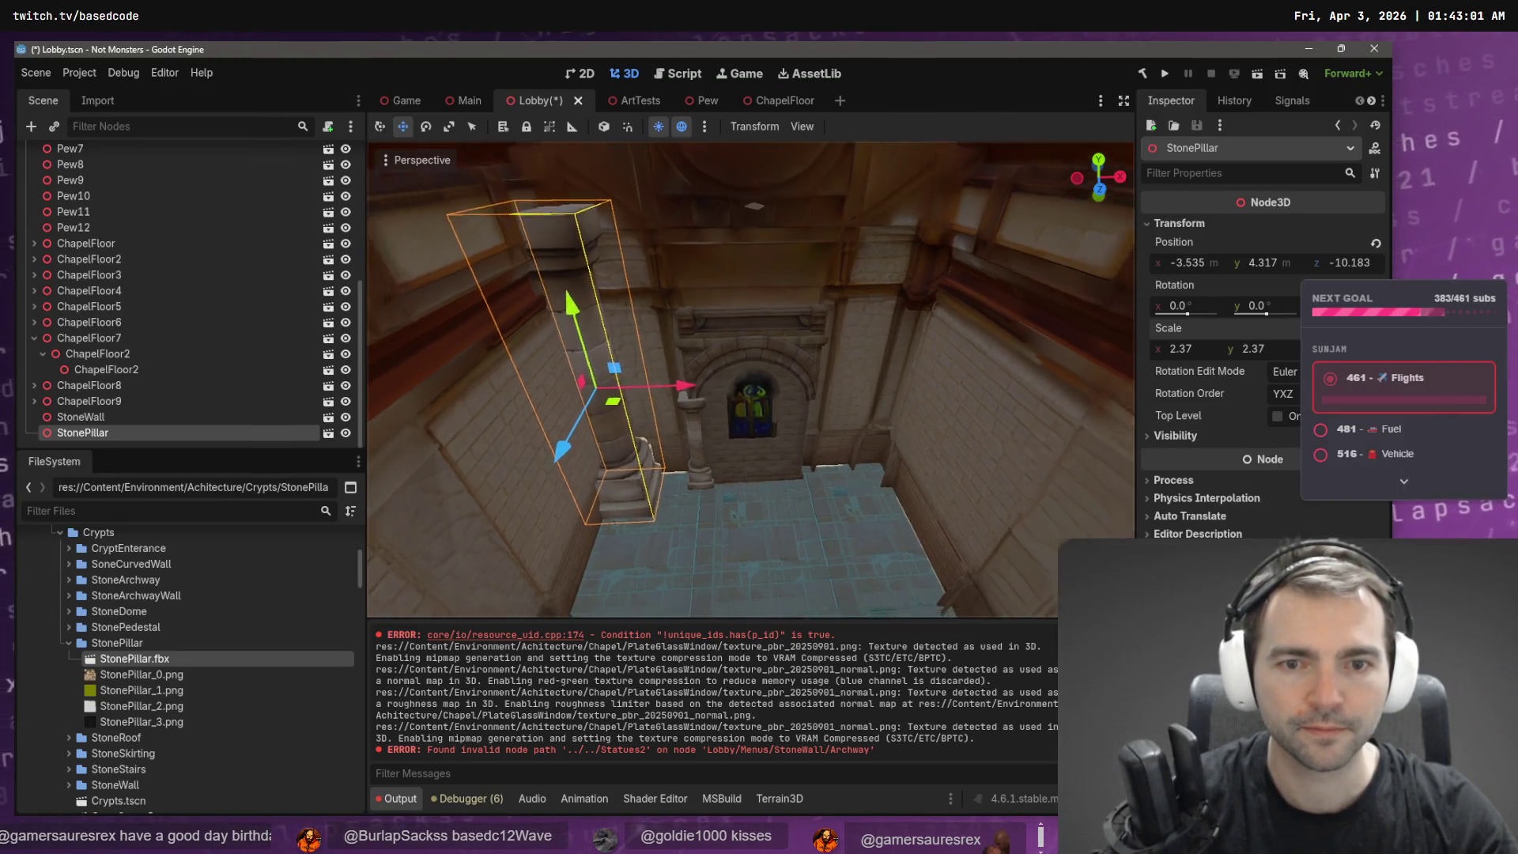
scroll(751, 379, "up", 3)
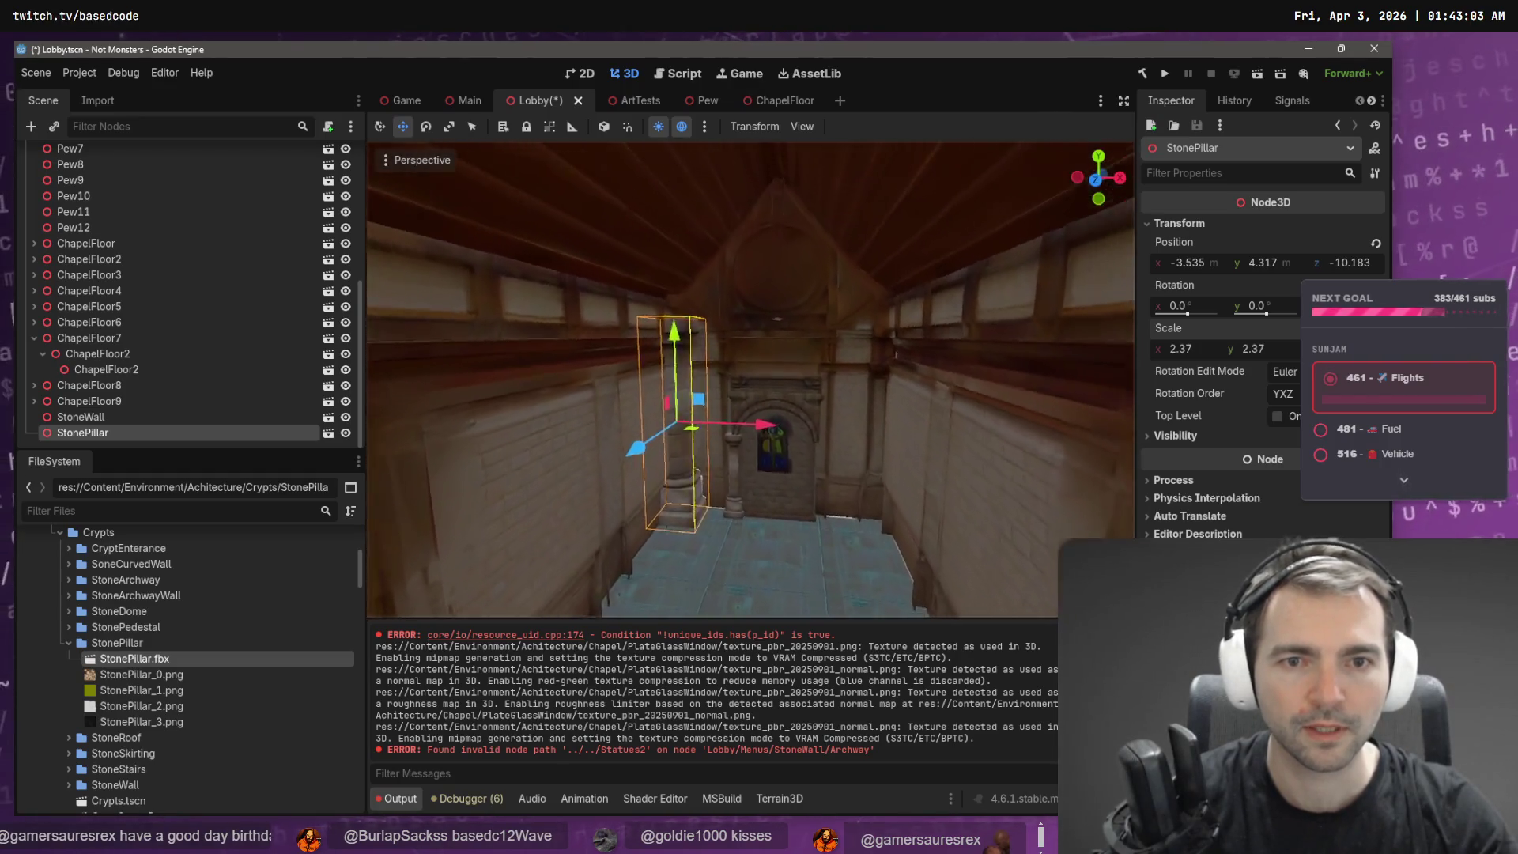
scroll(700, 391, "down", 3)
key("ctrl+z")
key("ctrl+z")
key("ctrl+z")
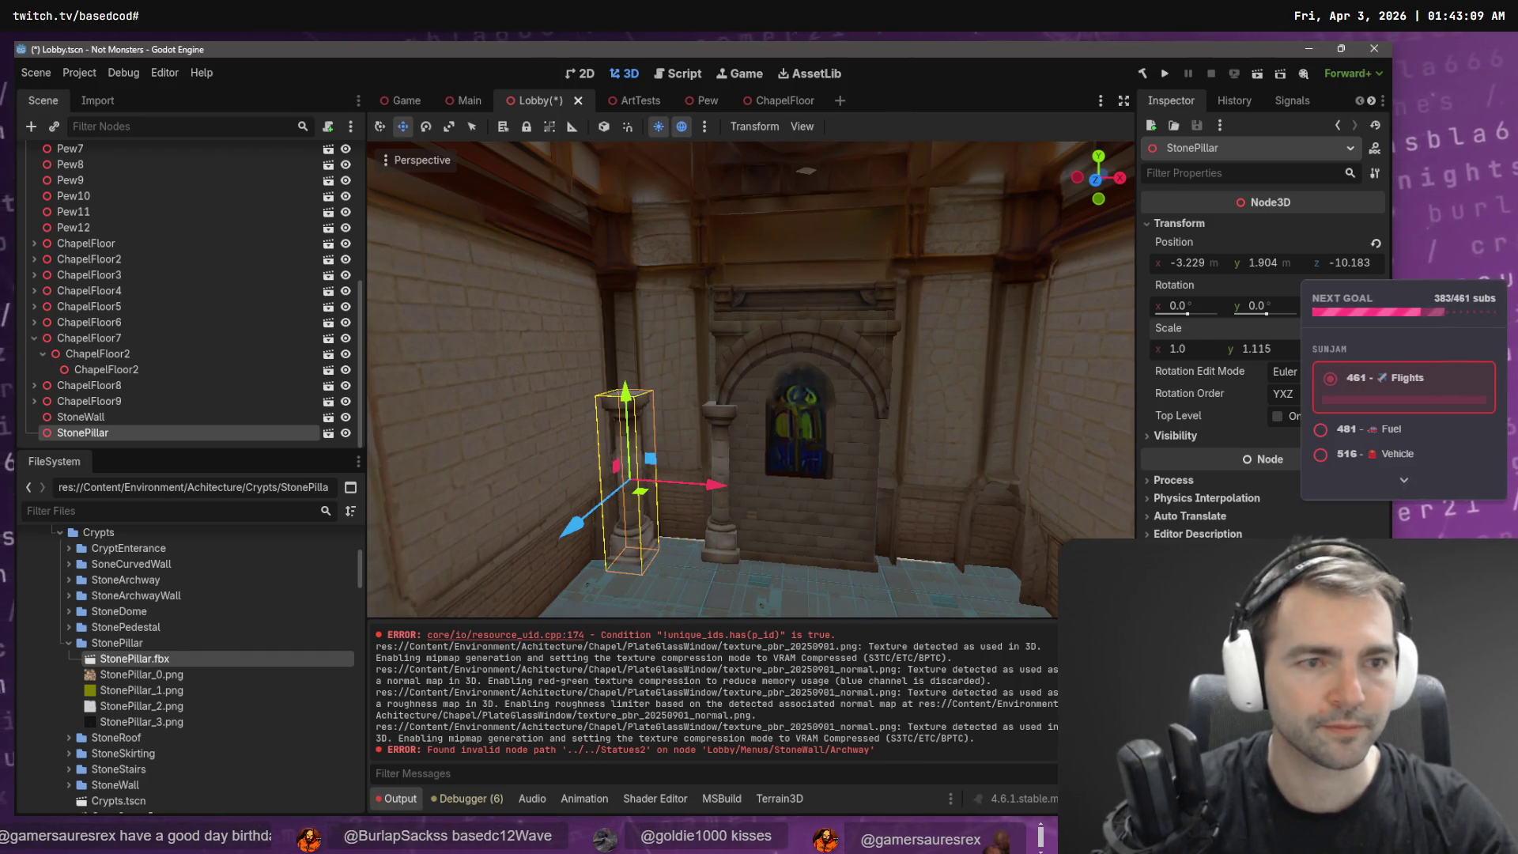
left_click_drag(1257, 349, 1269, 349)
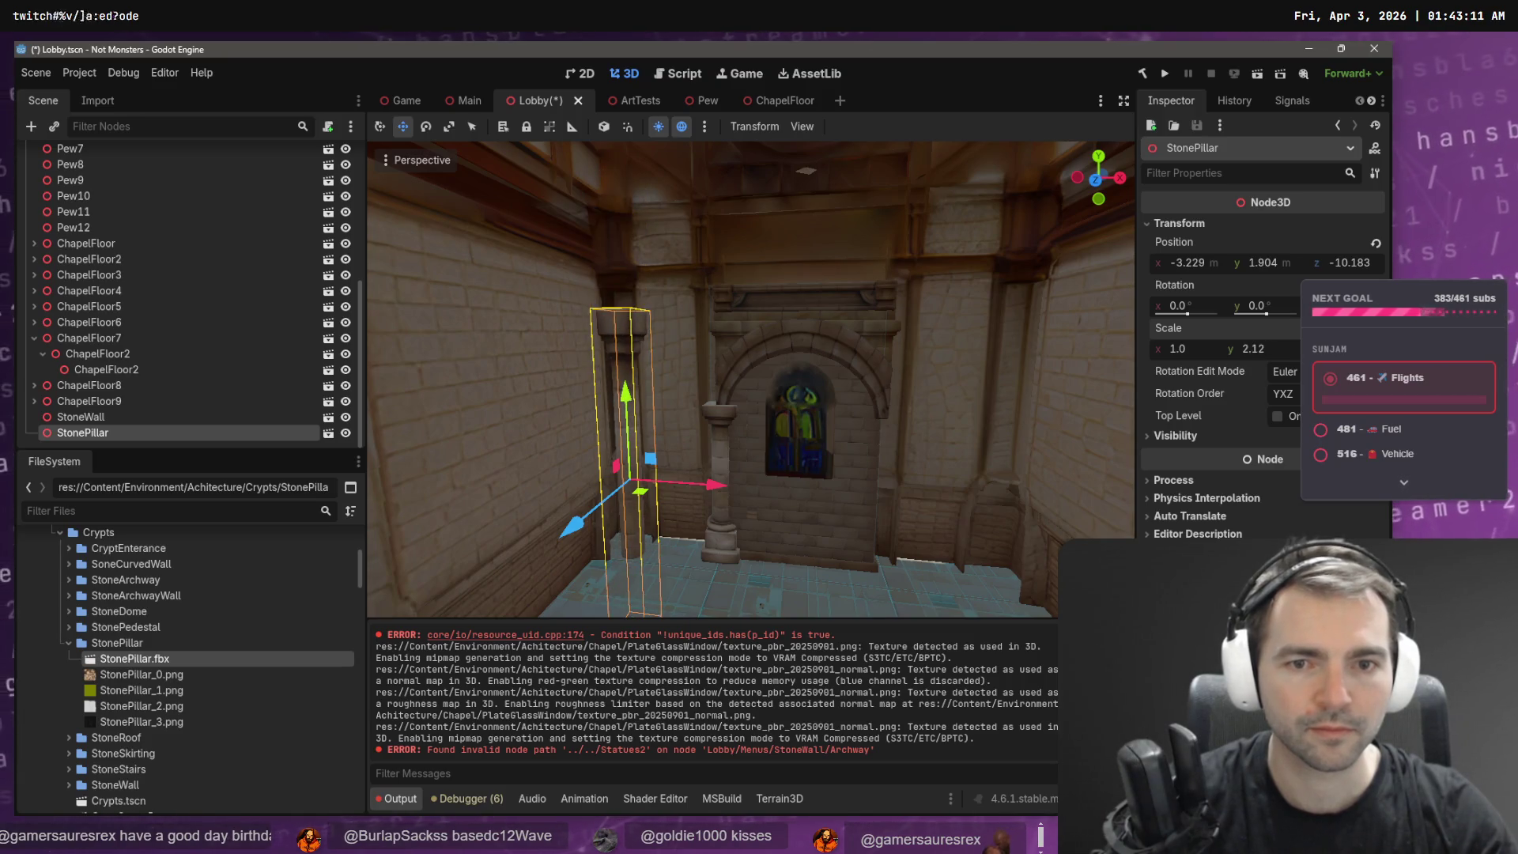
left_click_drag(629, 405, 613, 306)
- Delete the StonePillar from the Lobby scene and bring up the reference church image
left_click(734, 305)
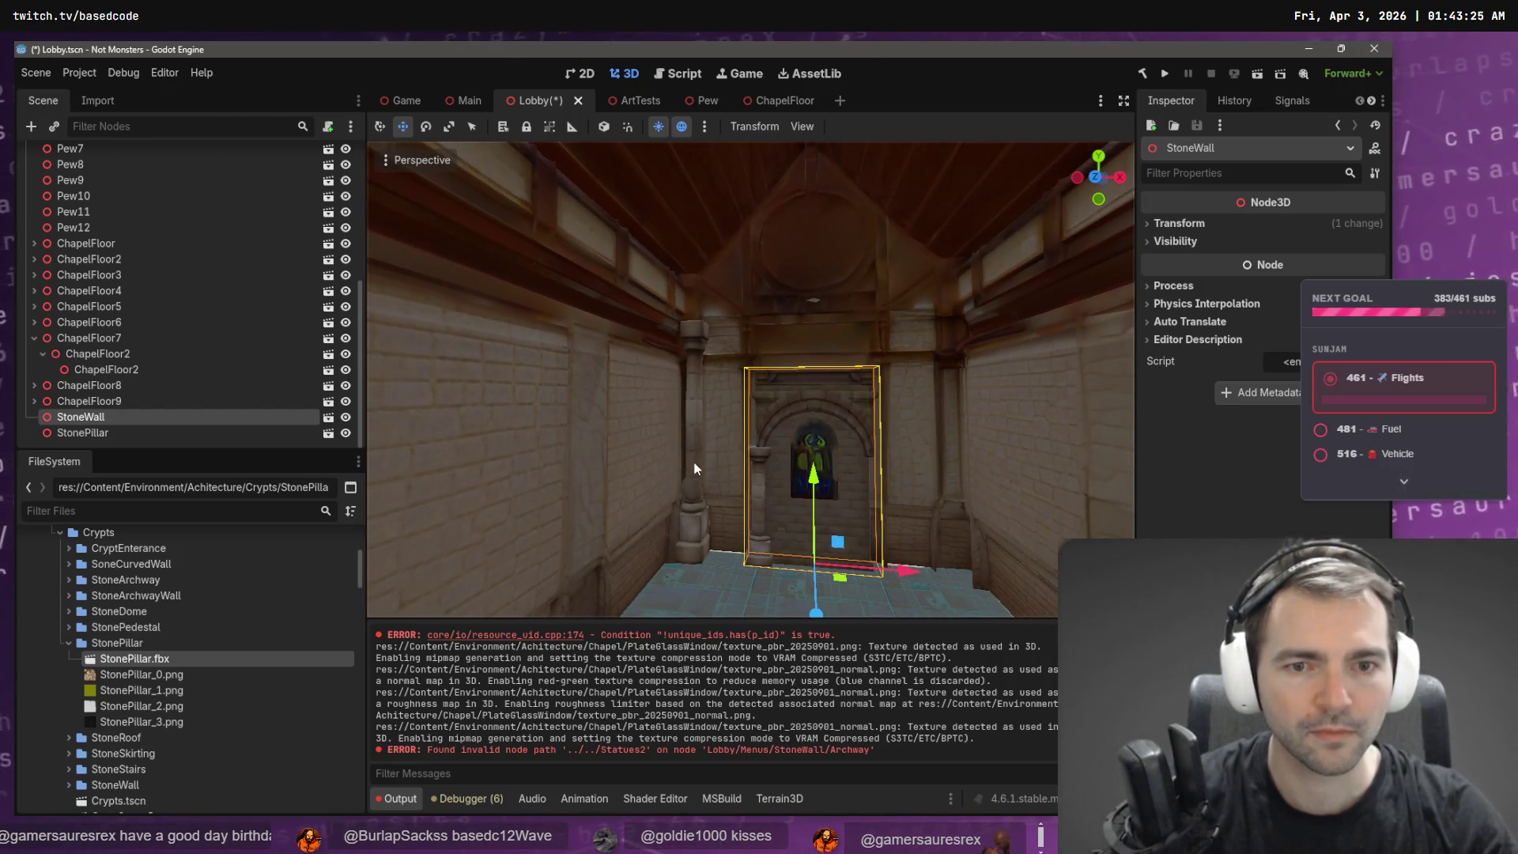
left_click(697, 526)
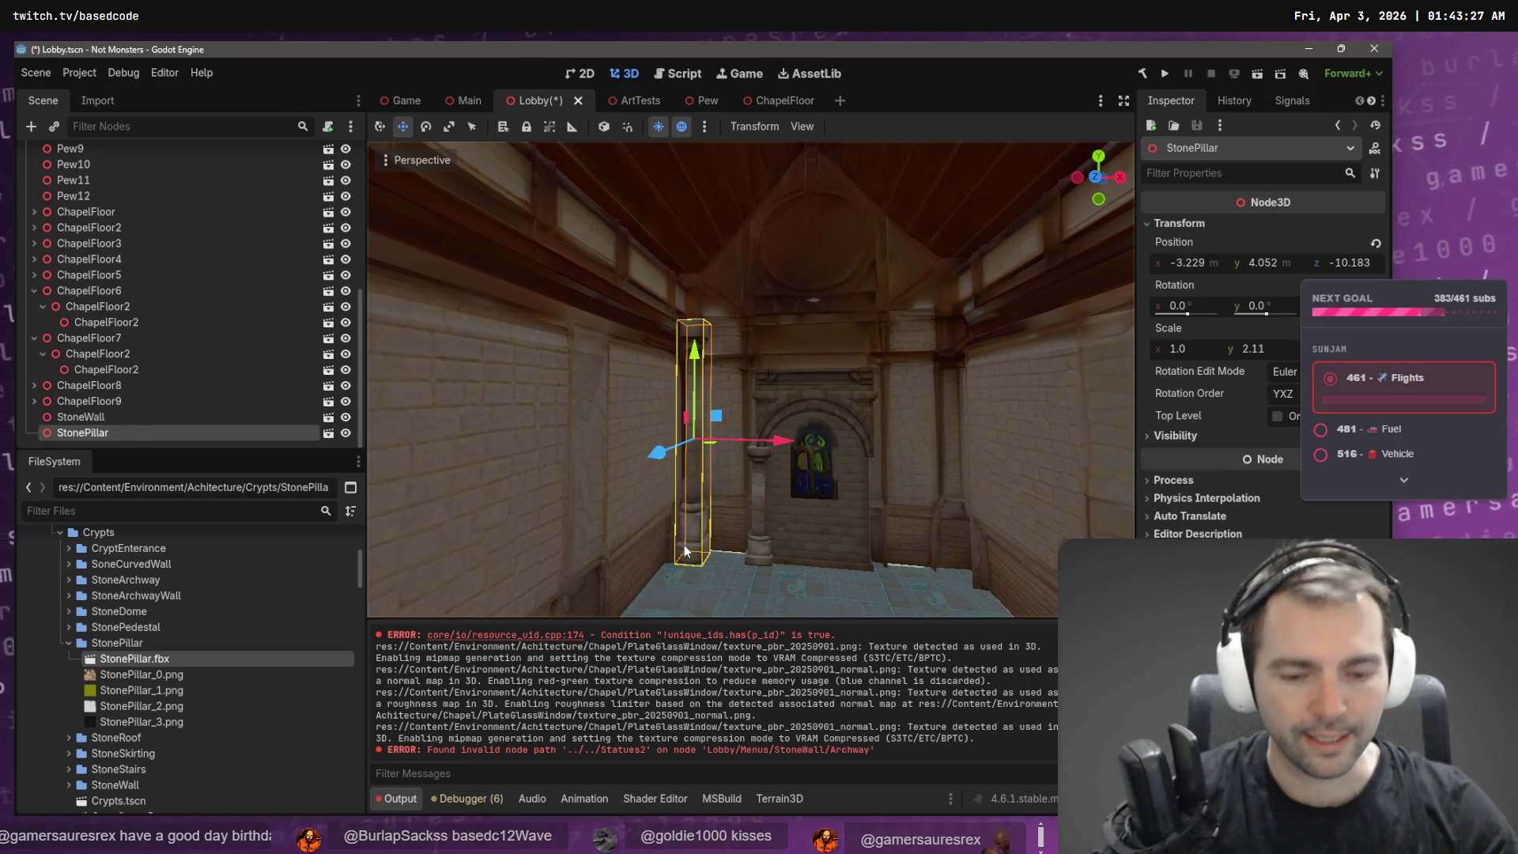
key("Delete")
key("Return")
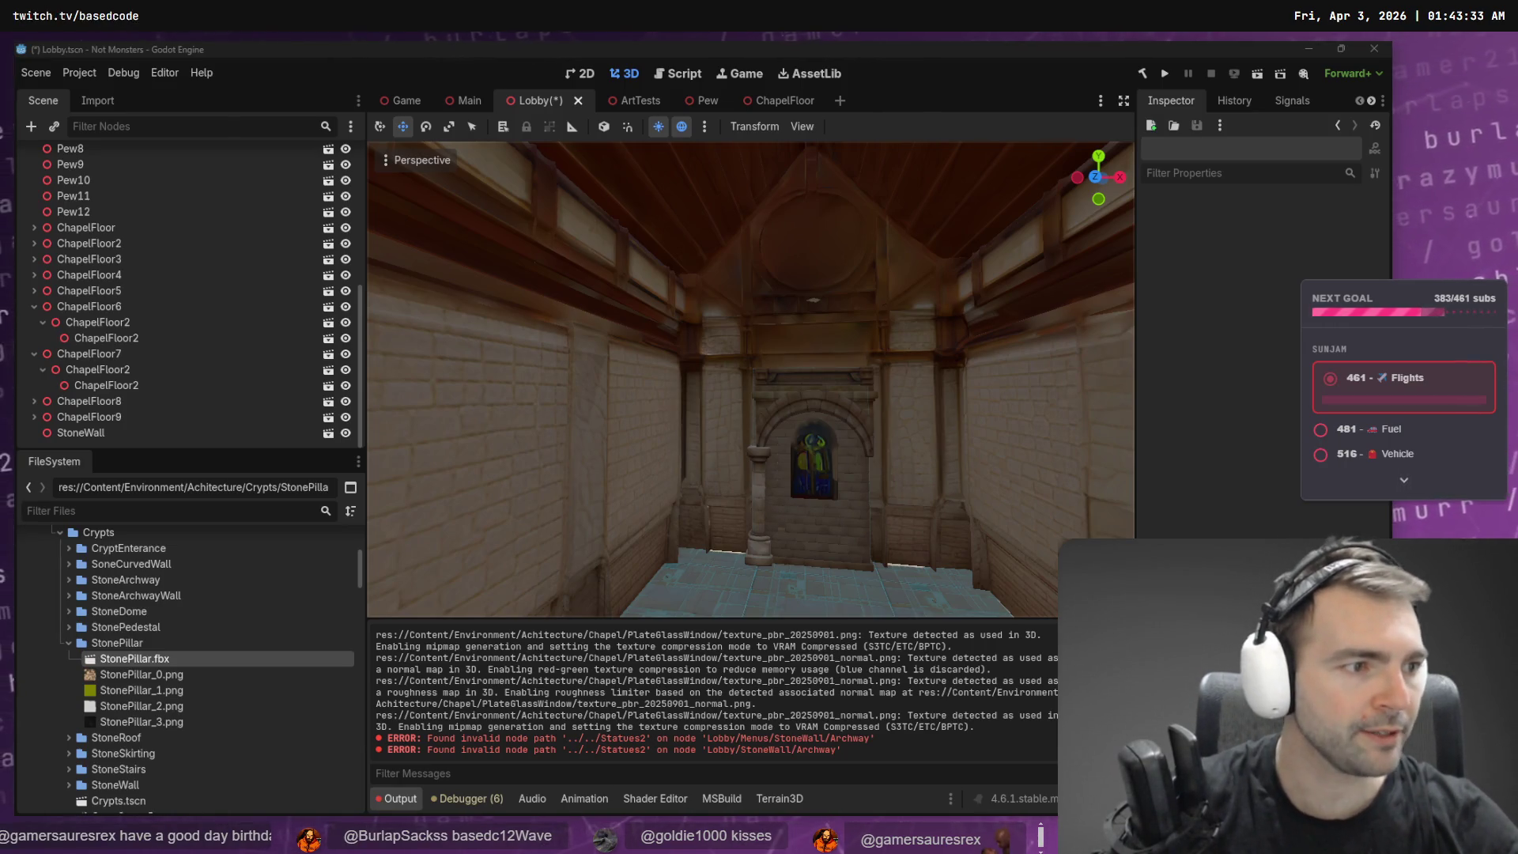
key("alt+Tab")
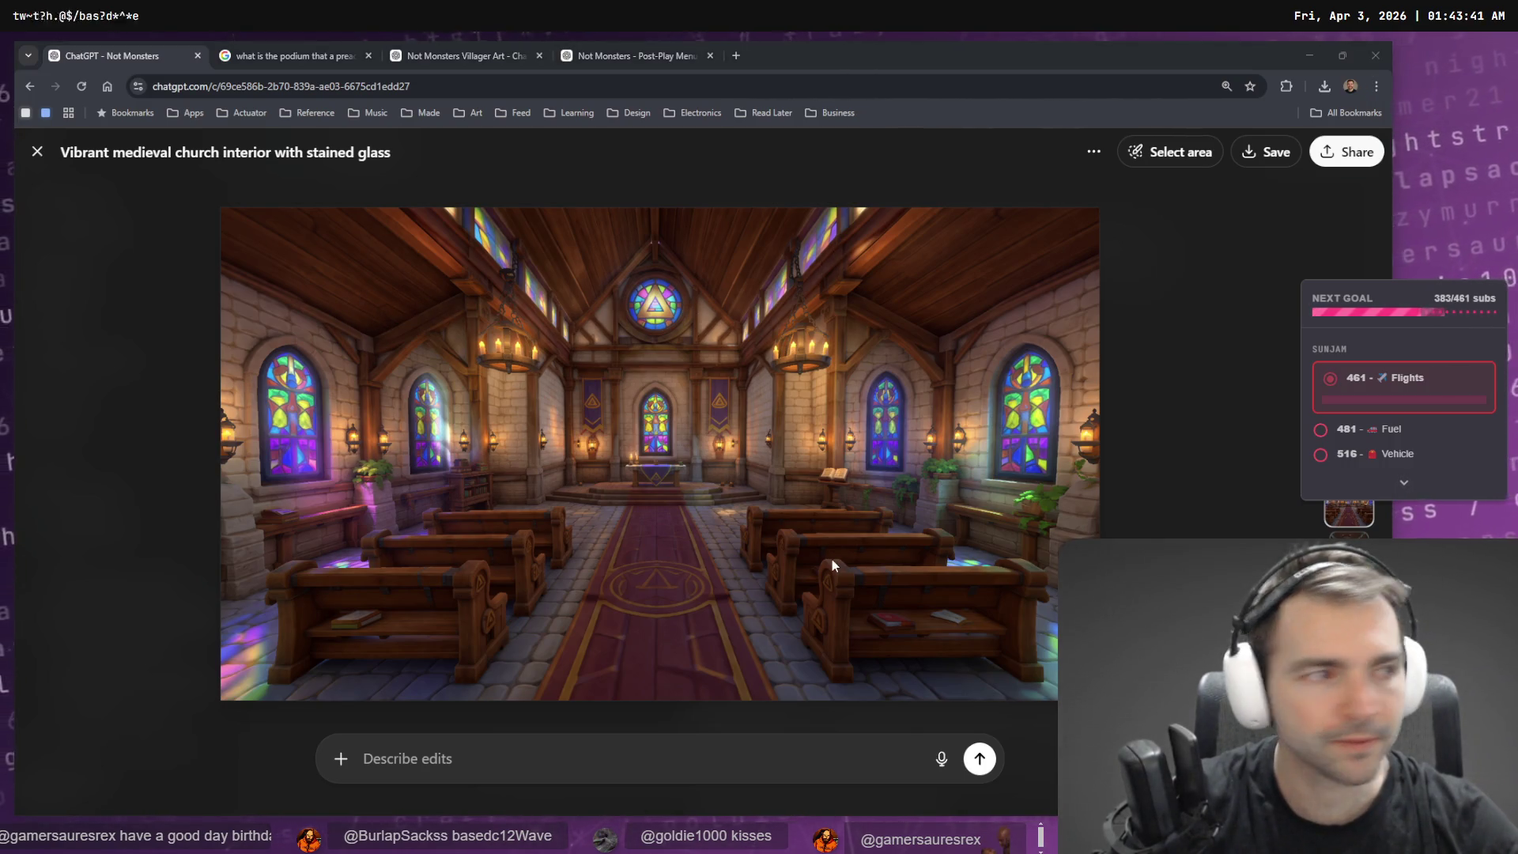
- Compare the Lobby's chapel hall view with the reference church image
key("alt+Tab")
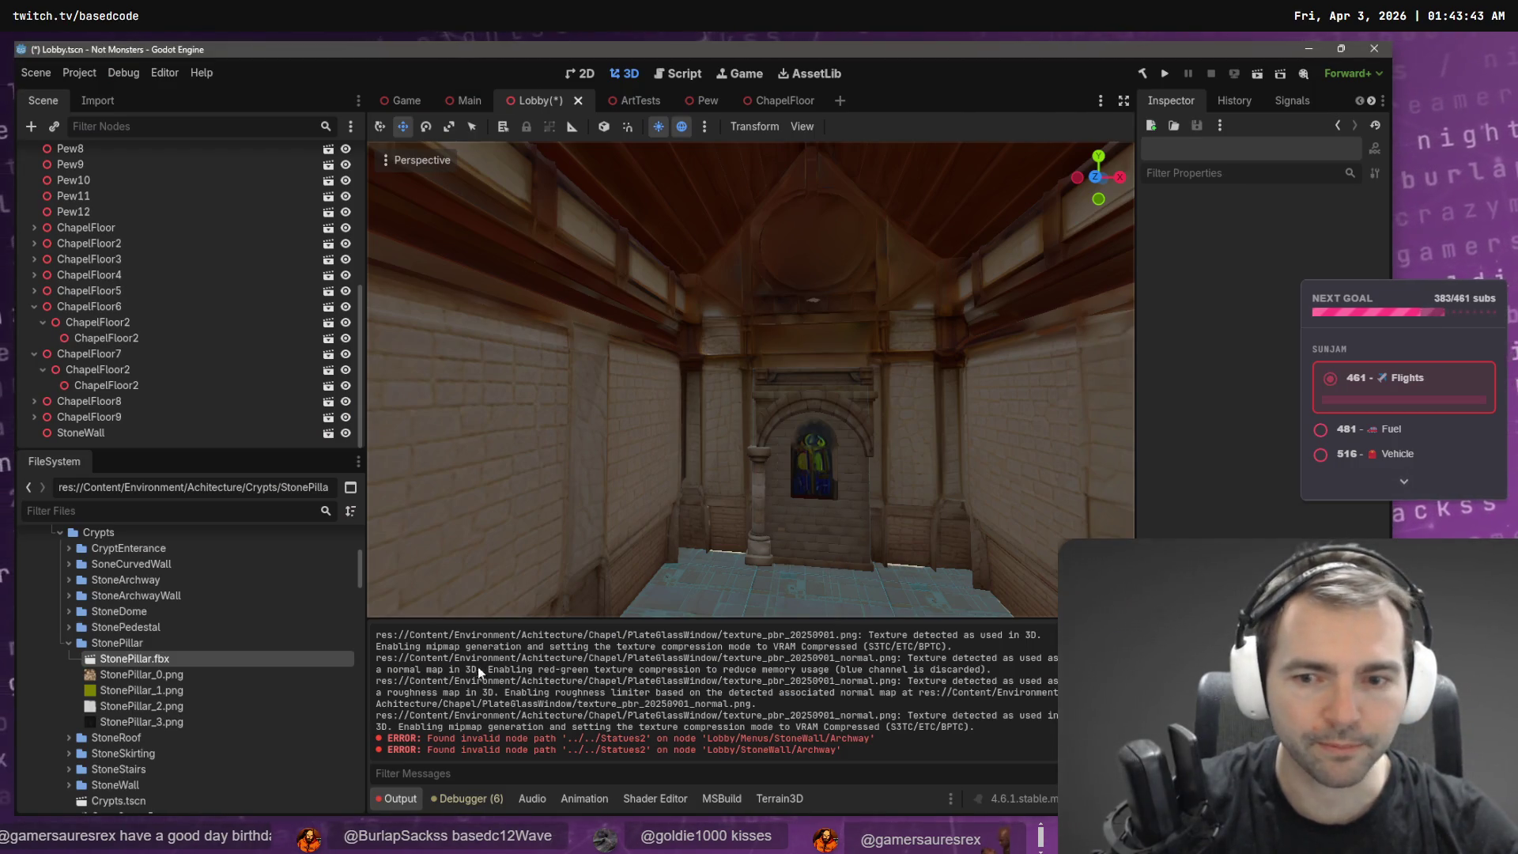
mouse_move(1036, 551)
left_mouse_down()
mouse_move(434, 305)
mouse_move(1004, 506)
left_mouse_up()
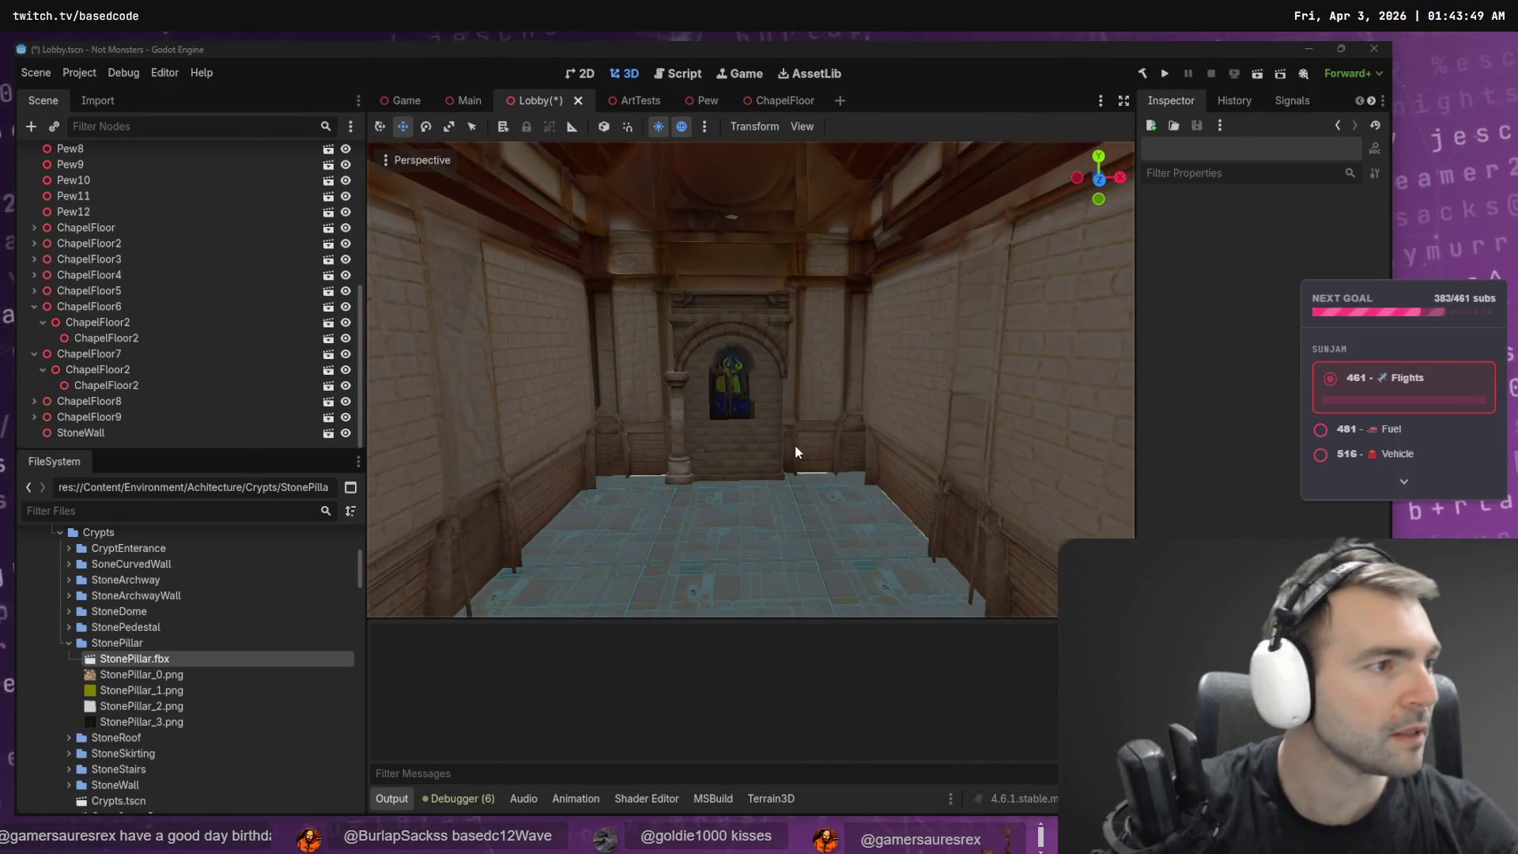
key("alt+Tab")
key("alt+Tab")
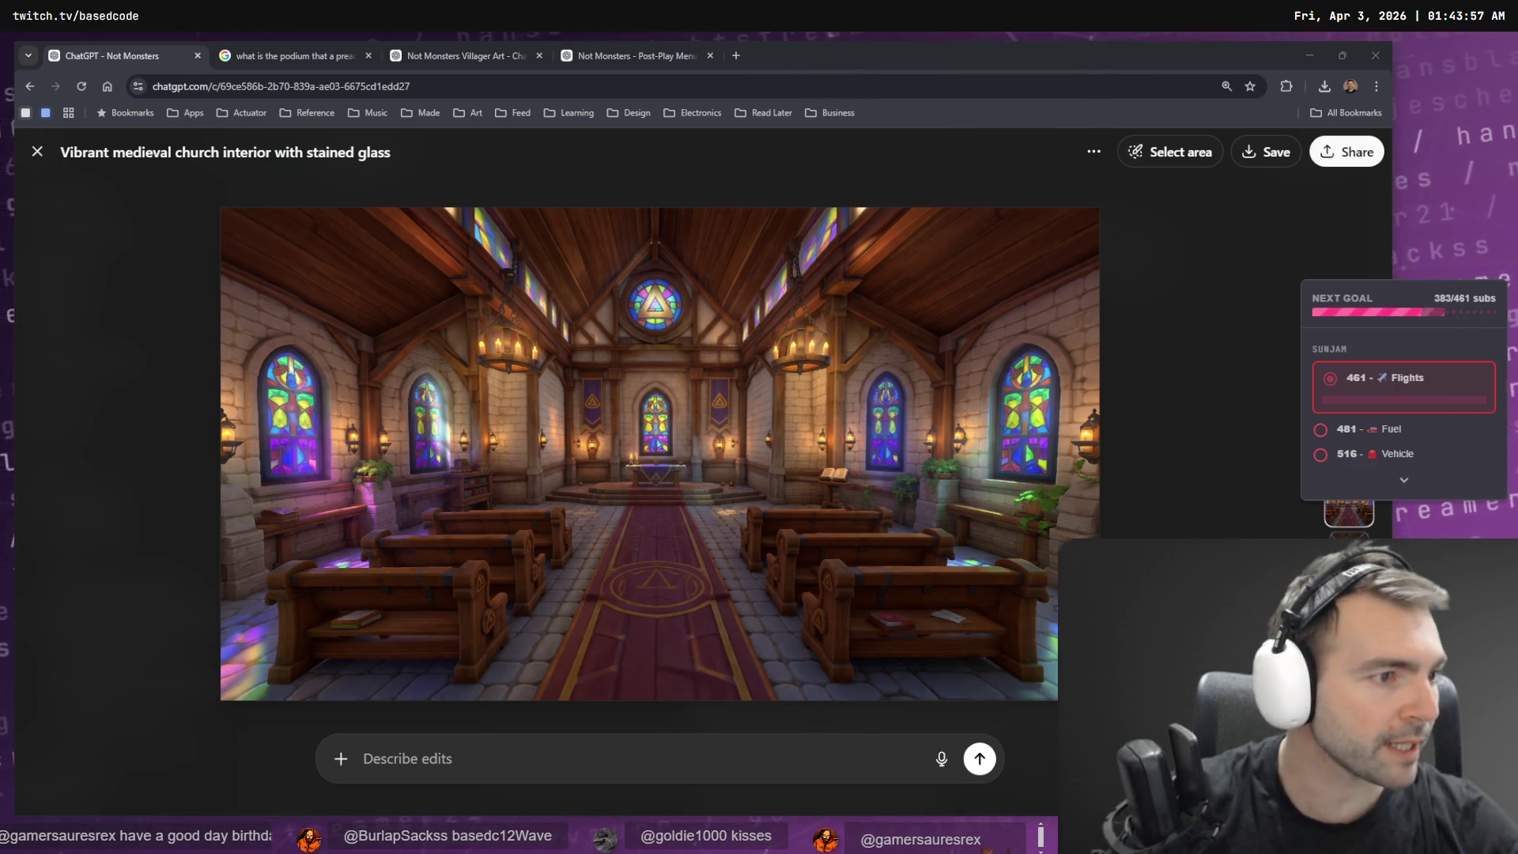
key("alt+Tab")
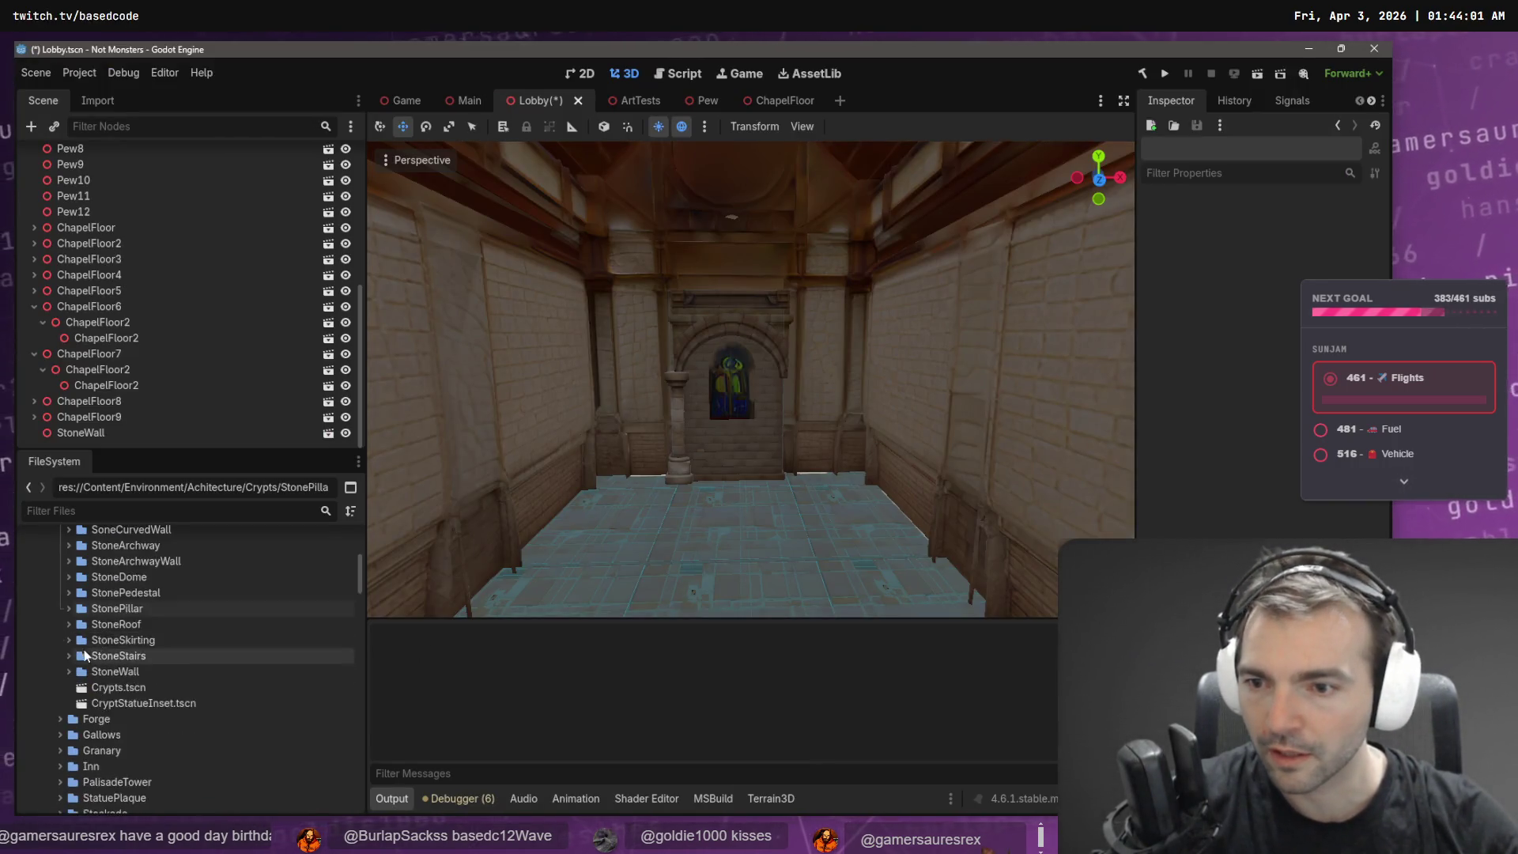
- Expand the PlateGlassWindow folder and switch to the ArtTests scene
scroll(102, 641, "up", 5)
scroll(101, 641, "up", 1)
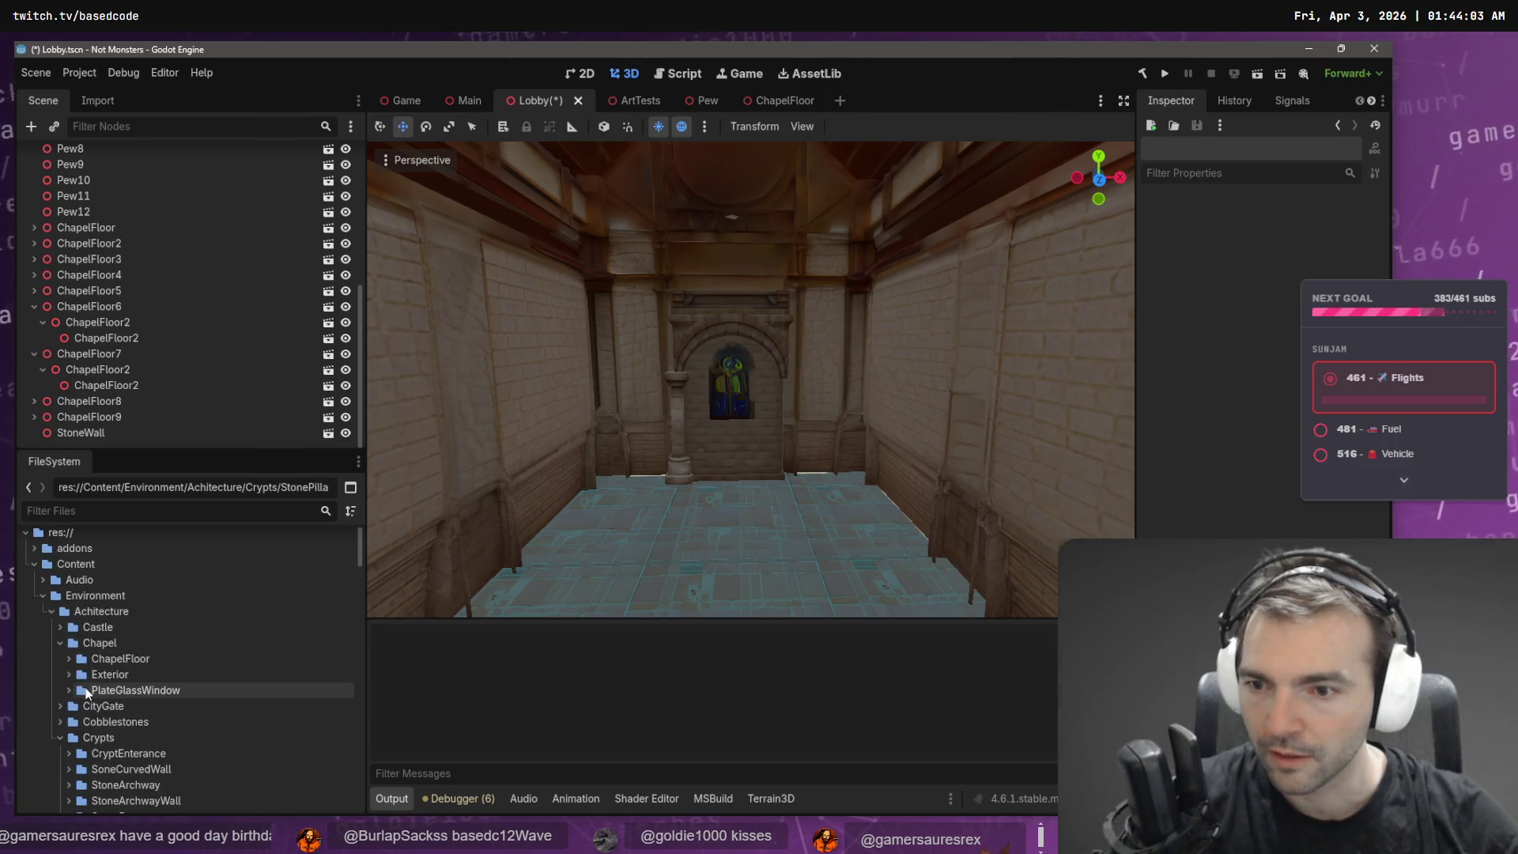
left_click(70, 689)
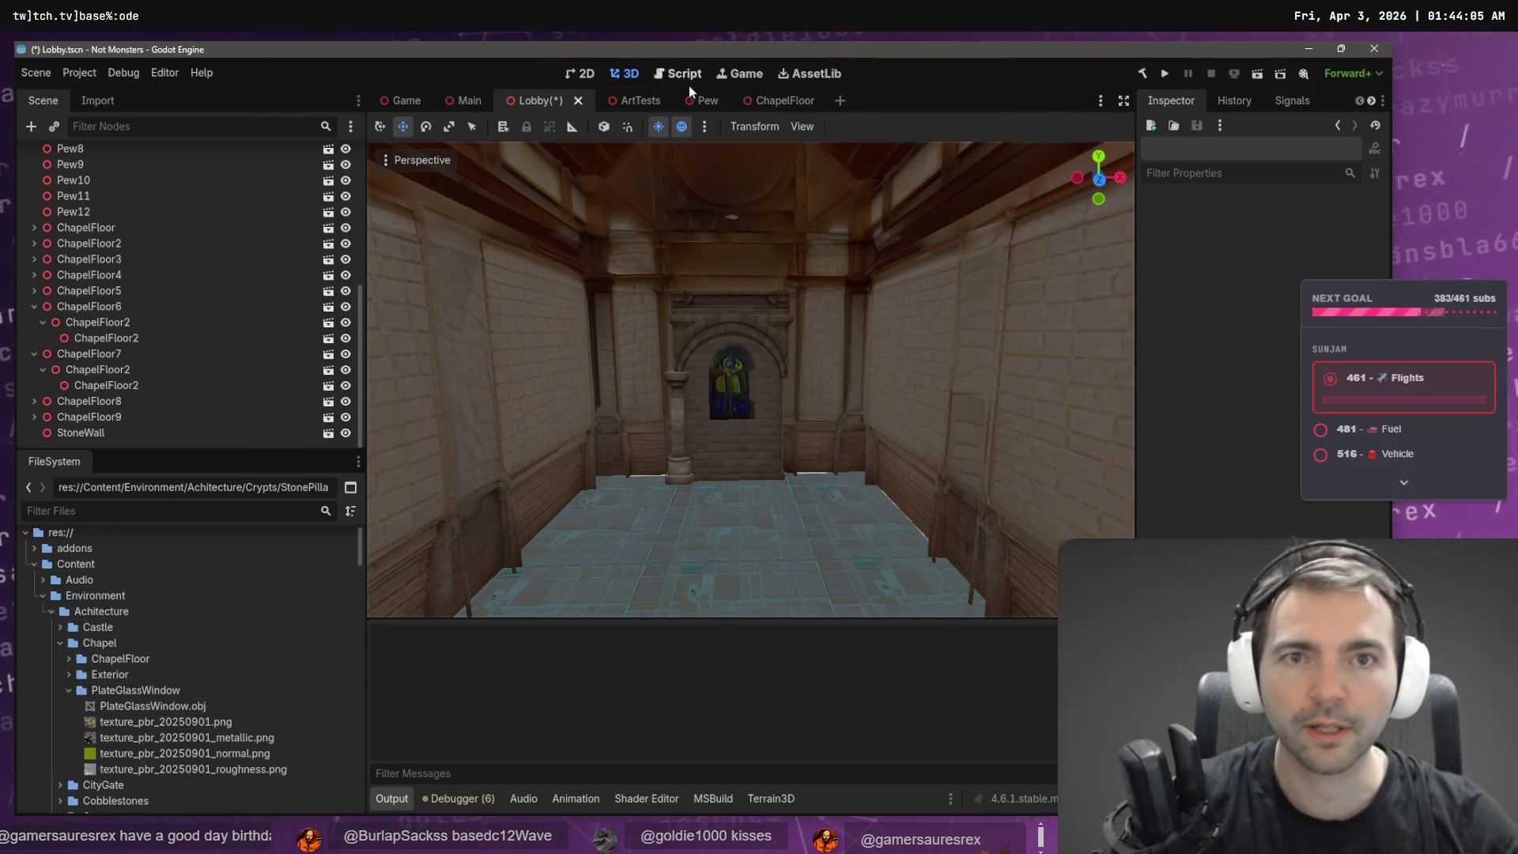
left_click(640, 103)
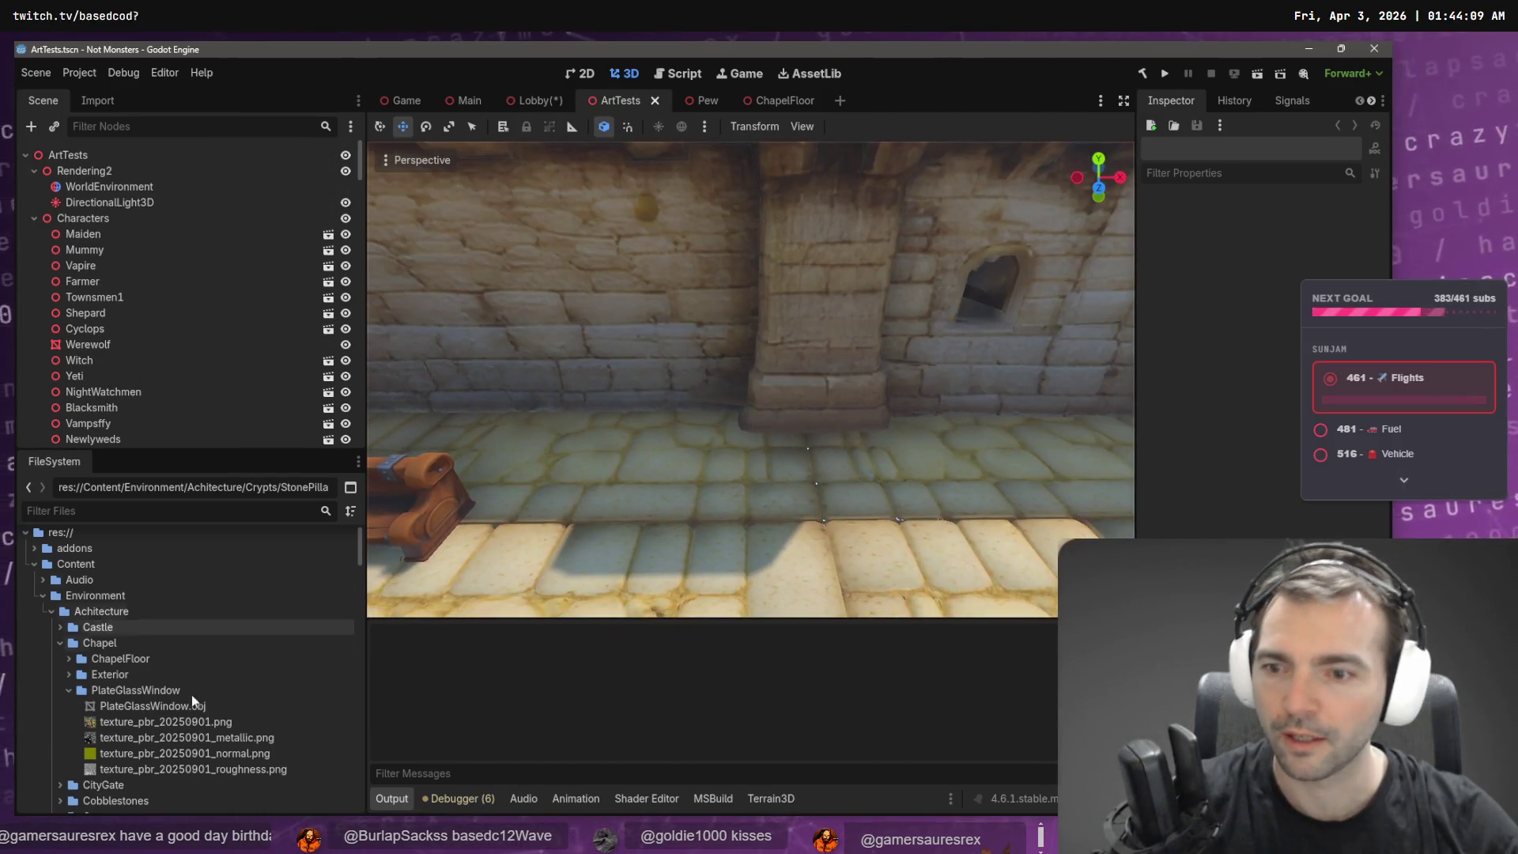
right_click(142, 693)
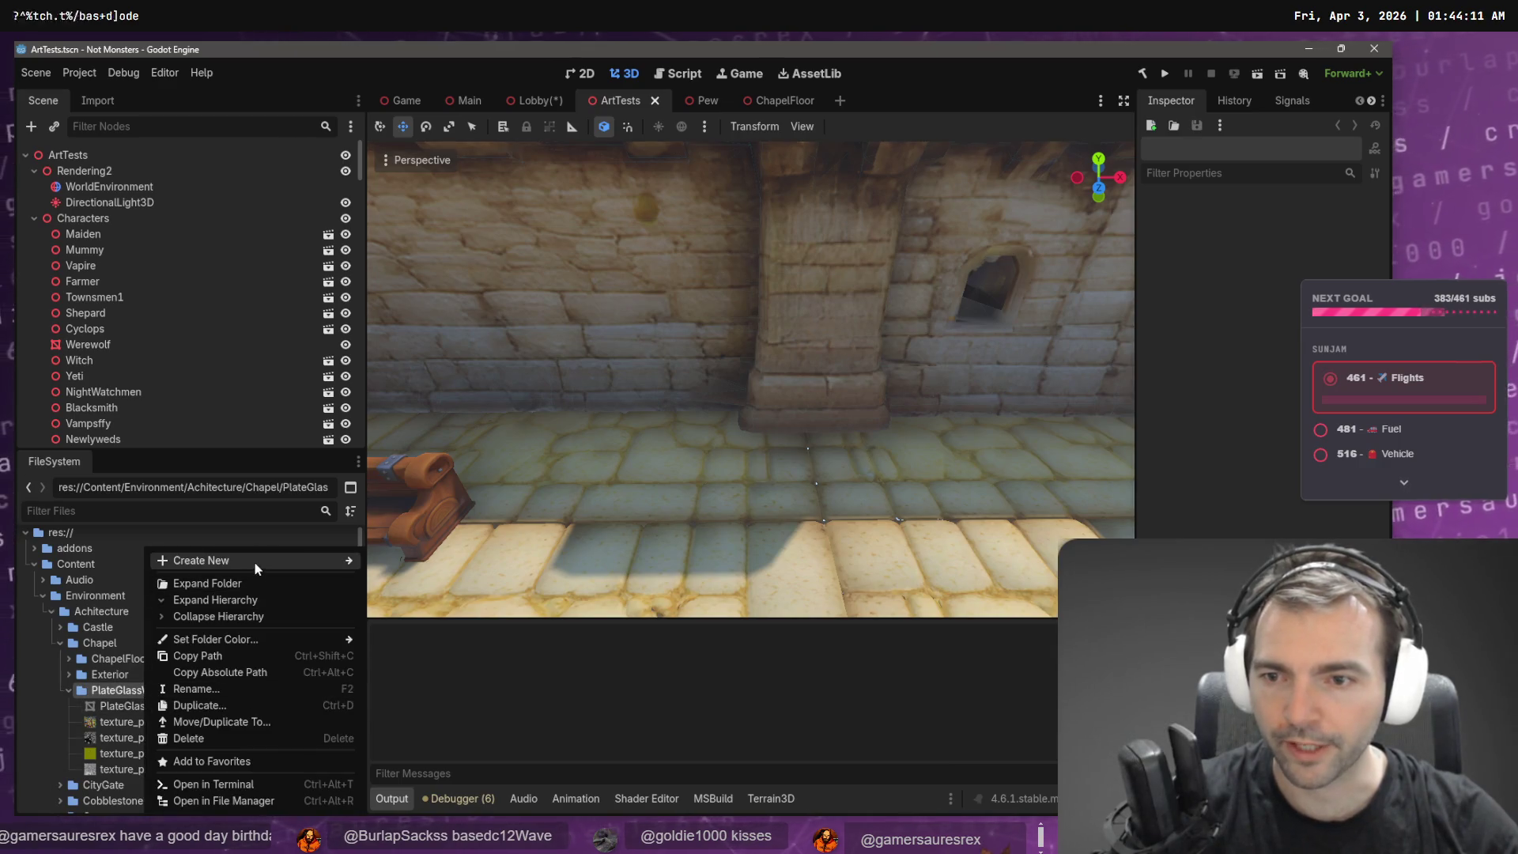
- Create a new scene named PlateGlassWindow inside the PlateGlassWindow folder
mouse_move(332, 561)
left_click(428, 587)
key("Escape")
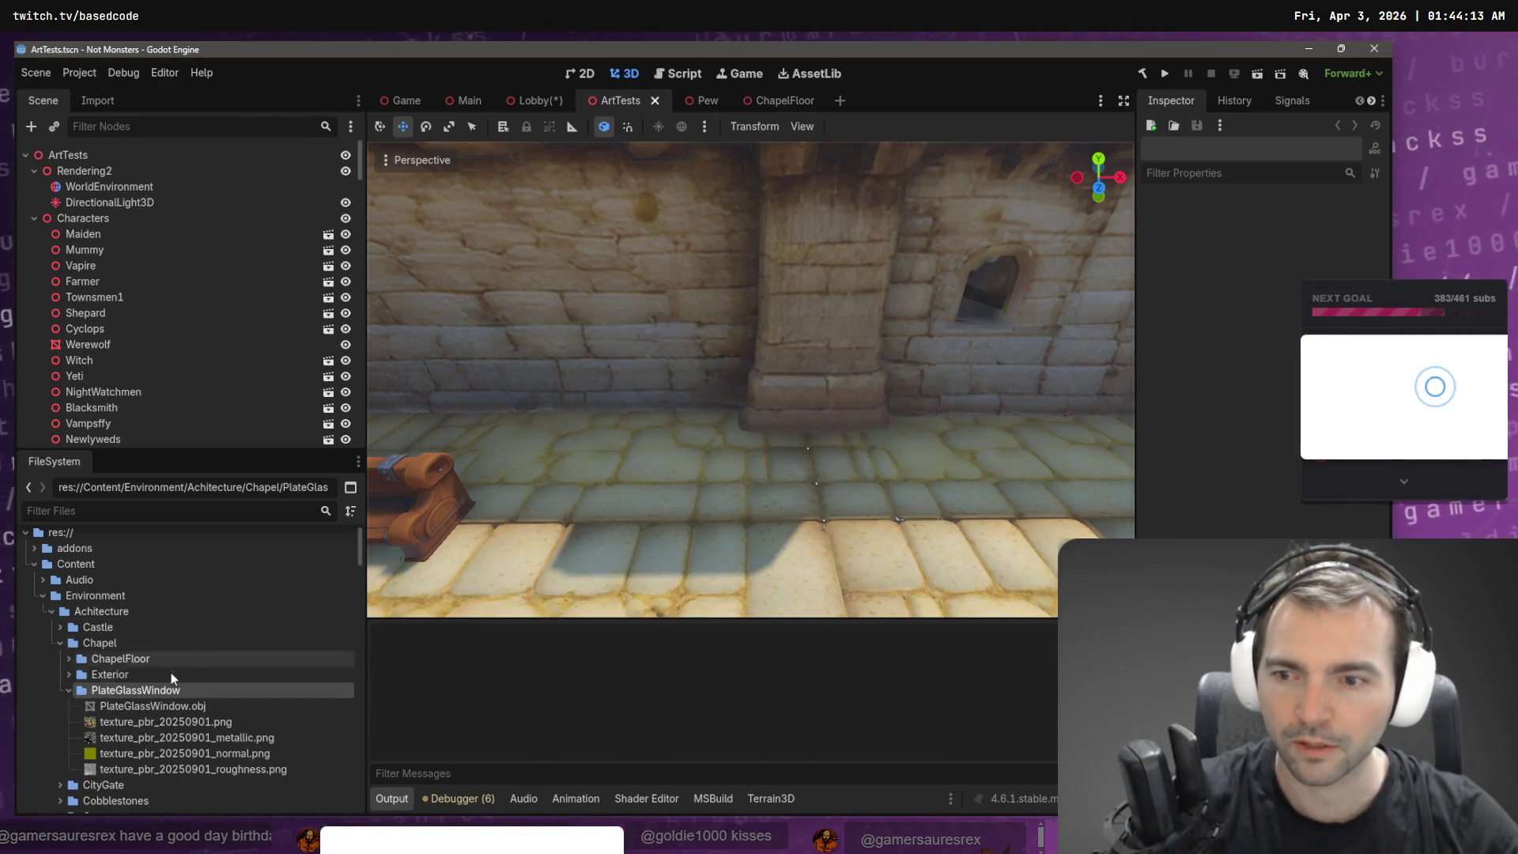
right_click(156, 691)
mouse_move(262, 564)
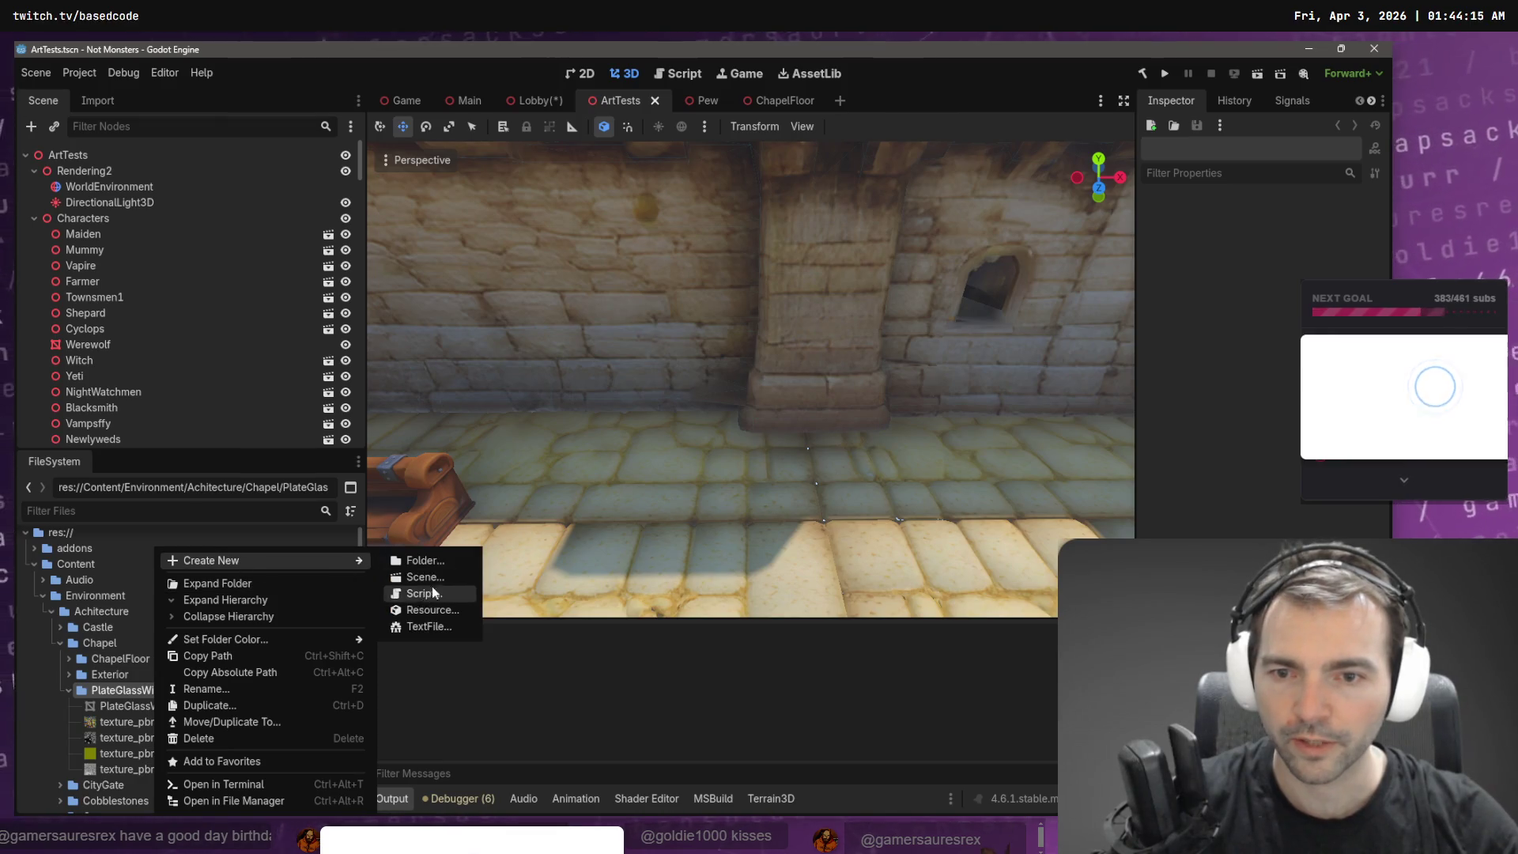
left_click(425, 577)
type("Olate")
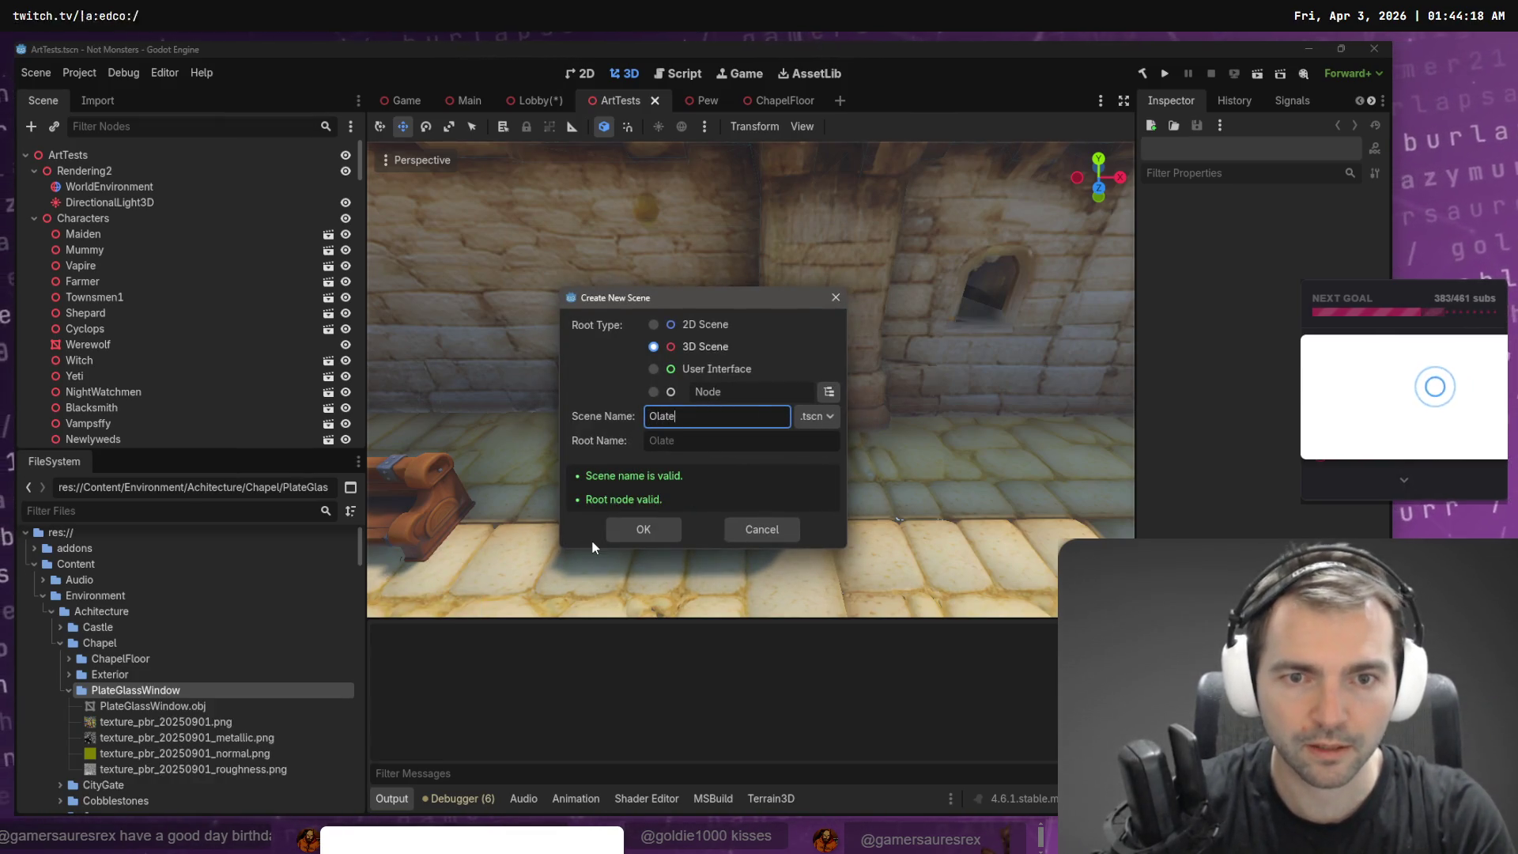
key("ctrl+a")
type("Pl")
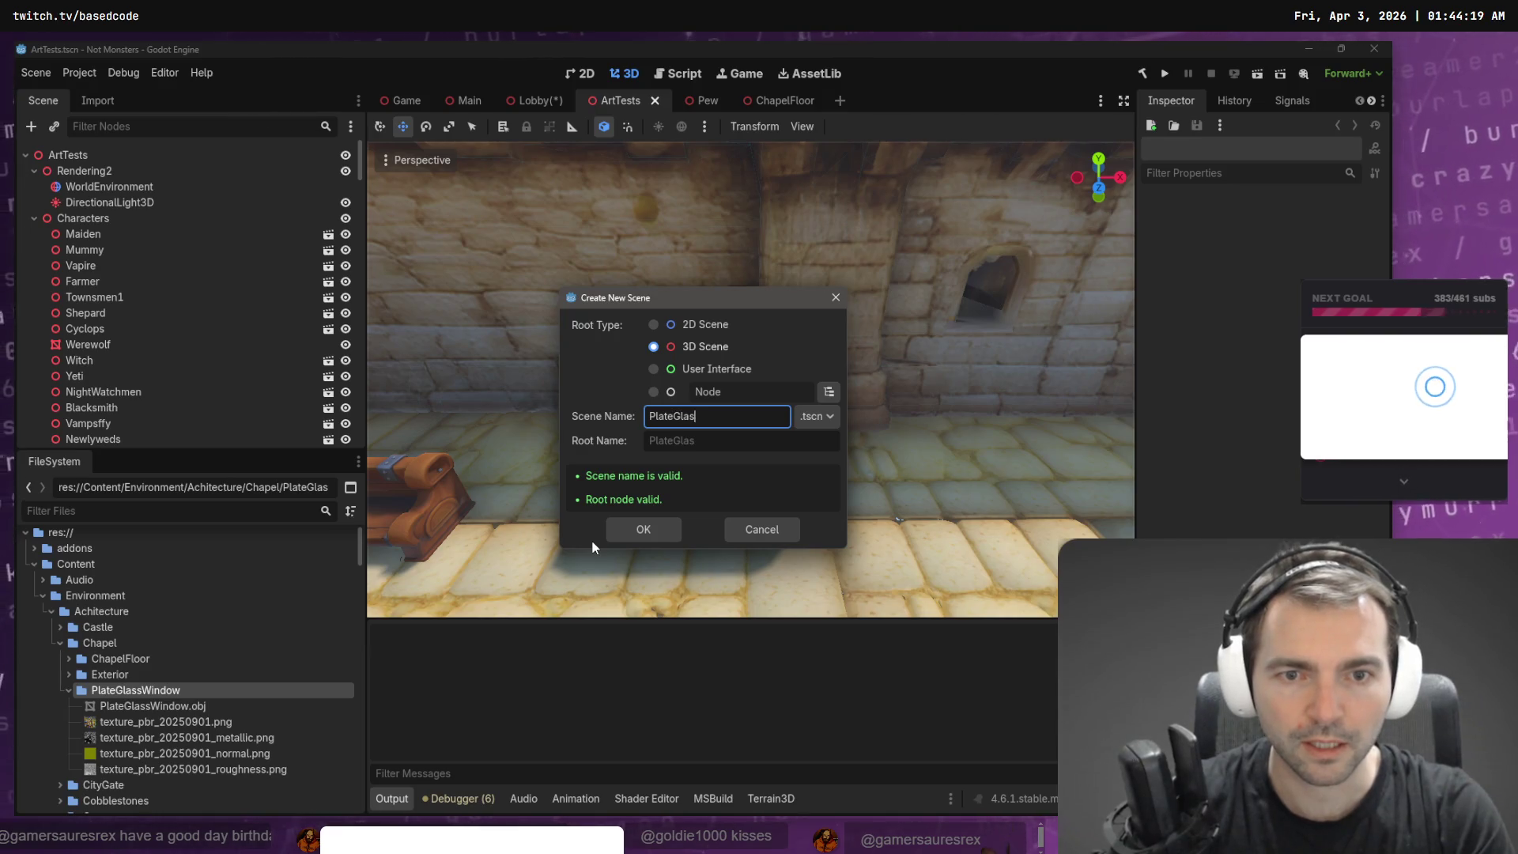
type("ndow")
key("Return")
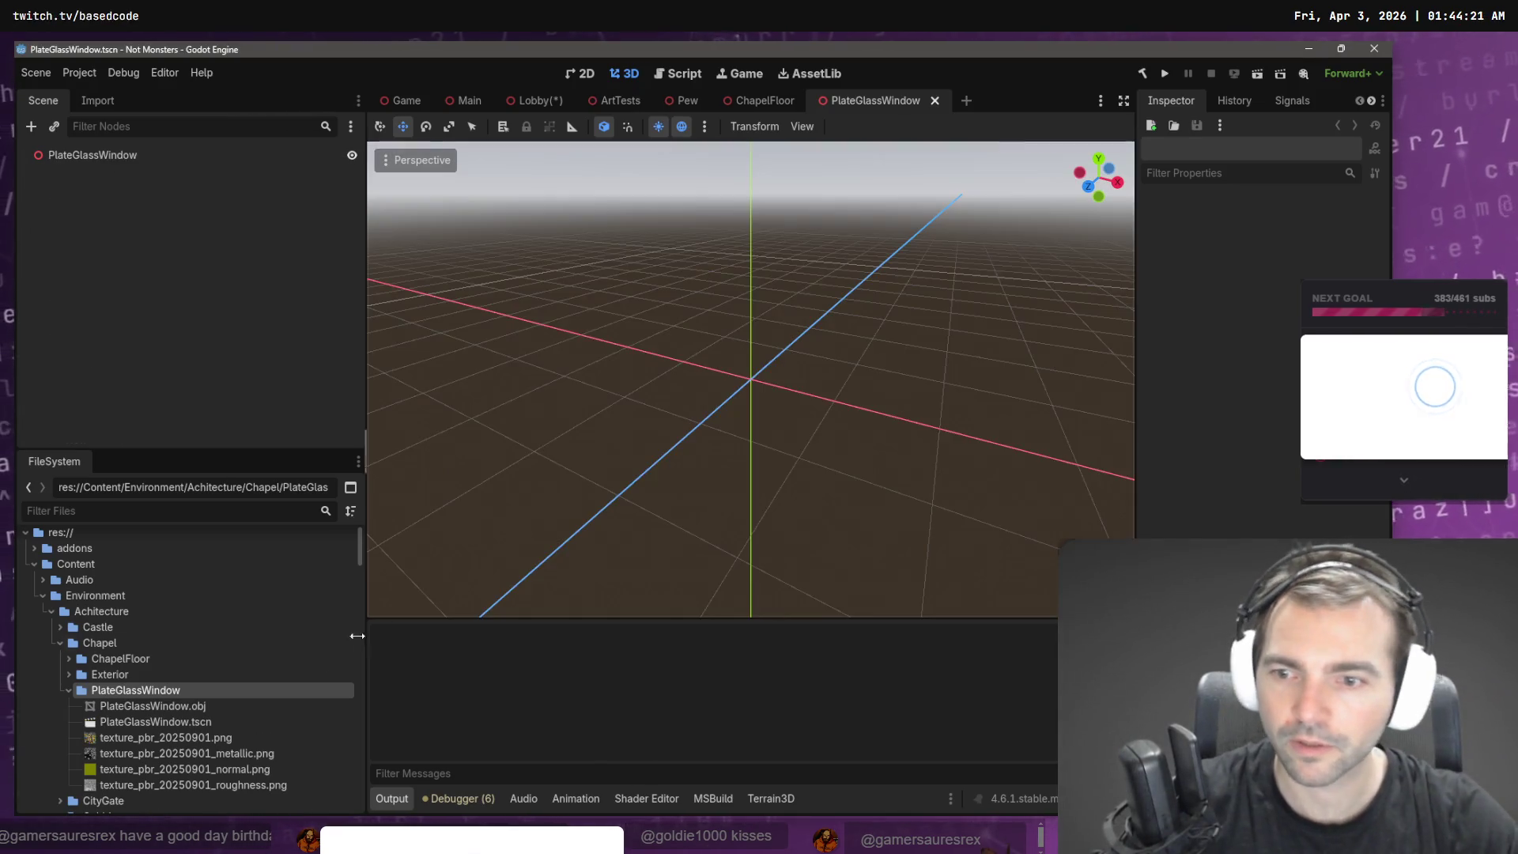
- Add the window .obj model, raise it 1.894 units above the ground, and save the scene
mouse_move(190, 708)
left_mouse_down()
mouse_move(720, 447)
mouse_move(752, 388)
left_mouse_up()
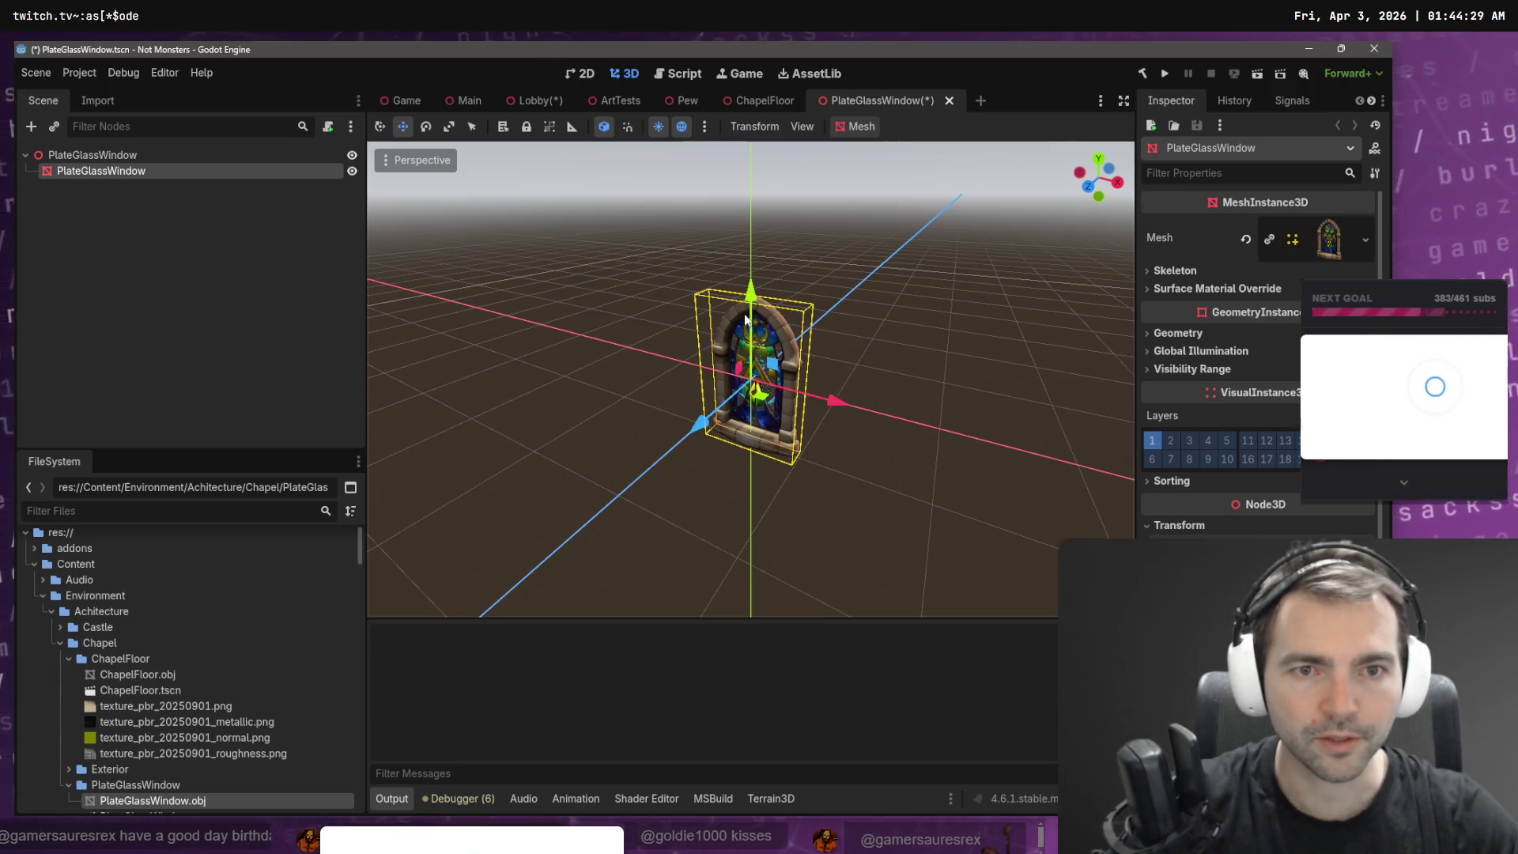
mouse_move(753, 296)
left_mouse_down()
mouse_move(799, 45)
mouse_move(799, 94)
left_mouse_up()
key("ctrl+s")
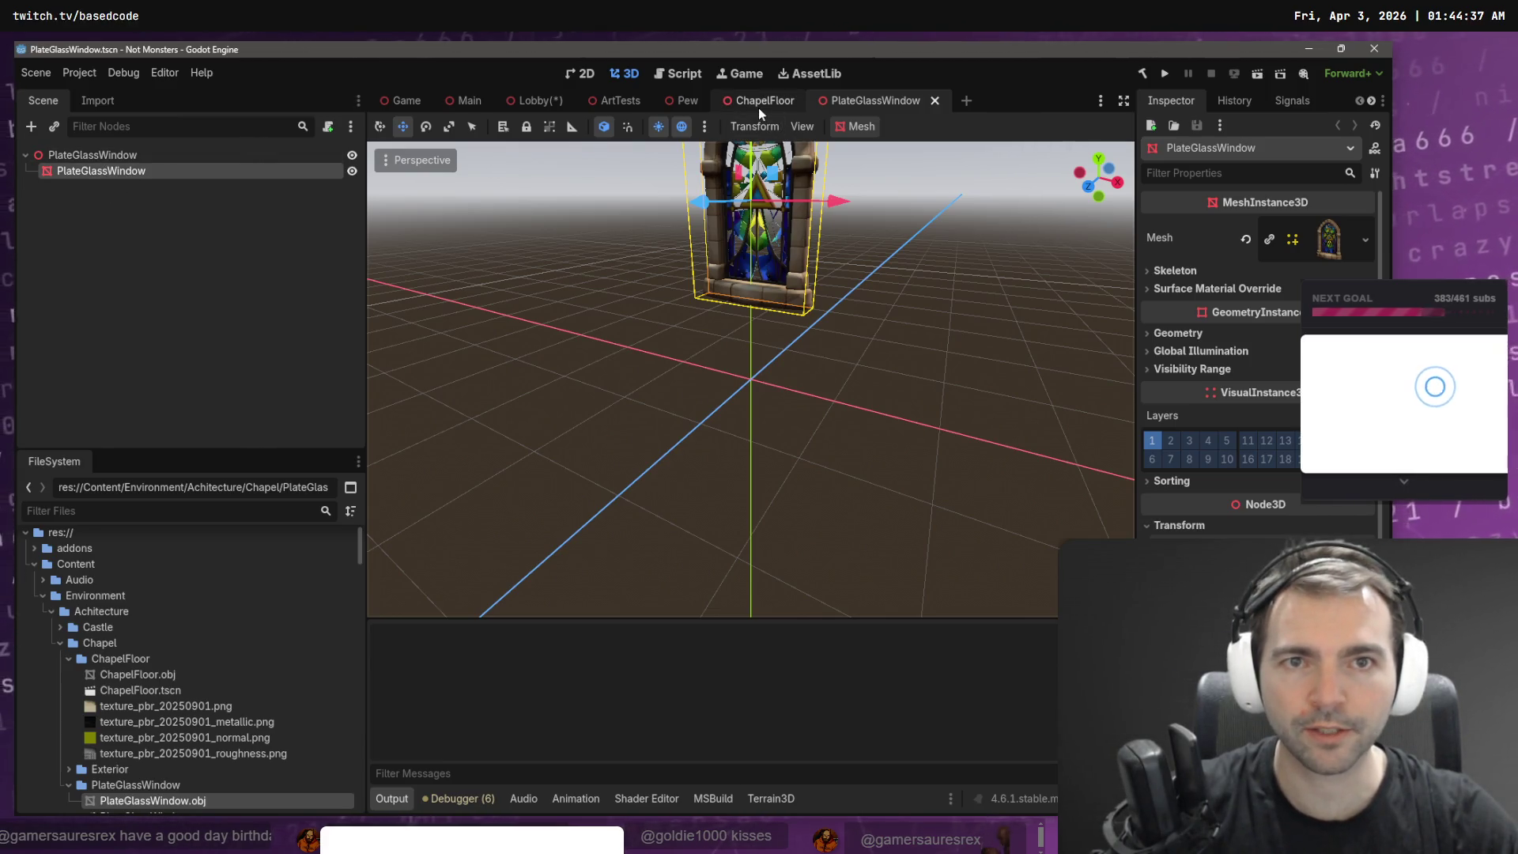
left_click(615, 100)
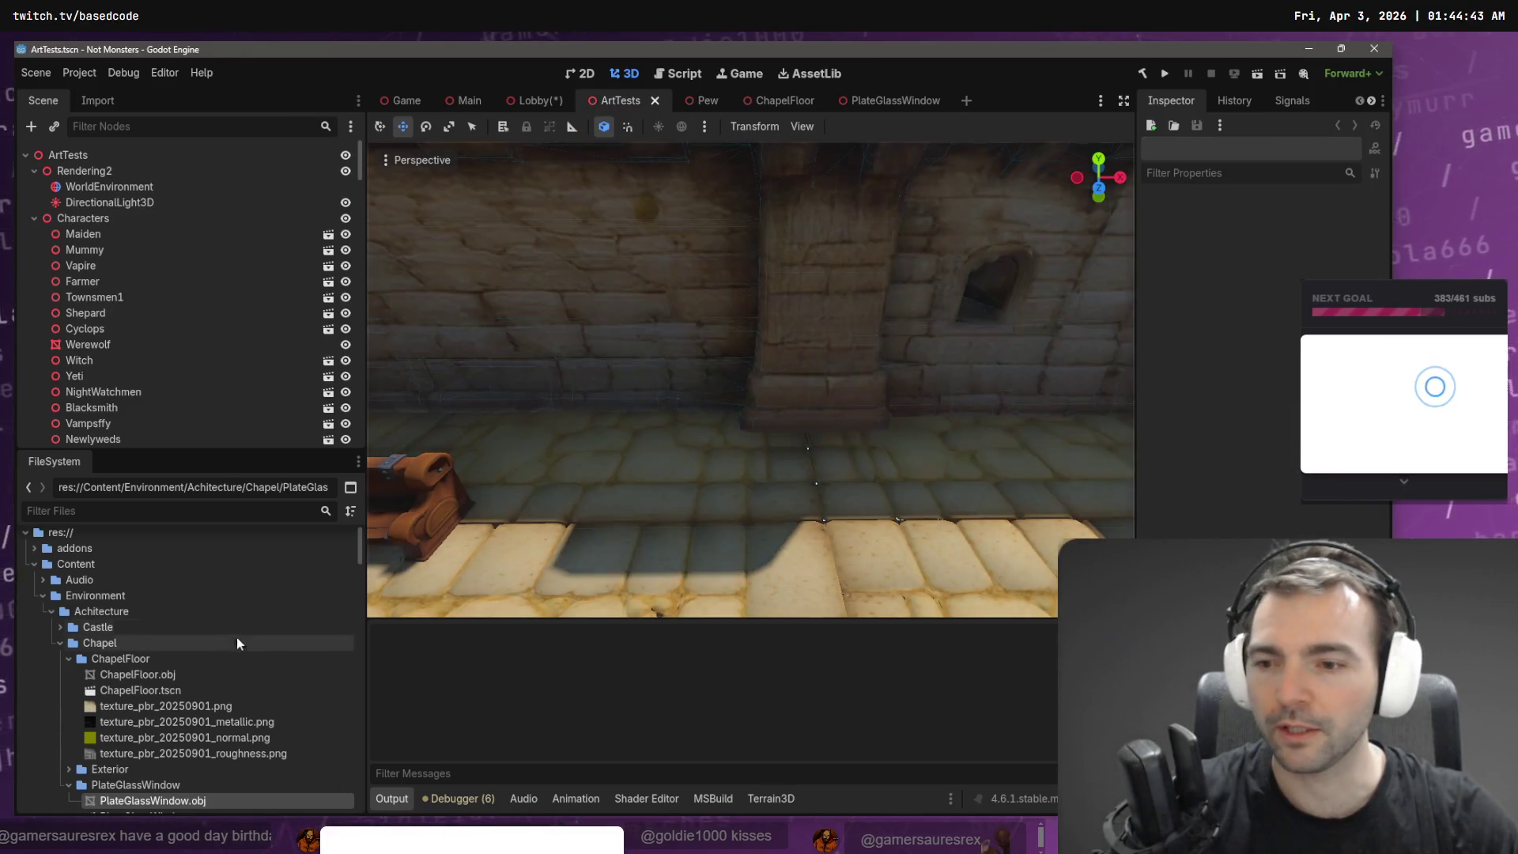
- Place a PlateGlassWindow.tscn instance into the ArtTests scene
scroll(225, 672, "down", 3)
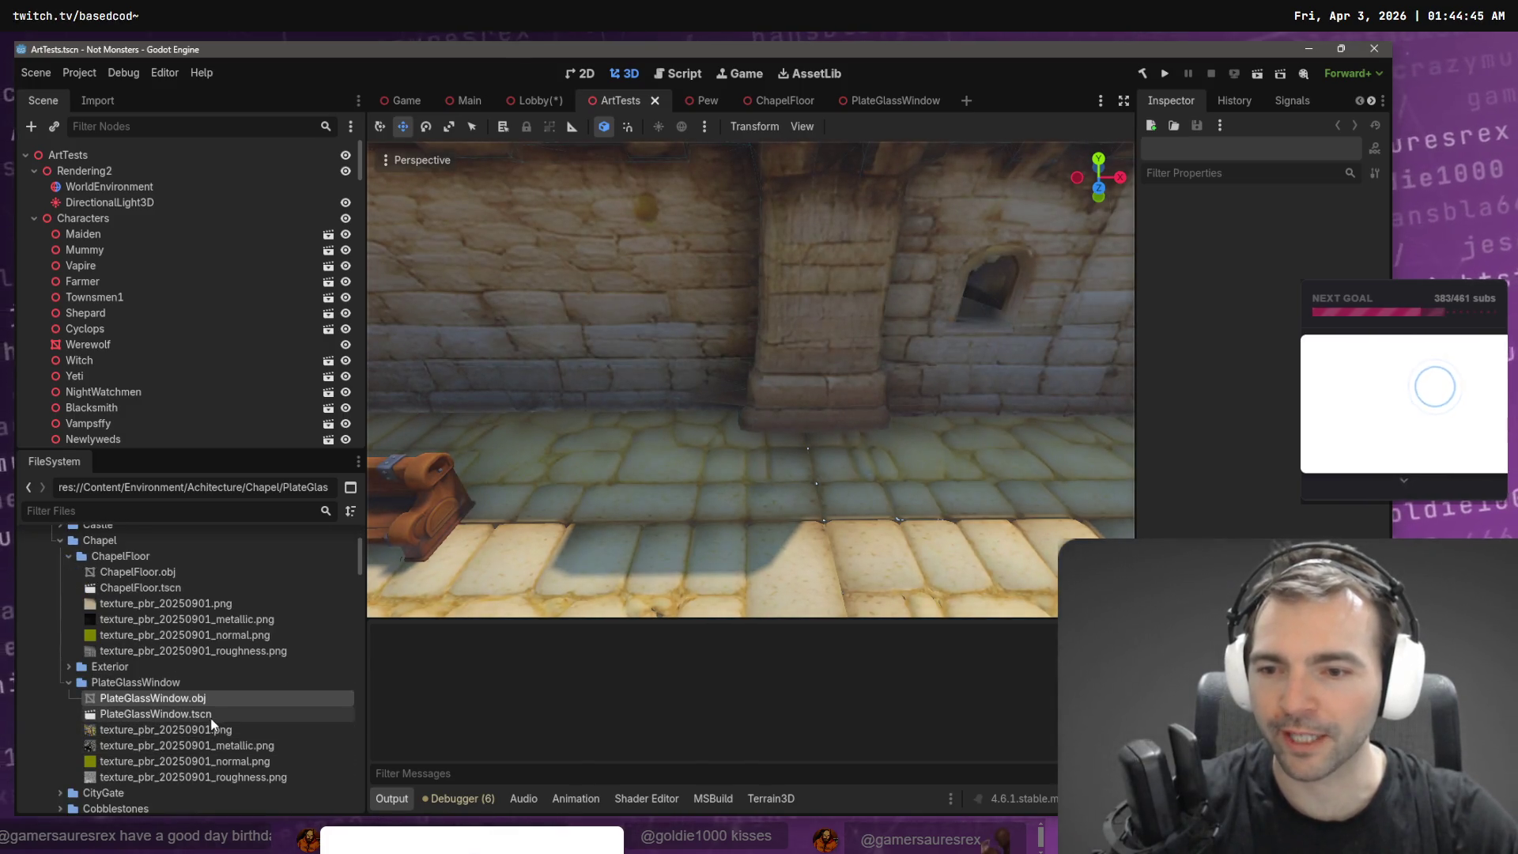
mouse_move(212, 718)
left_mouse_down()
mouse_move(237, 718)
mouse_move(668, 378)
mouse_move(672, 410)
left_mouse_up()
left_click(153, 698)
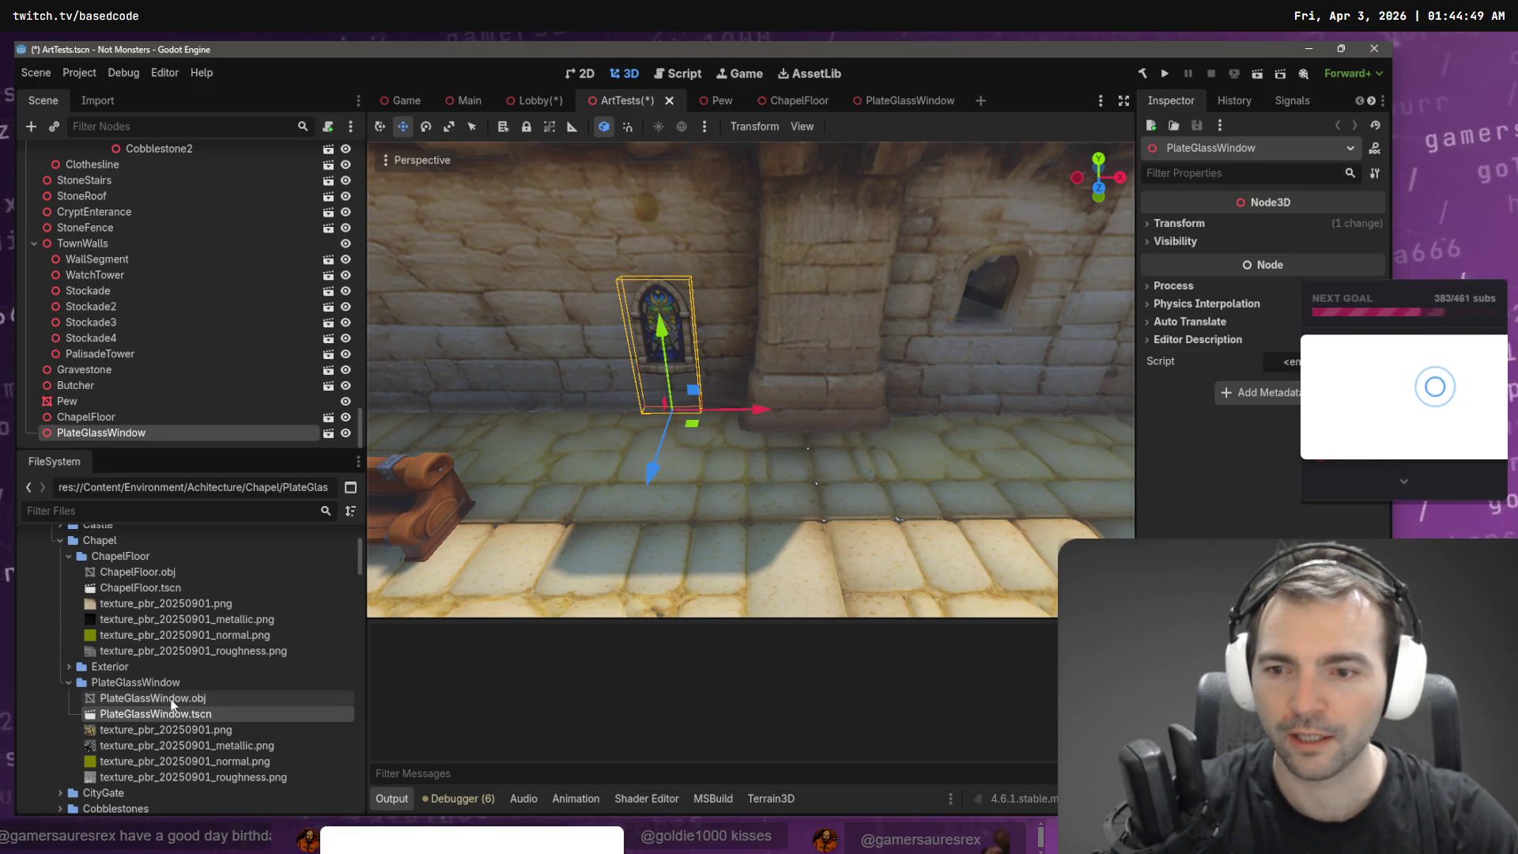
- Reimport the window .obj with Scale Mesh set to 2.0
left_click(97, 100)
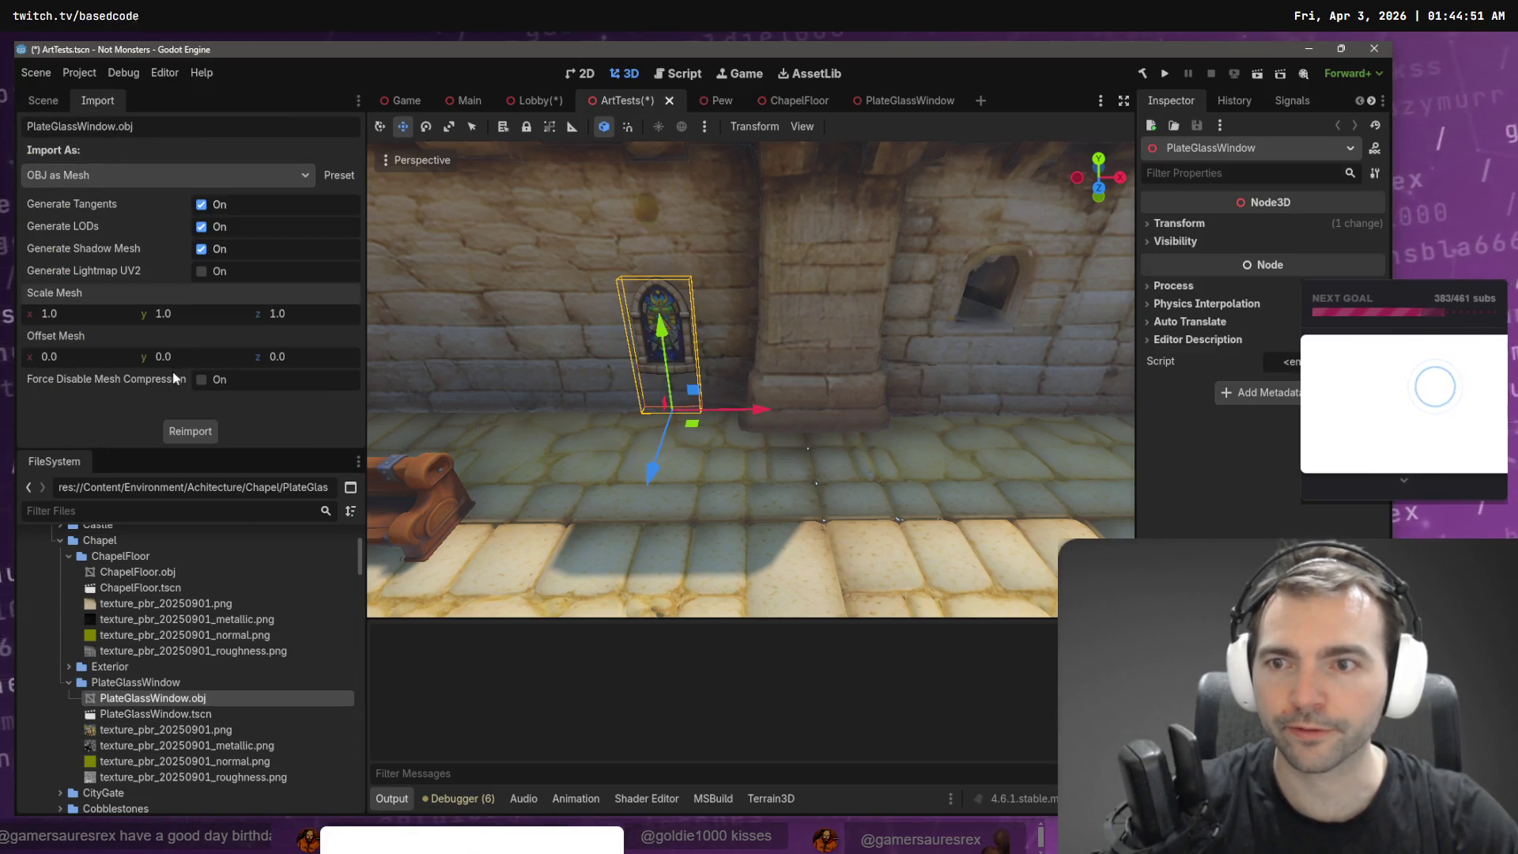
type("2")
key("Tab")
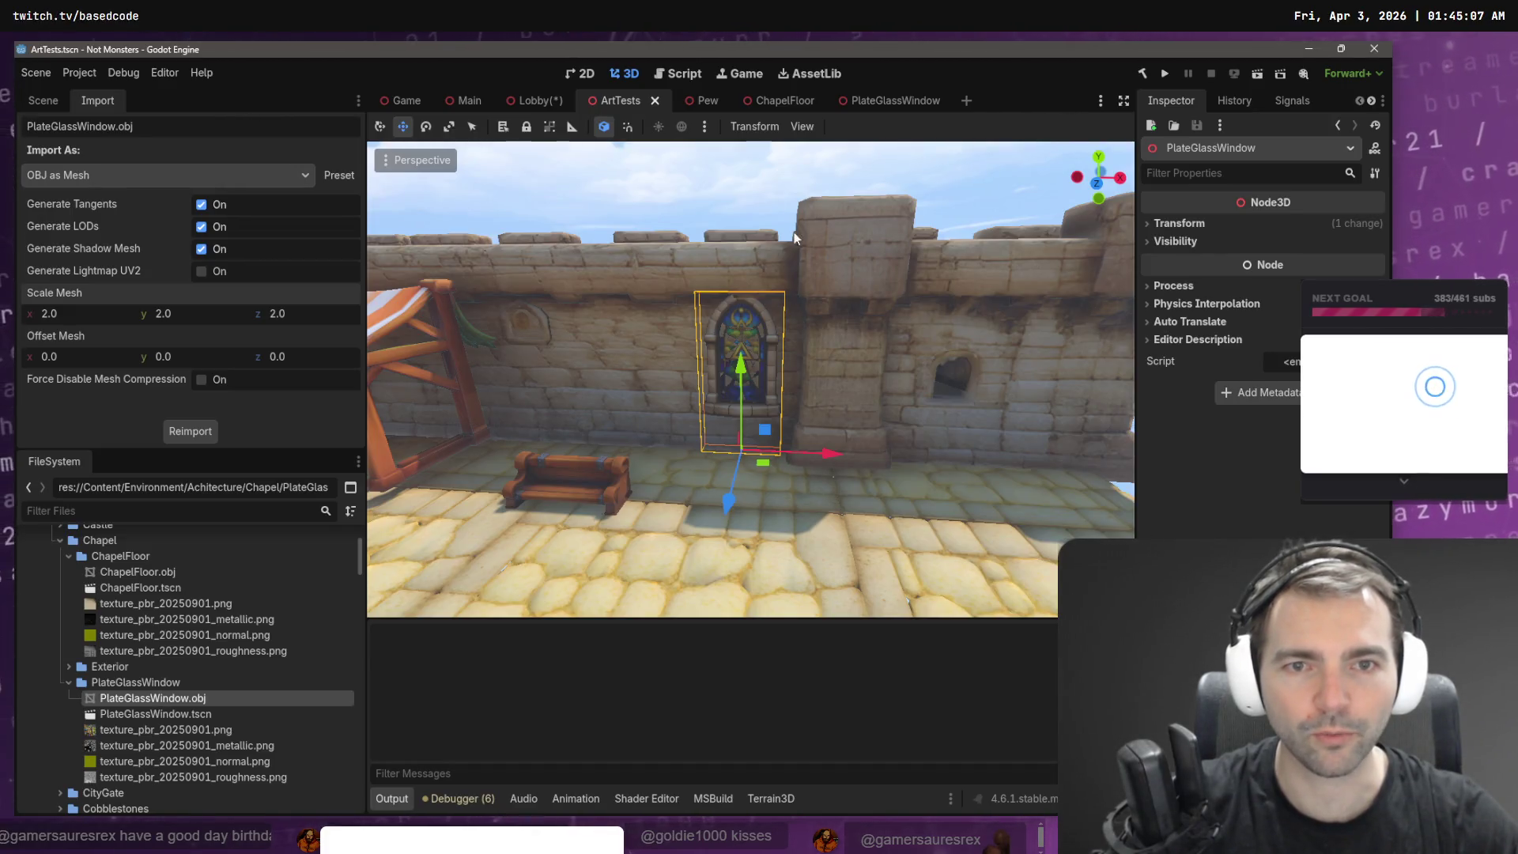
left_click(528, 99)
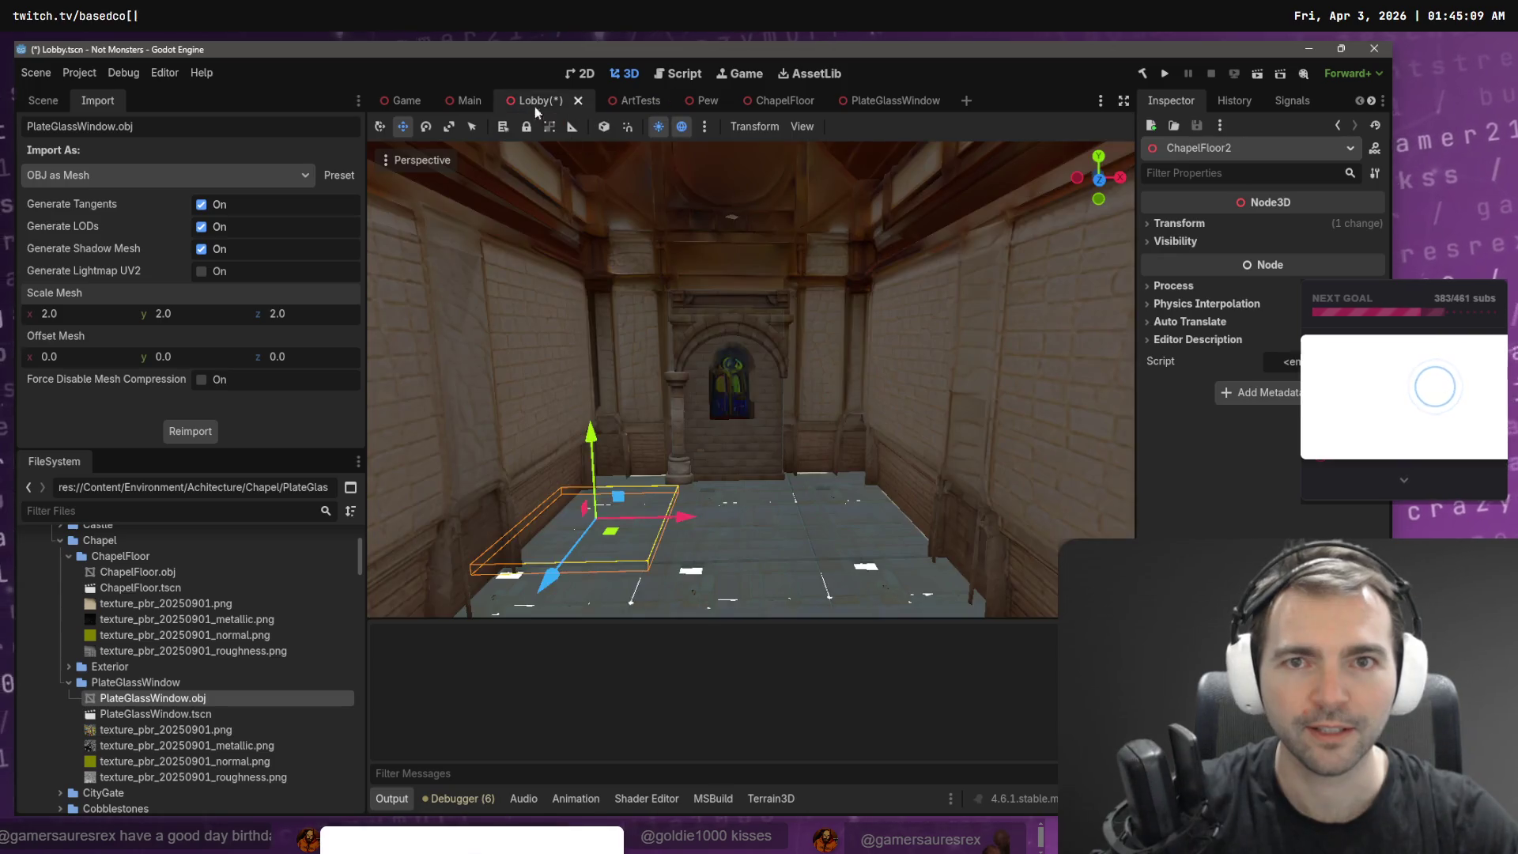
- Place the PlateGlassWindow into the Lobby's arch and frame it in view
left_click_drag(144, 715, 734, 494)
key("f")
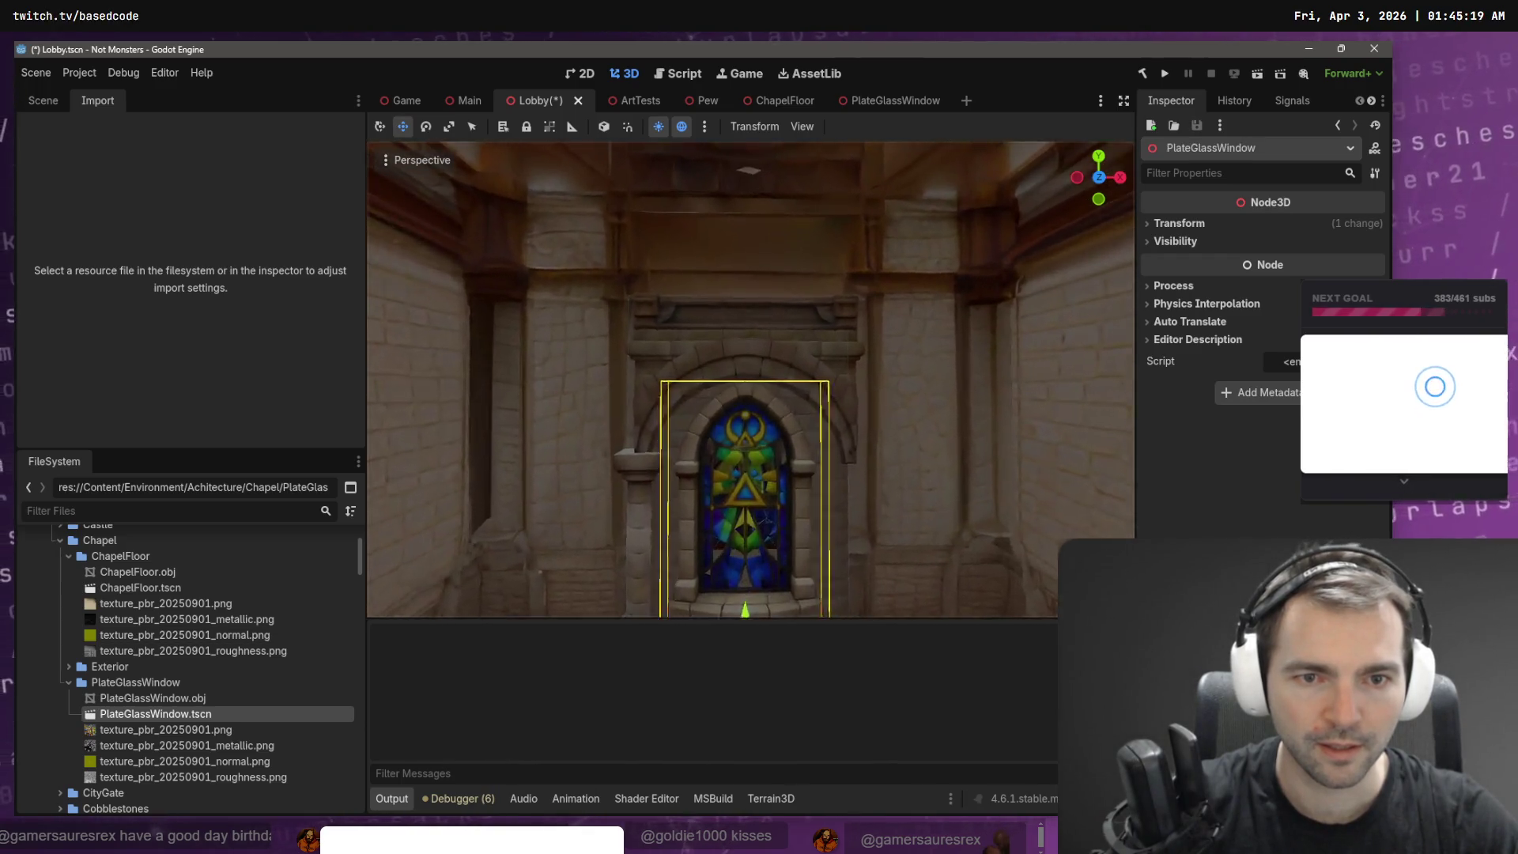
scroll(739, 307, "down", 3)
- Nudge the surrounding stone wall slightly along X, then run the project with F5 to playtest
left_click(745, 361)
key("q")
key("f")
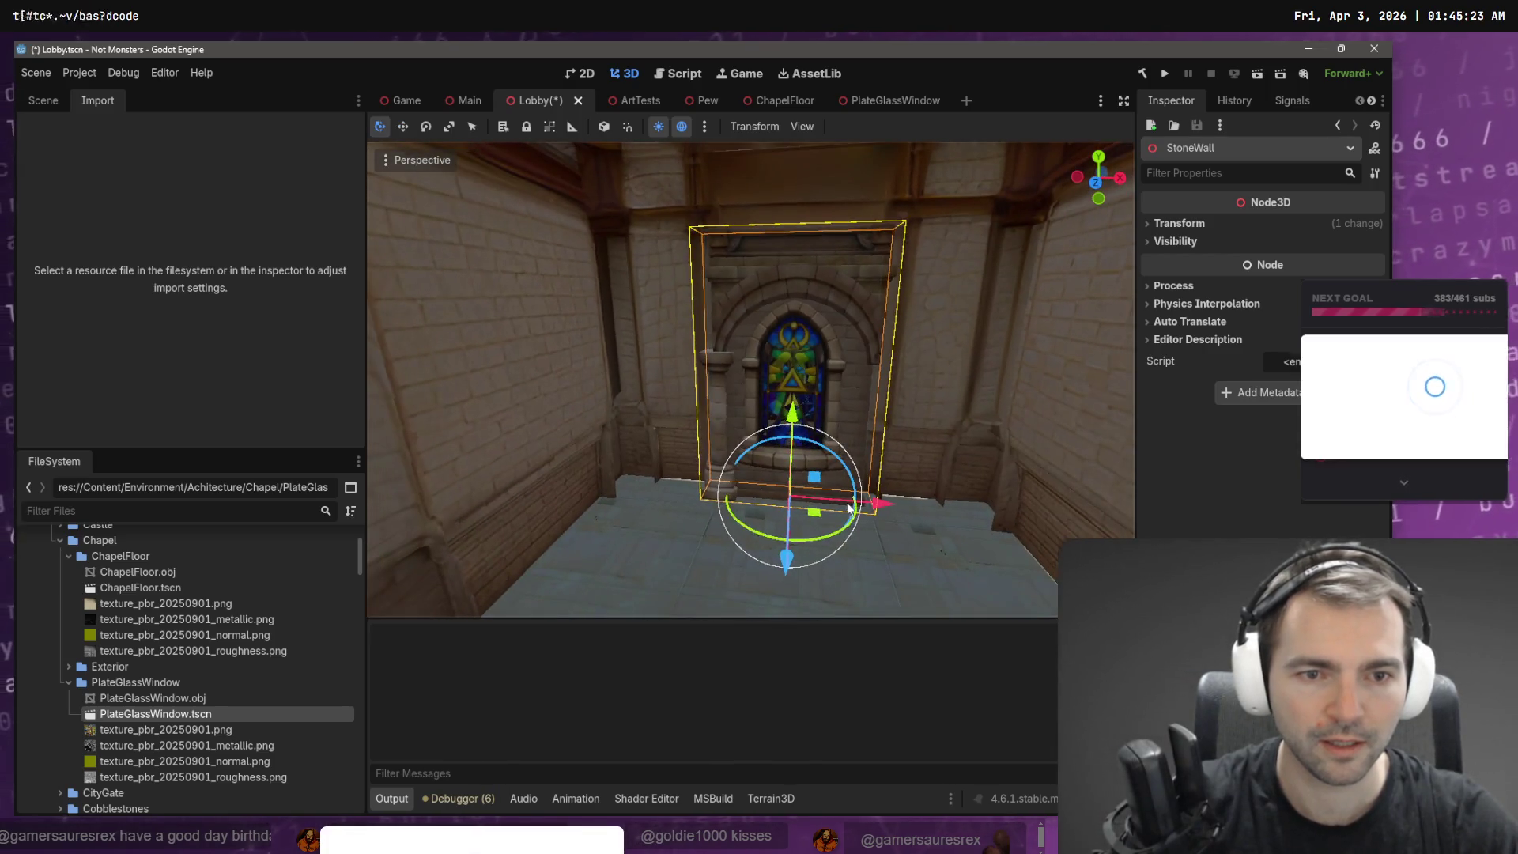
left_click_drag(882, 506, 880, 454)
key("w")
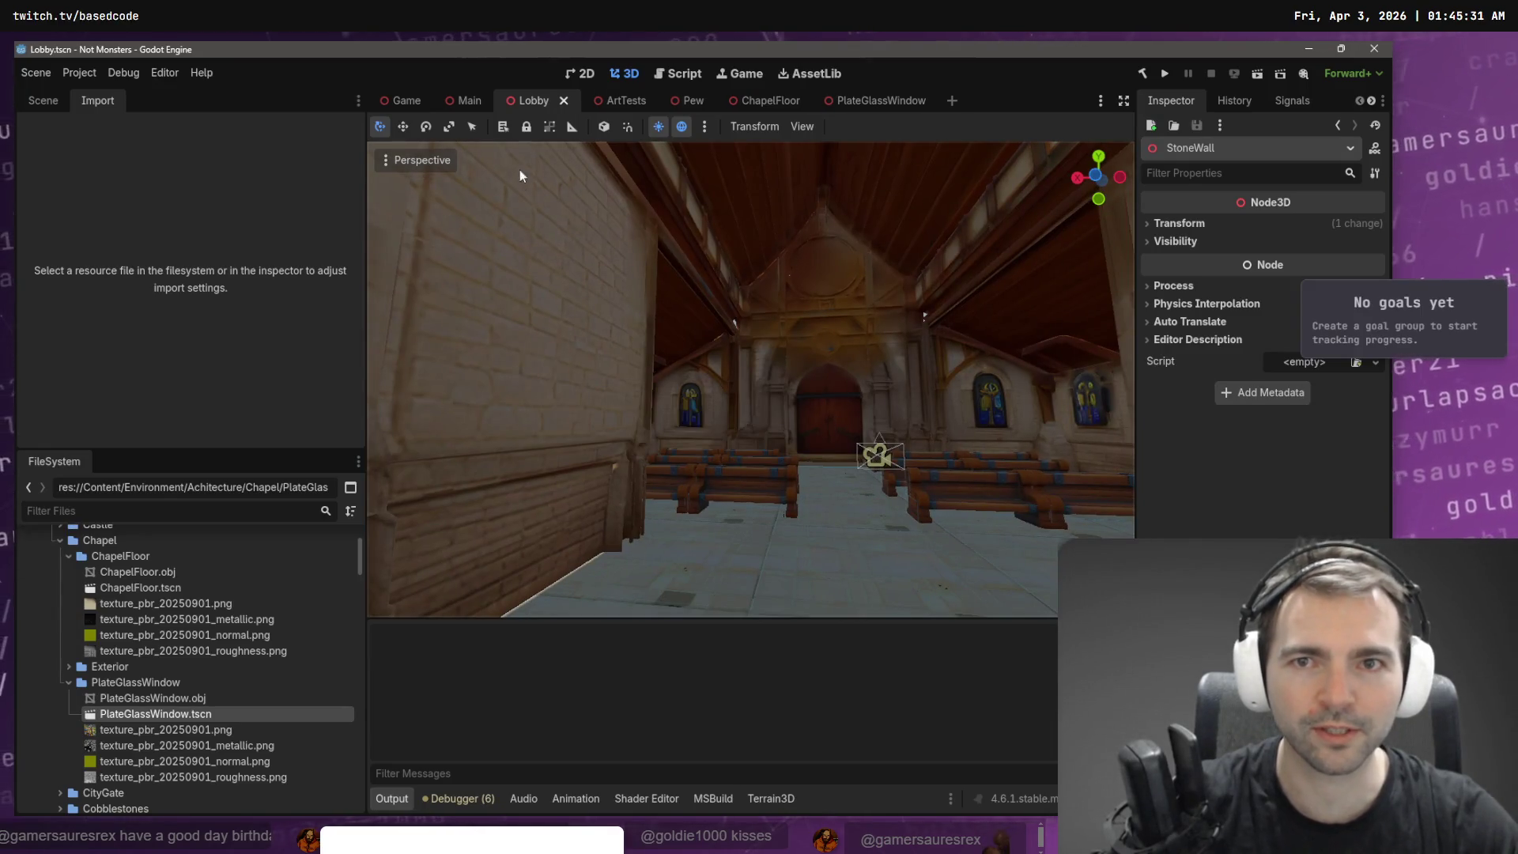
key("F5")
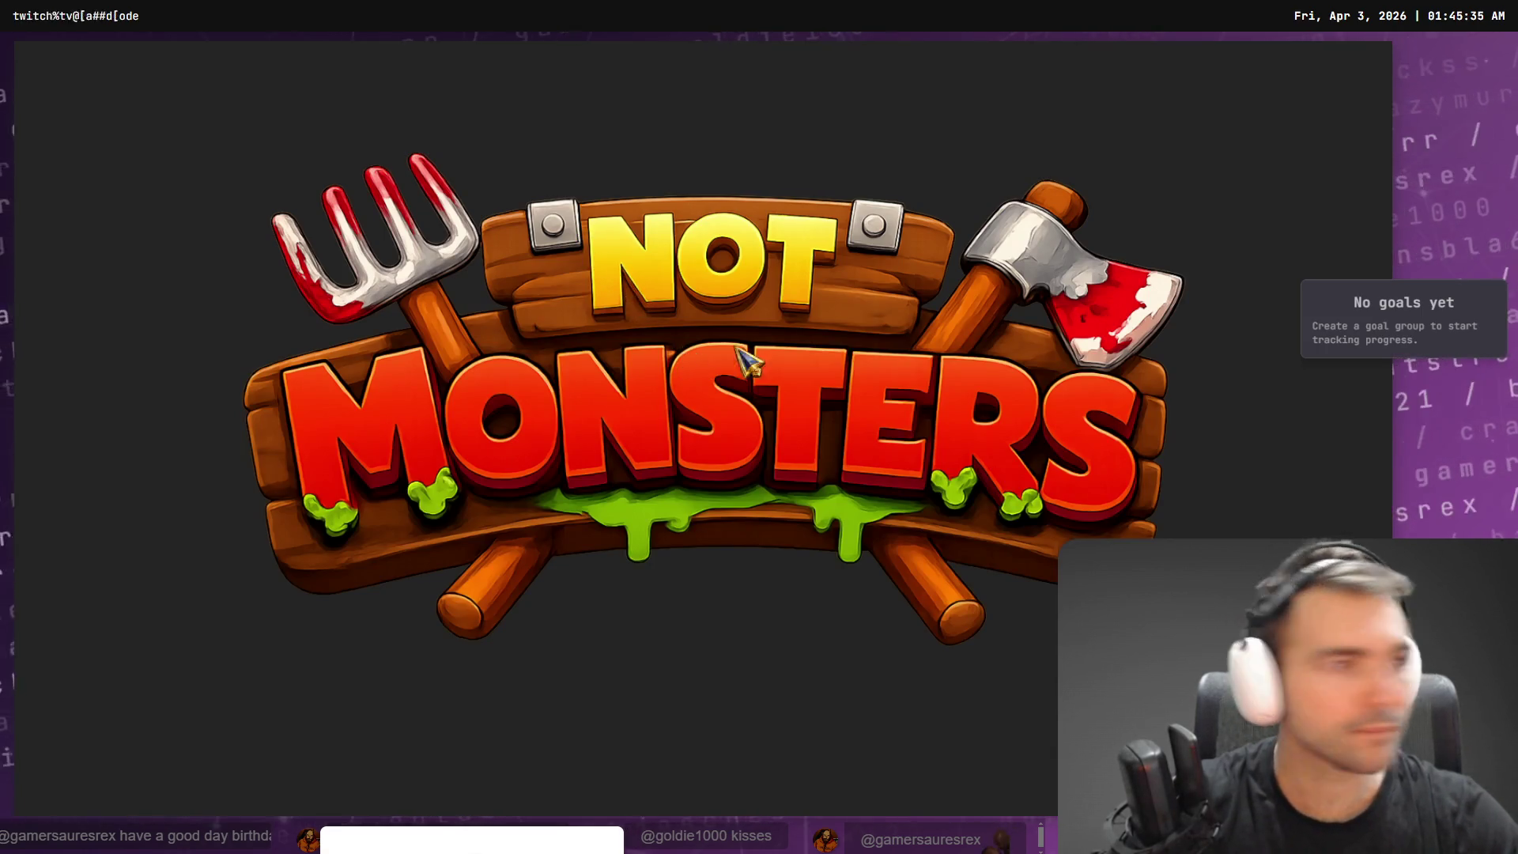
- Run the character through the hall toward the lit stained-glass window, then stop the game with F8
key("alt+Tab")
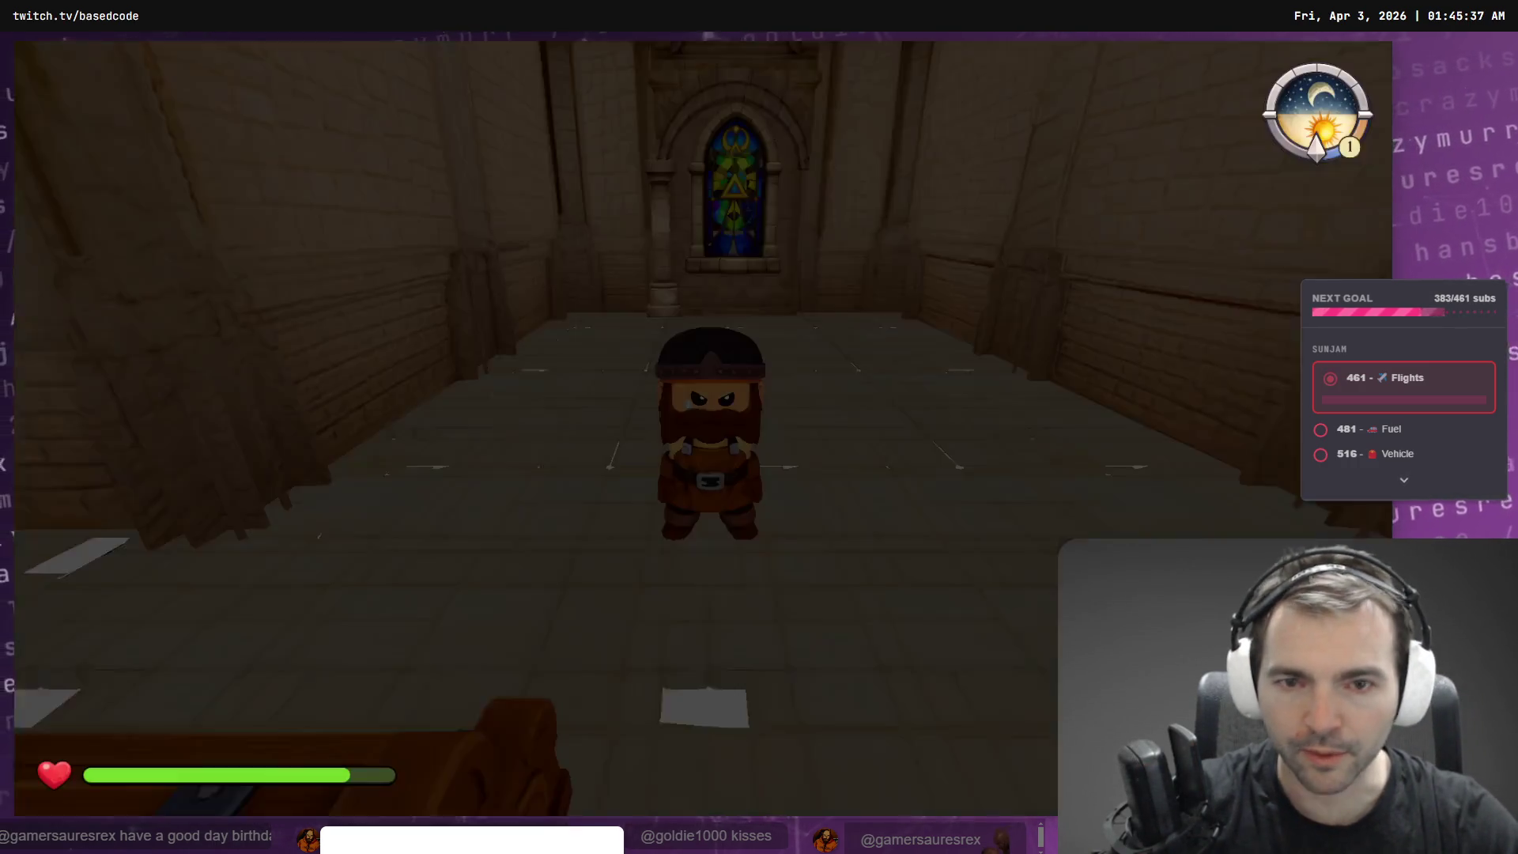
key("w")
key("w")
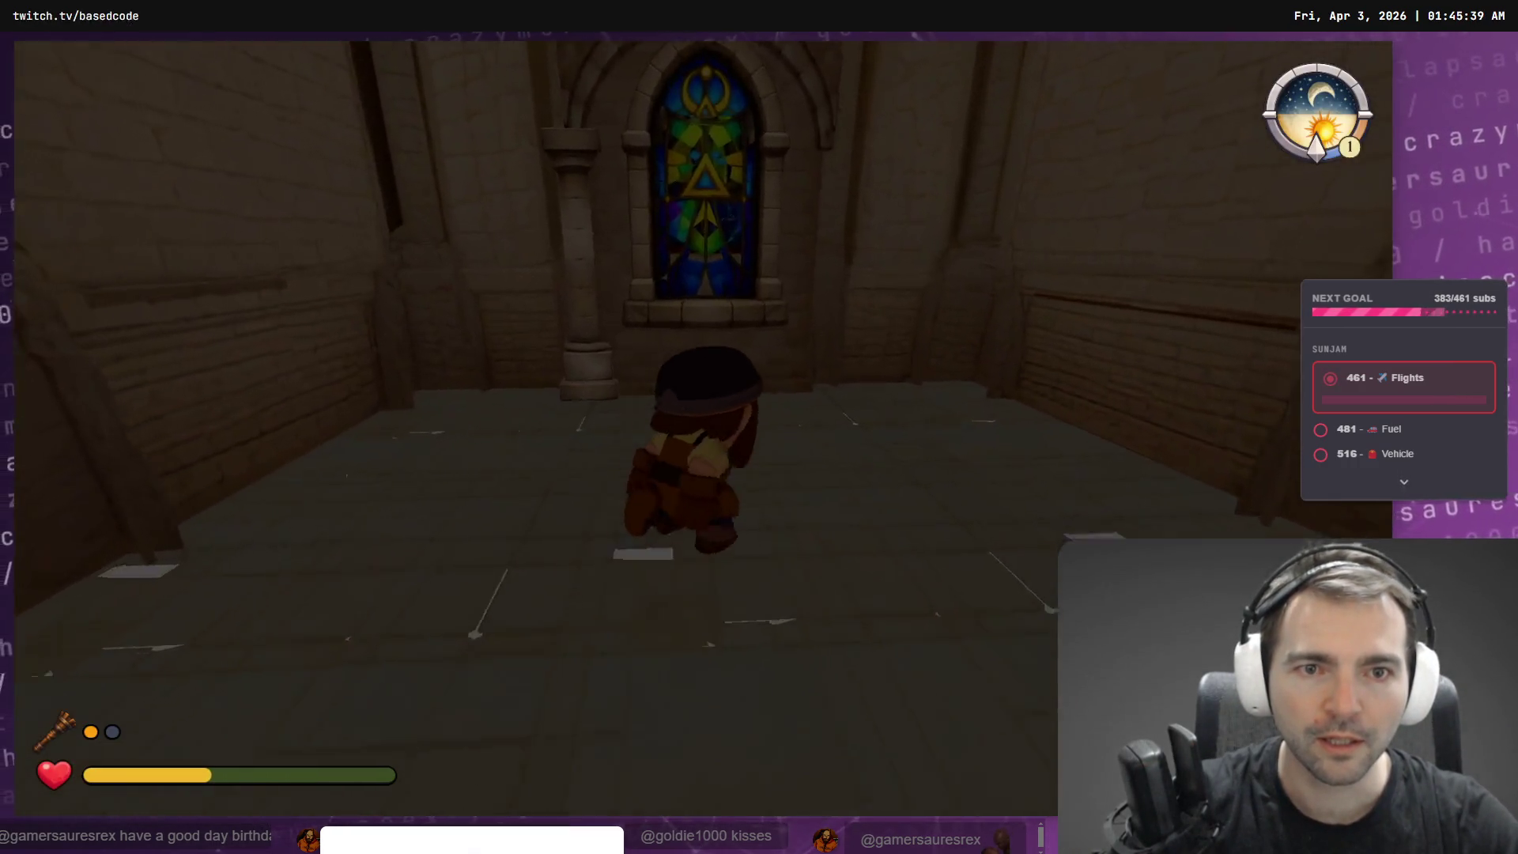
key("w")
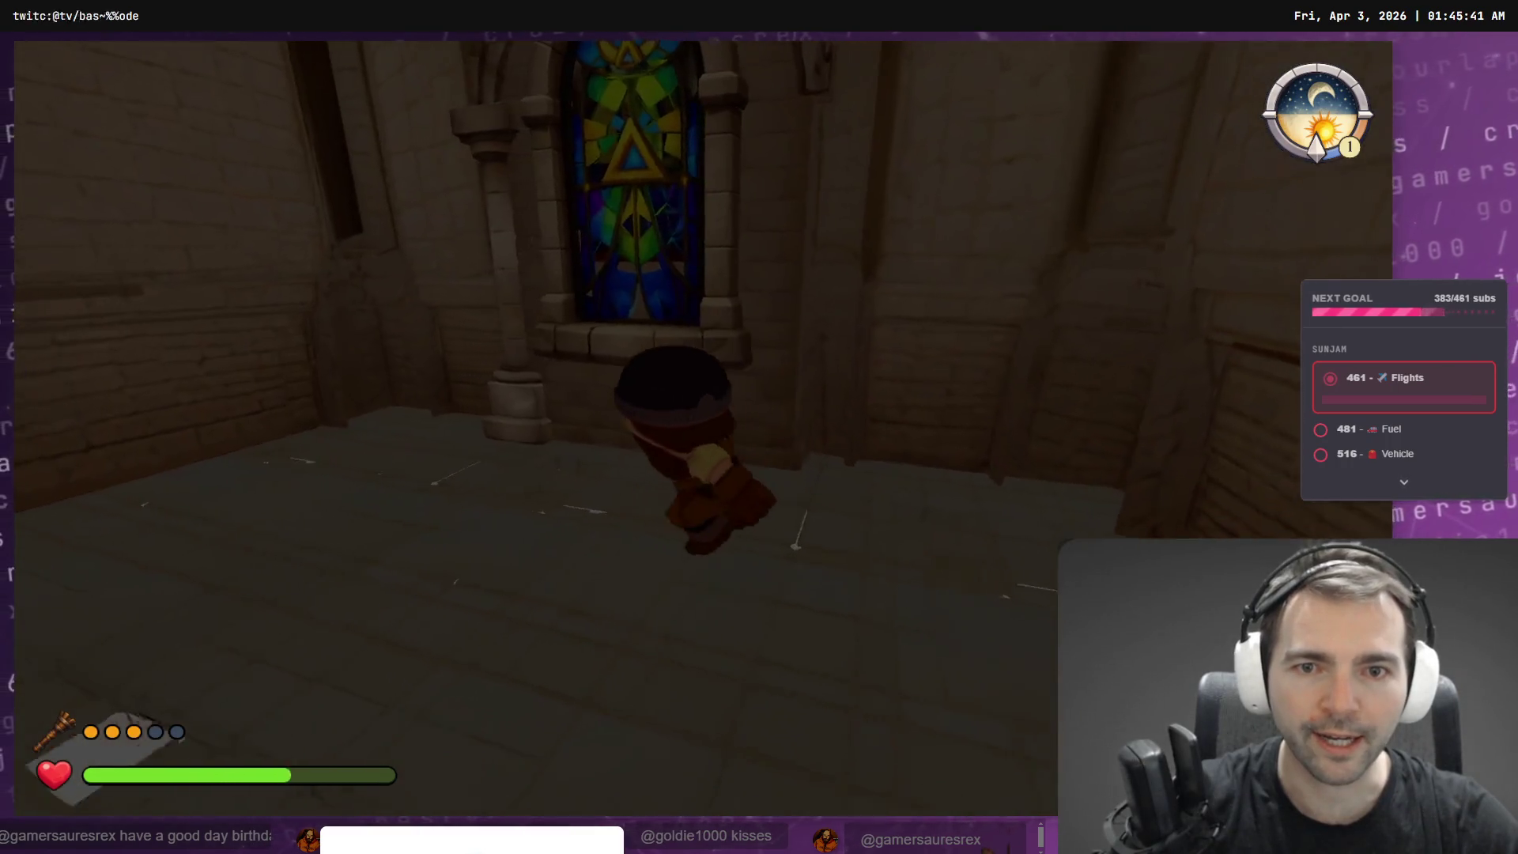
key("w")
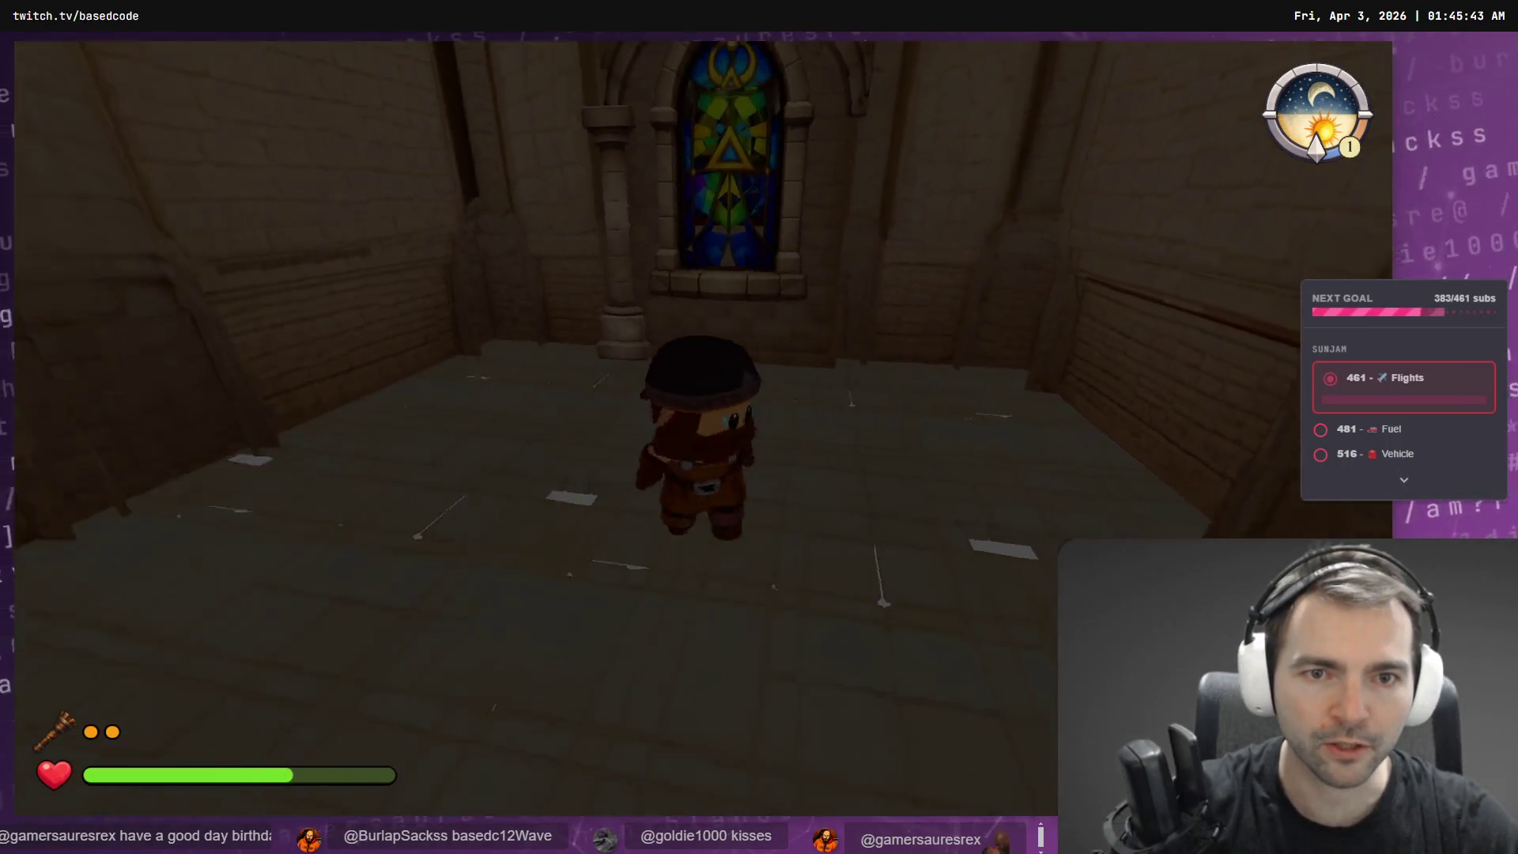
key("s")
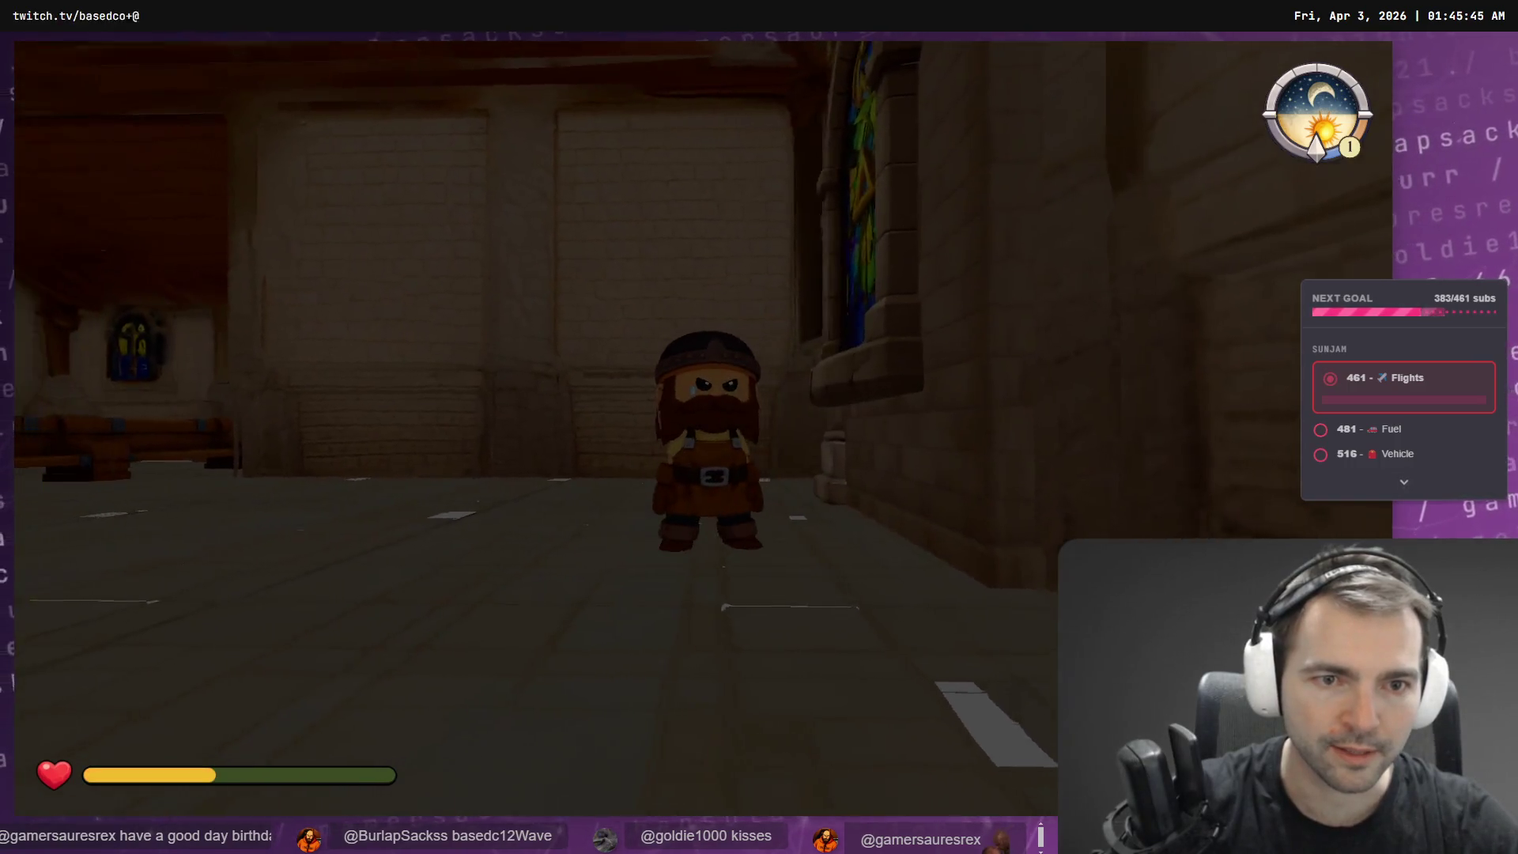
key("F8")
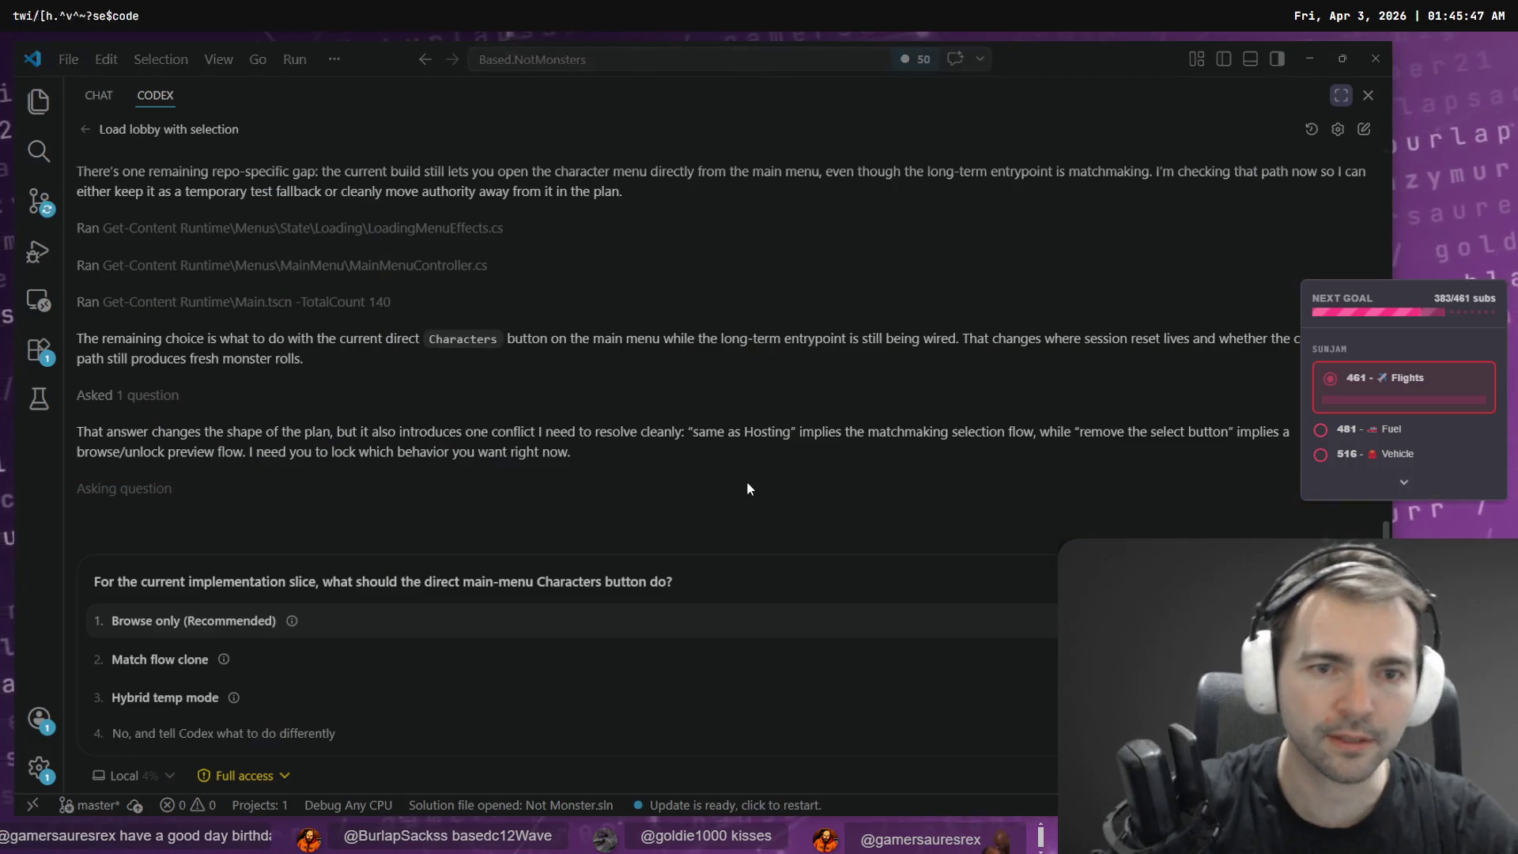
- Move the PlateGlassWindow -0.104 units along its axis and view it from the front
key("f")
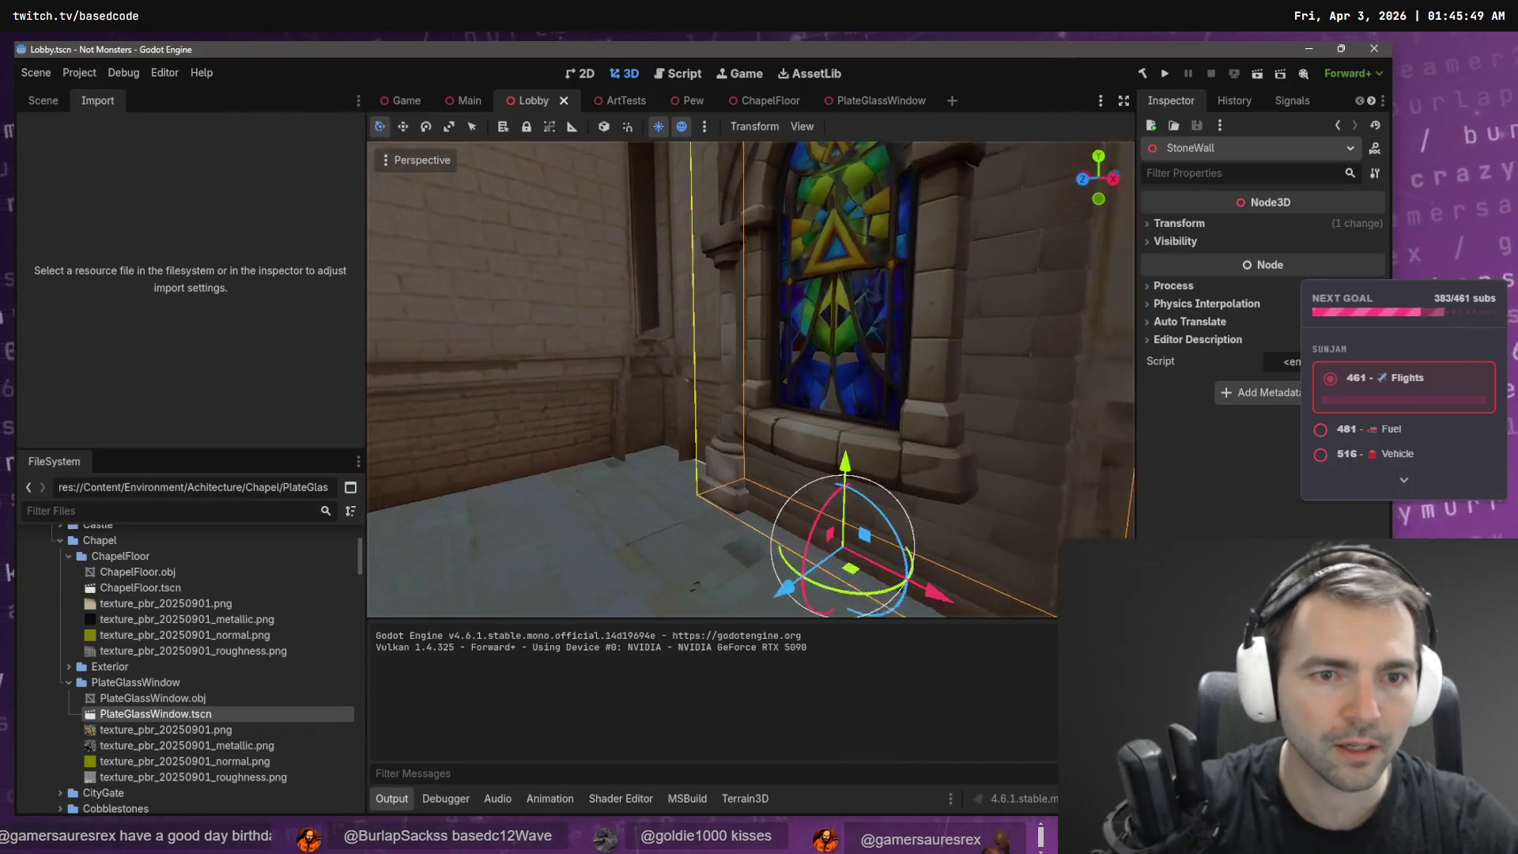
left_click(852, 404)
key("f")
left_click_drag(790, 553, 831, 524)
left_click_drag(704, 465, 715, 470)
key("w")
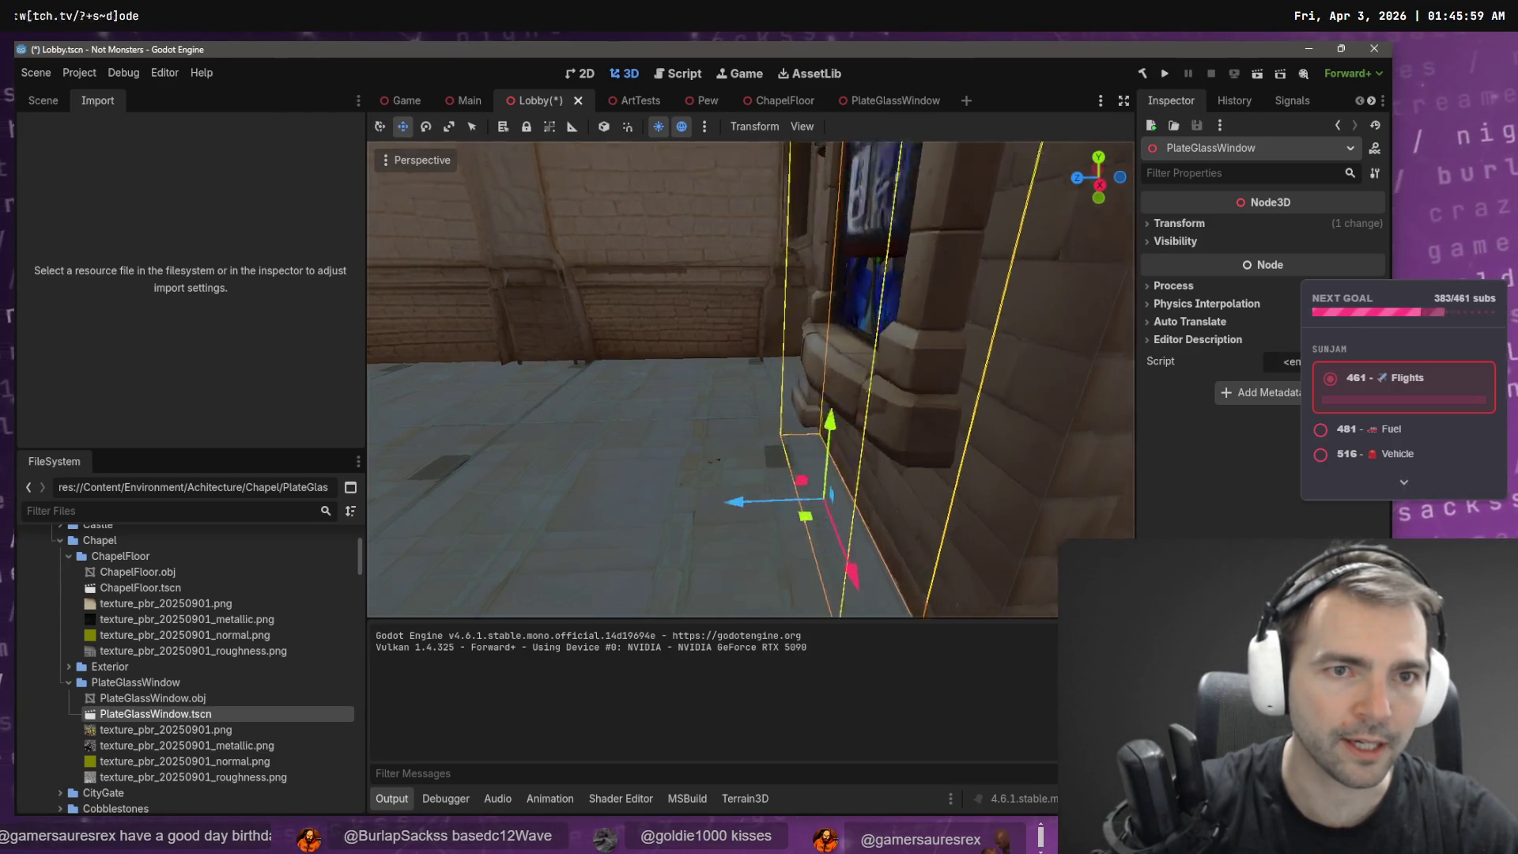
key("KP_1")
- Toggle the Chapel node's visibility repeatedly to check the window fit, leaving the walls shown
left_click(903, 310)
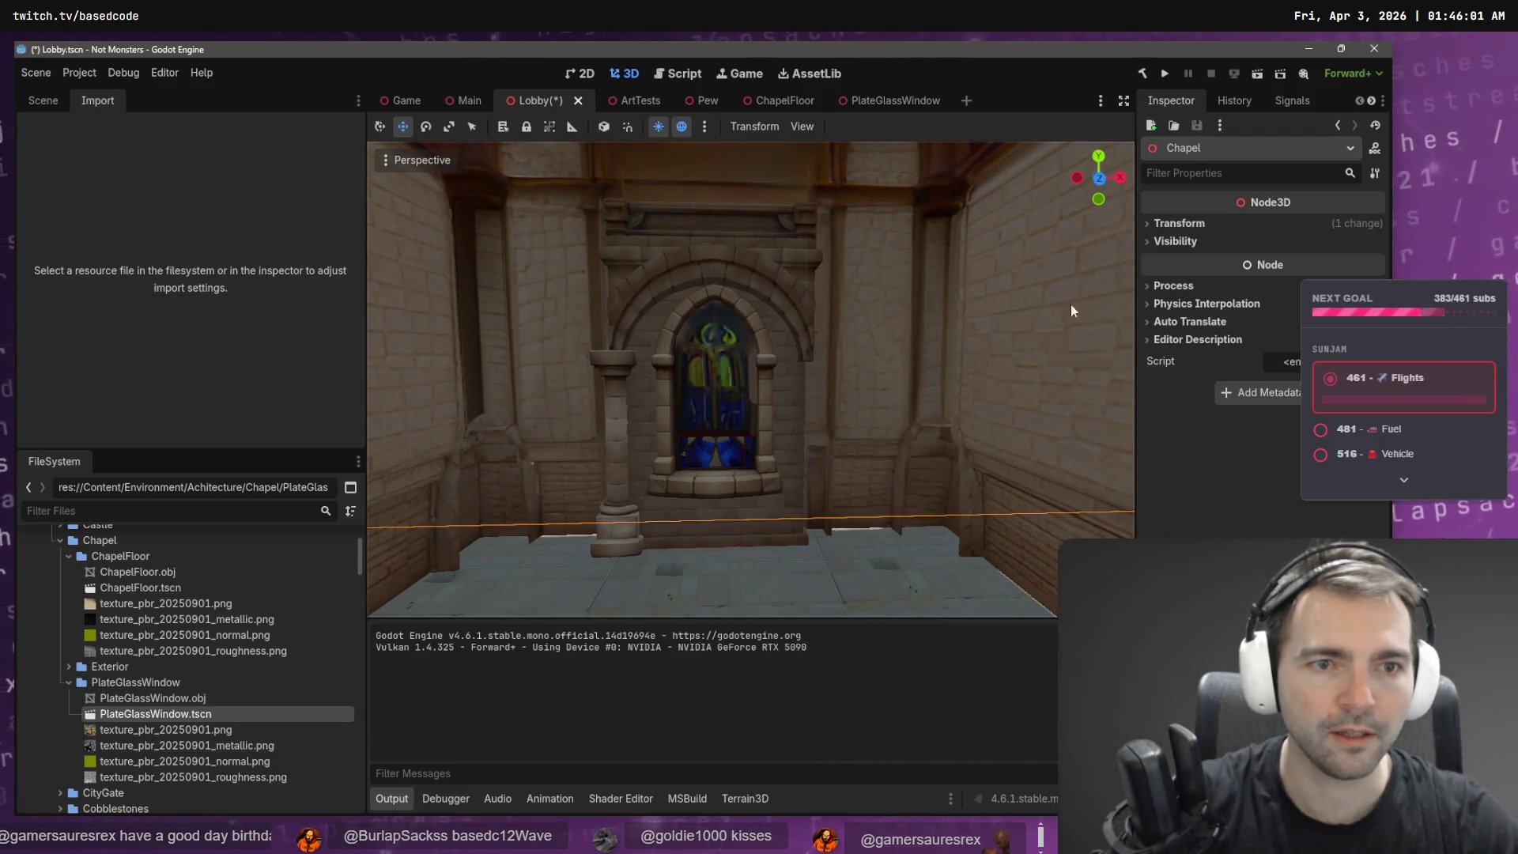
left_click(34, 106)
left_click(346, 295)
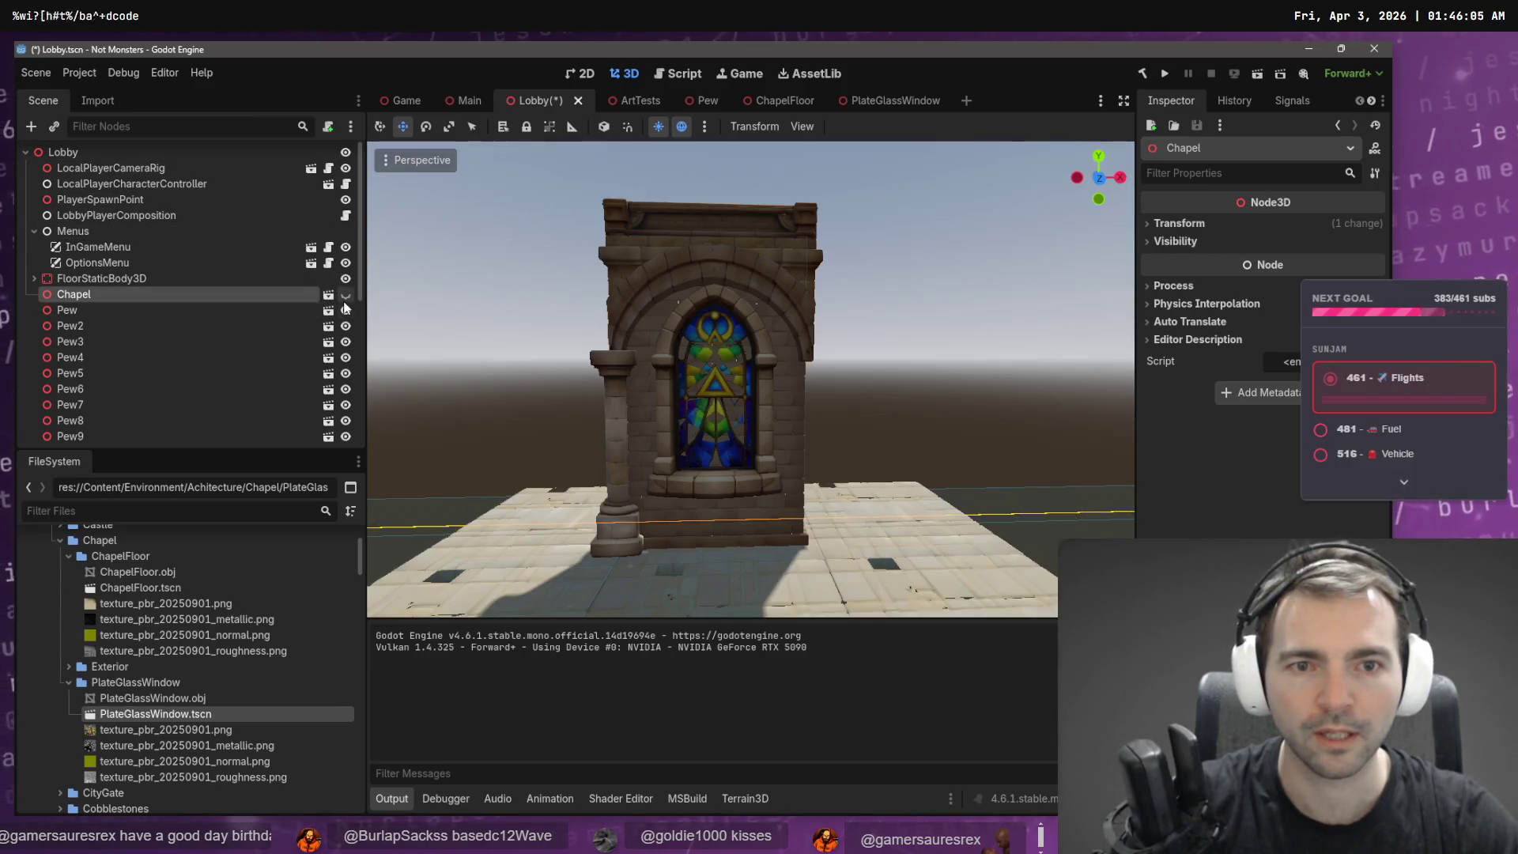
mouse_move(983, 338)
left_mouse_down()
mouse_move(458, 353)
mouse_move(411, 337)
mouse_move(529, 315)
left_mouse_up()
left_click(345, 294)
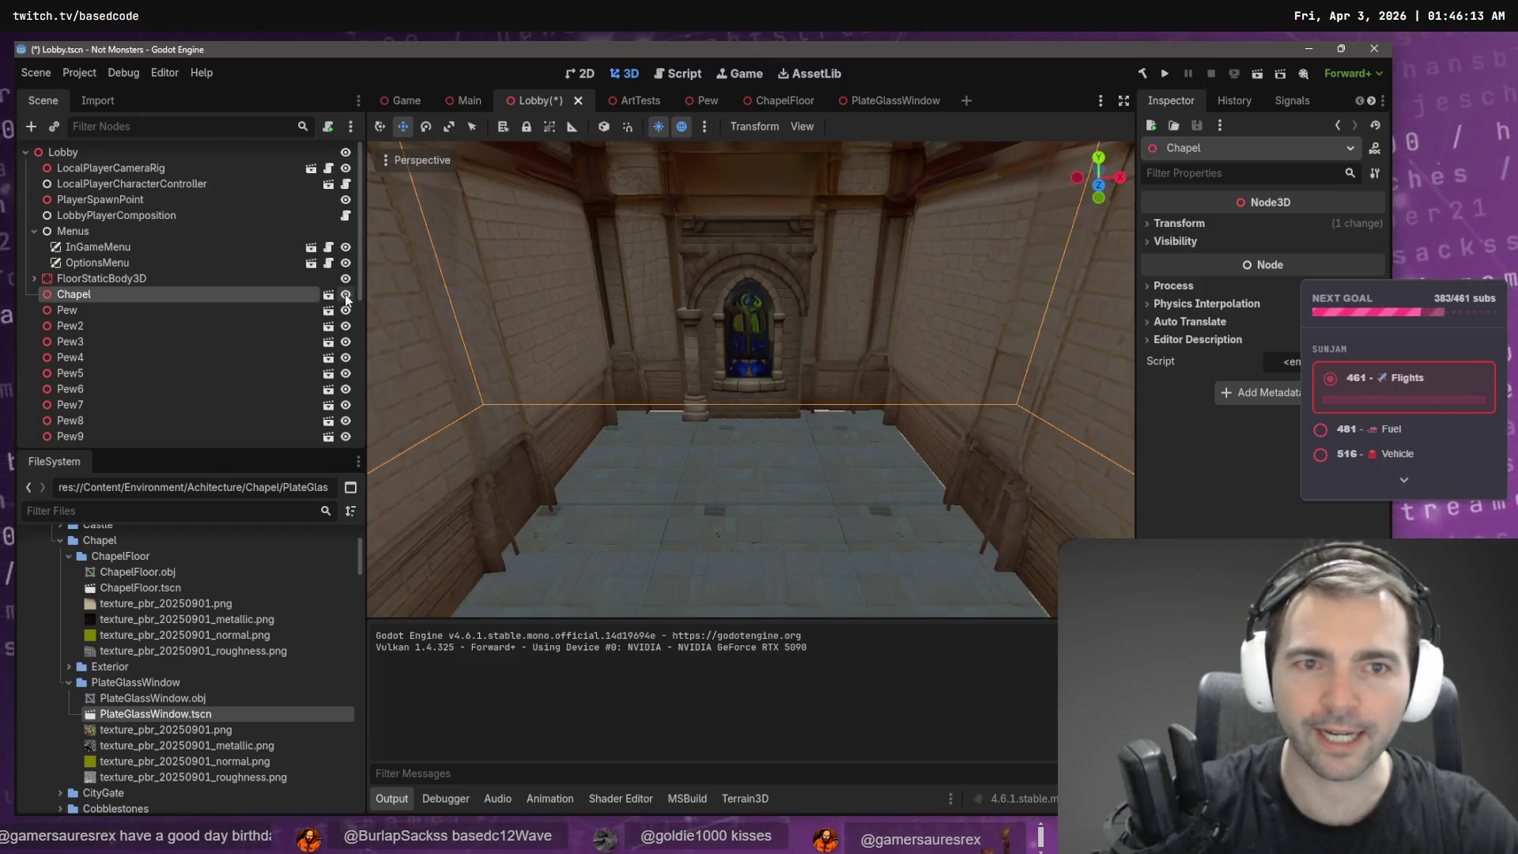
left_click(346, 294)
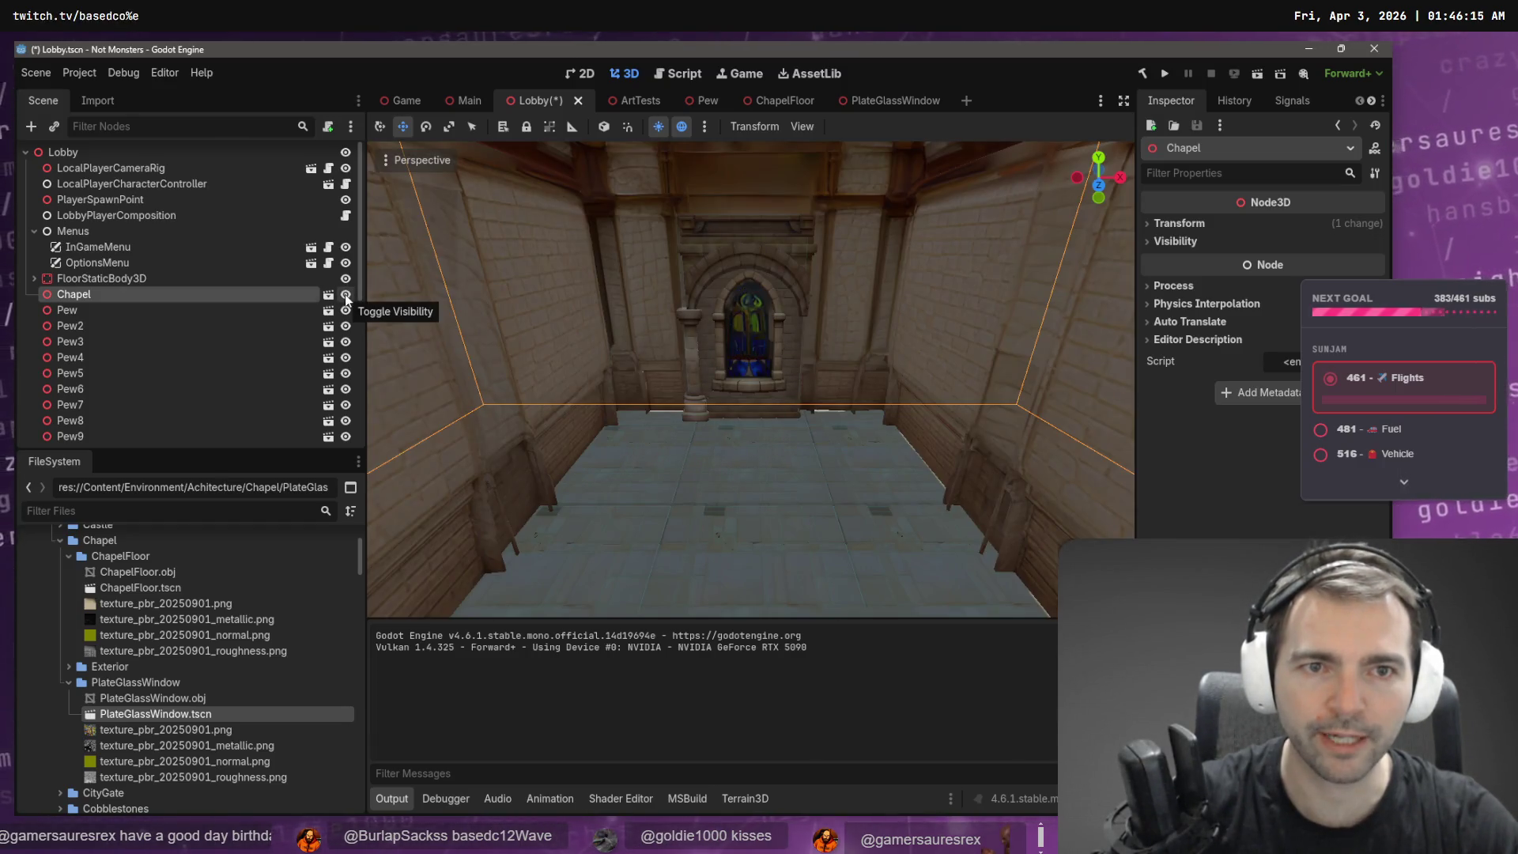
left_click(346, 295)
left_click(346, 295)
left_click(345, 295)
left_click(346, 295)
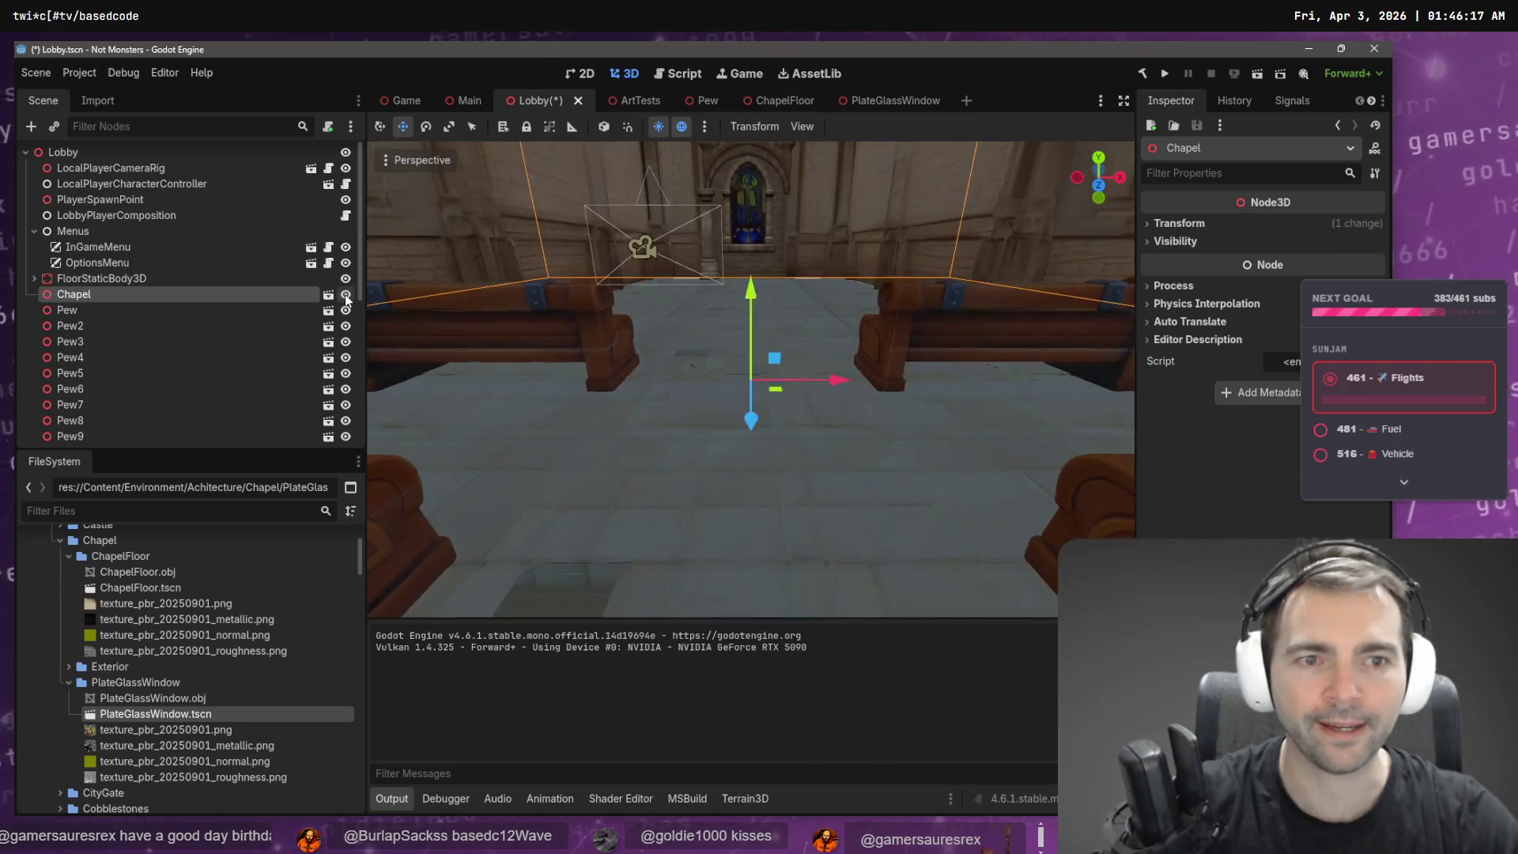
mouse_move(751, 380)
left_mouse_down()
mouse_move(688, 356)
mouse_move(865, 201)
left_mouse_up()
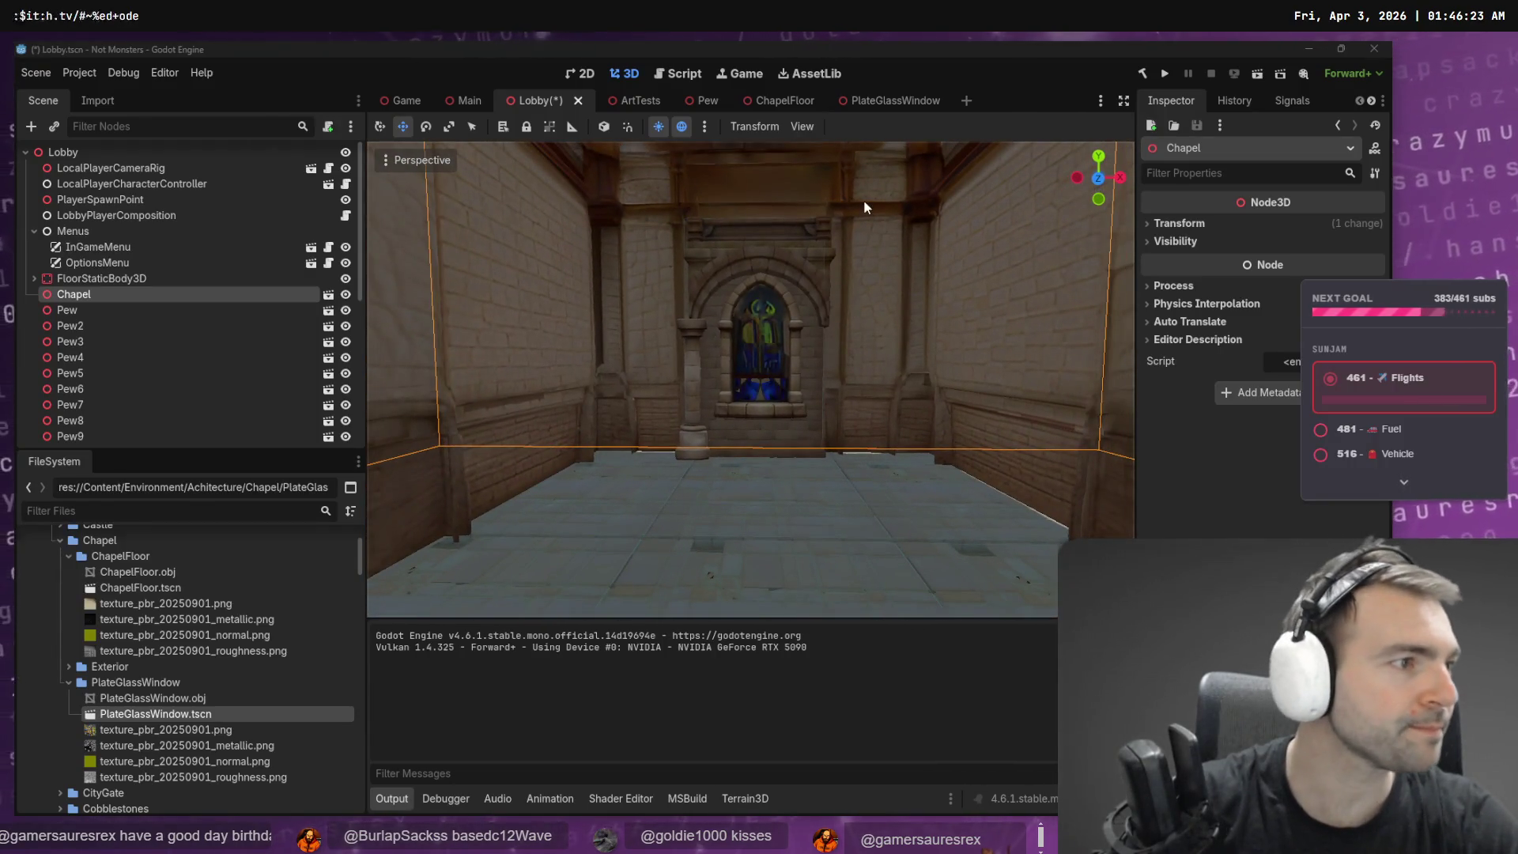
- Compare against the reference church image, then go to the Codex chat in the code editor
key("alt+Tab")
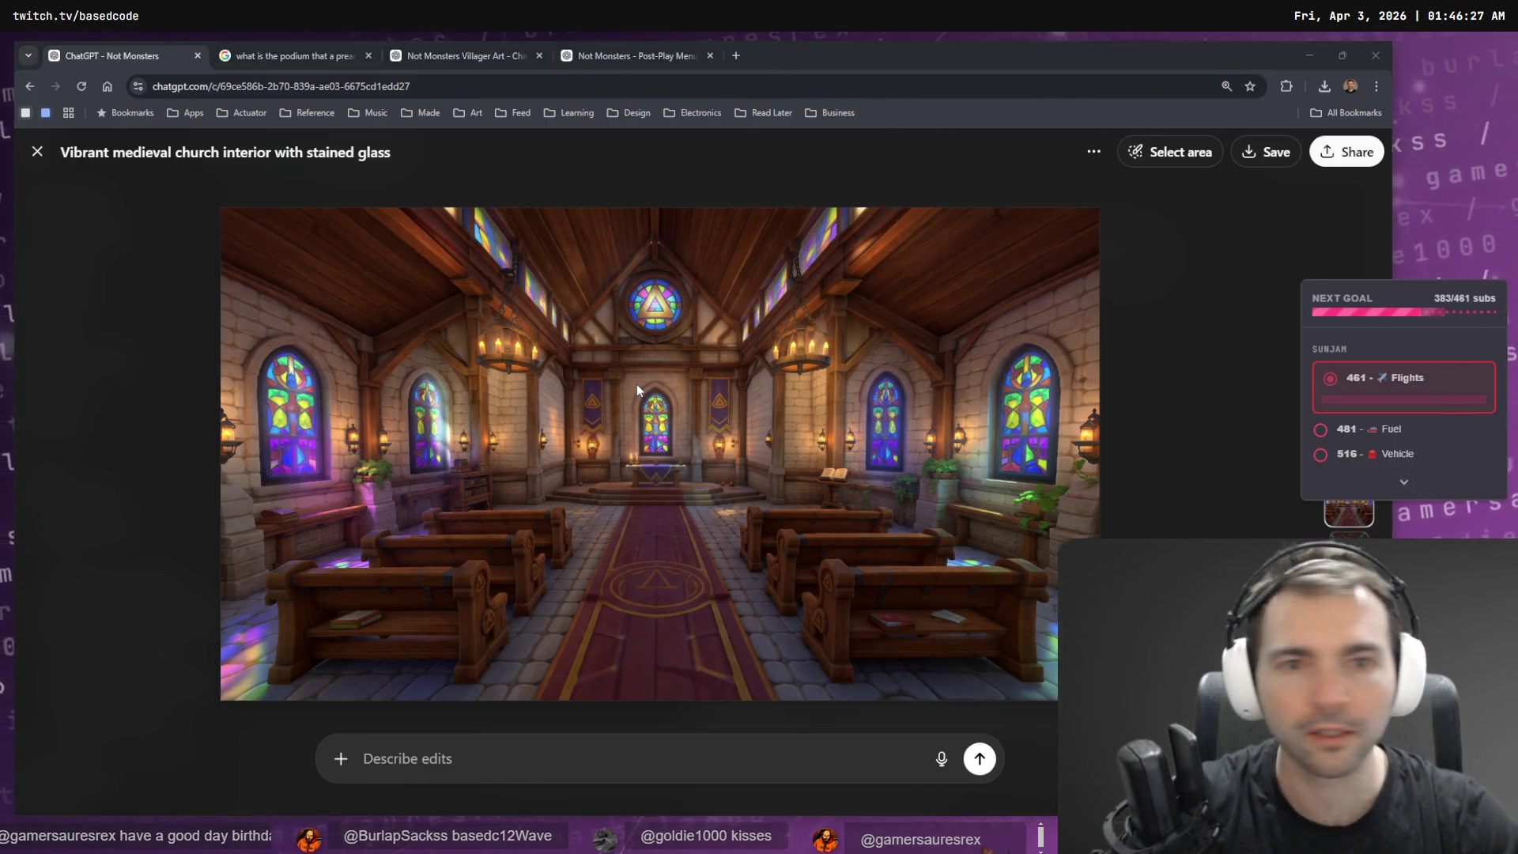
key("alt+Tab")
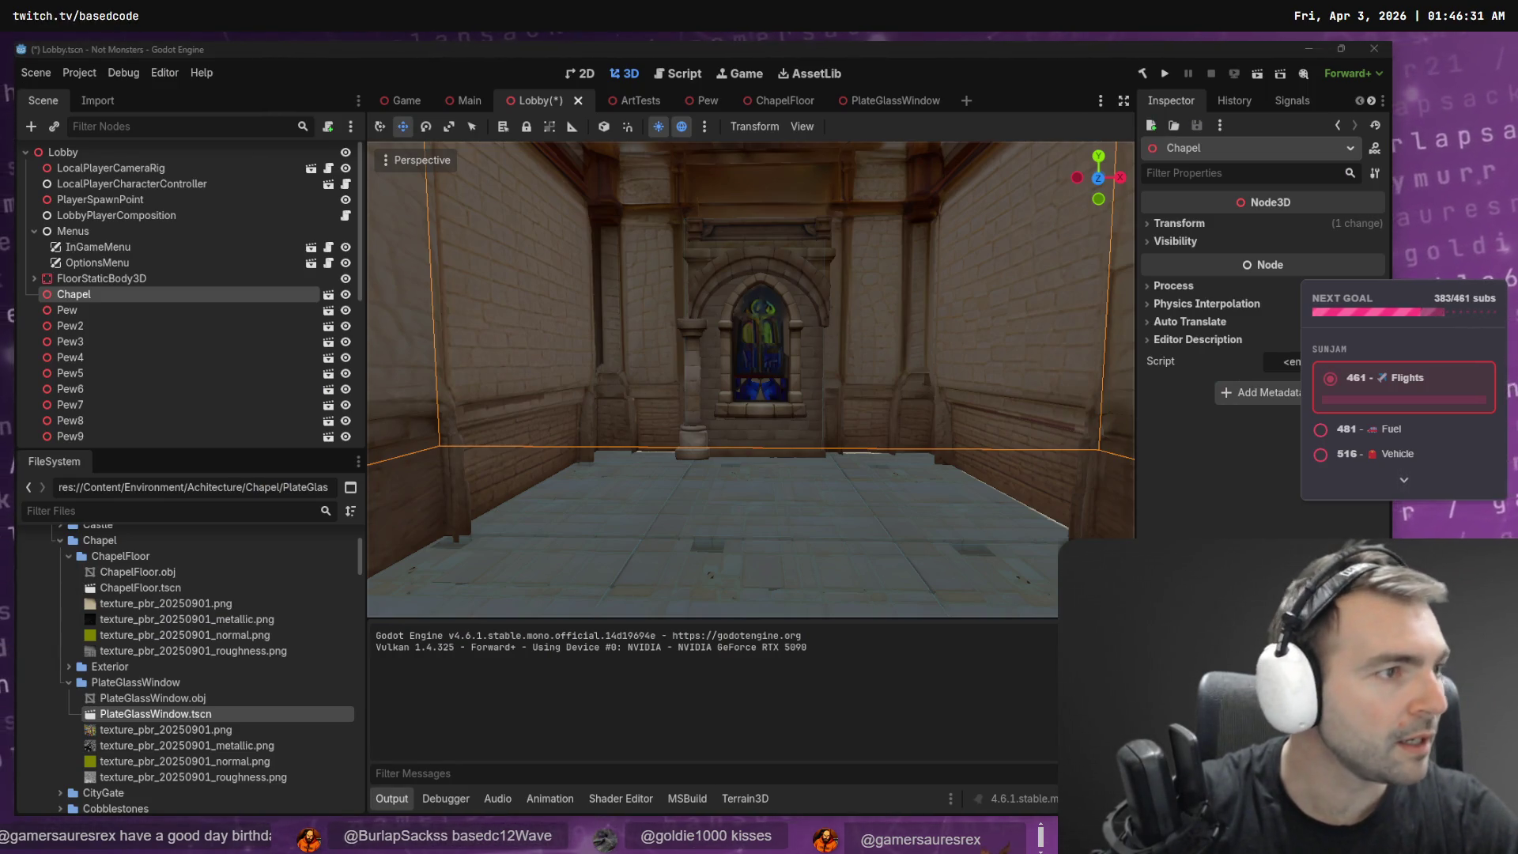
key("alt+Tab")
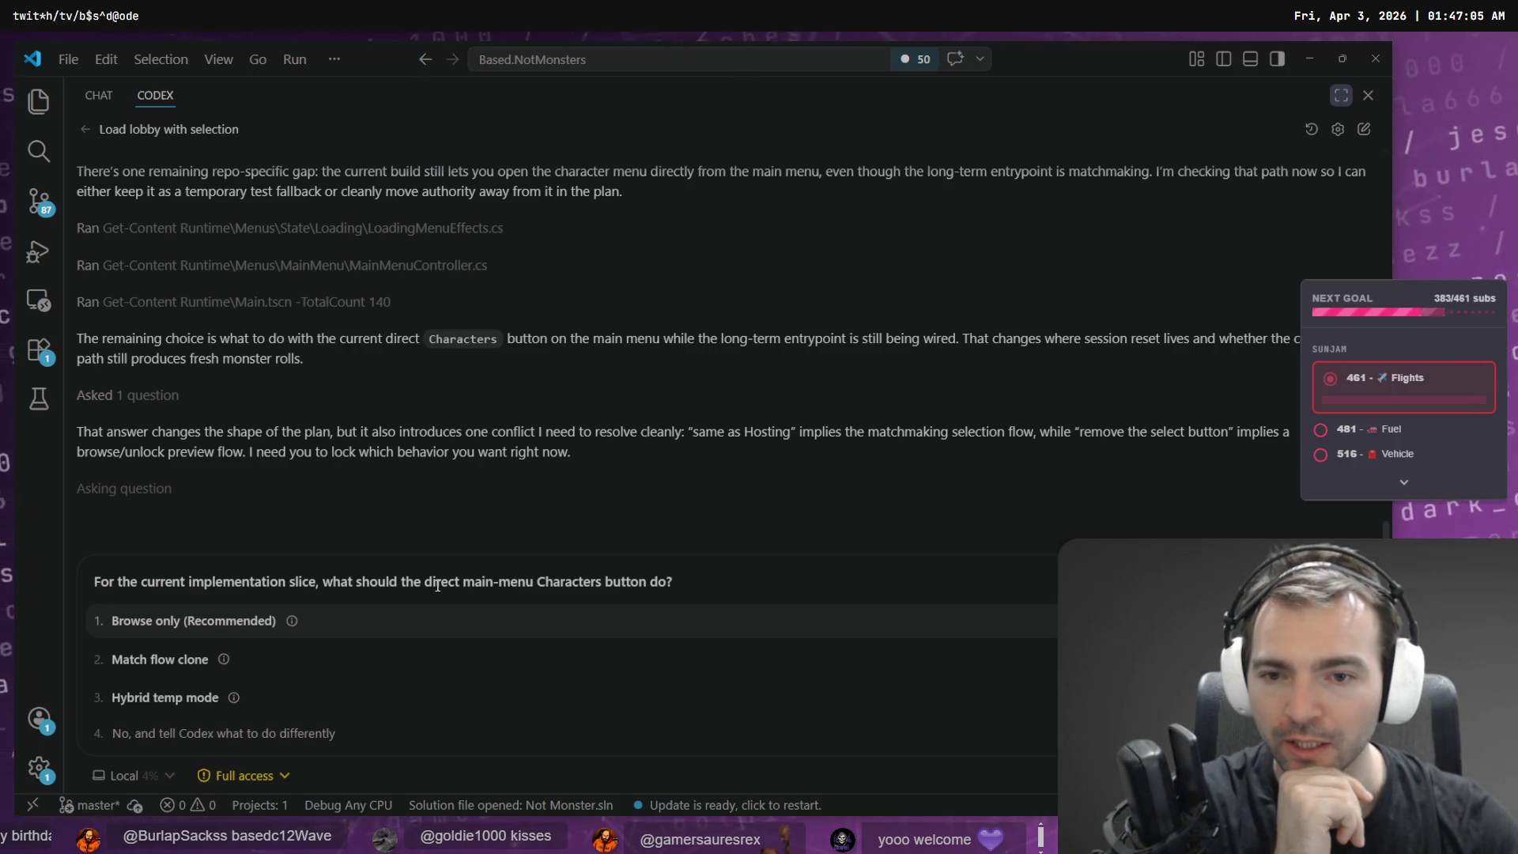
- Answer Codex's question with 'Browse only (Recommended)' for the Characters button
mouse_move(297, 623)
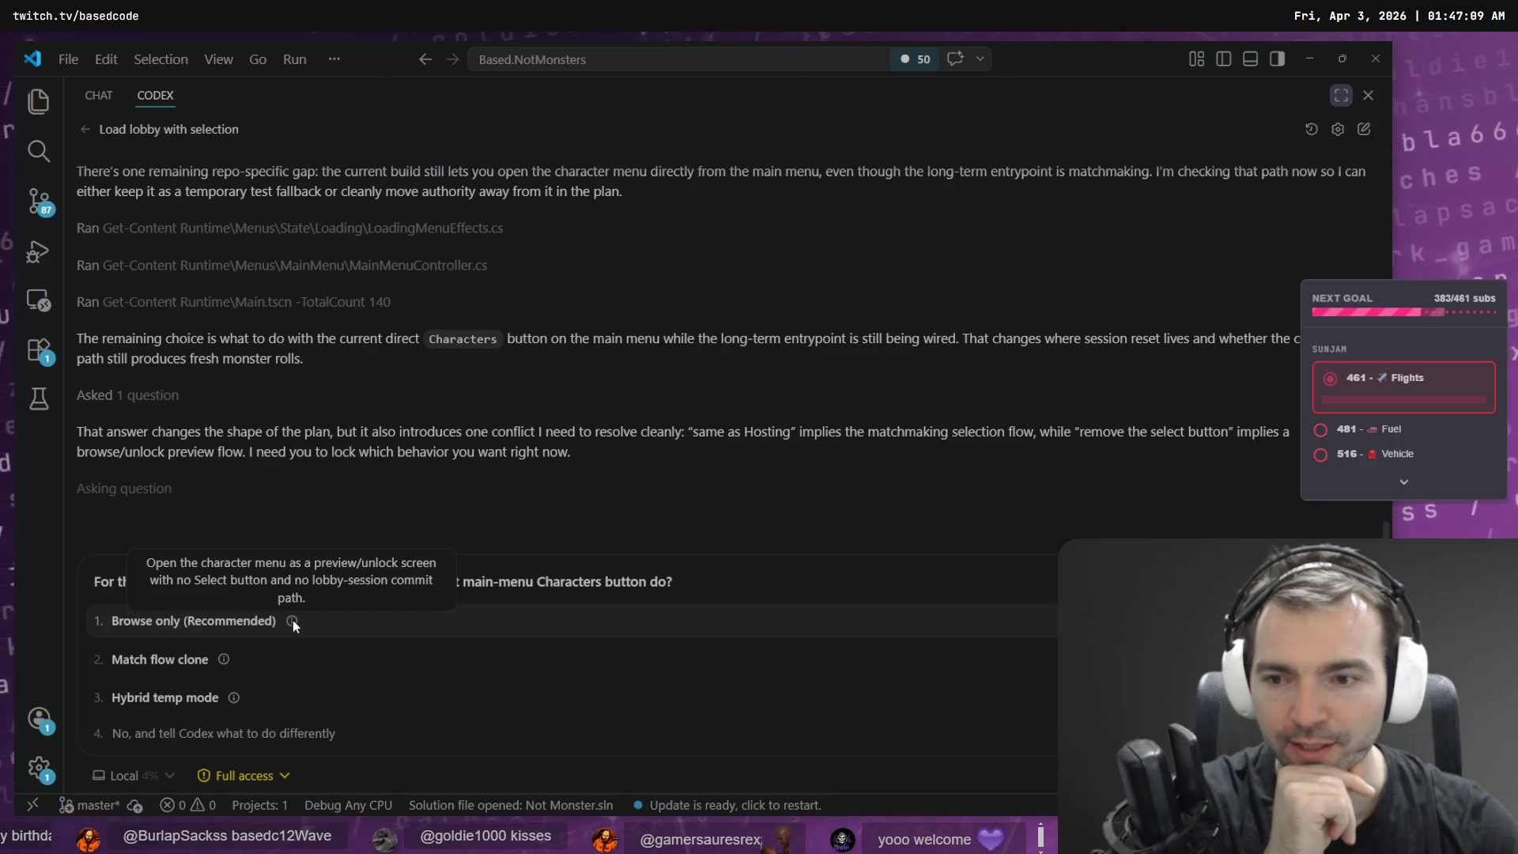
mouse_move(224, 662)
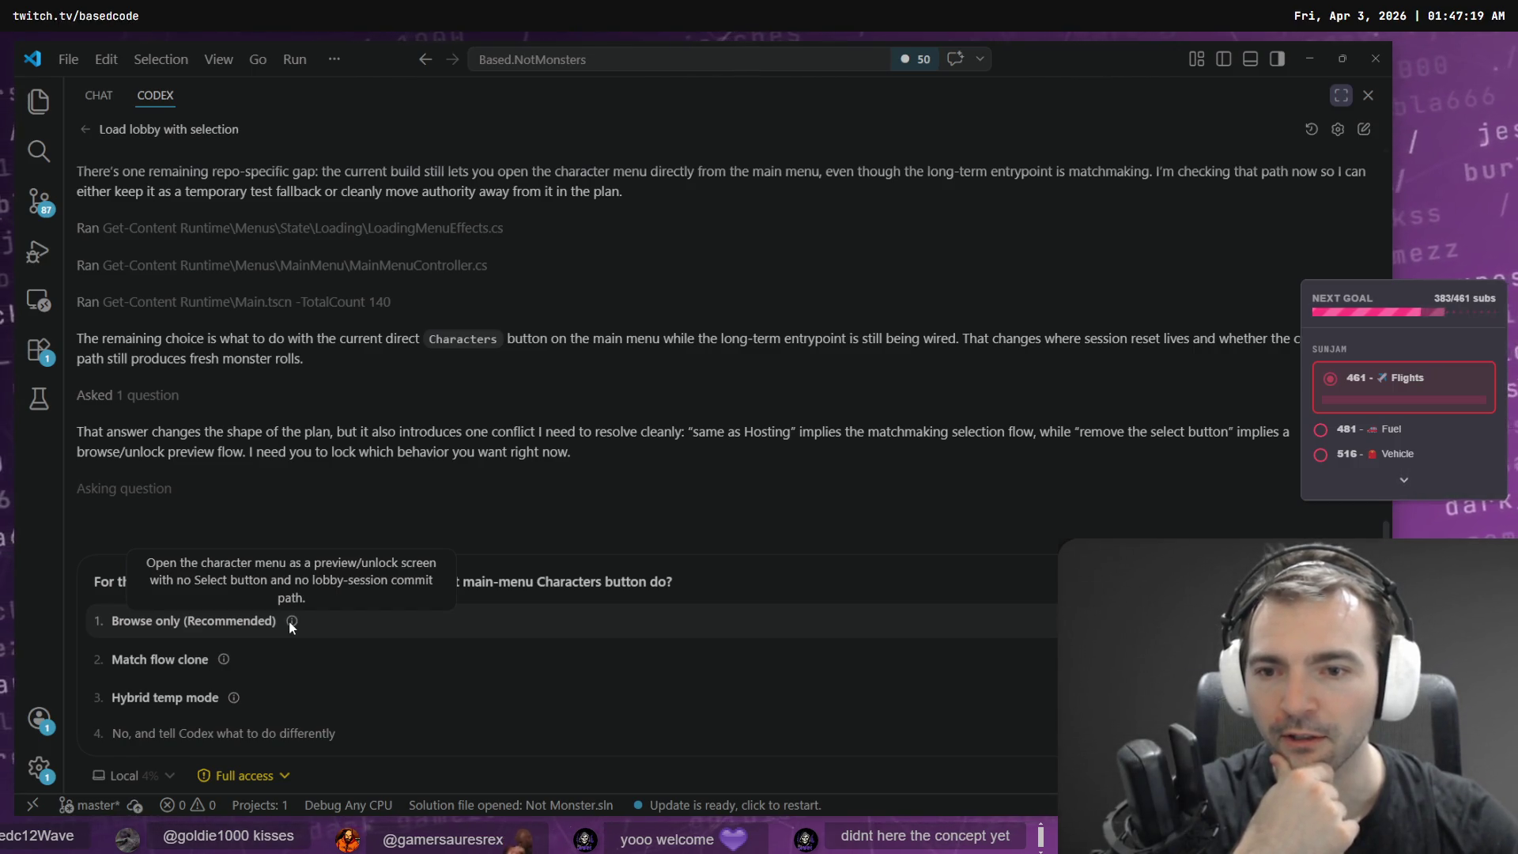
left_click(228, 623)
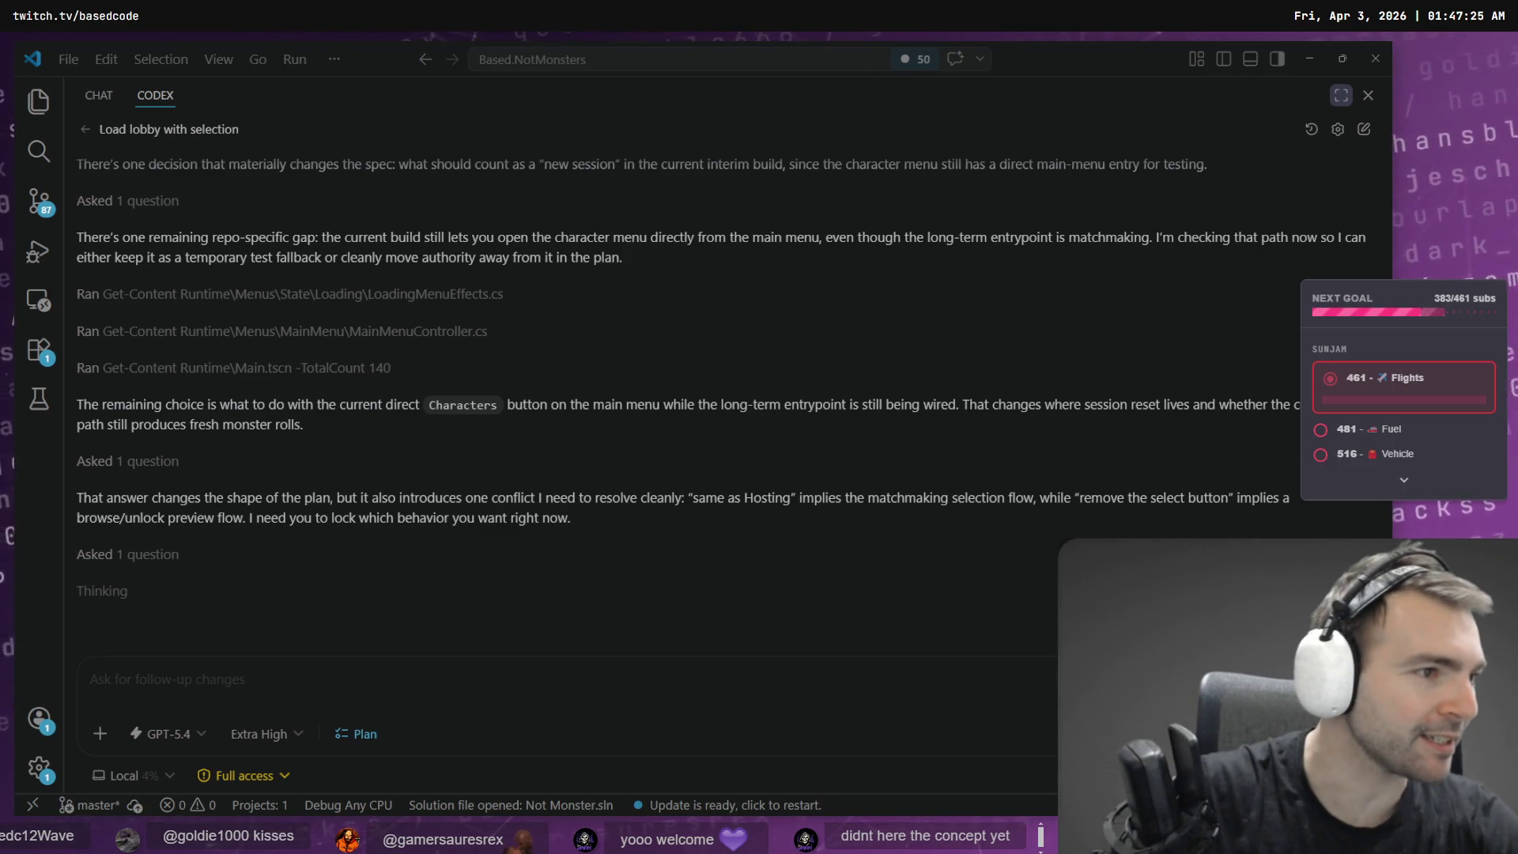
- Scroll up the tldraw "Not Monster" board to the Visual Style key art images
key("alt+Tab")
scroll(791, 443, "up", 10)
scroll(633, 474, "up", 3)
scroll(609, 458, "up", 10)
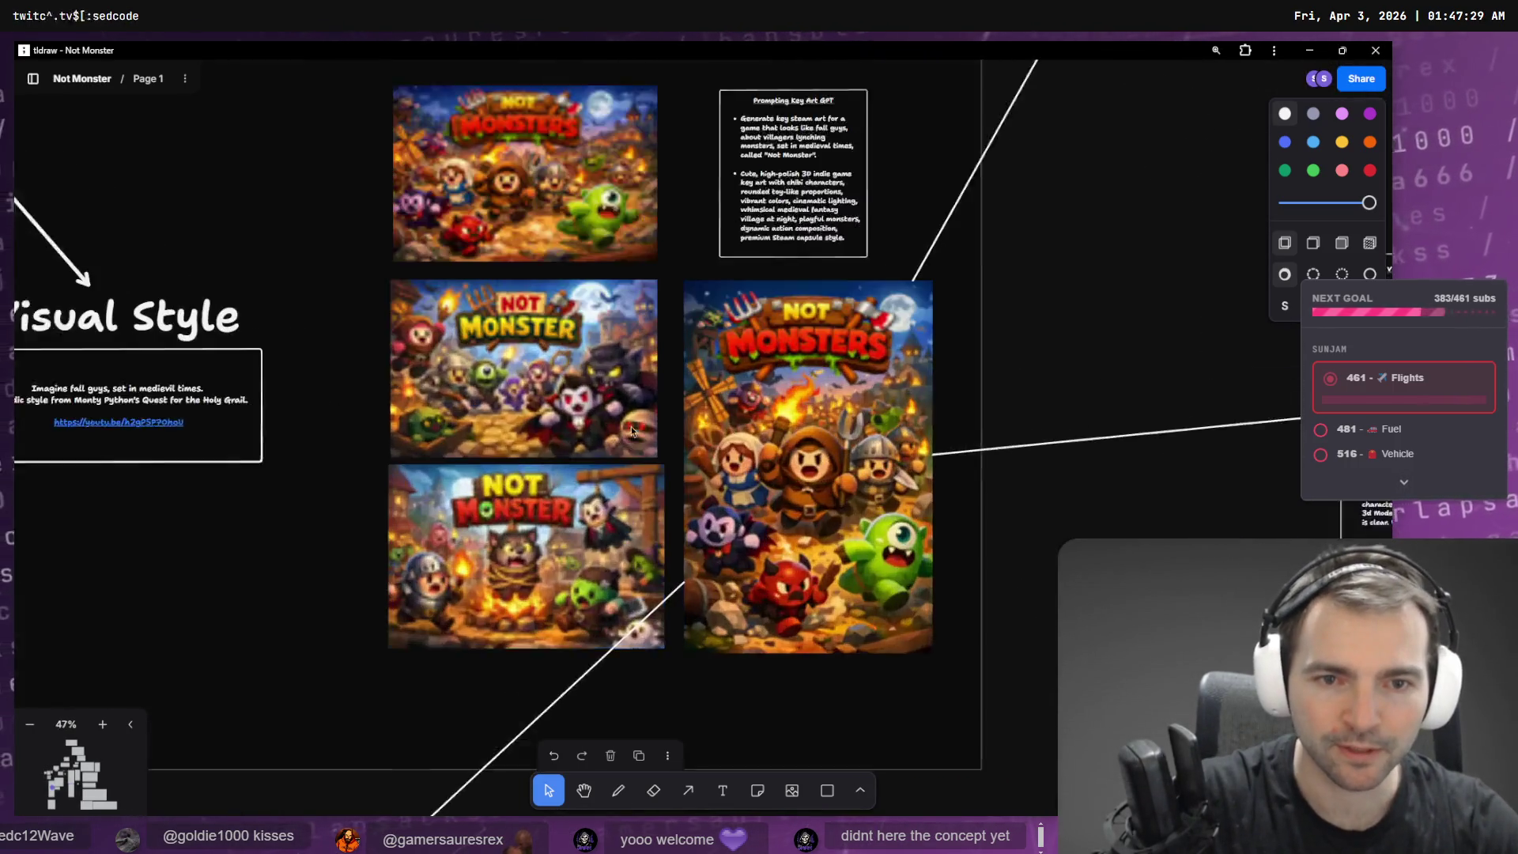
- Pan and zoom the tldraw board to show the Not Monsters logo and party-game pitch bullets
scroll(652, 408, "right", 5)
scroll(300, 308, "up", 8)
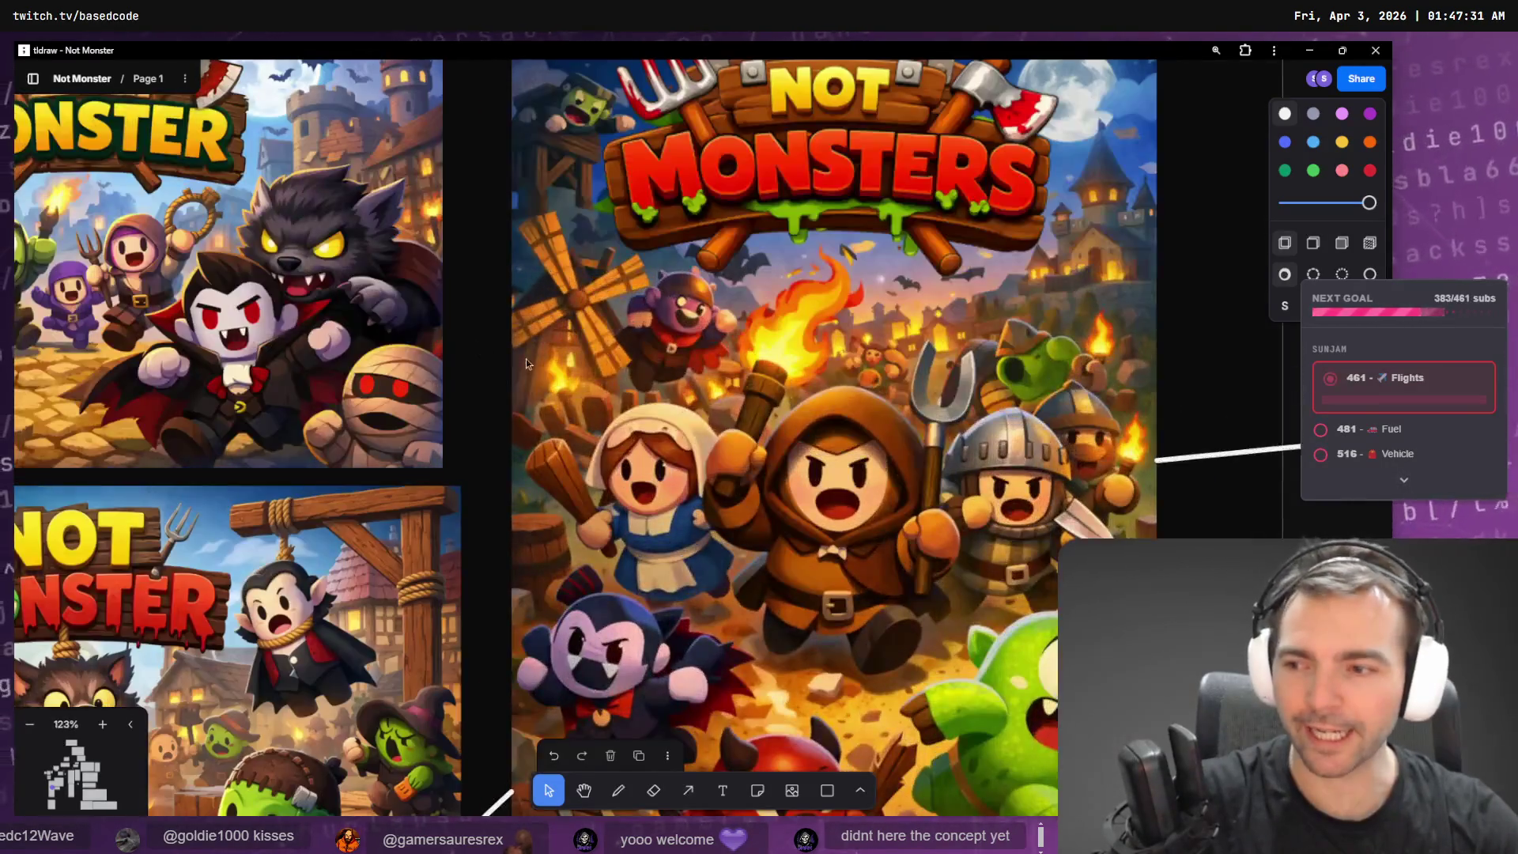
scroll(321, 300, "down", 4)
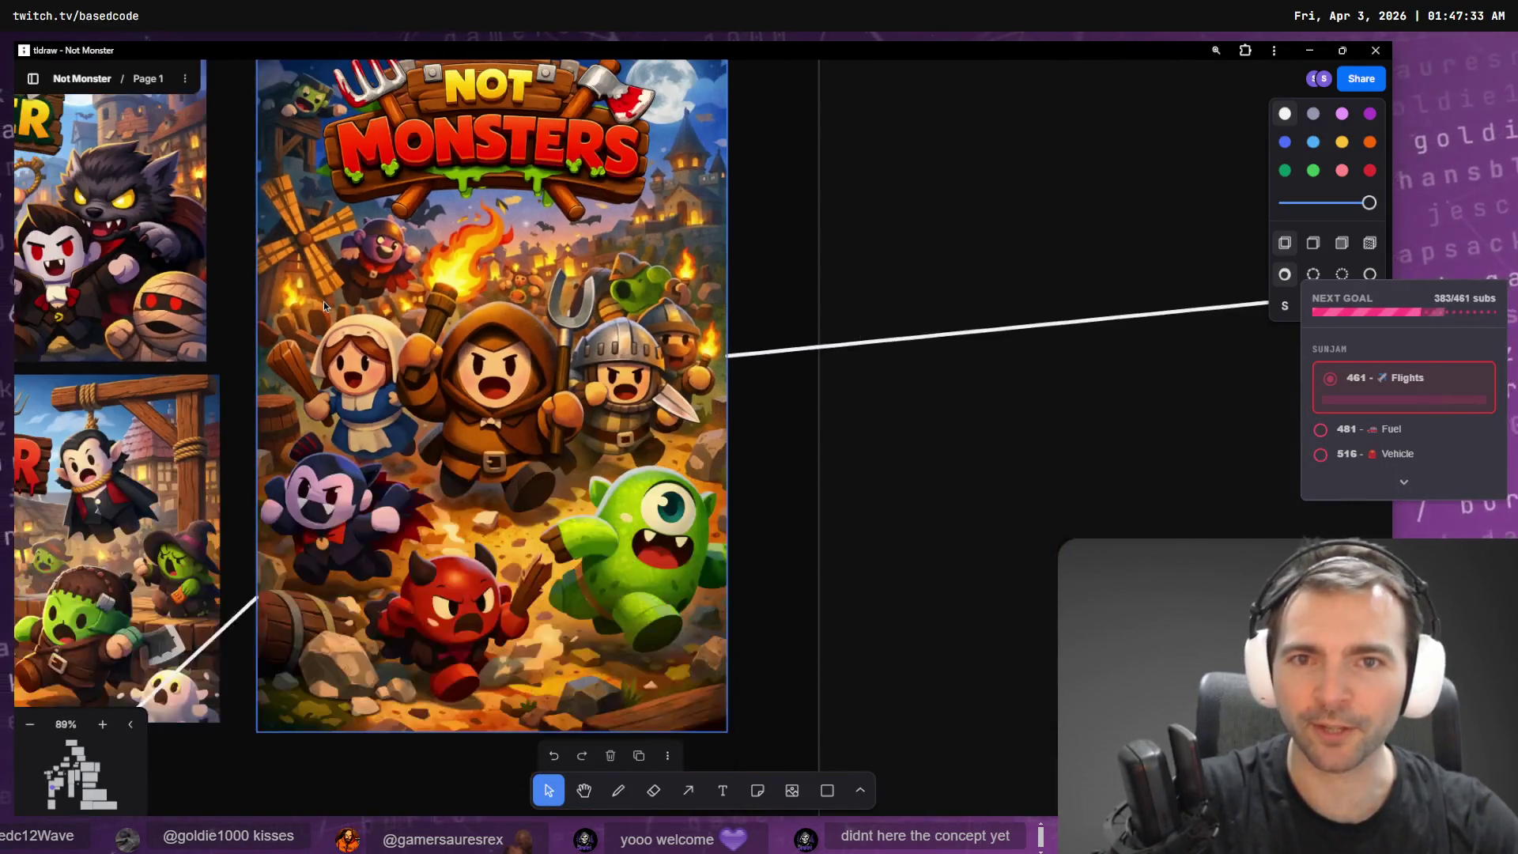
scroll(725, 431, "down", 5)
scroll(911, 645, "up", 10)
scroll(910, 644, "down", 5)
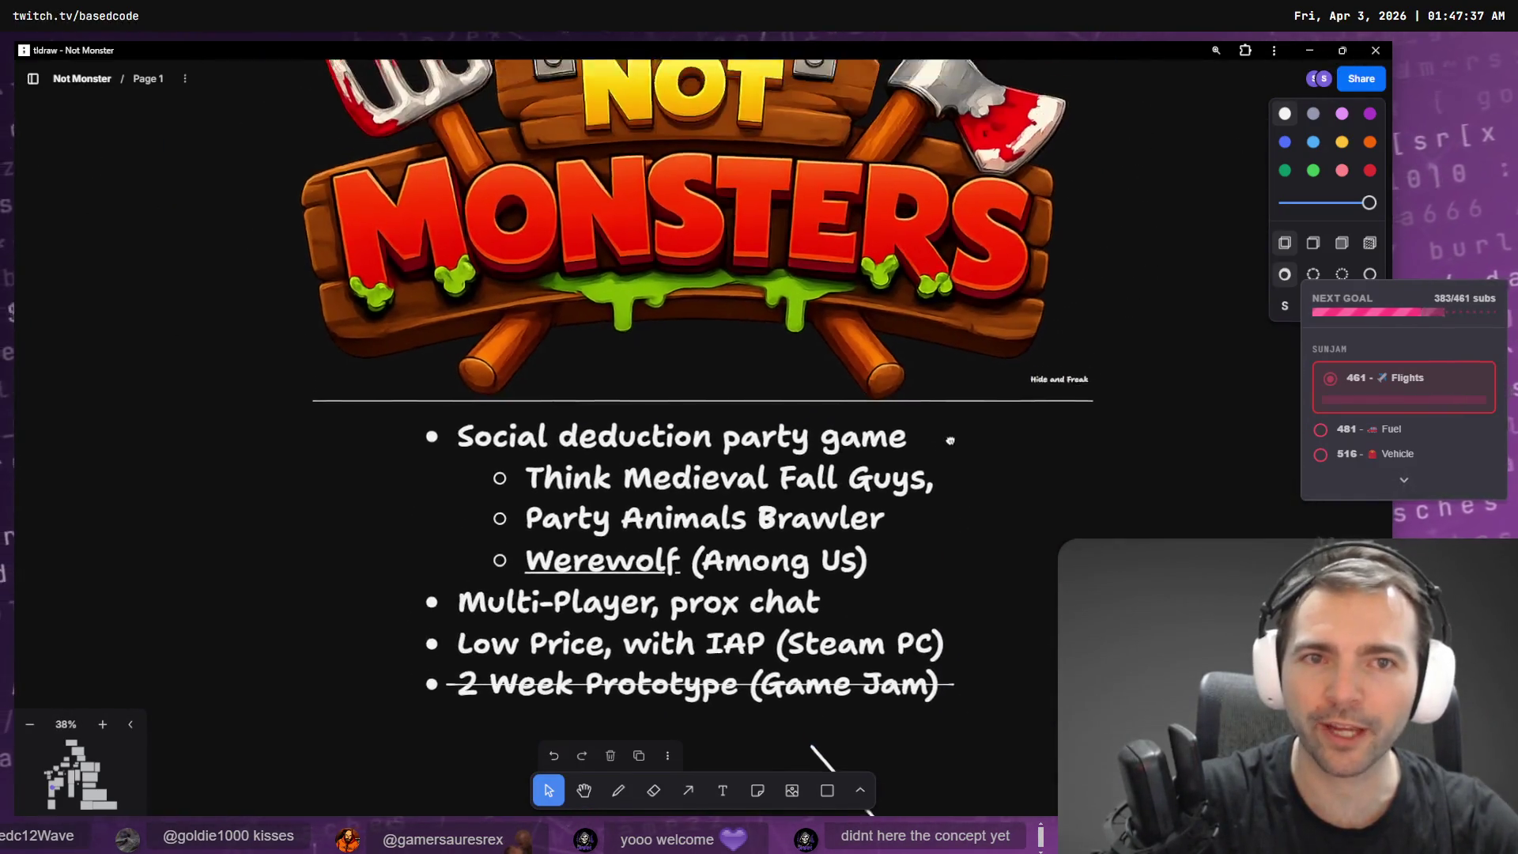
scroll(874, 413, "up", 2)
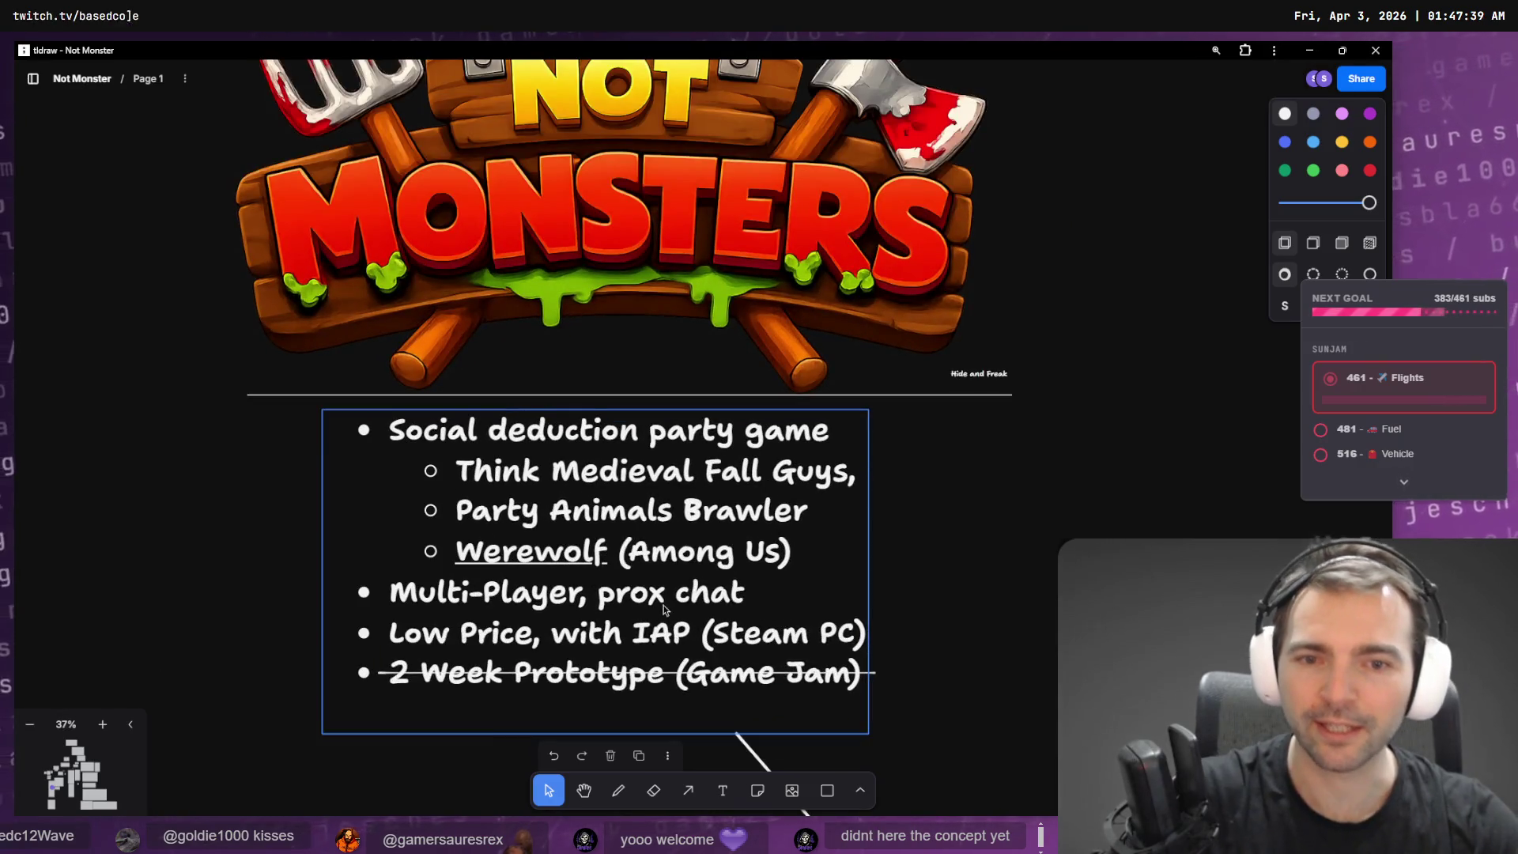
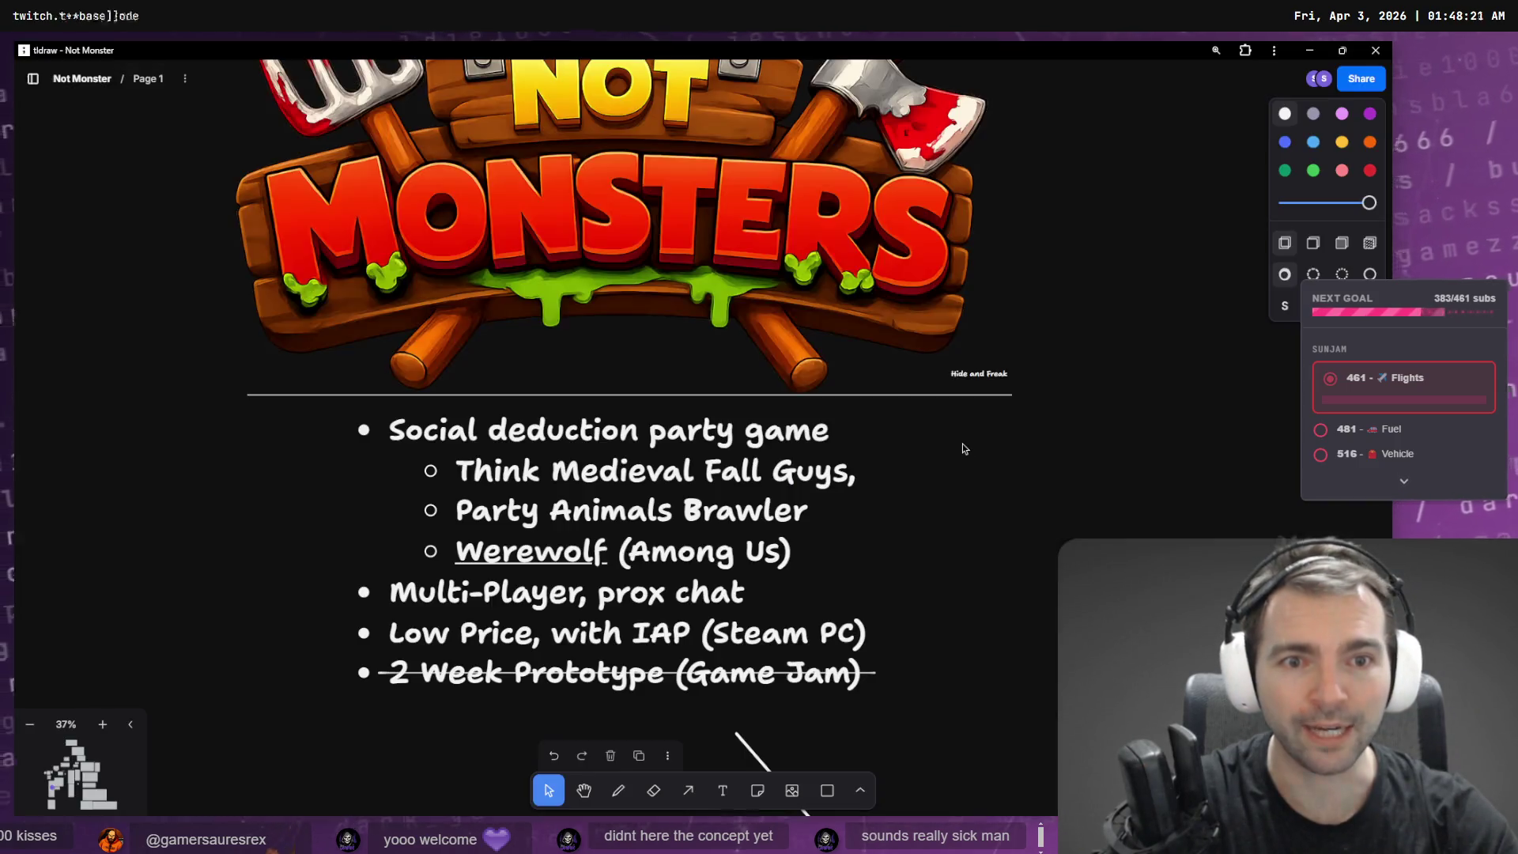
- Select the game-features bullet list on the pitch board, then return to Godot
left_click(501, 514)
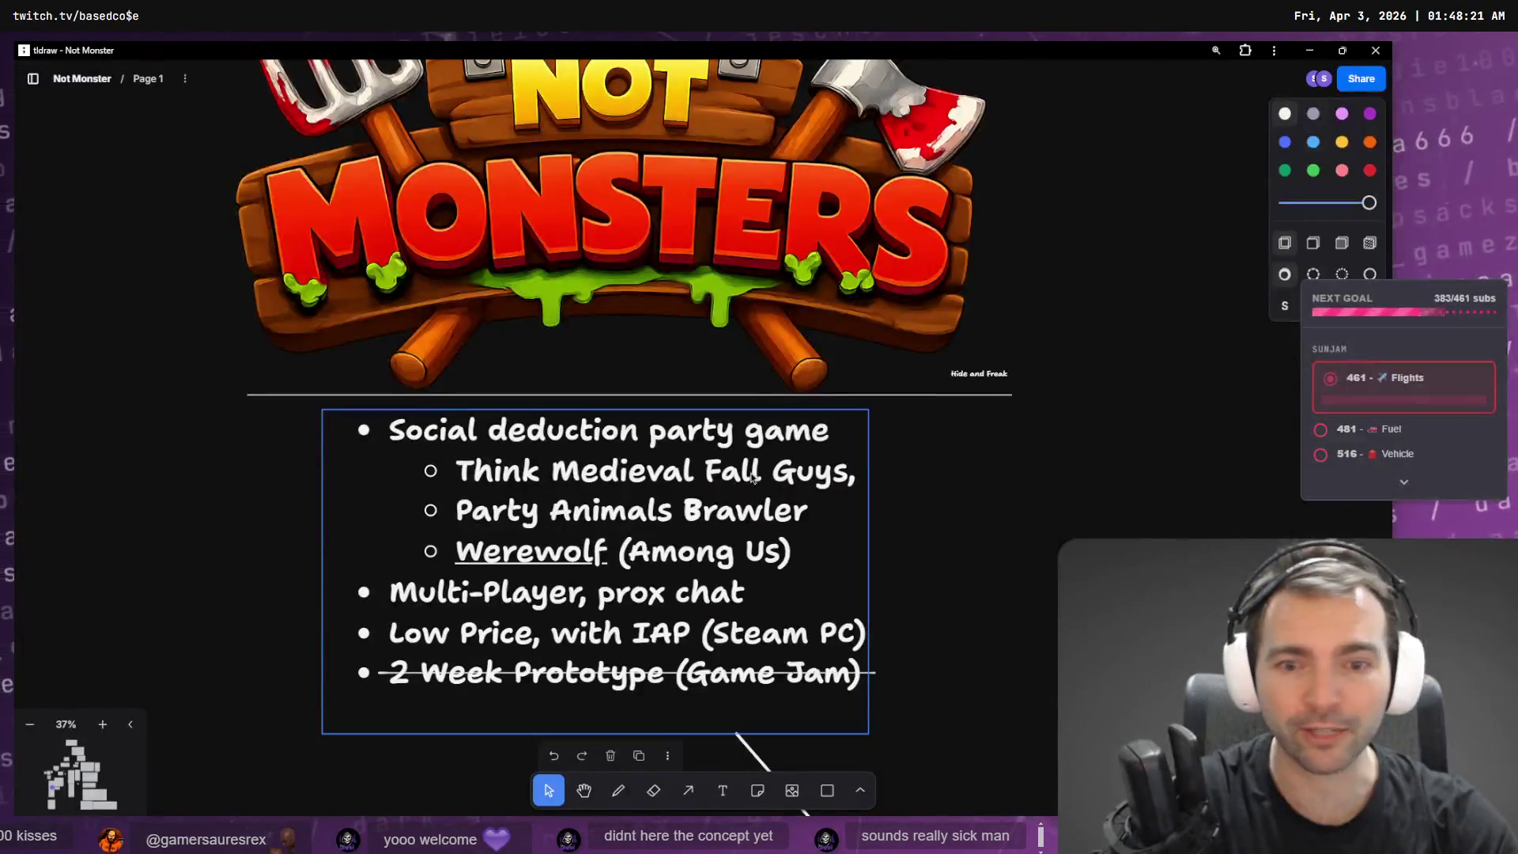
key("alt+Tab")
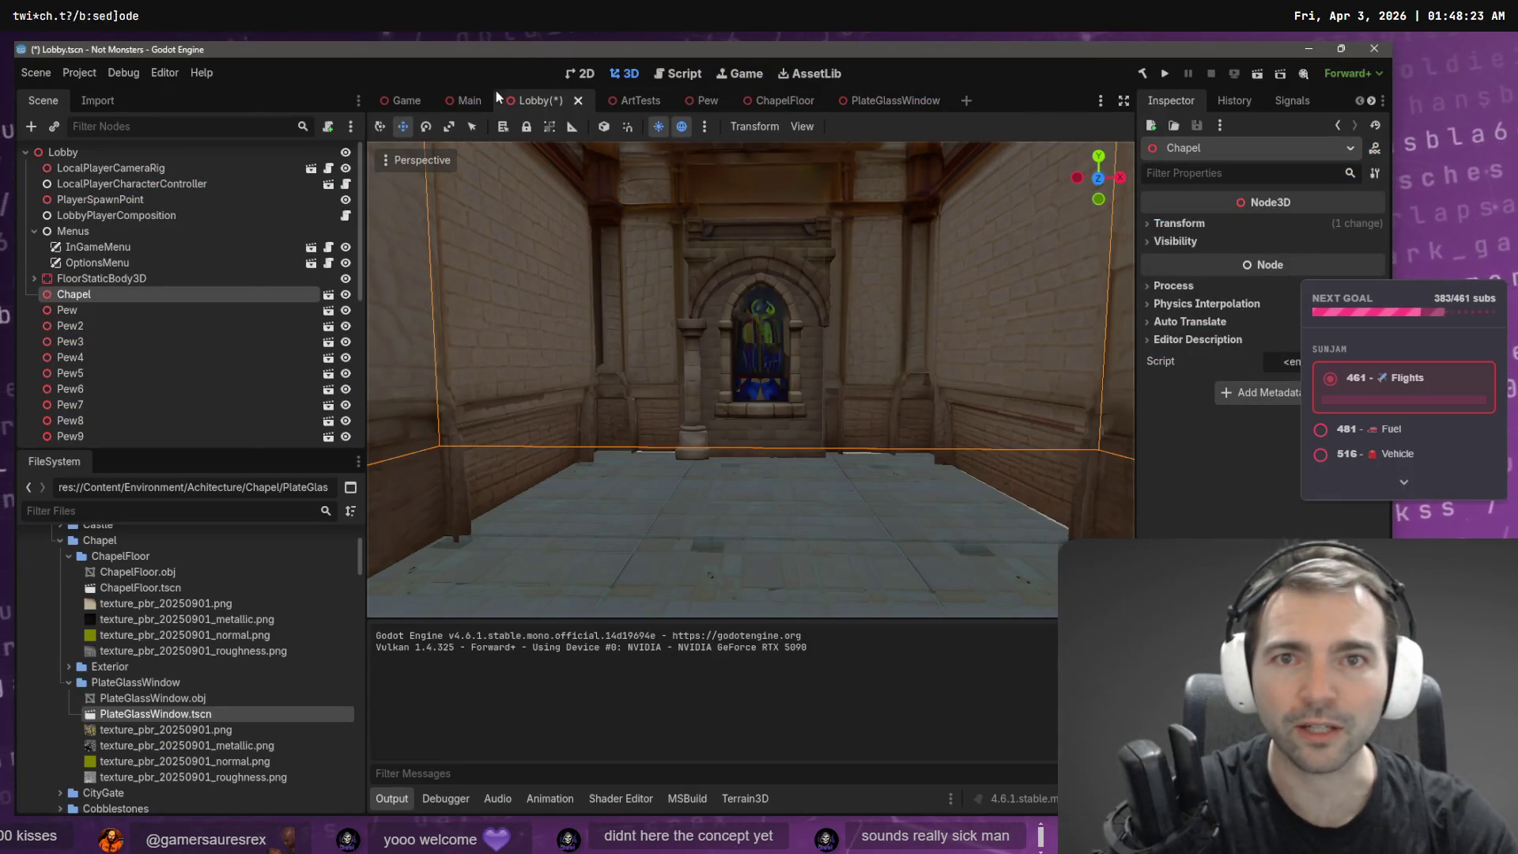
- Save the Lobby scene, playtest the game from the Game scene with F5, then reopen Lobby
key("ctrl+s")
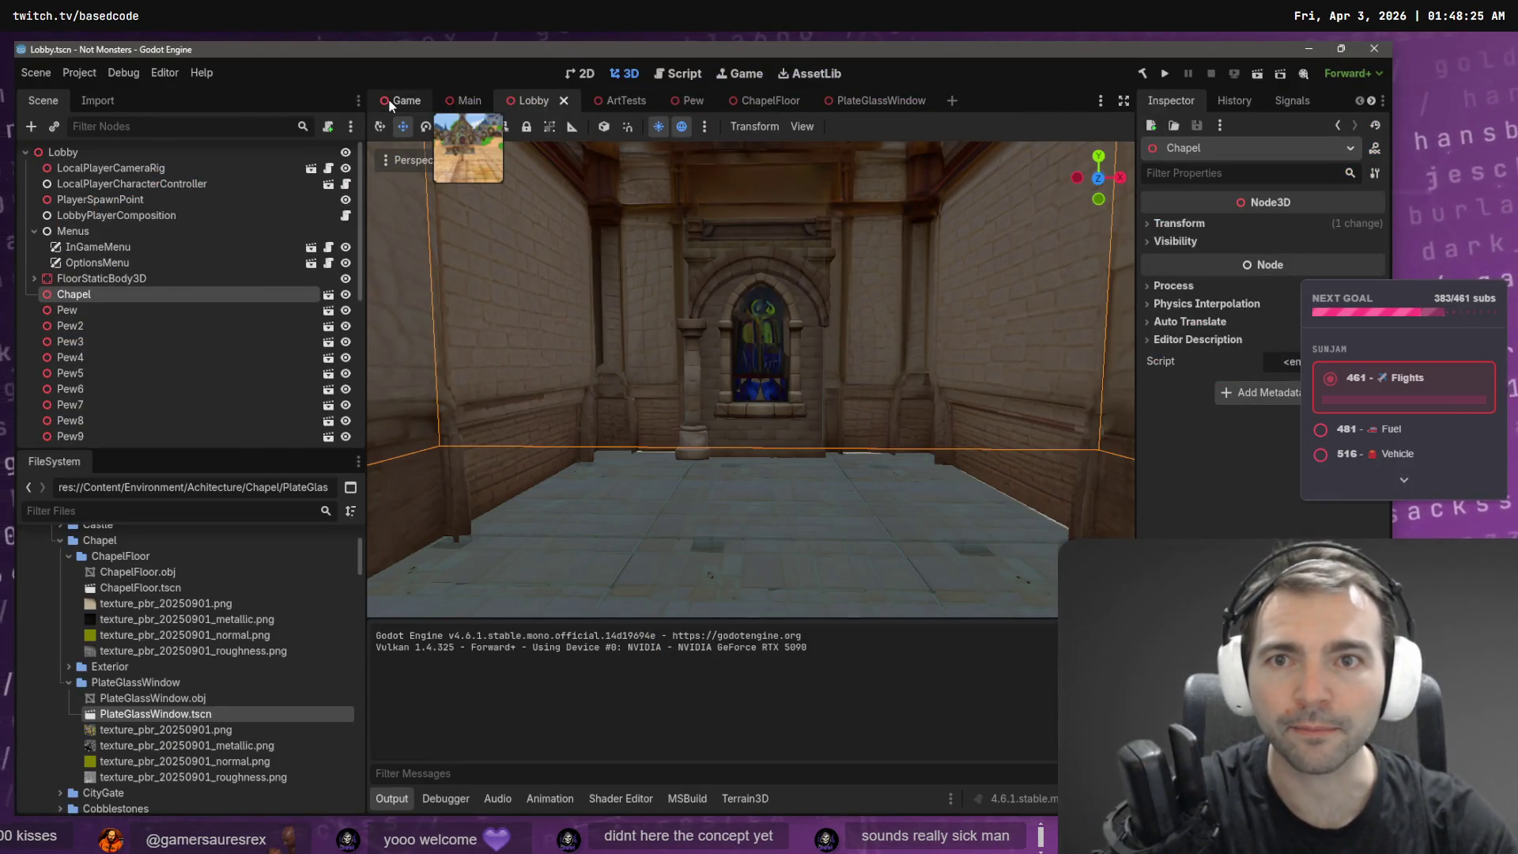
left_click(399, 101)
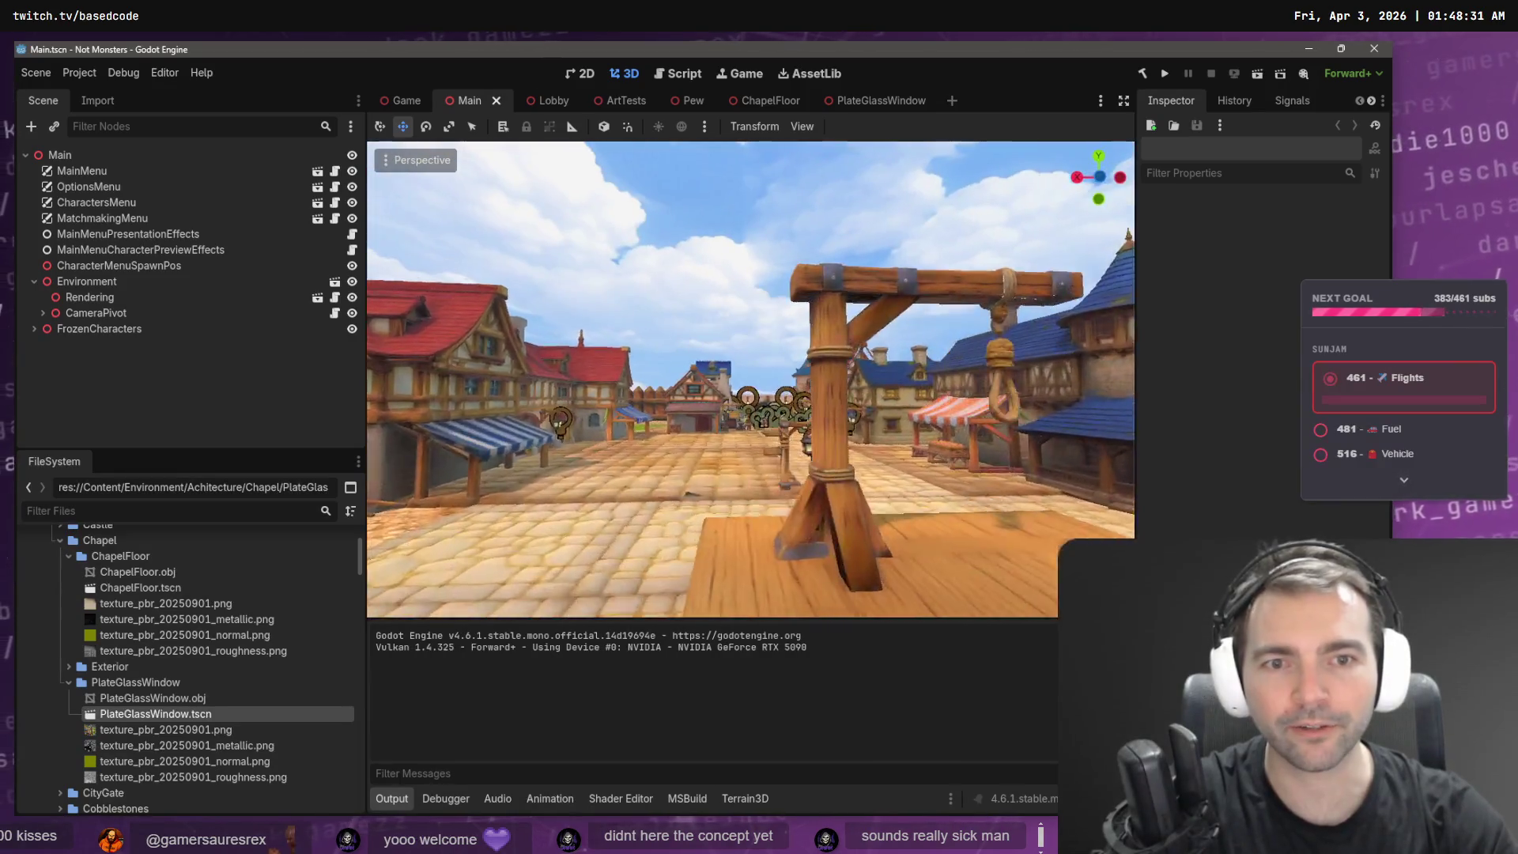
key("F5")
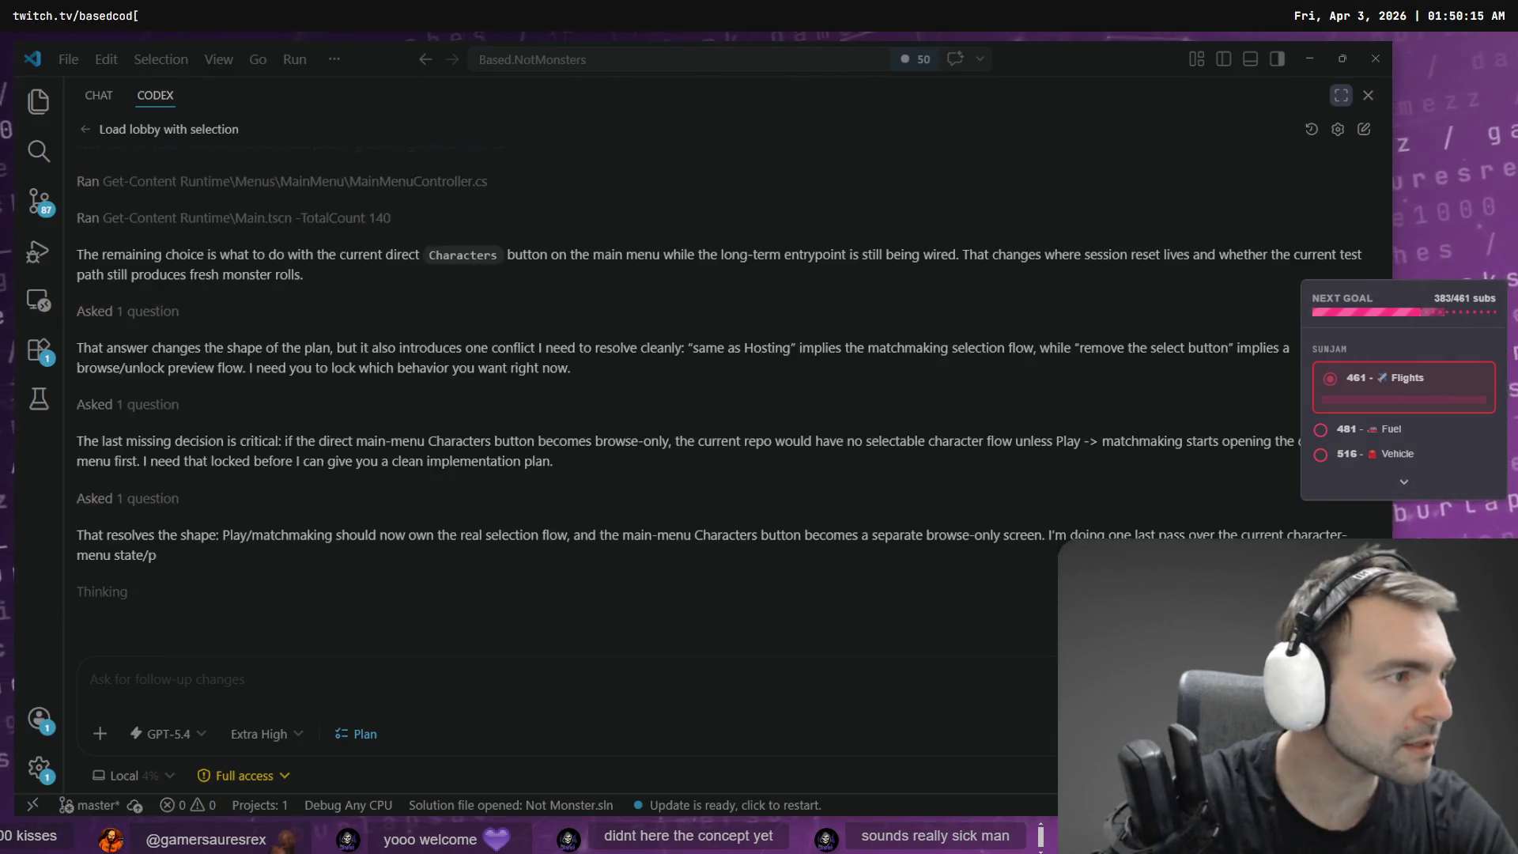
key("alt+Tab")
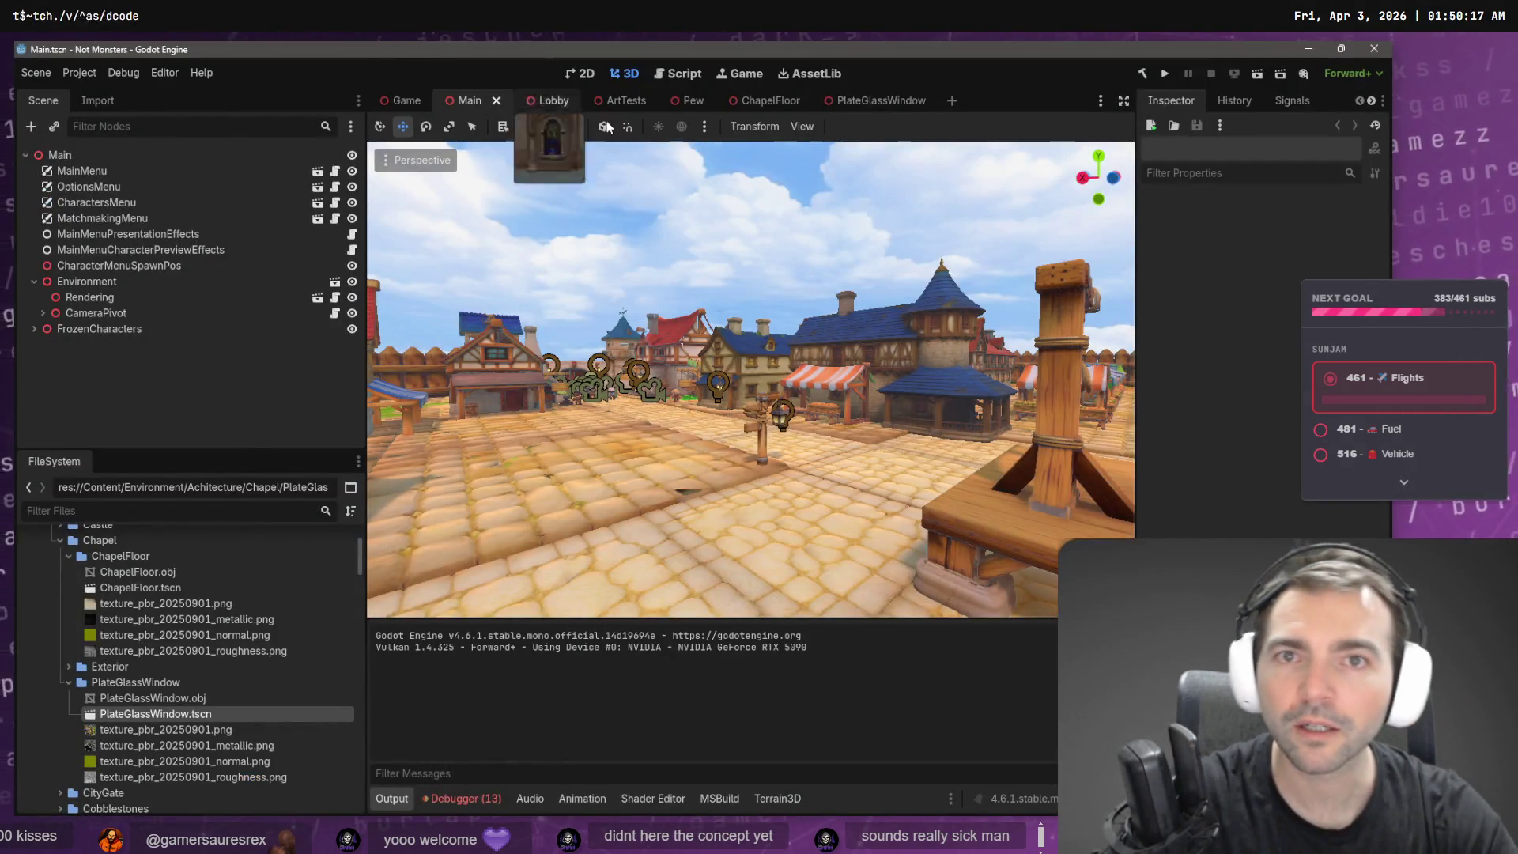
left_click(550, 106)
- Frame the StoneWall and orbit the chapel hall to inspect its stained-glass window
left_click_drag(790, 381, 790, 382)
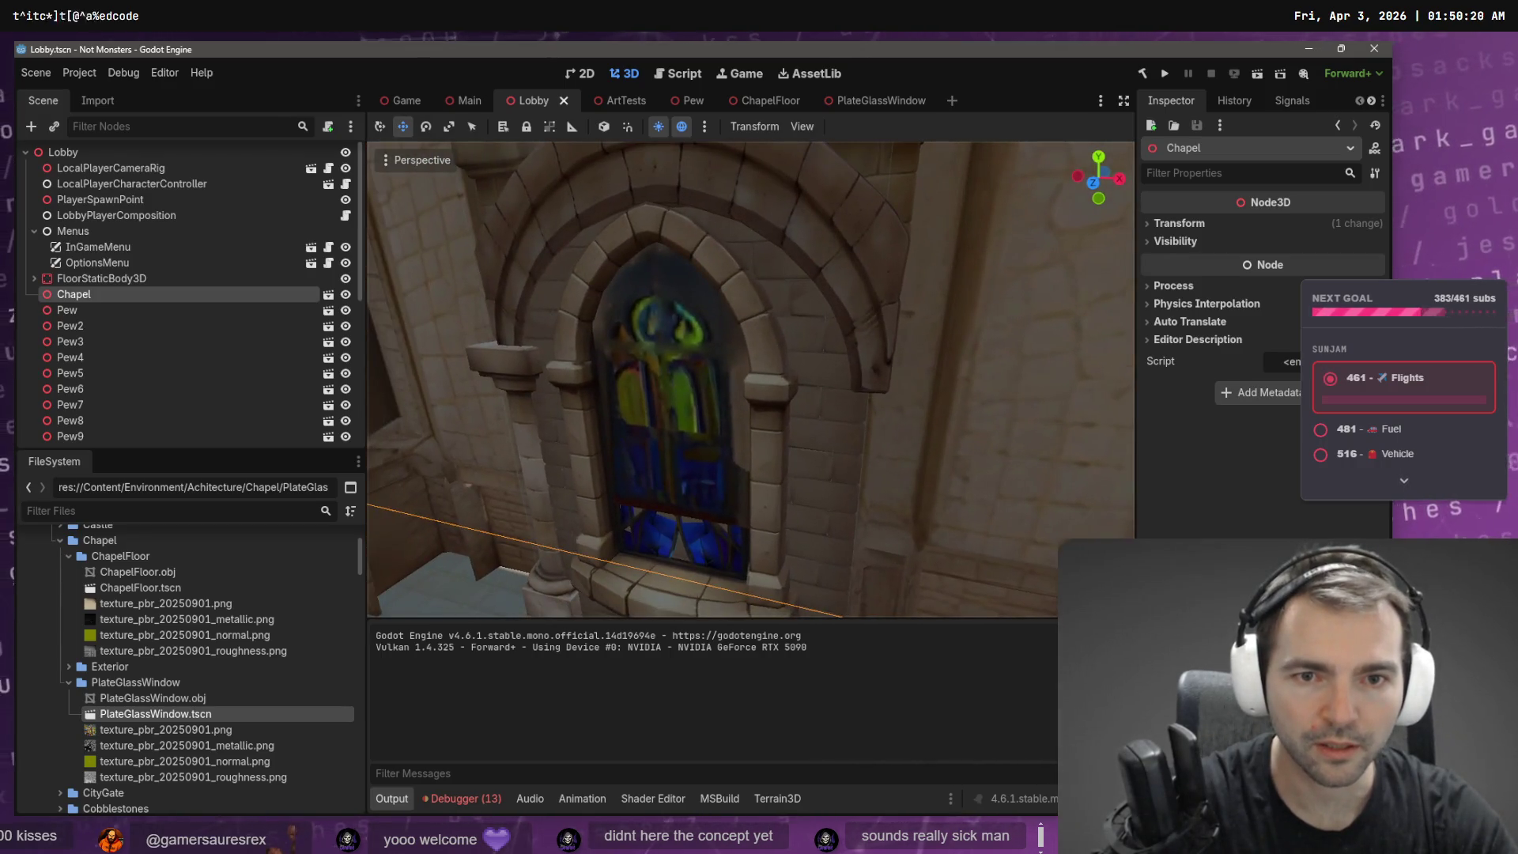
left_click(777, 386)
key("f")
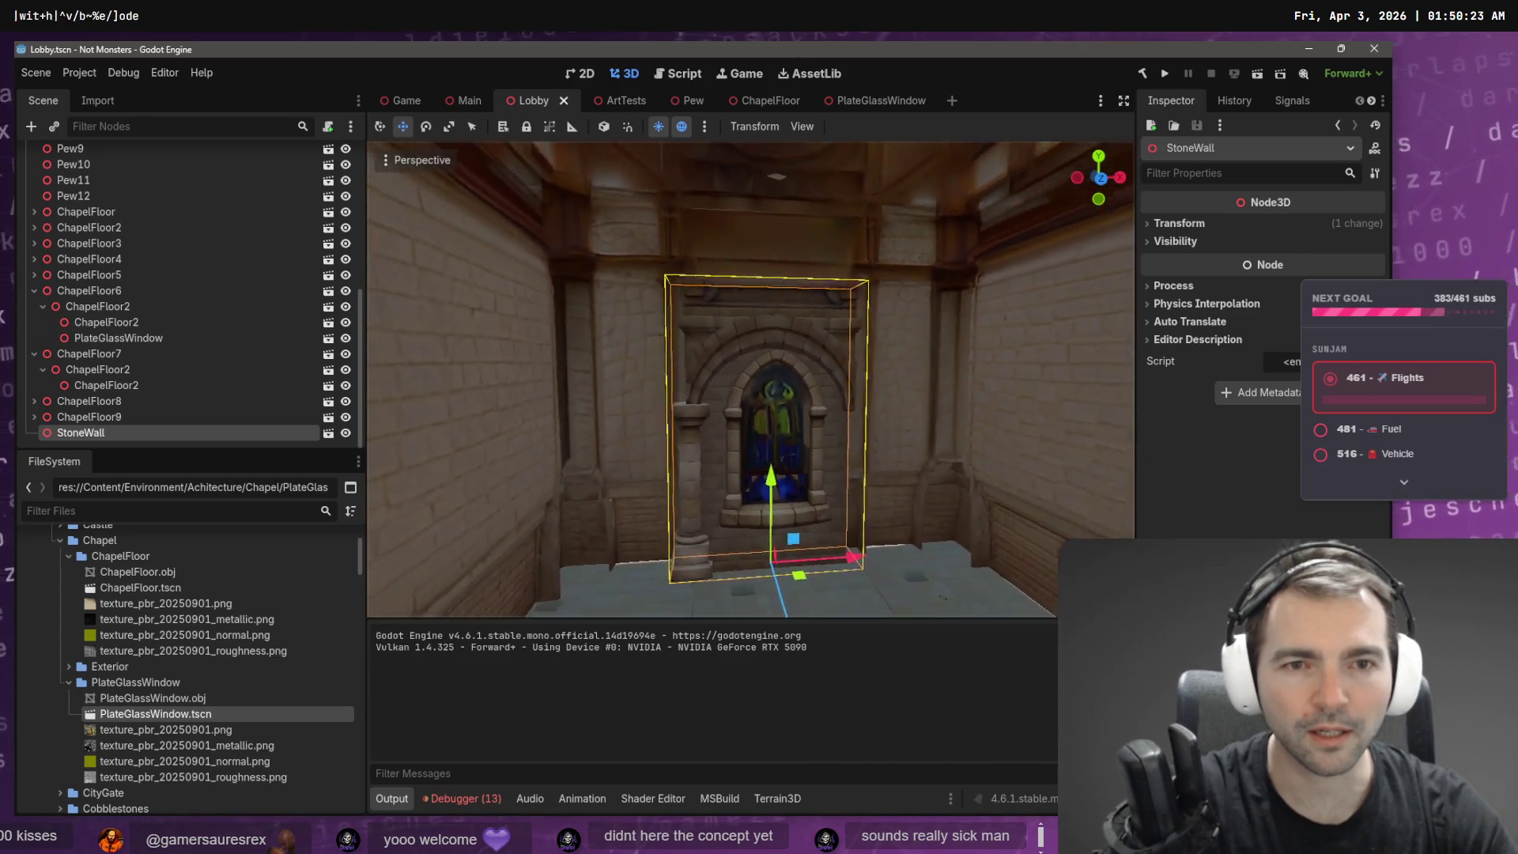
key("s")
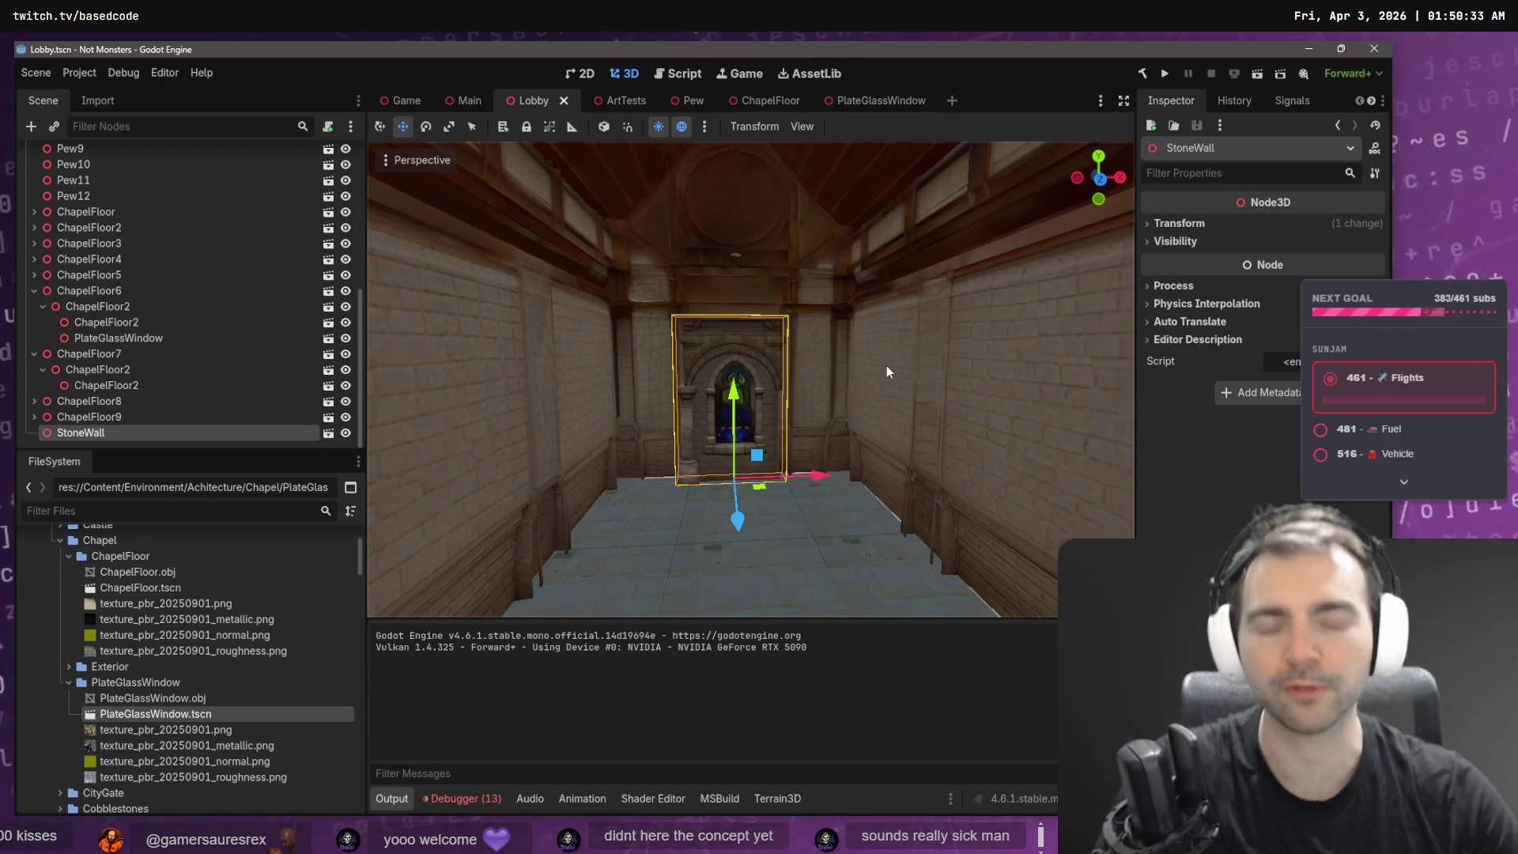
left_click_drag(838, 380, 838, 380)
left_click_drag(423, 586, 423, 586)
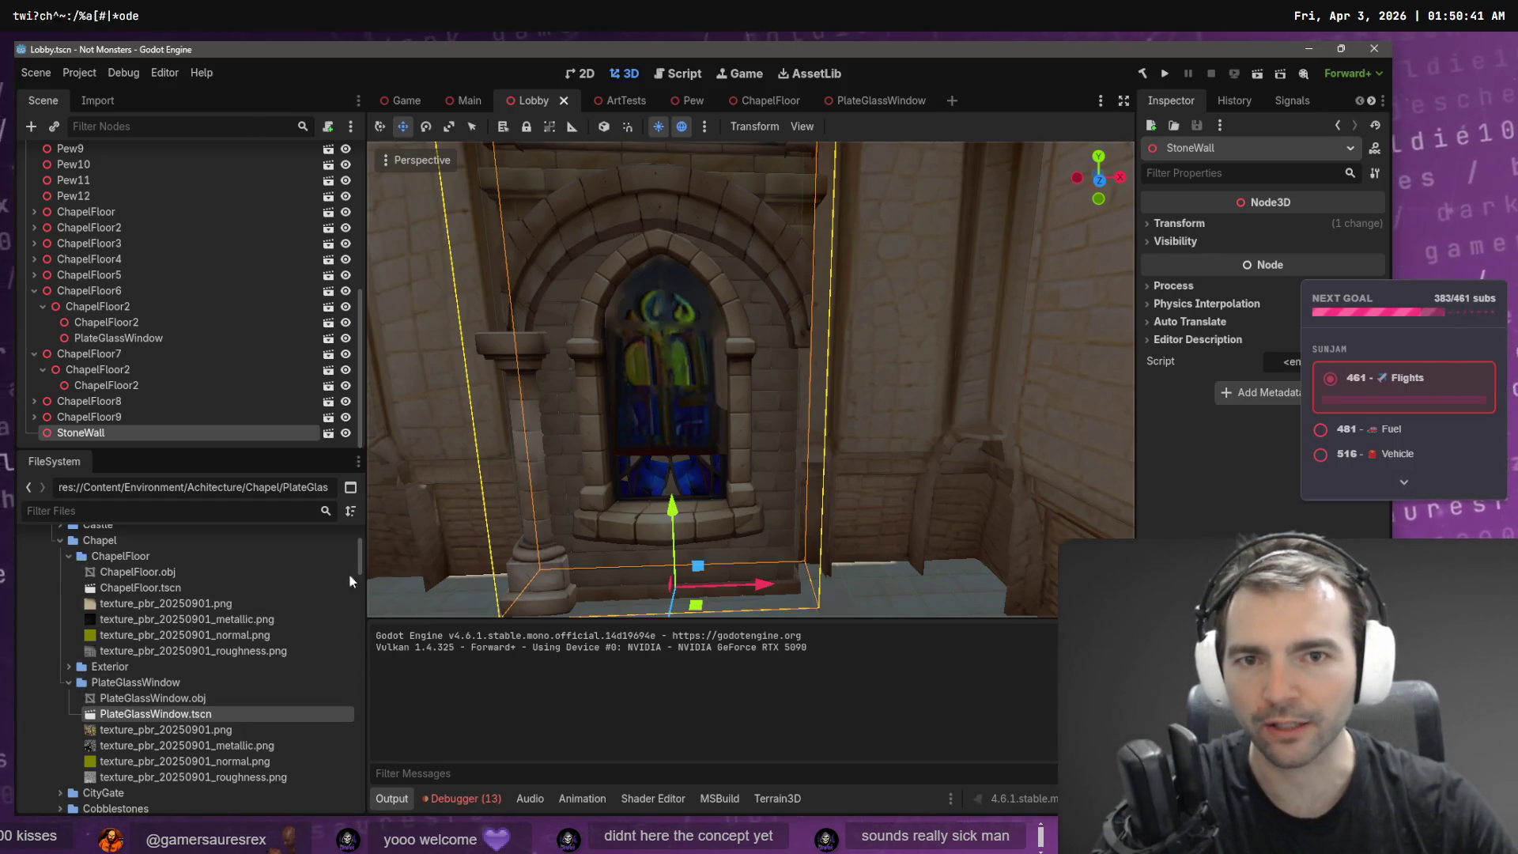
scroll(117, 710, "down", 5)
left_click_drag(753, 443, 750, 472)
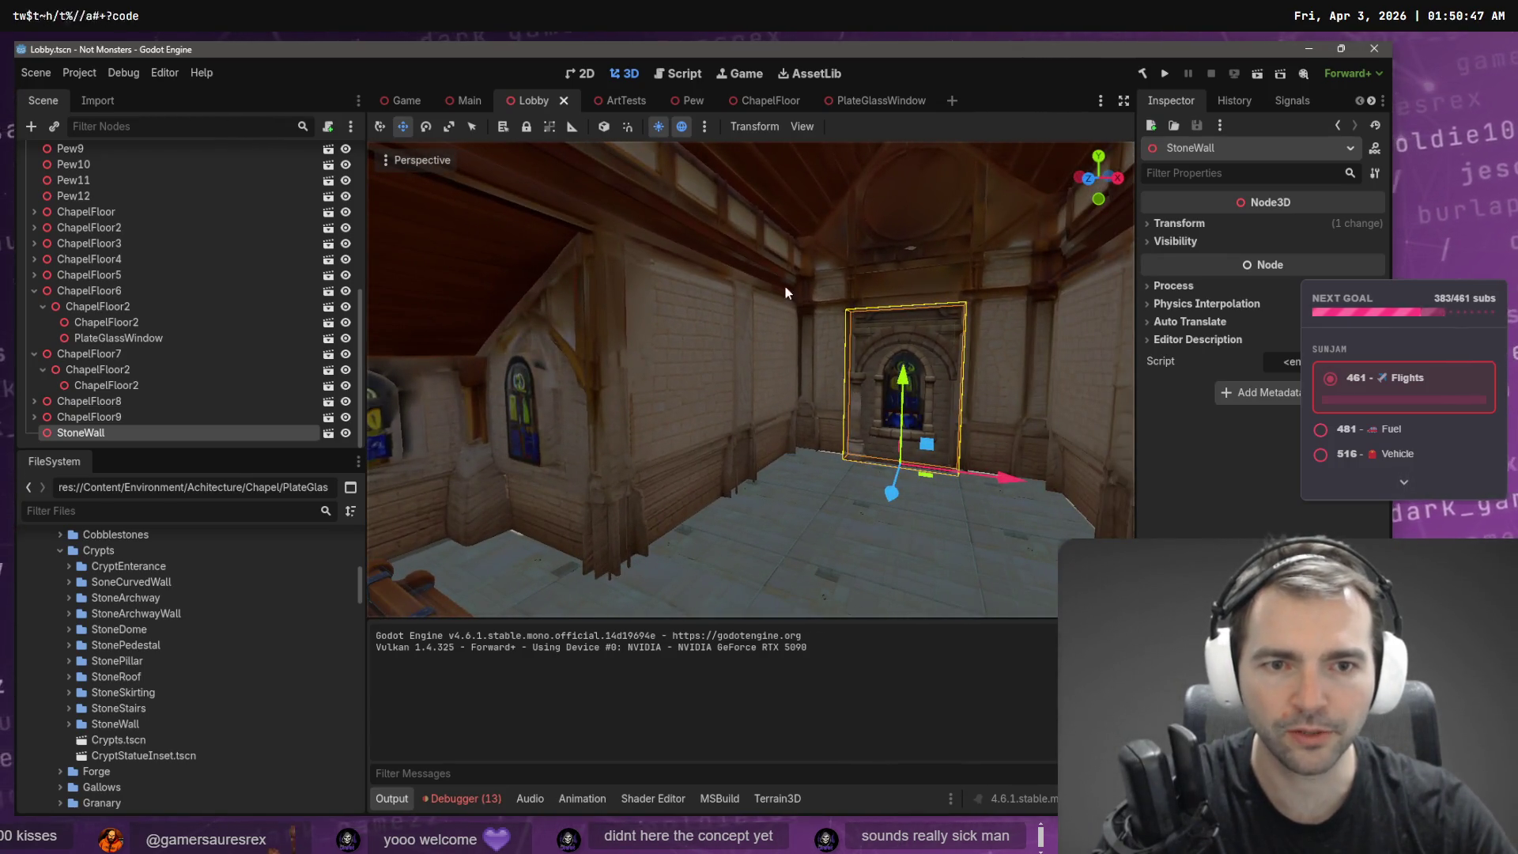
- Collapse the PlateGlassWindow, ChapelFloor, Chapel and Crypts folders in the FileSystem dock
scroll(120, 739, "down", 4)
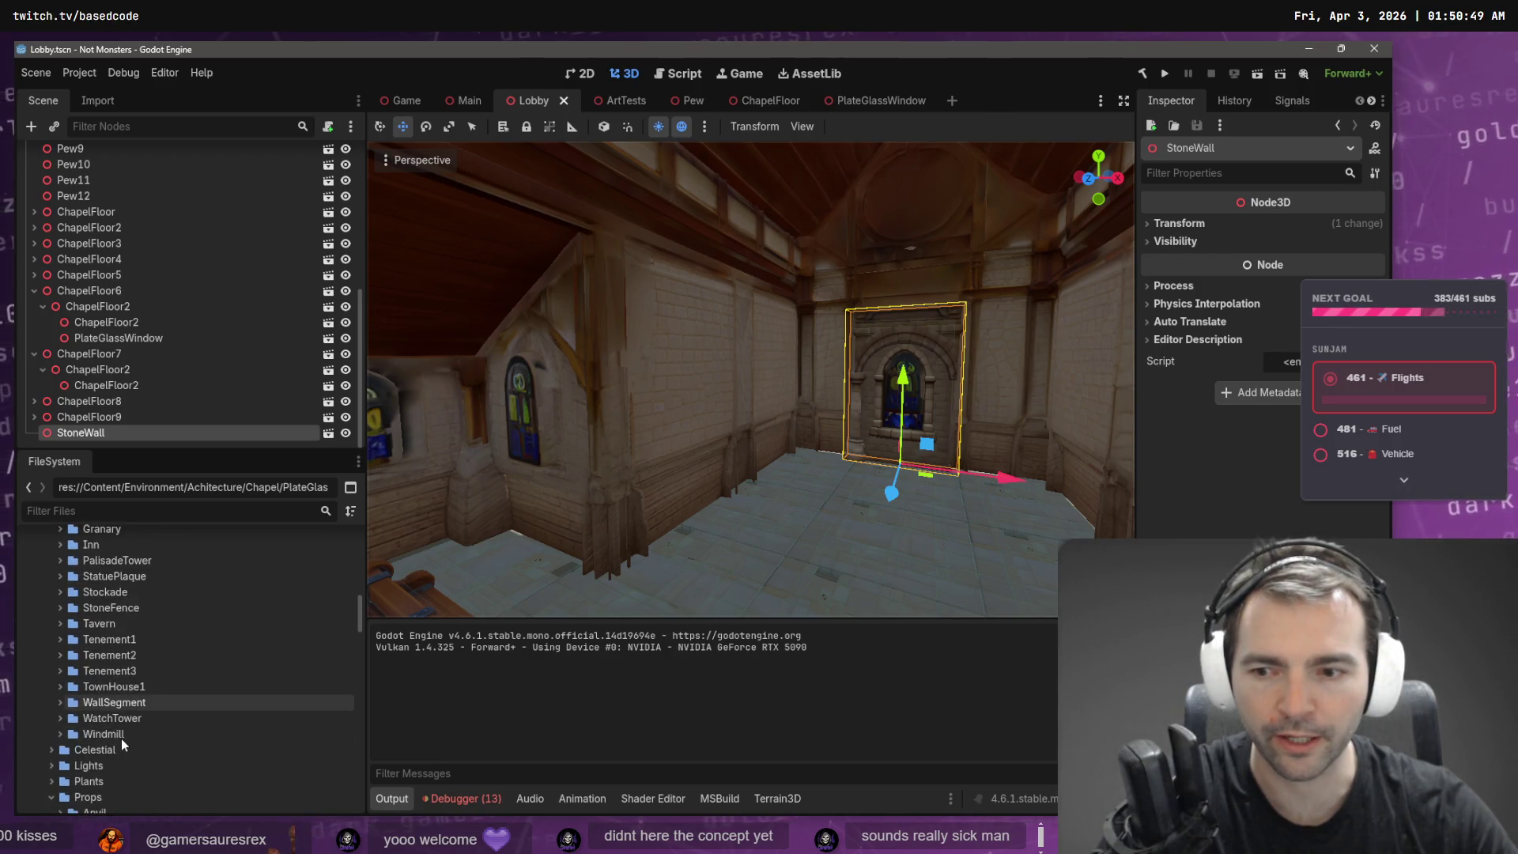
scroll(135, 696, "up", 9)
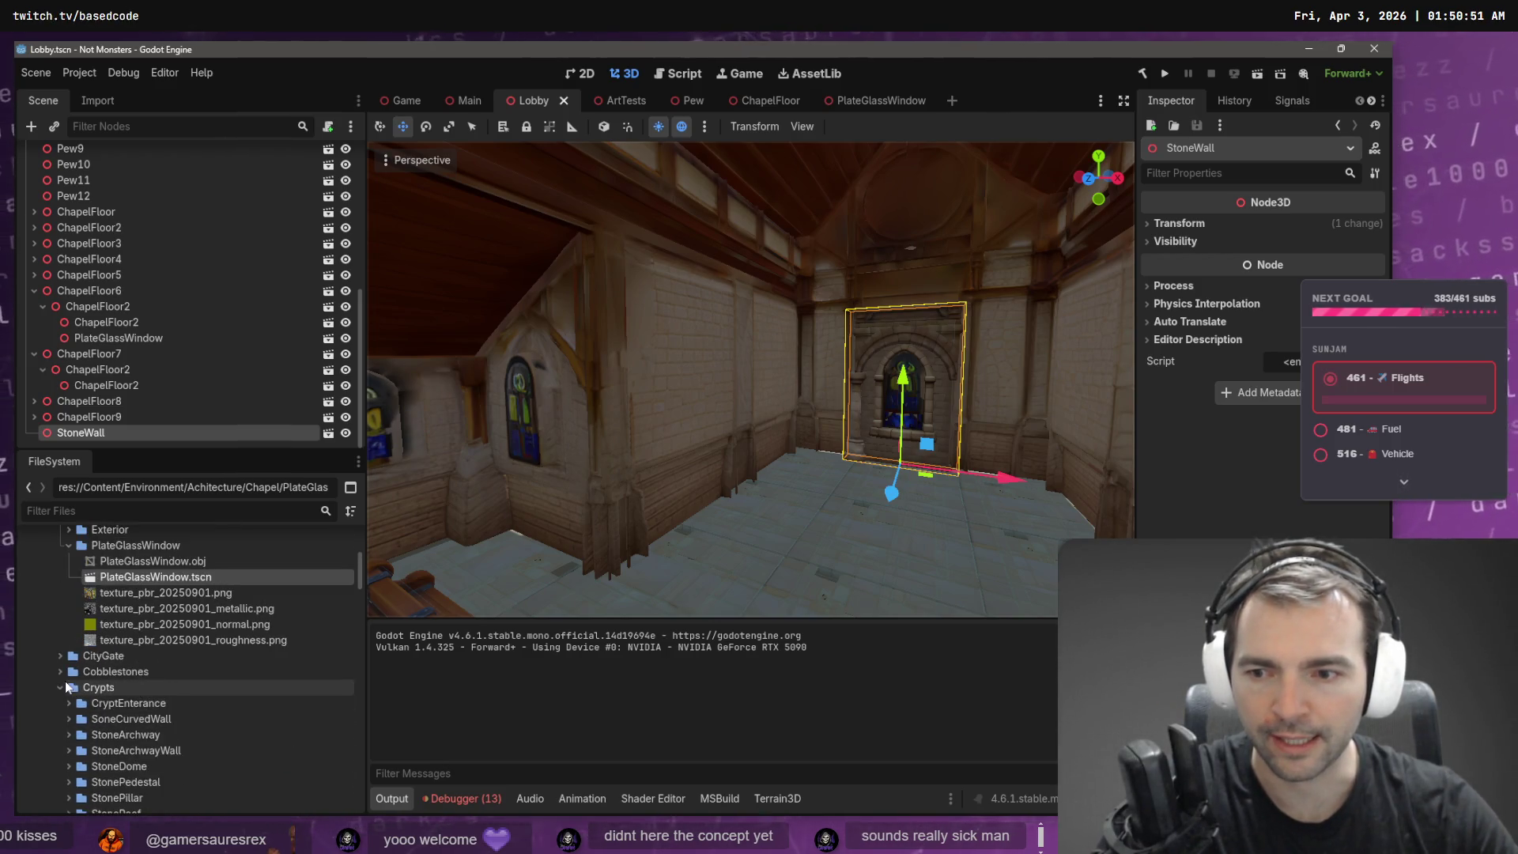
scroll(103, 699, "up", 3)
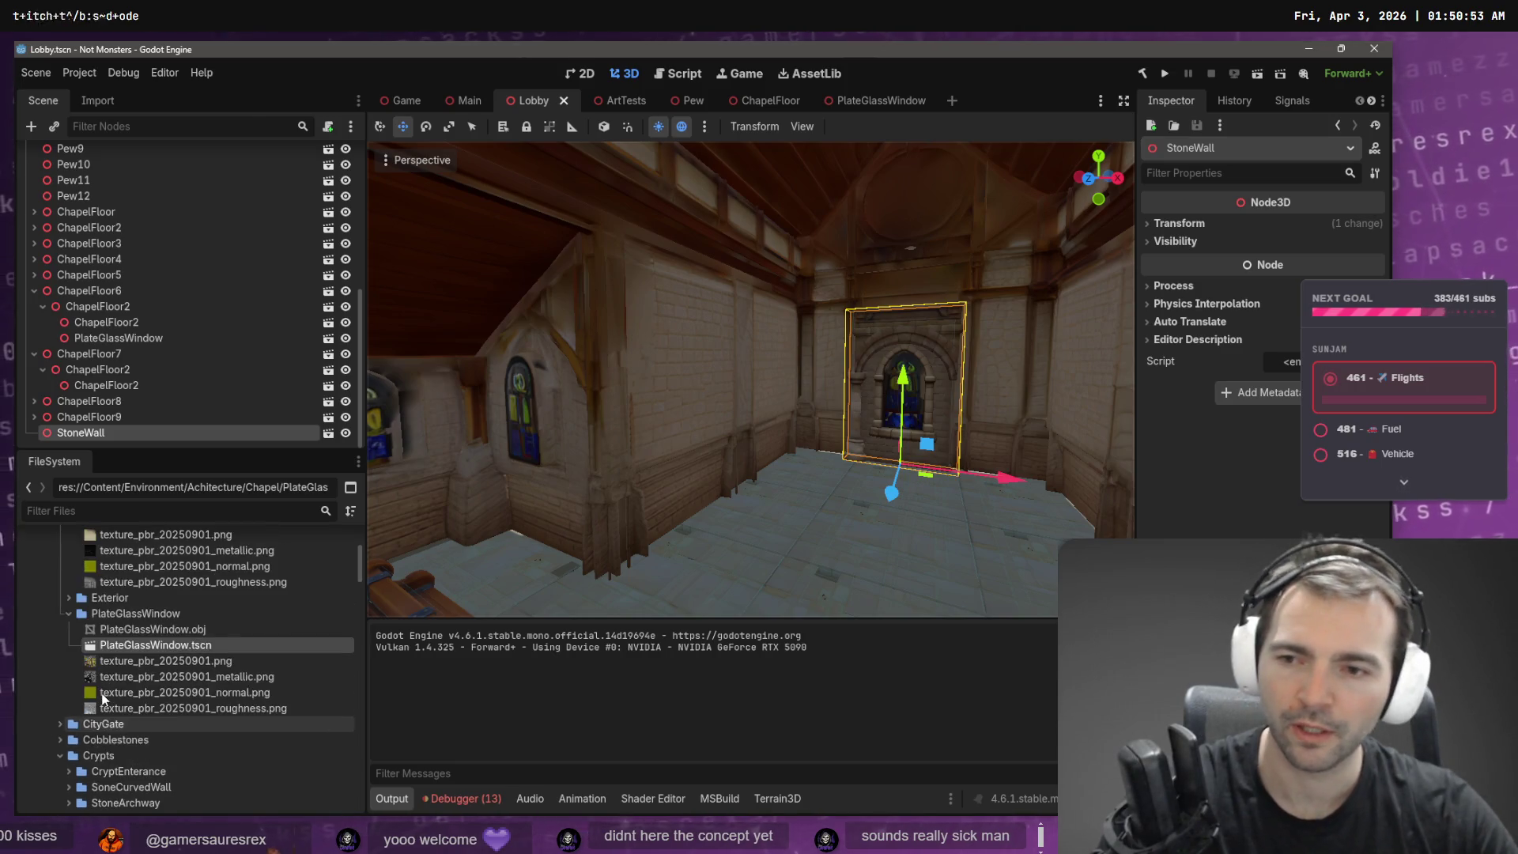
left_click(65, 614)
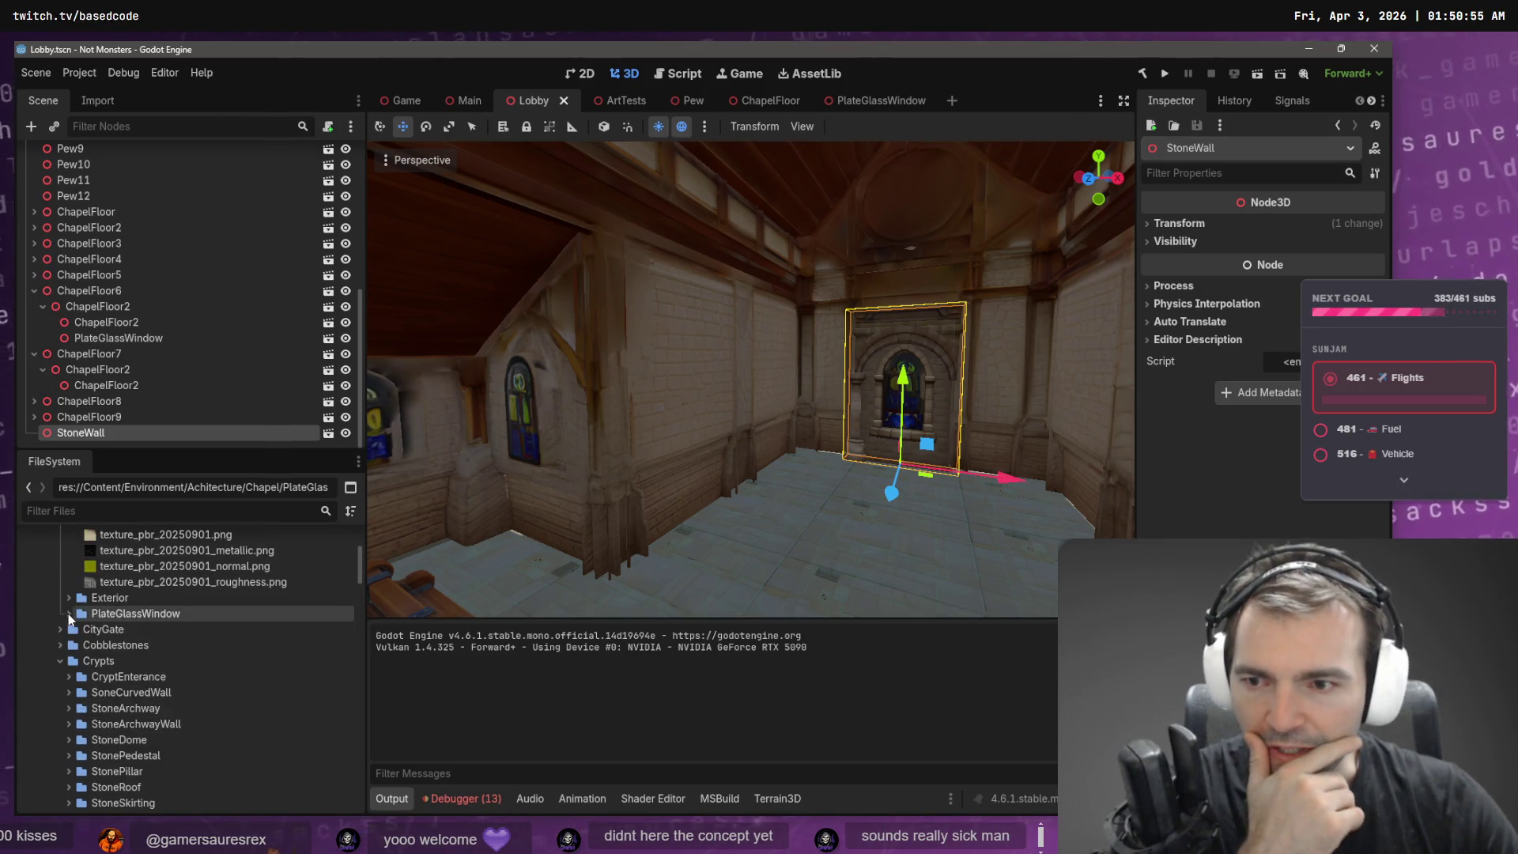
scroll(68, 625, "up", 7)
left_click(69, 659)
scroll(119, 711, "down", 3)
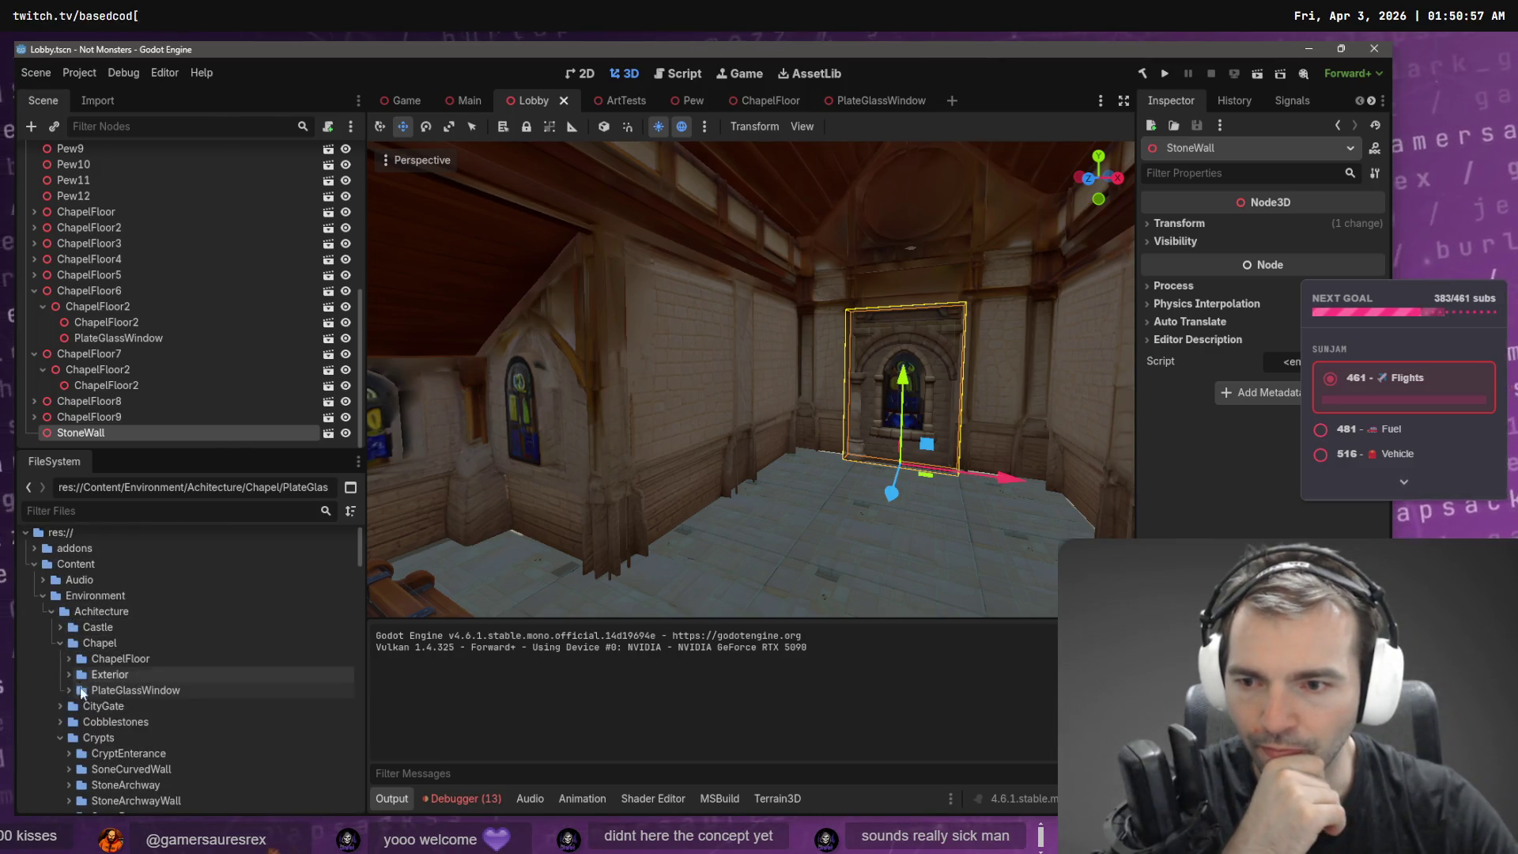
scroll(127, 671, "up", 2)
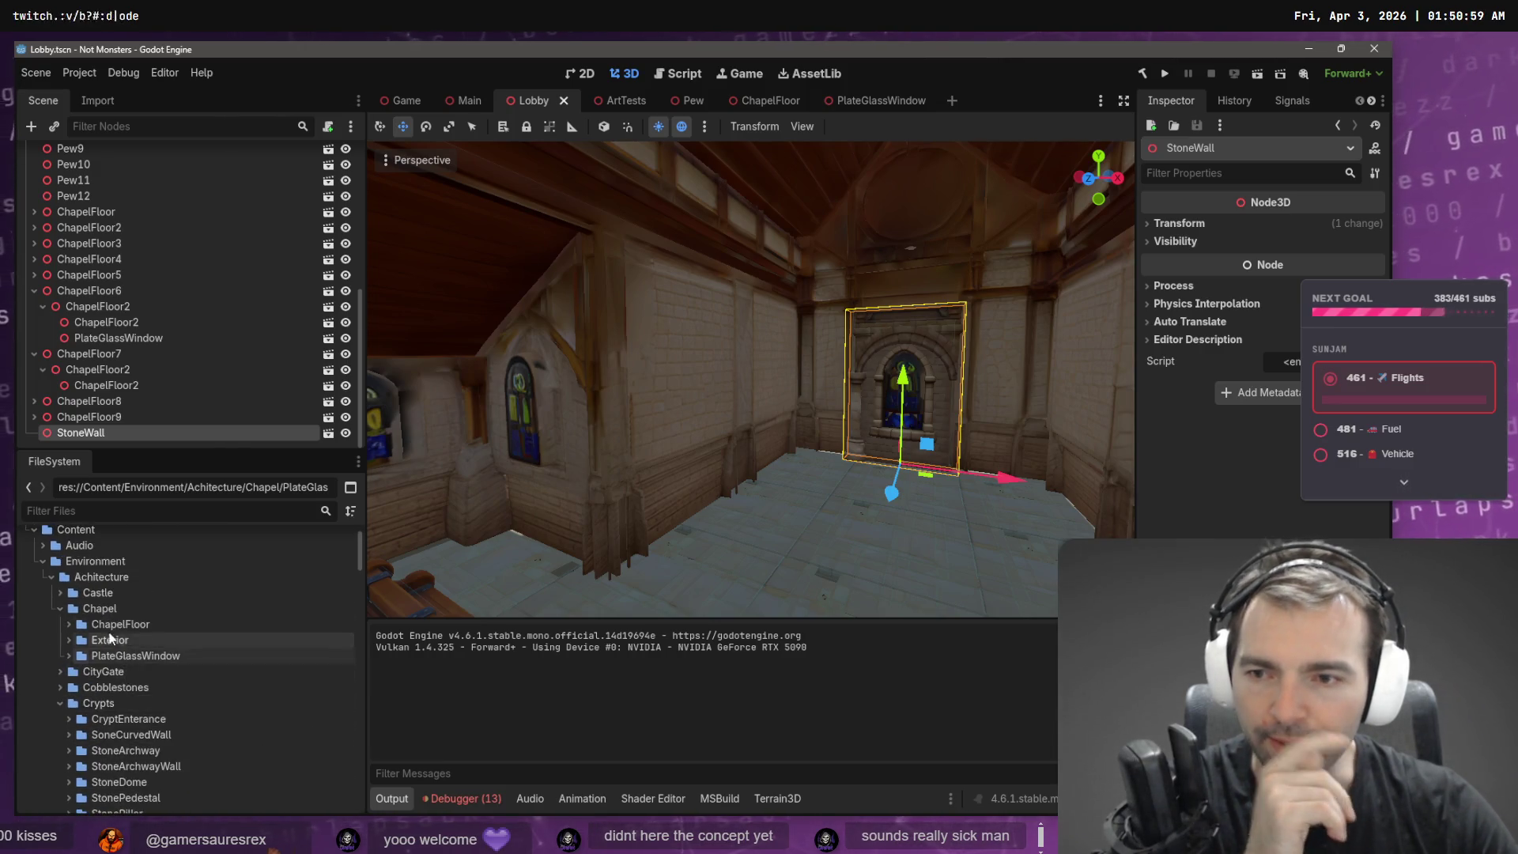
left_click(55, 609)
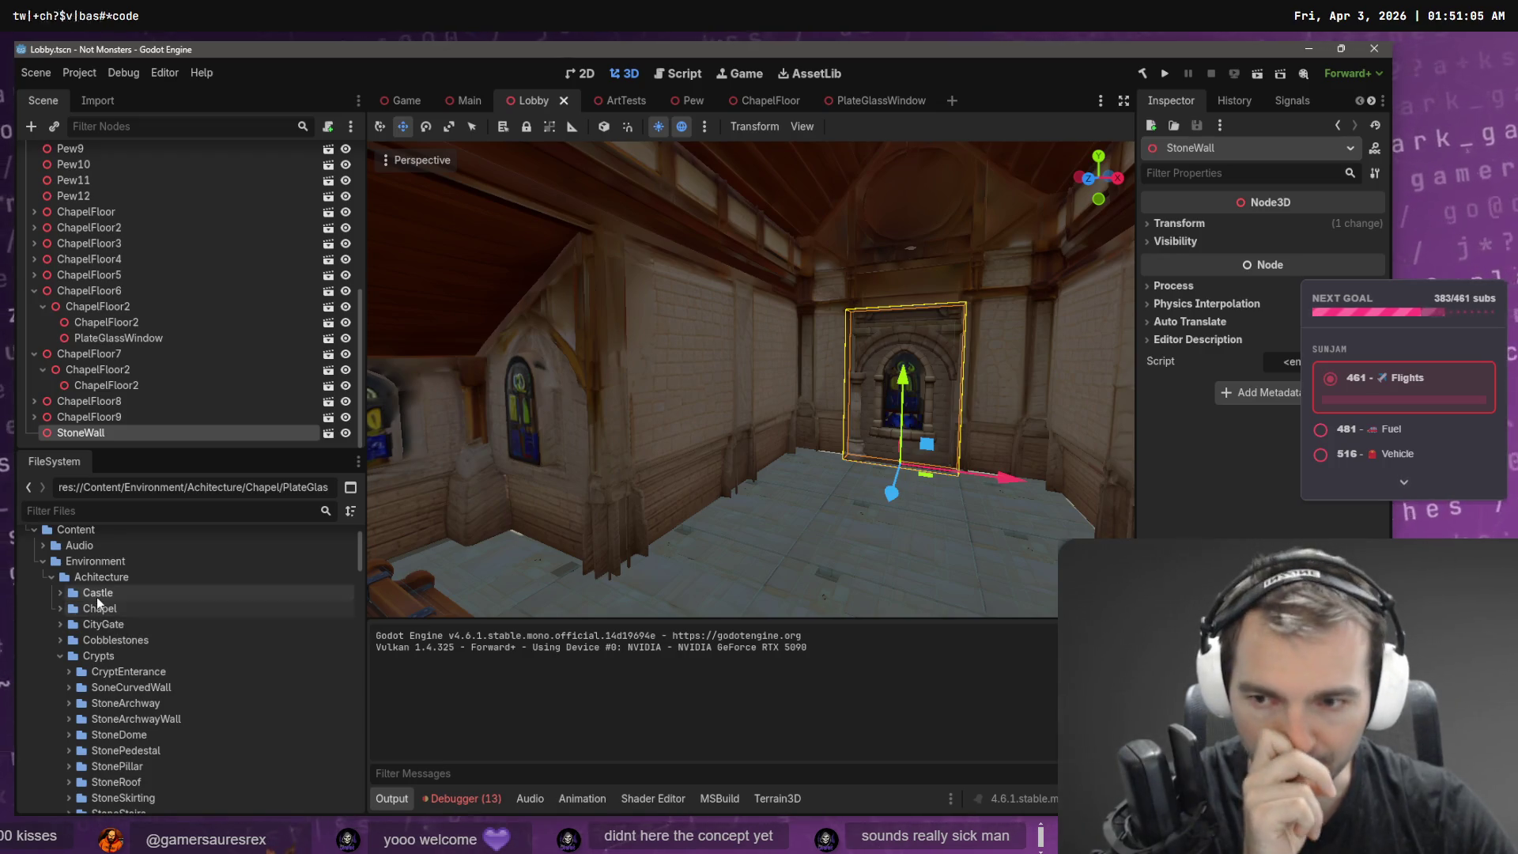
left_click(59, 661)
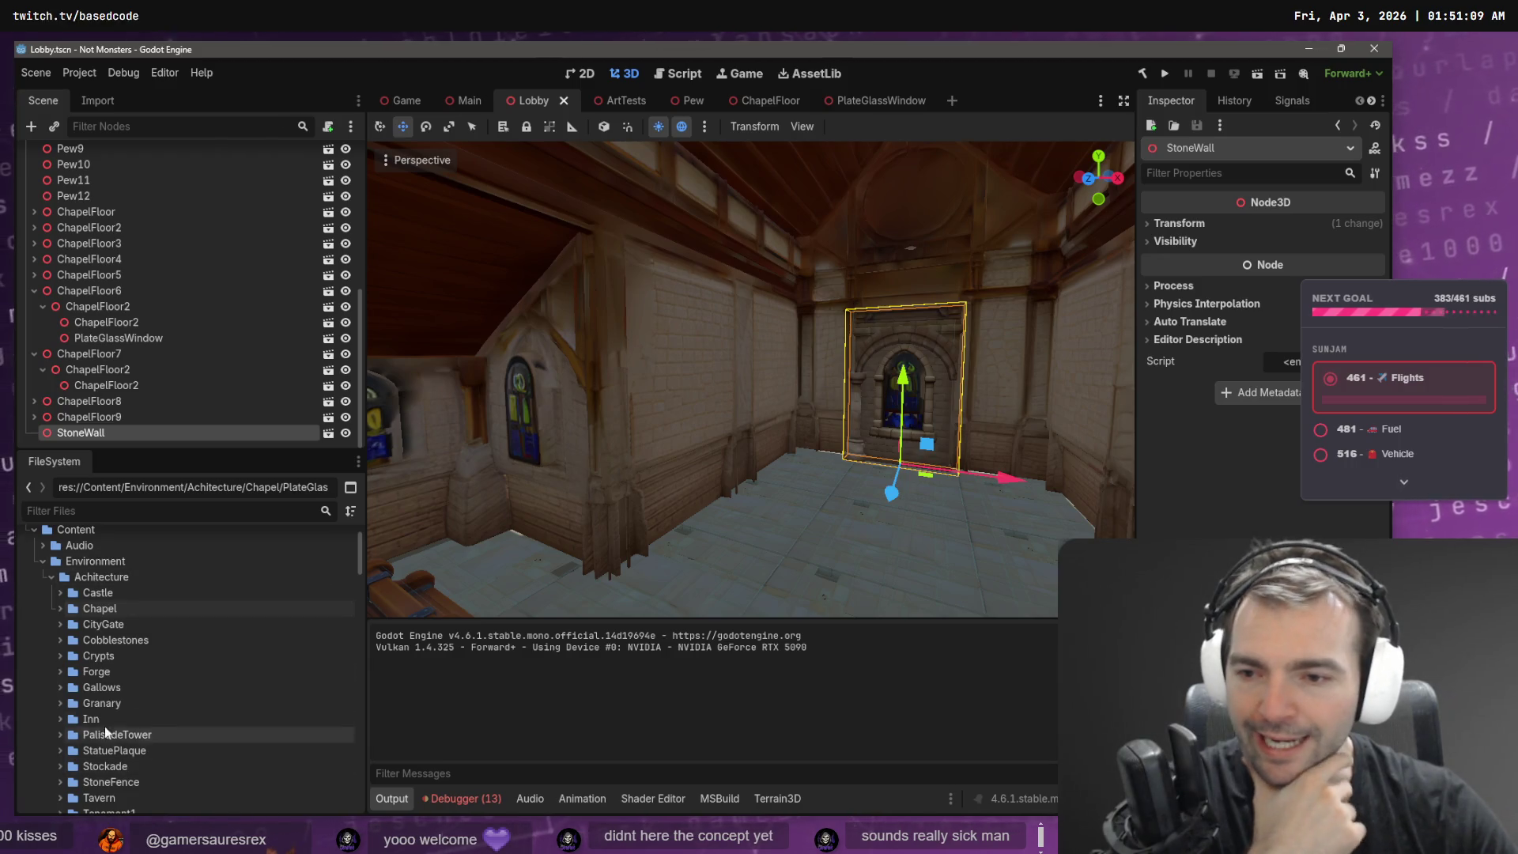
scroll(120, 633, "down", 5)
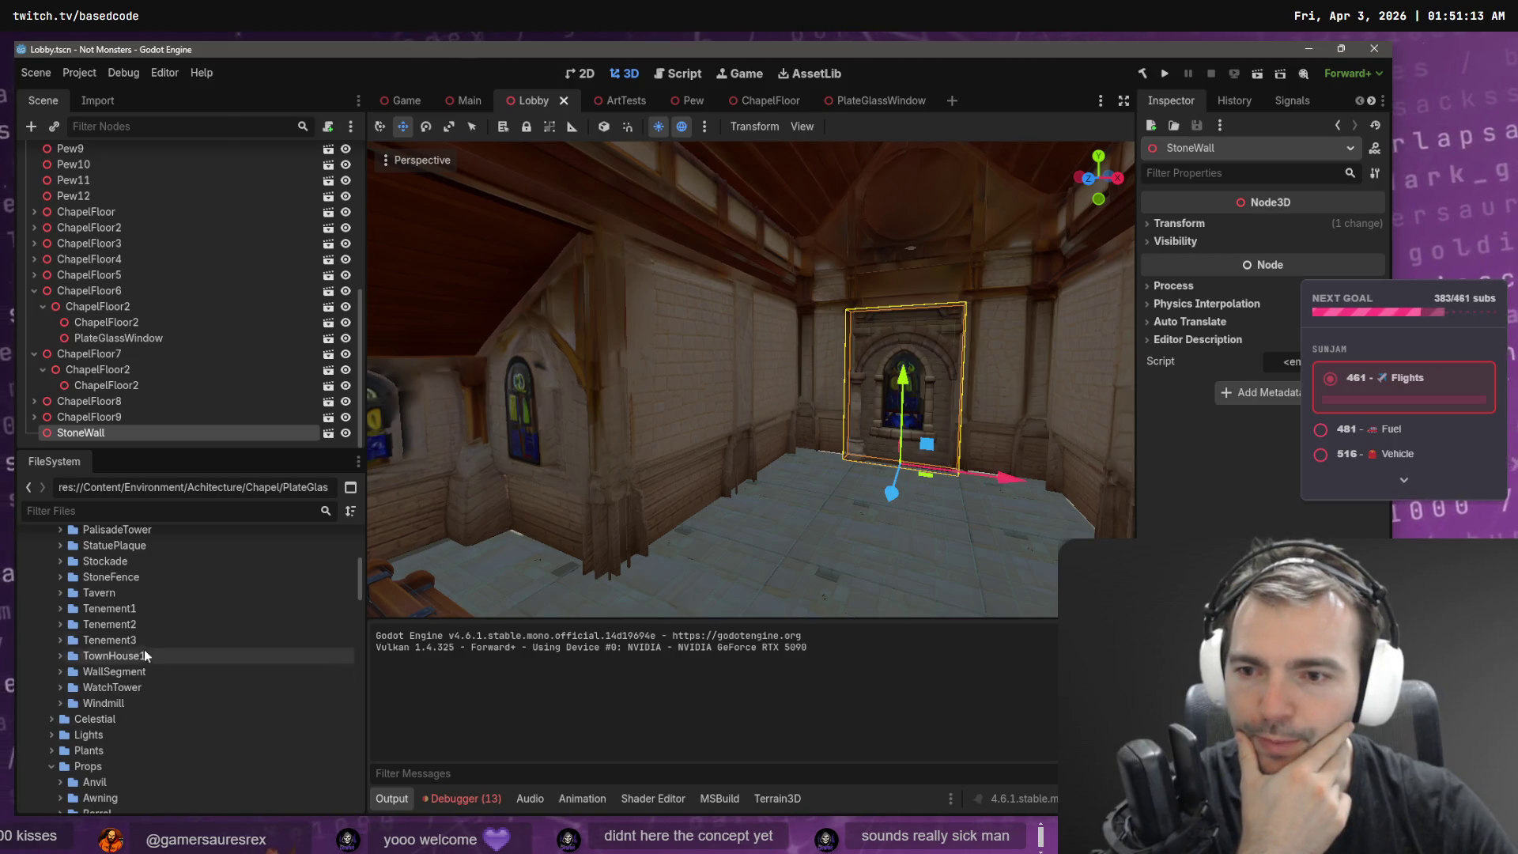
scroll(125, 600, "up", 5)
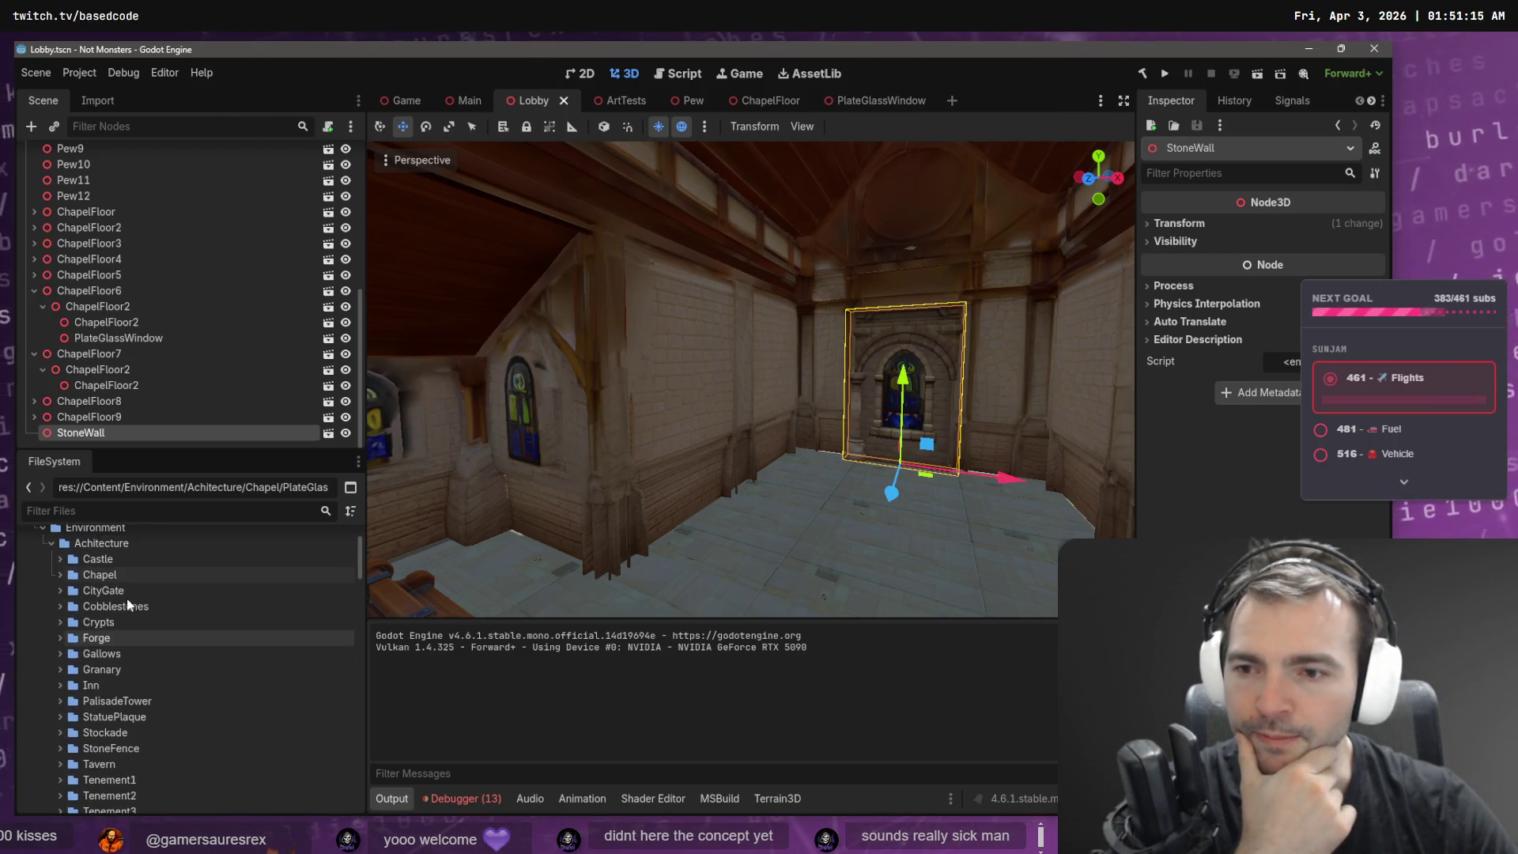
- Create a new folder named 'Exterior' inside the Achitecture folder
right_click(120, 545)
mouse_move(321, 562)
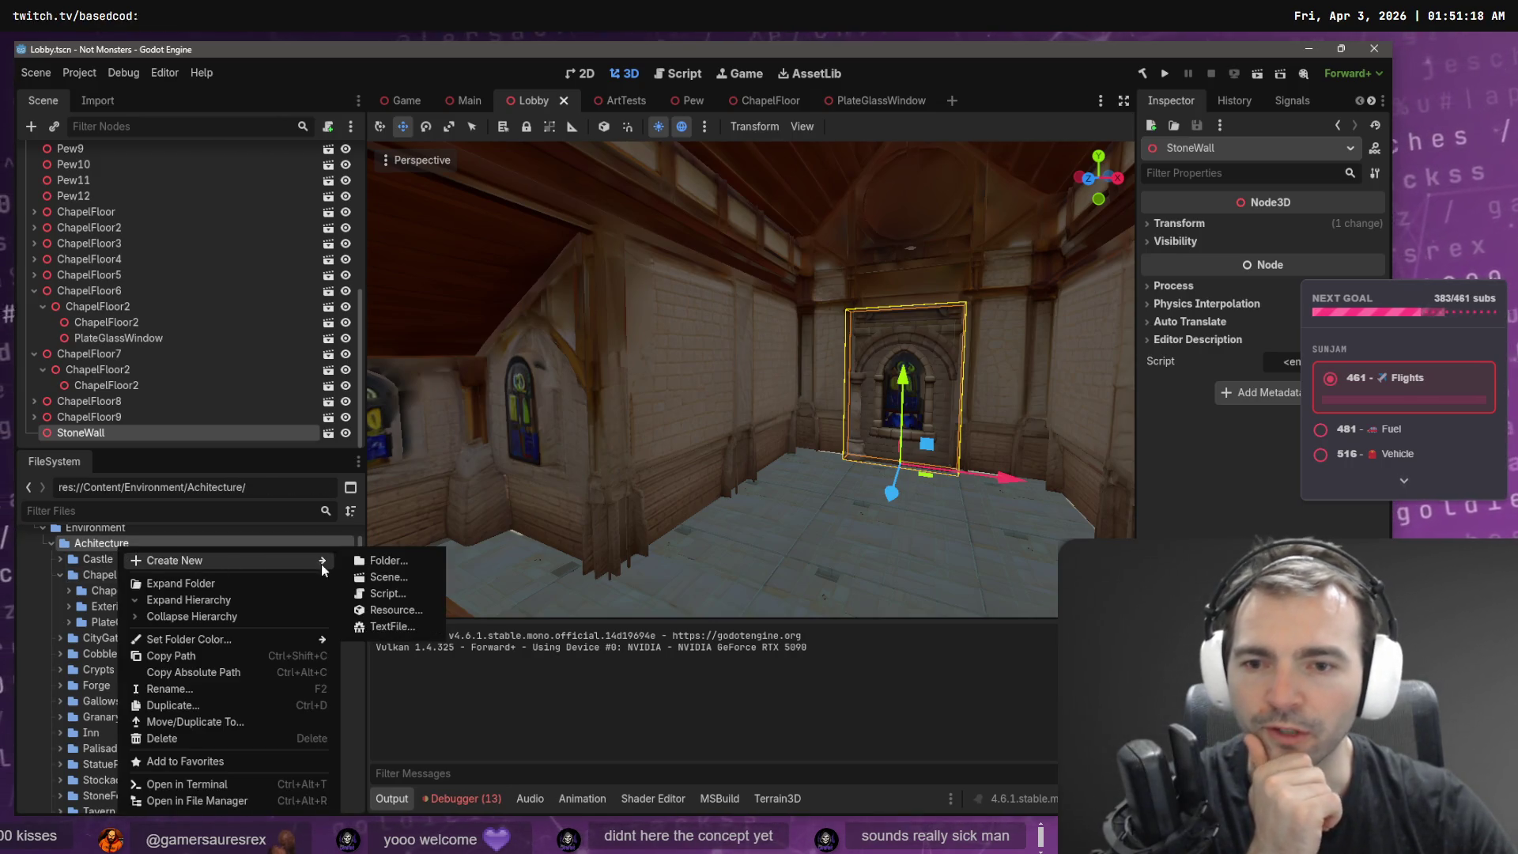
left_click(384, 566)
type("Exterior")
key("Return")
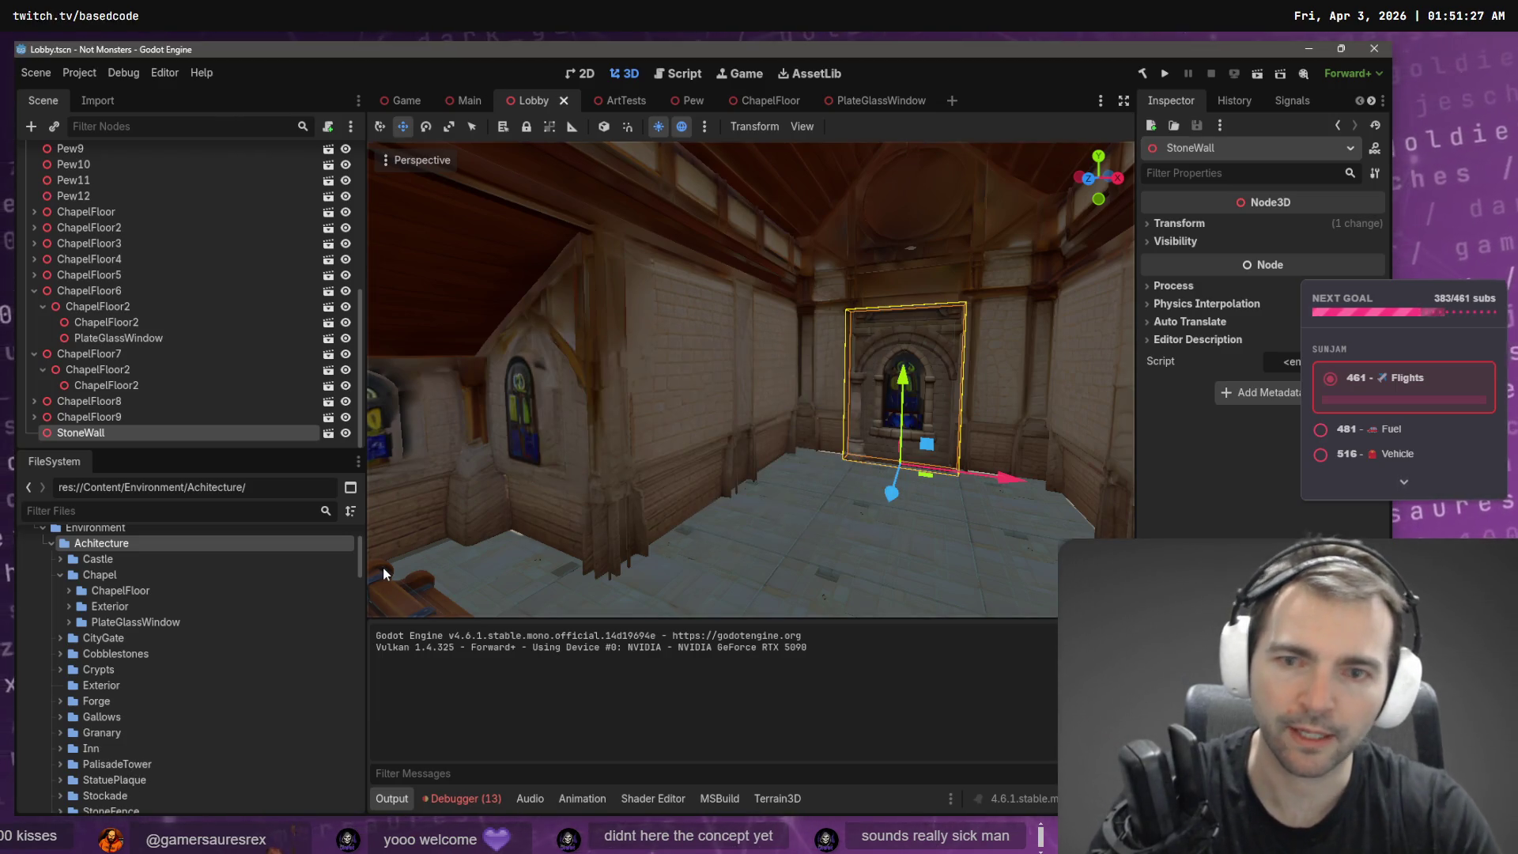
mouse_move(110, 608)
left_mouse_down()
mouse_move(115, 560)
mouse_move(118, 584)
mouse_move(68, 638)
left_mouse_up()
left_click(69, 638)
left_click(69, 638)
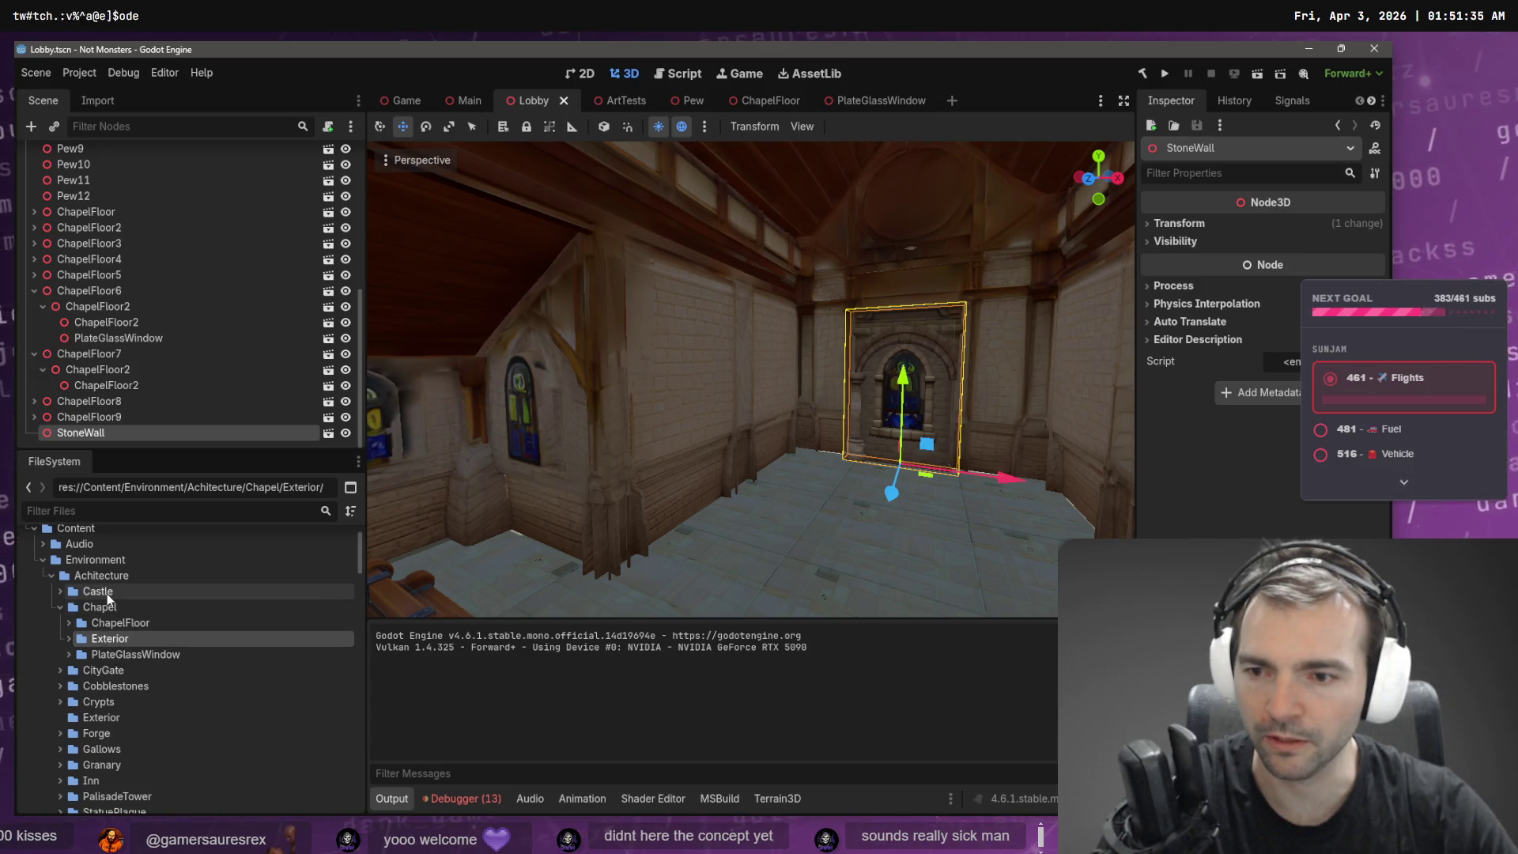
left_click(106, 716)
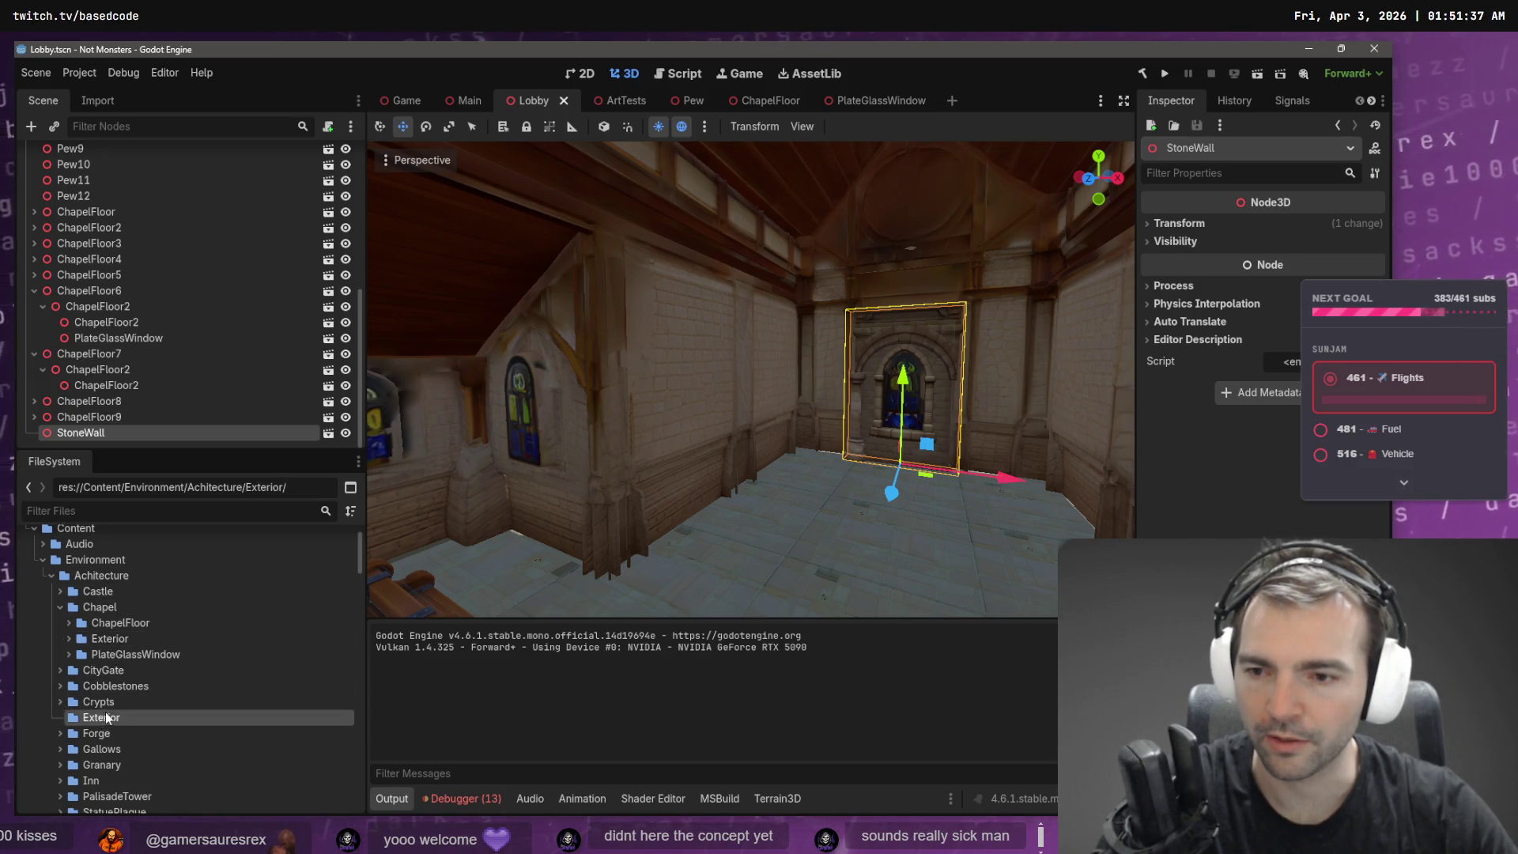
left_click(69, 638)
- Create a 'Chapel' subfolder inside the new Exterior folder
right_click(96, 795)
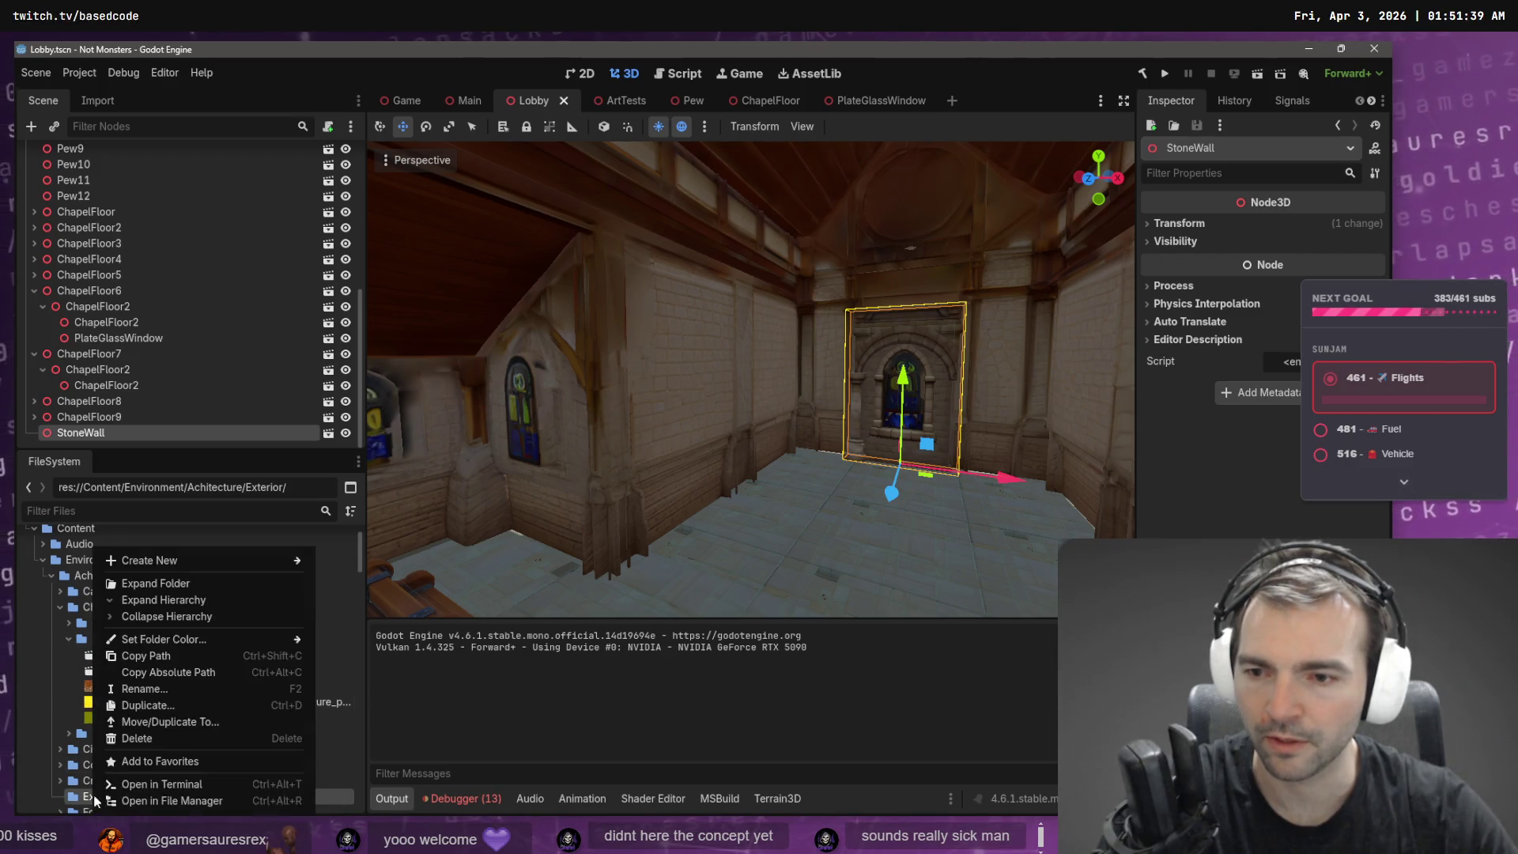
mouse_move(261, 560)
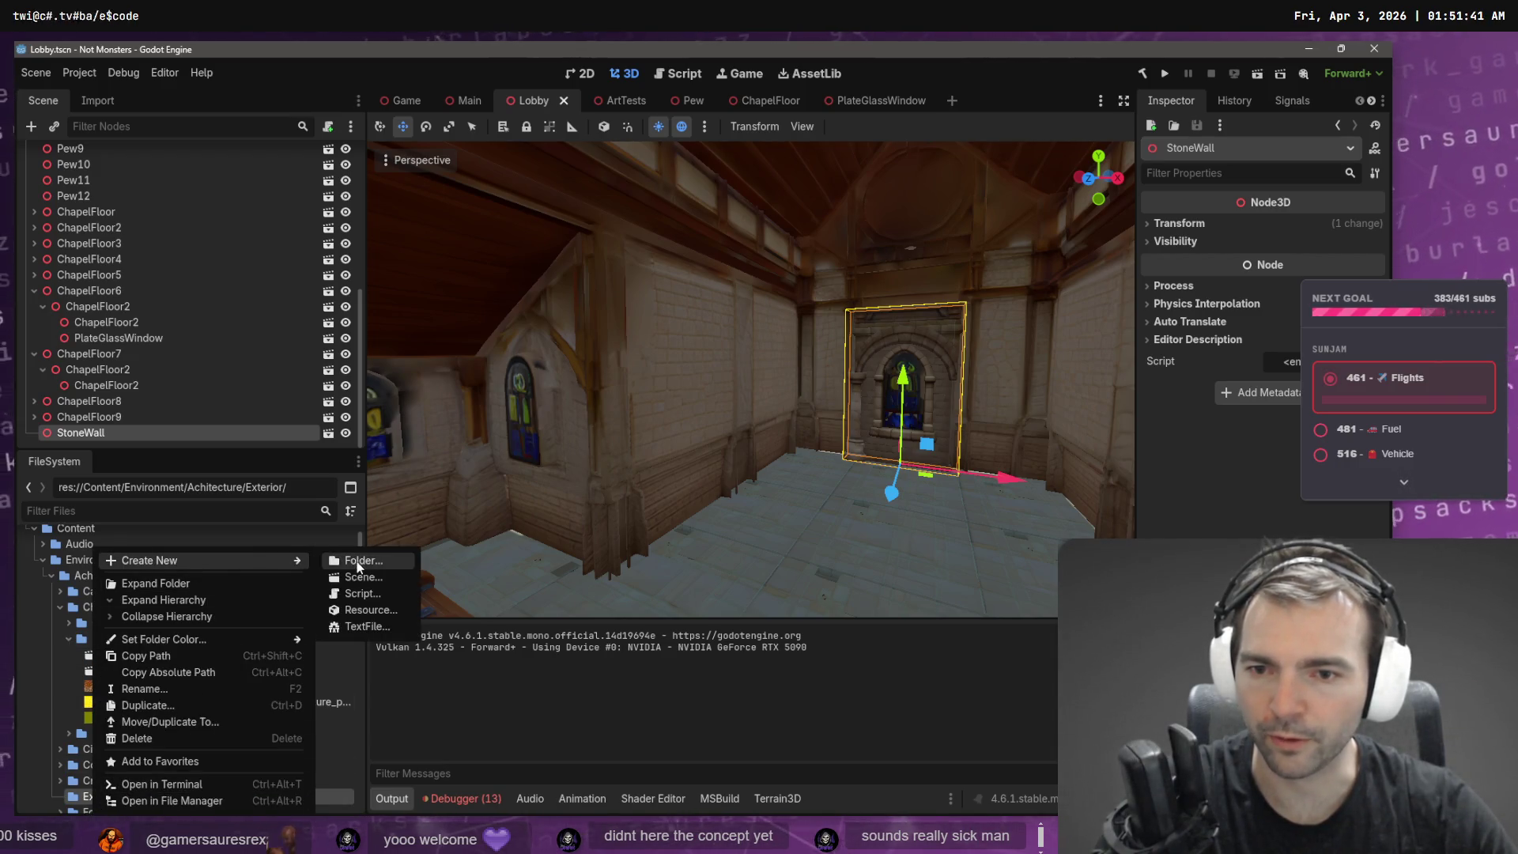
left_click(356, 560)
type("Chapel")
key("Return")
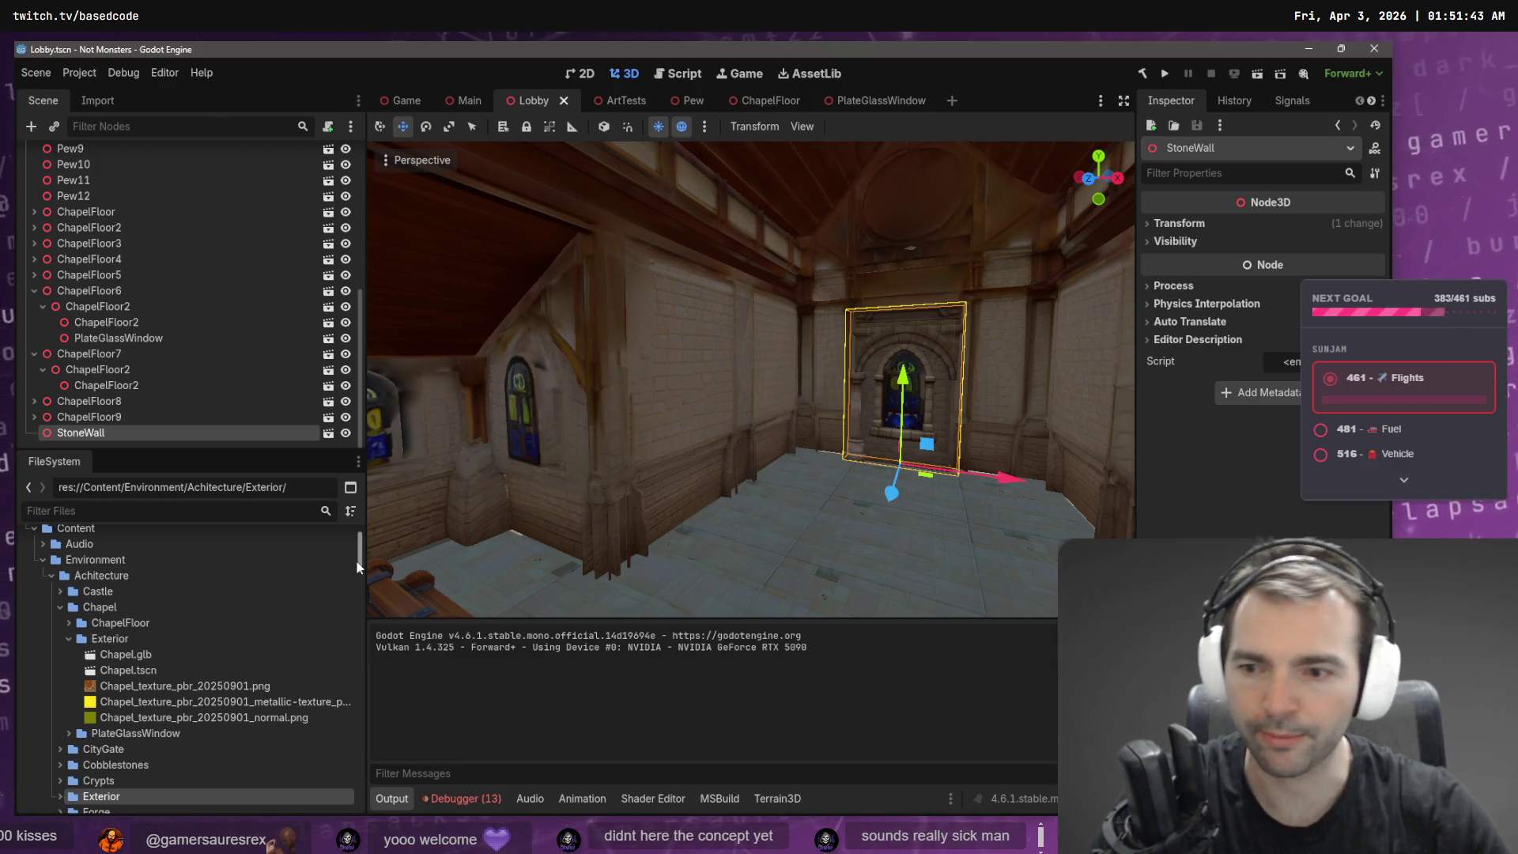
- Move Chapel.glb and its four related files into Exterior/Chapel, then delete the emptied old Exterior folder
scroll(151, 648, "down", 1)
left_click(60, 763)
left_click(125, 620)
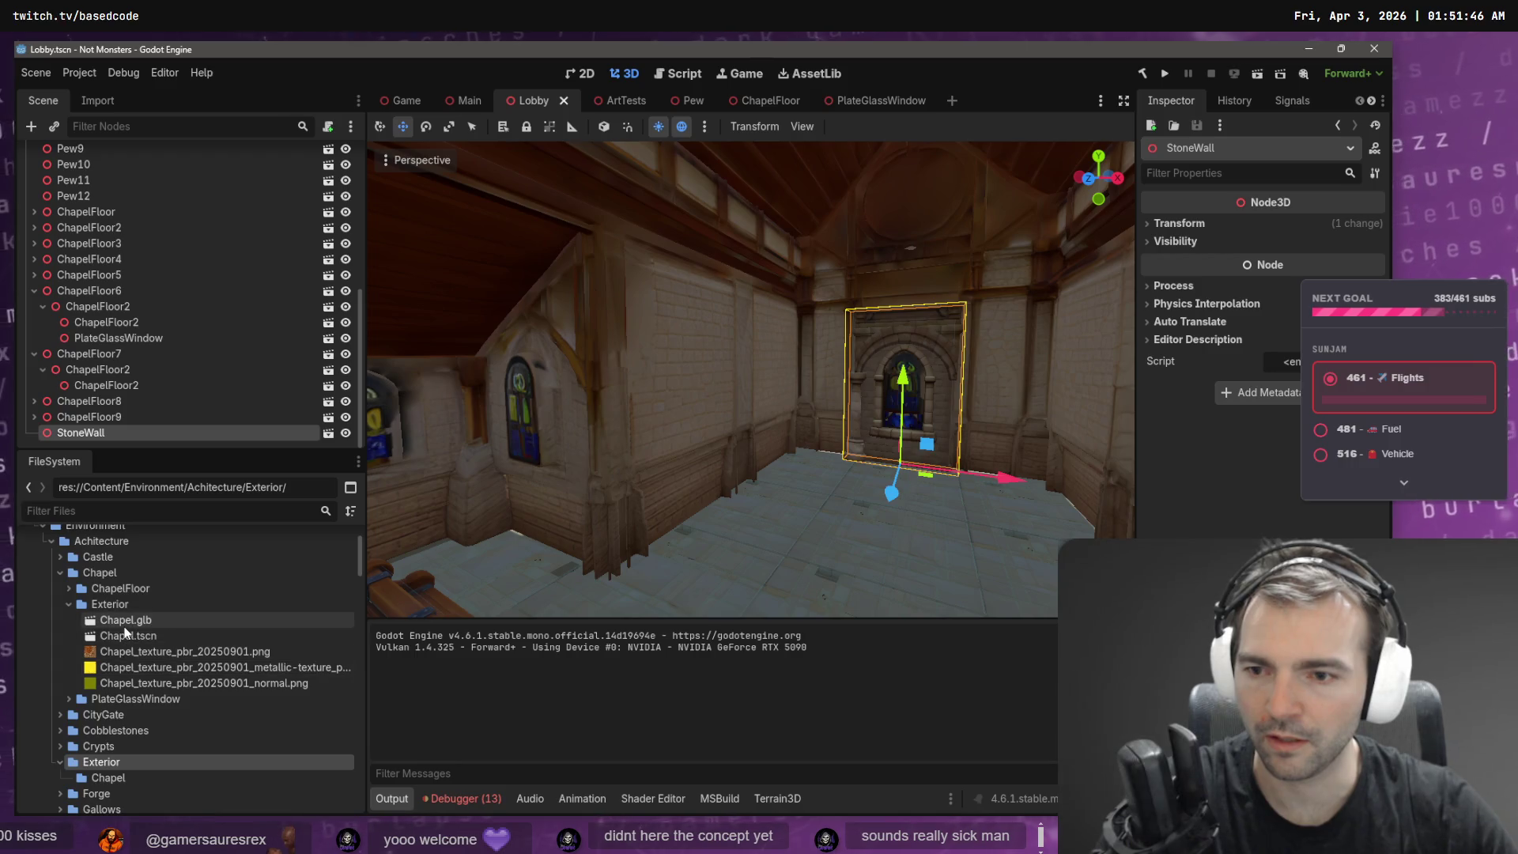
left_click(154, 685, "shift")
left_click_drag(173, 685, 121, 775)
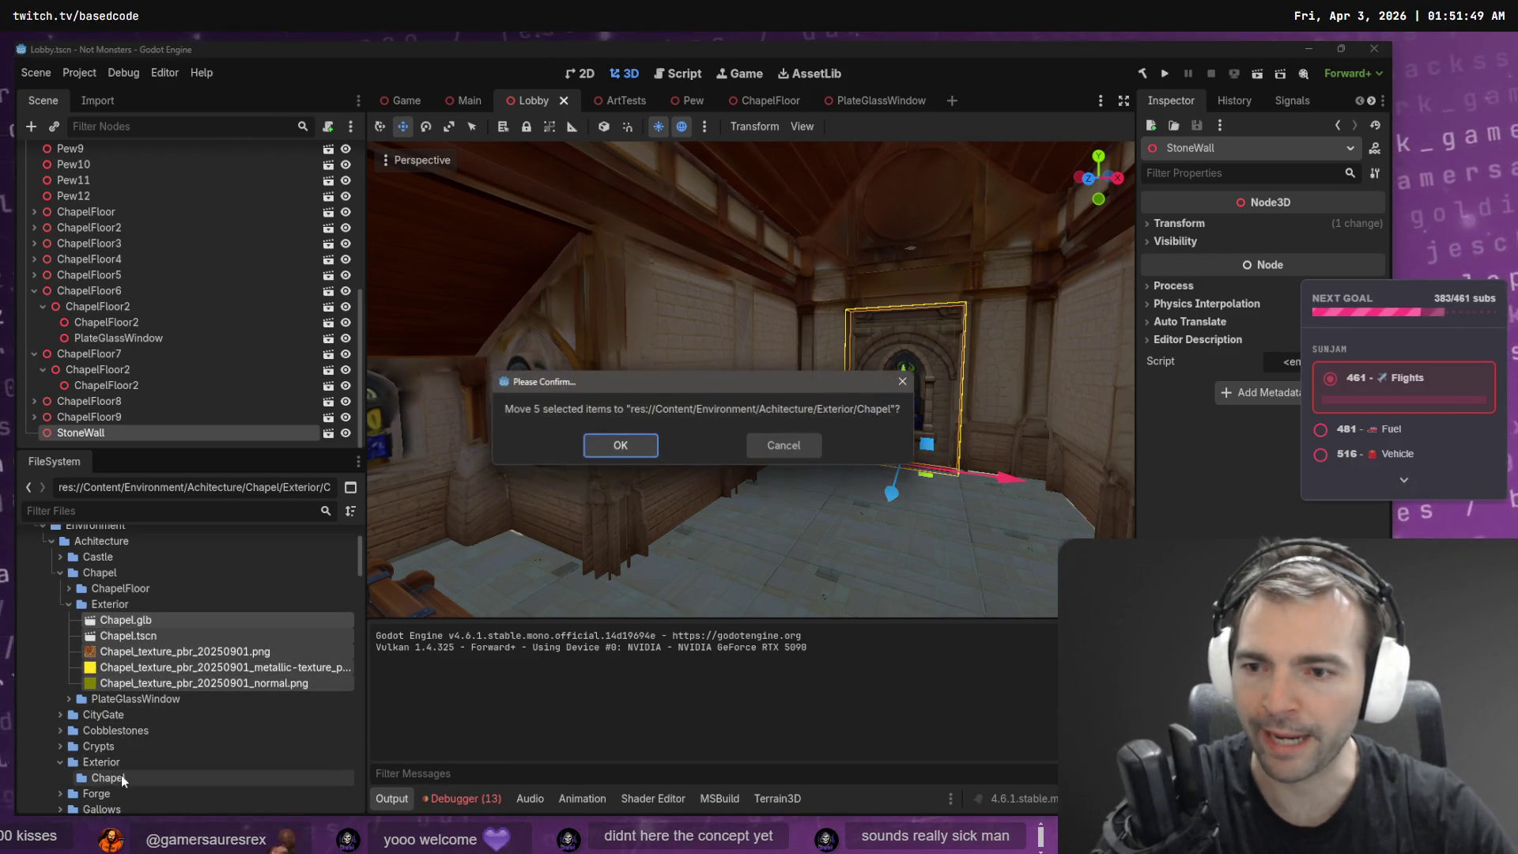
left_click(620, 440)
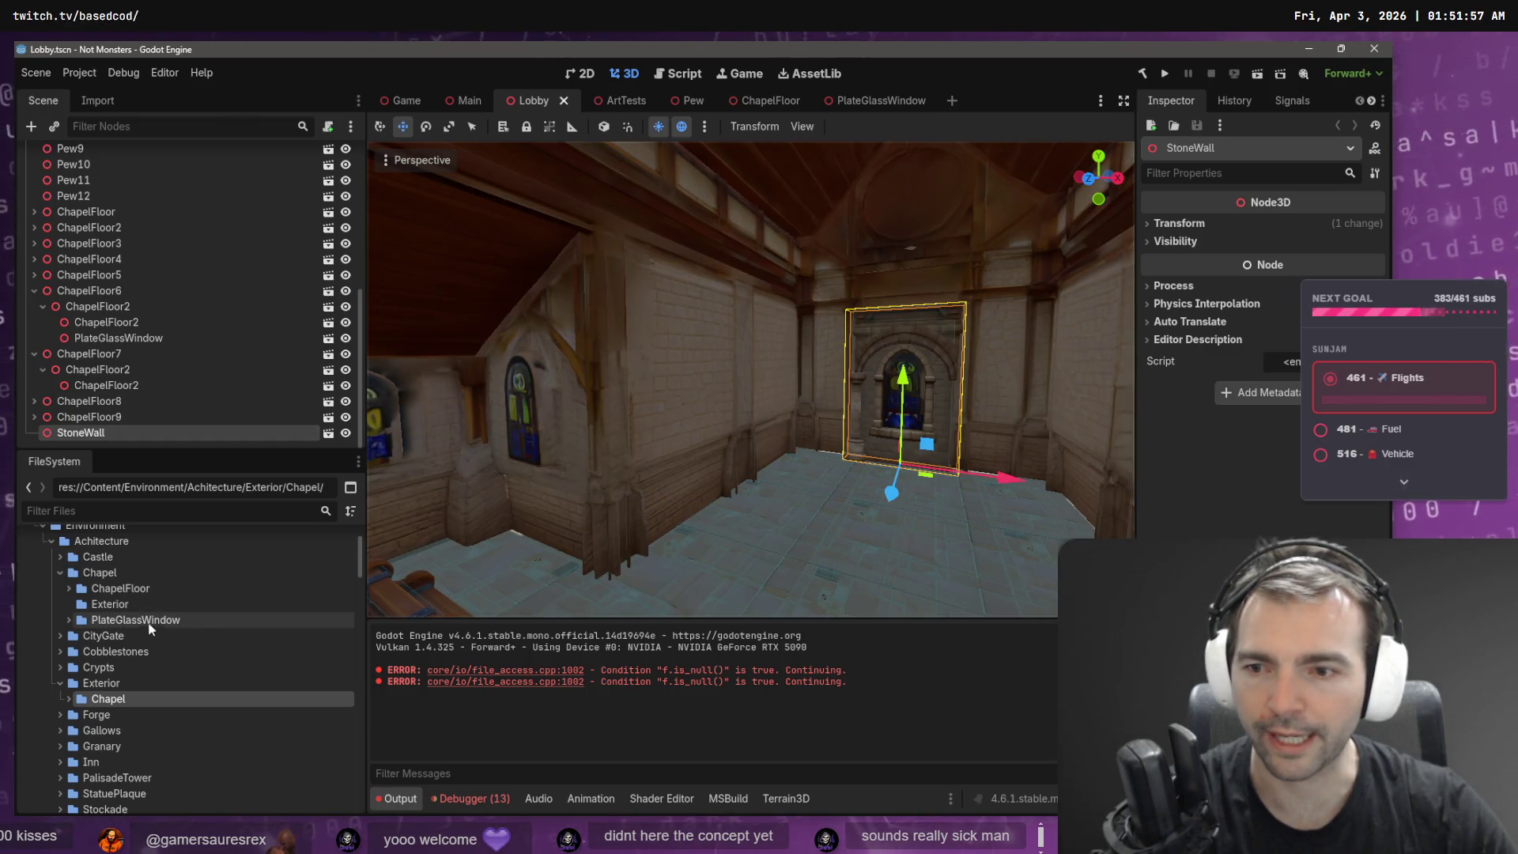
left_click(129, 602)
key("Delete")
- Confirm deleting the old Exterior folder inside Chapel
key("Return")
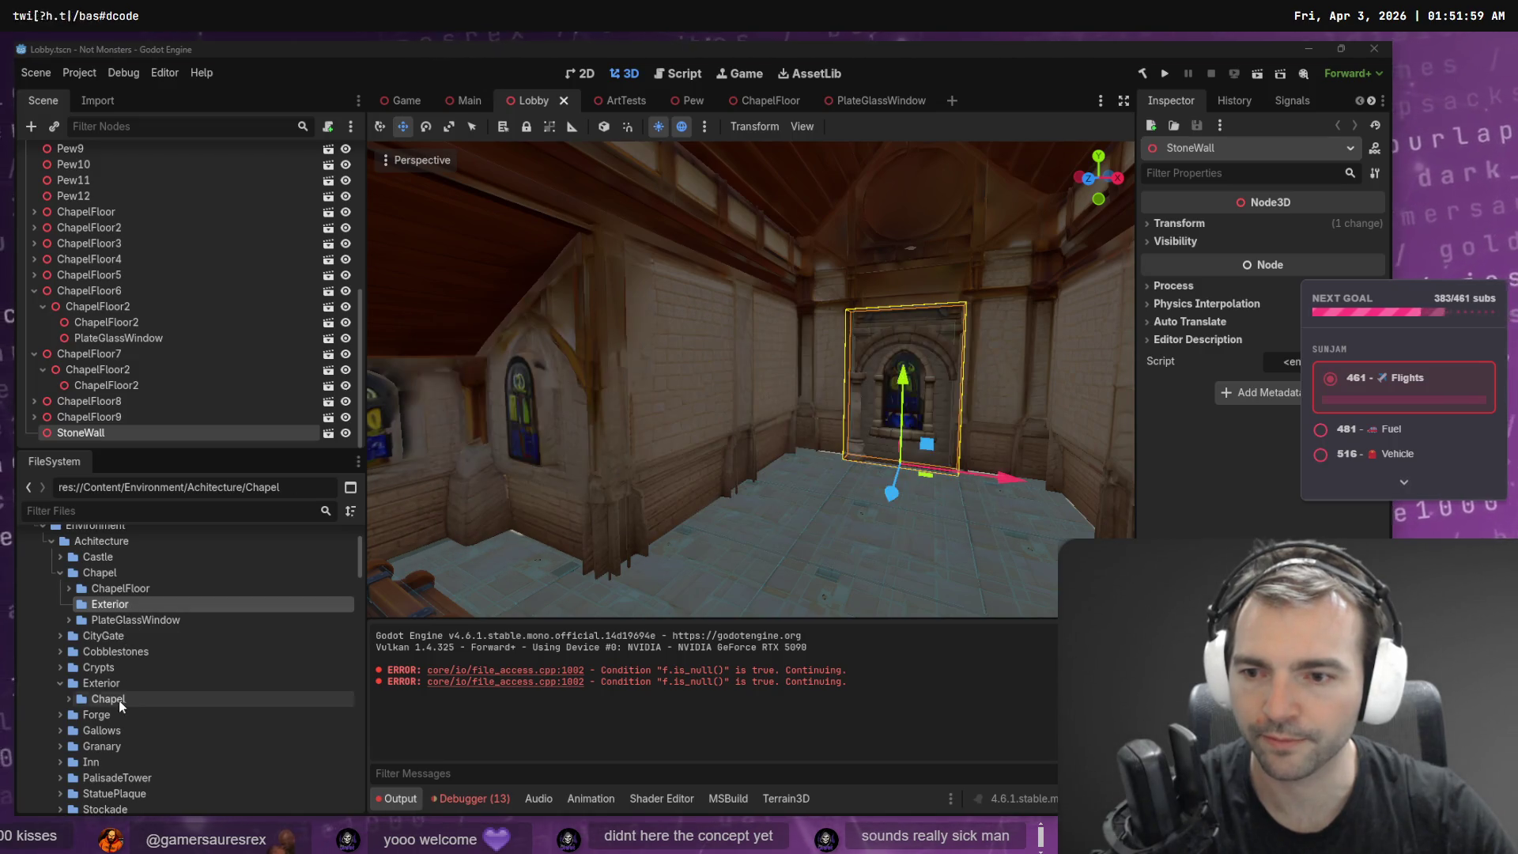
left_click(113, 634)
left_click(122, 621)
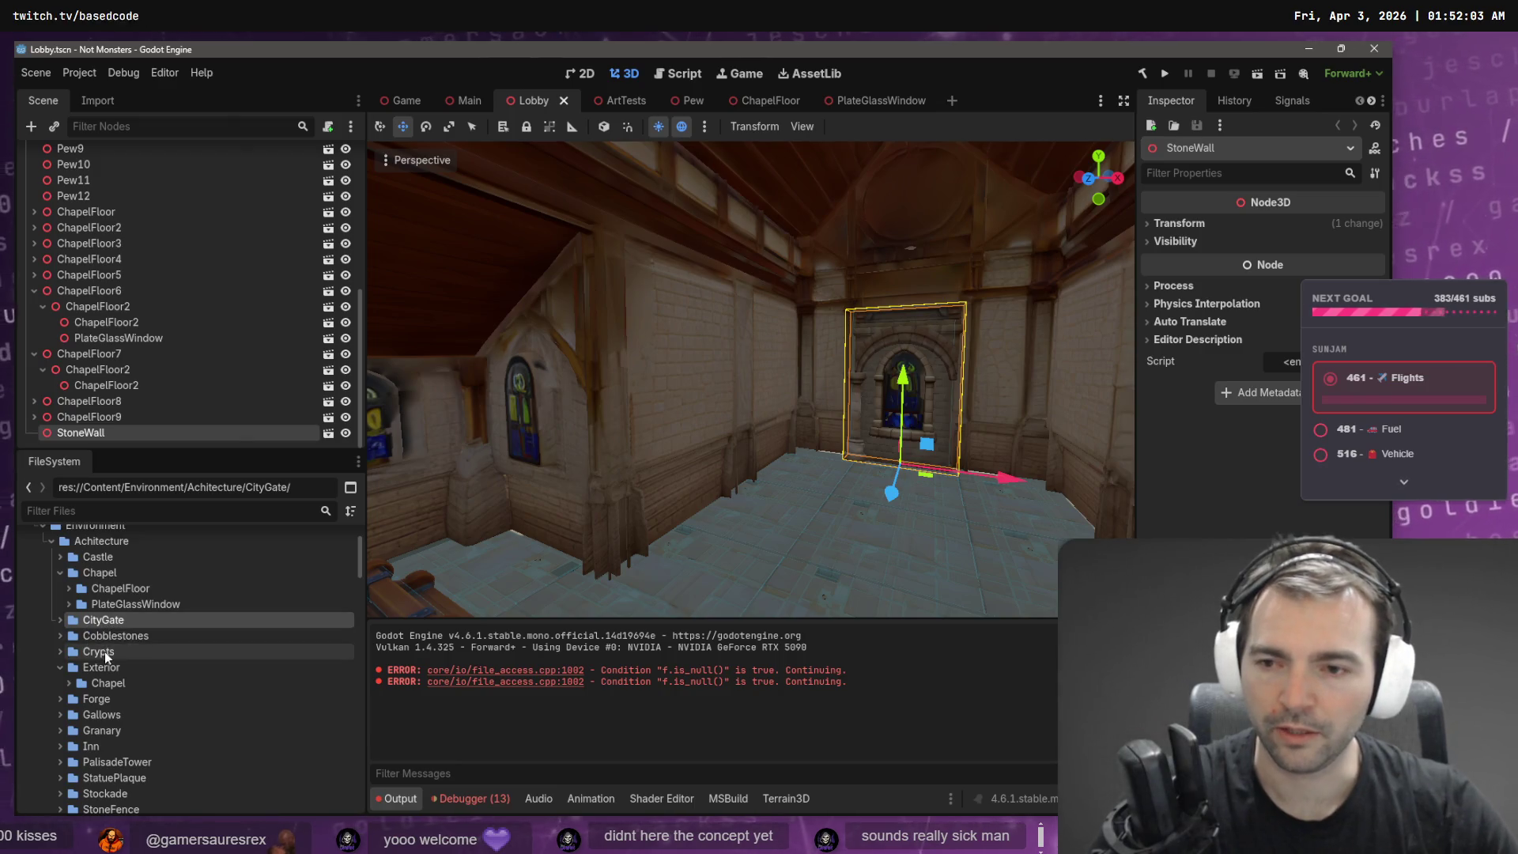
- Move CryptEnterance from Crypts into the top-level Exterior folder and clear the Output log
left_click(57, 652)
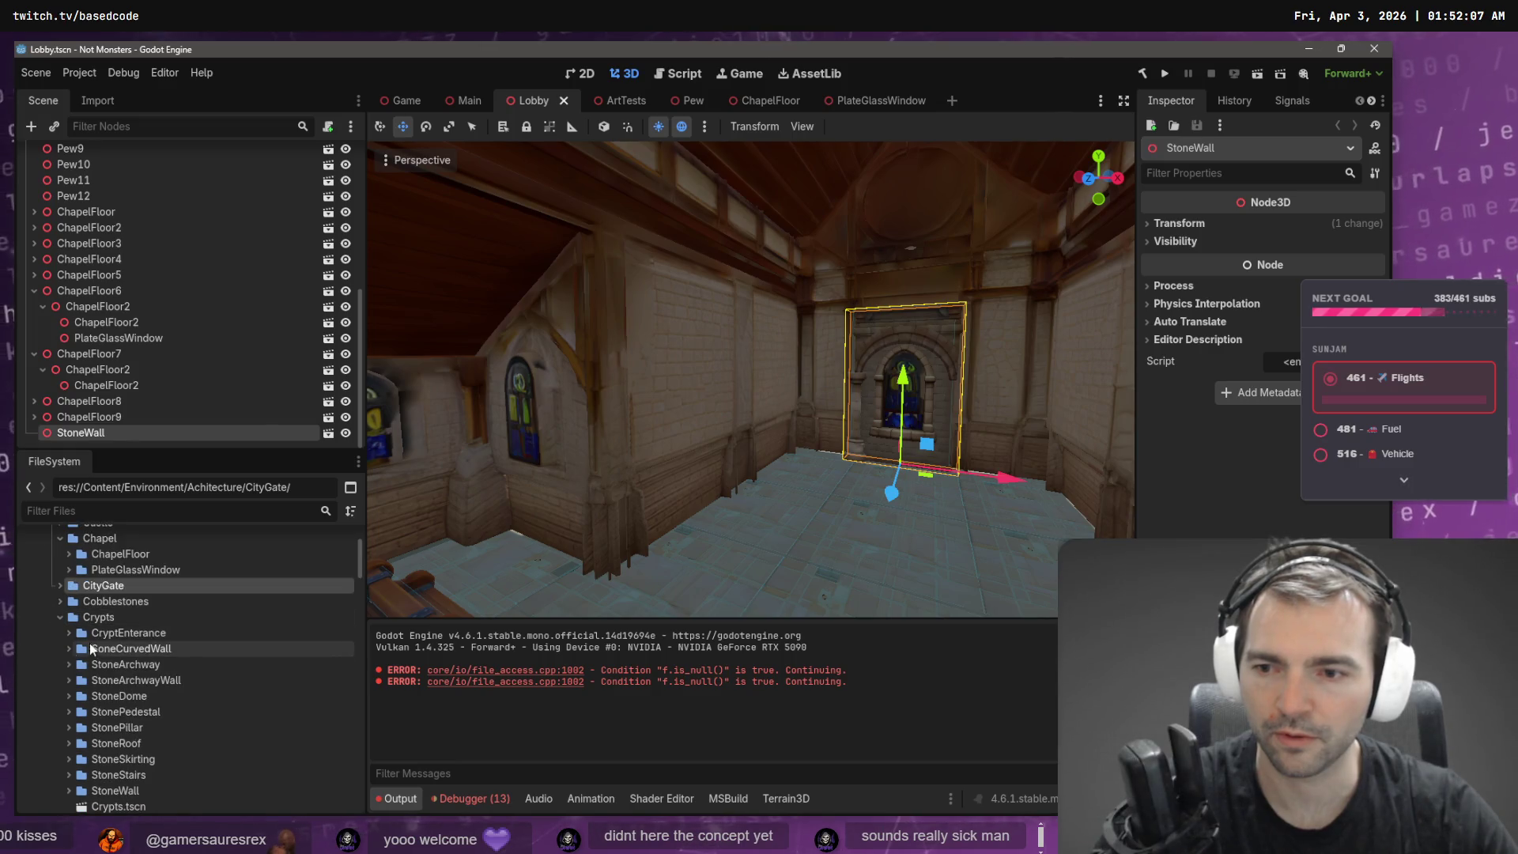
left_click(69, 632)
scroll(118, 637, "down", 1)
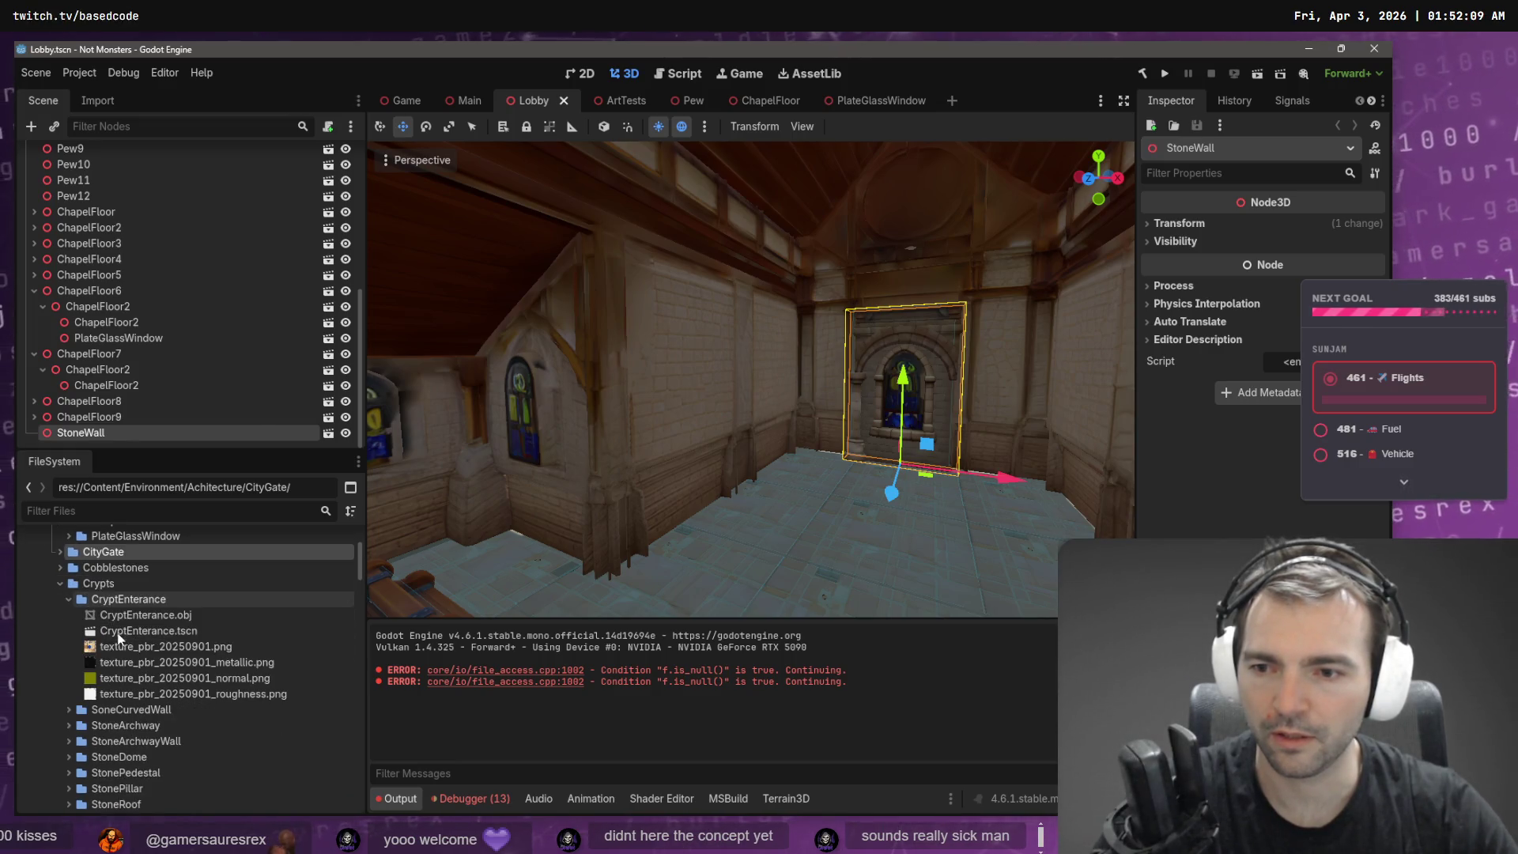
left_click(69, 600)
left_click(138, 601)
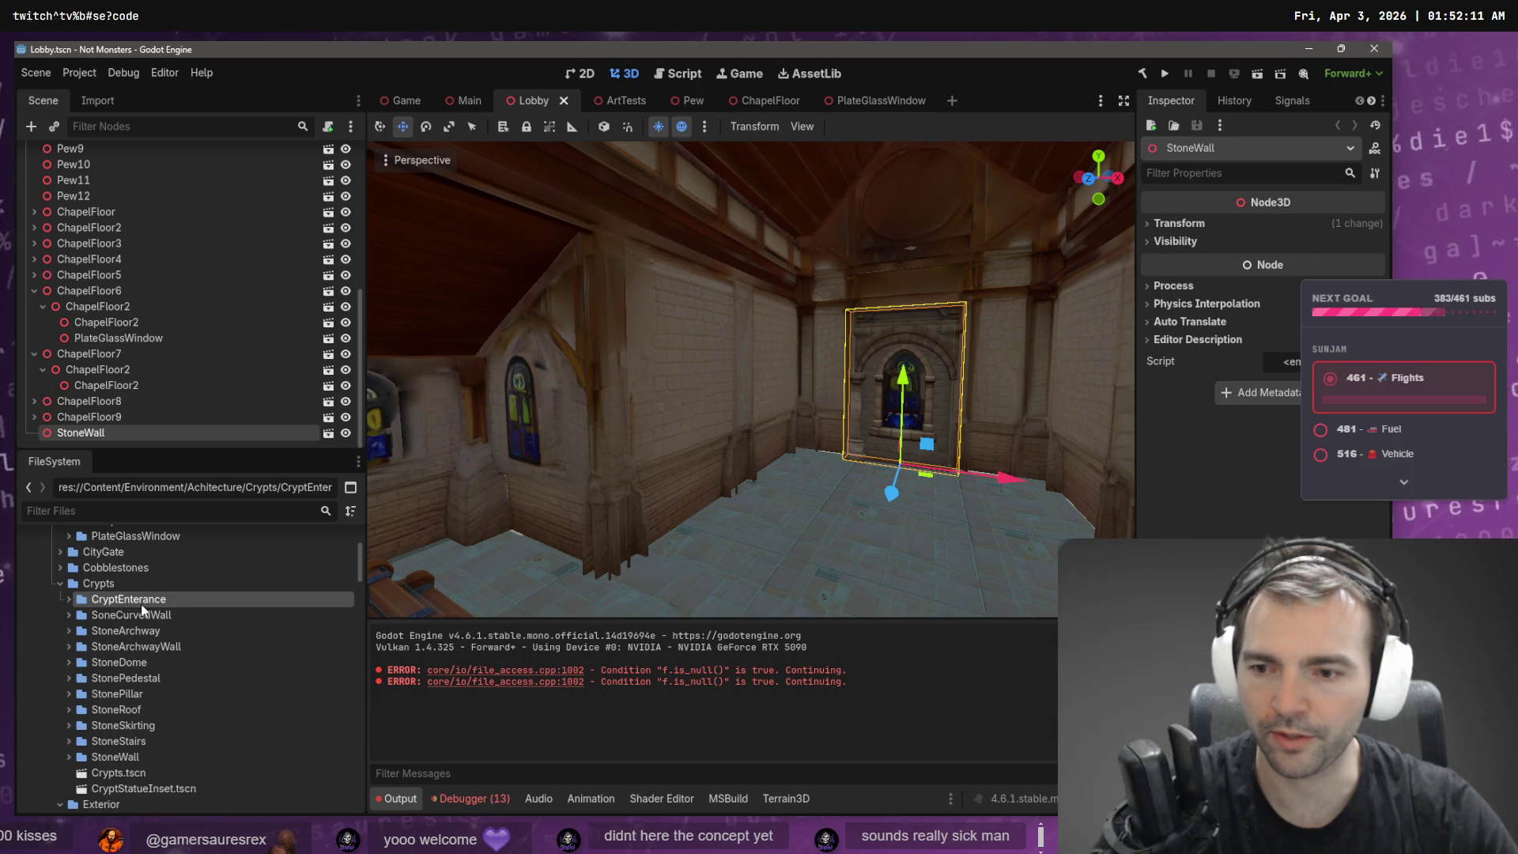
scroll(142, 608, "down", 1)
left_click_drag(121, 569, 94, 776)
left_click(629, 444)
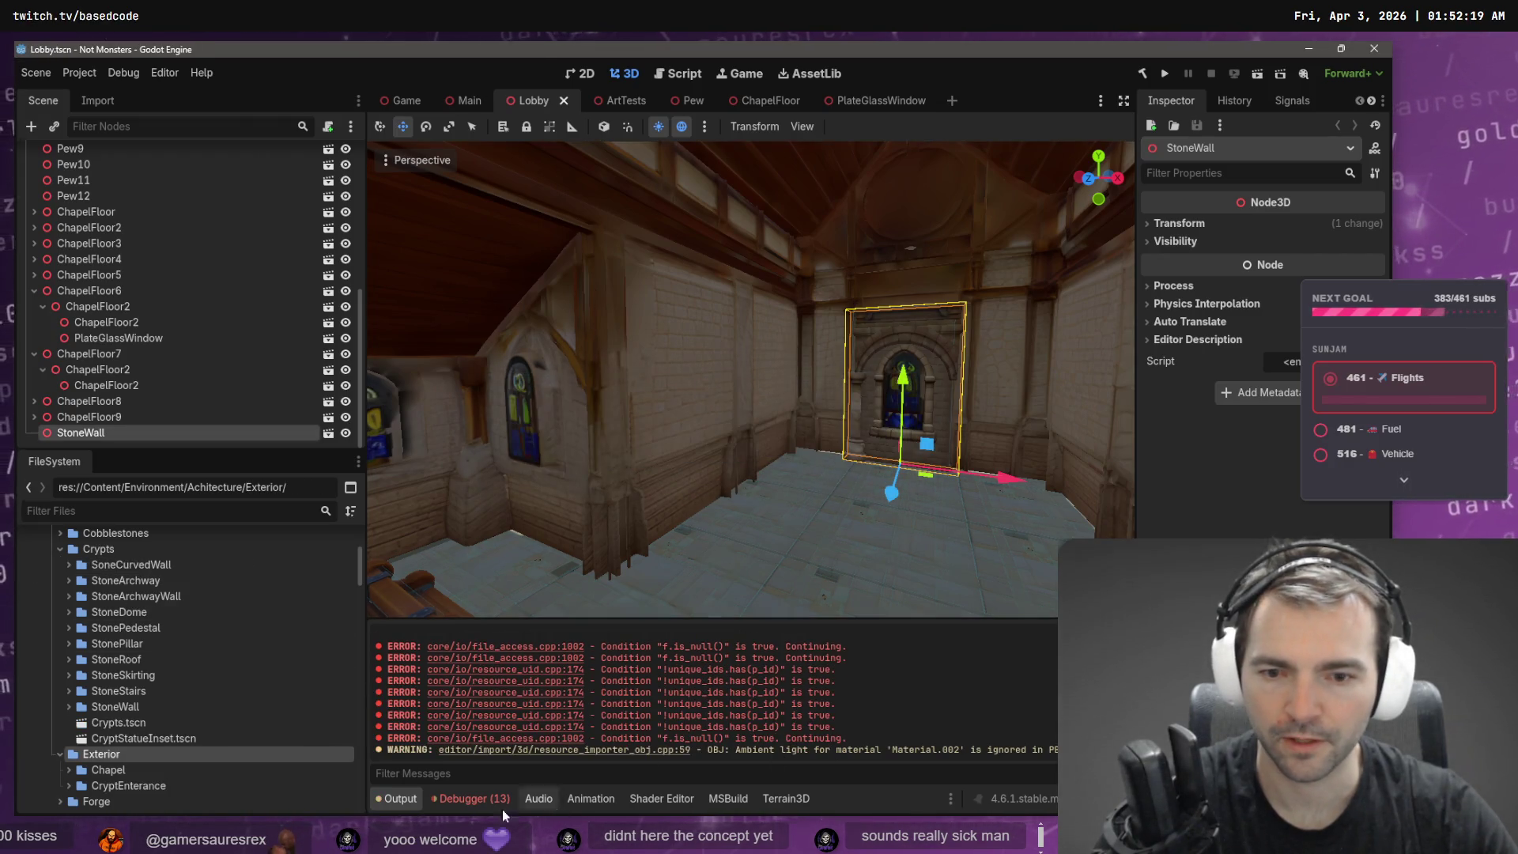
key("ctrl+shift+k")
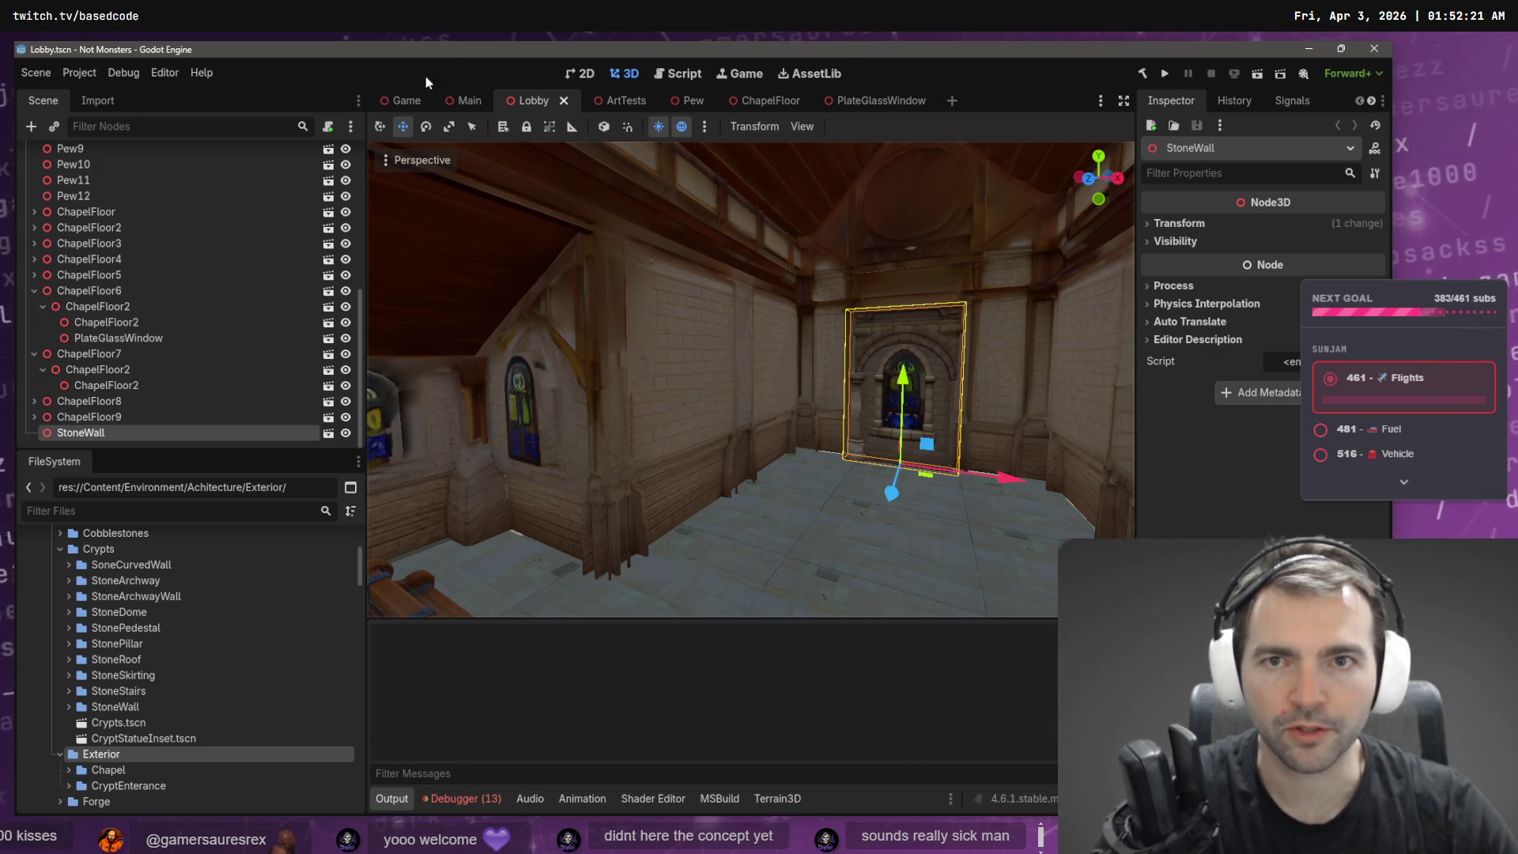
- Switch to the Main scene, orbit around the town, and expand the StoneStairs folder
left_click(469, 100)
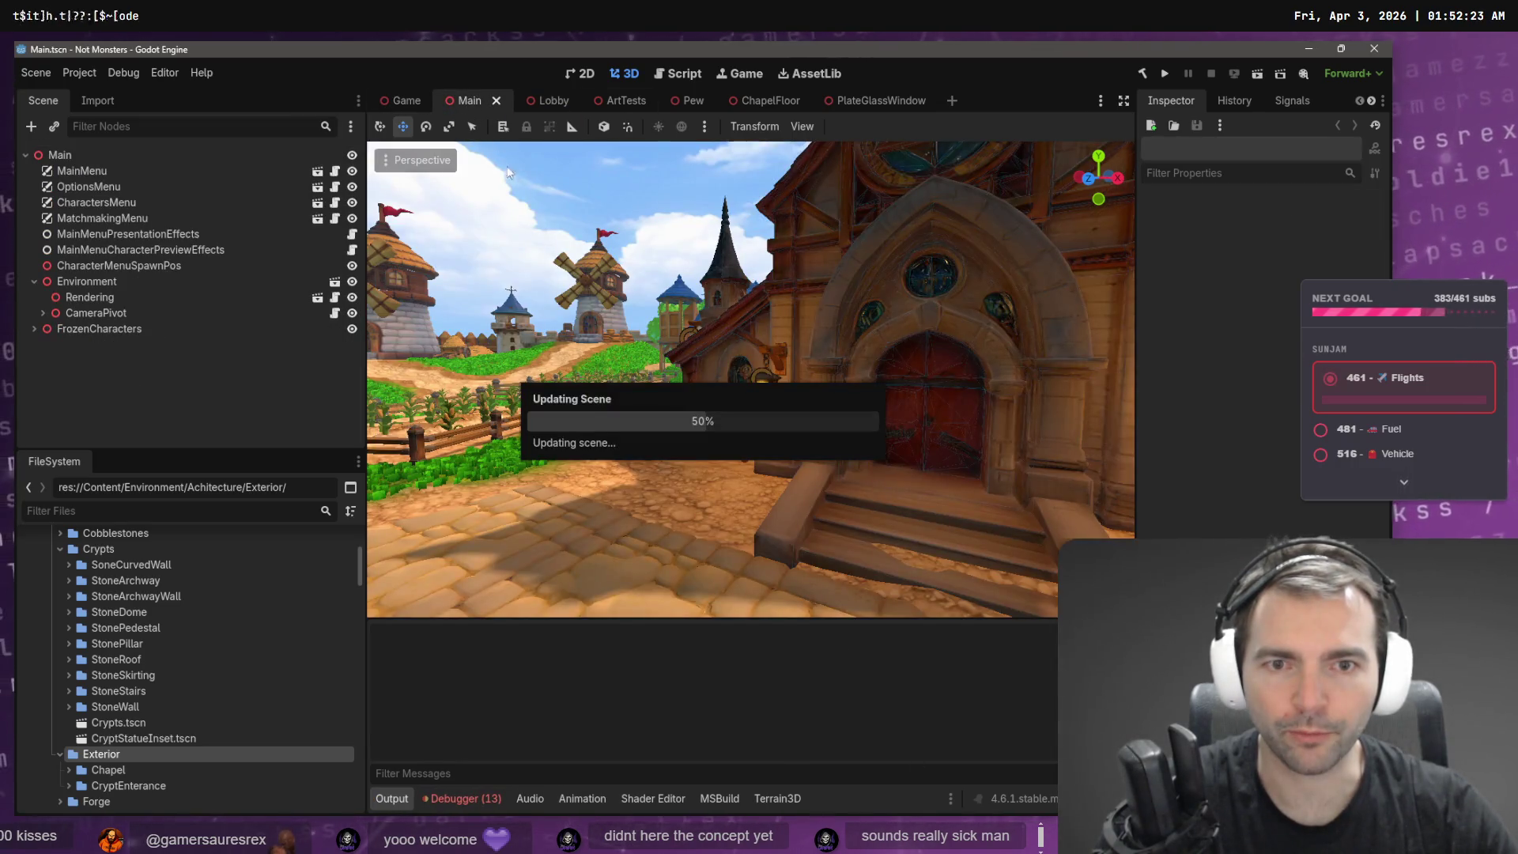
left_click_drag(628, 347, 667, 367)
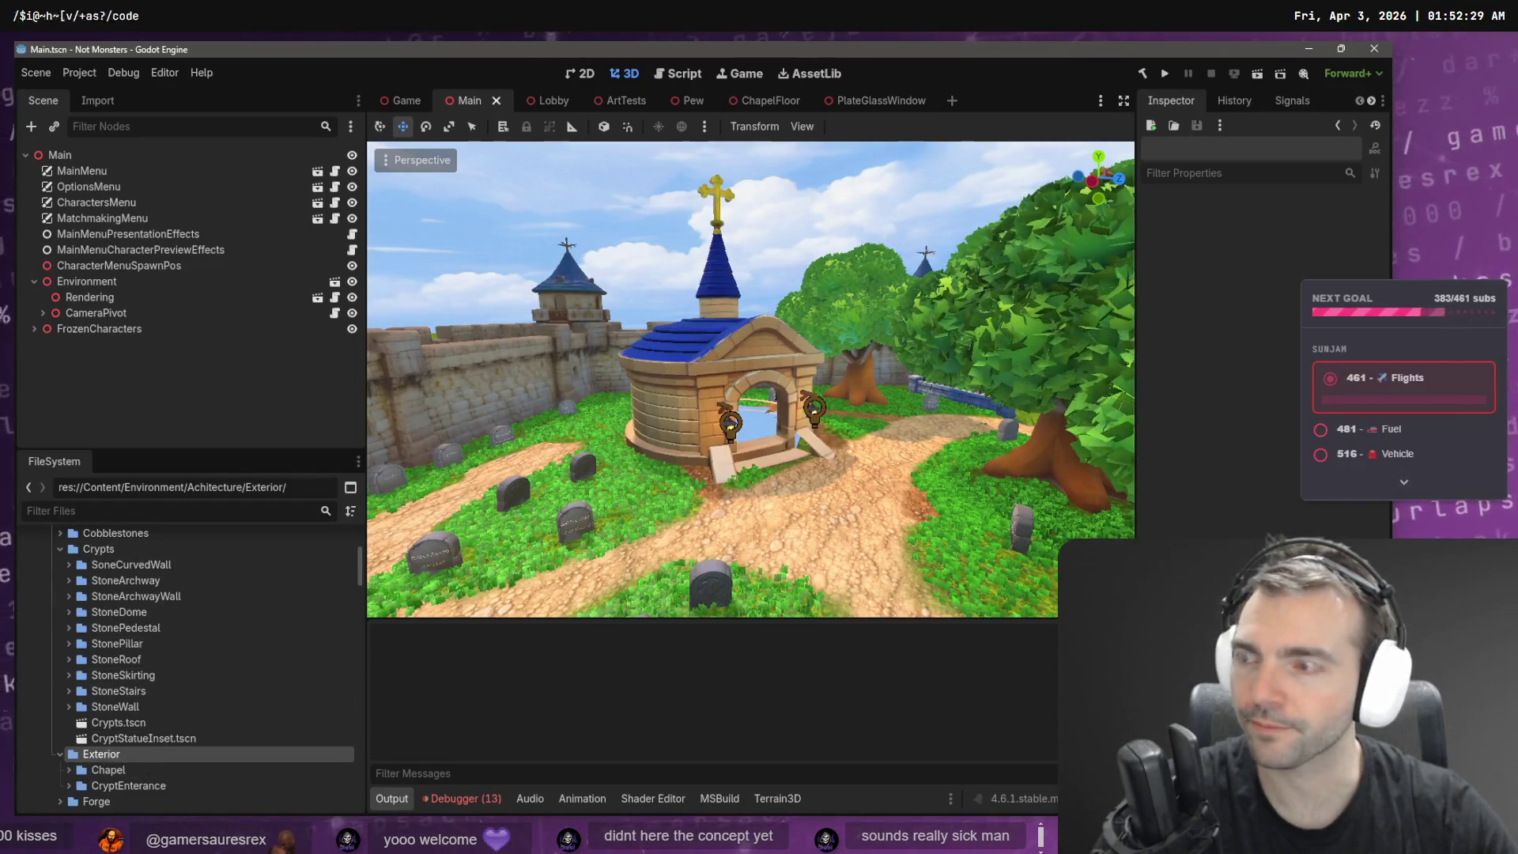
left_click(68, 691)
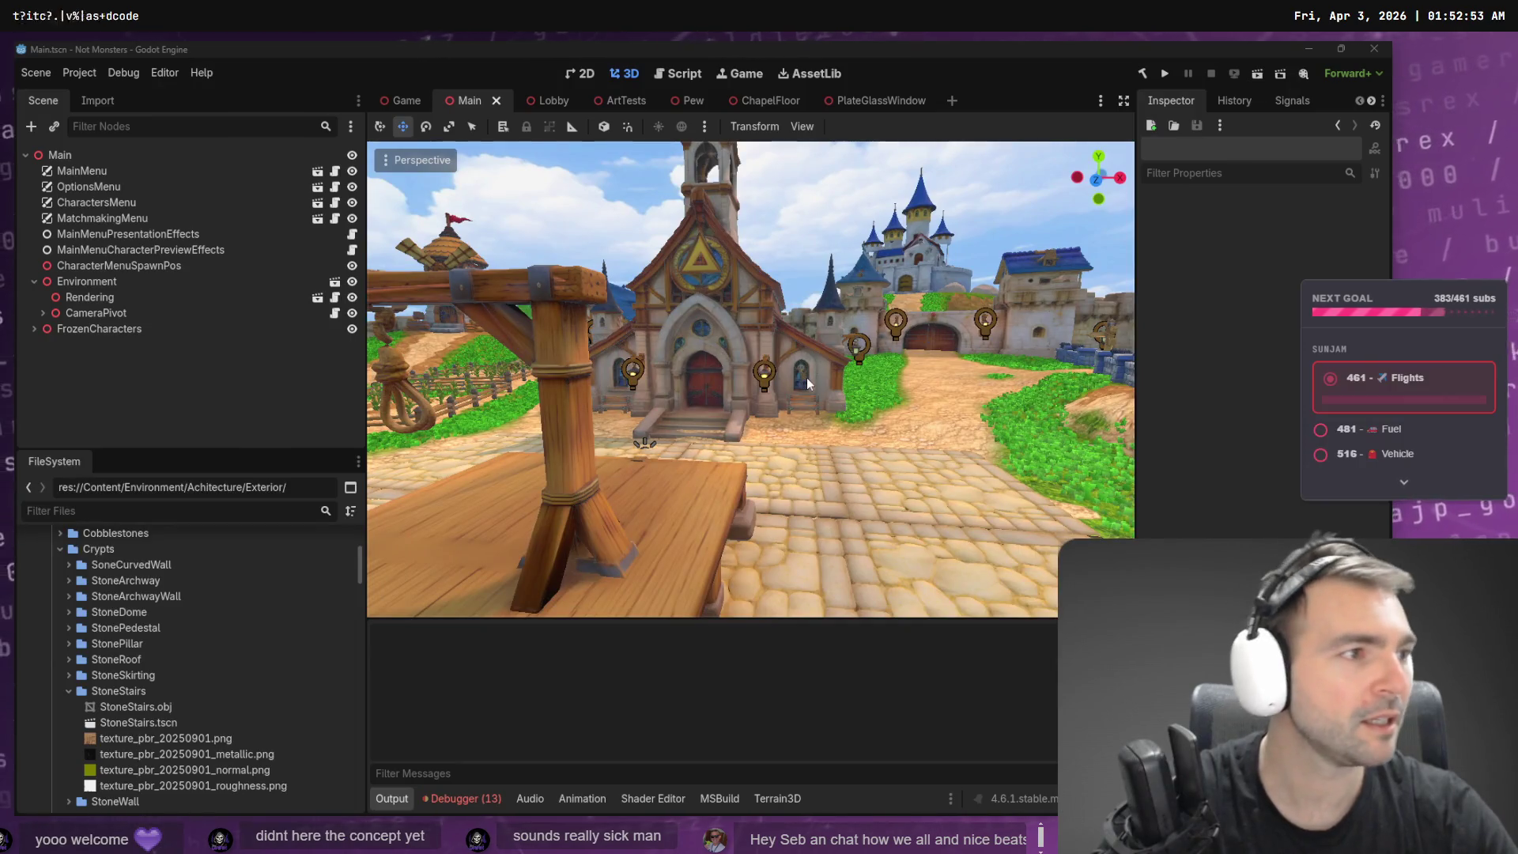
- In VS Code, read the plan Summary on the browse-only catalog, monster odds and player count
key("alt+Tab")
scroll(677, 524, "down", 10)
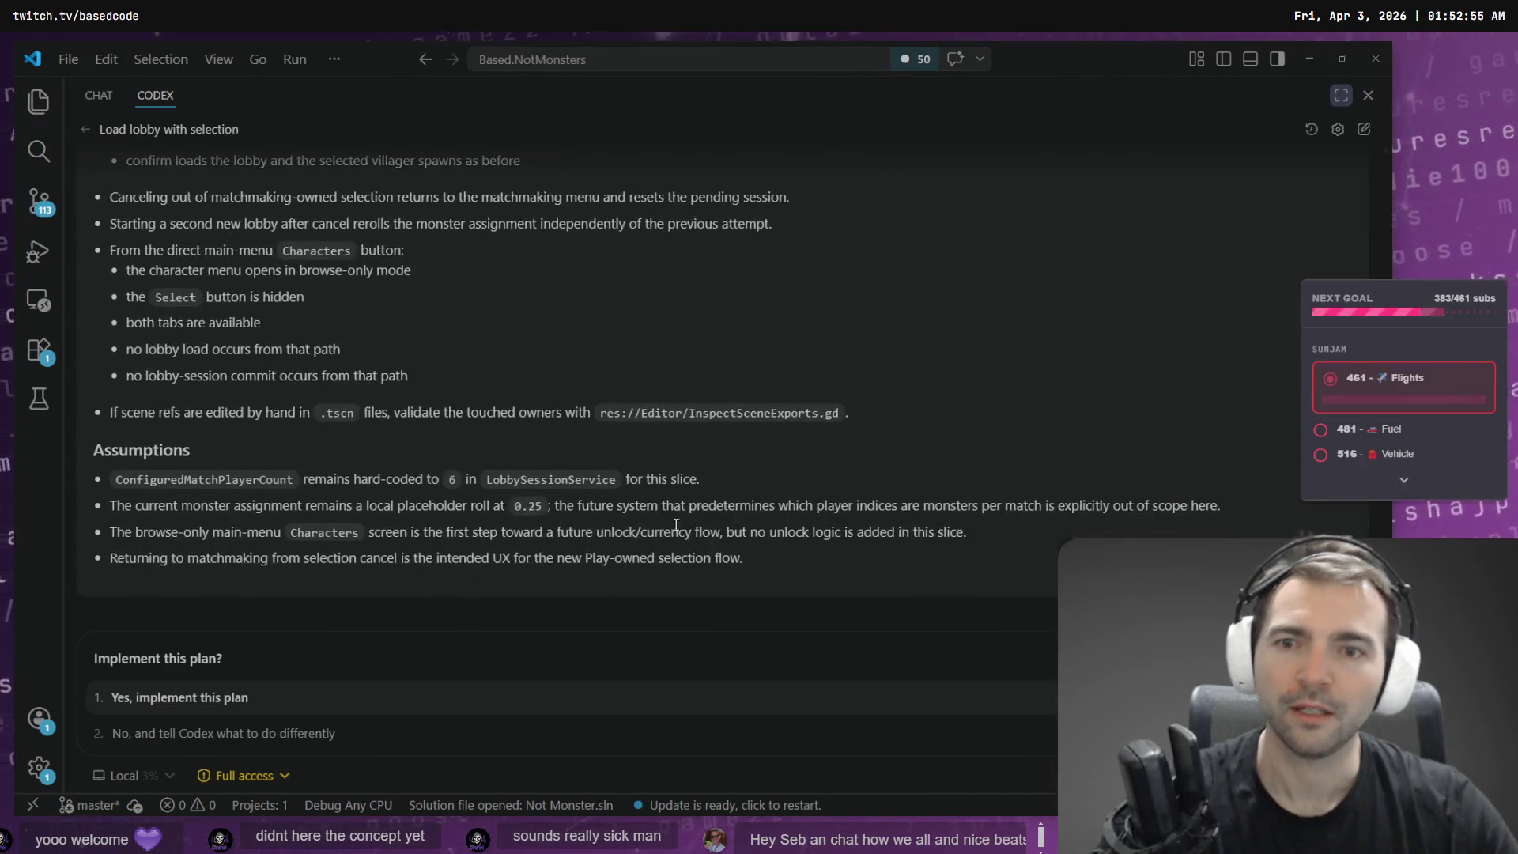
scroll(572, 441, "up", 10)
scroll(571, 434, "down", 2)
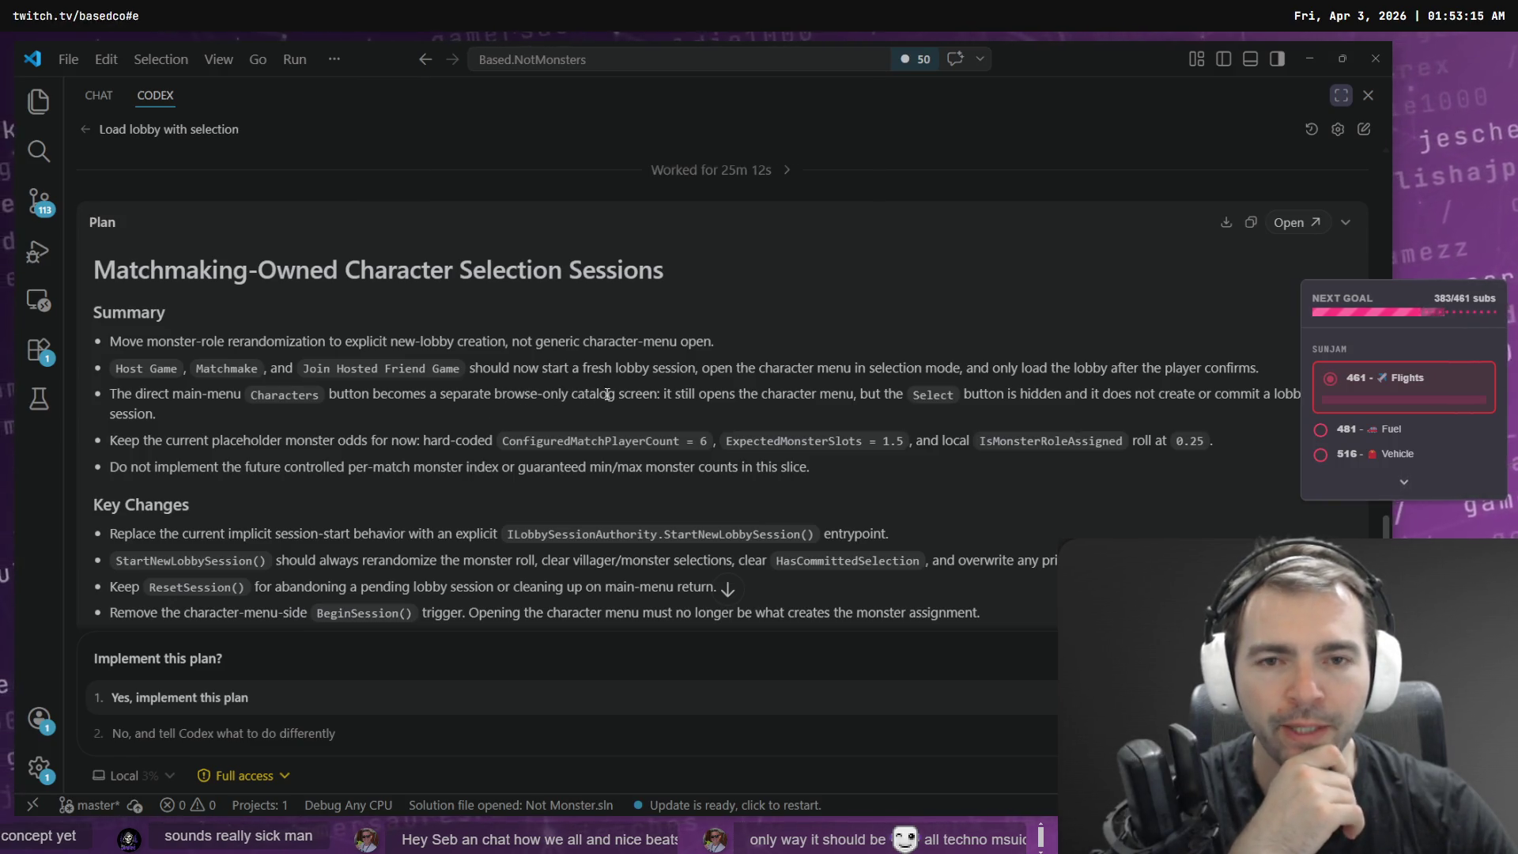
left_click_drag(672, 395, 984, 405)
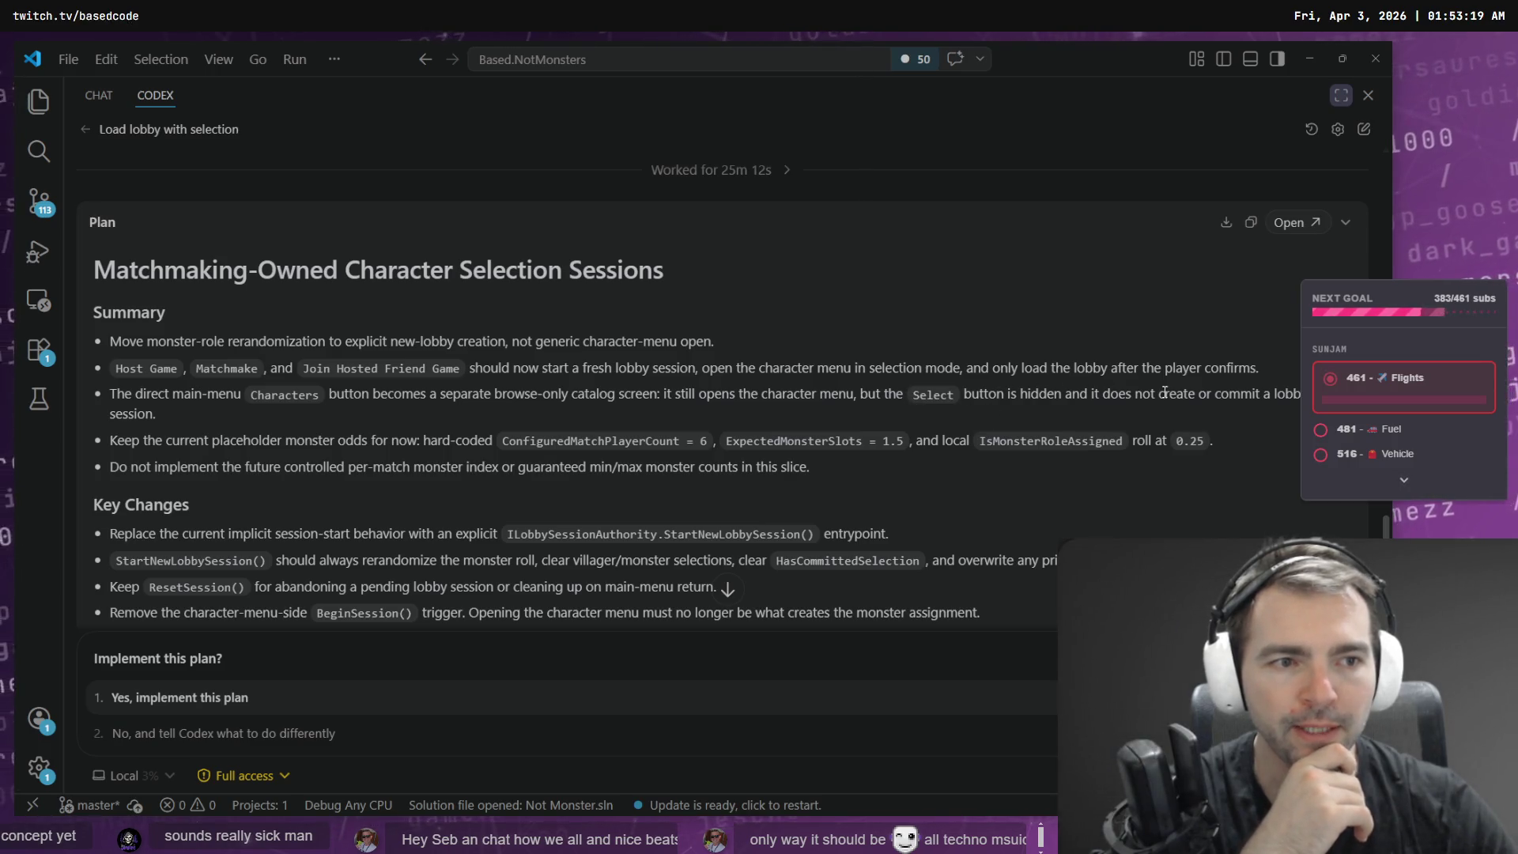
left_click_drag(111, 440, 393, 467)
left_click(313, 443)
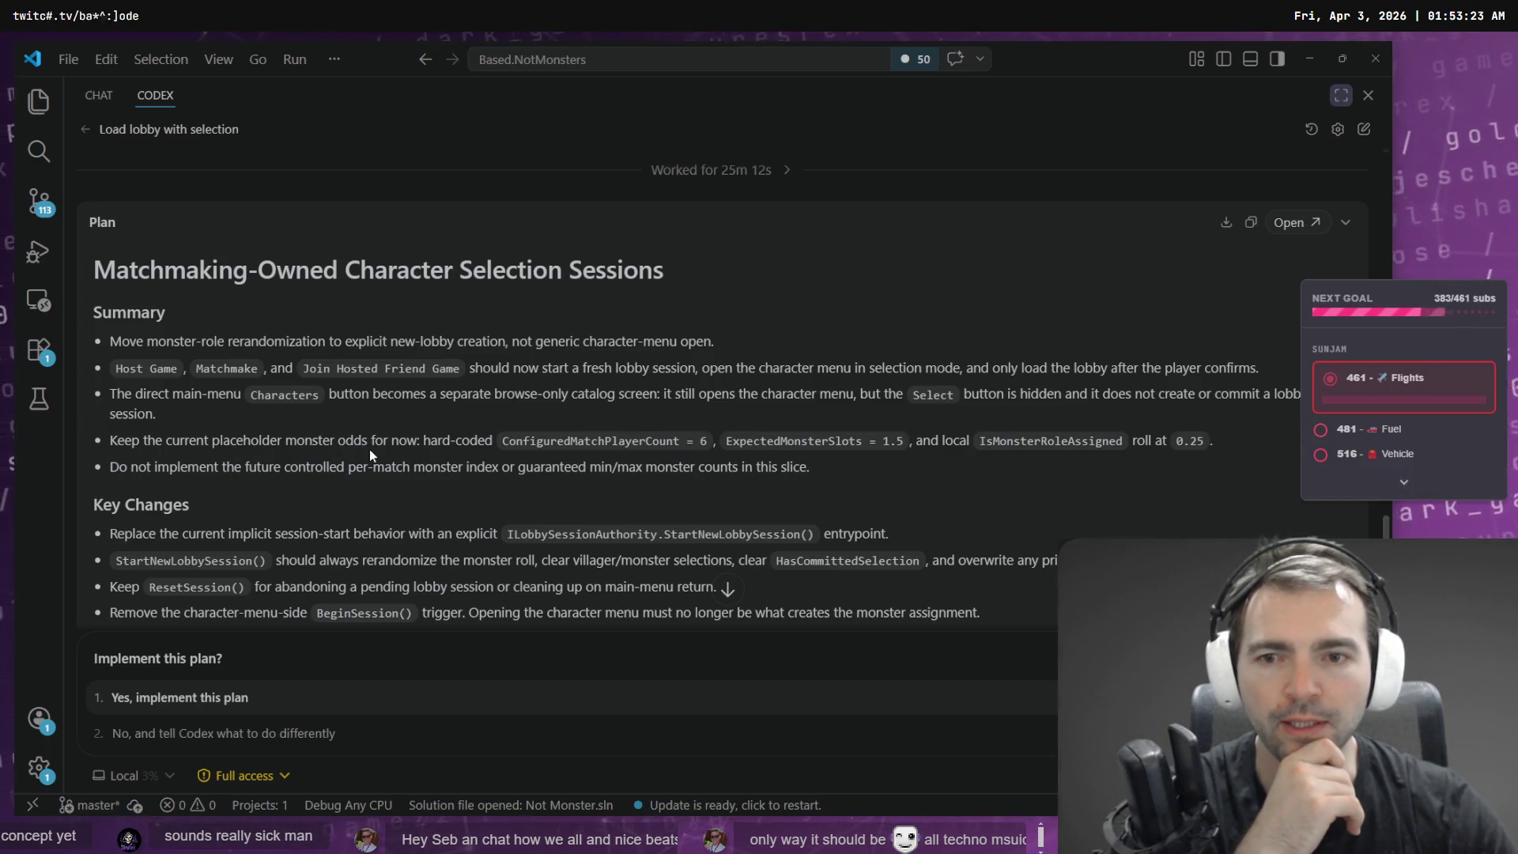
left_click_drag(431, 437, 577, 441)
left_click(577, 440)
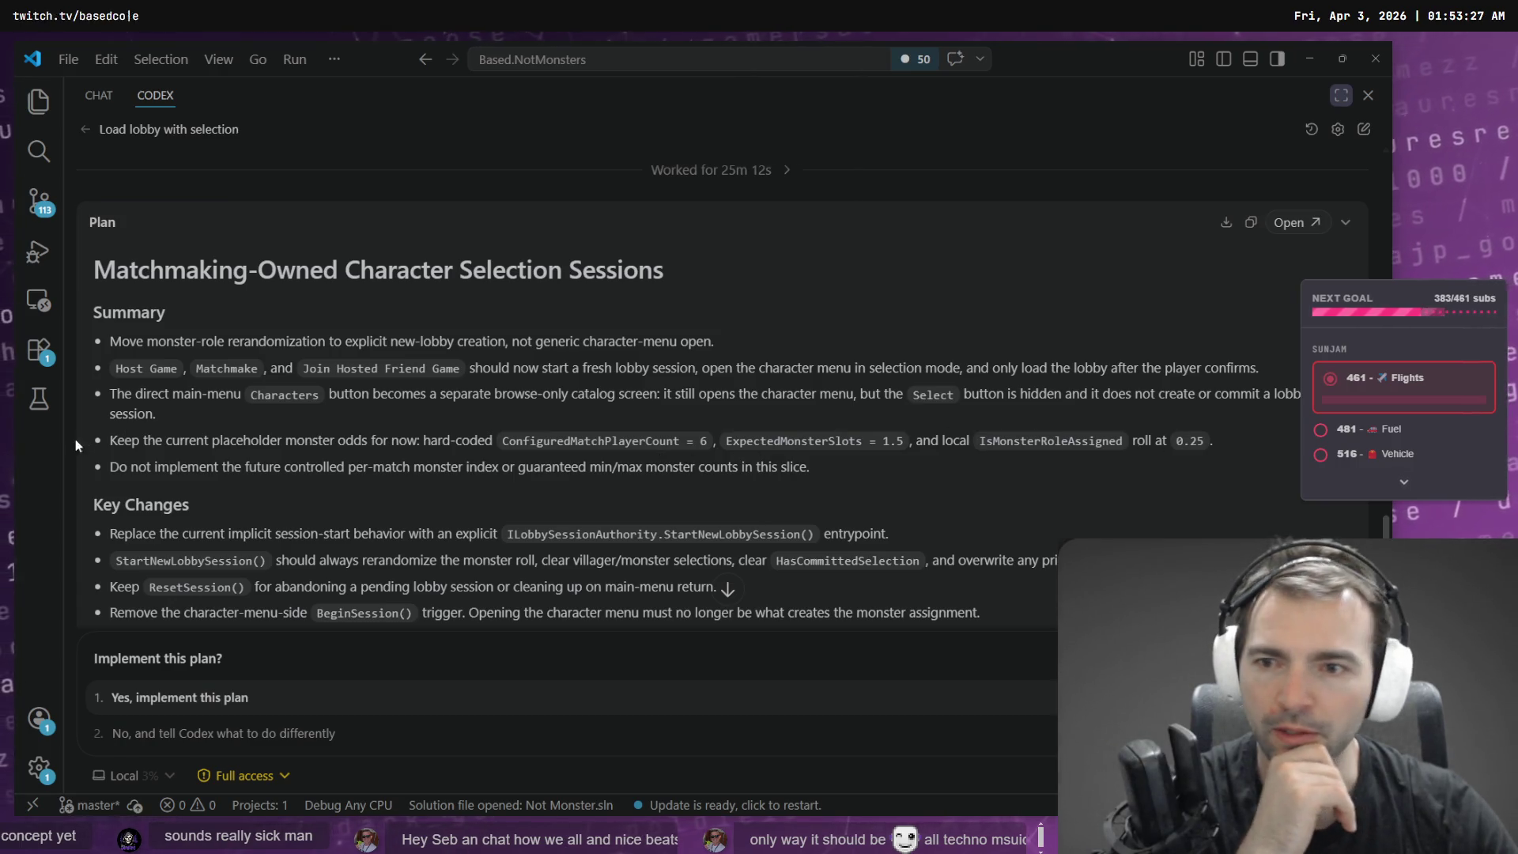
- Read the Key Changes on StartNewLobbySession() replacing session start and removing BeginSession()
scroll(162, 421, "down", 3)
left_click_drag(113, 321, 470, 320)
left_click(295, 328)
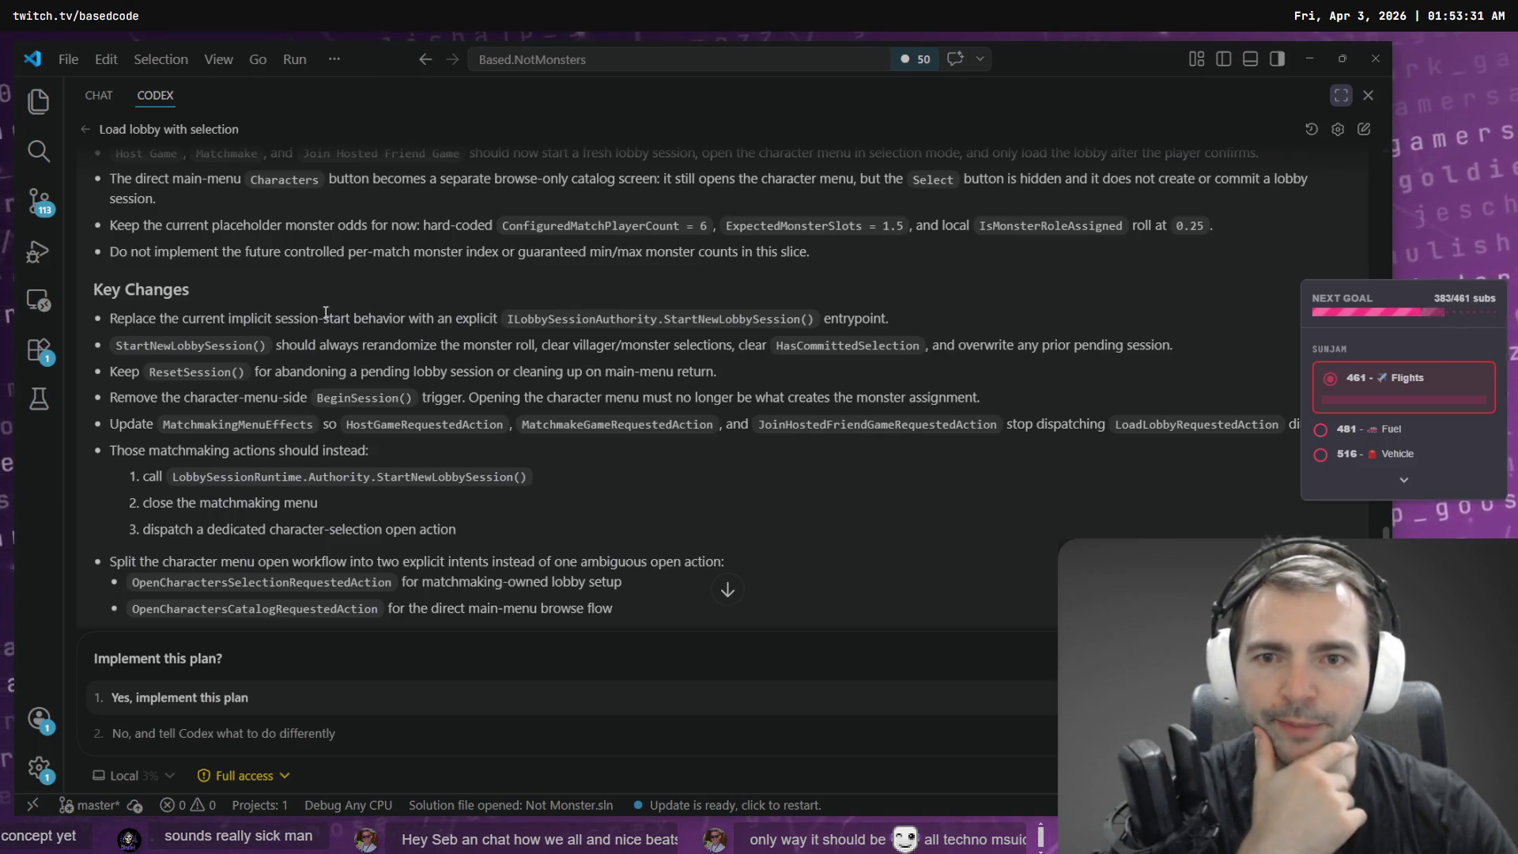
left_click_drag(815, 318, 567, 319)
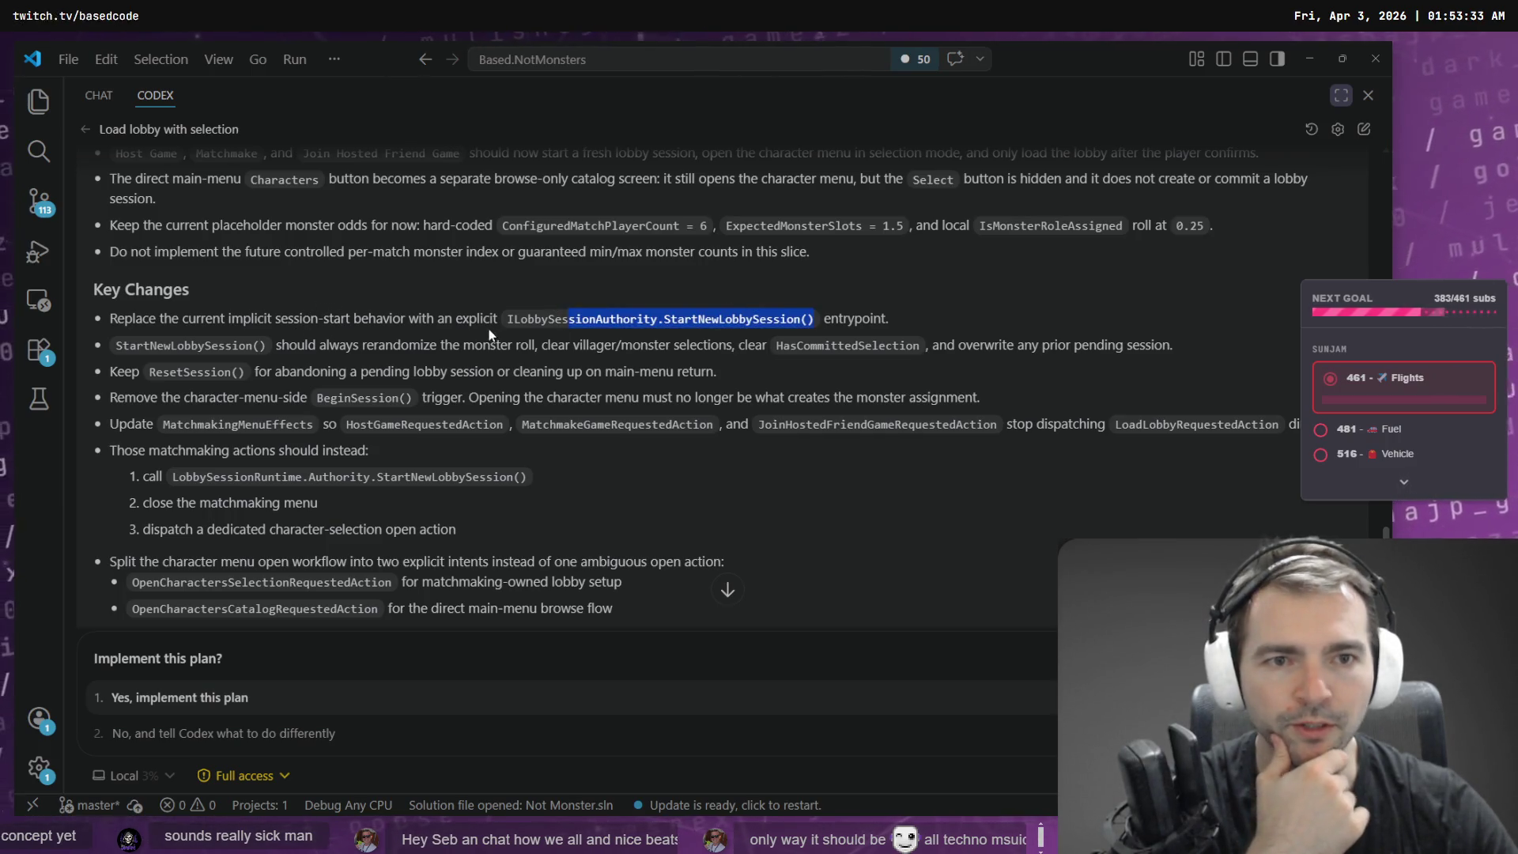
left_click(175, 350)
double_click(156, 351)
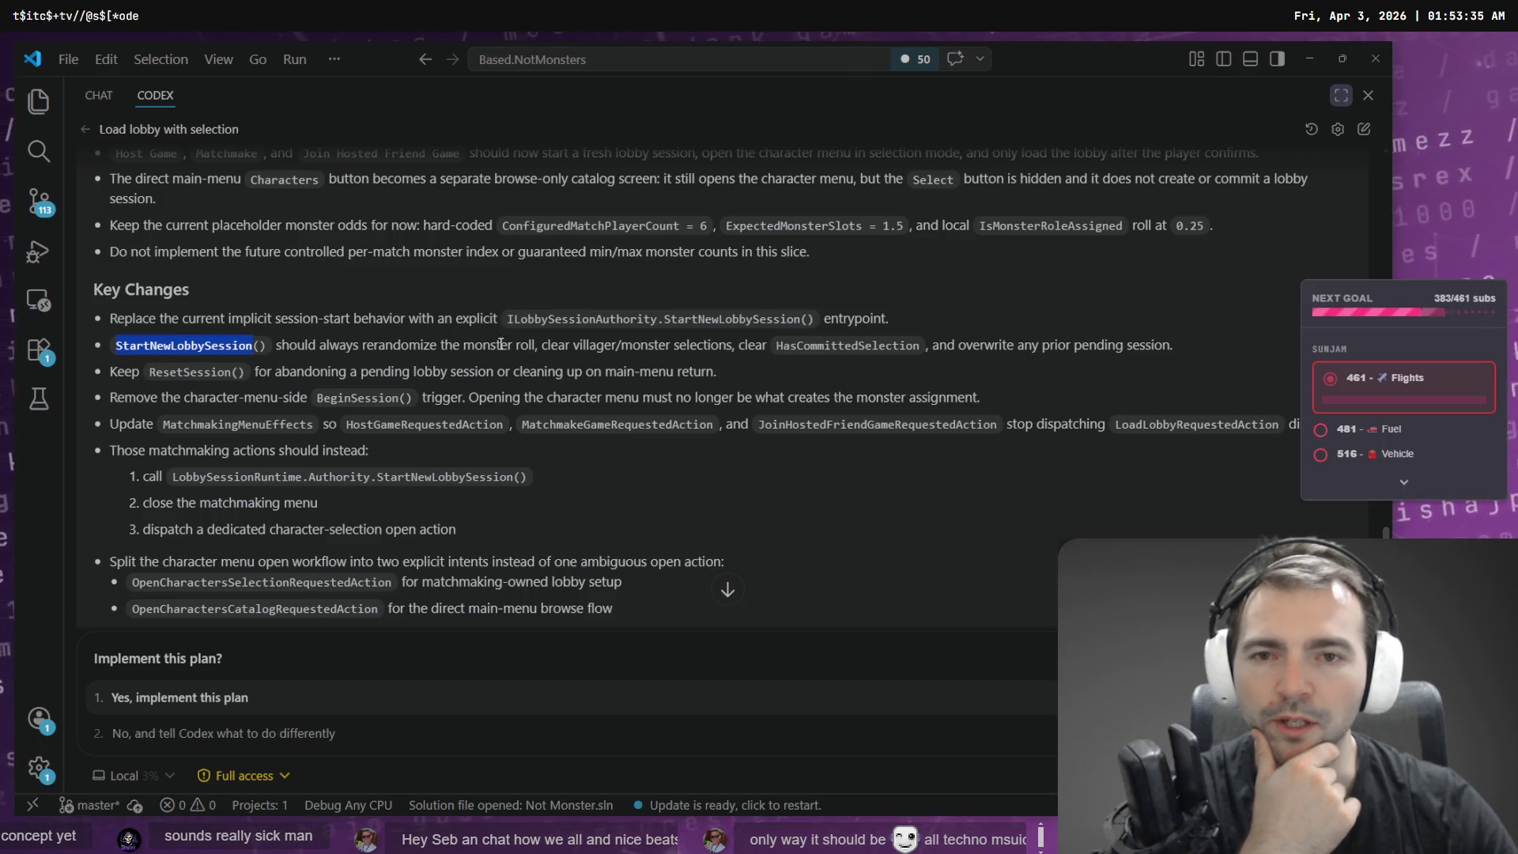
left_click(707, 346)
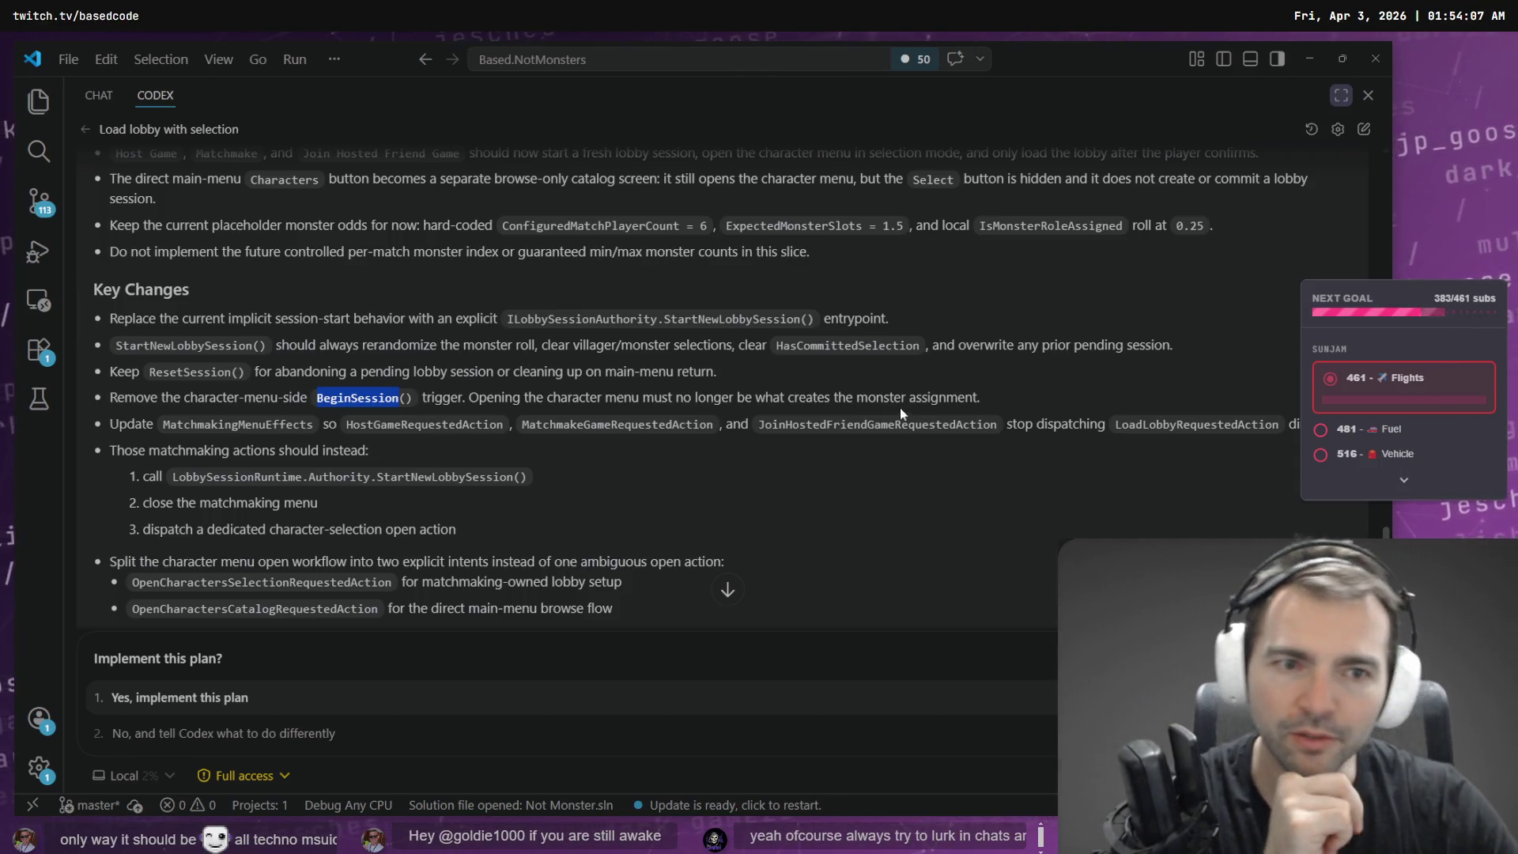
mouse_move(1004, 400)
left_mouse_down()
mouse_move(475, 419)
mouse_move(87, 401)
left_mouse_up()
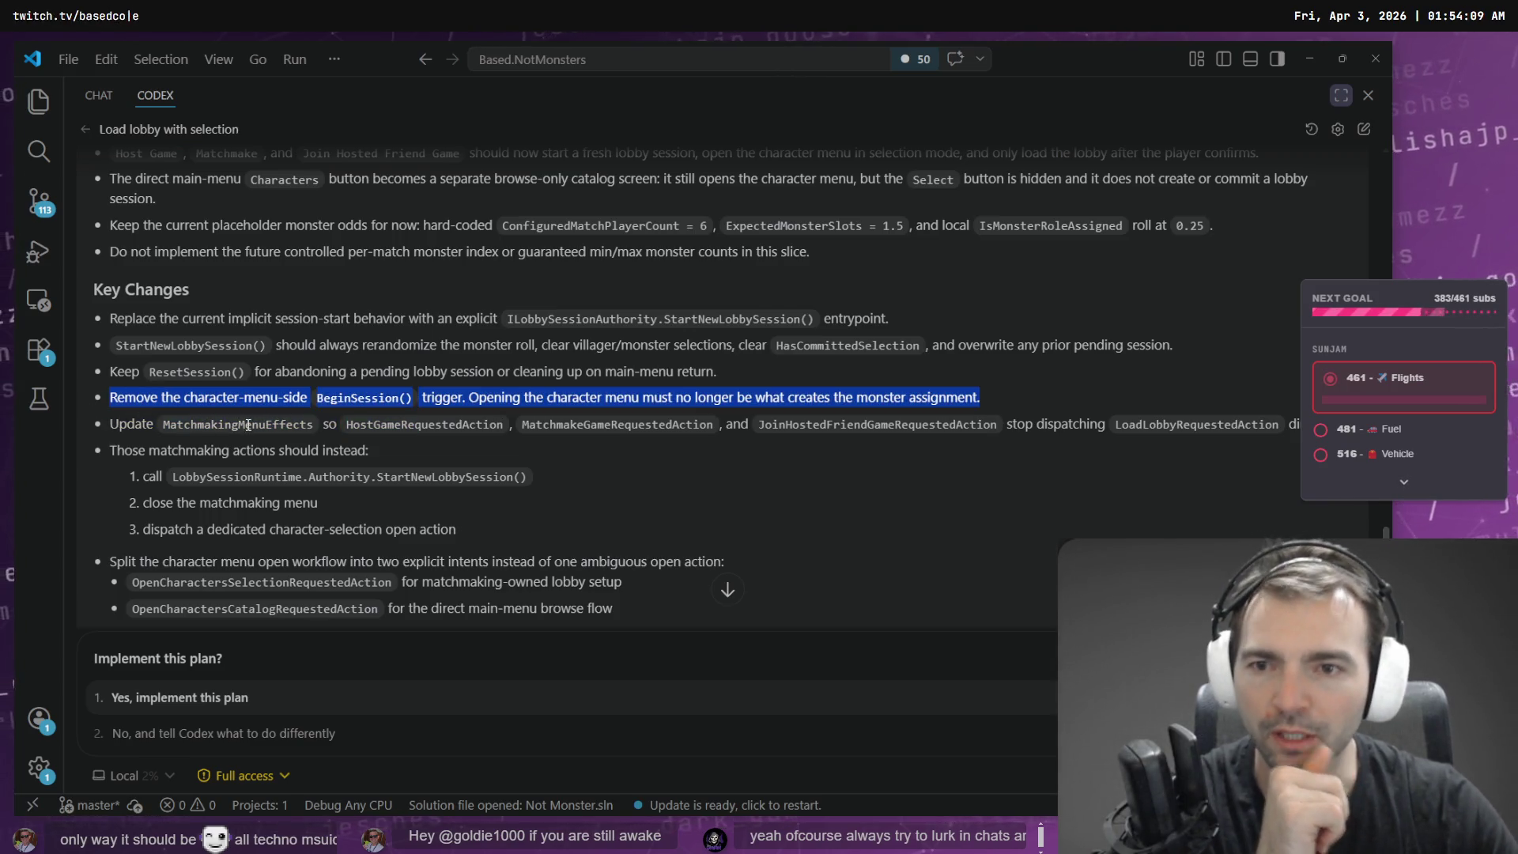
- Review the plan's matchmaking actions, from HostGameRequestedAction to OpenCharactersCatalogRequestedAction
scroll(357, 439, "down", 2)
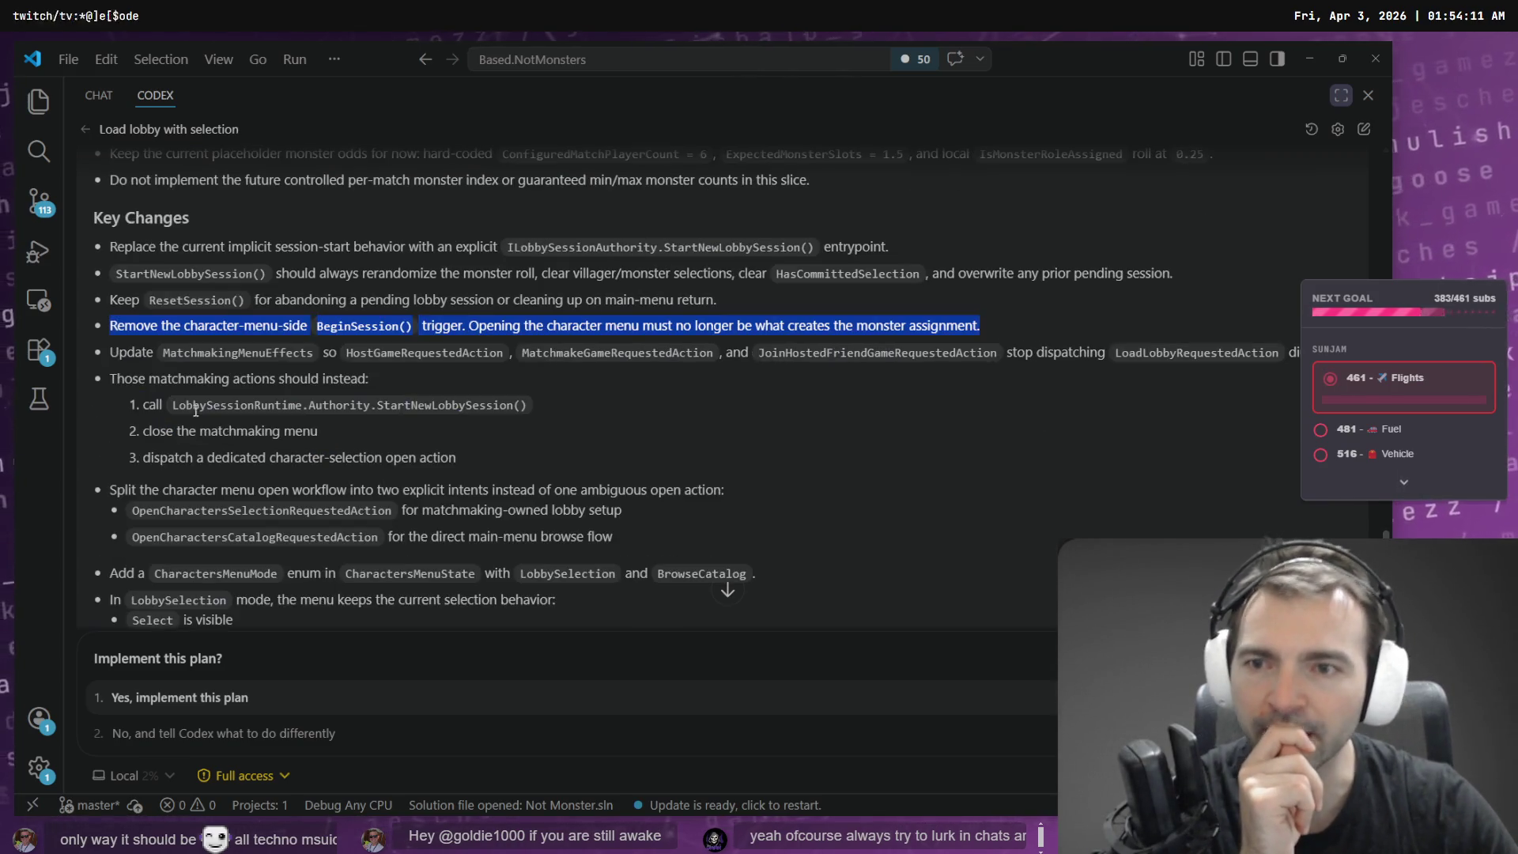
double_click(195, 356)
double_click(451, 355)
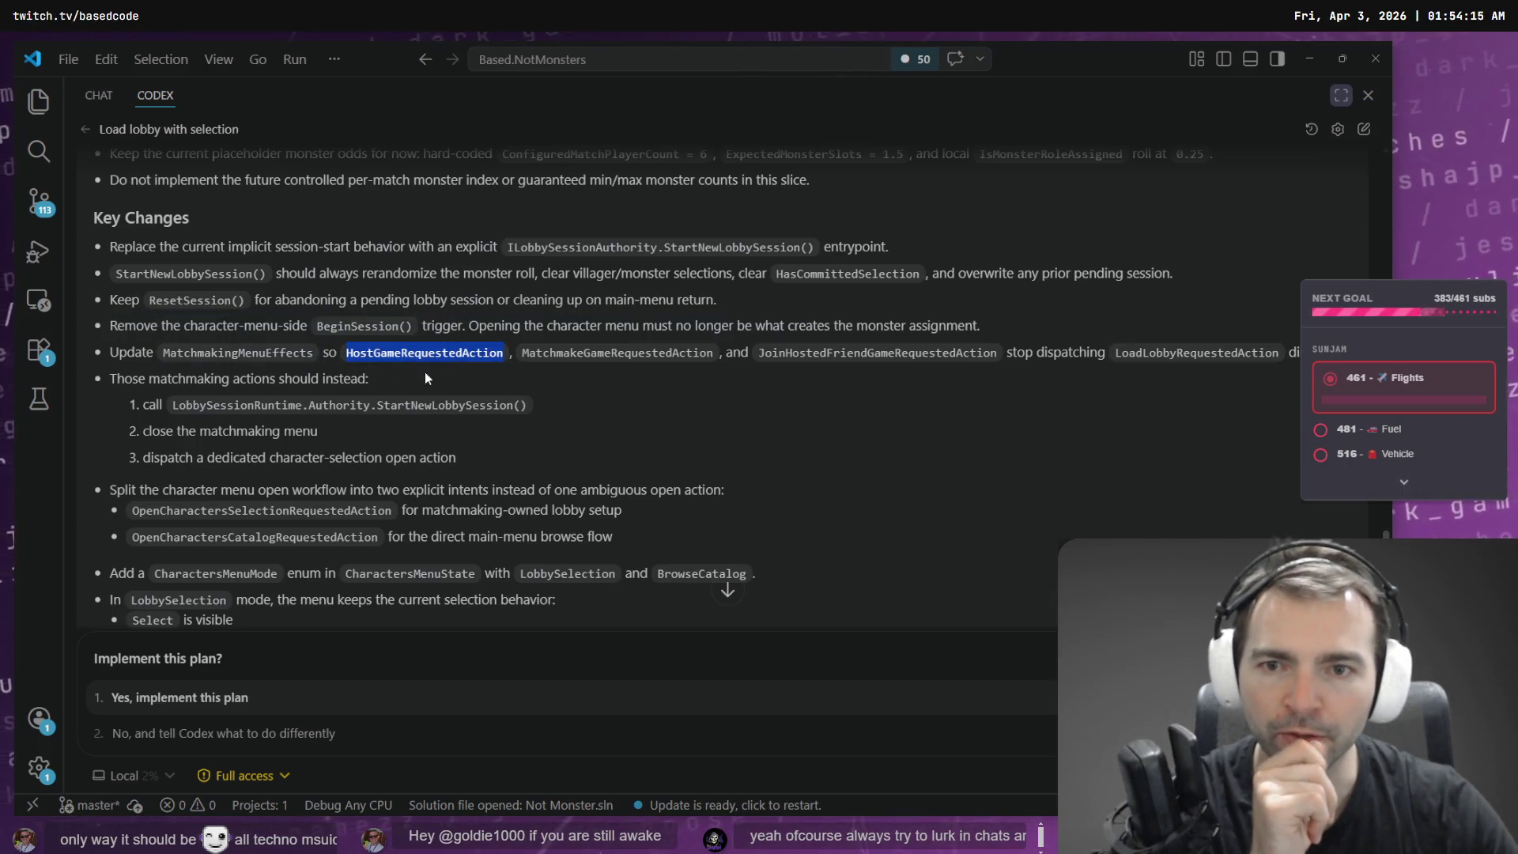
double_click(551, 355)
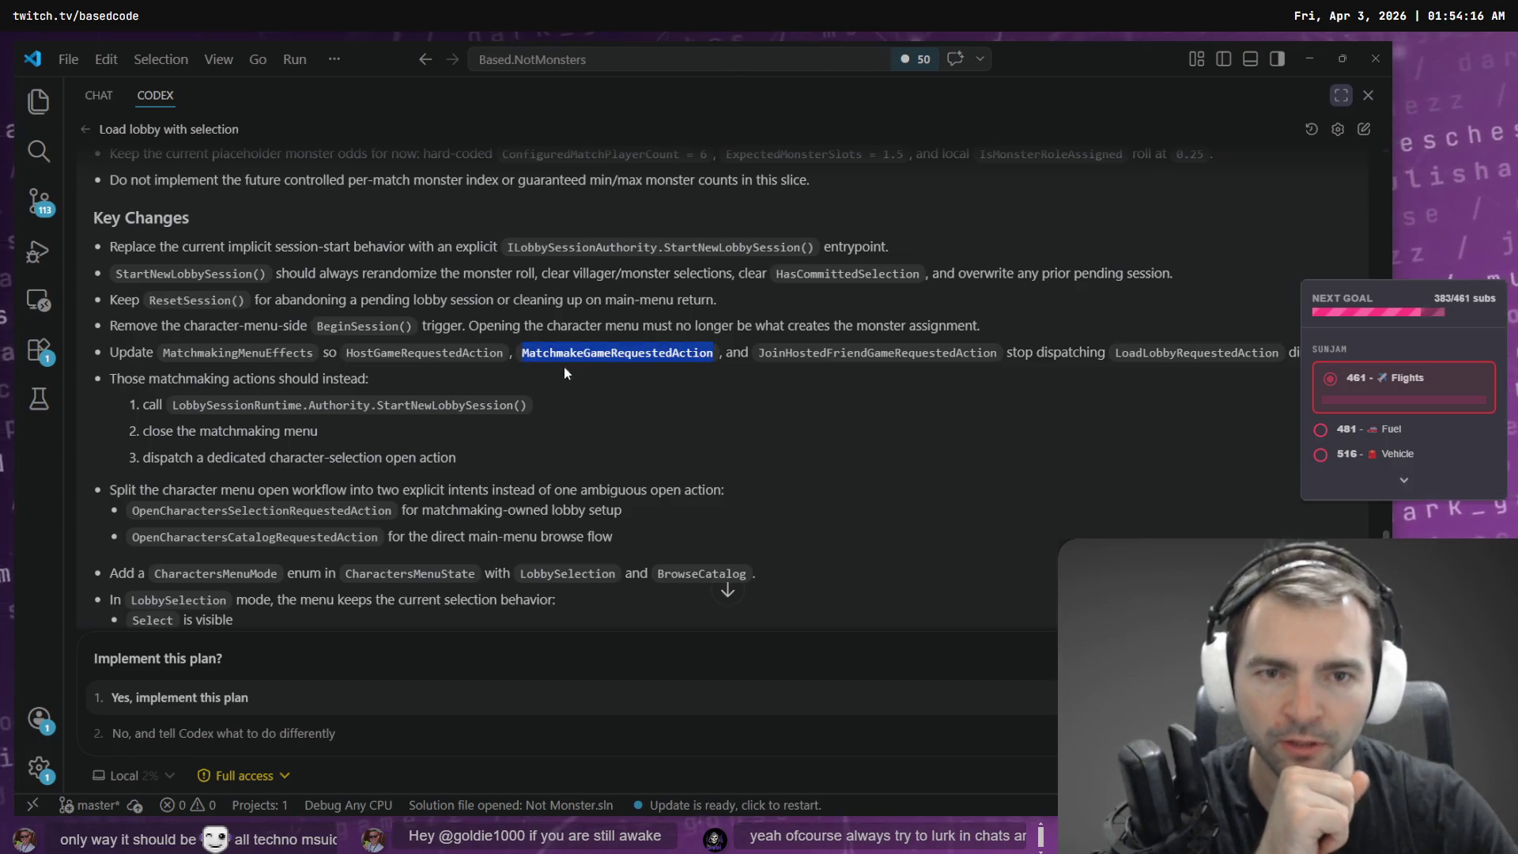
double_click(887, 348)
double_click(1146, 356)
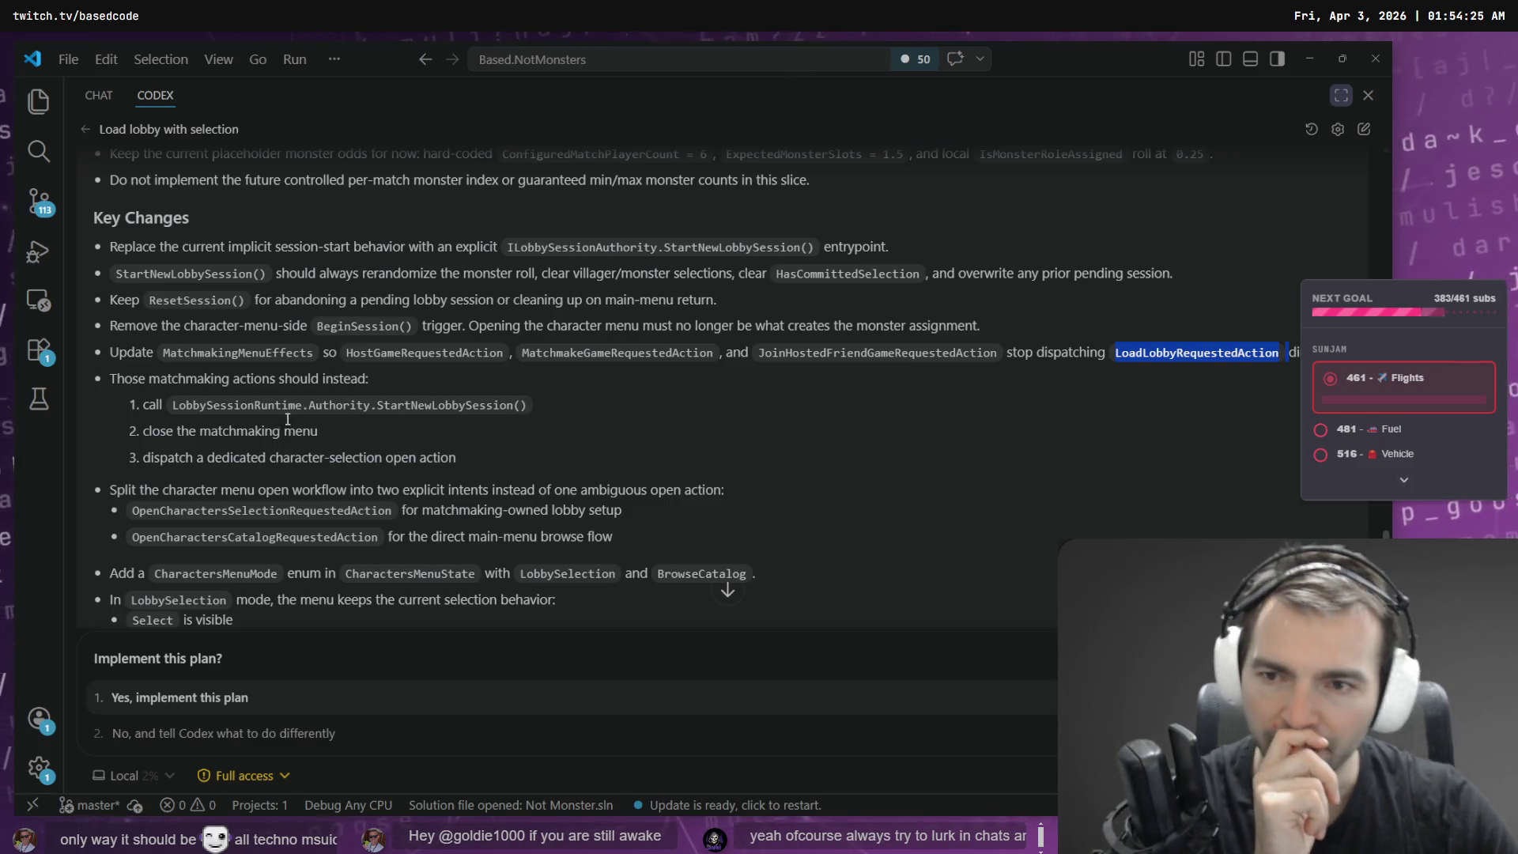
scroll(288, 425, "down", 2)
scroll(175, 423, "down", 2)
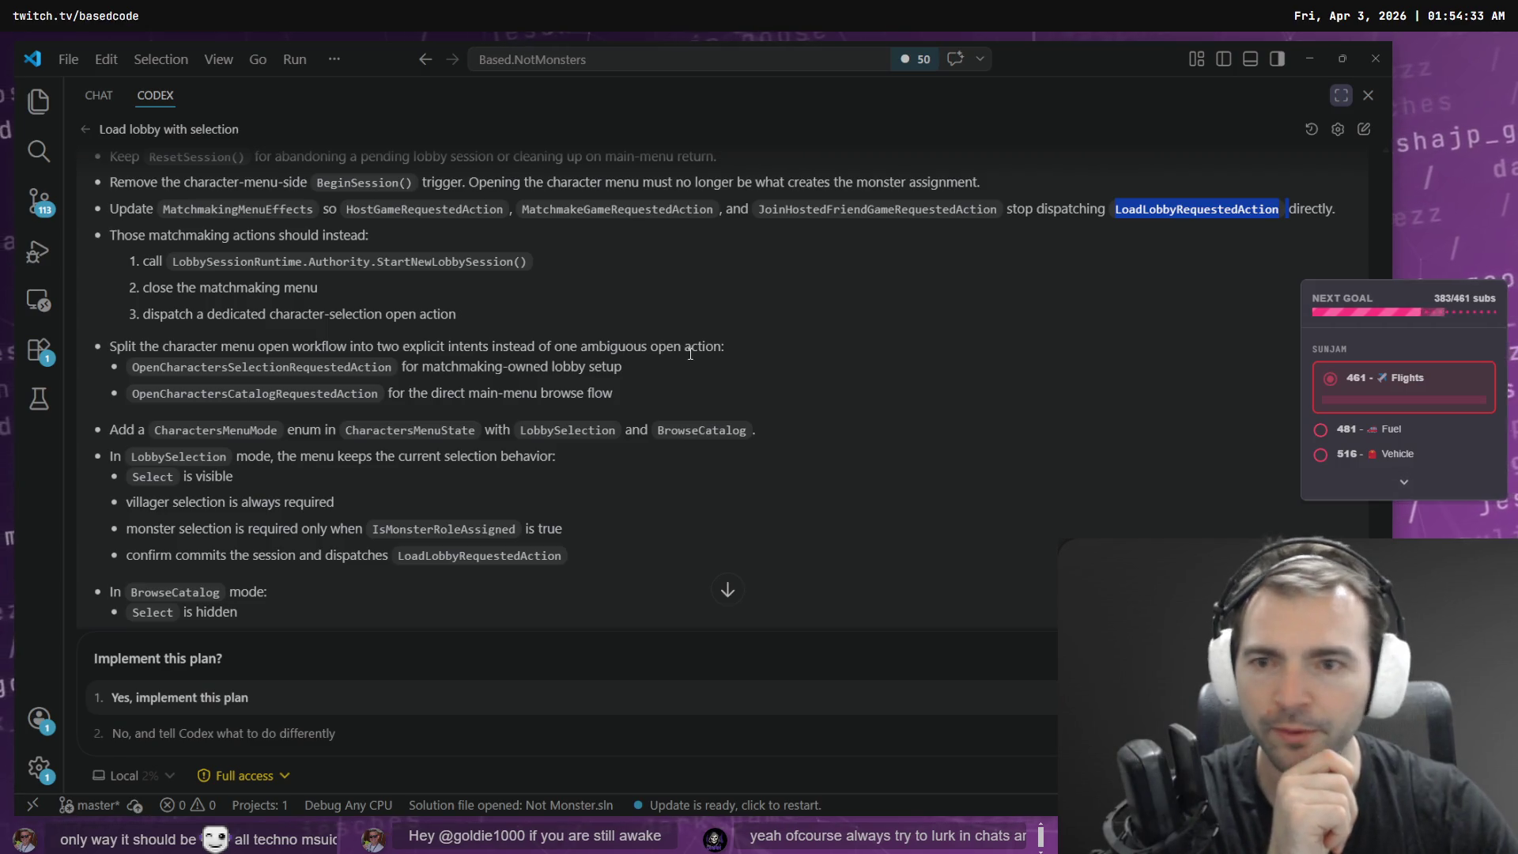
double_click(187, 370)
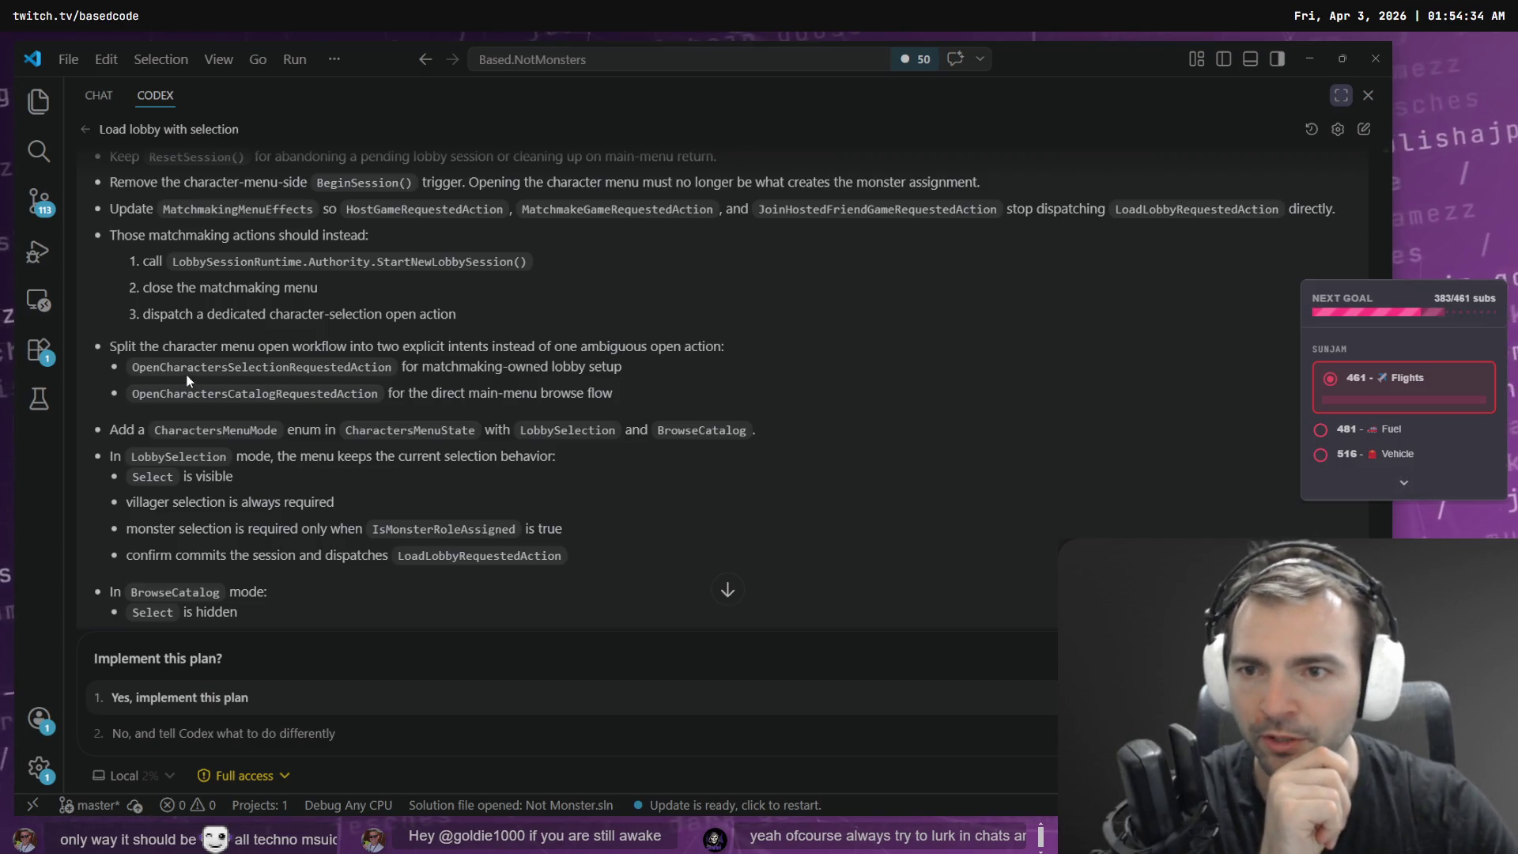
double_click(223, 401)
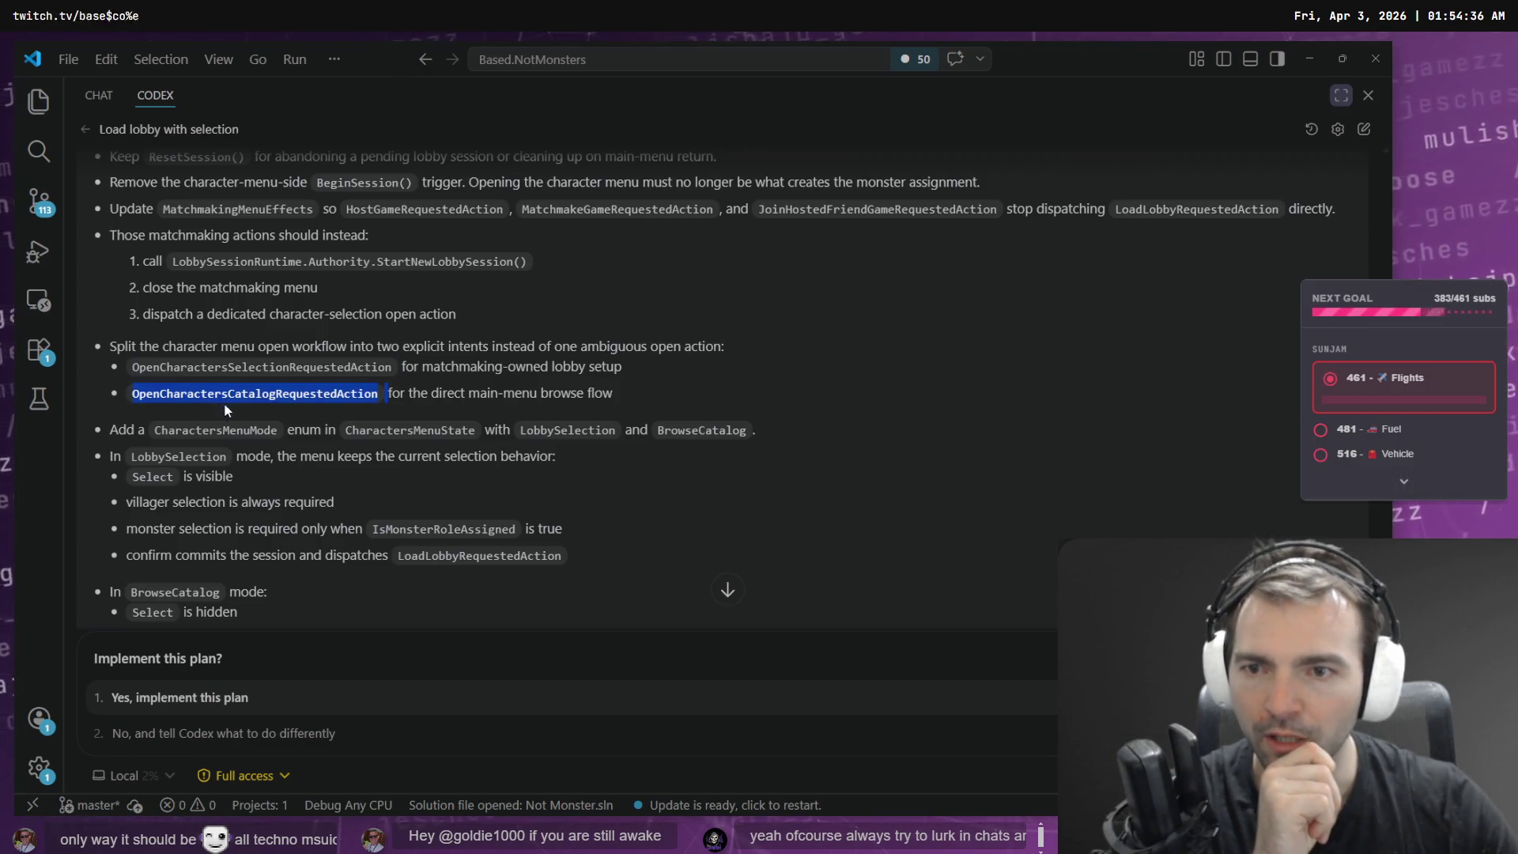
double_click(267, 371)
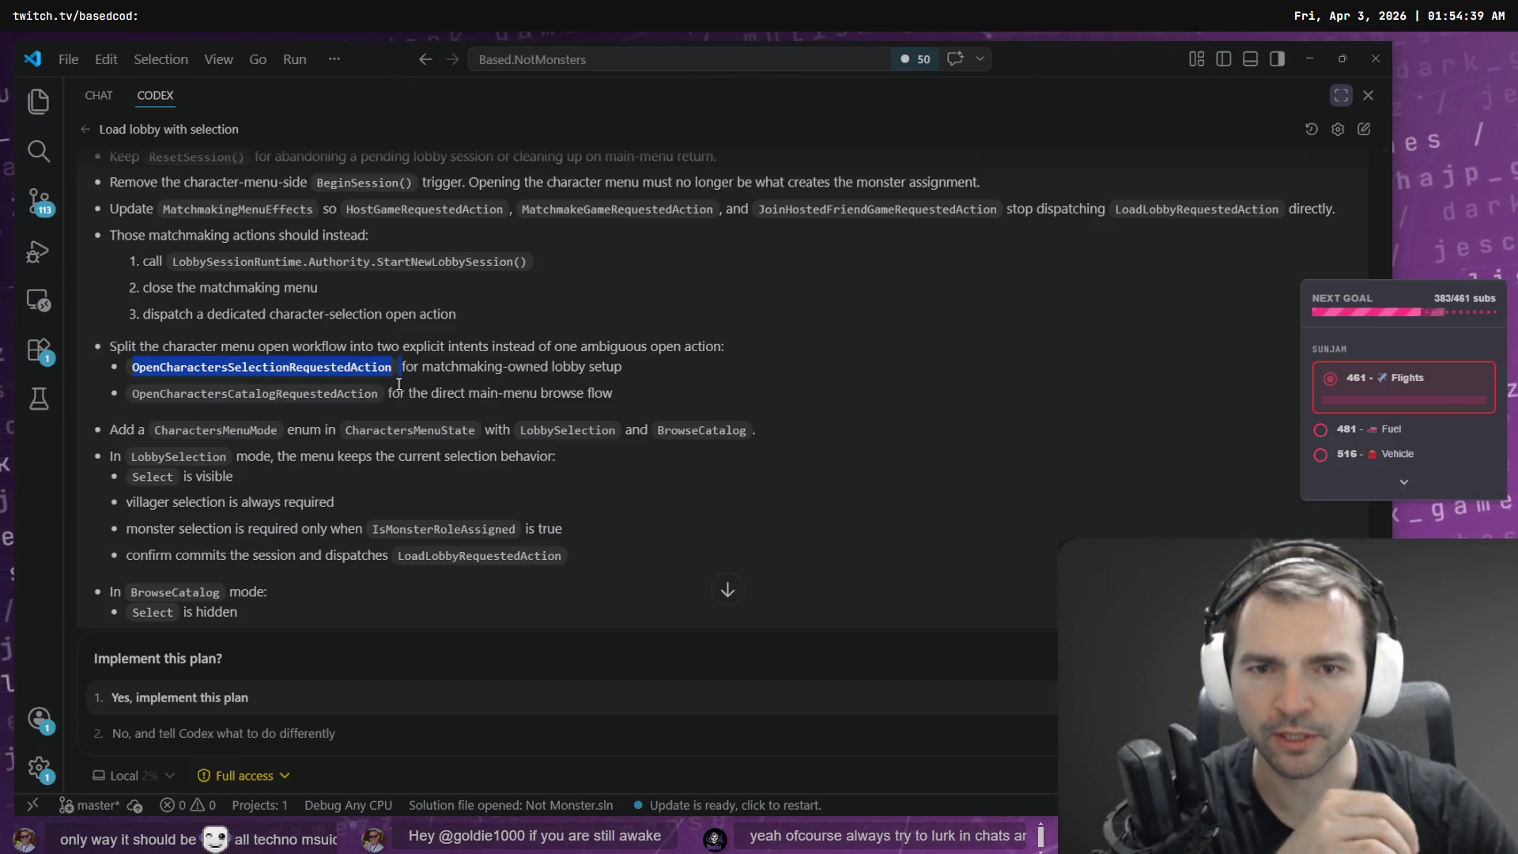
left_click(431, 388)
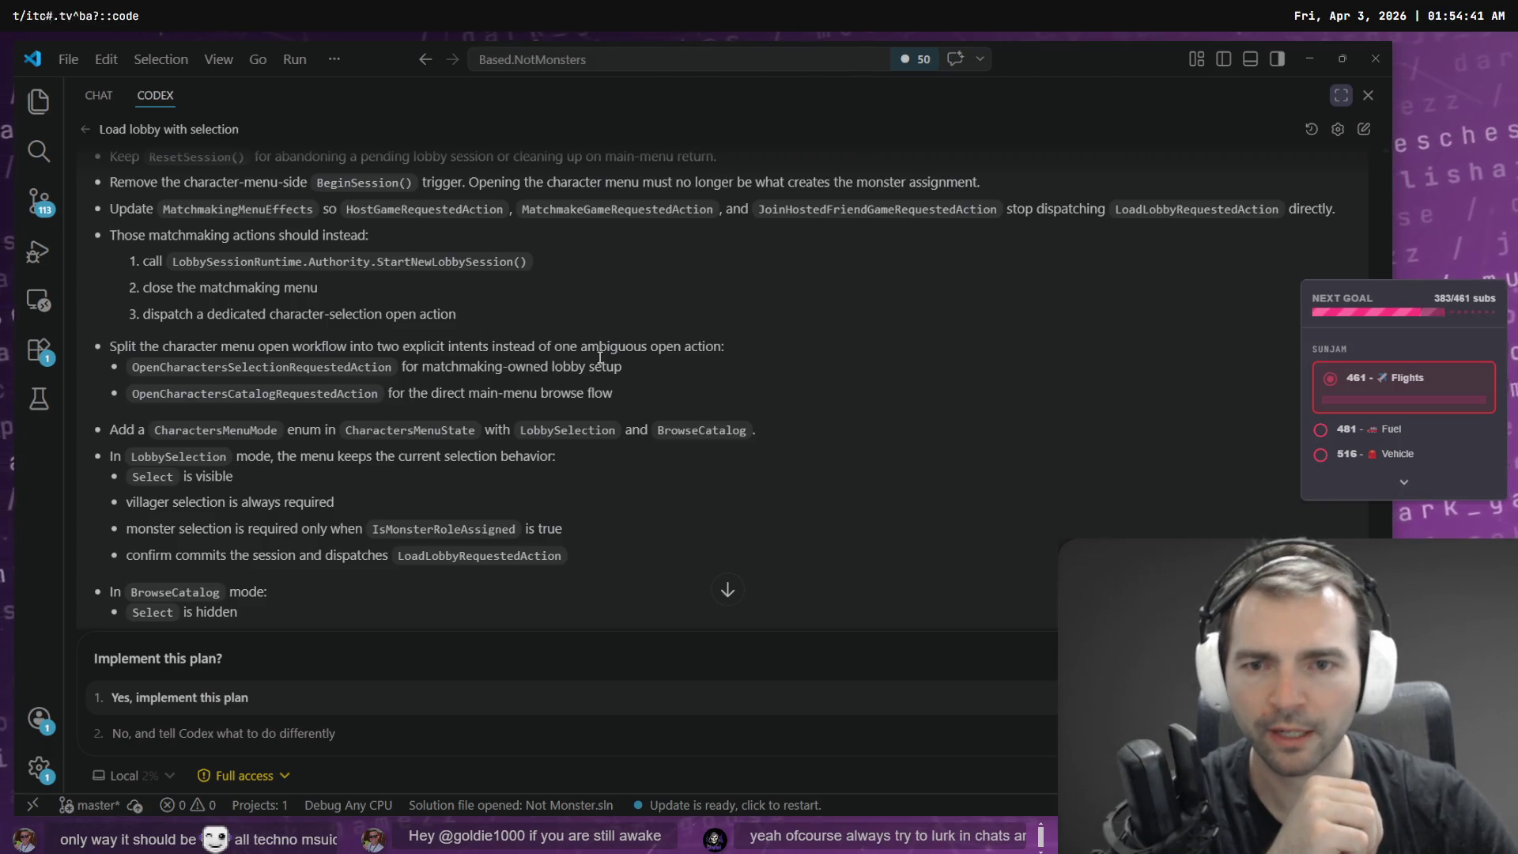
- Review the CharactersMenuMode, CharactersMenuState and lobby-session effects changes, then approve the plan
double_click(204, 428)
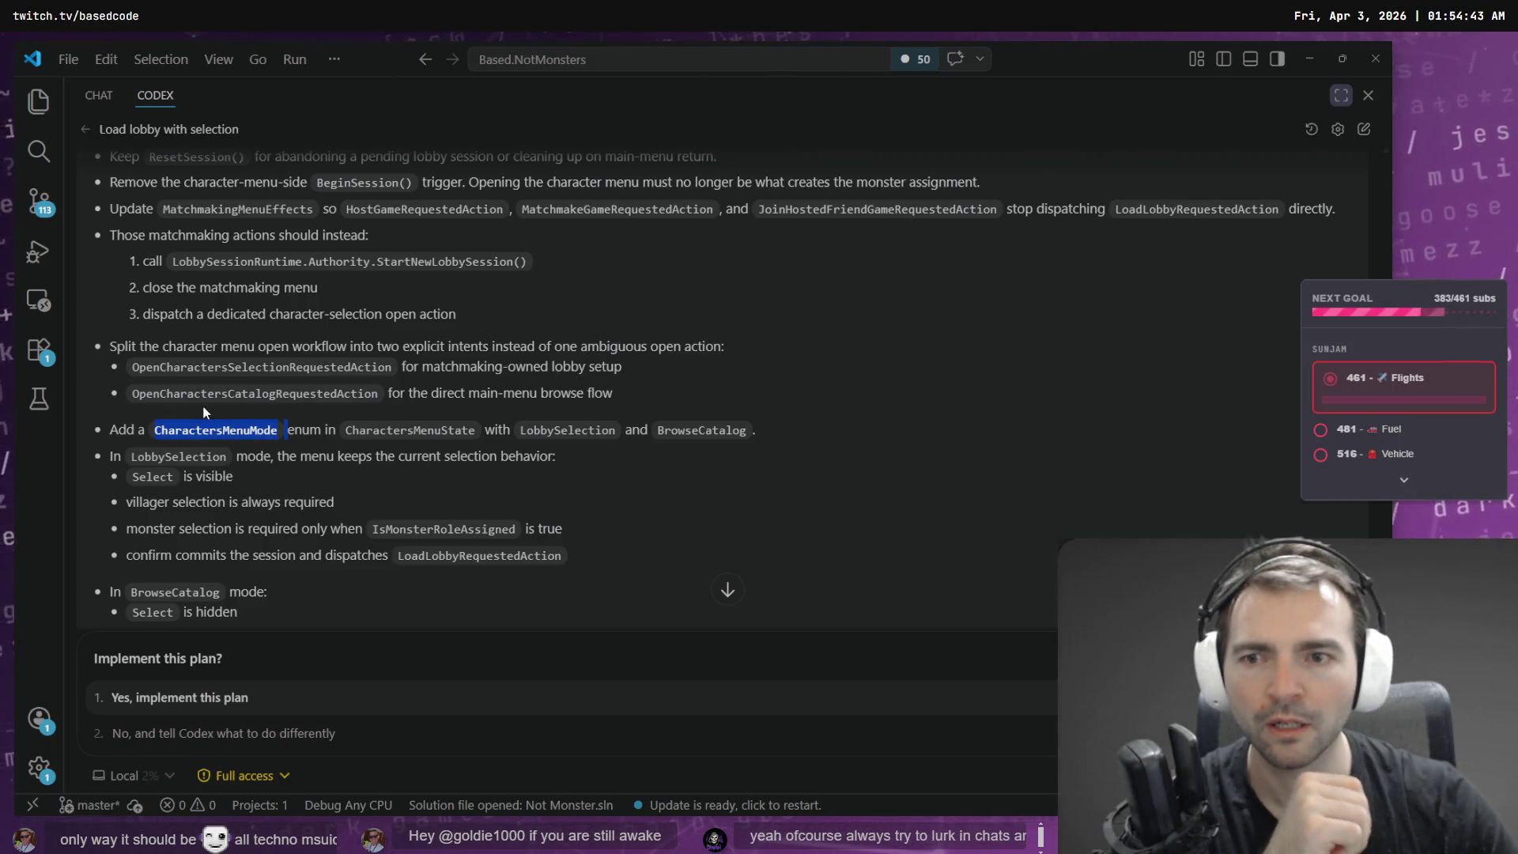
double_click(232, 396)
mouse_move(609, 394)
left_mouse_down()
mouse_move(127, 369)
mouse_move(107, 348)
left_mouse_up()
scroll(181, 396, "down", 1)
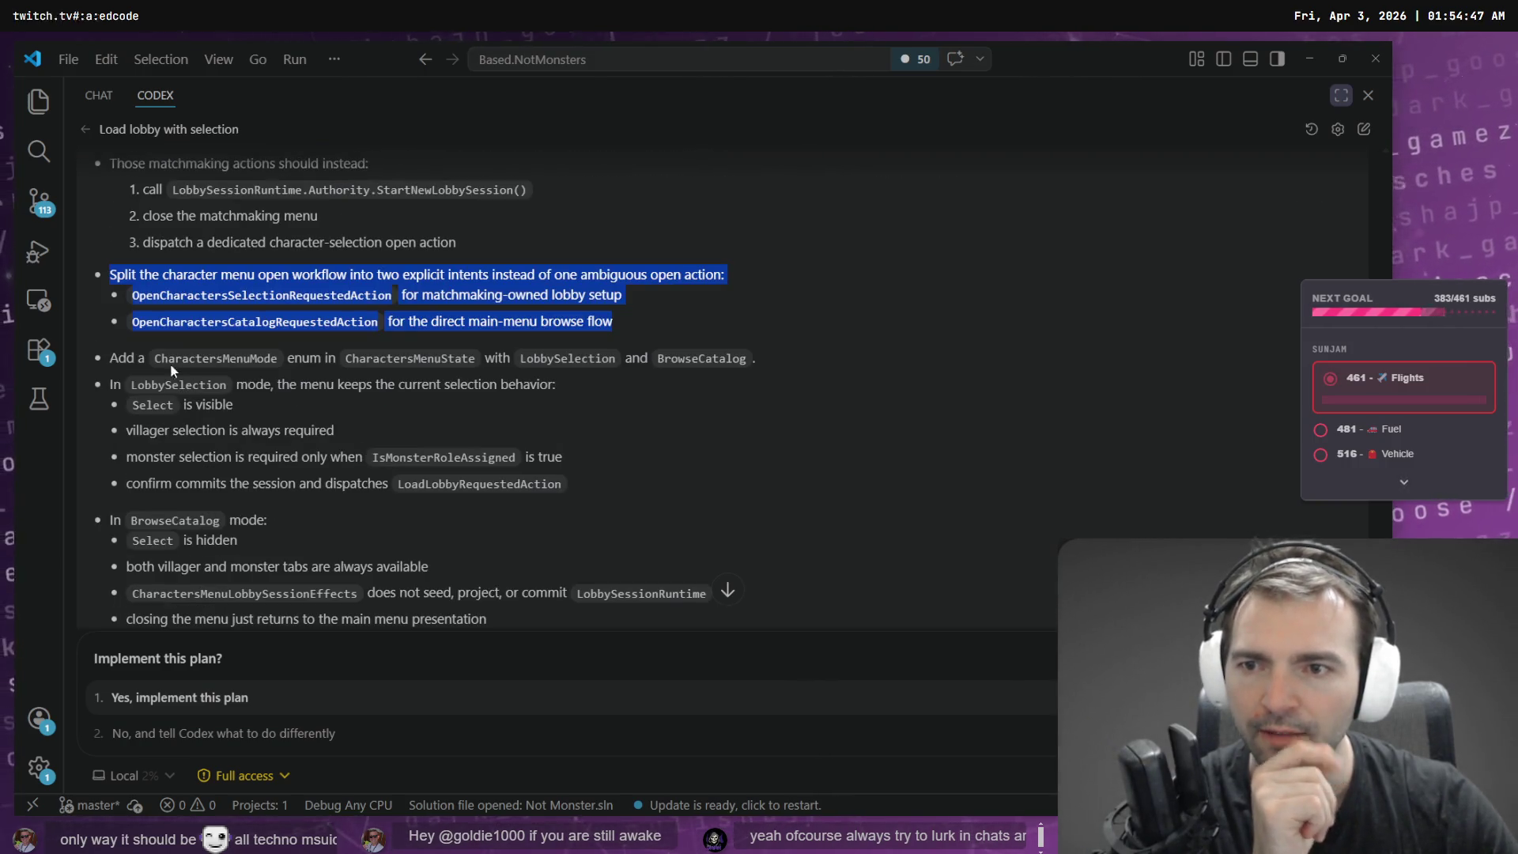
double_click(171, 362)
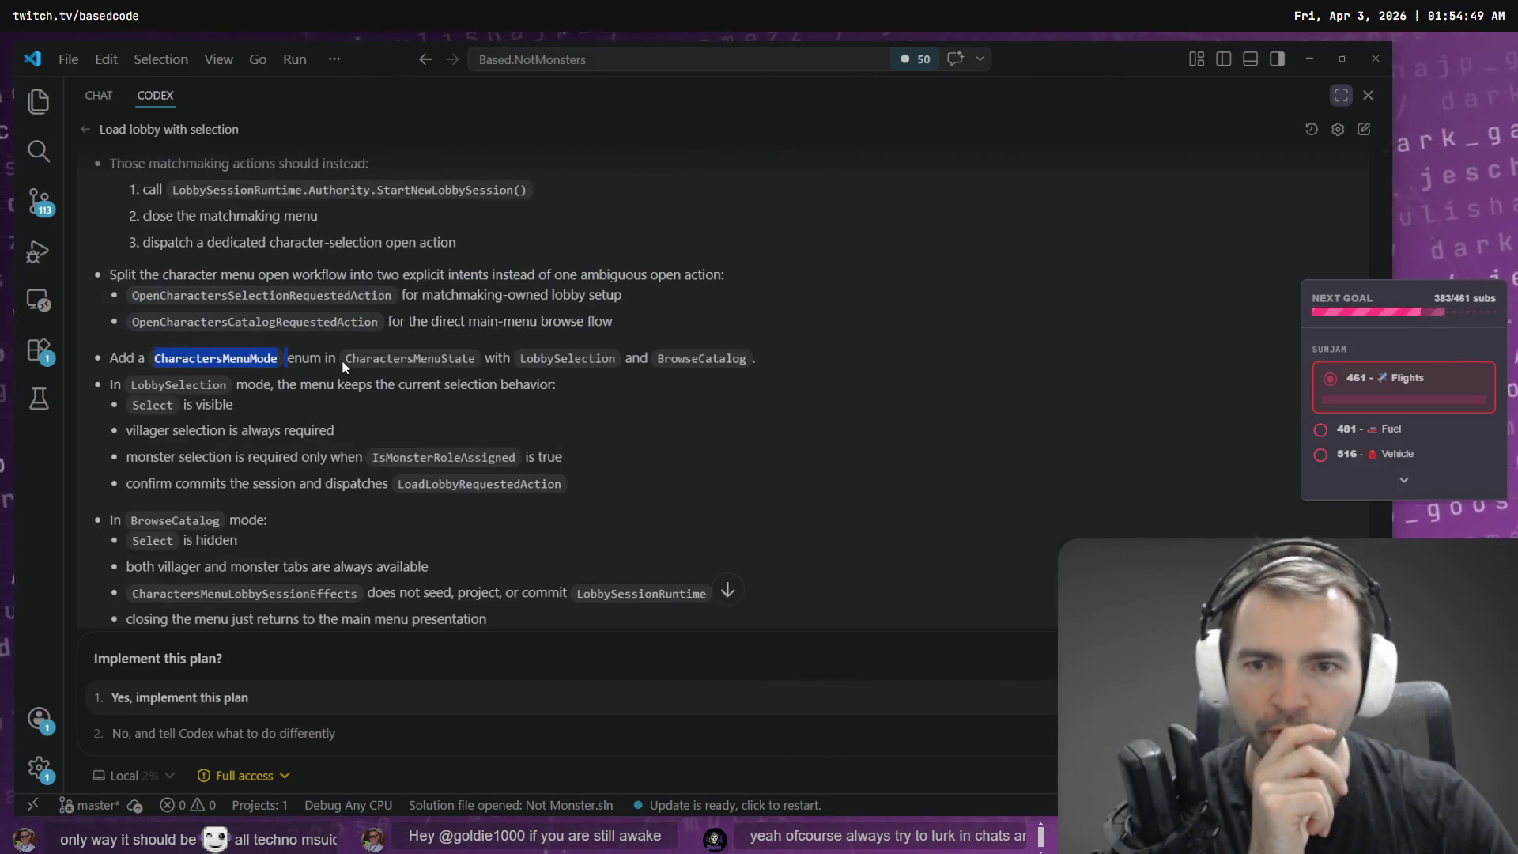
double_click(431, 360)
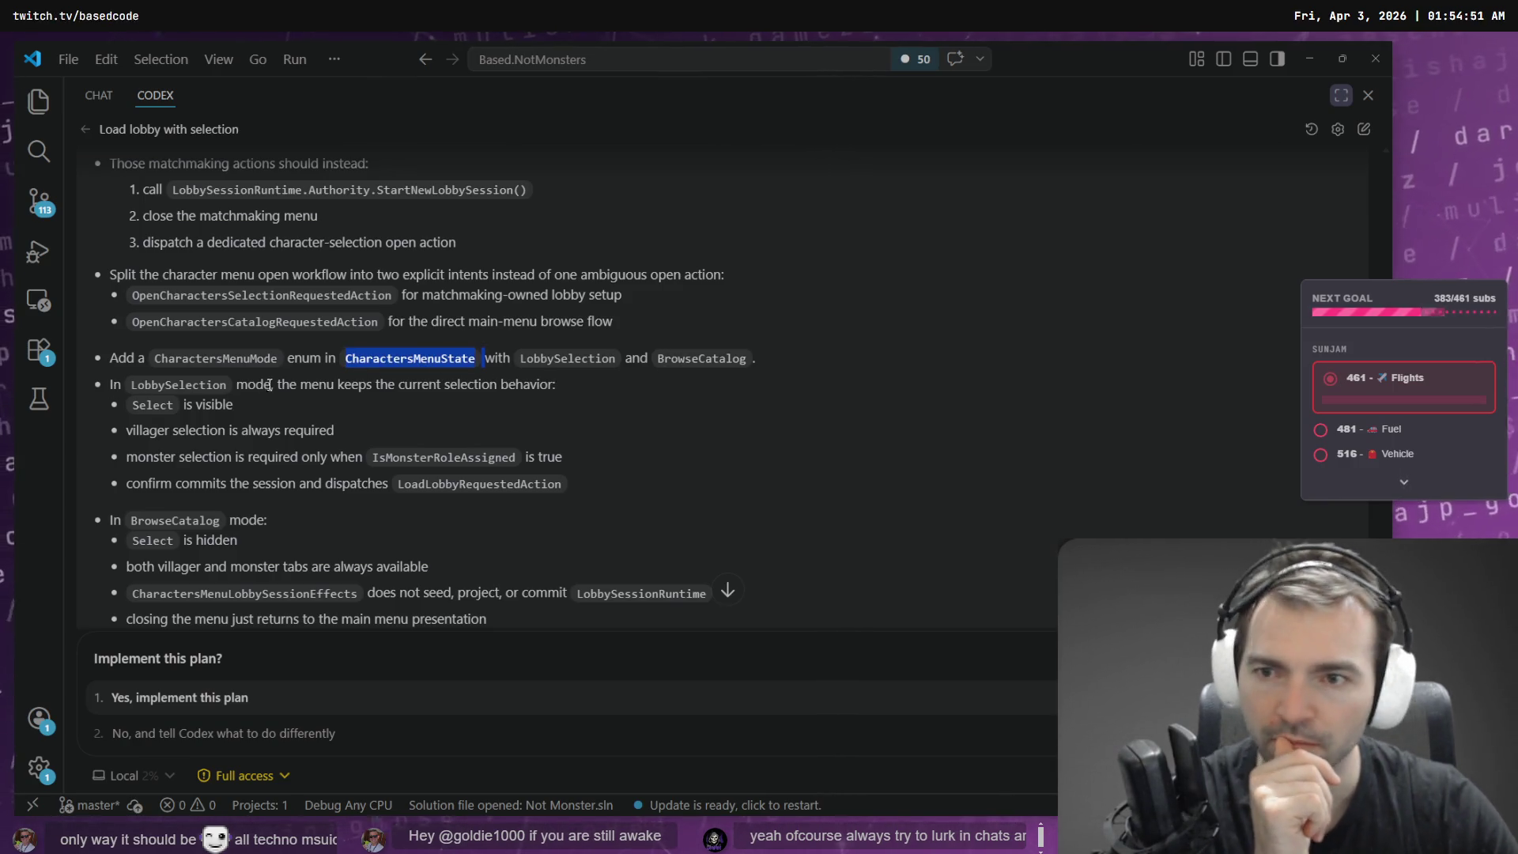
scroll(294, 408, "down", 3)
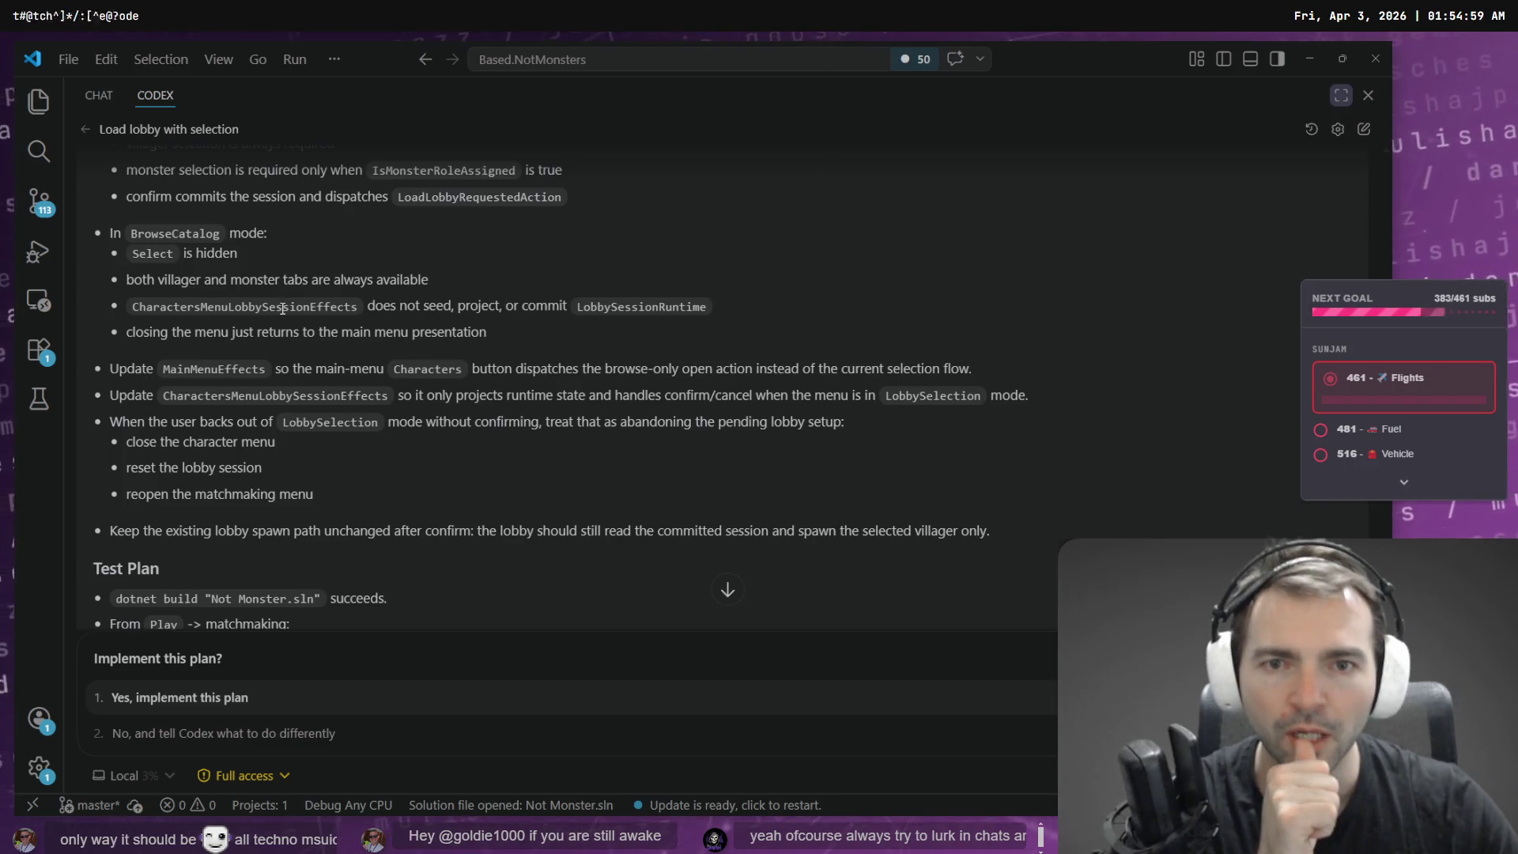
double_click(203, 366)
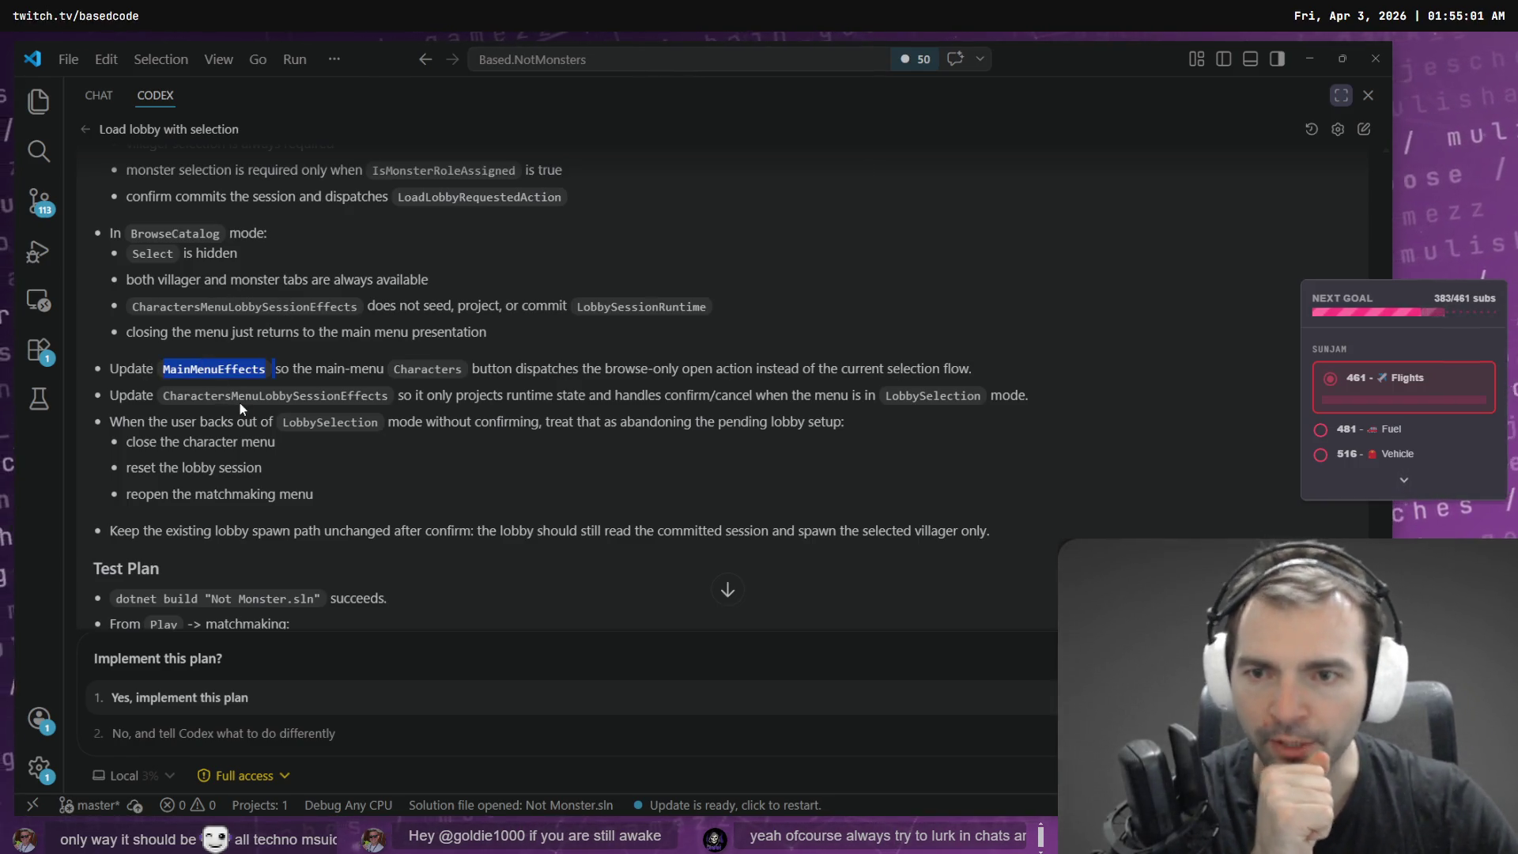
double_click(427, 370)
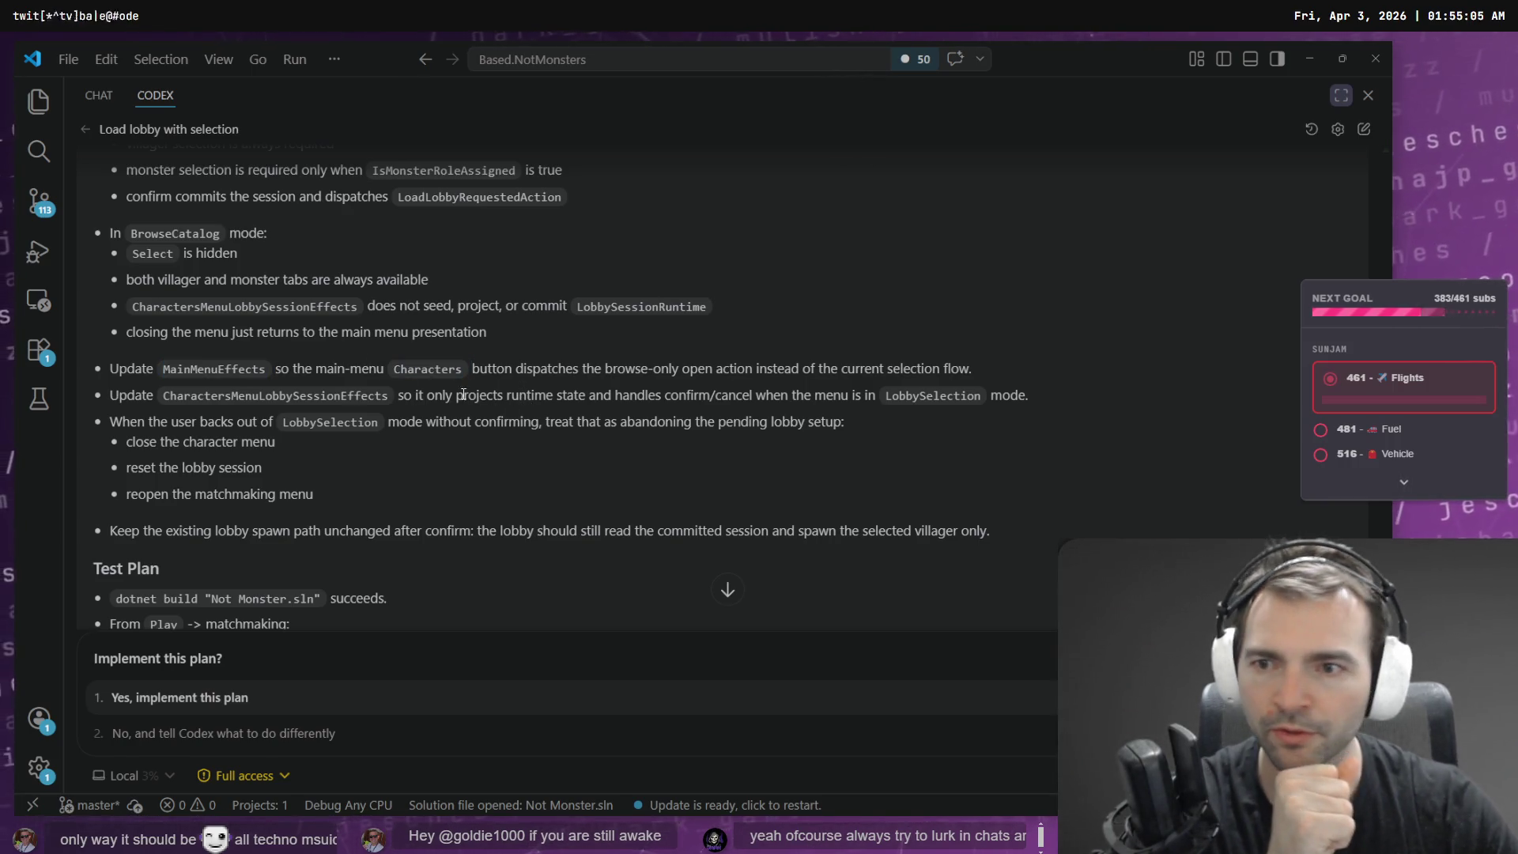
double_click(245, 397)
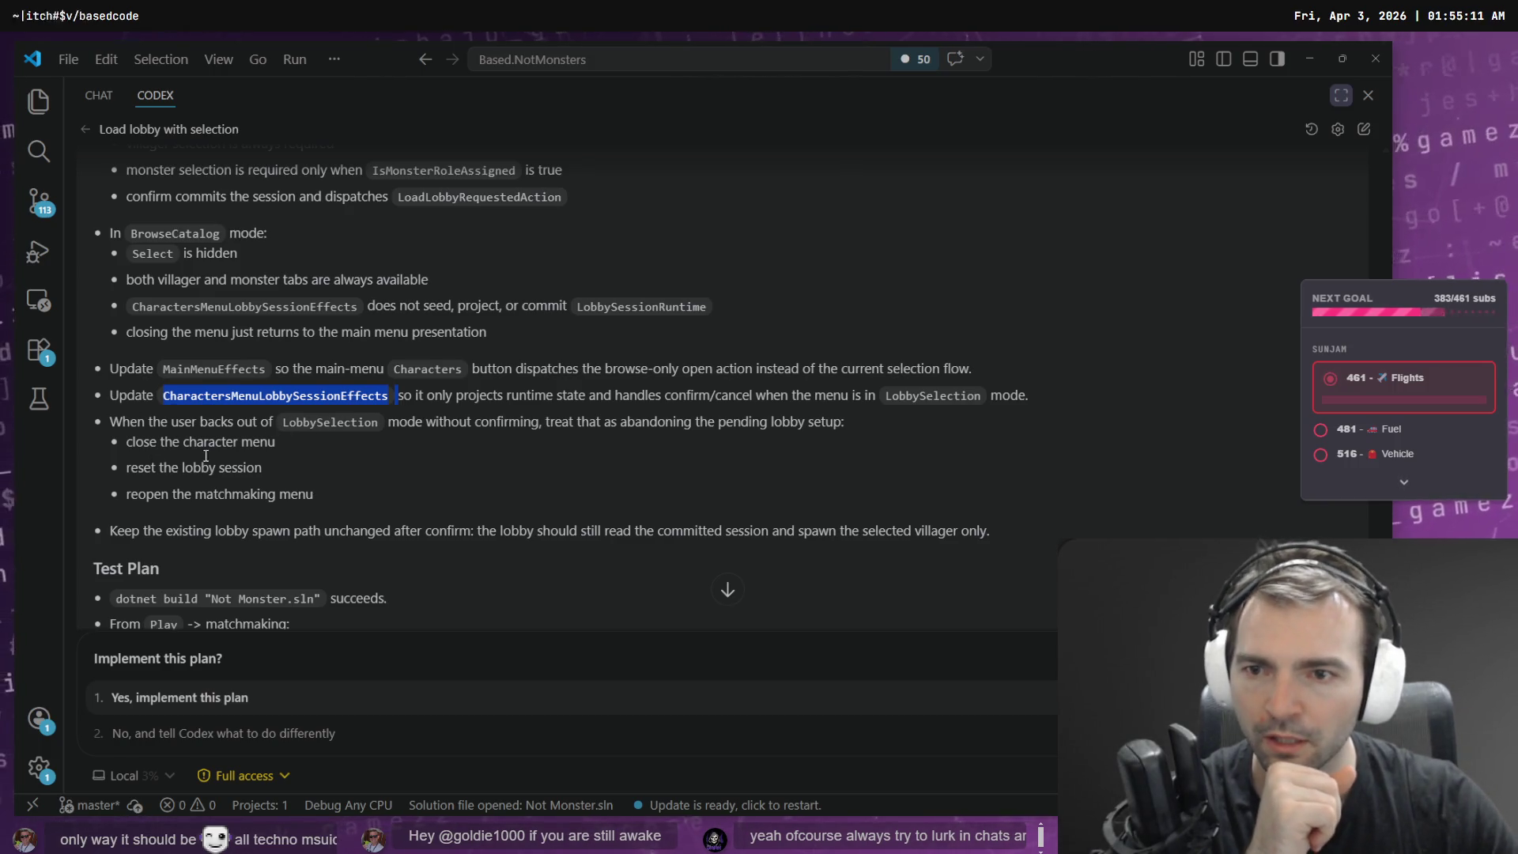
scroll(948, 481, "down", 5)
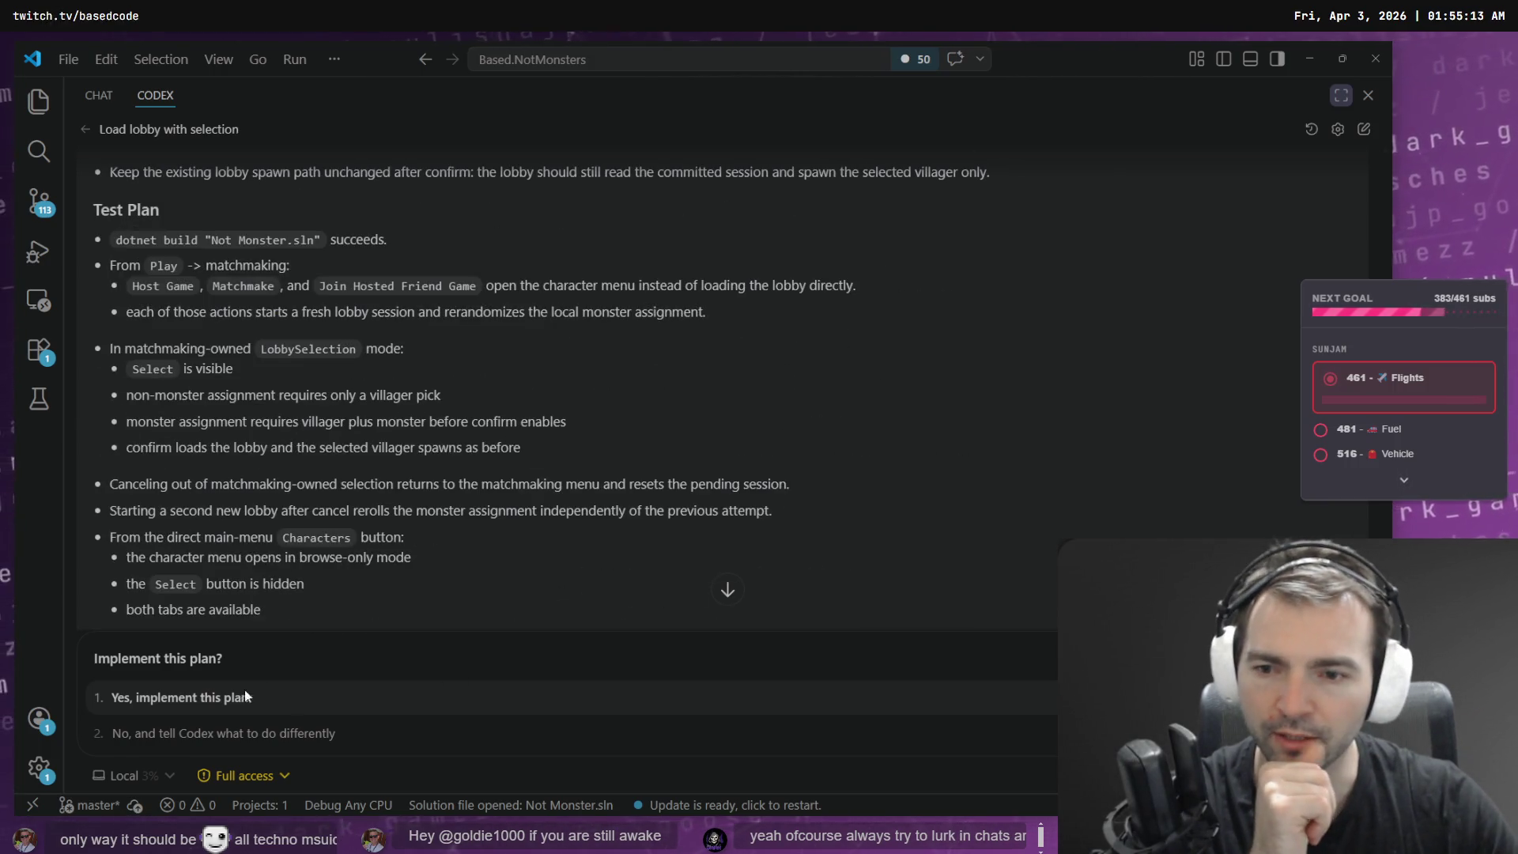
left_click(197, 710)
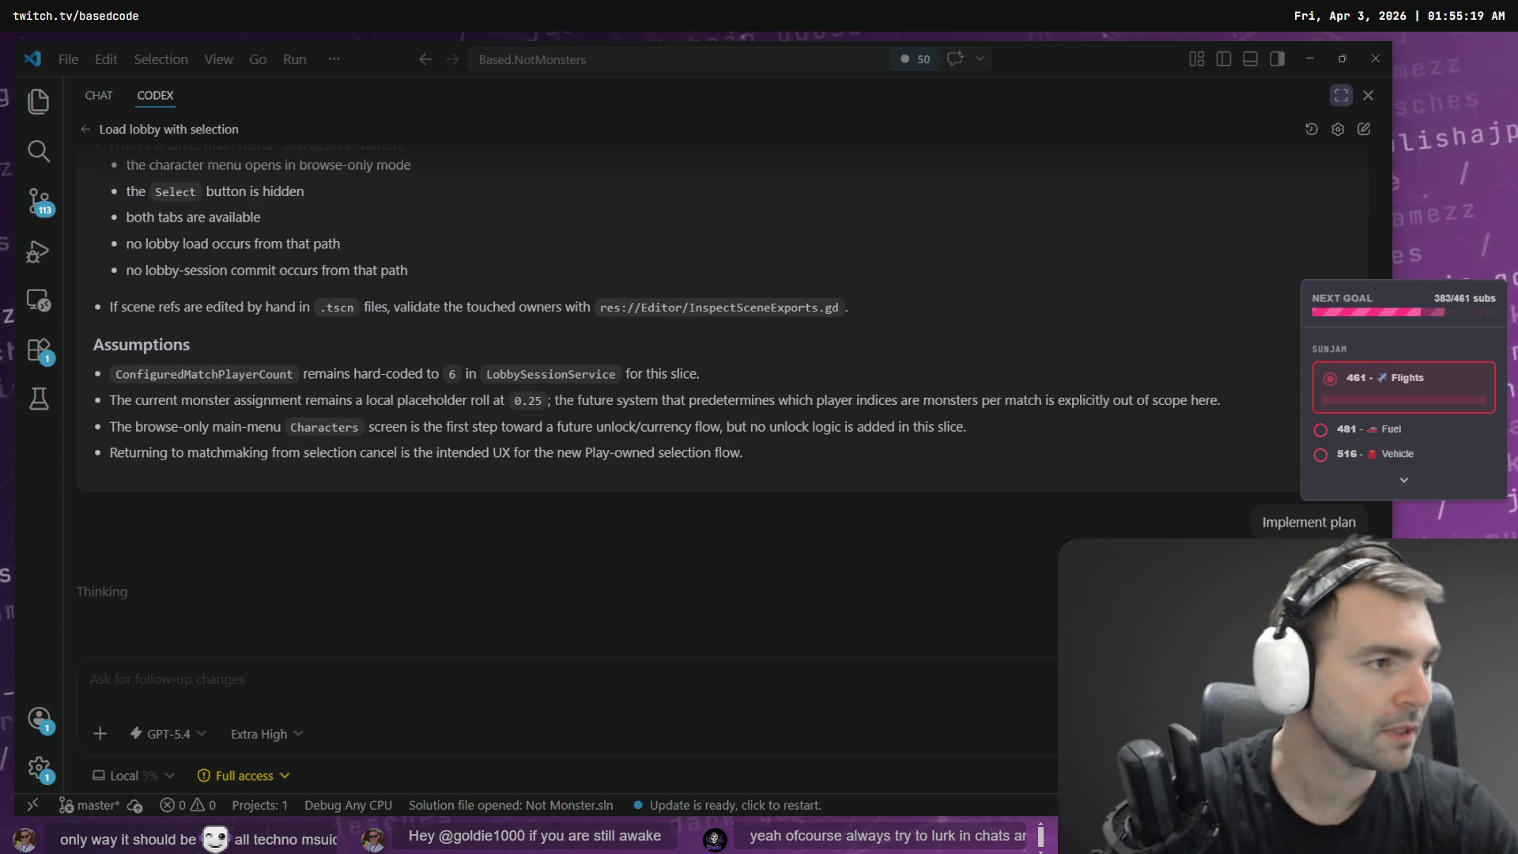
key("alt+Tab")
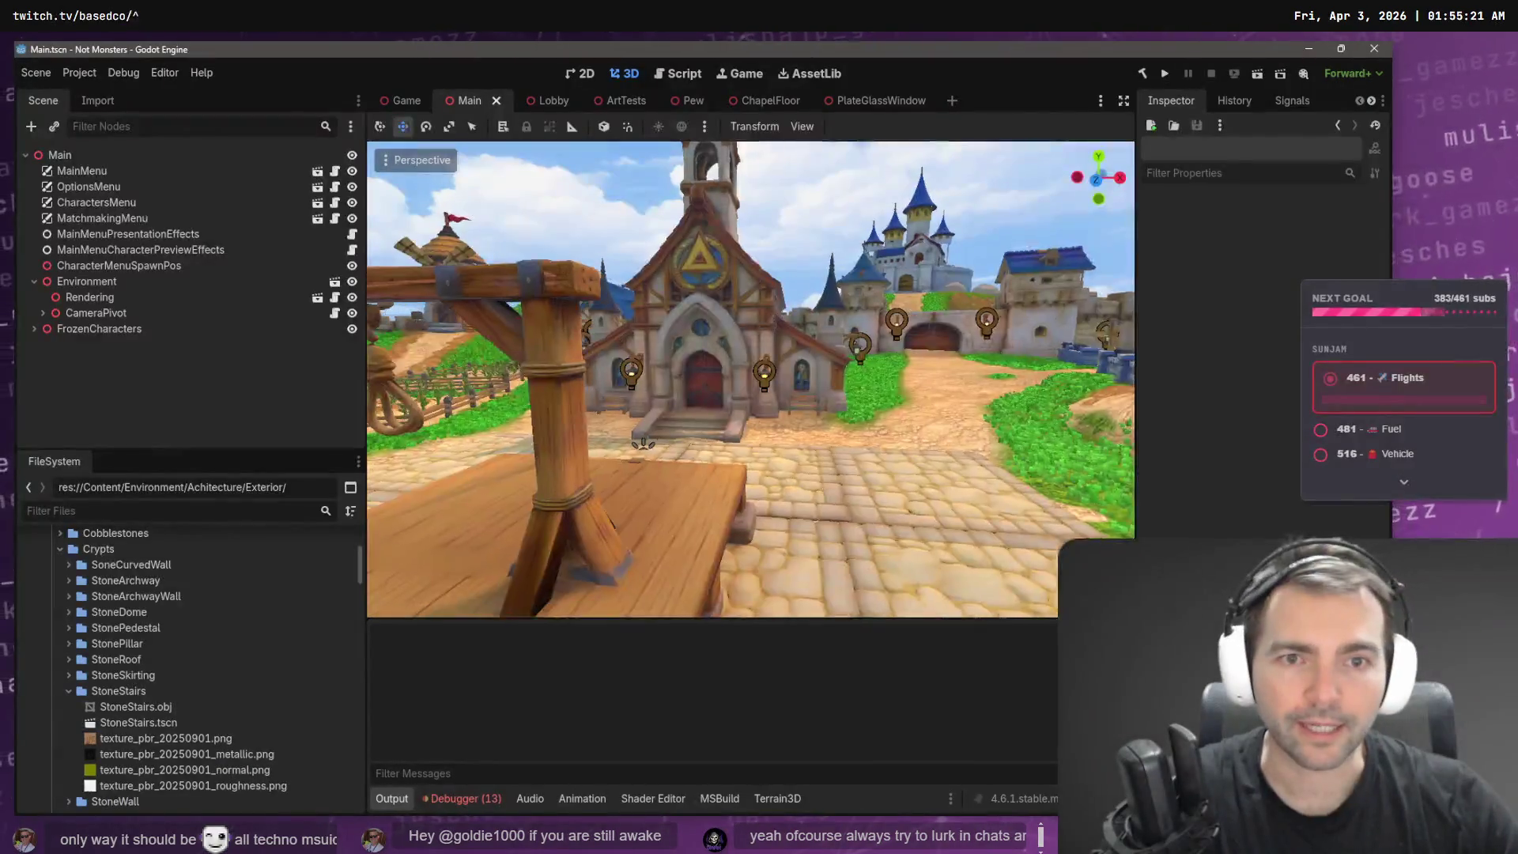
- Return to the Lobby scene, collapse StoneStairs, and select the StoneWall node
left_click(547, 100)
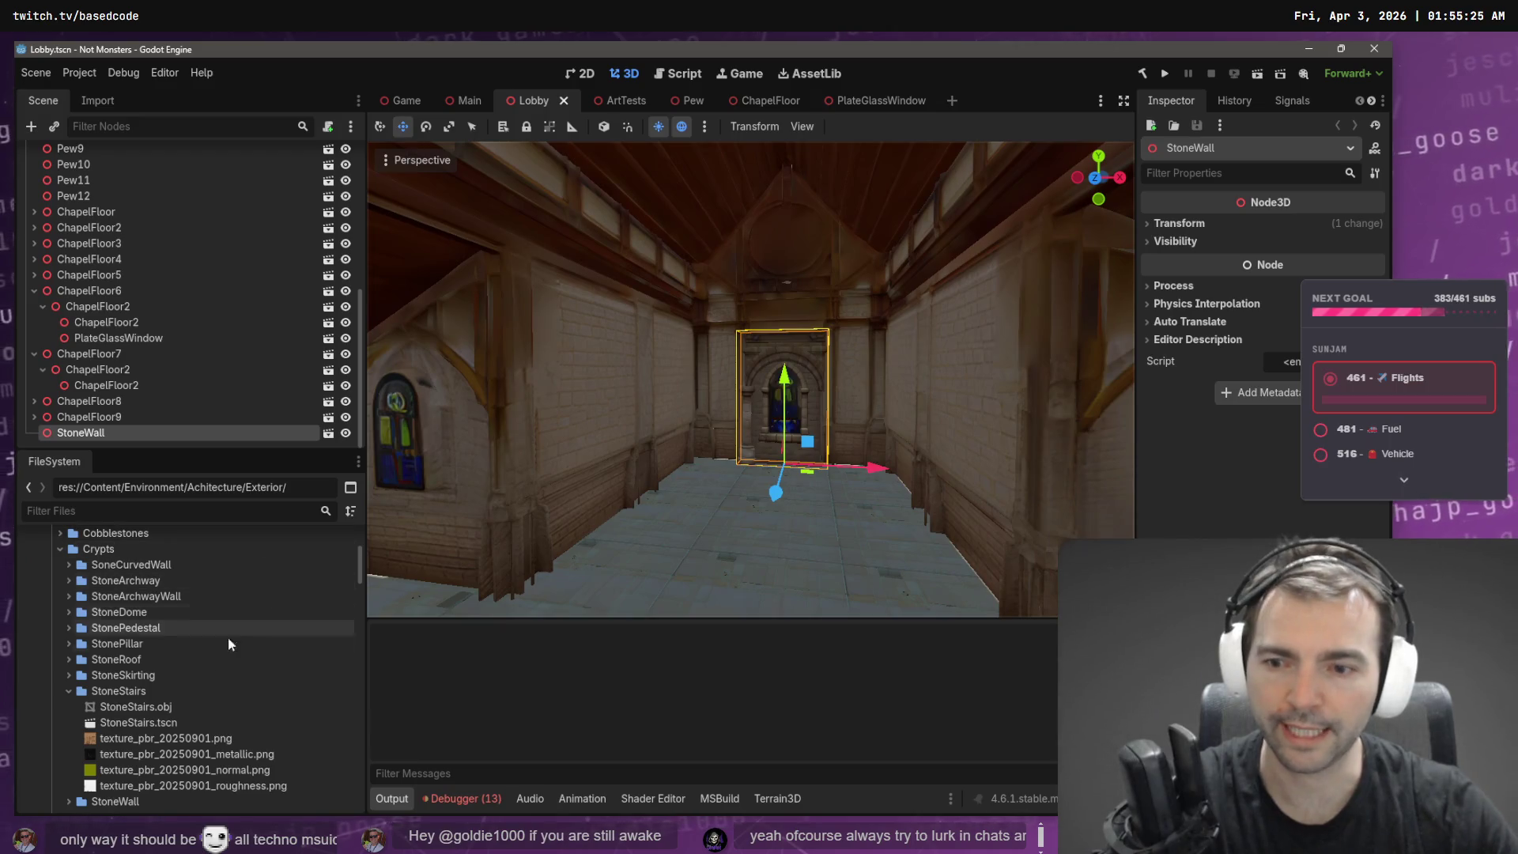
left_click(69, 690)
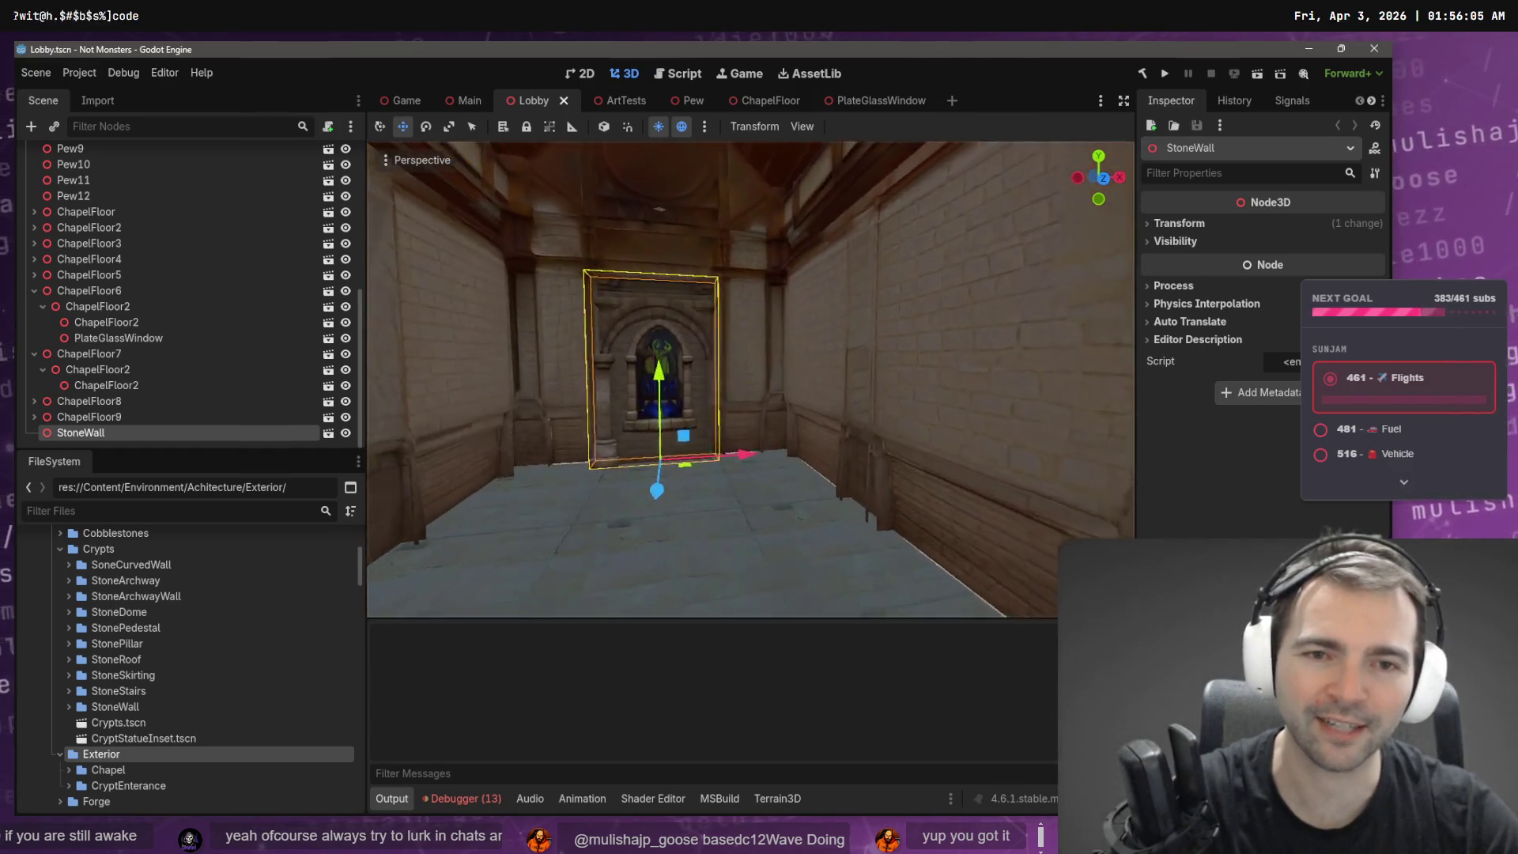
left_click(103, 417)
left_click(107, 431)
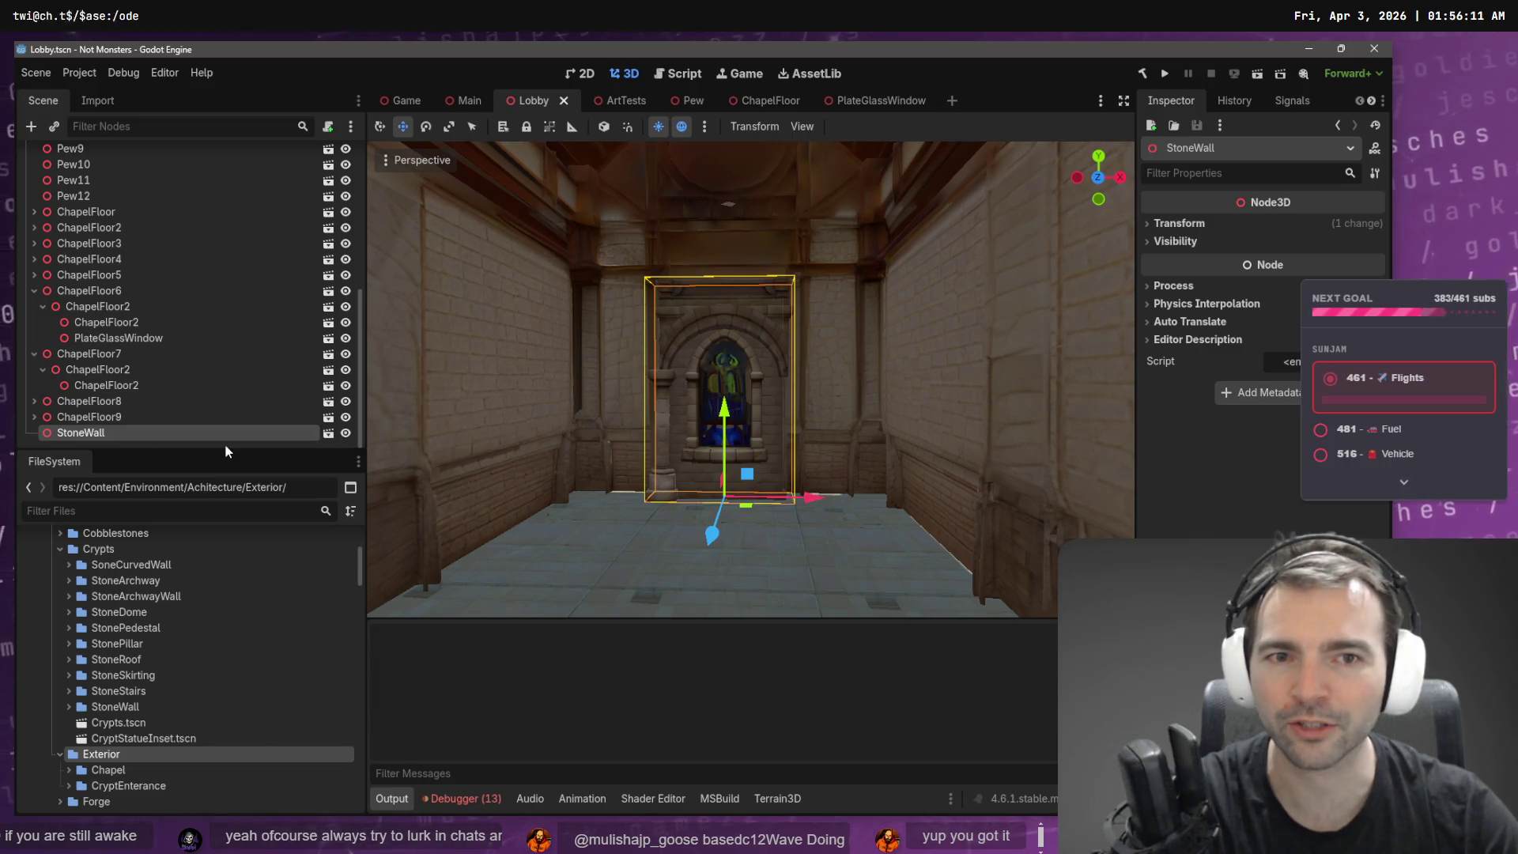
- Delete the StoneWall node from the Lobby scene
key("Delete")
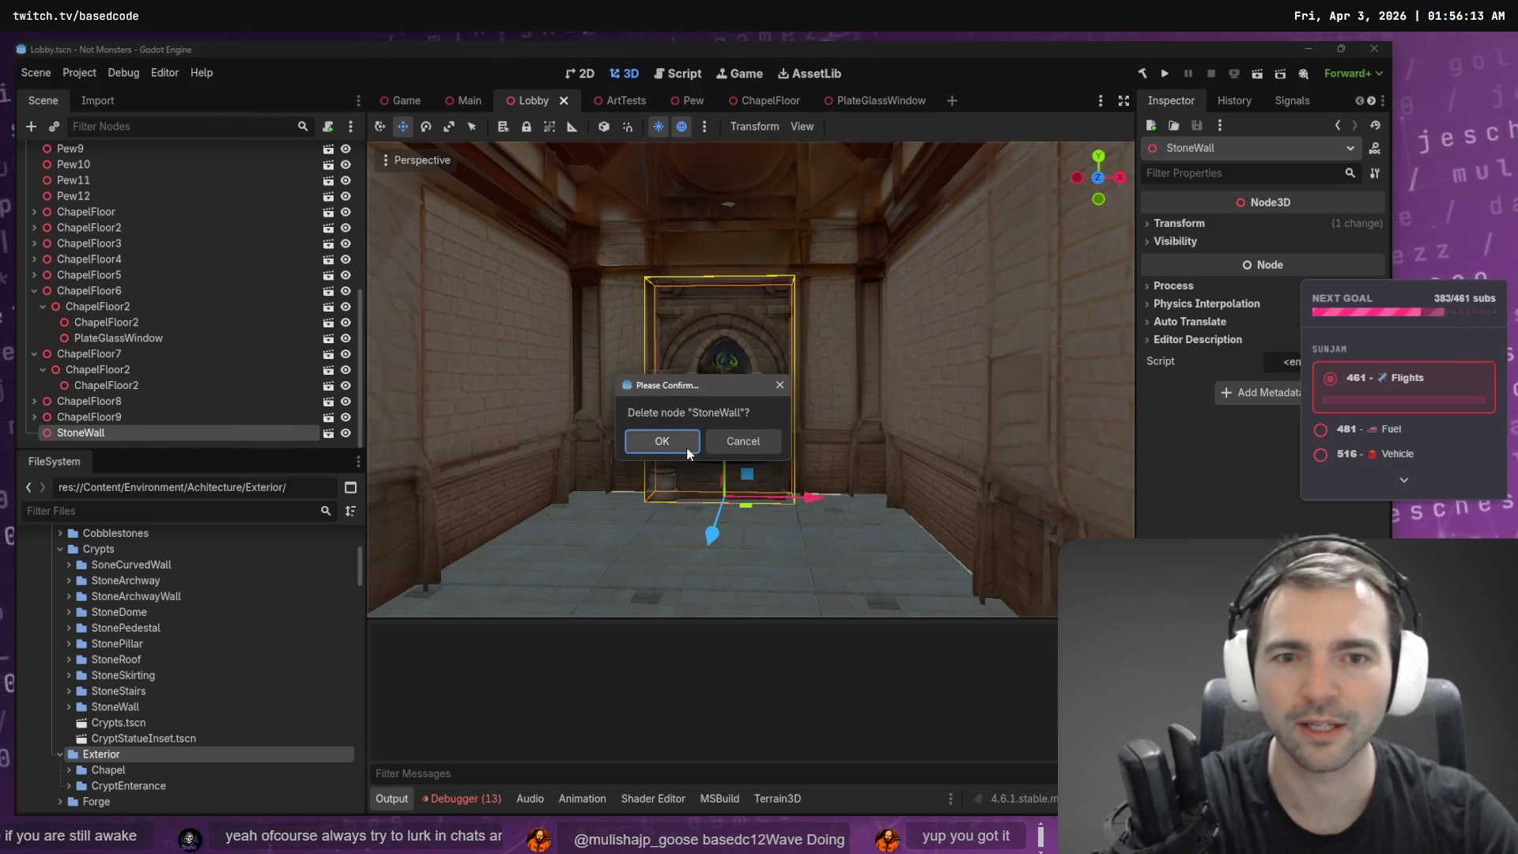
left_click(684, 440)
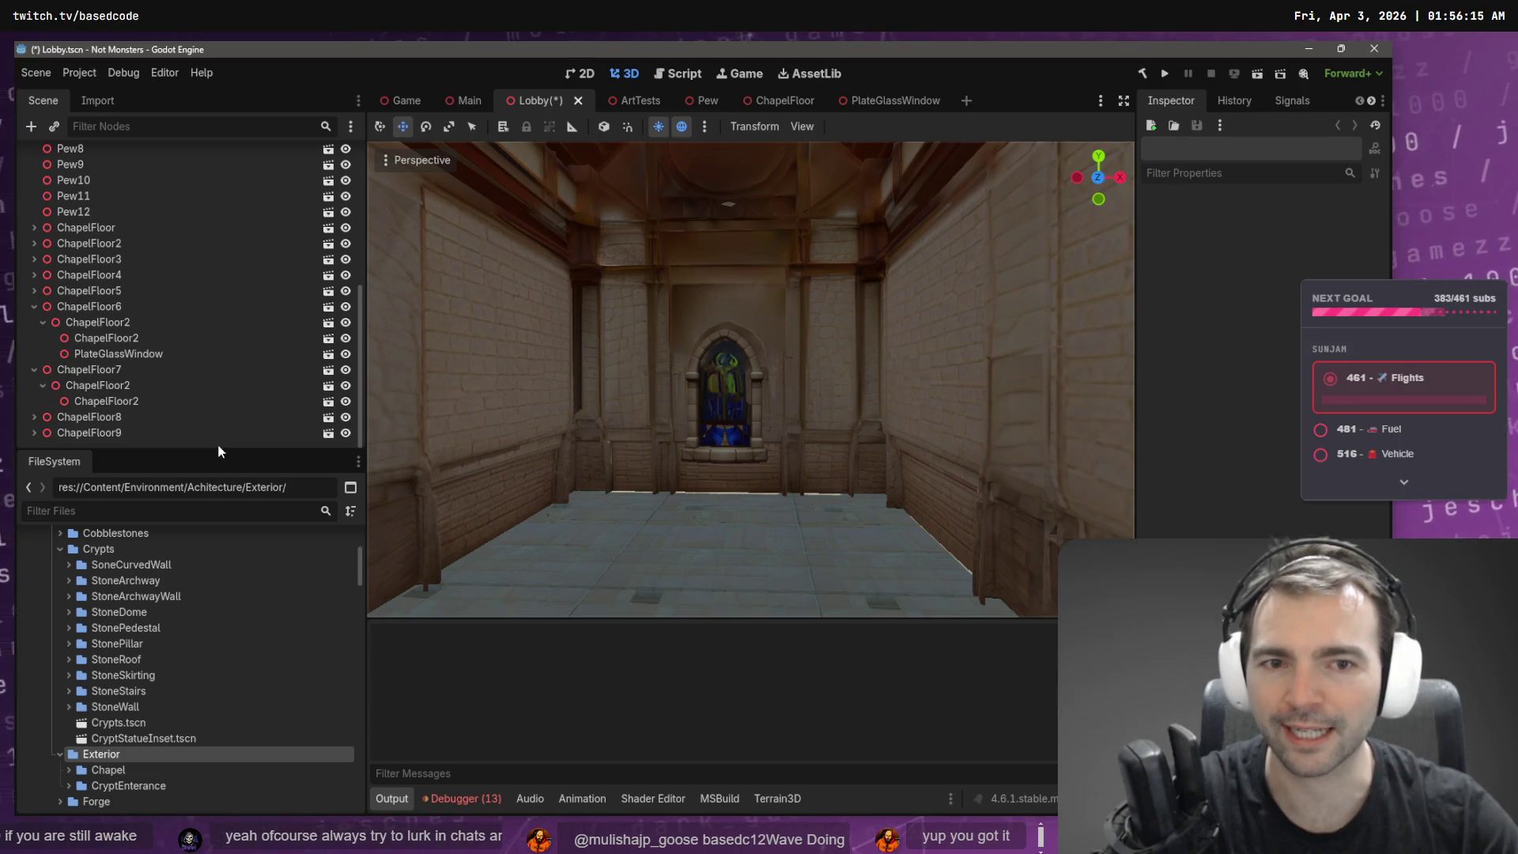
scroll(132, 570, "down", 2)
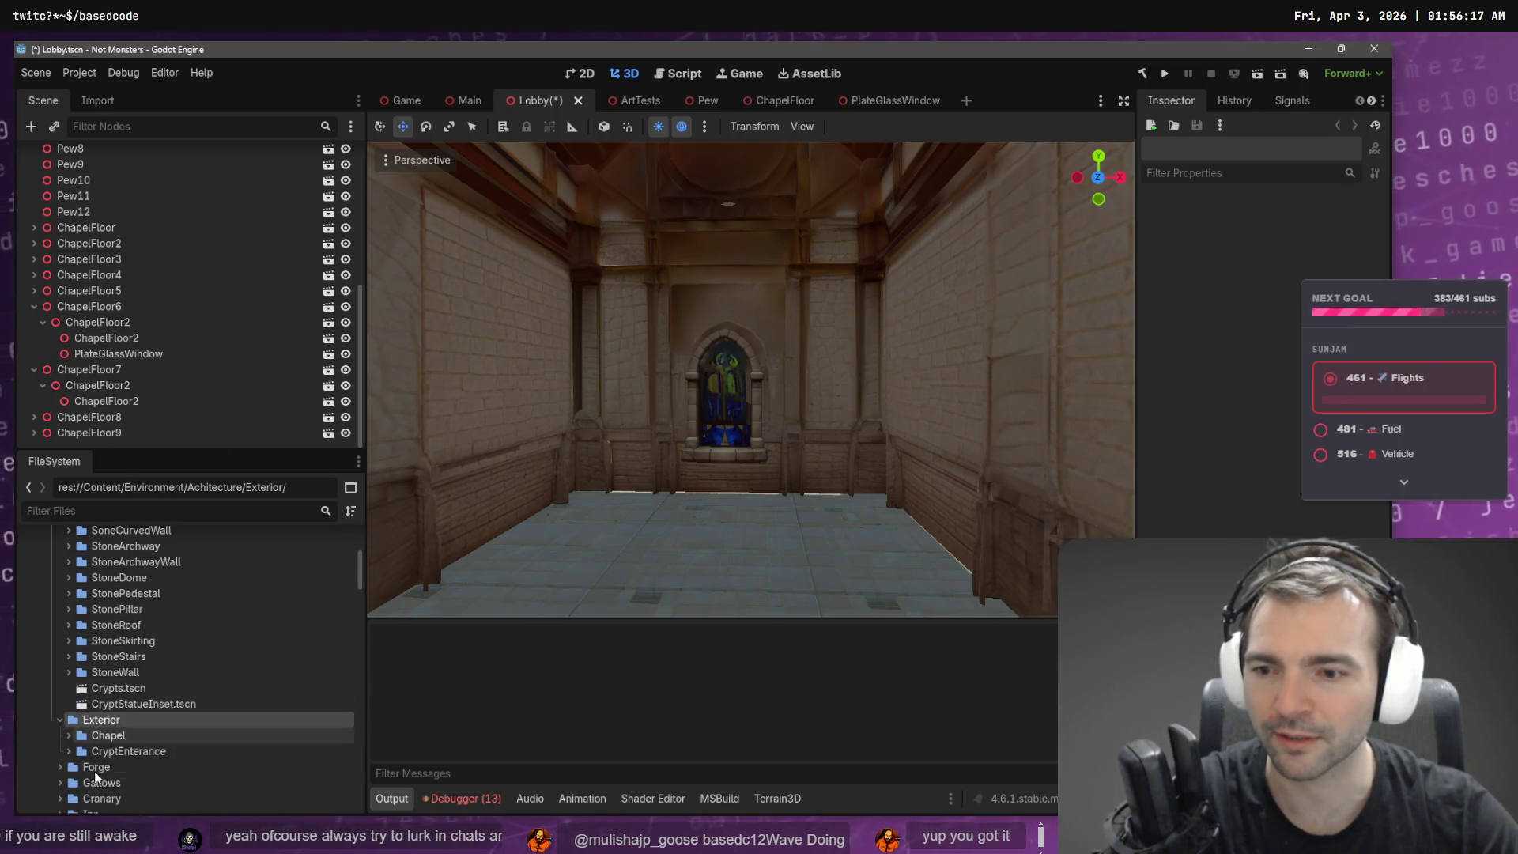
- Browse the Crypts folders in FileSystem, selecting StoneSkirting and SoneCurvedWall
left_click(136, 604)
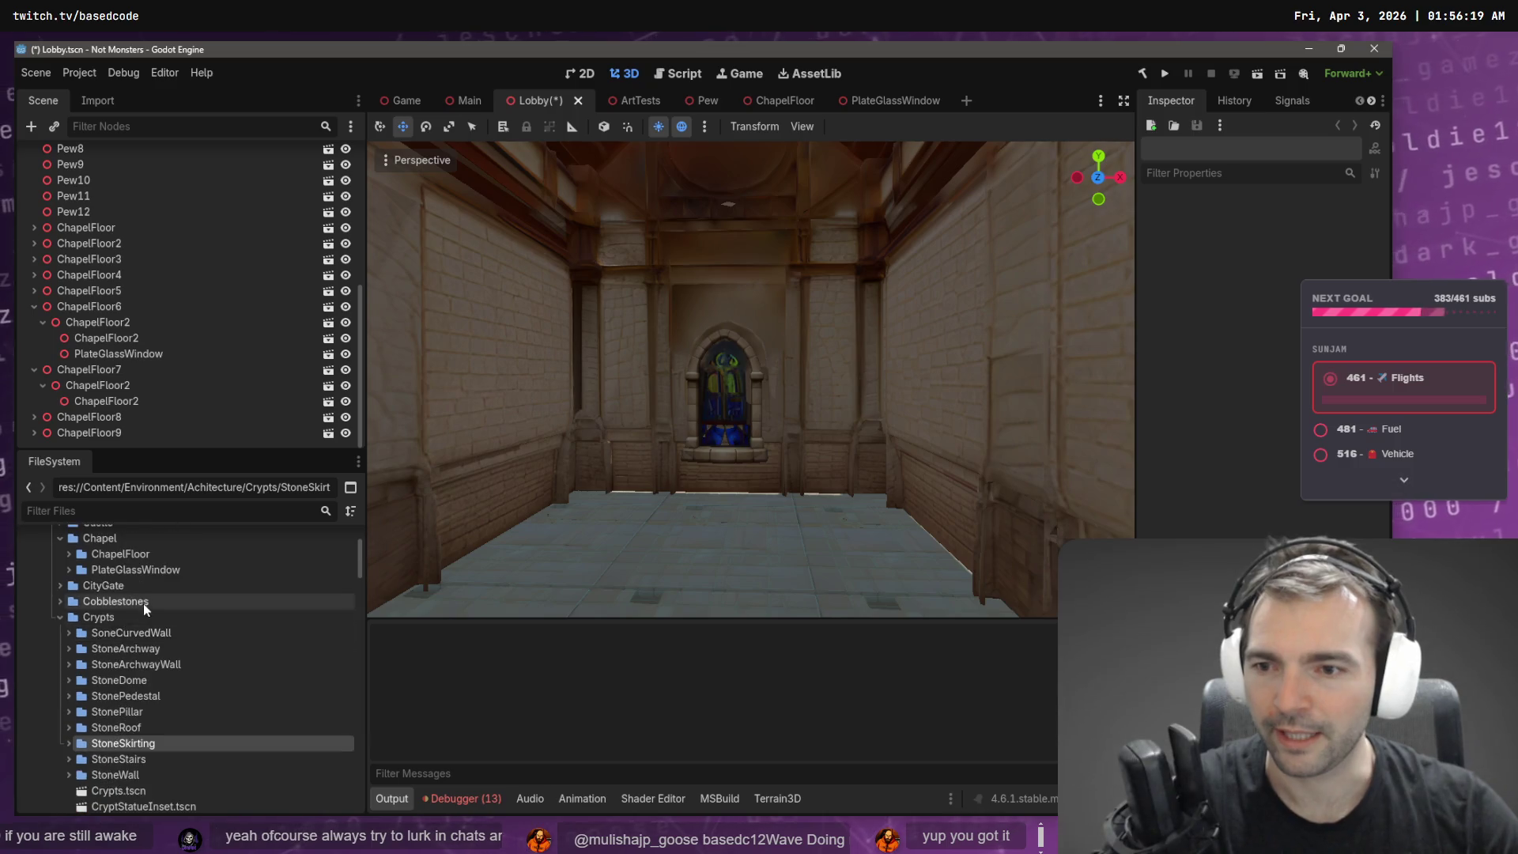
scroll(118, 633, "up", 1)
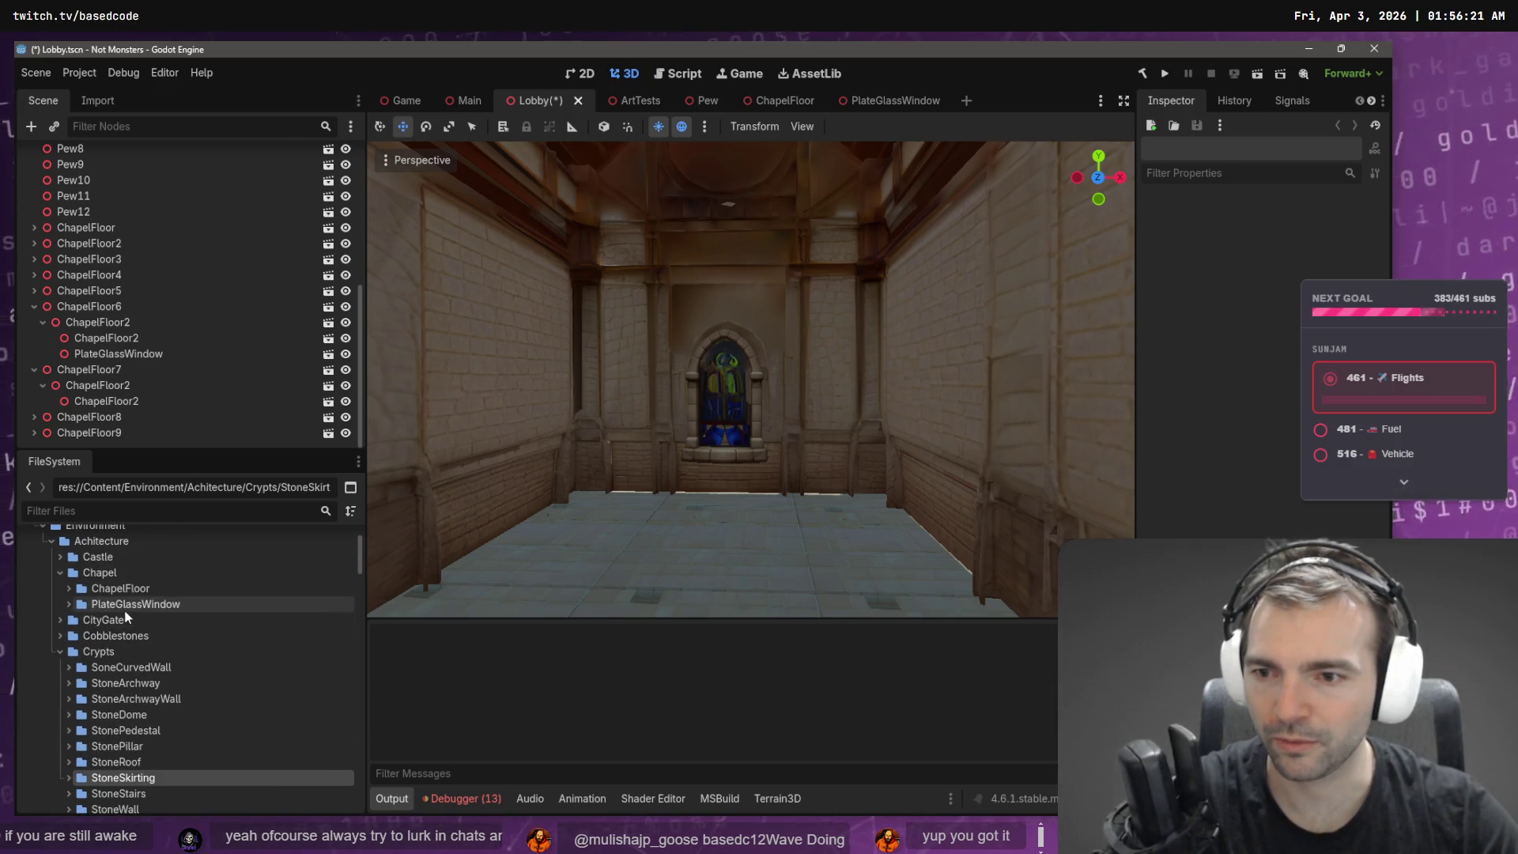
left_click(132, 667)
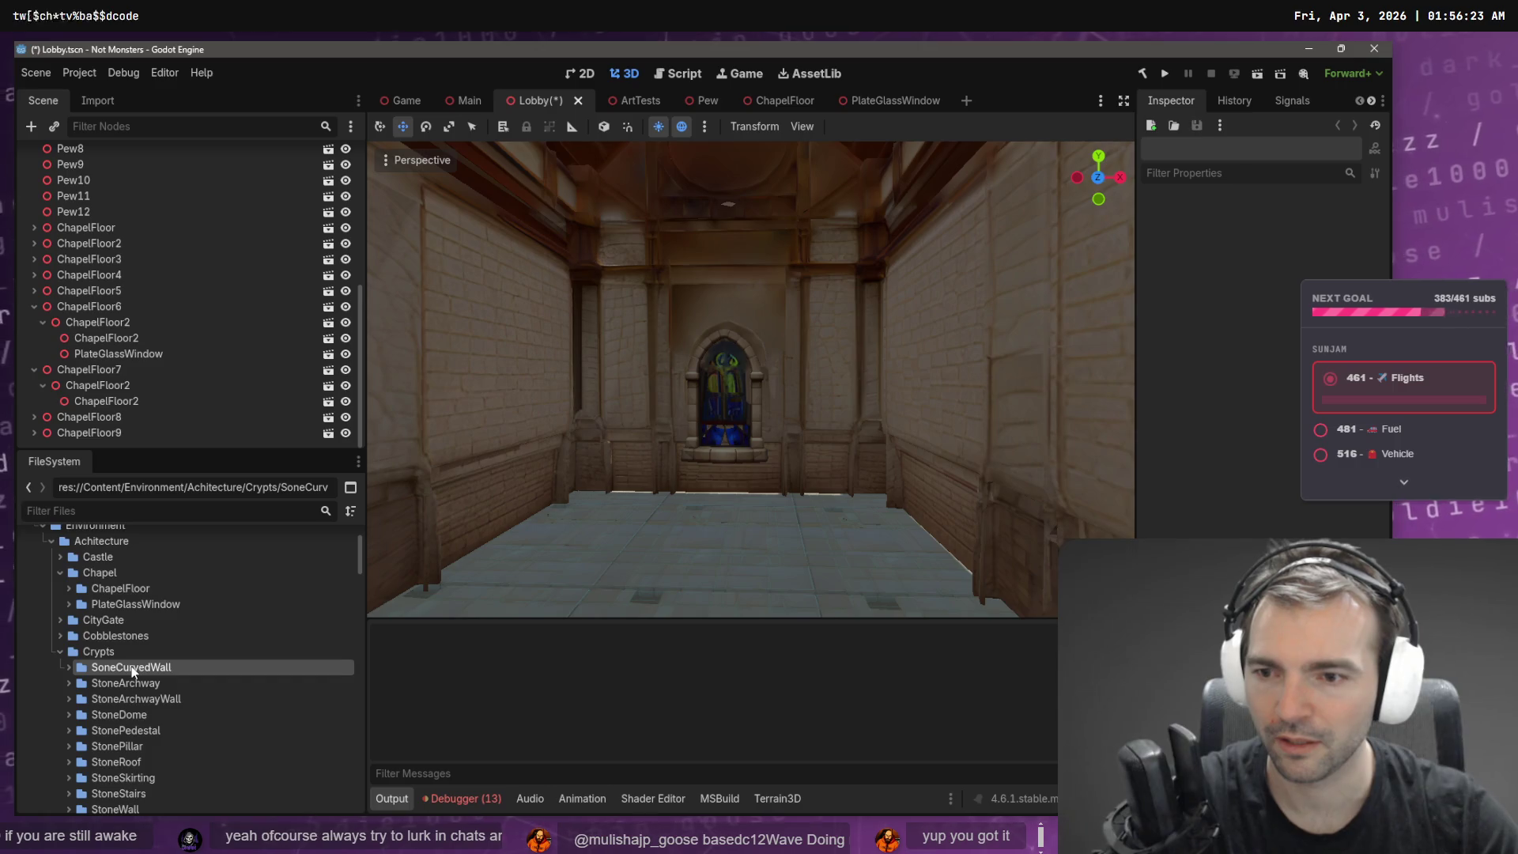
scroll(126, 695, "down", 2)
scroll(125, 719, "up", 1)
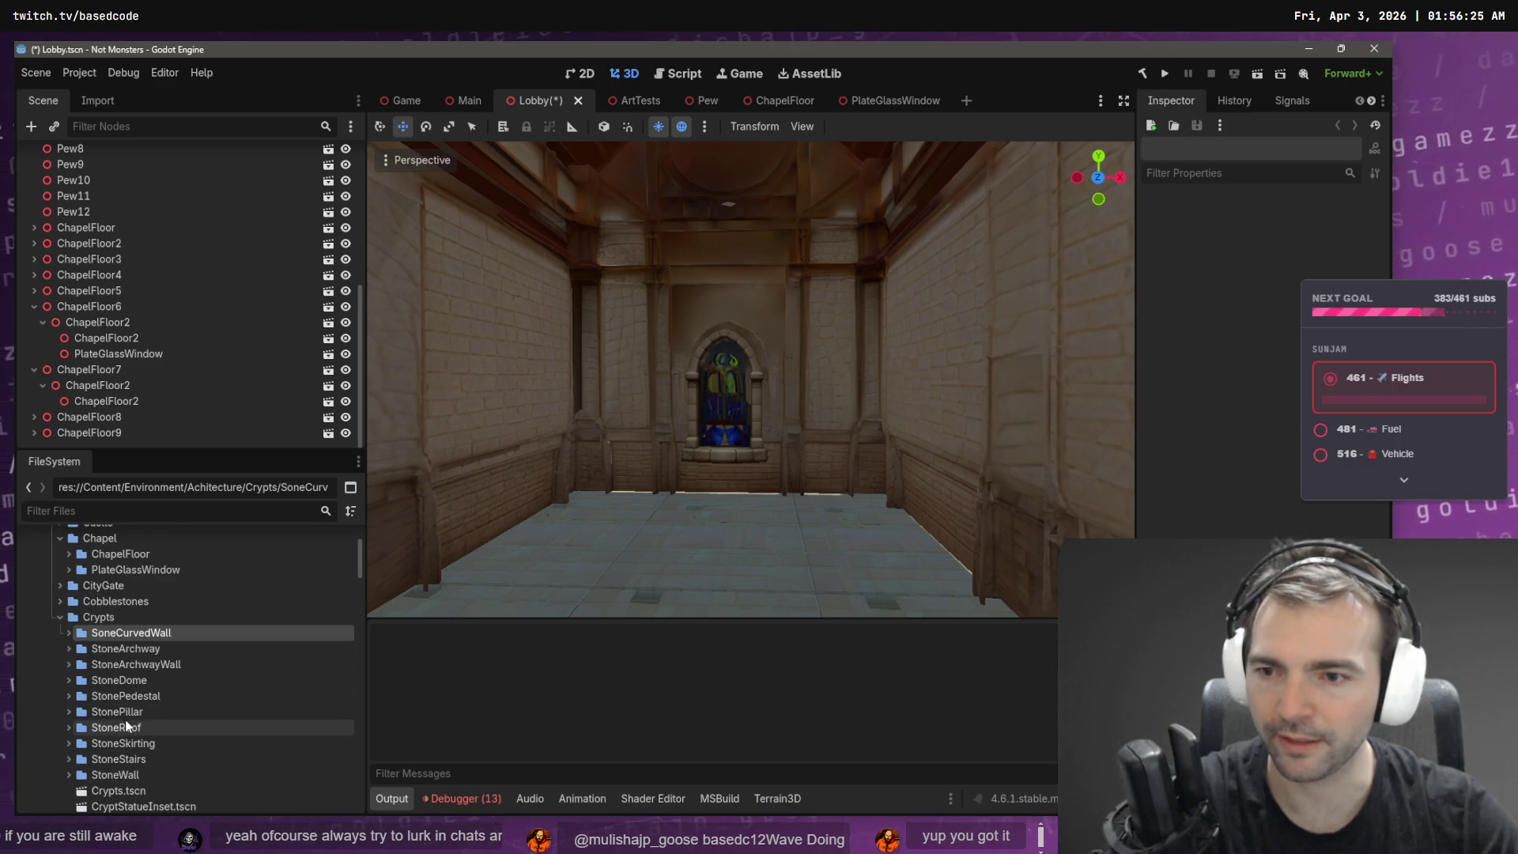
scroll(134, 731, "down", 1)
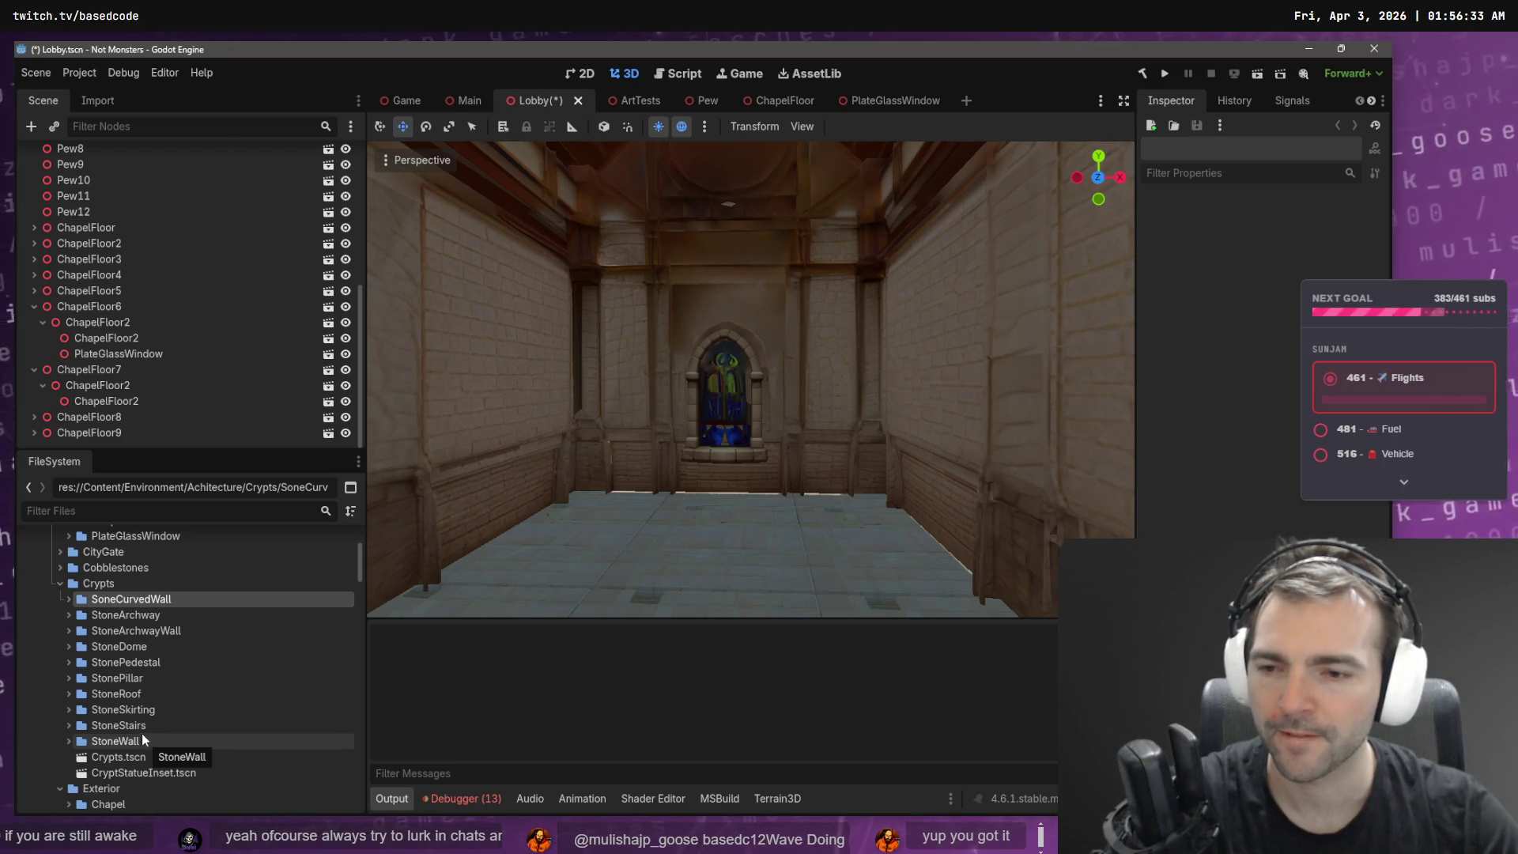
scroll(135, 696, "up", 2)
scroll(135, 691, "up", 4)
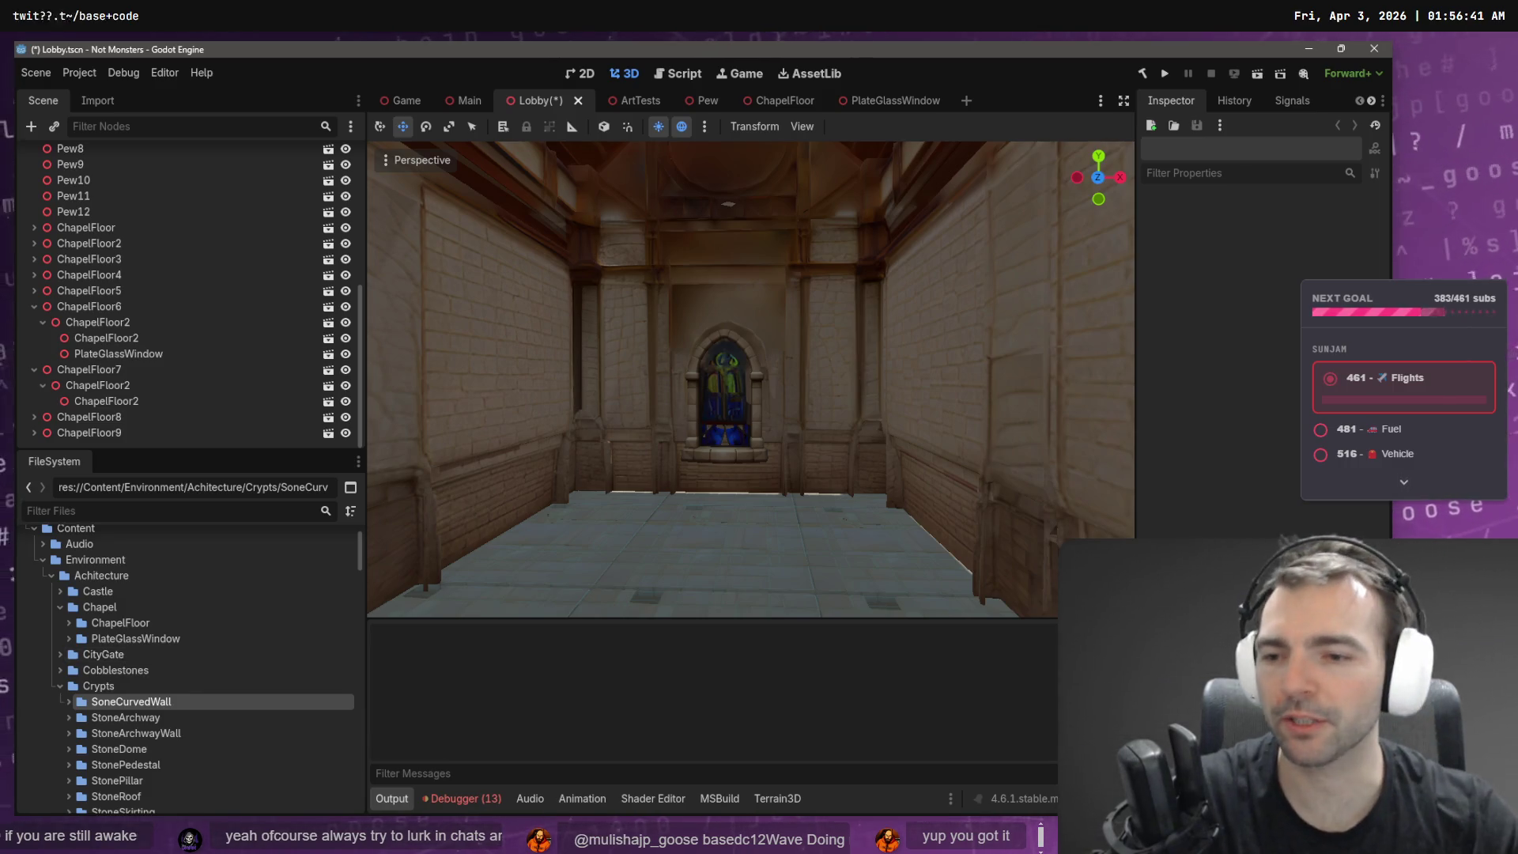
scroll(127, 743, "down", 3)
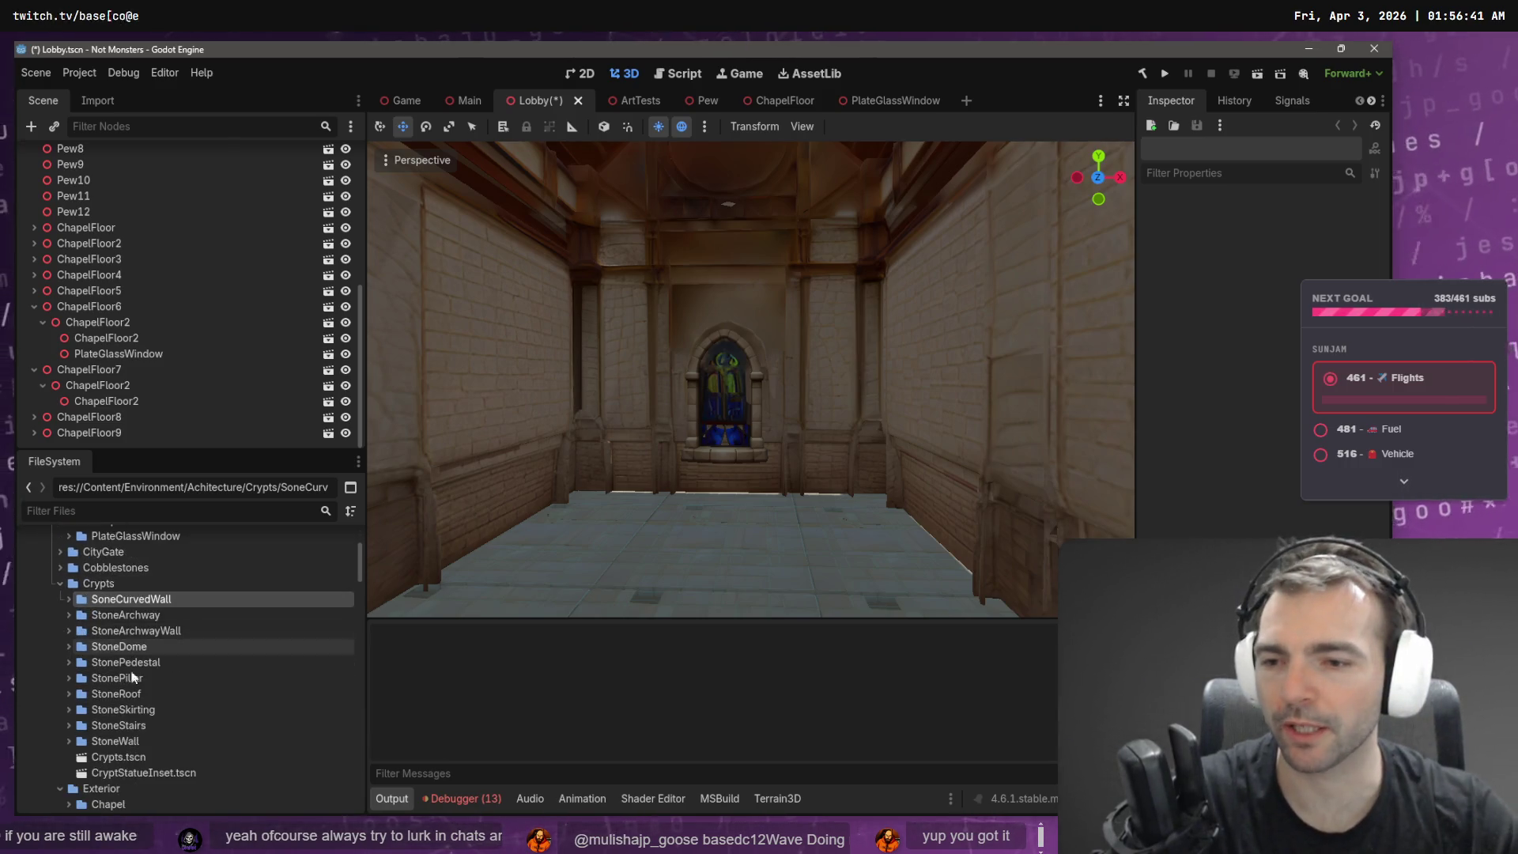
- Select the crypt folders from SoneCurvedWall through StoneWall
left_click(135, 772)
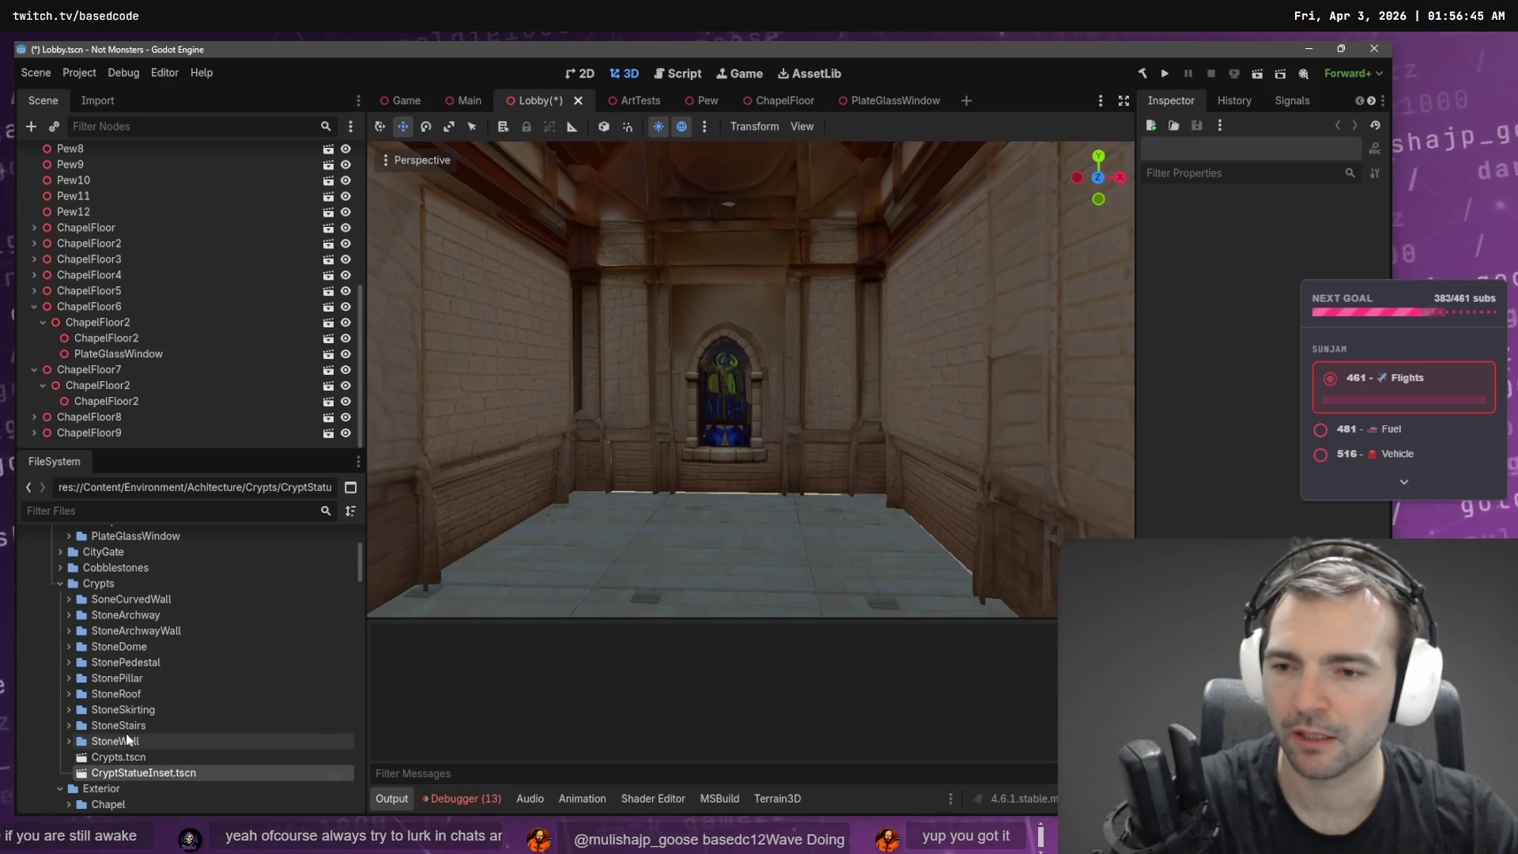
left_click(126, 740)
left_click(154, 600, "shift")
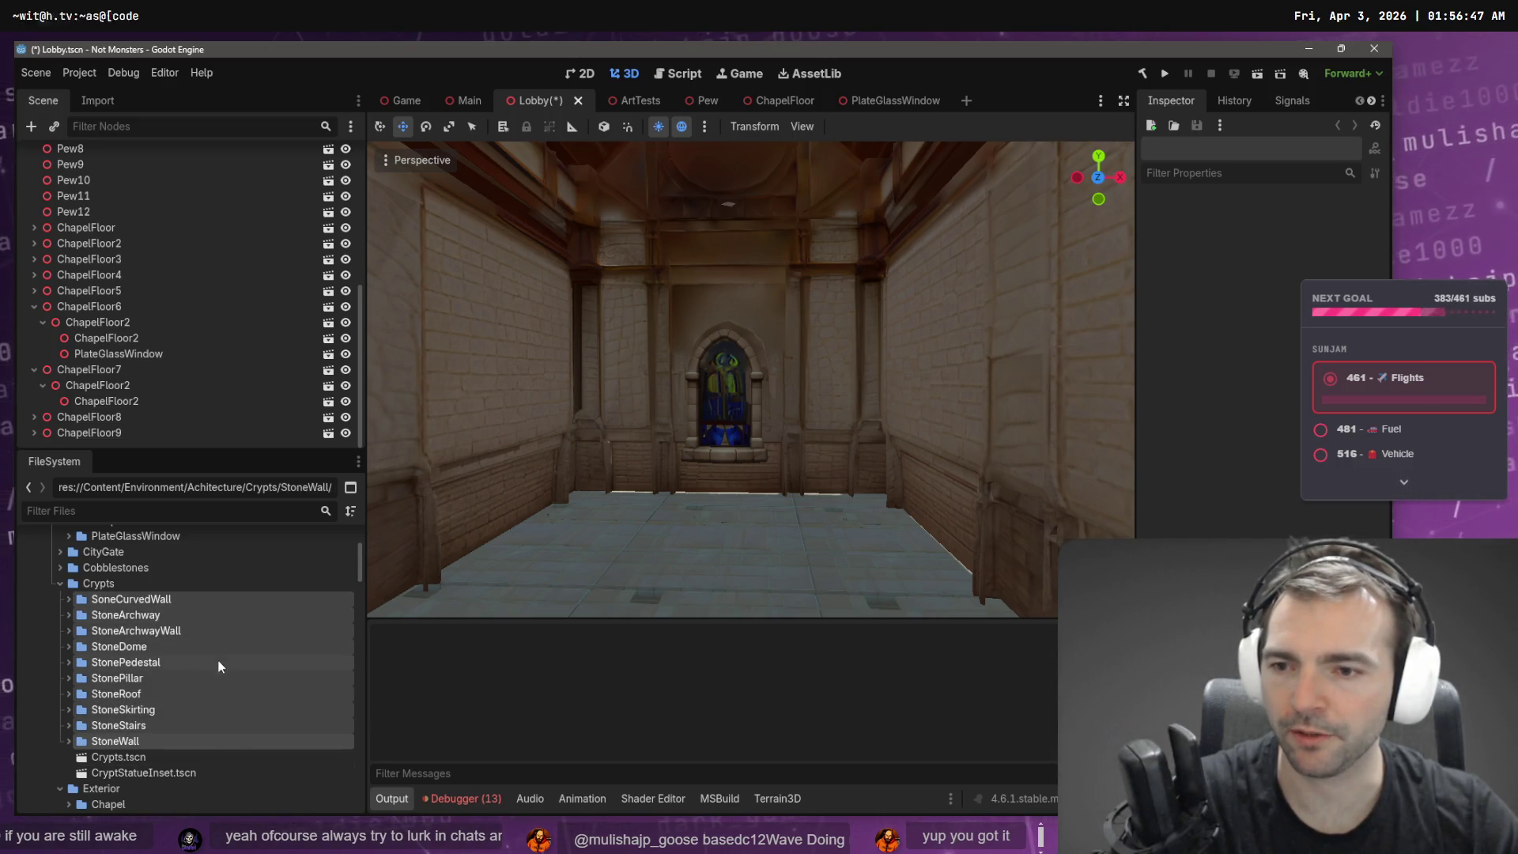
scroll(174, 656, "up", 3)
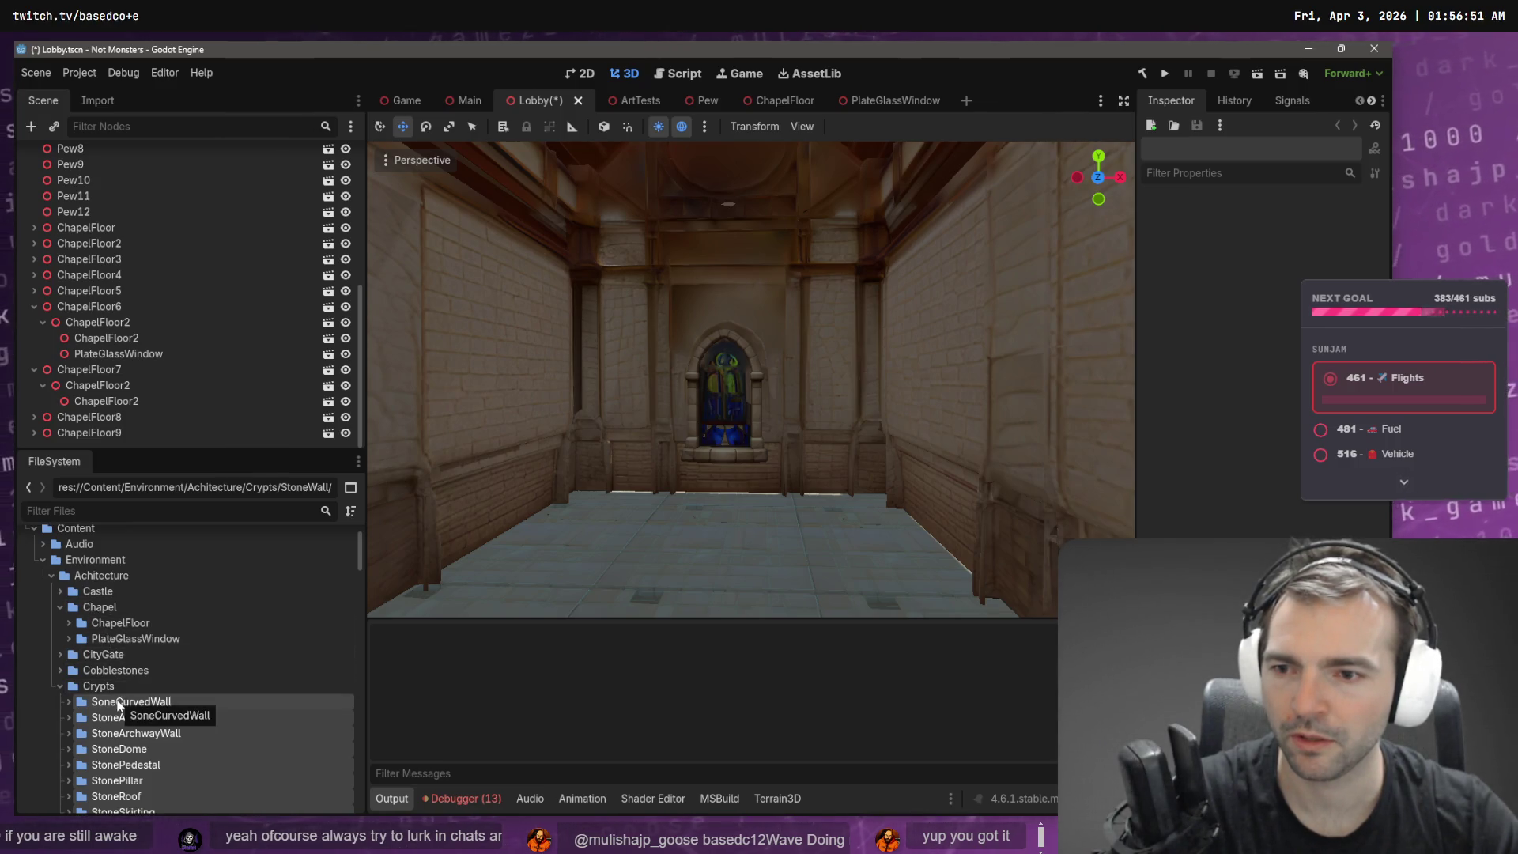
scroll(102, 693, "down", 7)
scroll(103, 688, "up", 6)
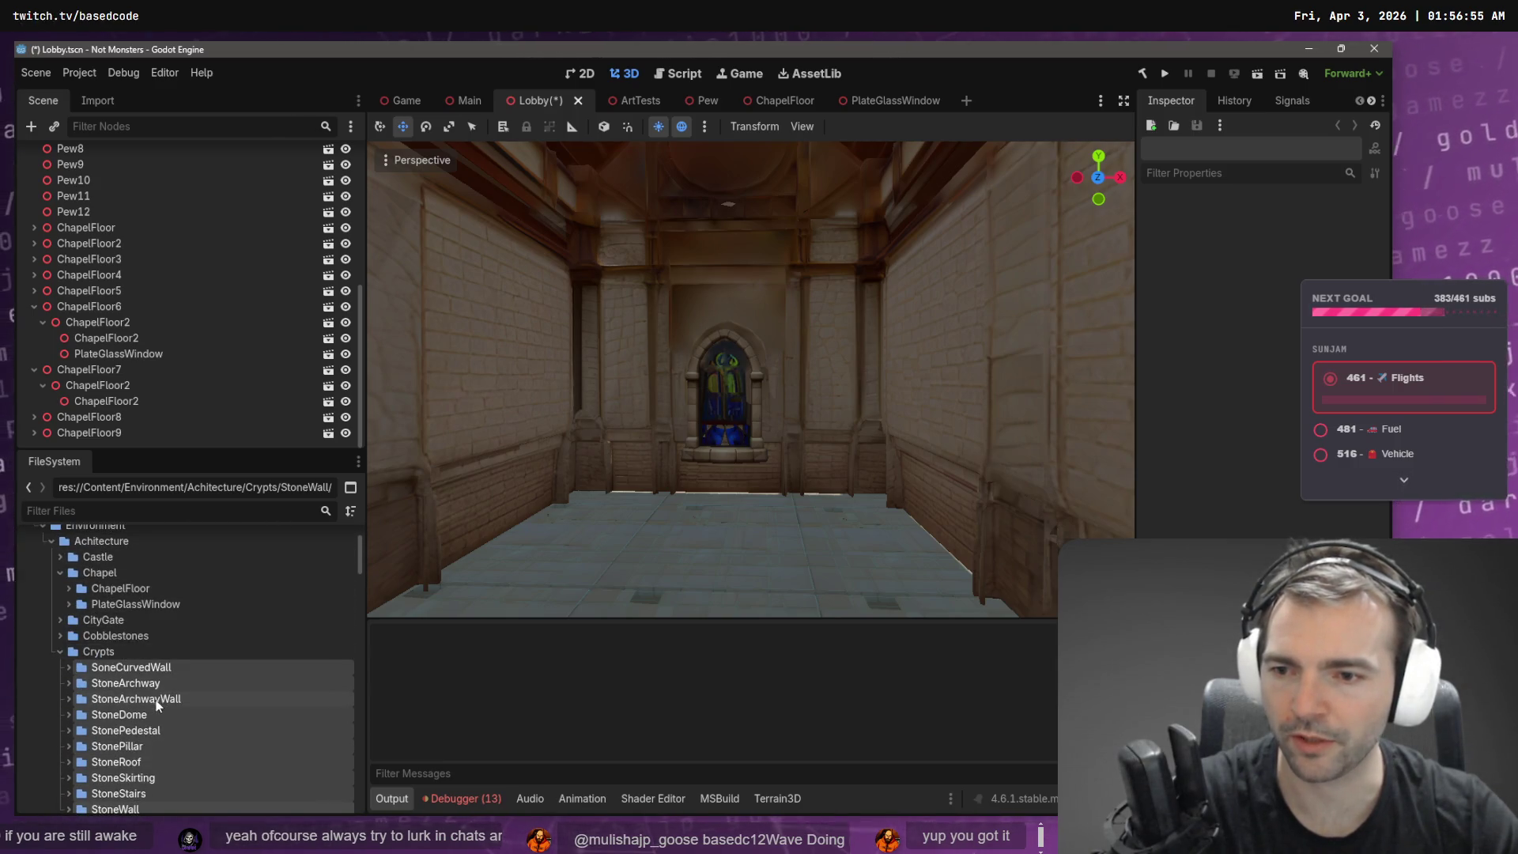
scroll(152, 658, "up", 1)
scroll(135, 636, "down", 1)
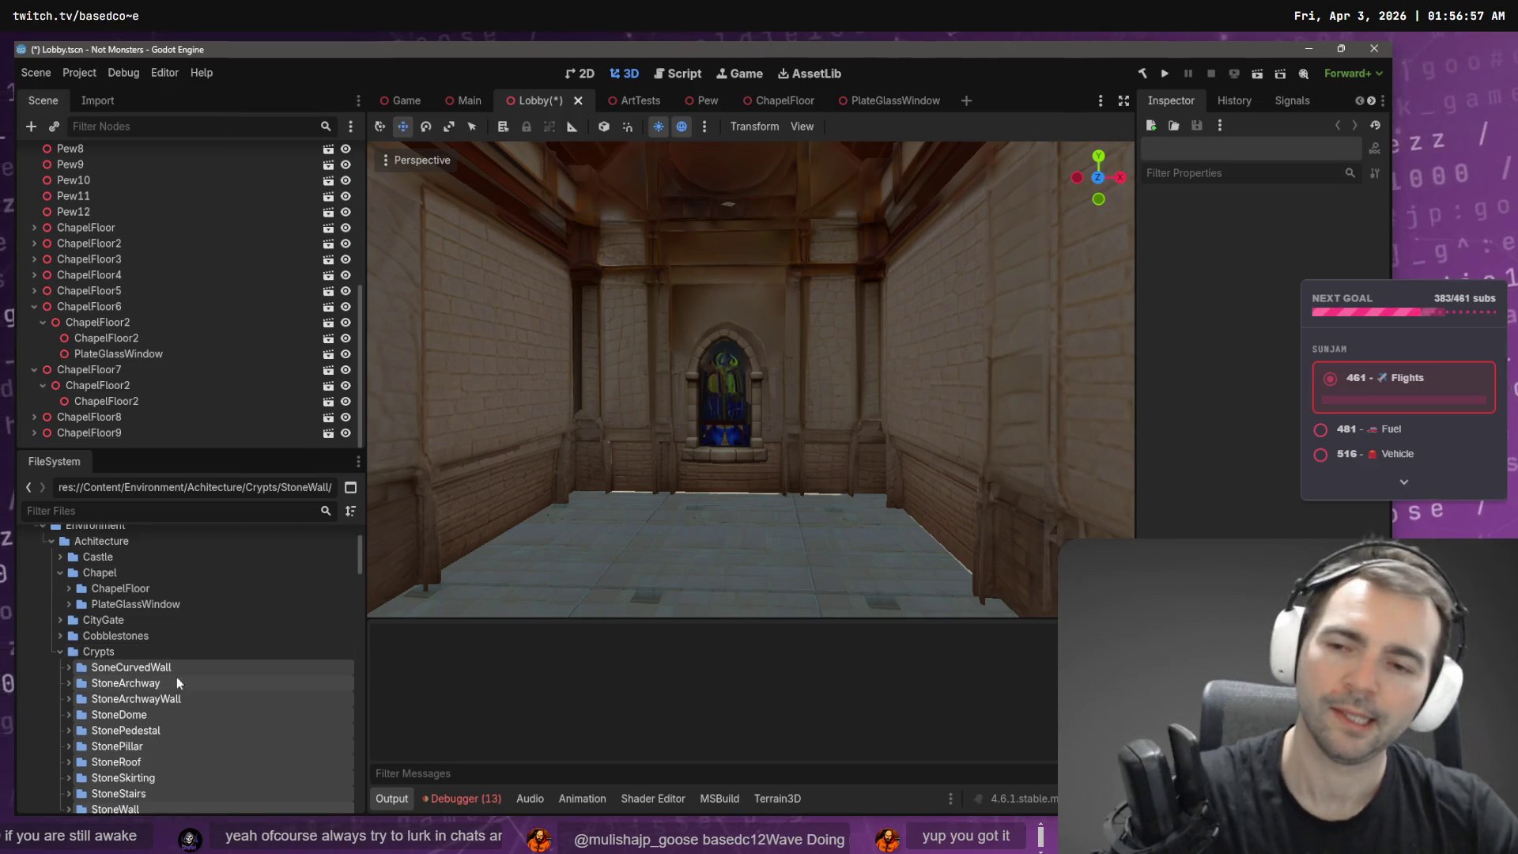
right_click(119, 542)
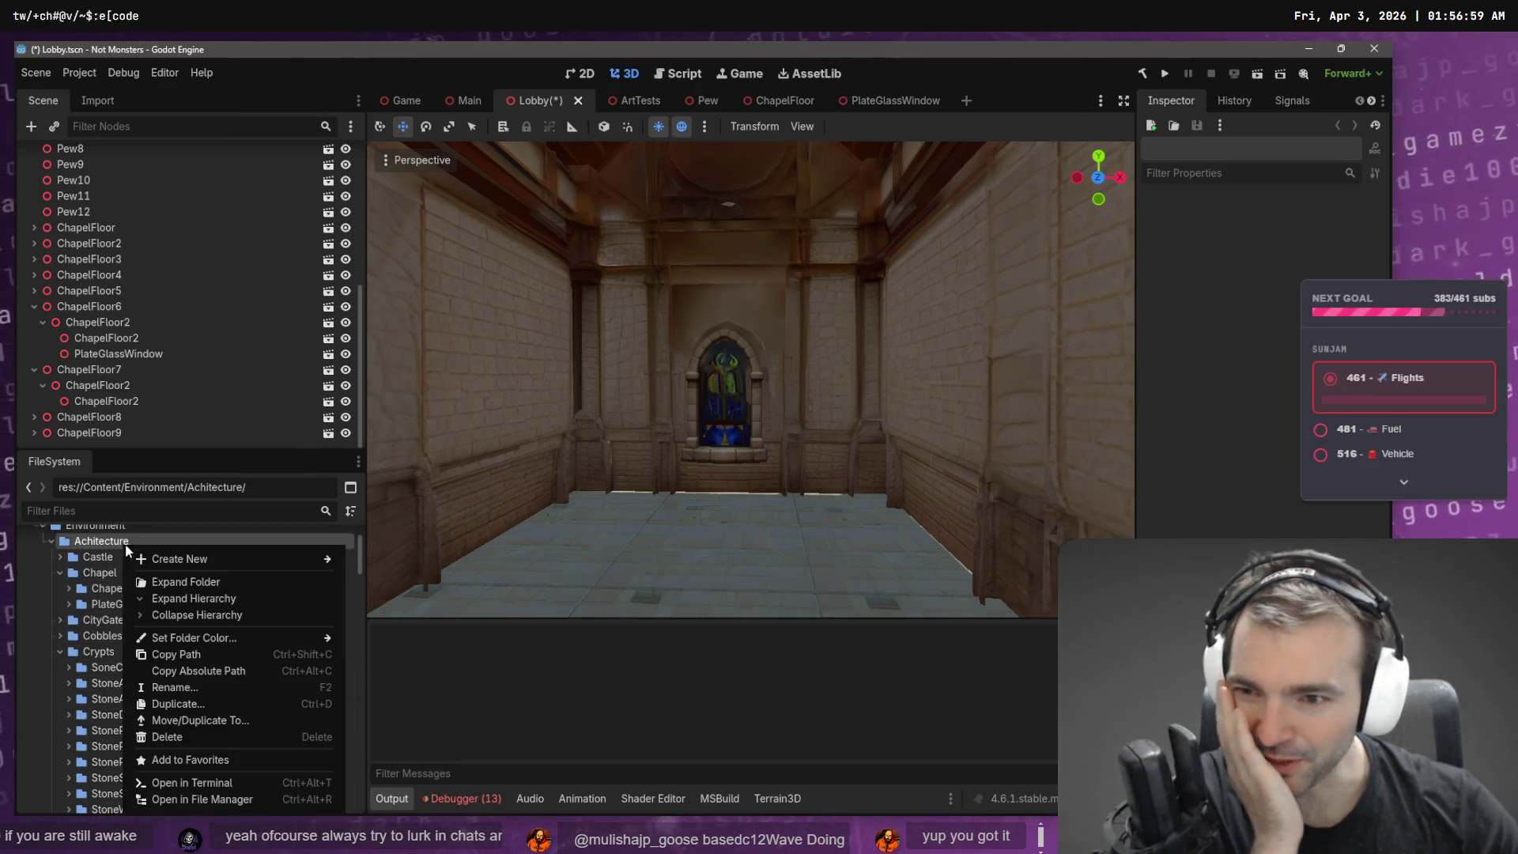
- Create a folder named Interior inside Achitecture and select it
mouse_move(169, 556)
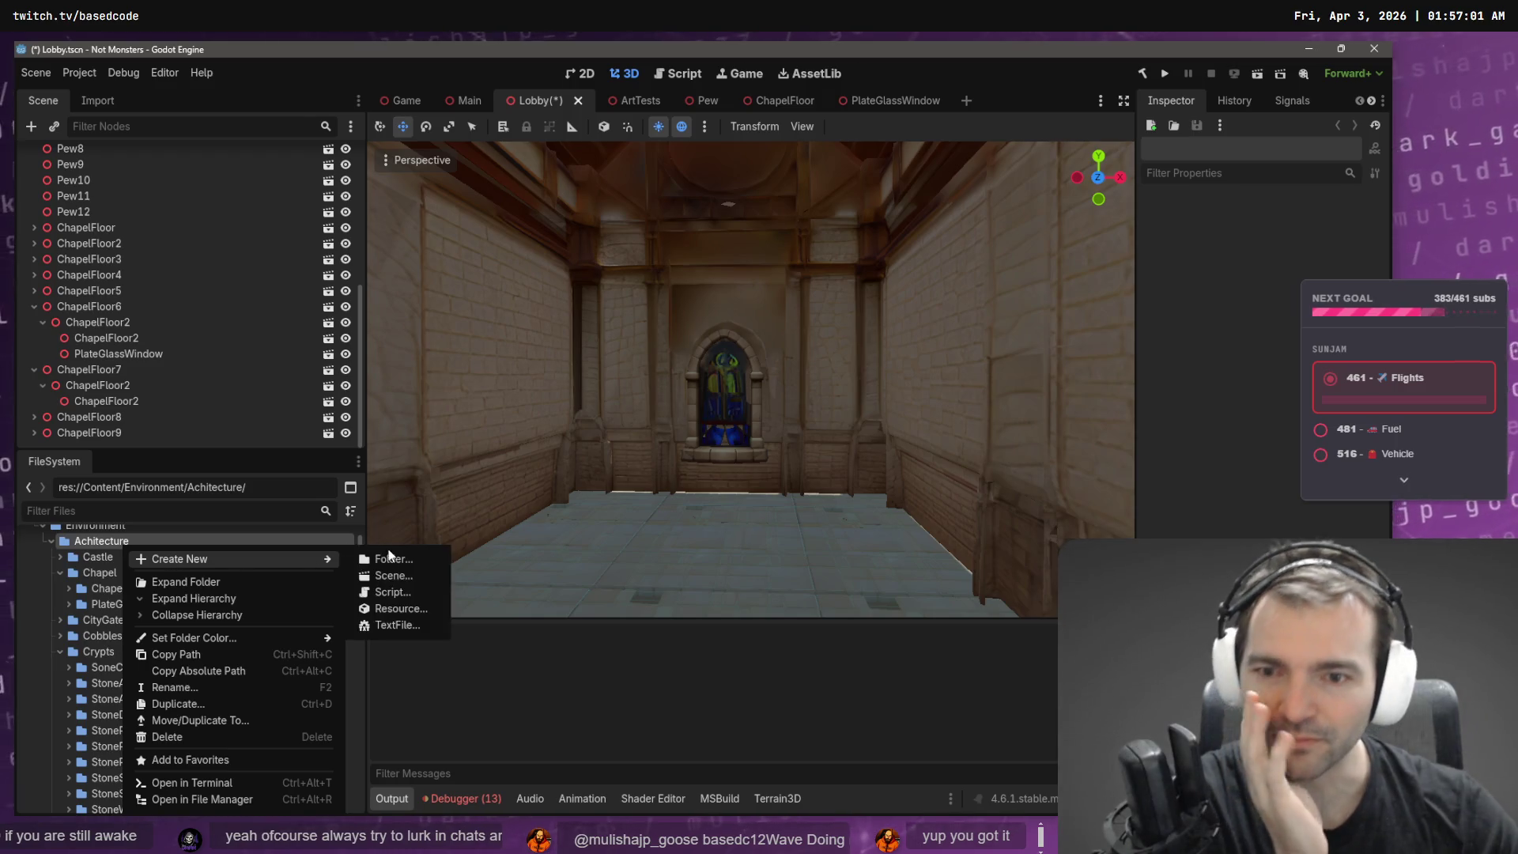
left_click(395, 559)
type("Inter")
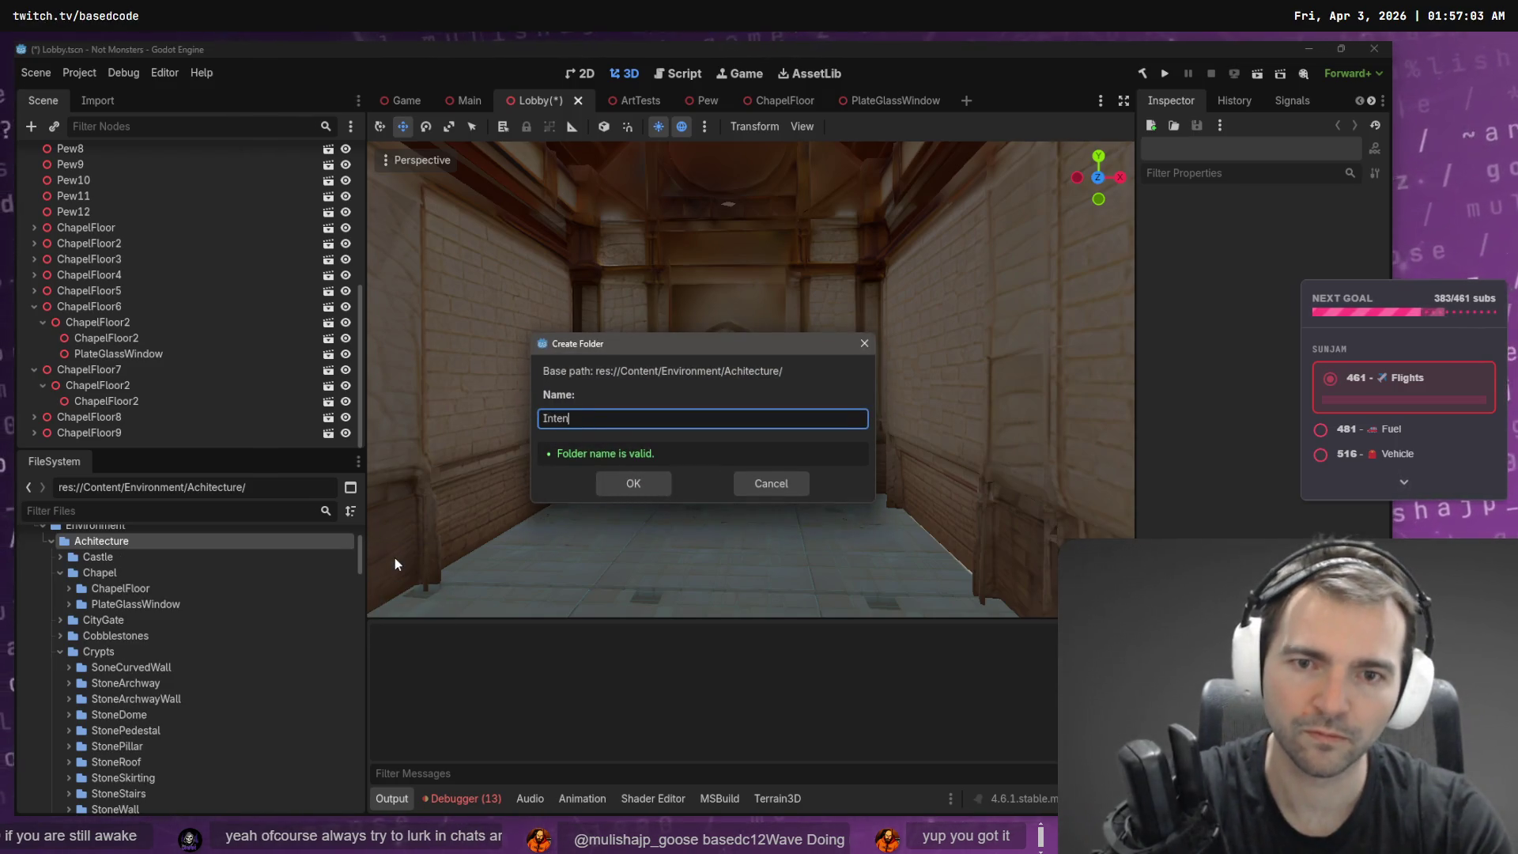
type("ior")
key("Return")
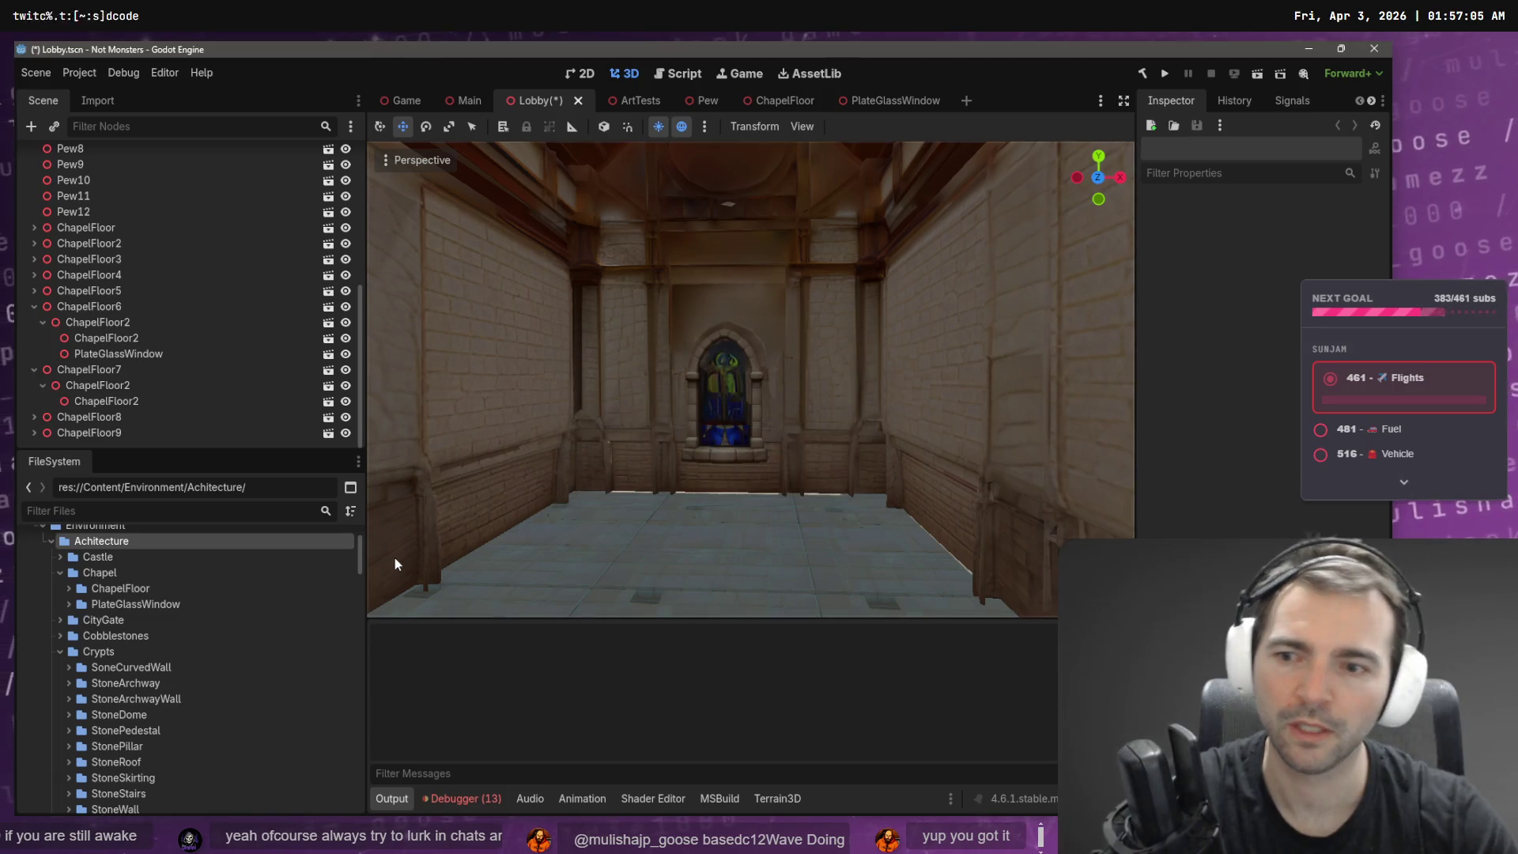
scroll(111, 622, "down", 5)
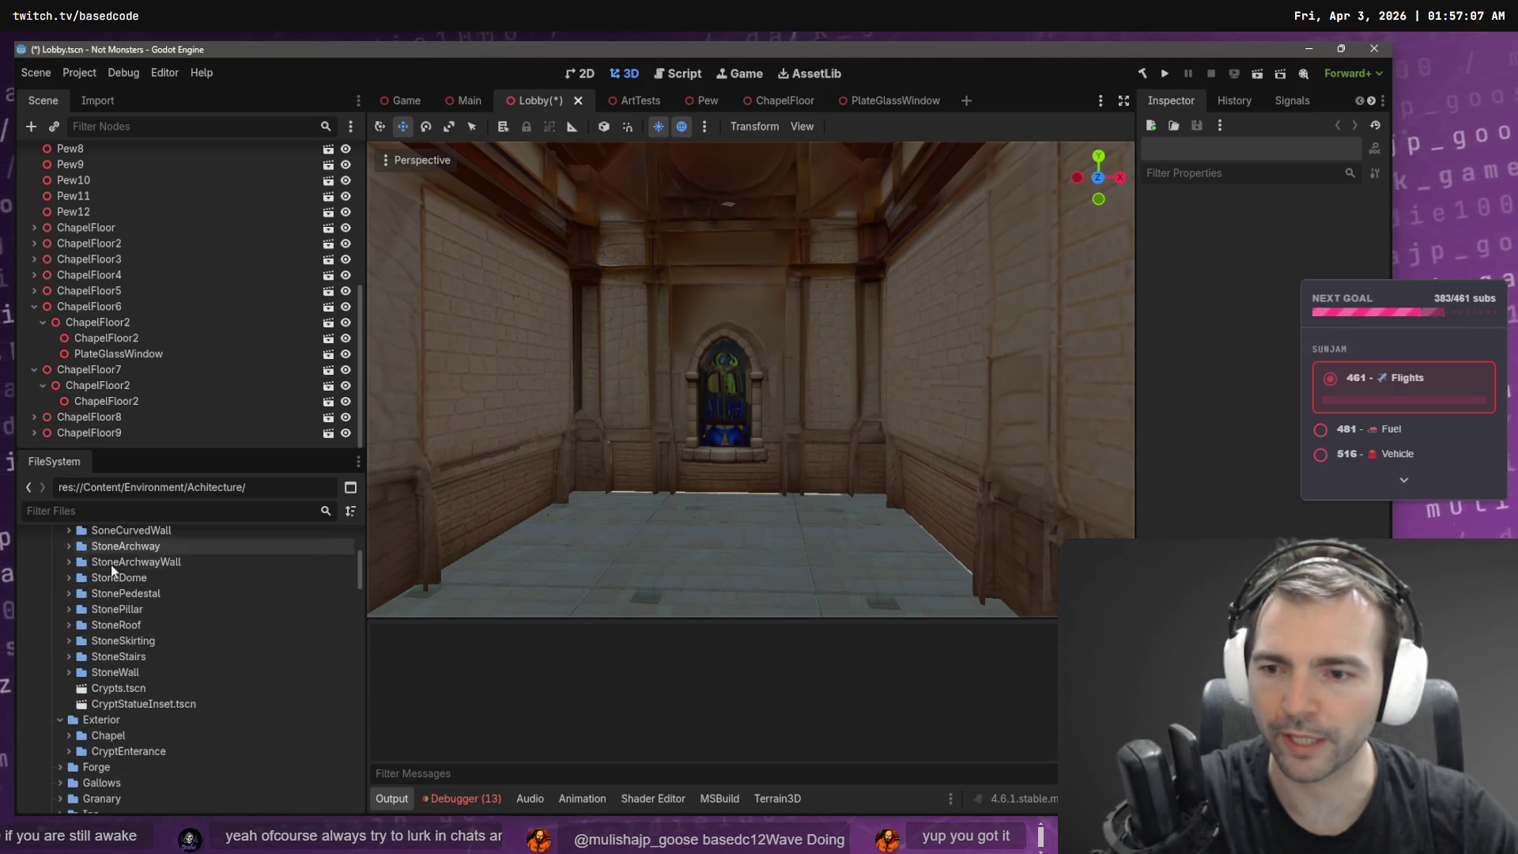
left_click(95, 727)
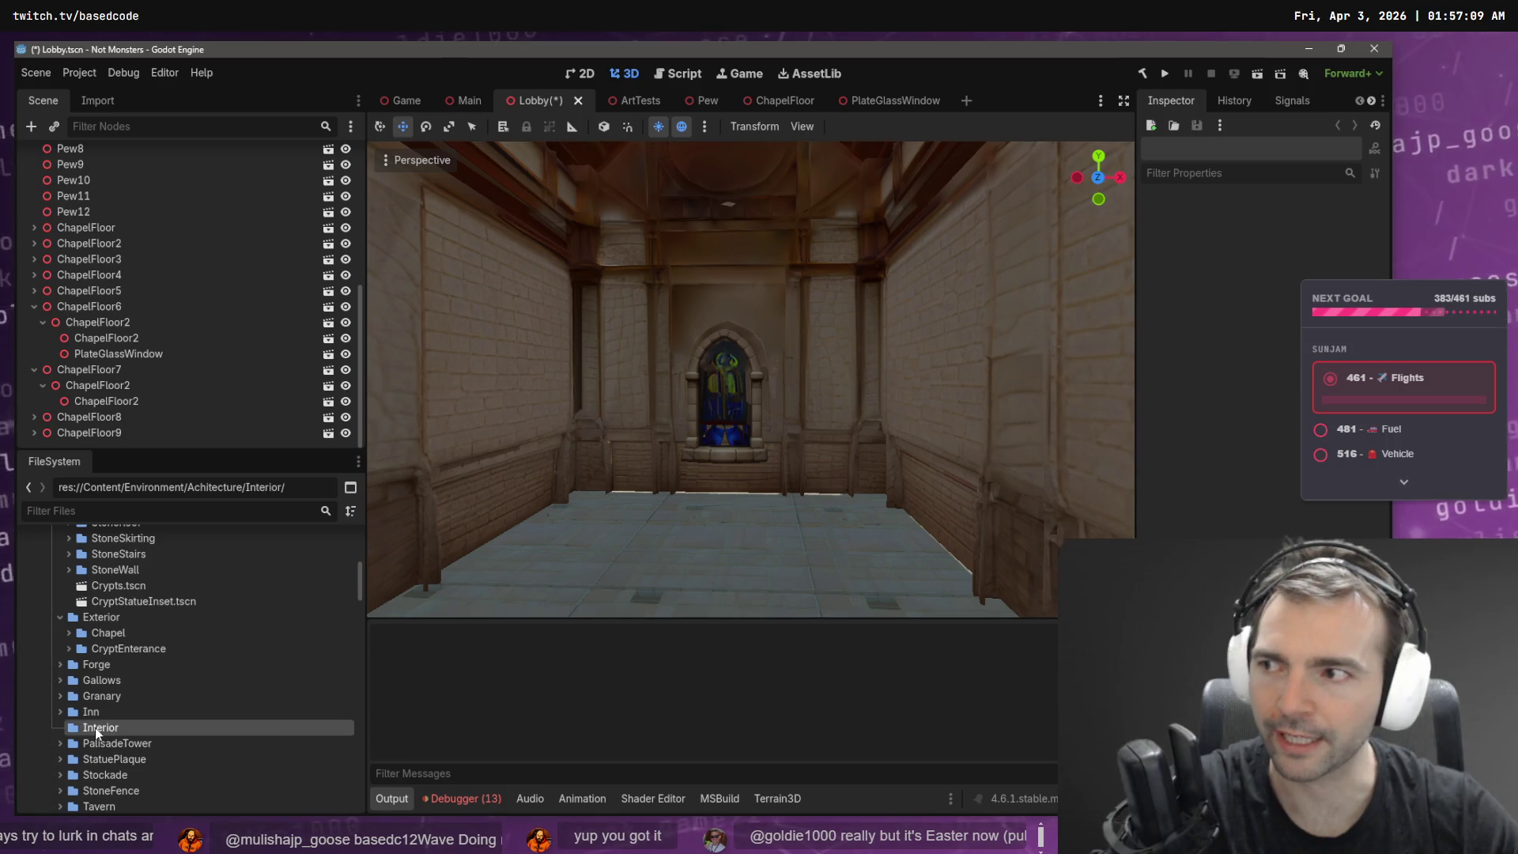
left_click(99, 664)
scroll(111, 662, "up", 3)
scroll(111, 670, "down", 1)
- Move the Forge, Gallows, Granary and Inn folders into Exterior, confirming each move
left_click_drag(89, 732, 110, 686)
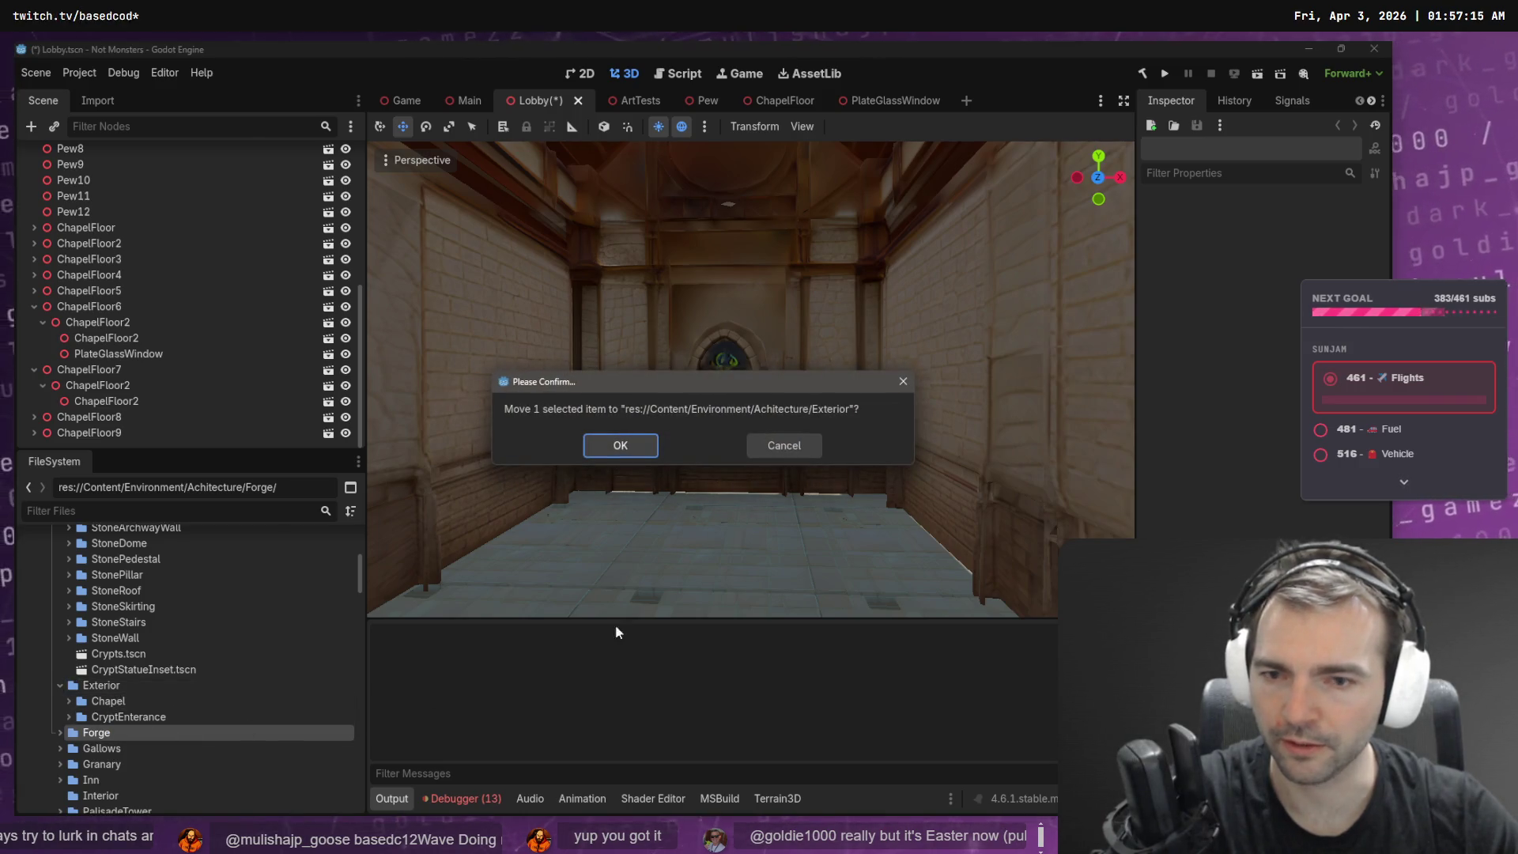
left_click(633, 445)
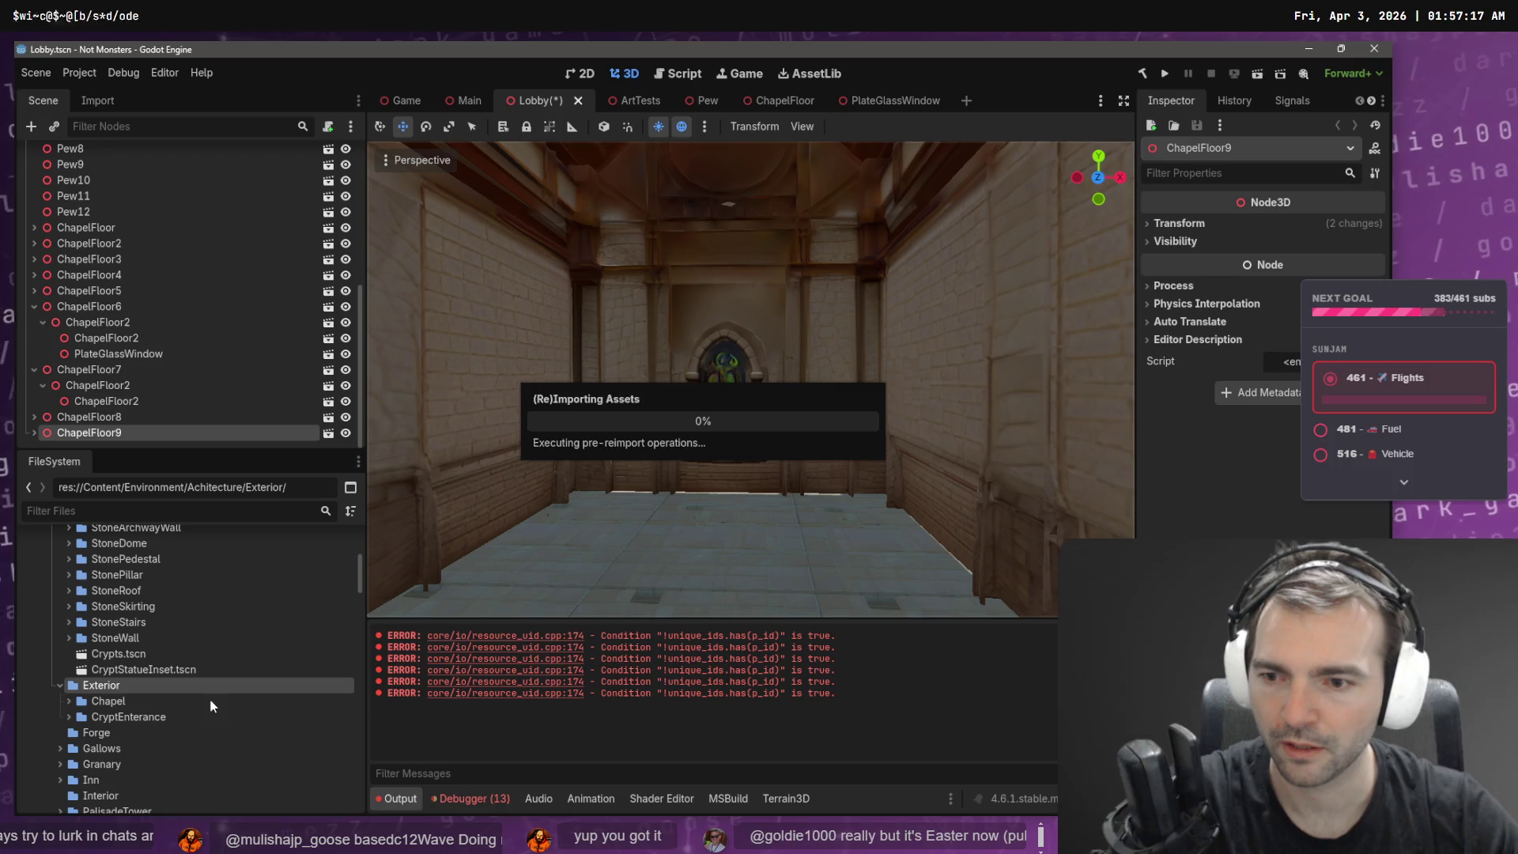
left_click_drag(96, 748, 116, 688)
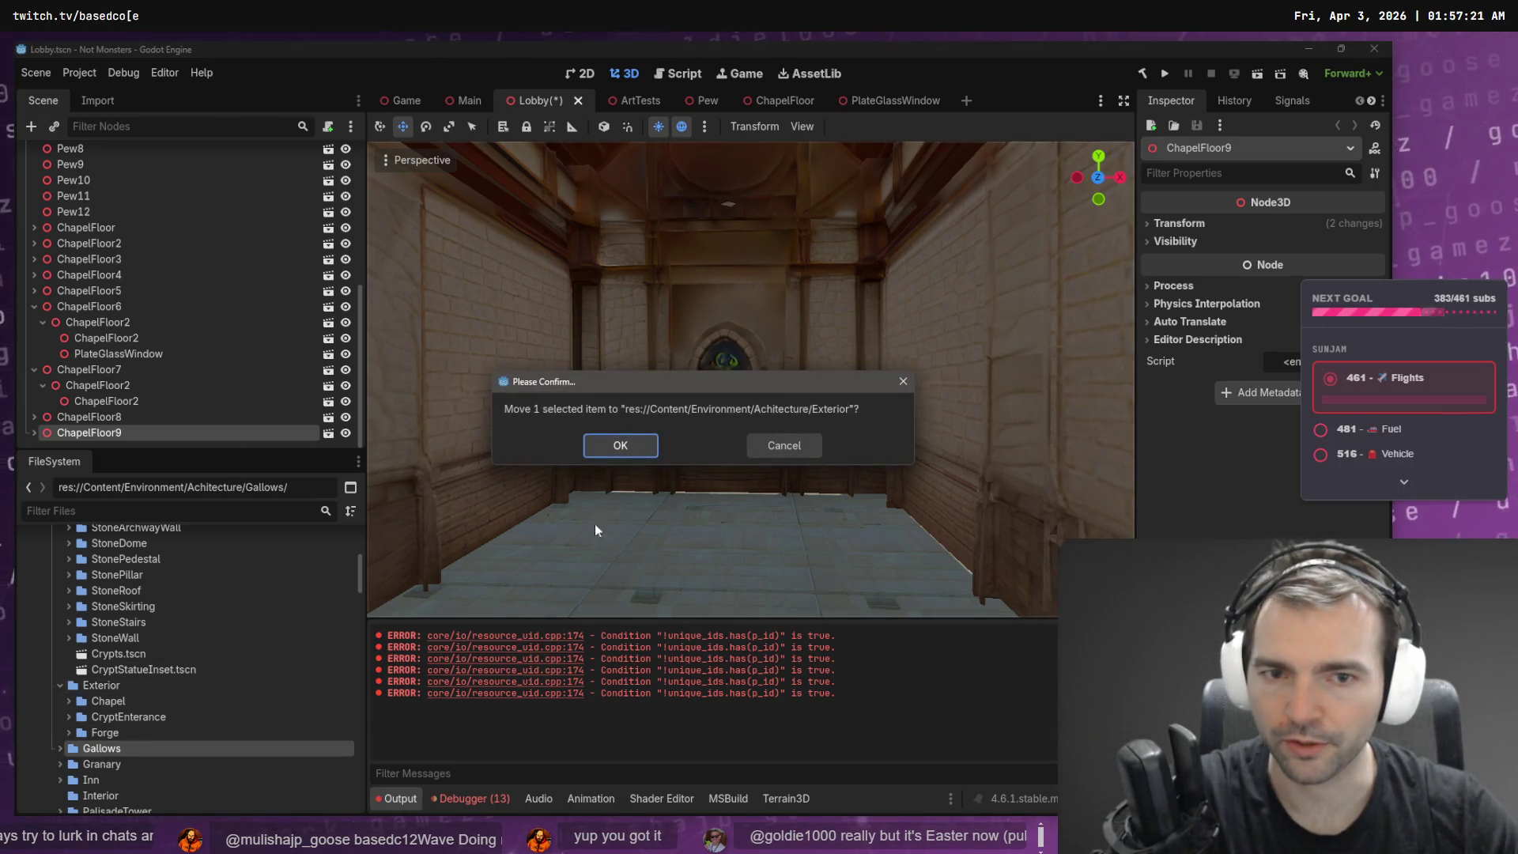
left_click(628, 442)
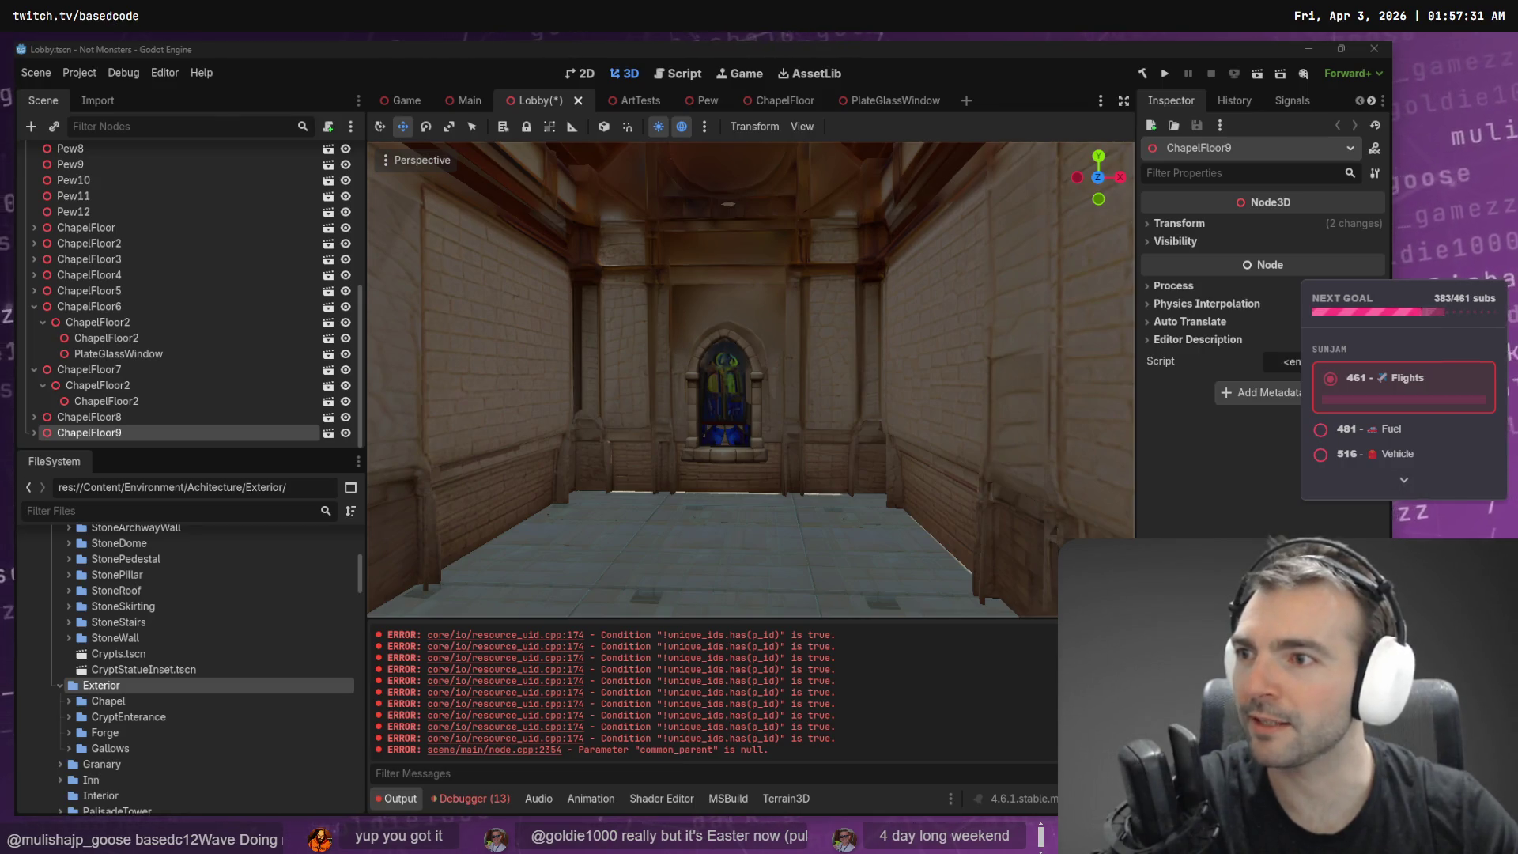
scroll(159, 696, "down", 1)
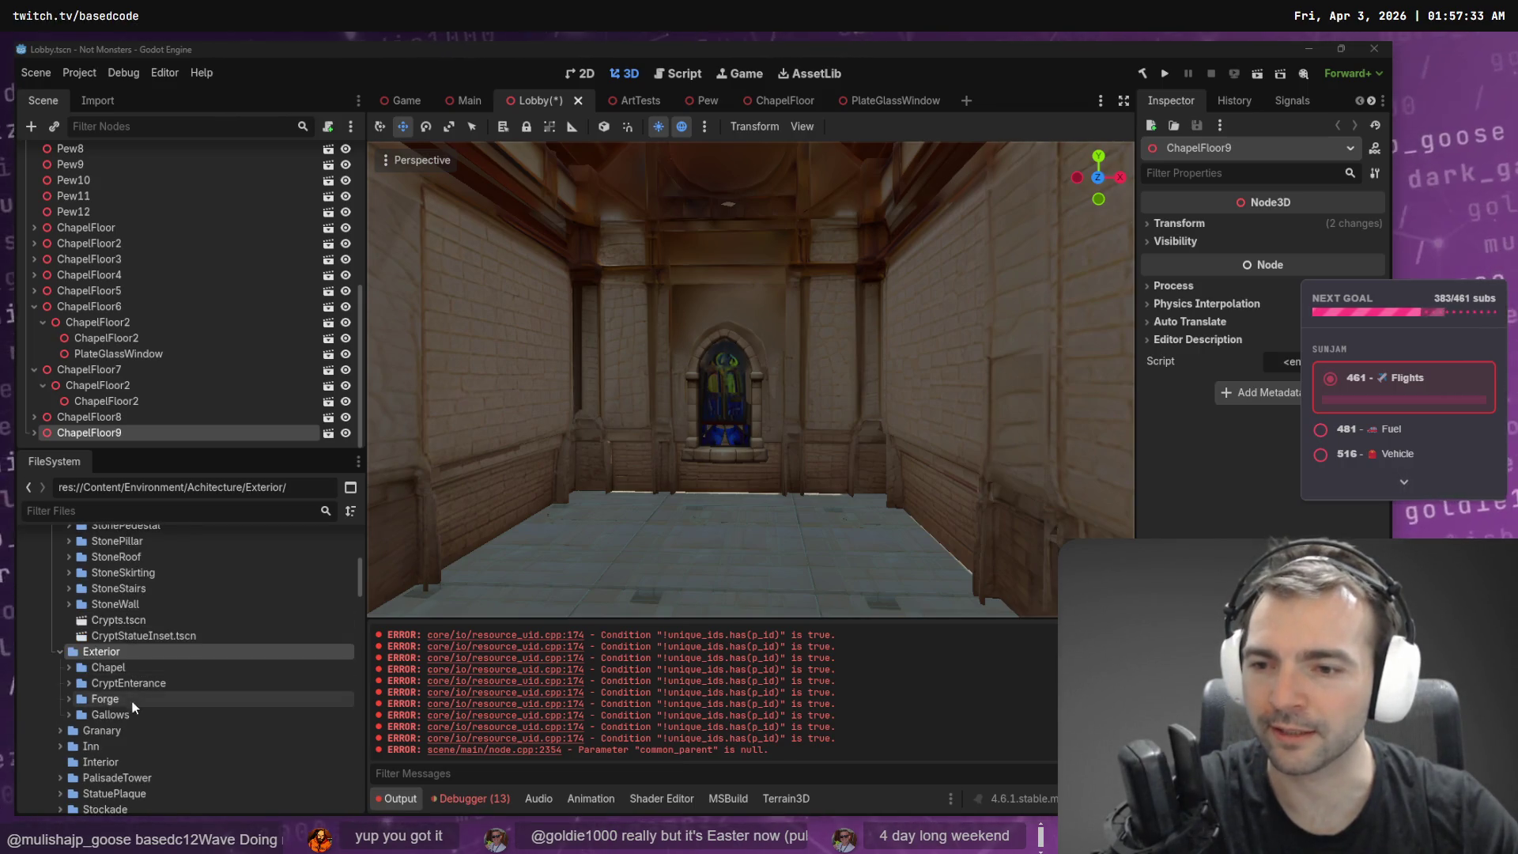
left_click(131, 733)
mouse_move(135, 731)
left_mouse_down()
mouse_move(112, 728)
mouse_move(173, 653)
mouse_move(237, 653)
left_mouse_up()
left_click(624, 439)
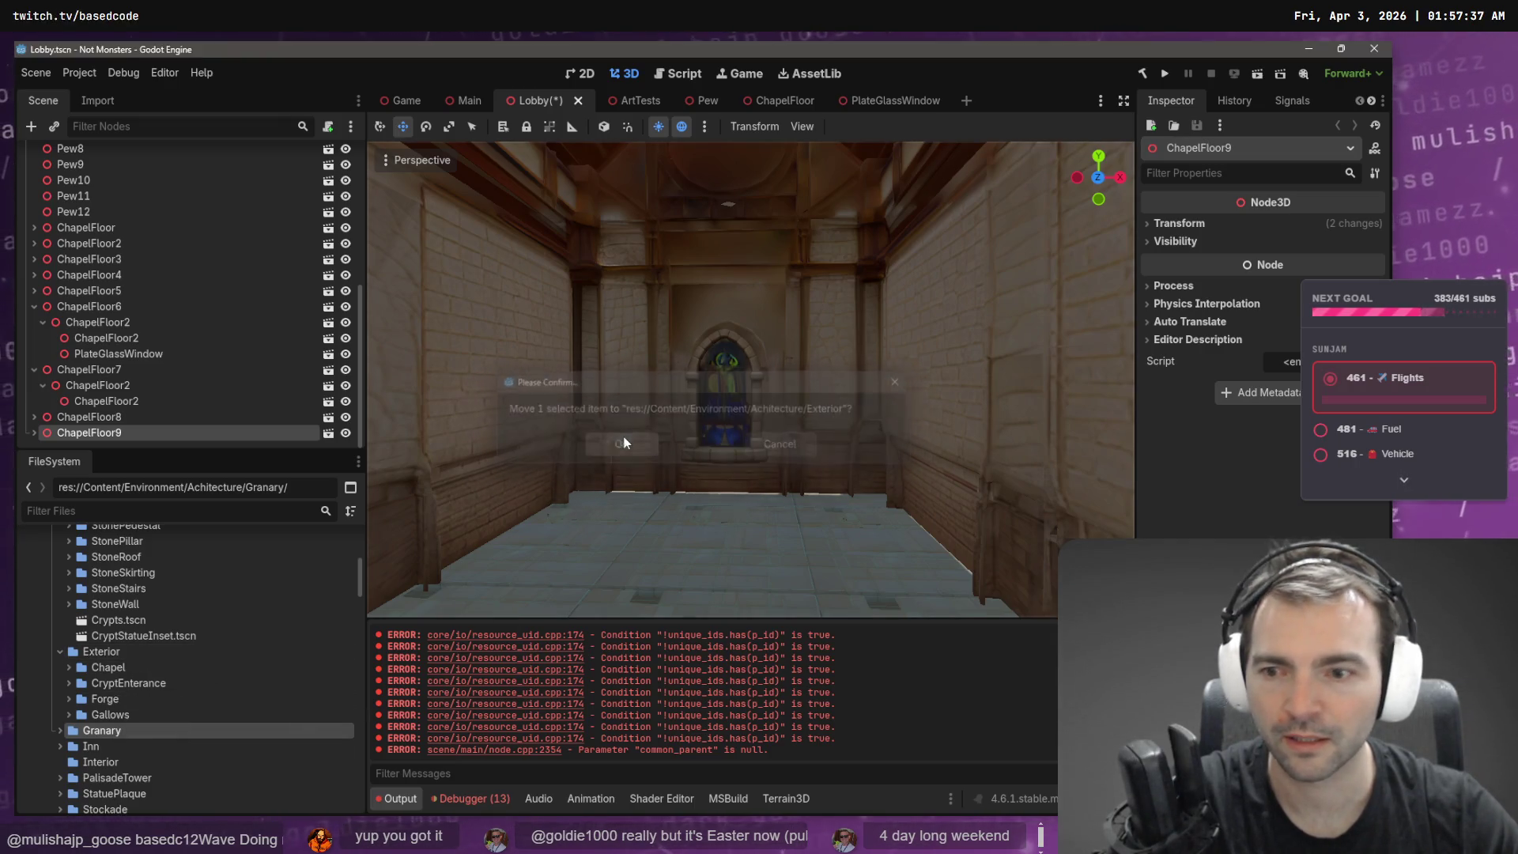
left_click(109, 715)
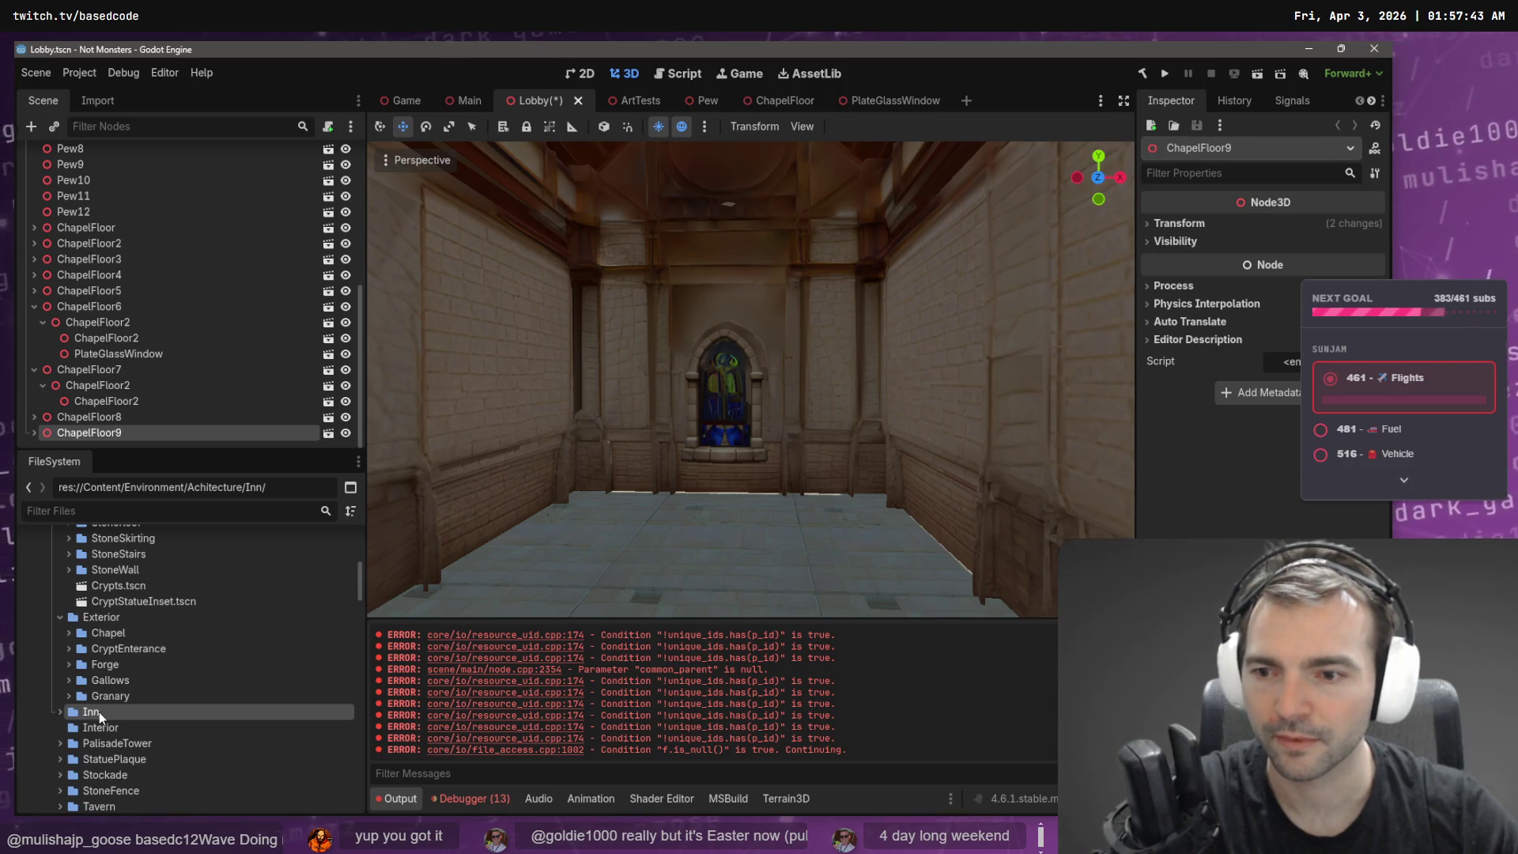
mouse_move(93, 713)
left_mouse_down()
mouse_move(114, 624)
mouse_move(95, 617)
left_mouse_up()
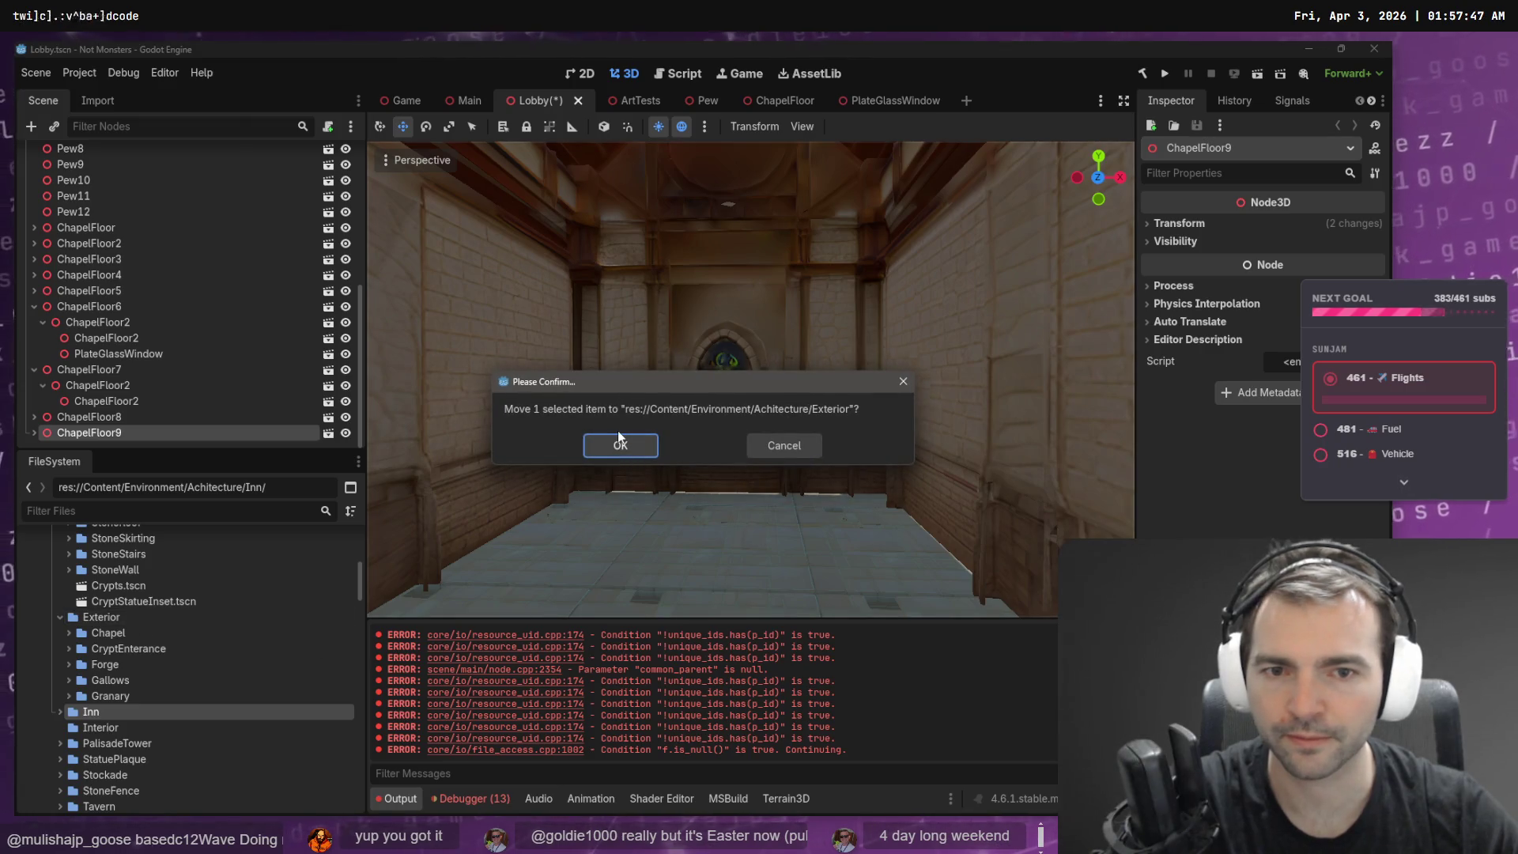
key("Return")
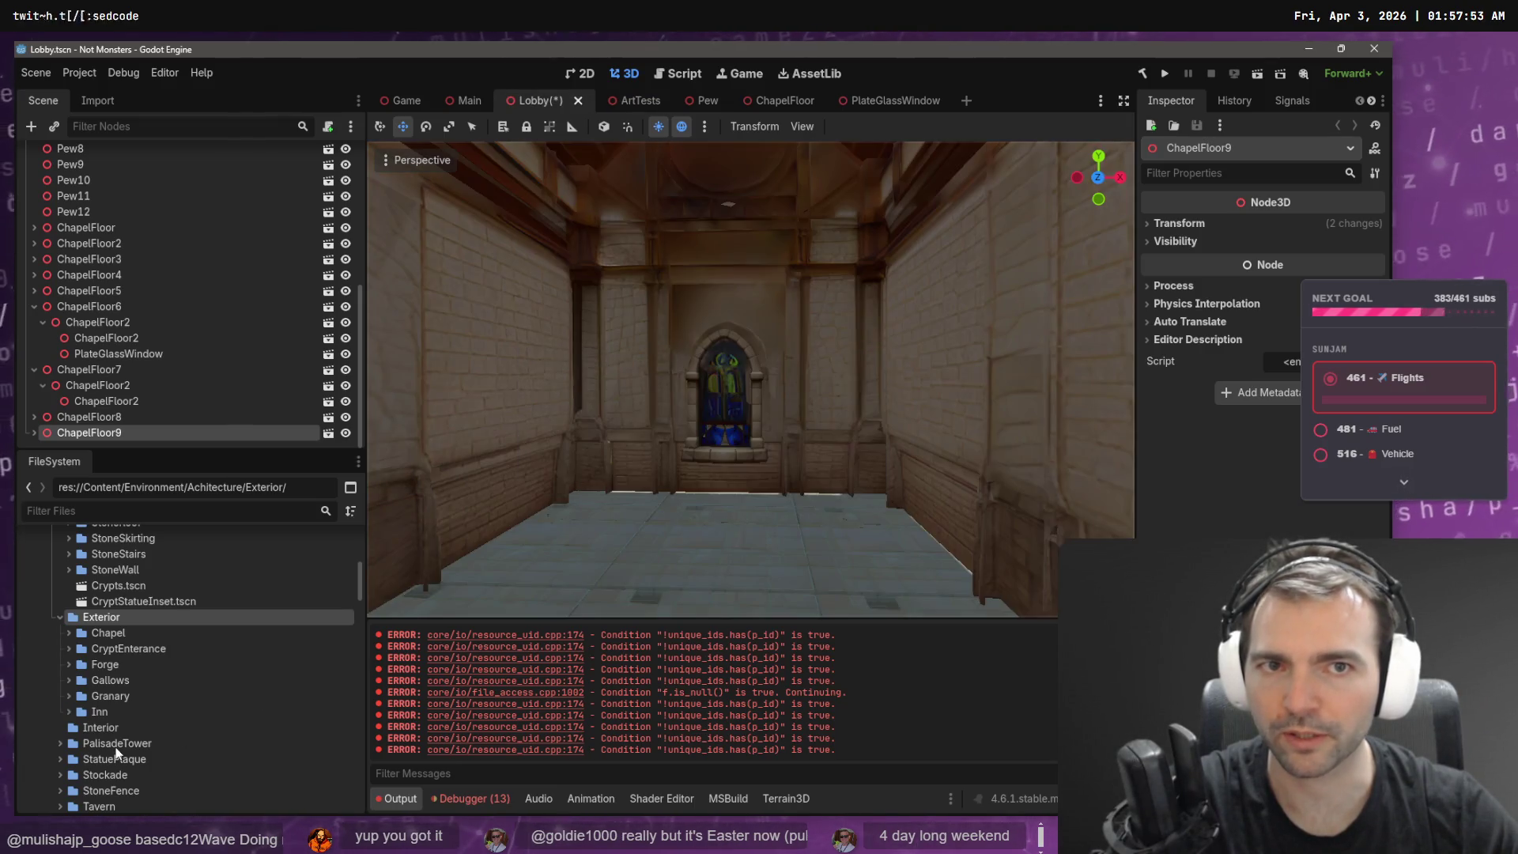
- Save the Lobby scene and close the Lobby, Main, ArtTests, Pew, ChapelFloor and PlateGlassWindow tabs
left_click(662, 358)
key("ctrl+s")
middle_click(536, 103)
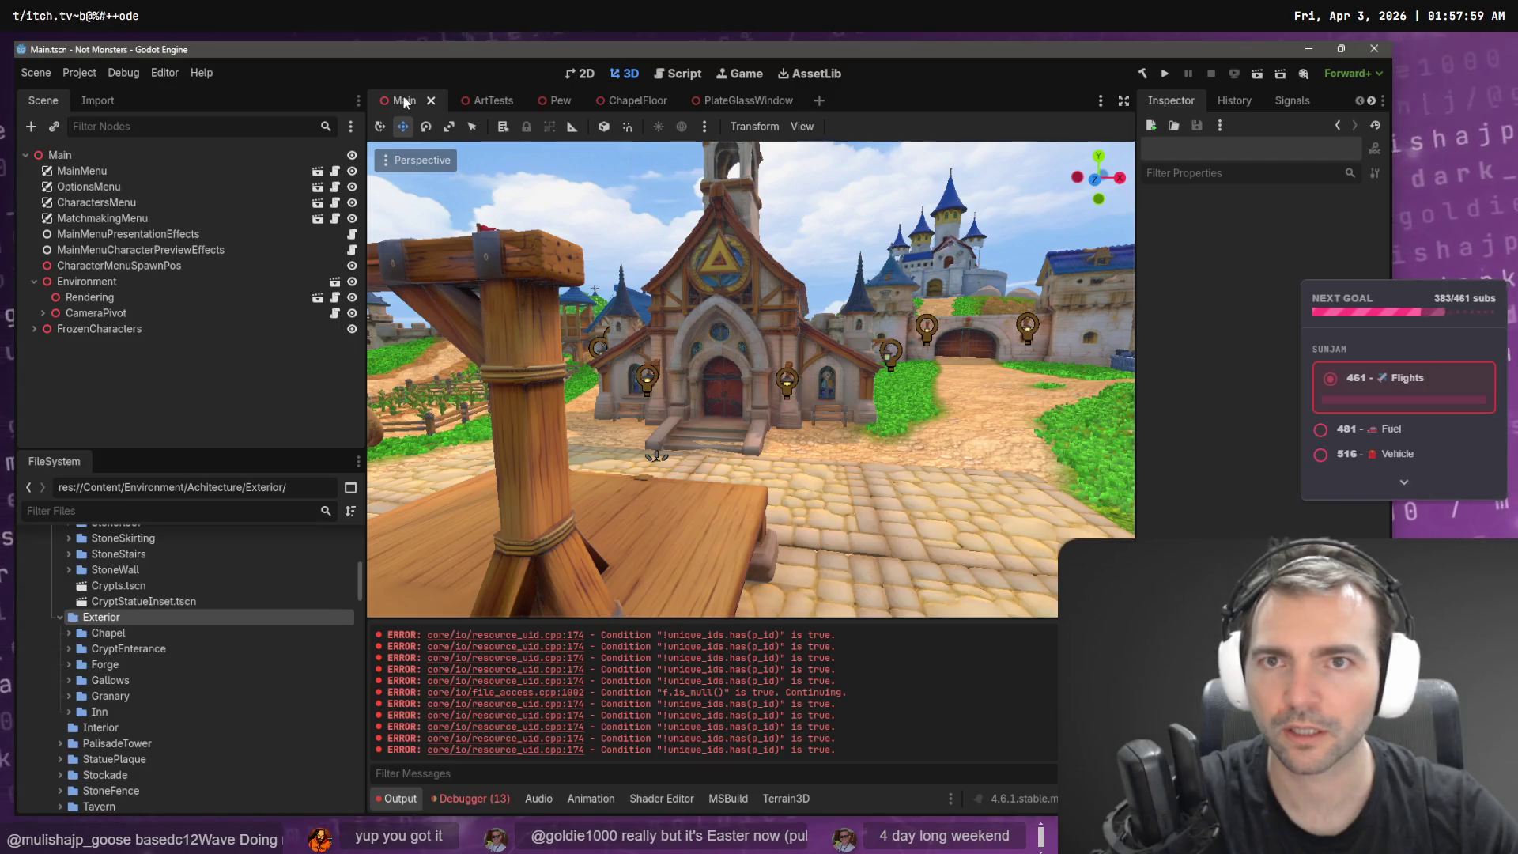
middle_click(403, 100)
middle_click(403, 100)
middle_click(404, 101)
middle_click(403, 101)
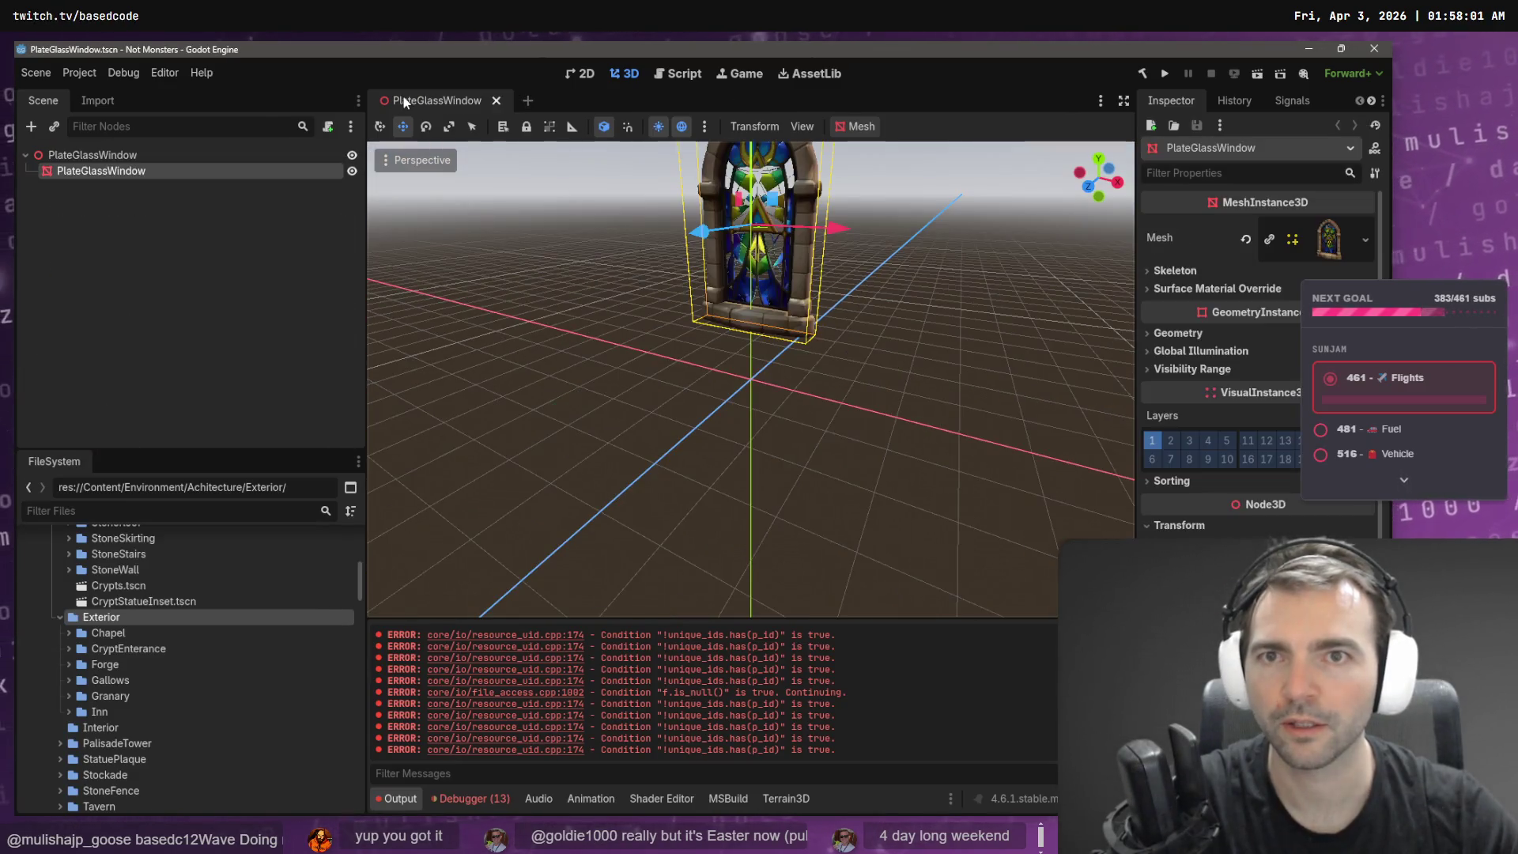
middle_click(403, 100)
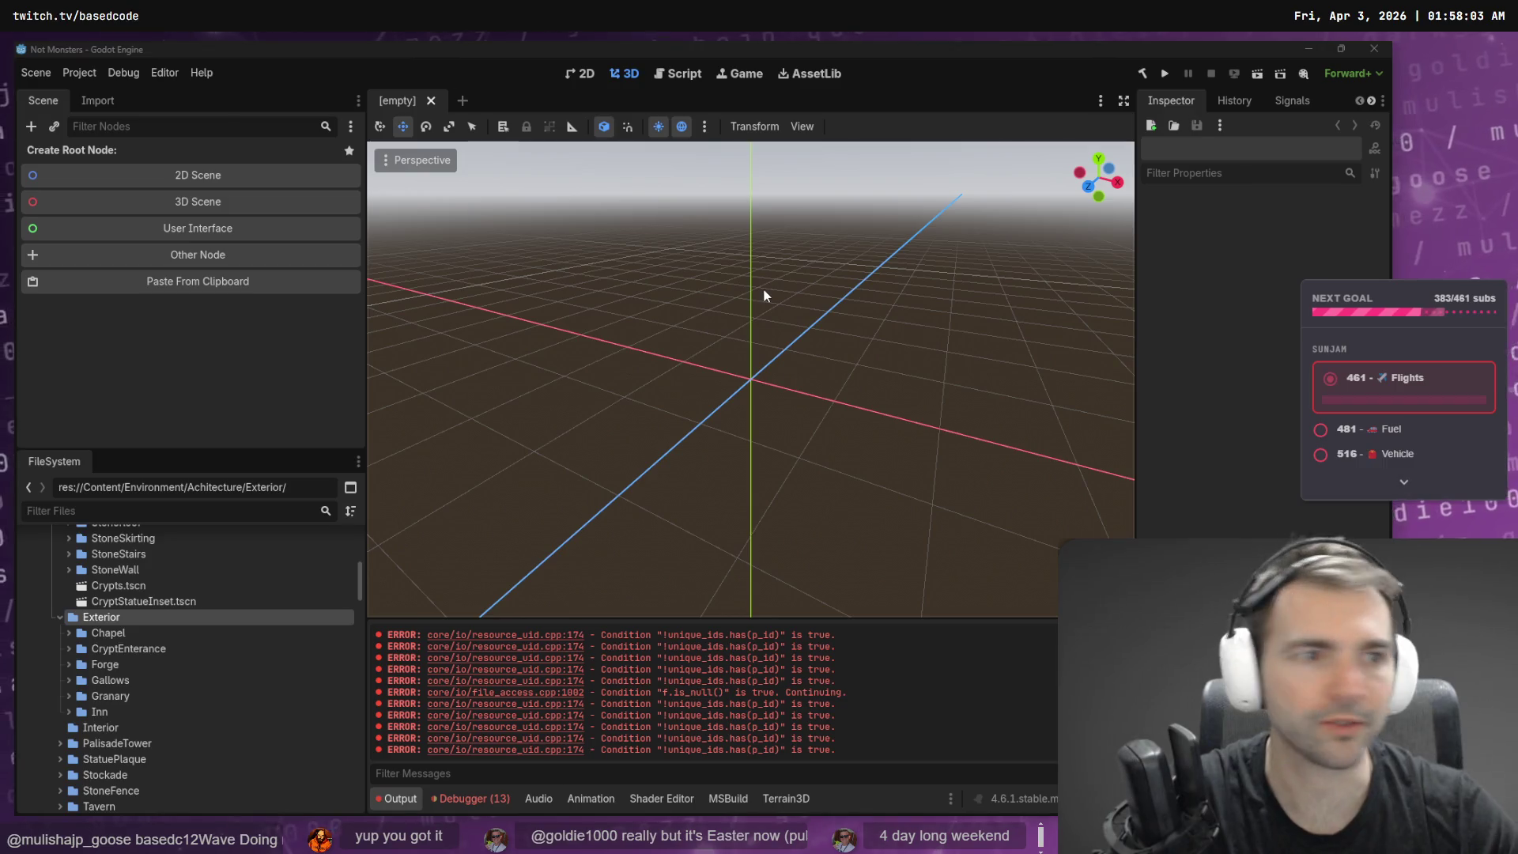
key("alt+Tab")
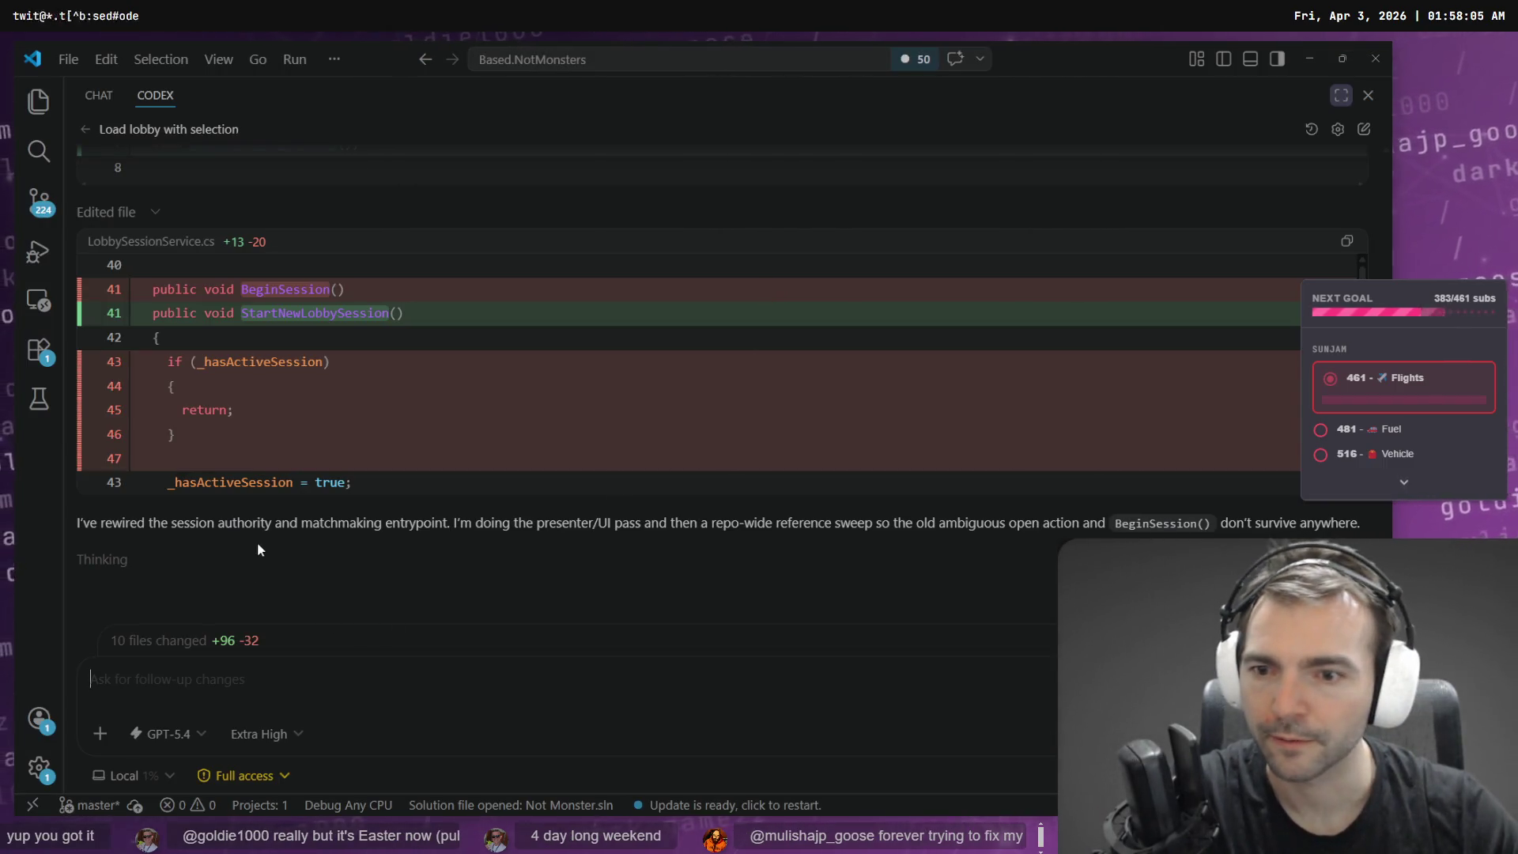
key("alt+Tab")
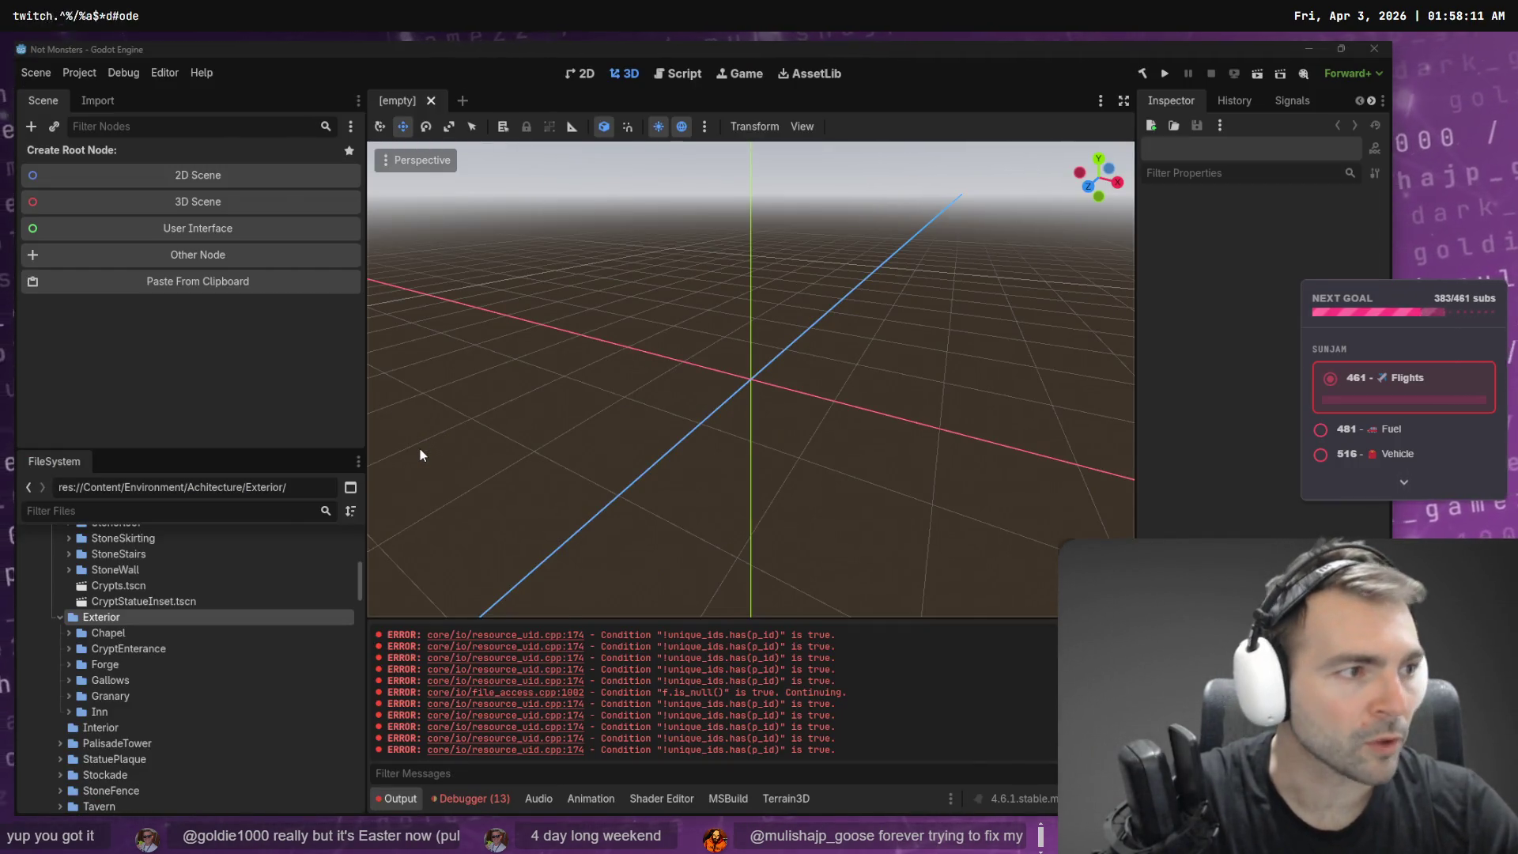
key("alt+Tab")
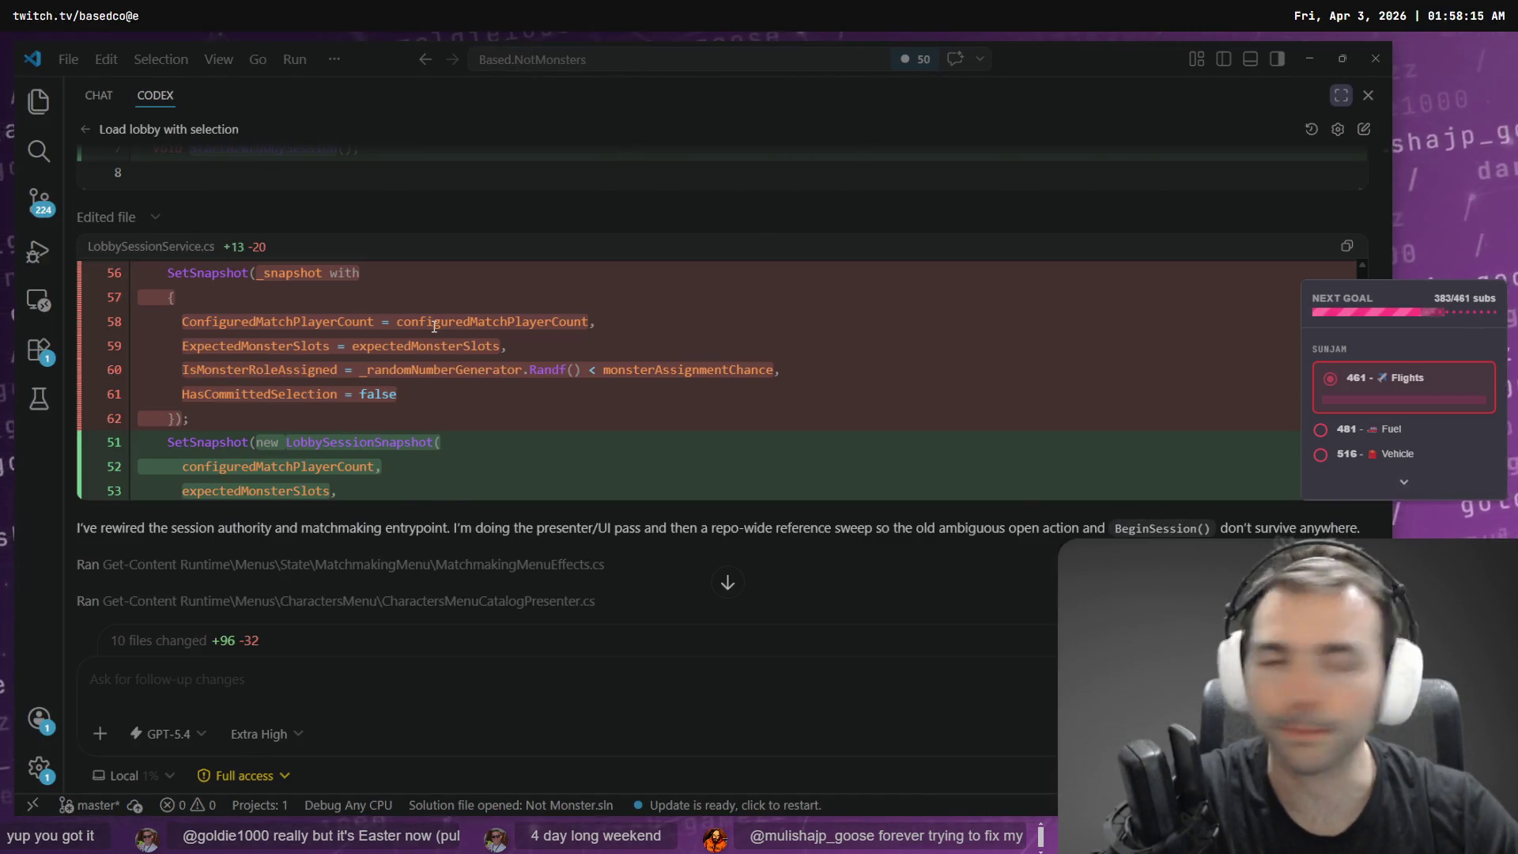
key("alt+Tab")
double_click(118, 656)
scroll(128, 666, "down", 1)
mouse_move(128, 672)
left_mouse_down()
mouse_move(123, 576)
mouse_move(231, 590)
mouse_move(136, 566)
left_mouse_up()
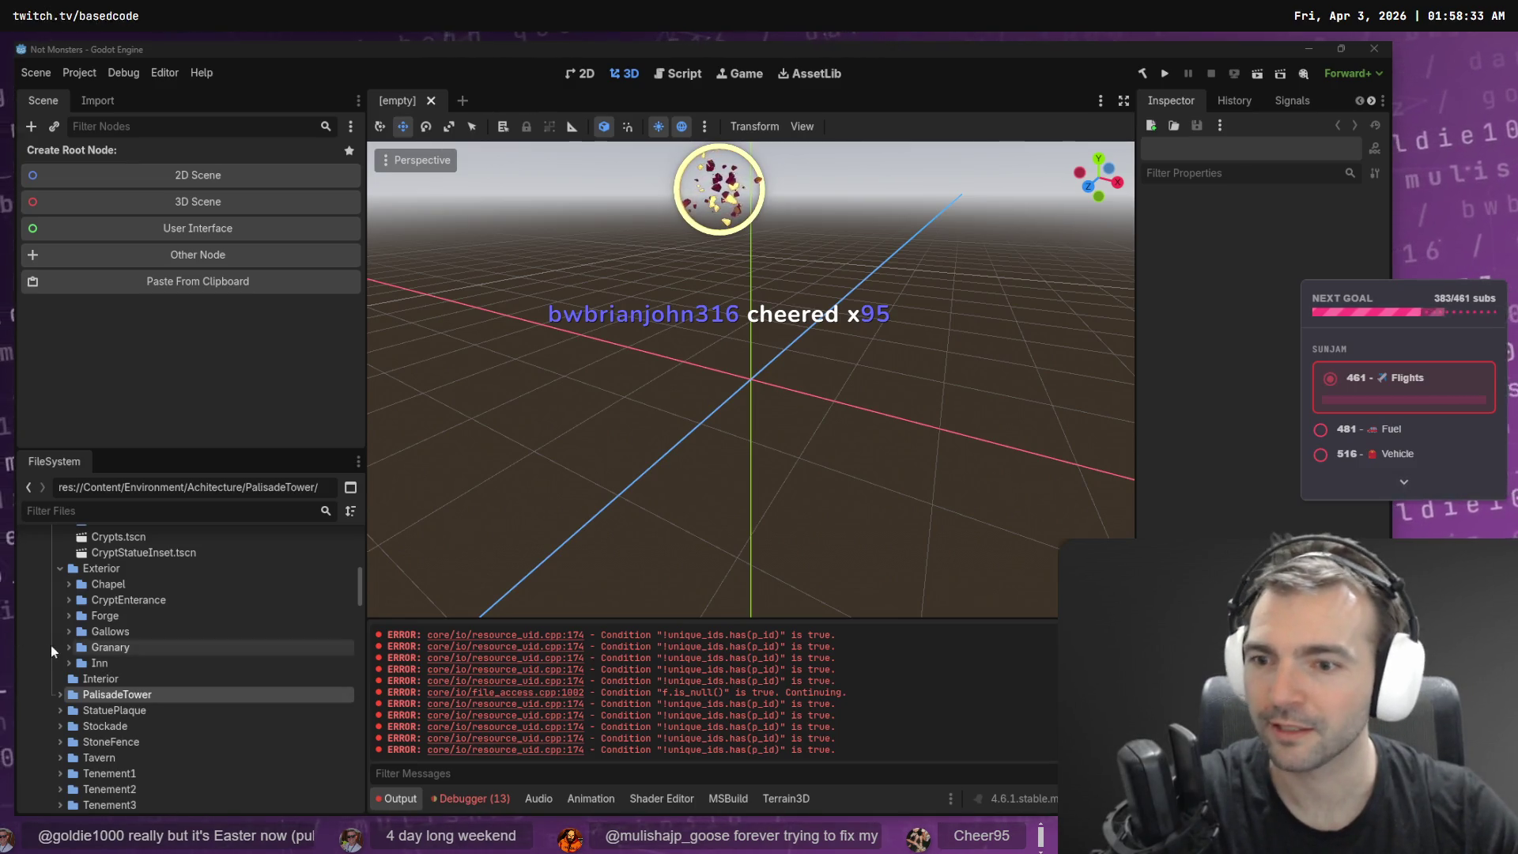
- Move PalisadeTower into Exterior after a failed first drag, then clear the Output log
mouse_move(116, 693)
left_mouse_down()
mouse_move(110, 583)
mouse_move(220, 585)
left_mouse_up()
left_click(144, 647)
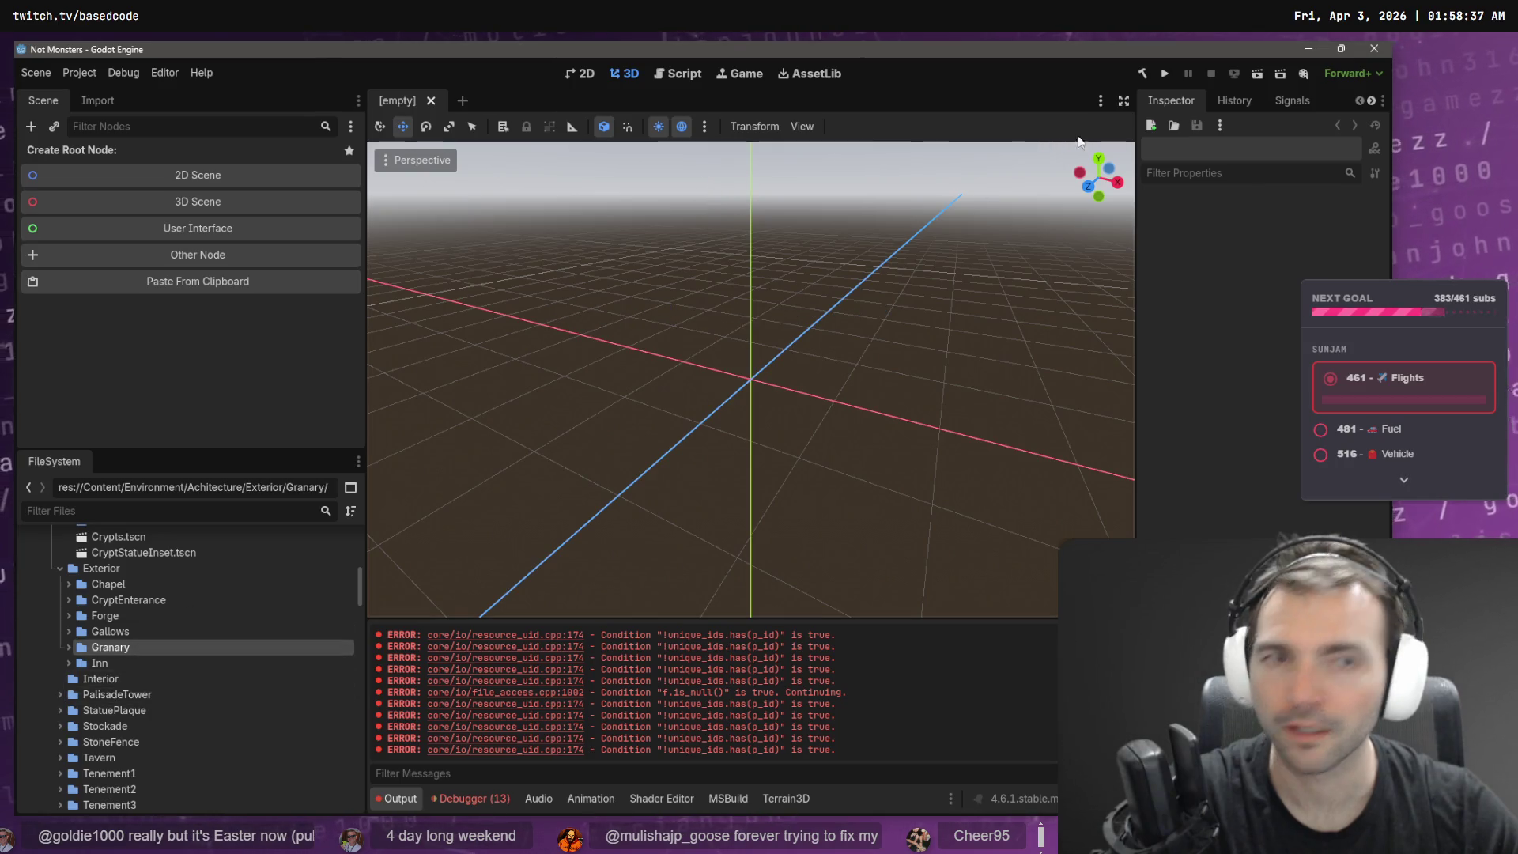
left_click(117, 695)
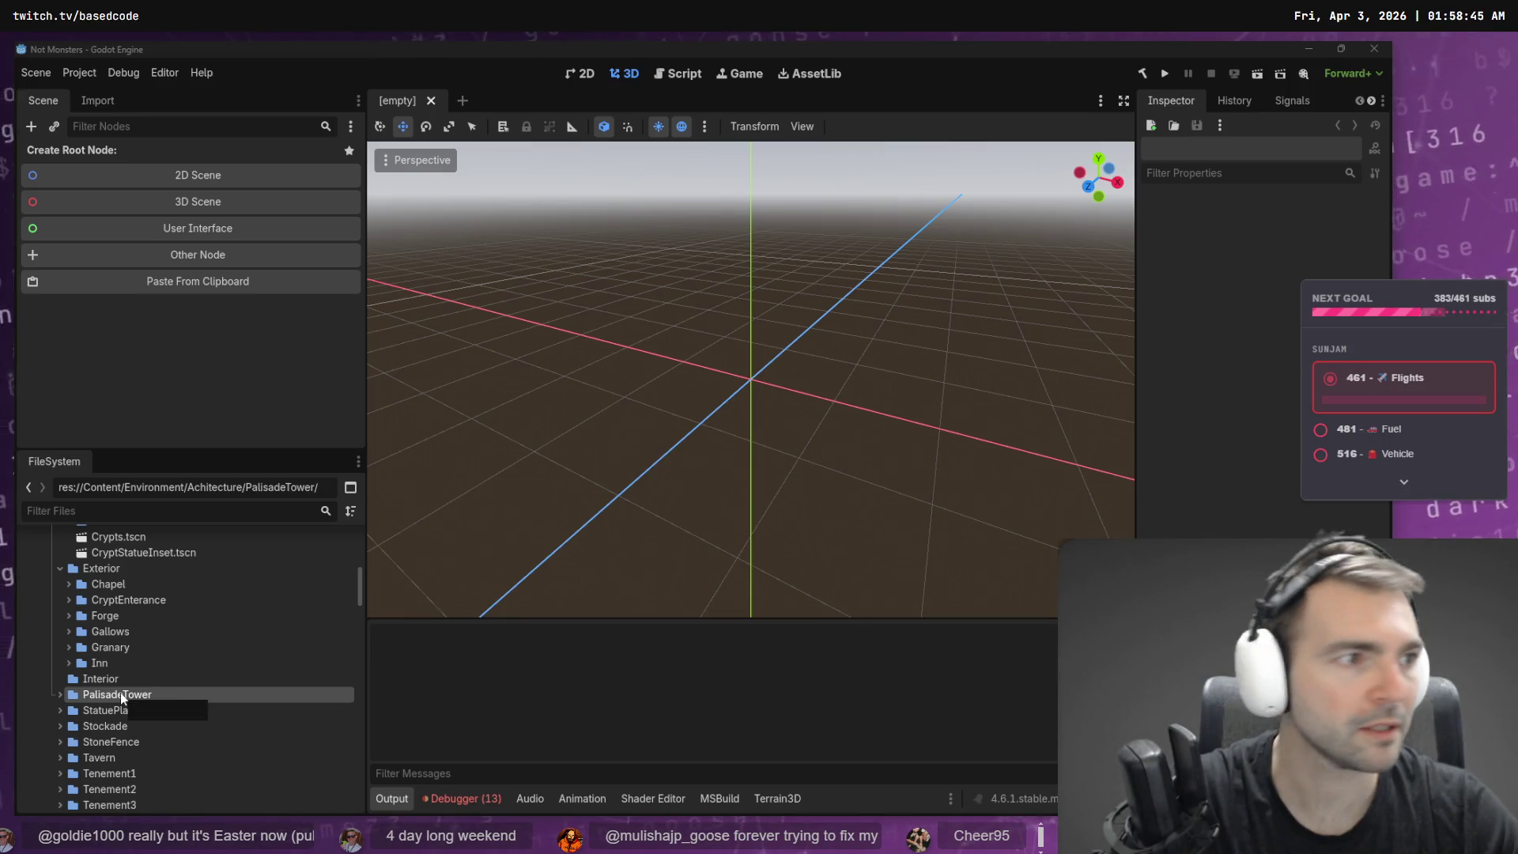
left_click_drag(97, 691, 101, 569)
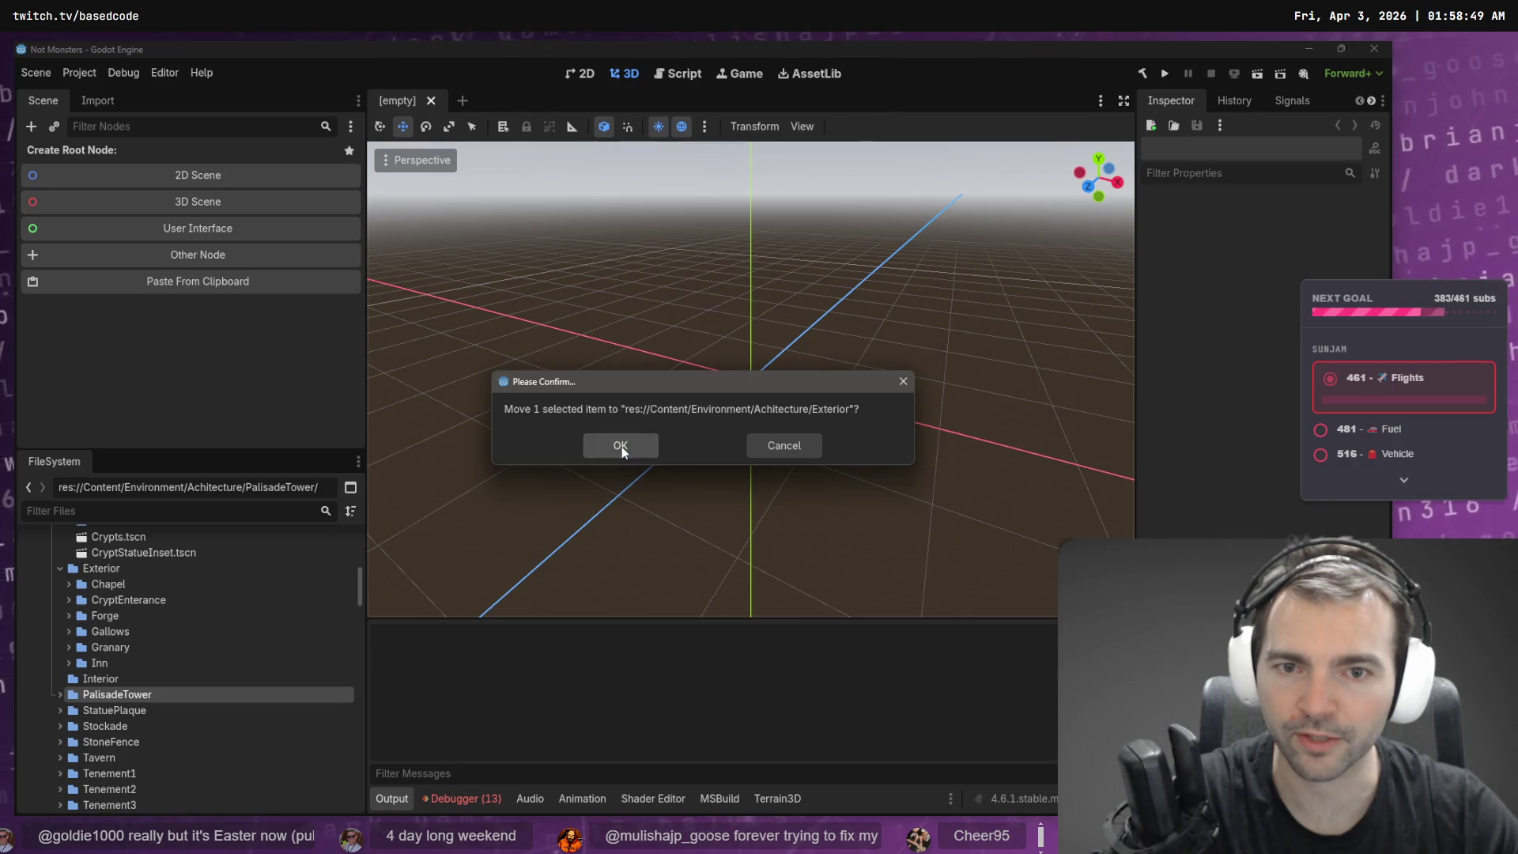
left_click(621, 447)
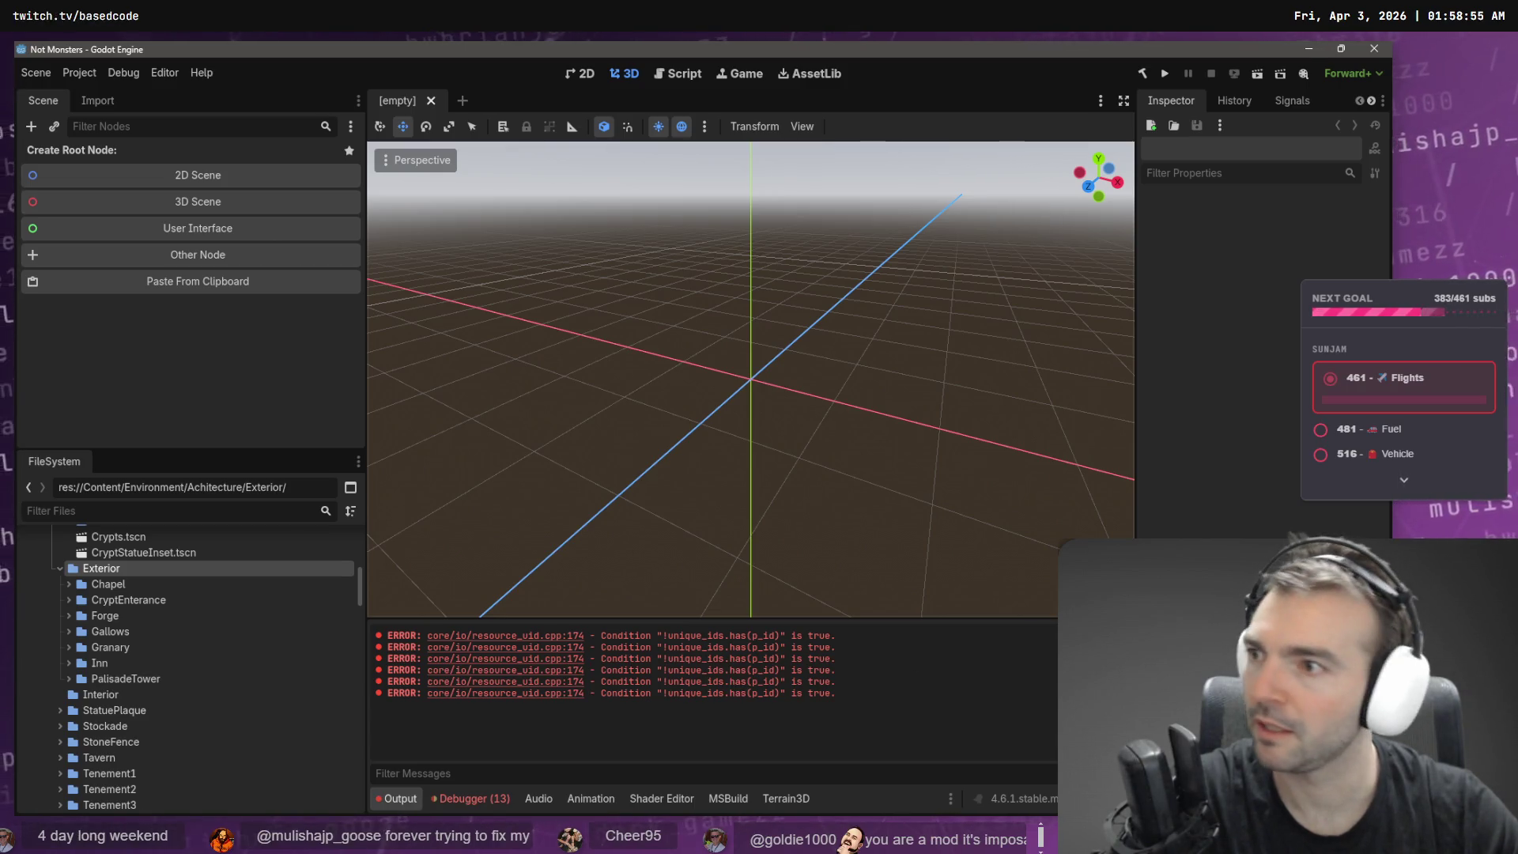
key("ctrl+alt+k")
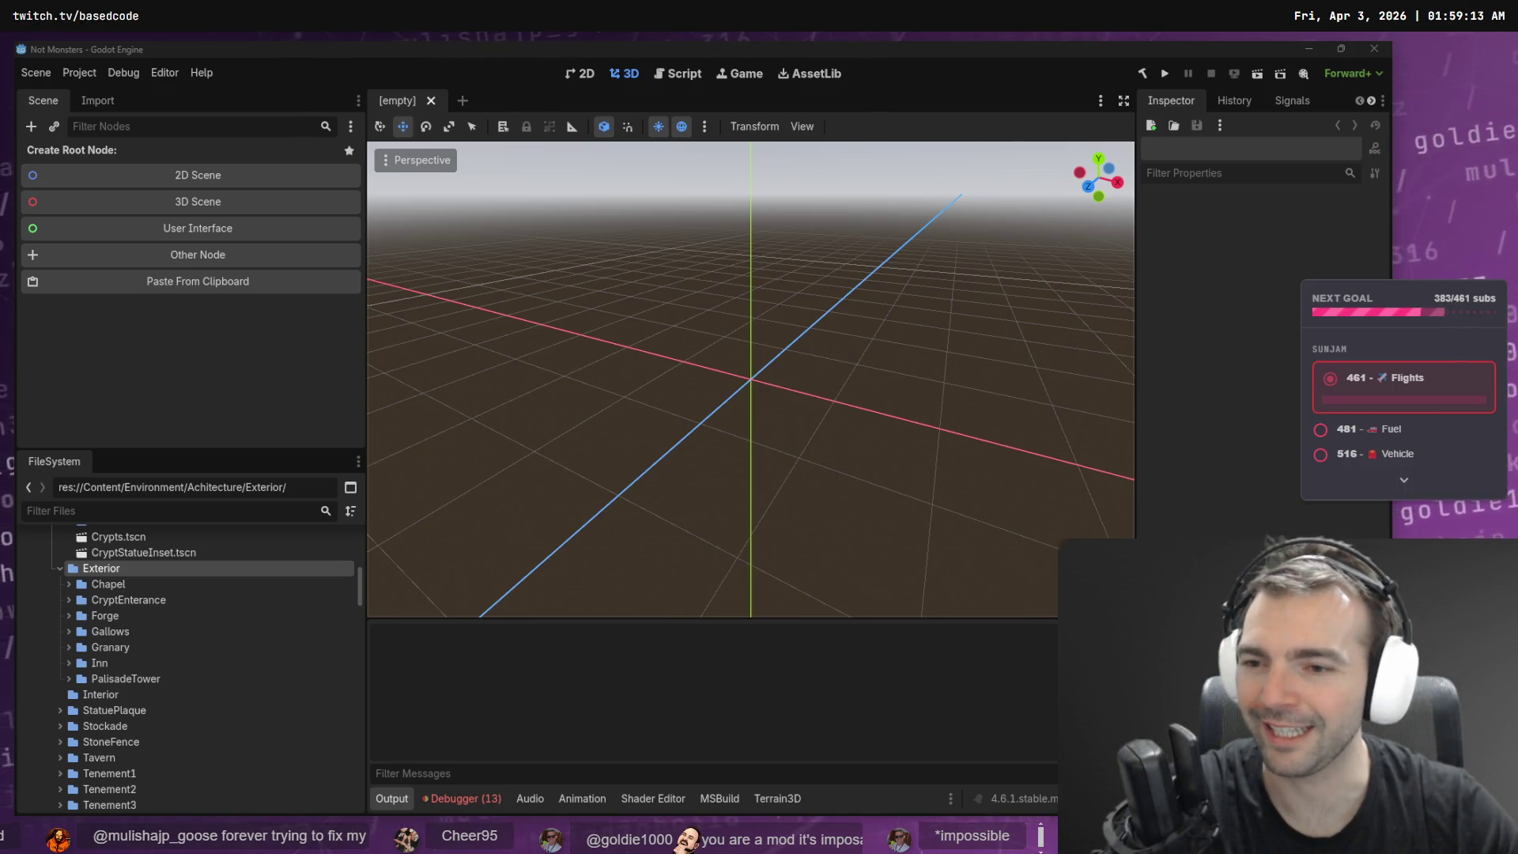
- Expand StatuePlaque and preview its Plaque scene, then collapse the folder
left_click(102, 710)
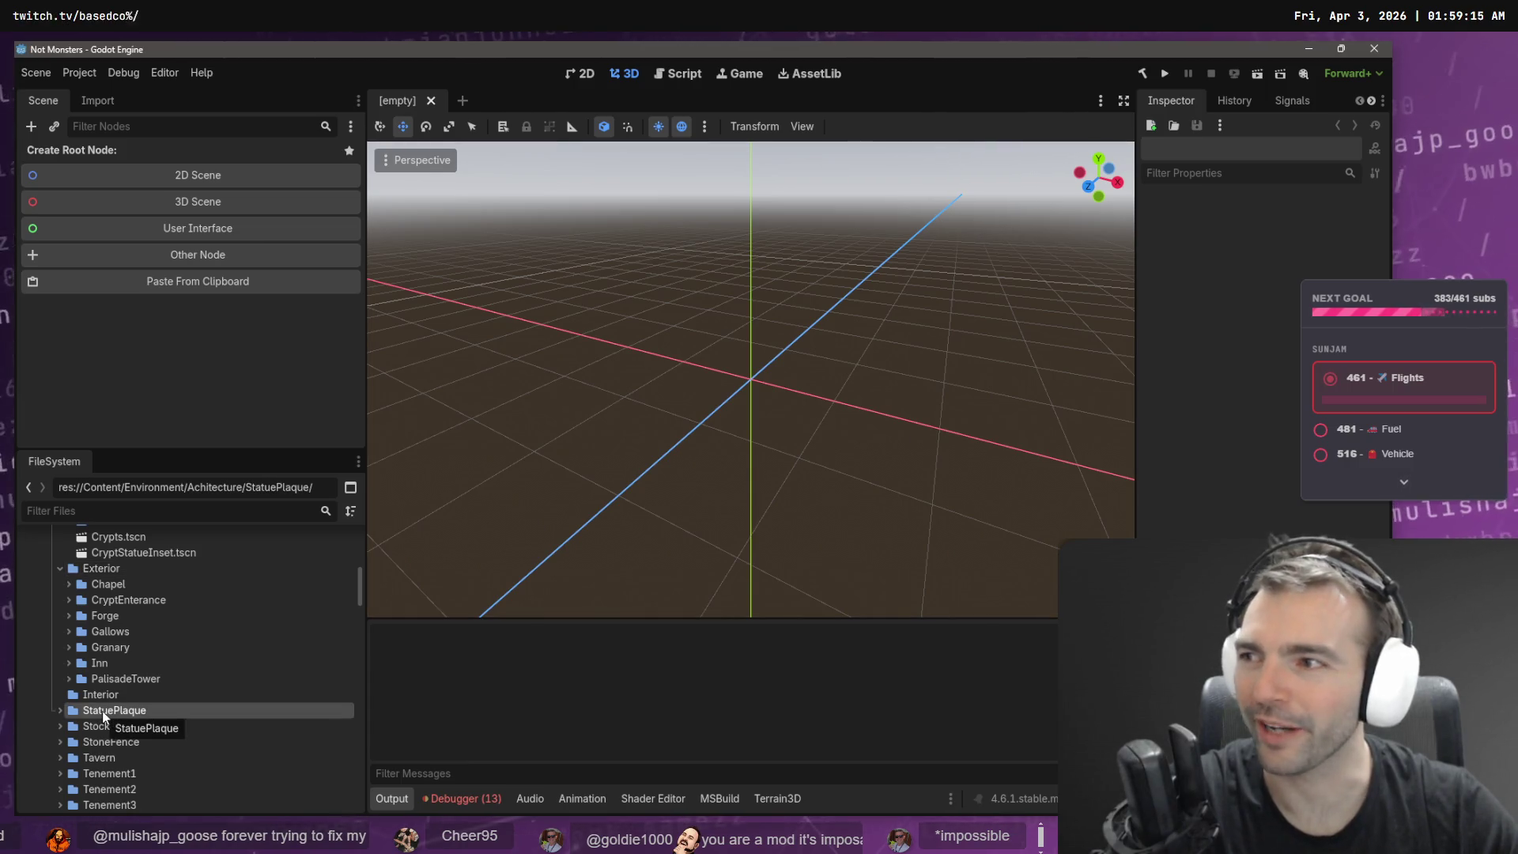
scroll(131, 710, "down", 1)
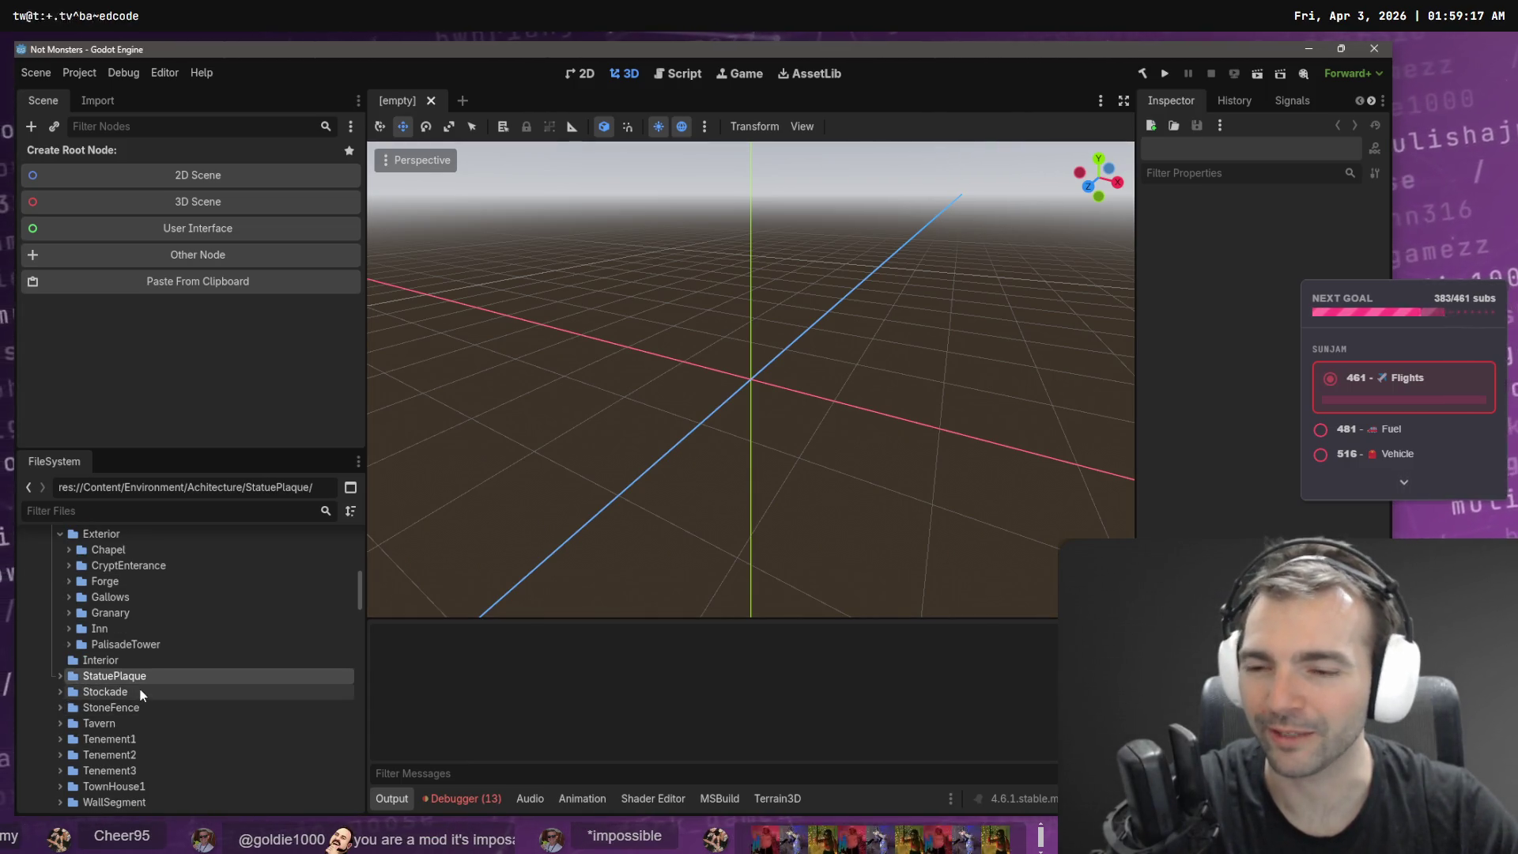
scroll(144, 688, "down", 1)
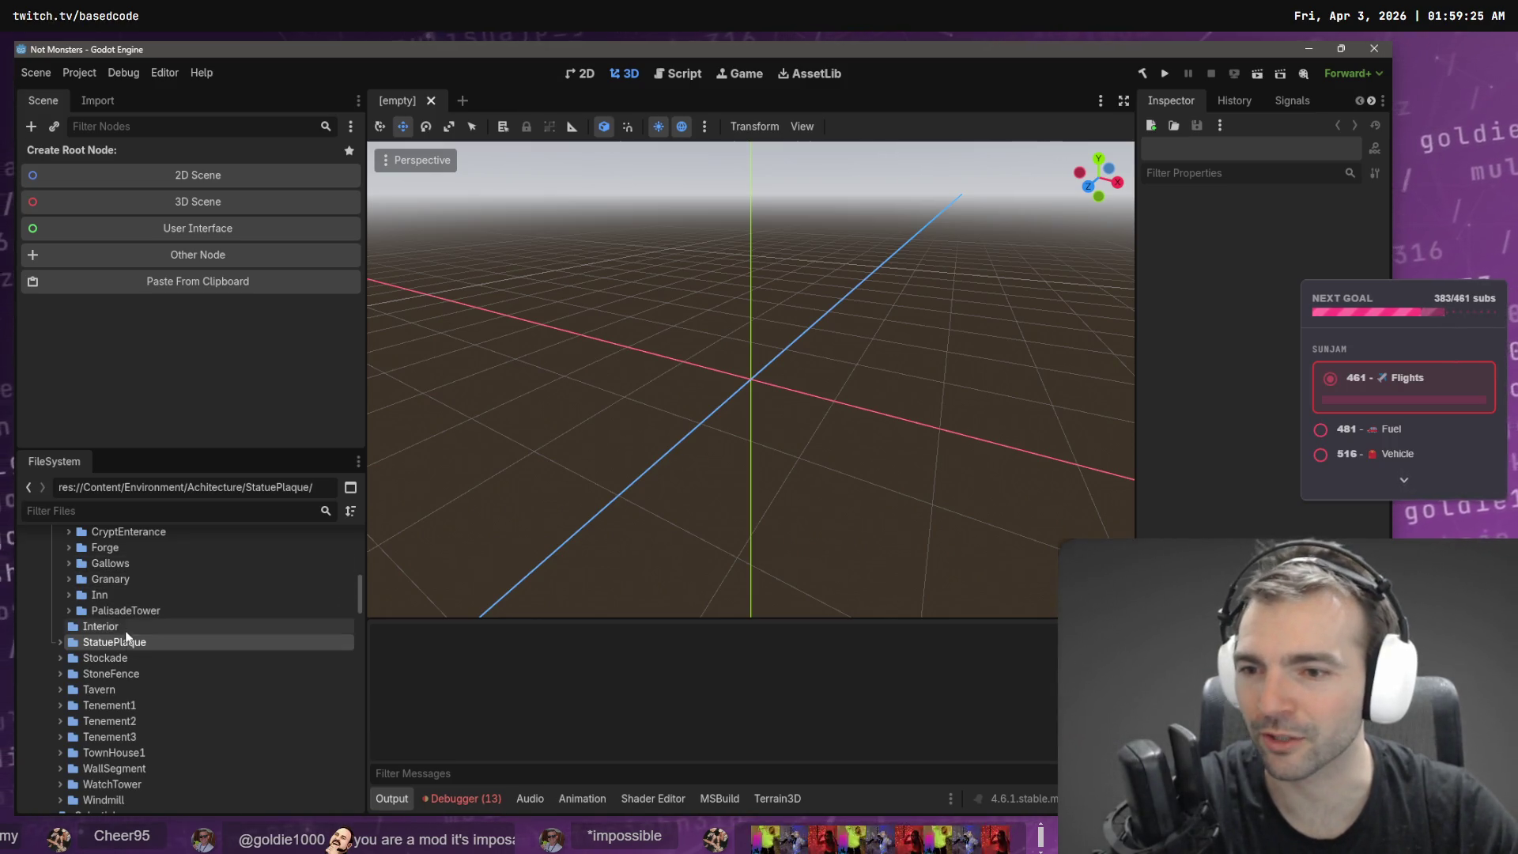
scroll(151, 648, "up", 1)
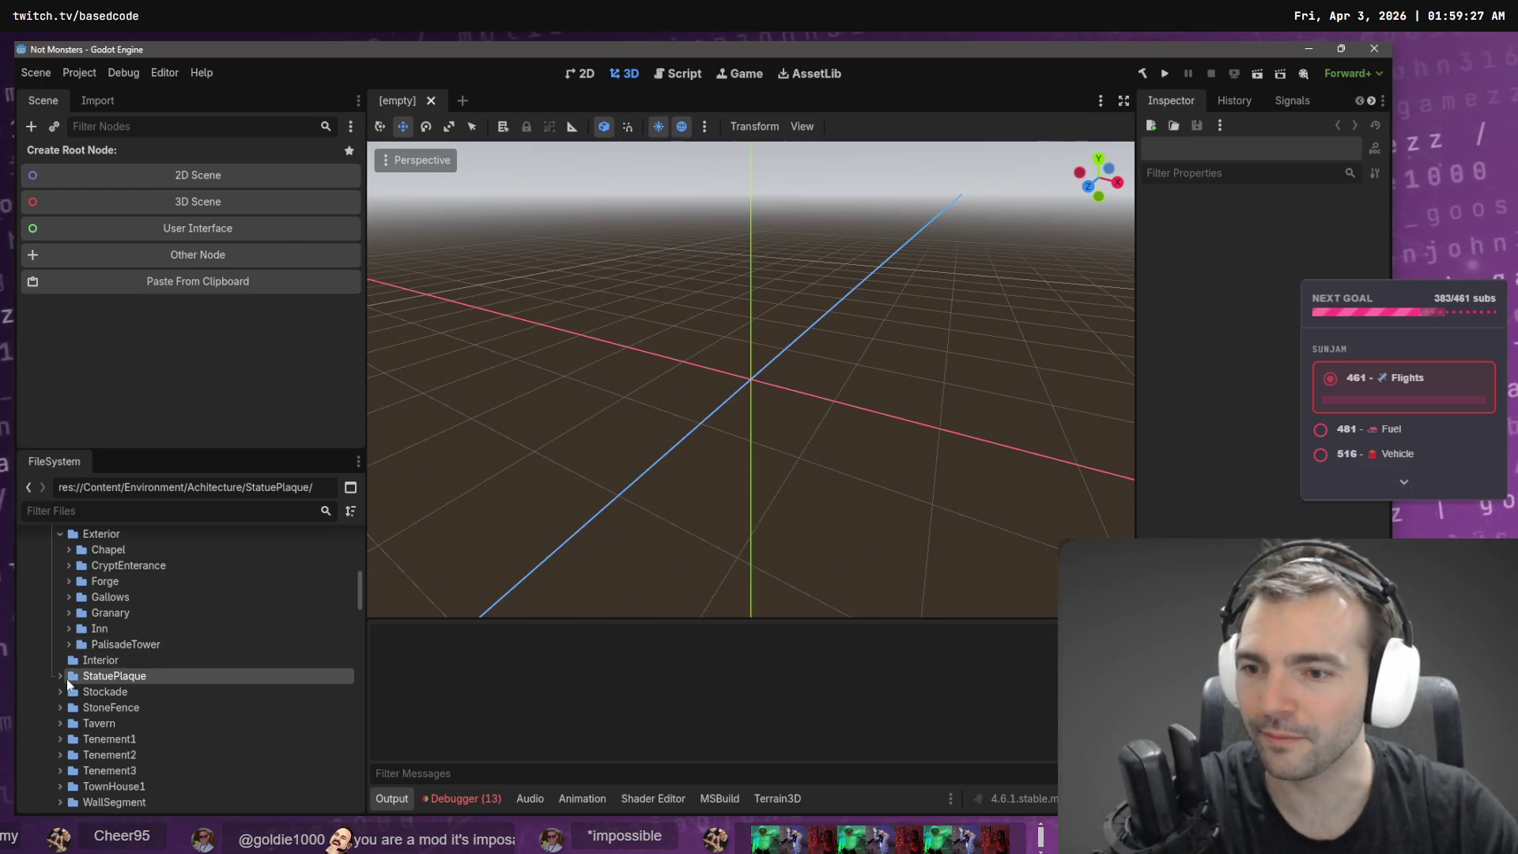
scroll(106, 681, "up", 1)
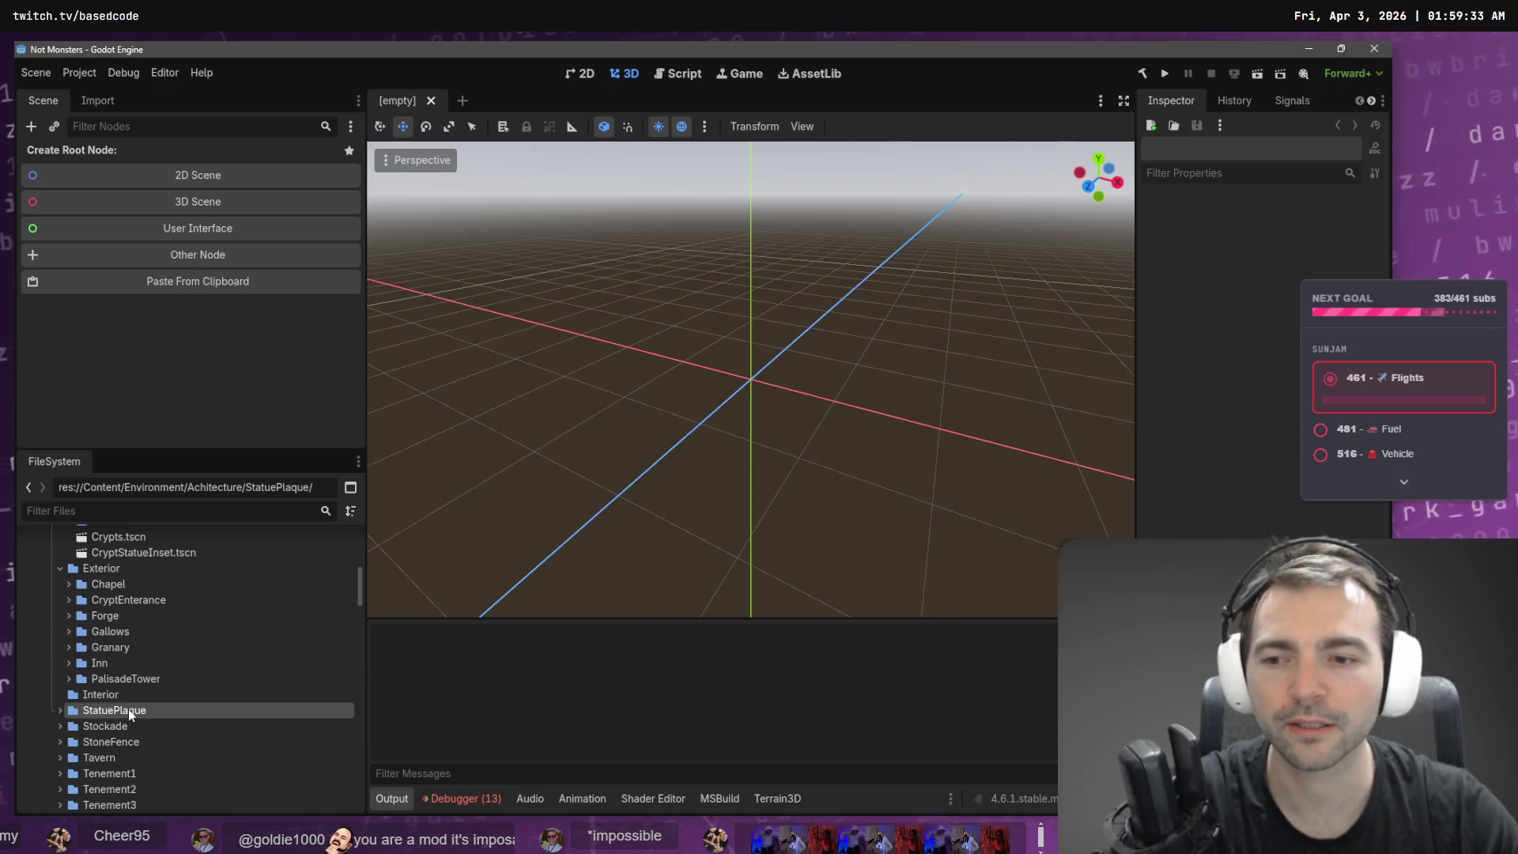
left_click(64, 710)
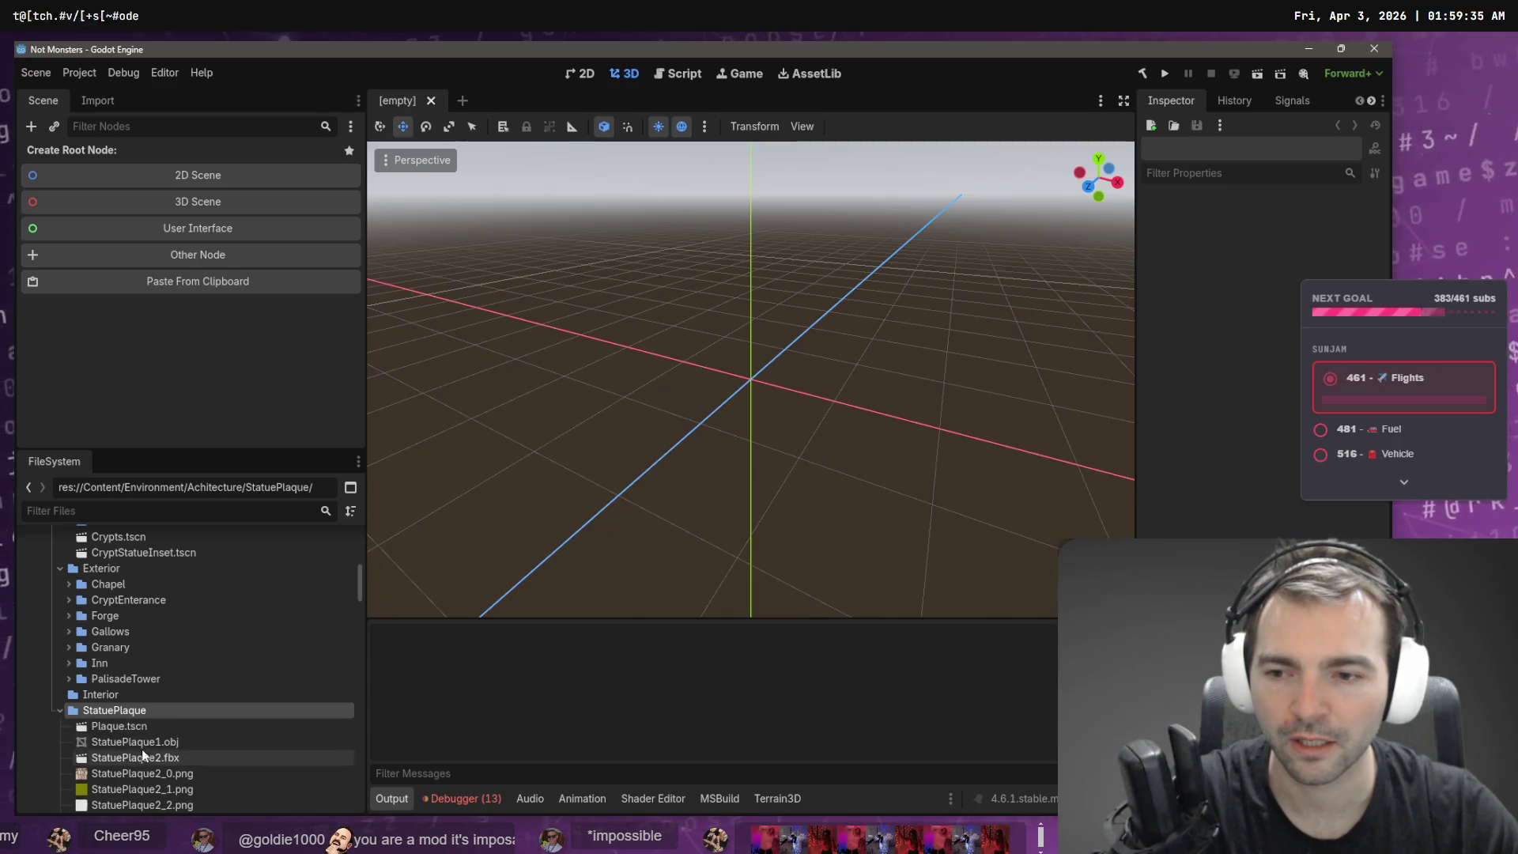
scroll(141, 750, "down", 2)
double_click(139, 658)
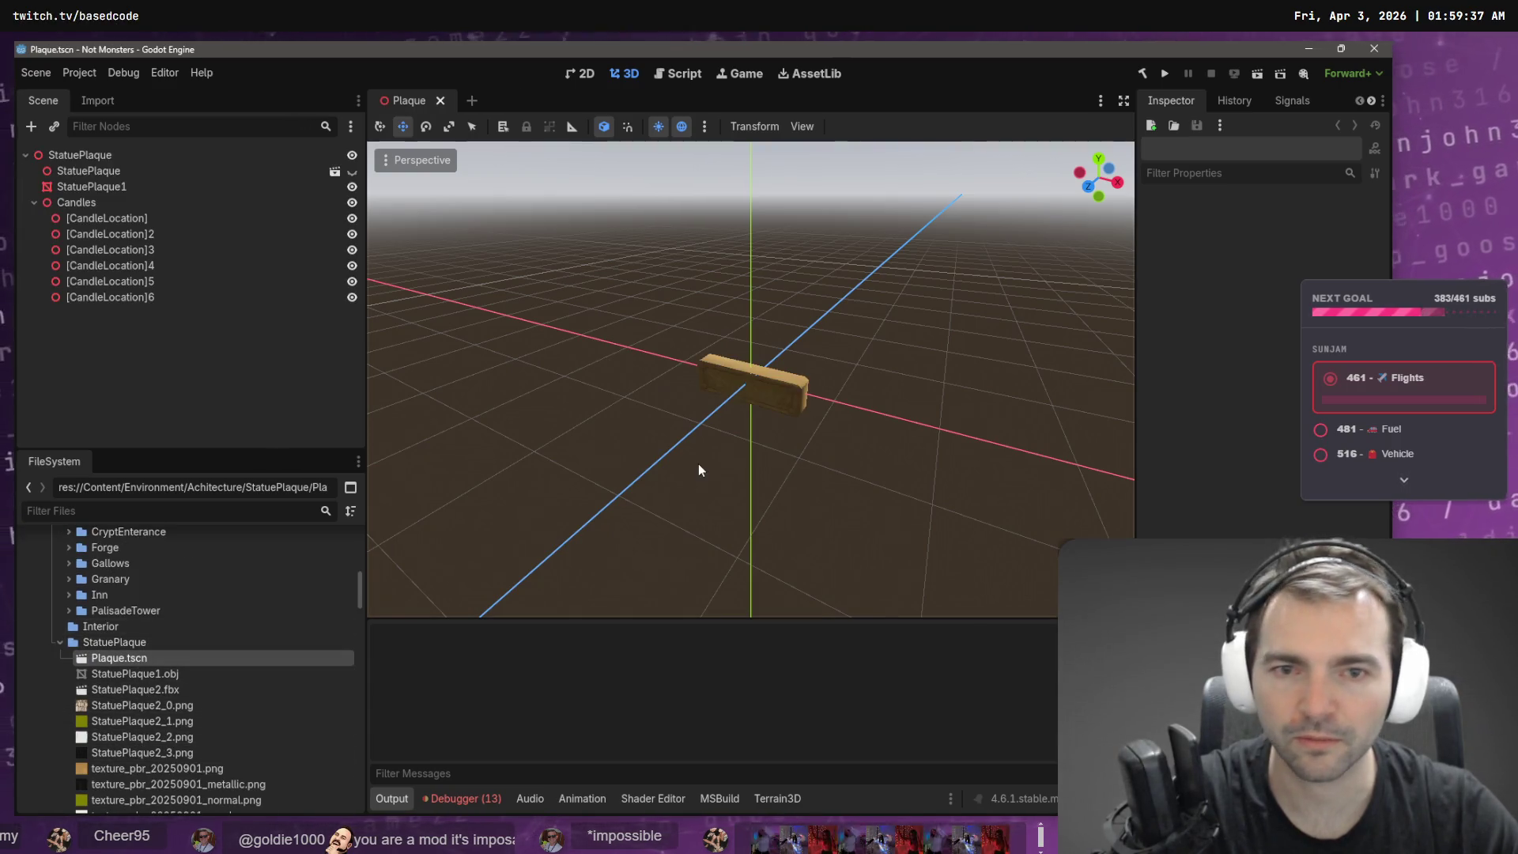
left_click(437, 100)
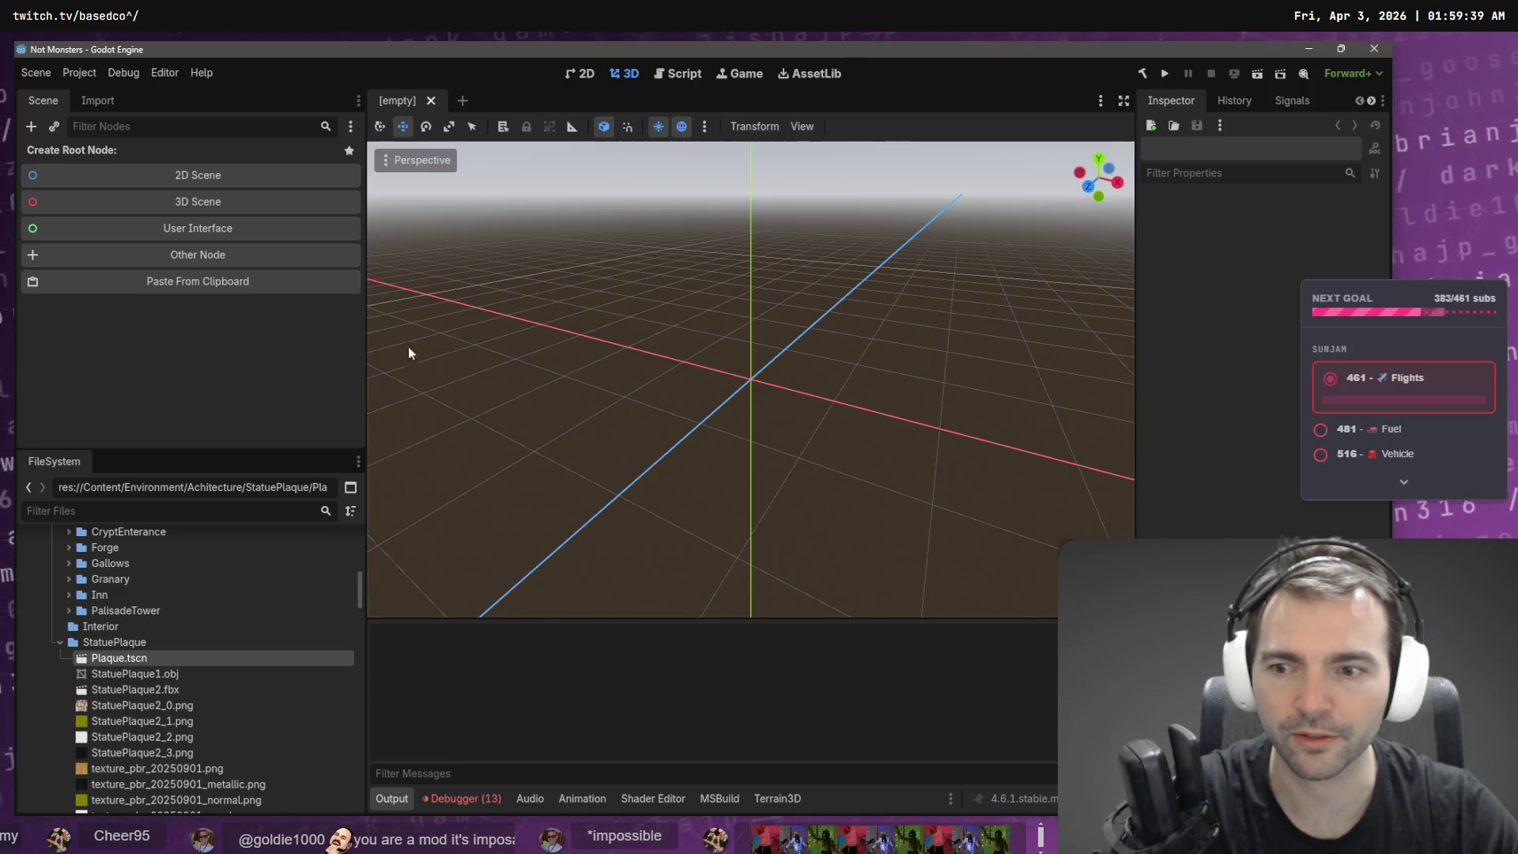
left_click(62, 646)
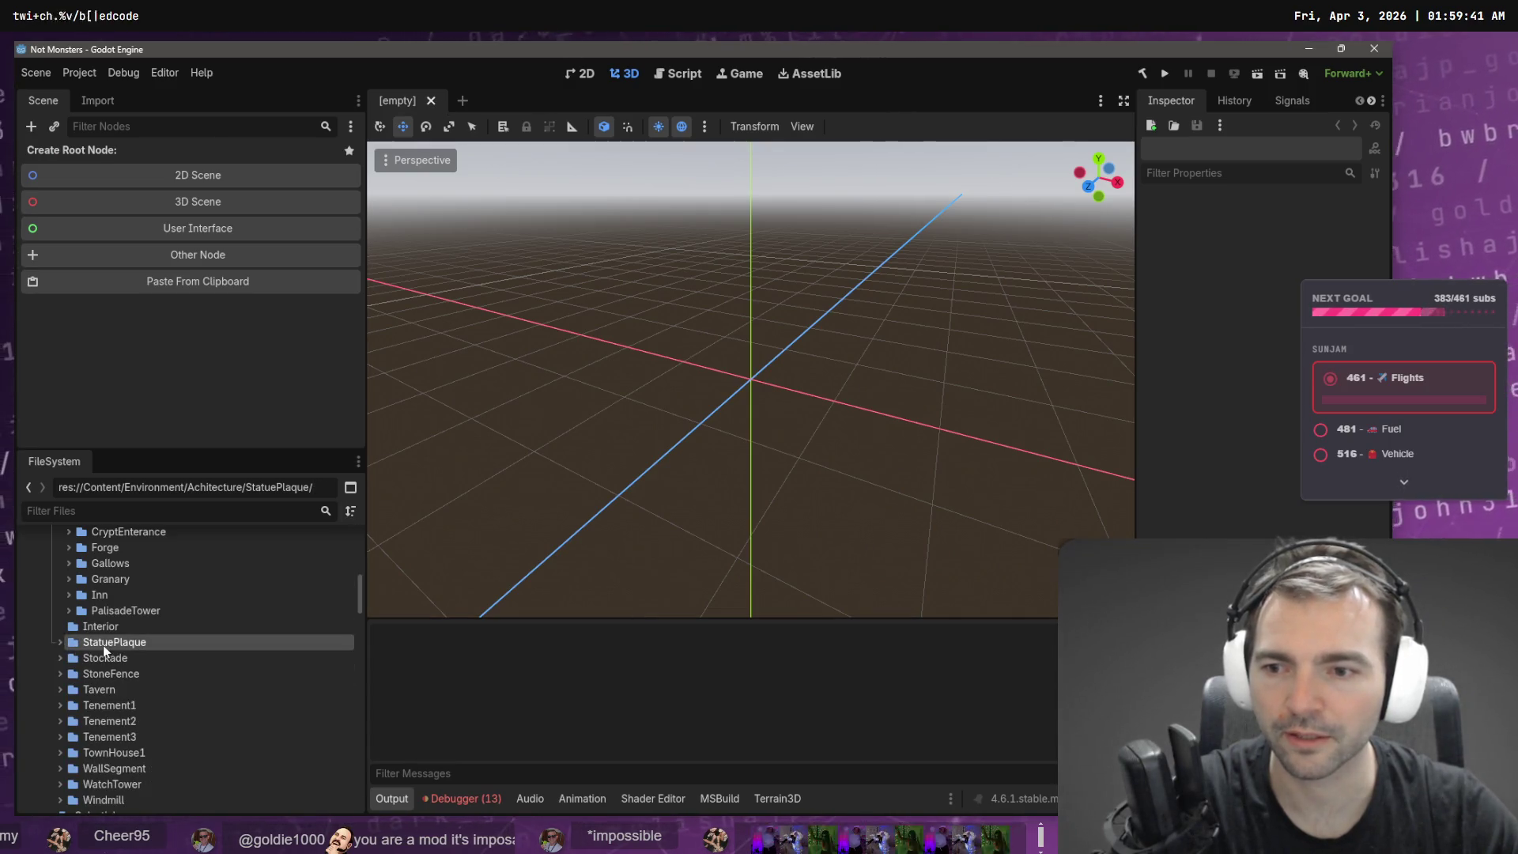
- Try dragging StatuePlaque, then Stockade, onto the Exterior folder
left_click_drag(117, 642, 120, 624)
mouse_move(98, 681)
left_mouse_down()
mouse_move(141, 650)
mouse_move(142, 584)
left_mouse_up()
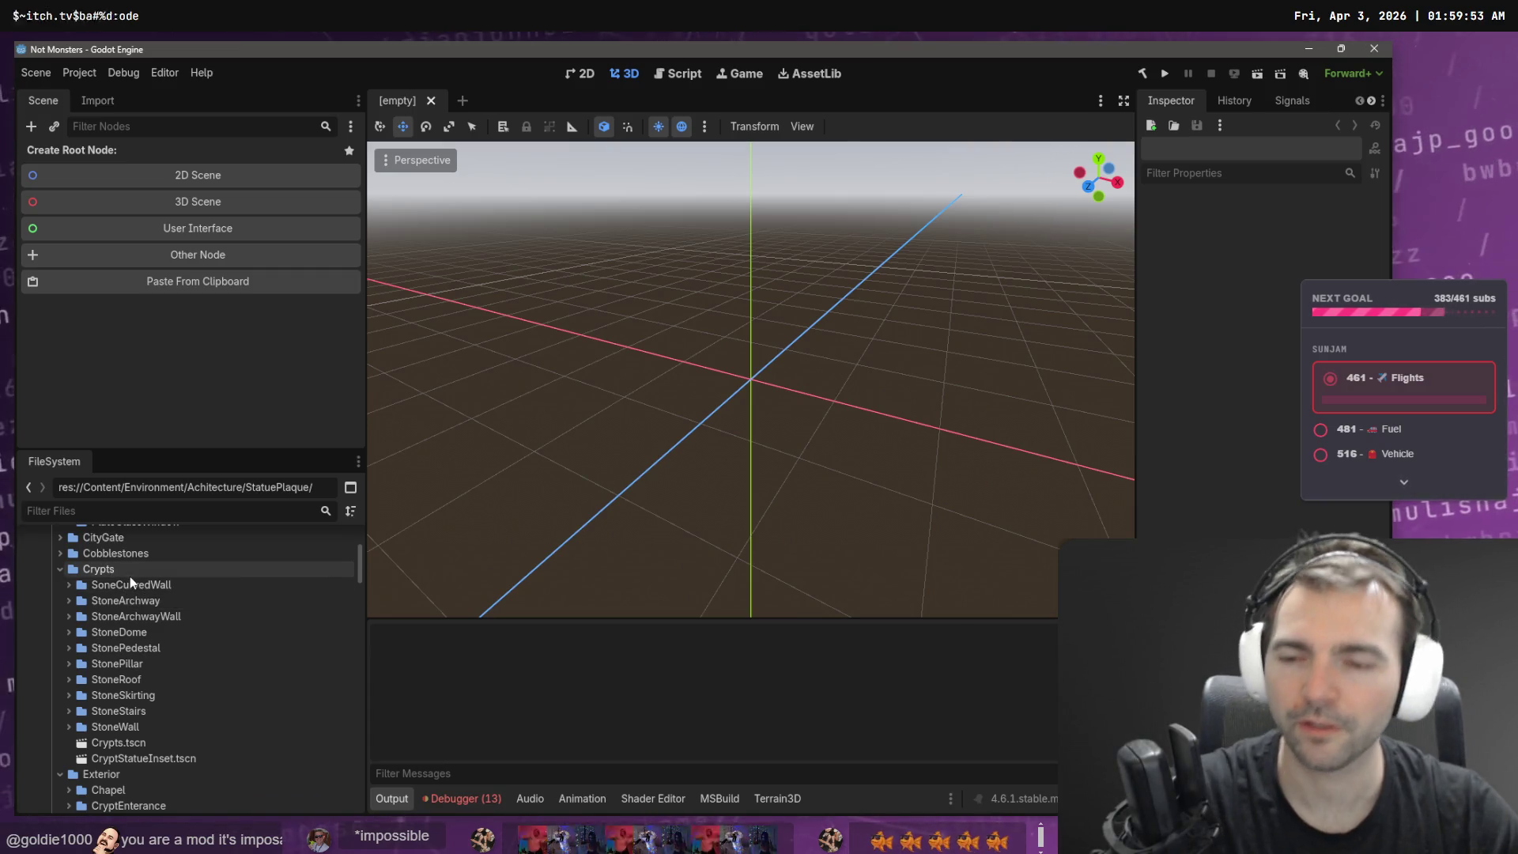
scroll(130, 601, "down", 5)
mouse_move(123, 713)
left_mouse_down()
mouse_move(139, 581)
mouse_move(121, 623)
left_mouse_up()
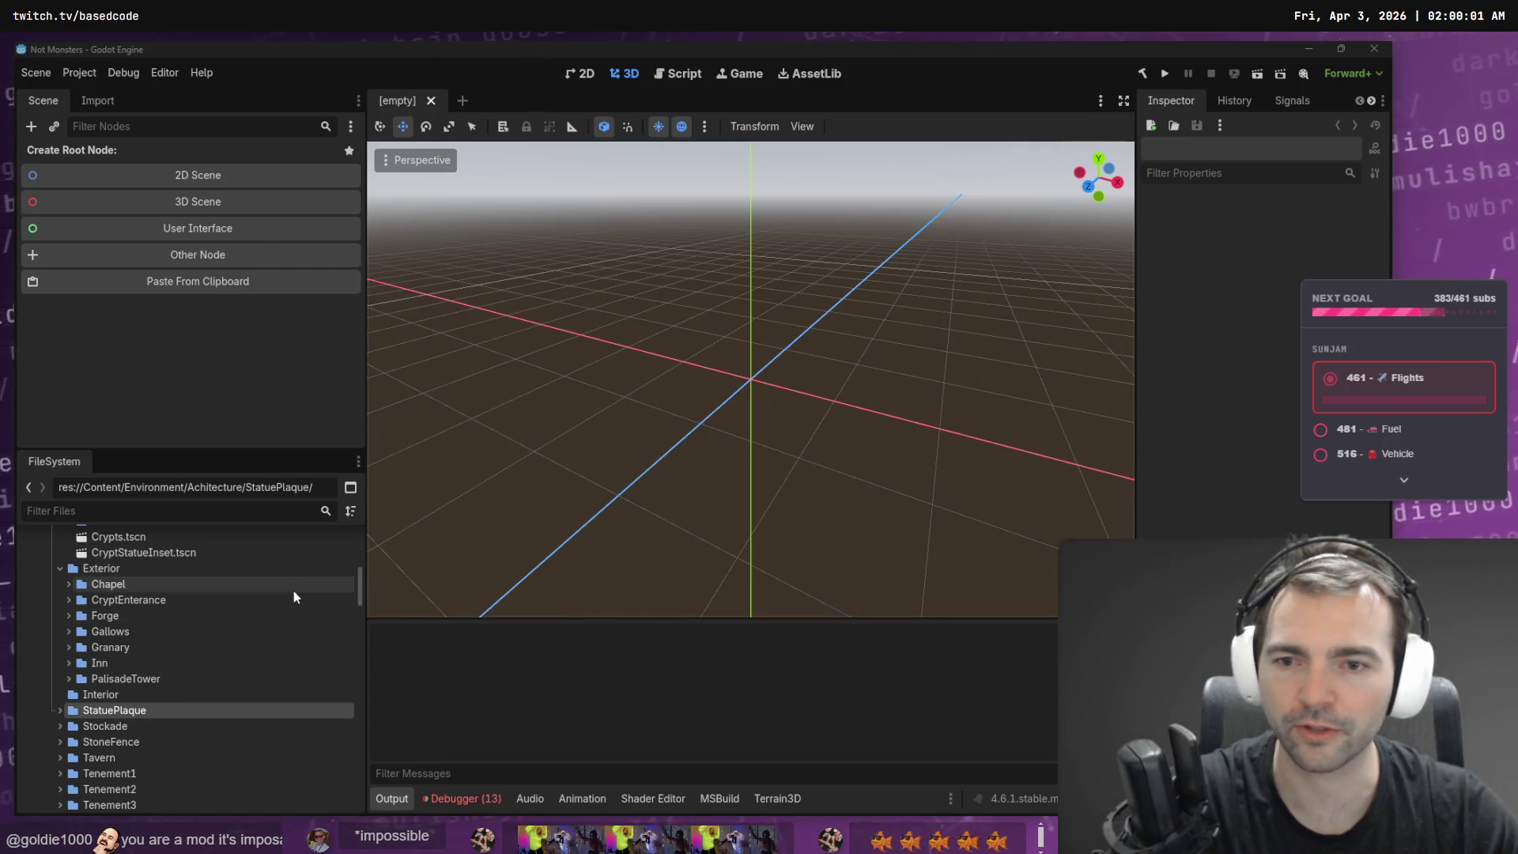
left_click(129, 727)
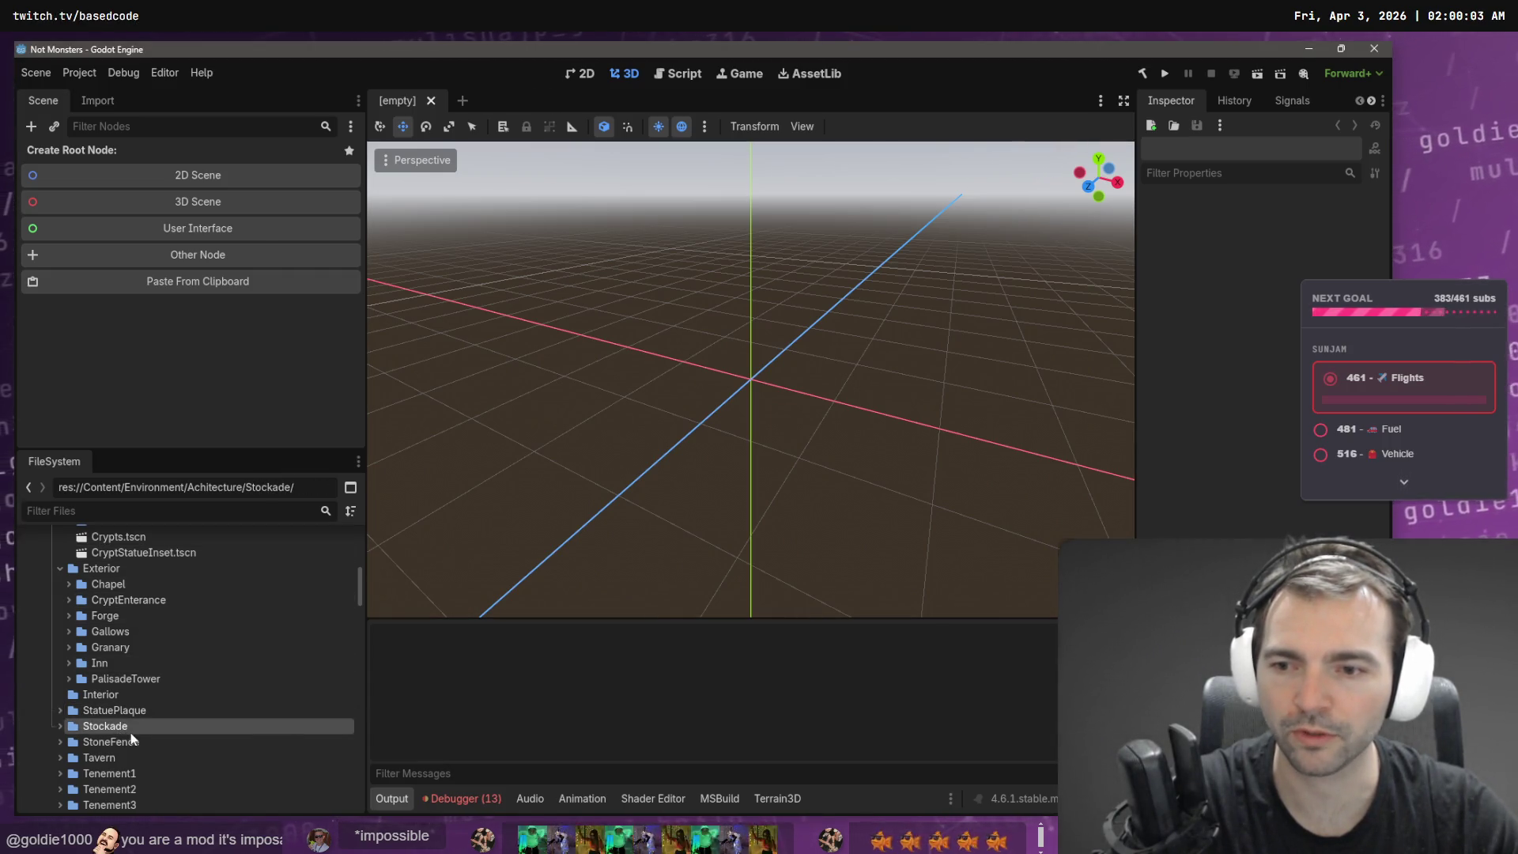
mouse_move(106, 728)
left_mouse_down()
mouse_move(112, 573)
mouse_move(103, 659)
left_mouse_up()
- Preview the Stockade scene, then move the Stockade folder into Exterior
left_click(62, 727)
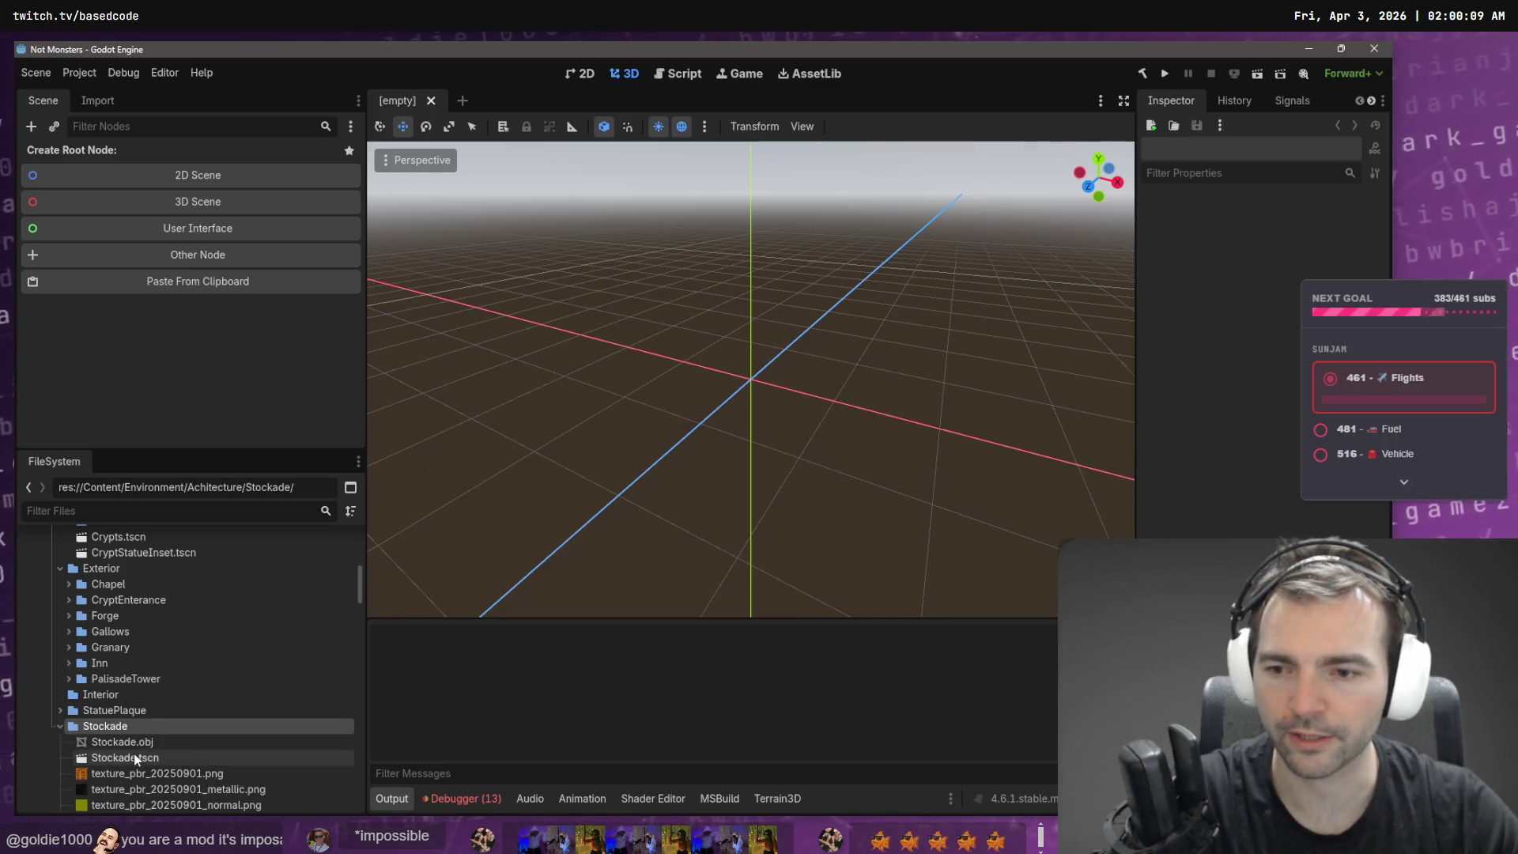
double_click(134, 756)
scroll(799, 352, "down", 10)
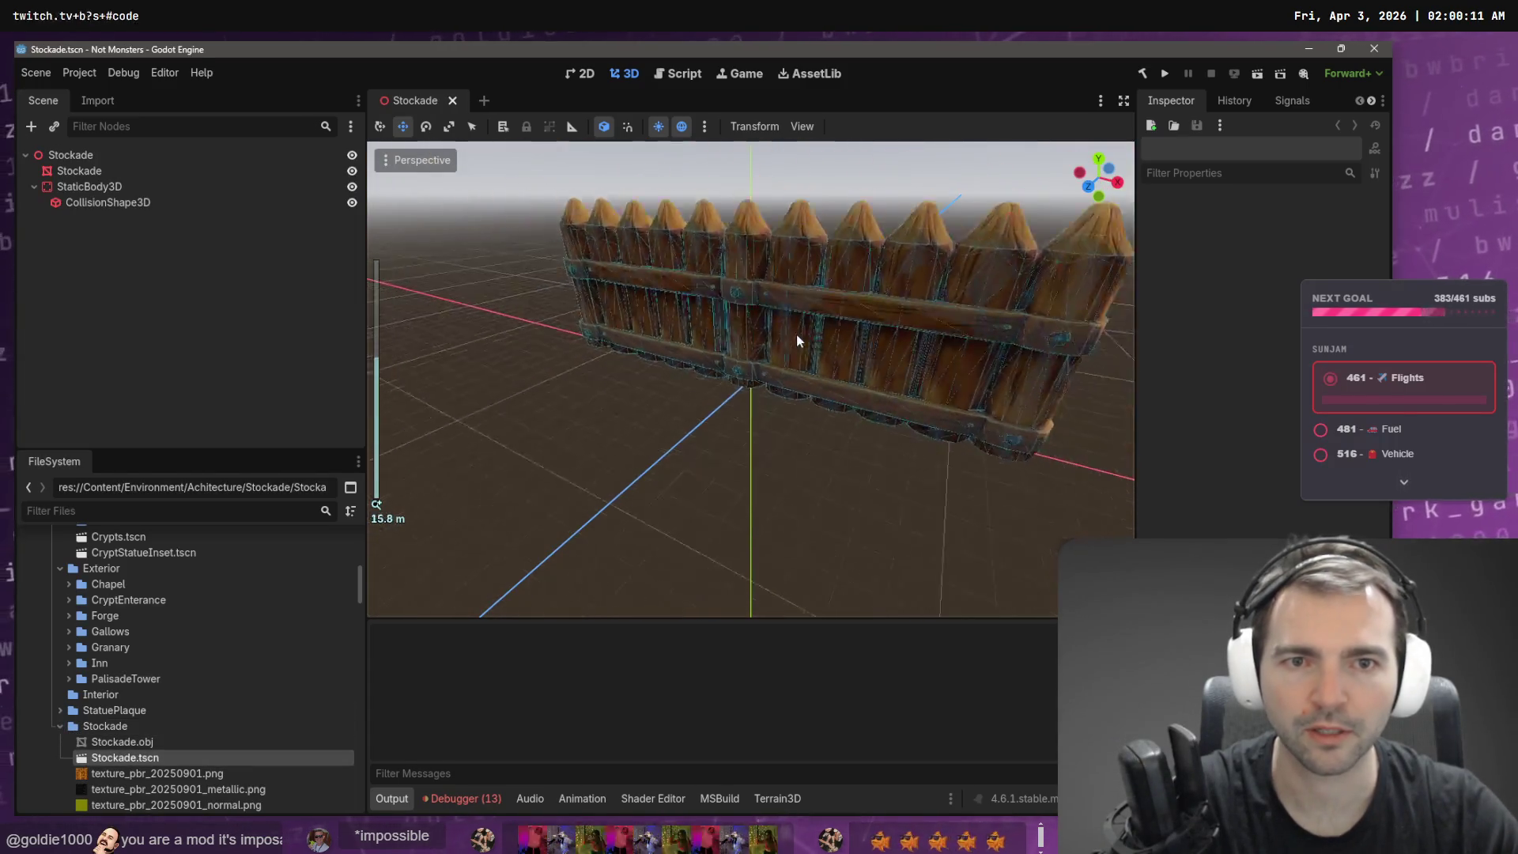
left_click(451, 101)
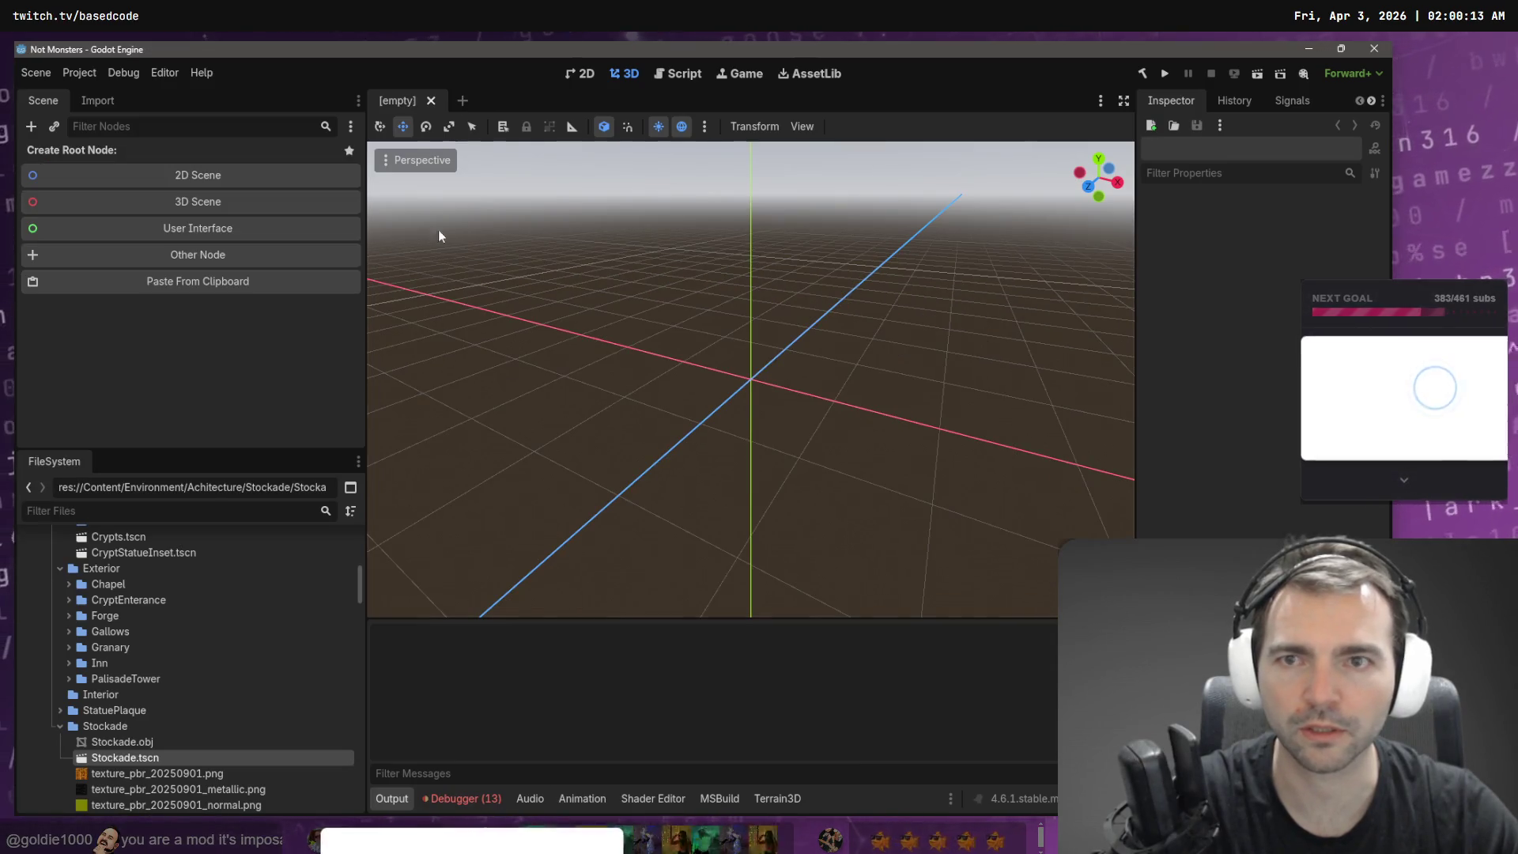
left_click(58, 724)
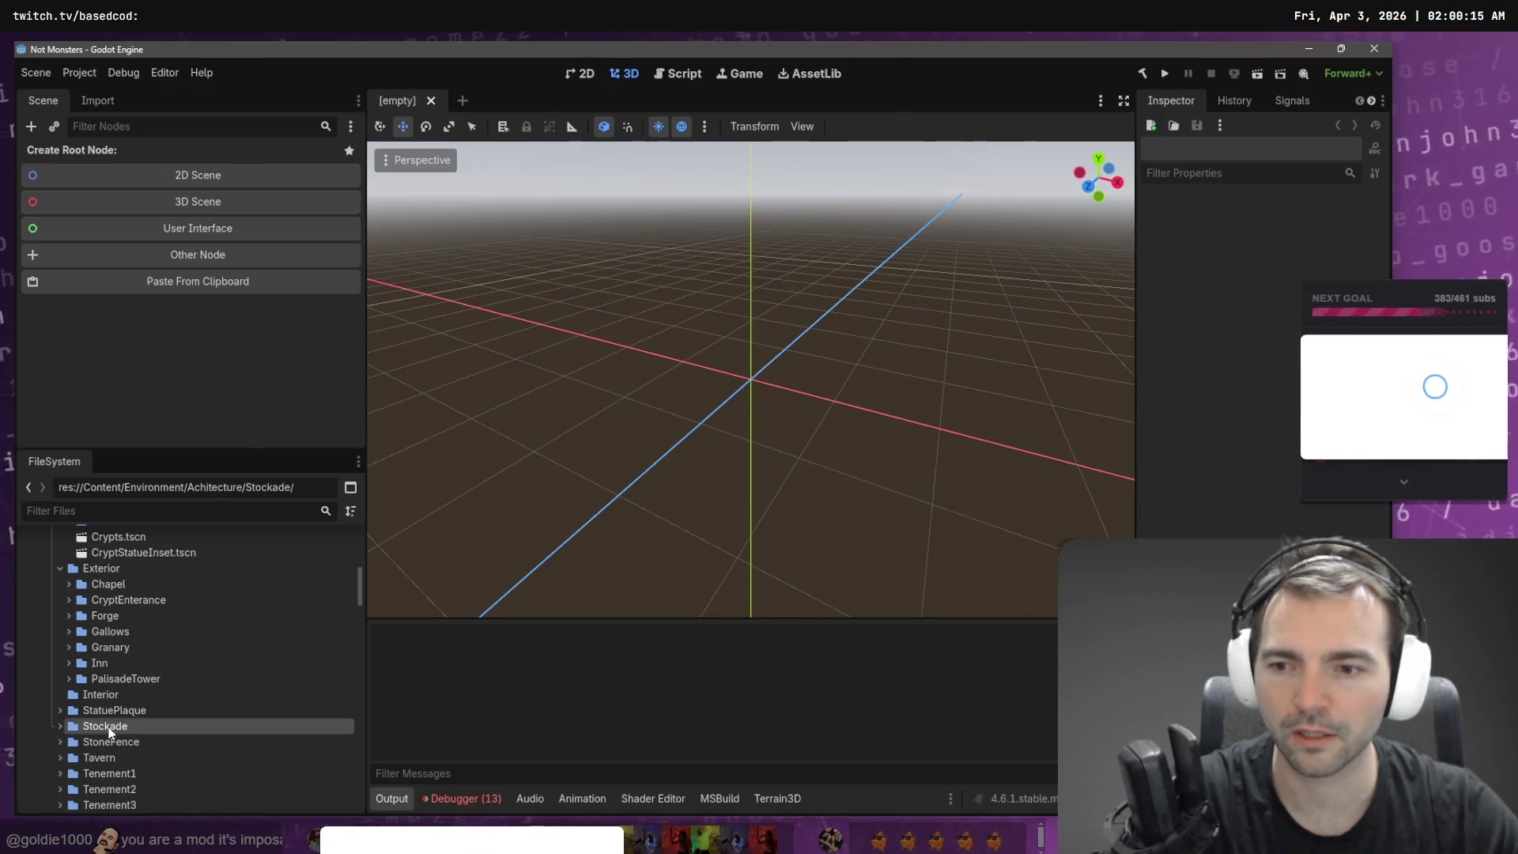
mouse_move(104, 728)
left_mouse_down()
mouse_move(126, 680)
mouse_move(101, 568)
left_mouse_up()
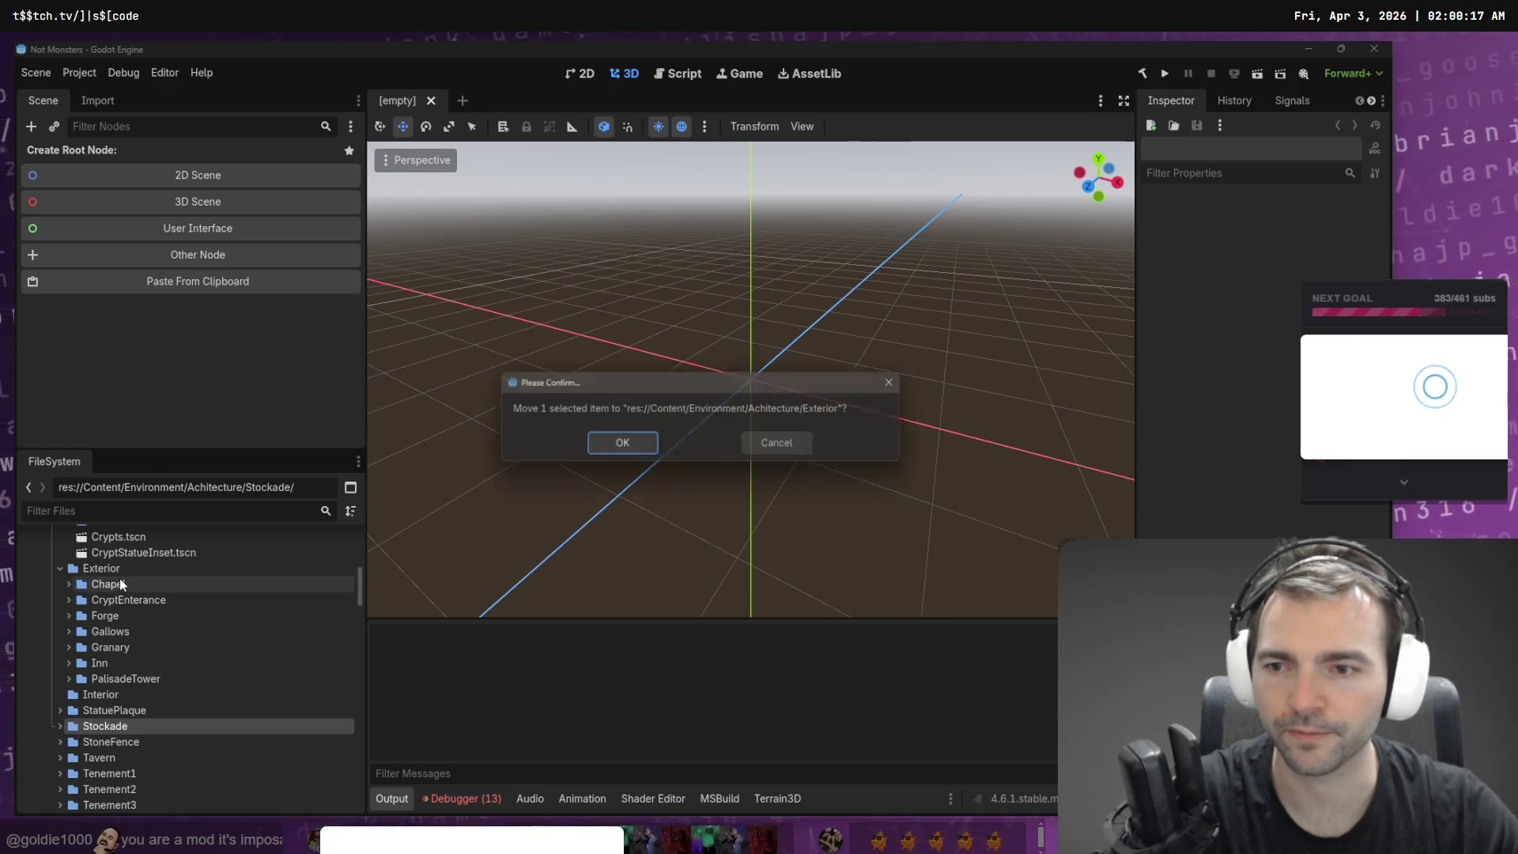
left_click(627, 447)
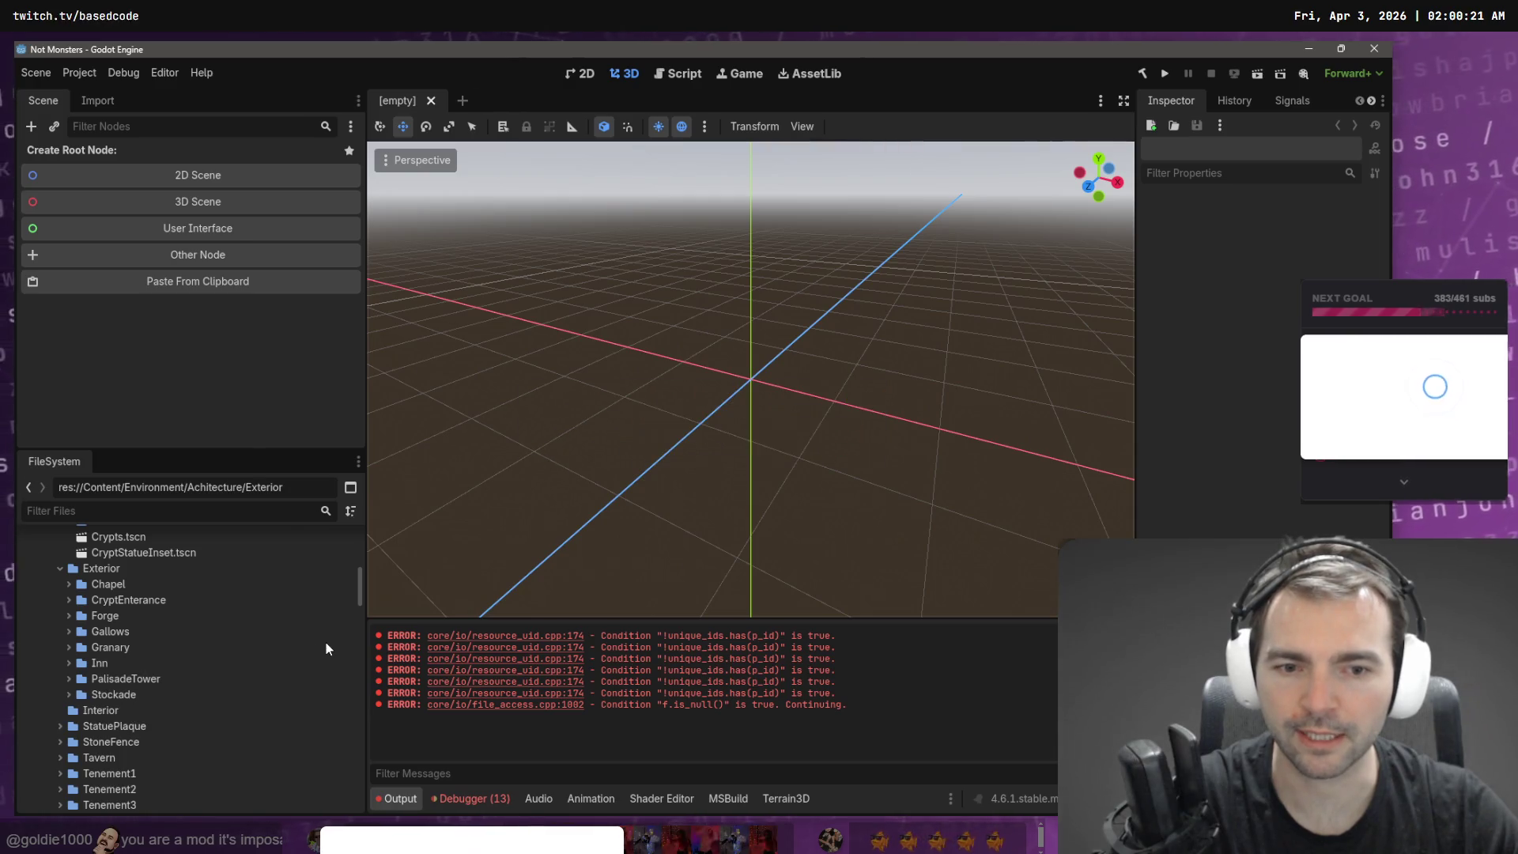
- Clear the Output log errors and move the StoneFence folder into Exterior
left_click(132, 727)
left_click(134, 744)
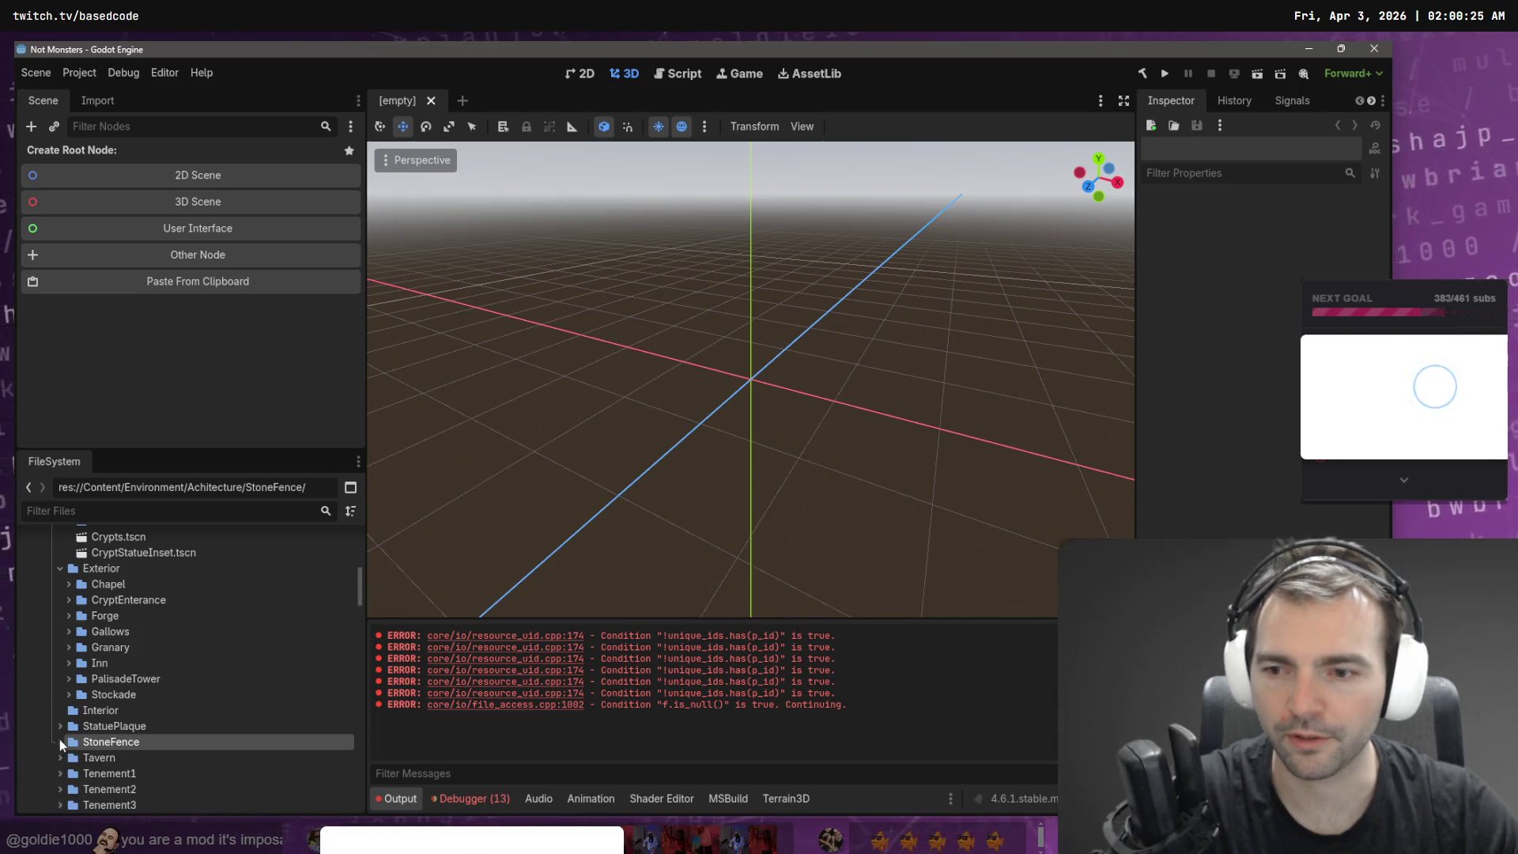
left_click(1123, 634)
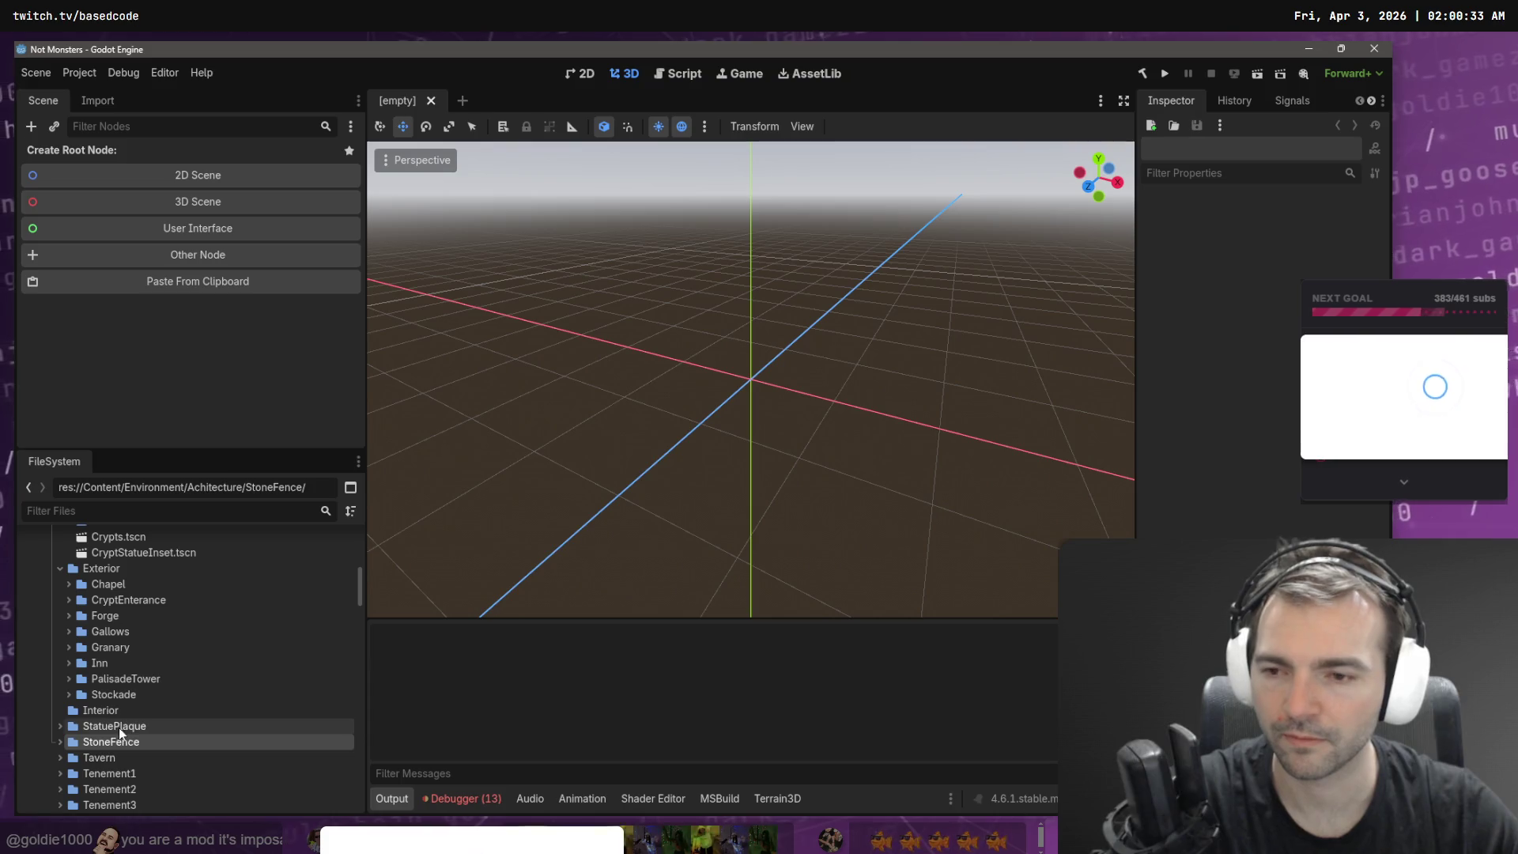
left_click(108, 756)
mouse_move(108, 744)
left_mouse_down()
mouse_move(100, 755)
mouse_move(122, 690)
left_mouse_up()
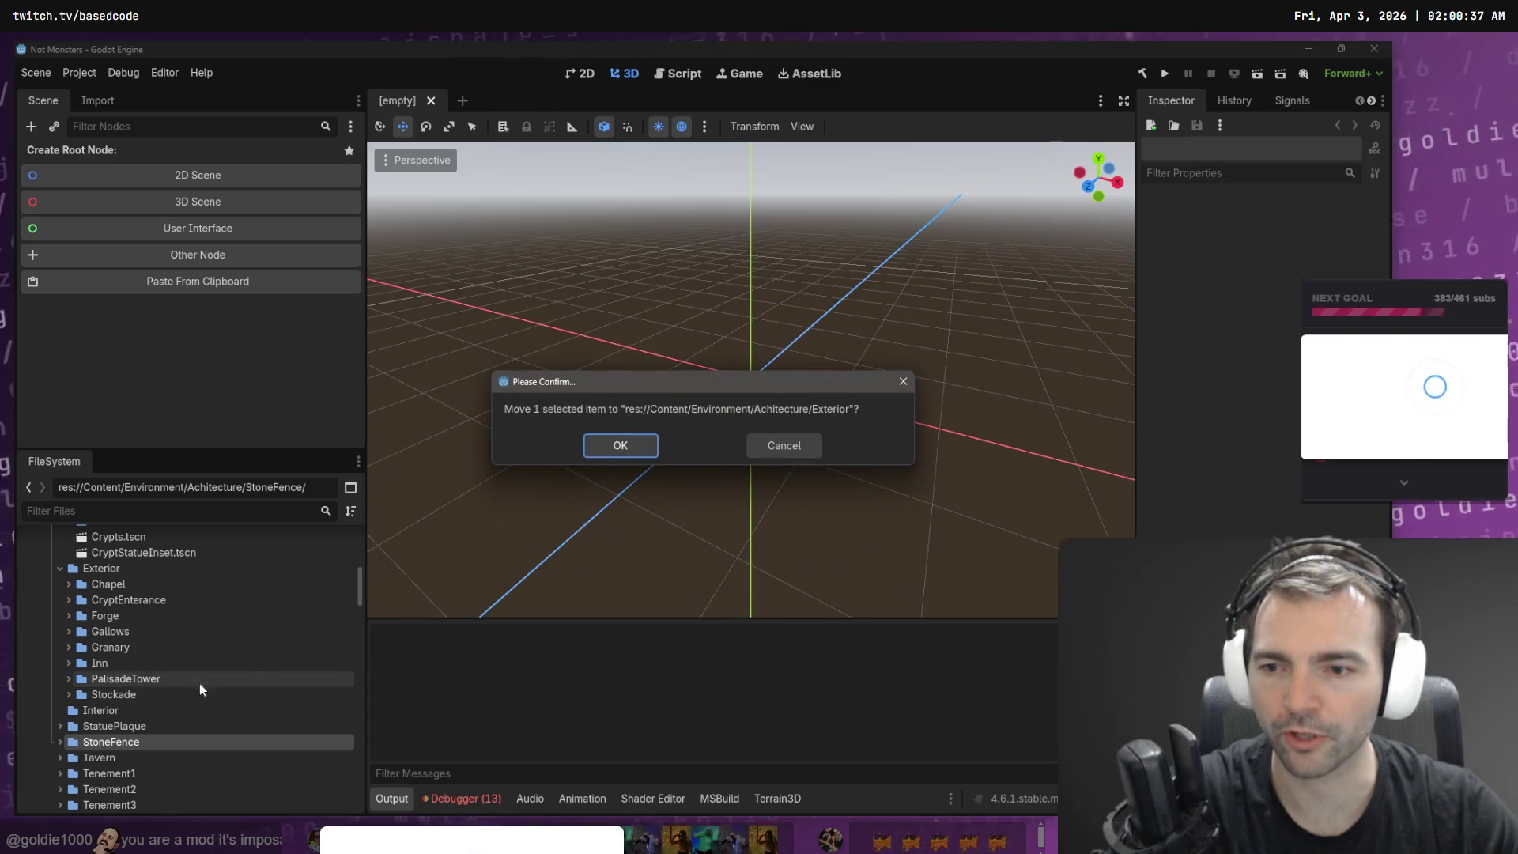
left_click(624, 444)
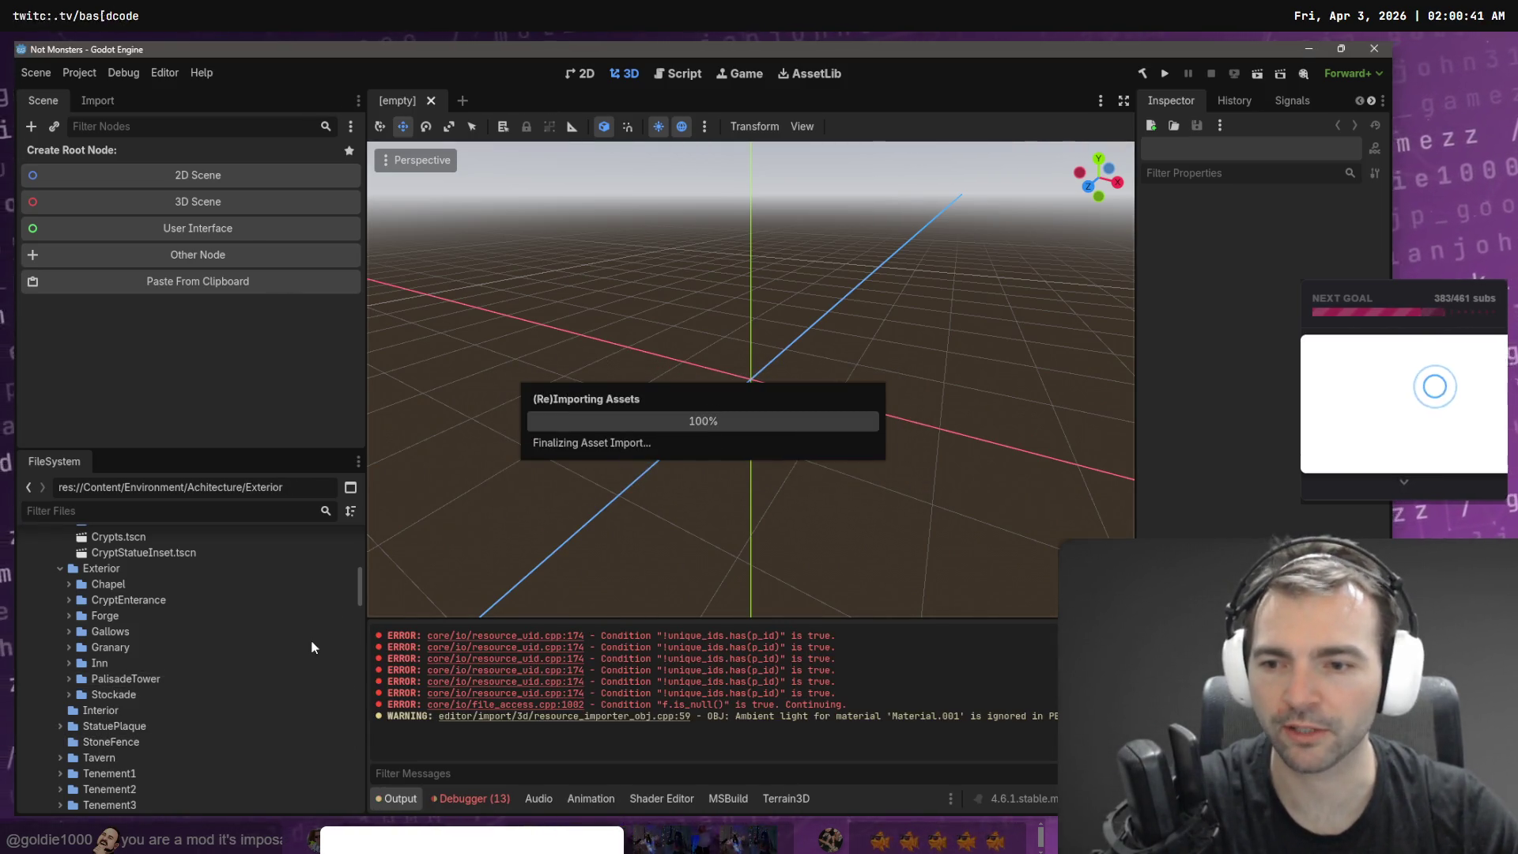
- Try several times to drag the Tavern folder onto Exterior
left_click(118, 758)
mouse_move(93, 757)
left_mouse_down()
mouse_move(138, 585)
mouse_move(150, 609)
left_mouse_up()
left_click(113, 695)
left_click(103, 759)
mouse_move(107, 759)
left_mouse_down()
mouse_move(107, 589)
mouse_move(134, 584)
mouse_move(130, 570)
mouse_move(126, 586)
left_mouse_up()
left_click(102, 741)
left_click_drag(103, 756, 126, 572)
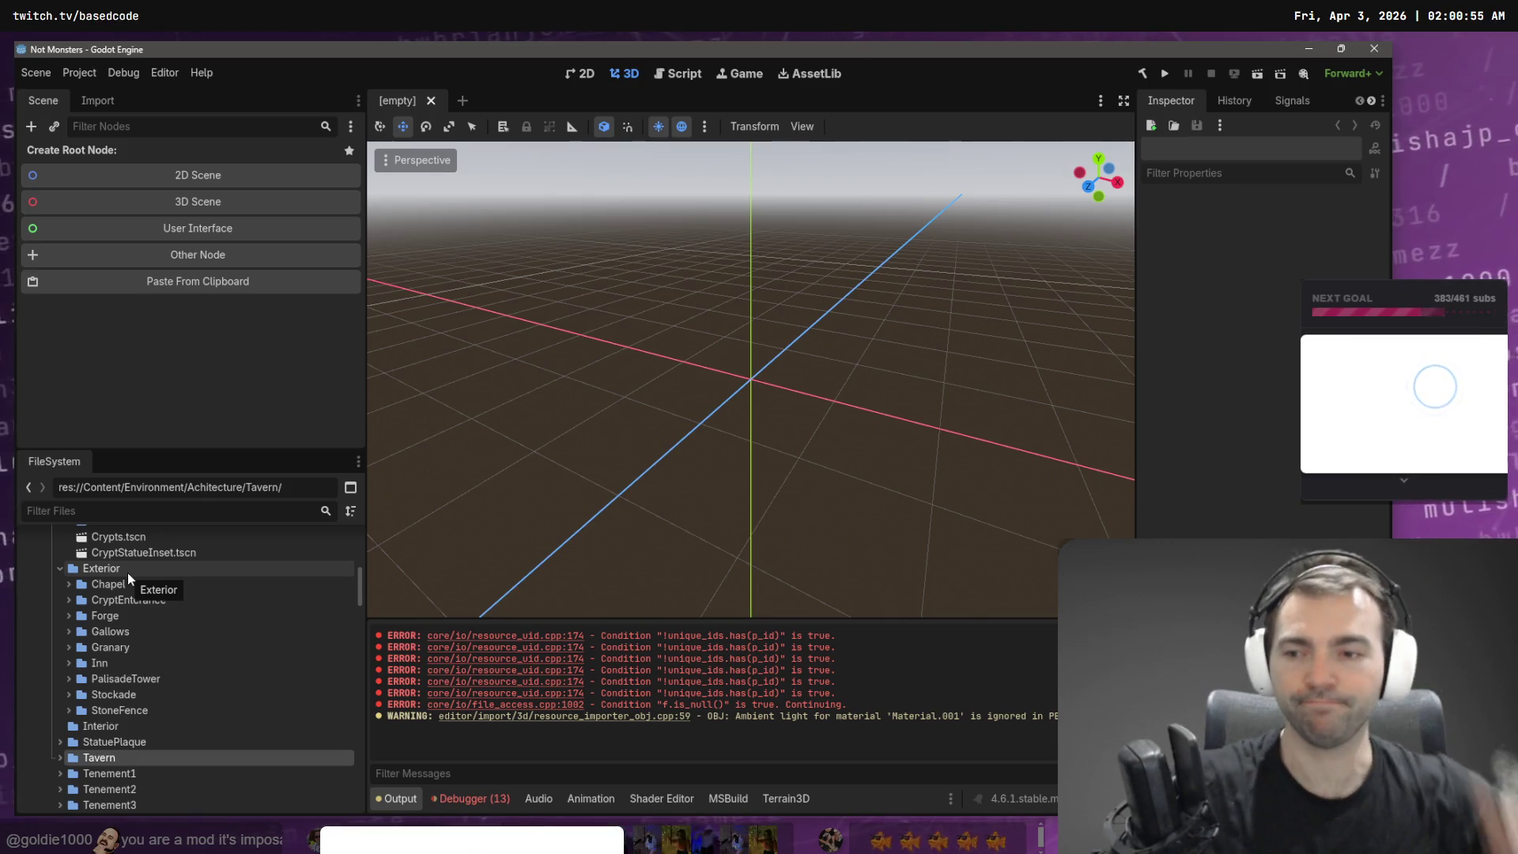
- Drag Tavern onto Exterior again, then move Tenement1 into Exterior
left_click(127, 573)
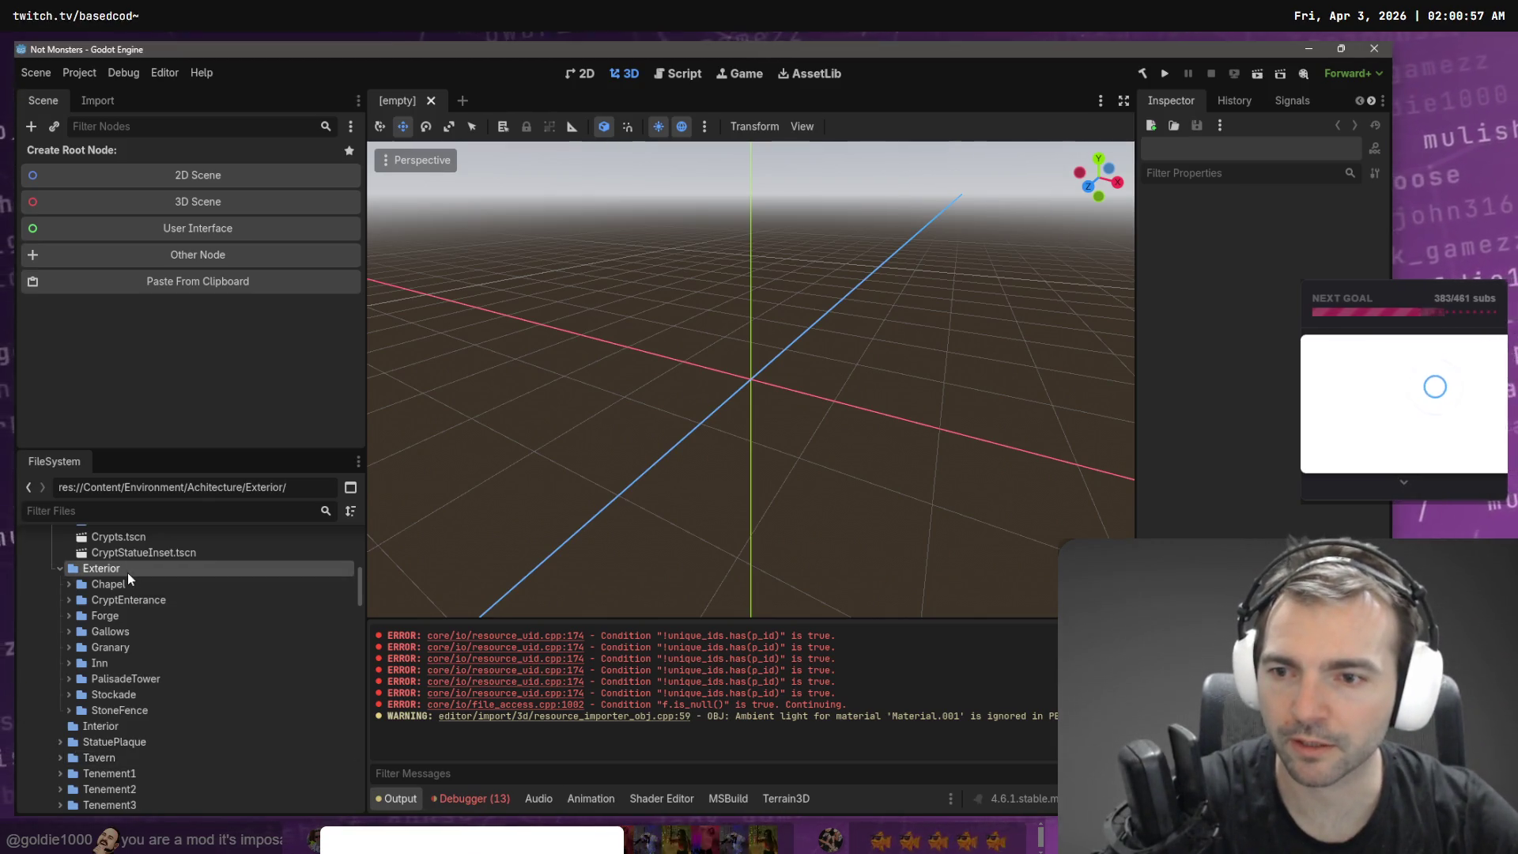
mouse_move(124, 759)
left_mouse_down()
mouse_move(104, 762)
mouse_move(118, 589)
mouse_move(134, 572)
left_mouse_up()
left_click(134, 569)
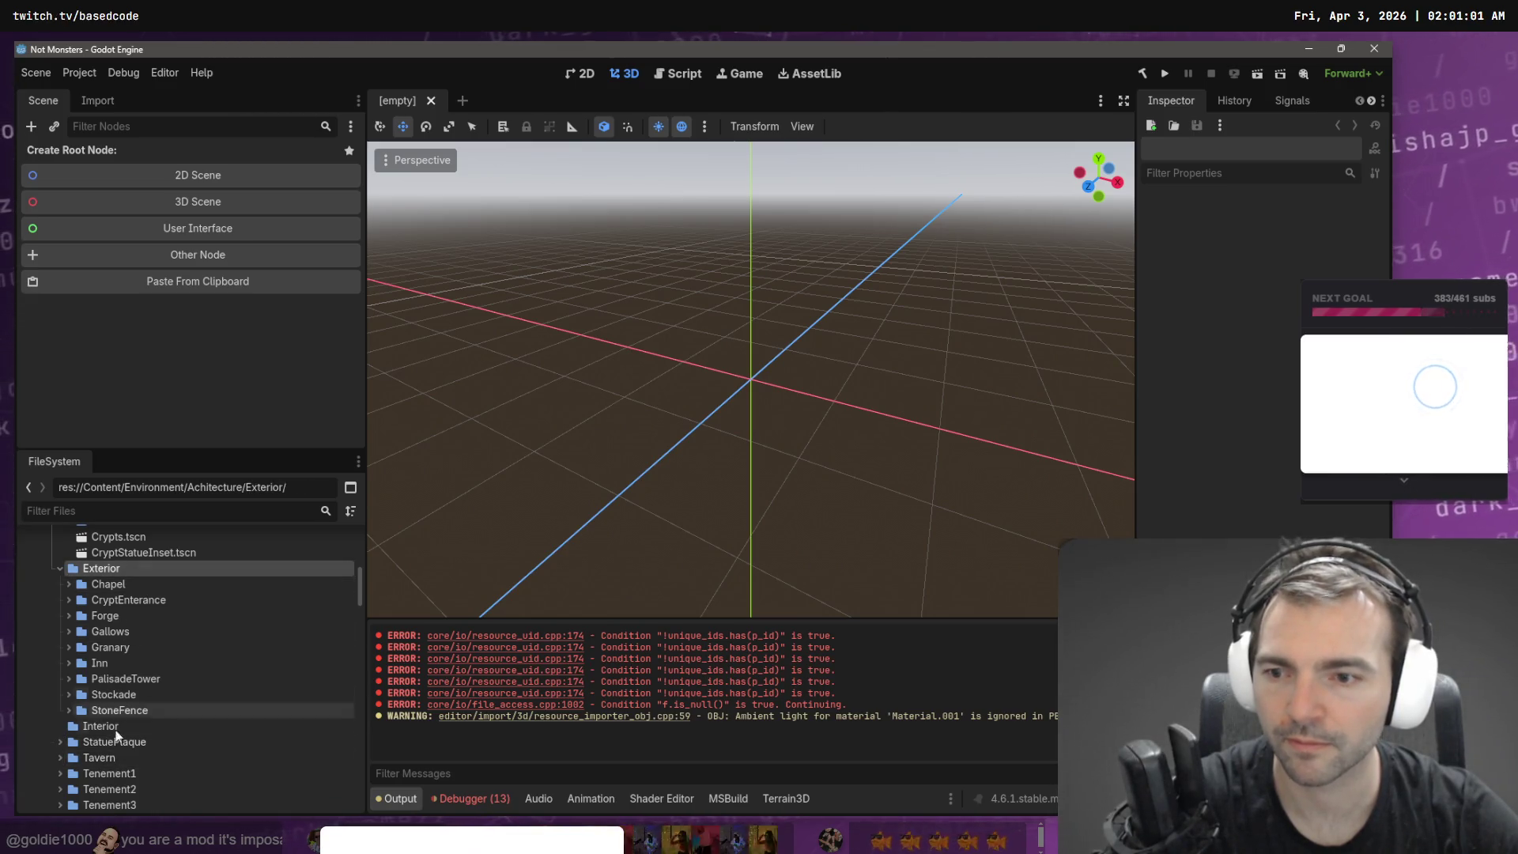
left_click(112, 773)
scroll(112, 771, "down", 2)
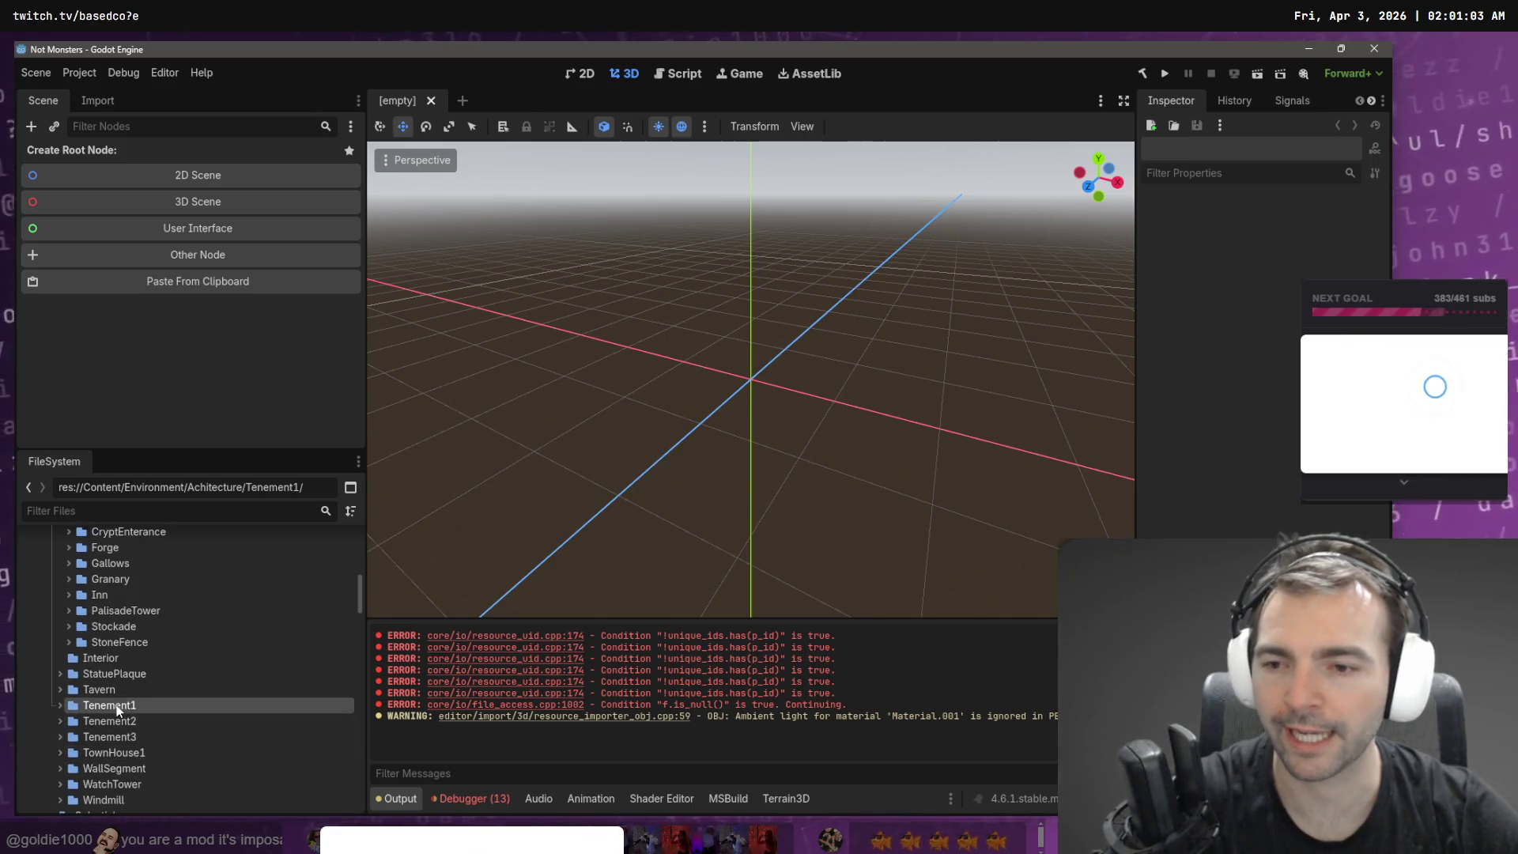
left_click_drag(117, 710, 124, 646)
left_click_drag(120, 634, 120, 634)
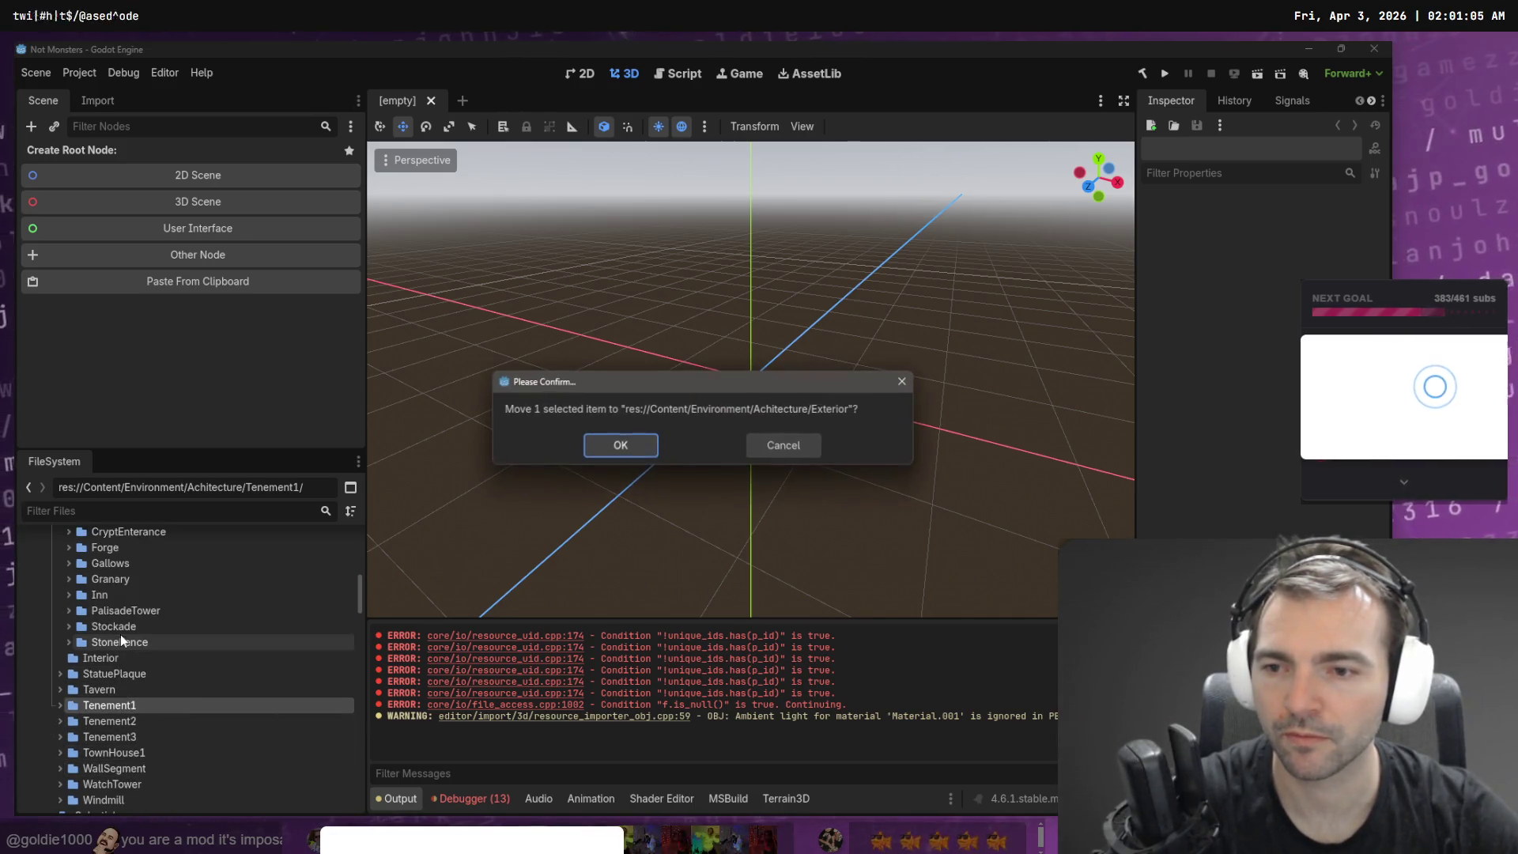
left_click(630, 447)
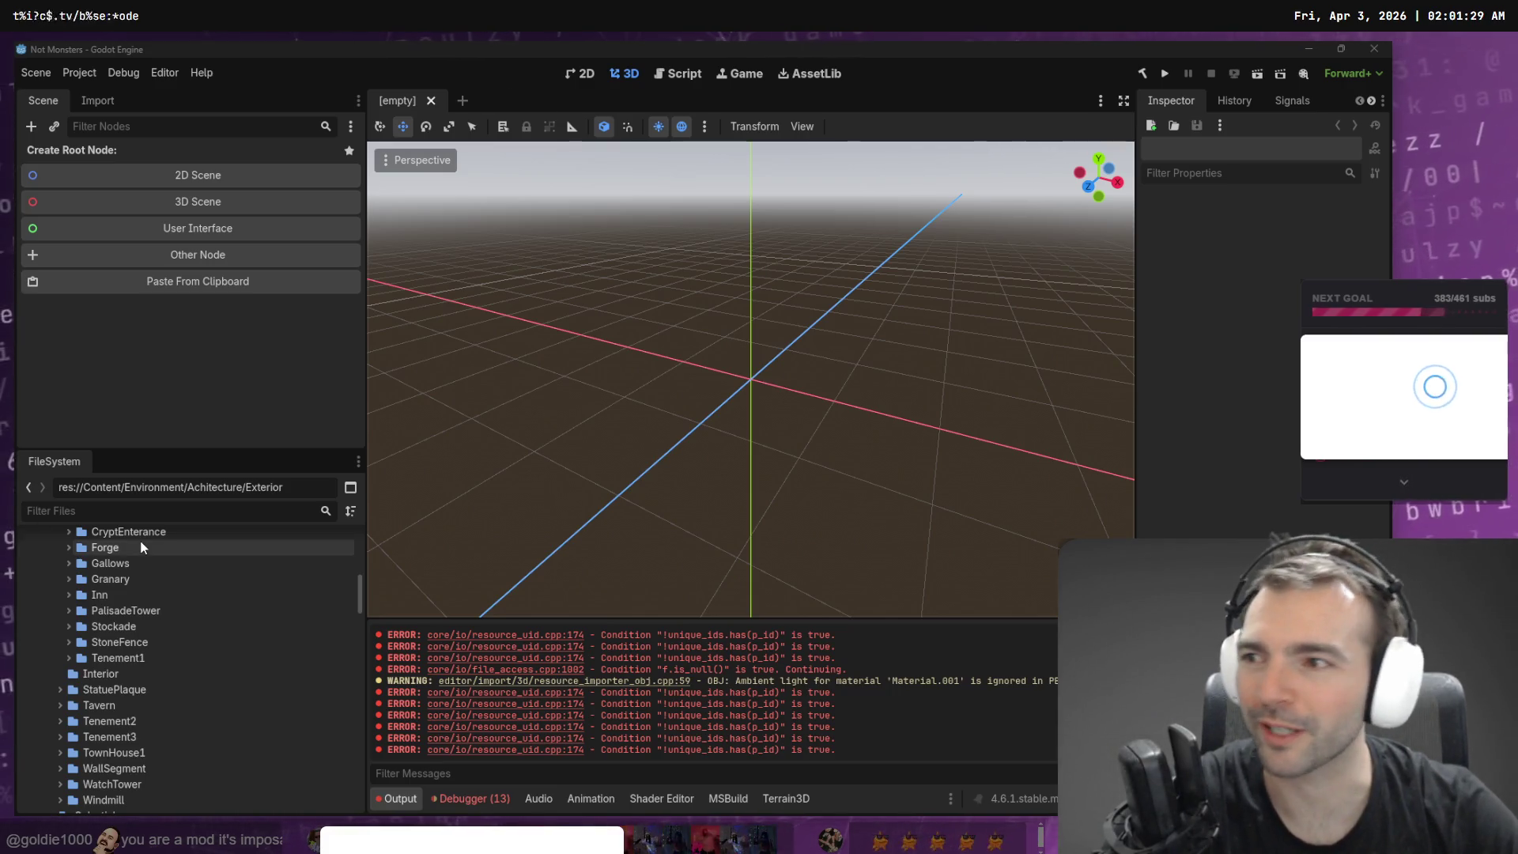
- Move the Tenement2 folder into Exterior
left_click(146, 734)
left_click(142, 751)
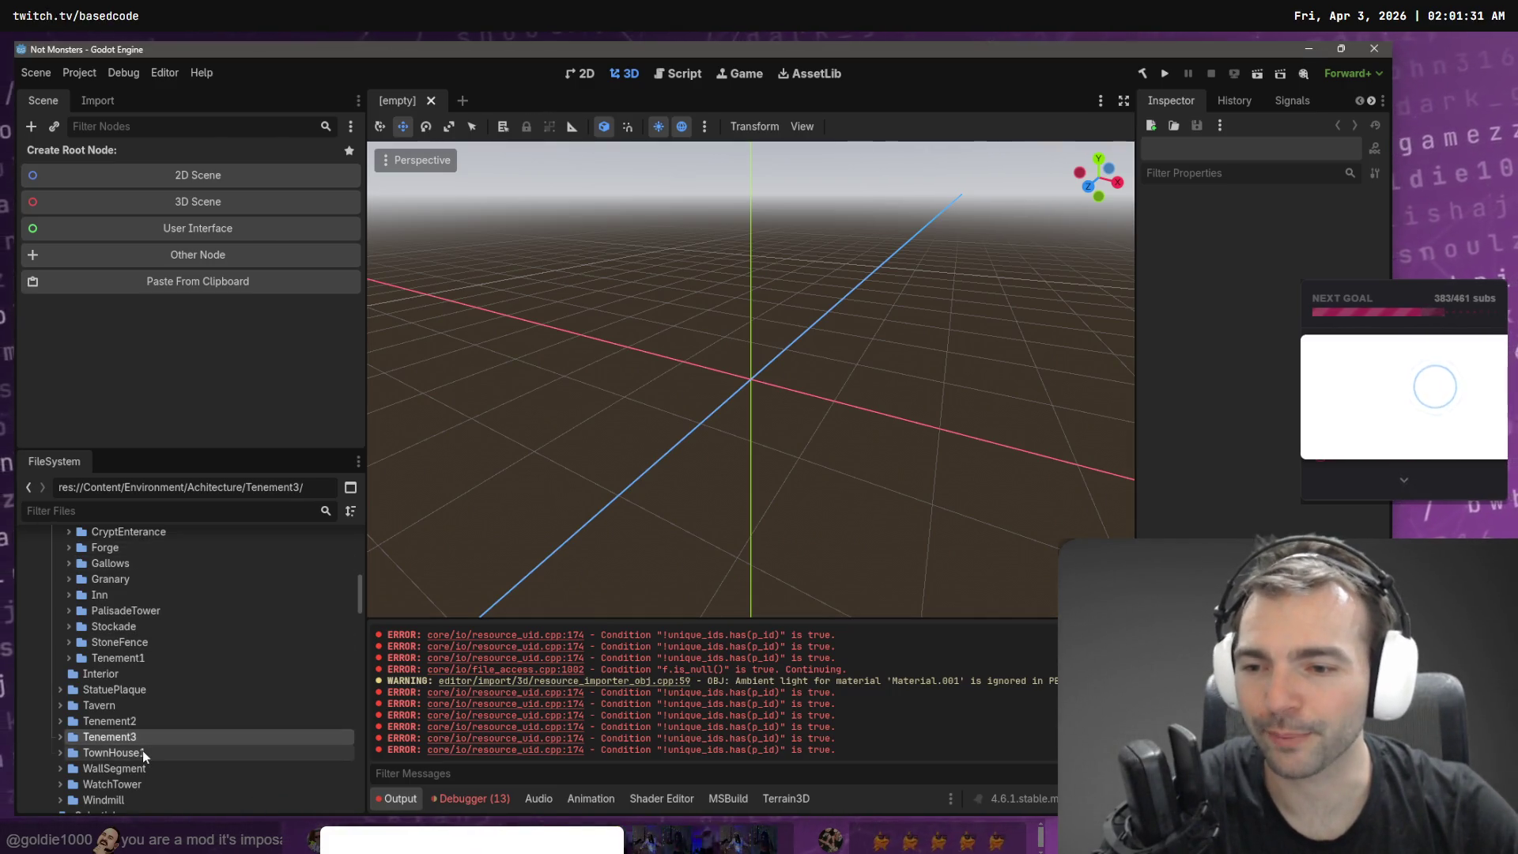
scroll(150, 750, "down", 1)
left_click(147, 748)
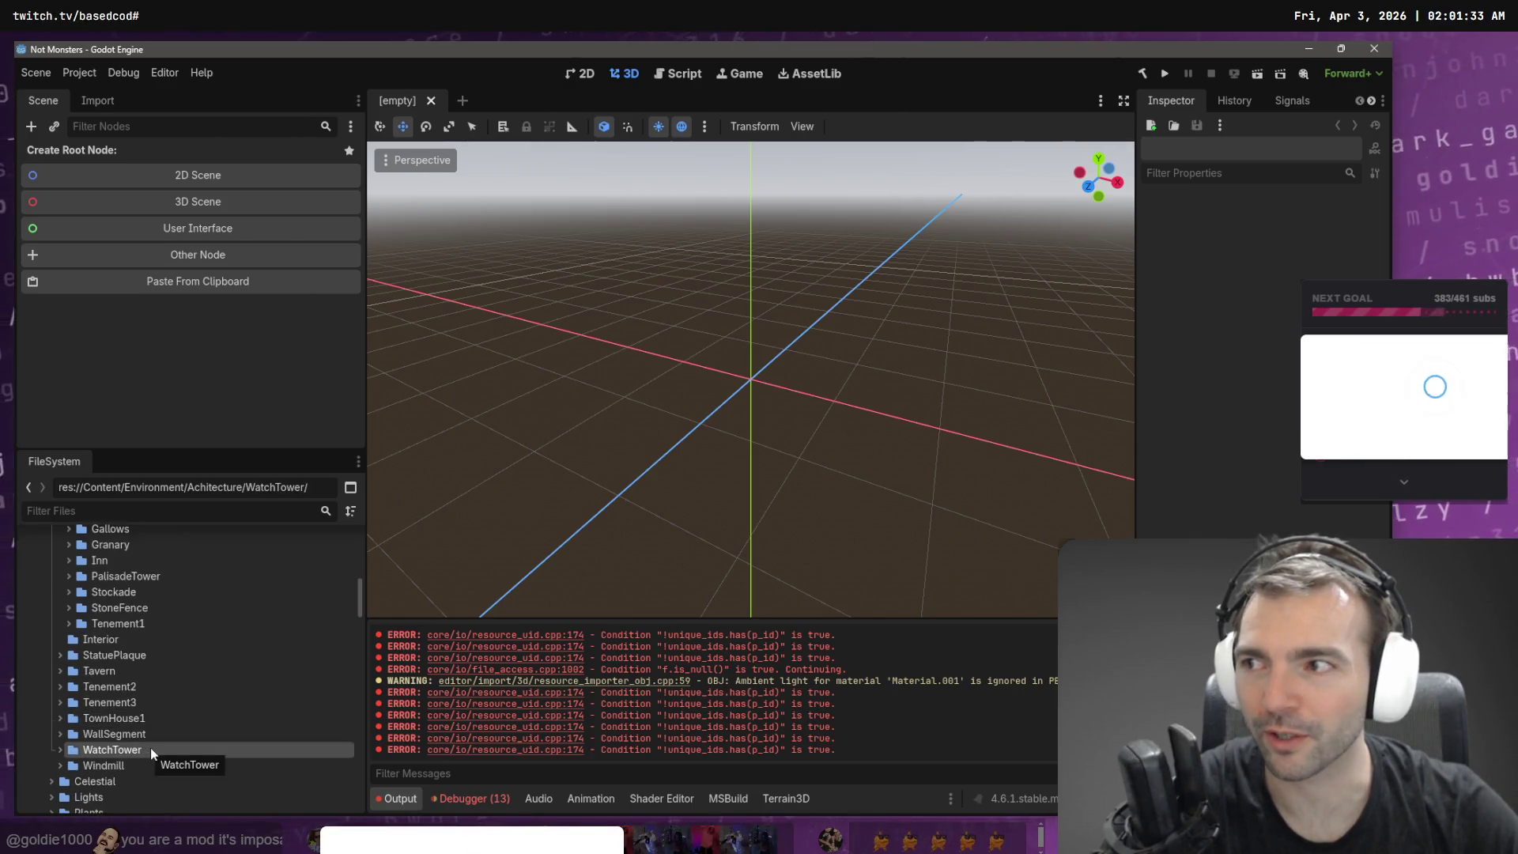
left_click(138, 671)
scroll(127, 720, "up", 2)
scroll(111, 735, "down", 2)
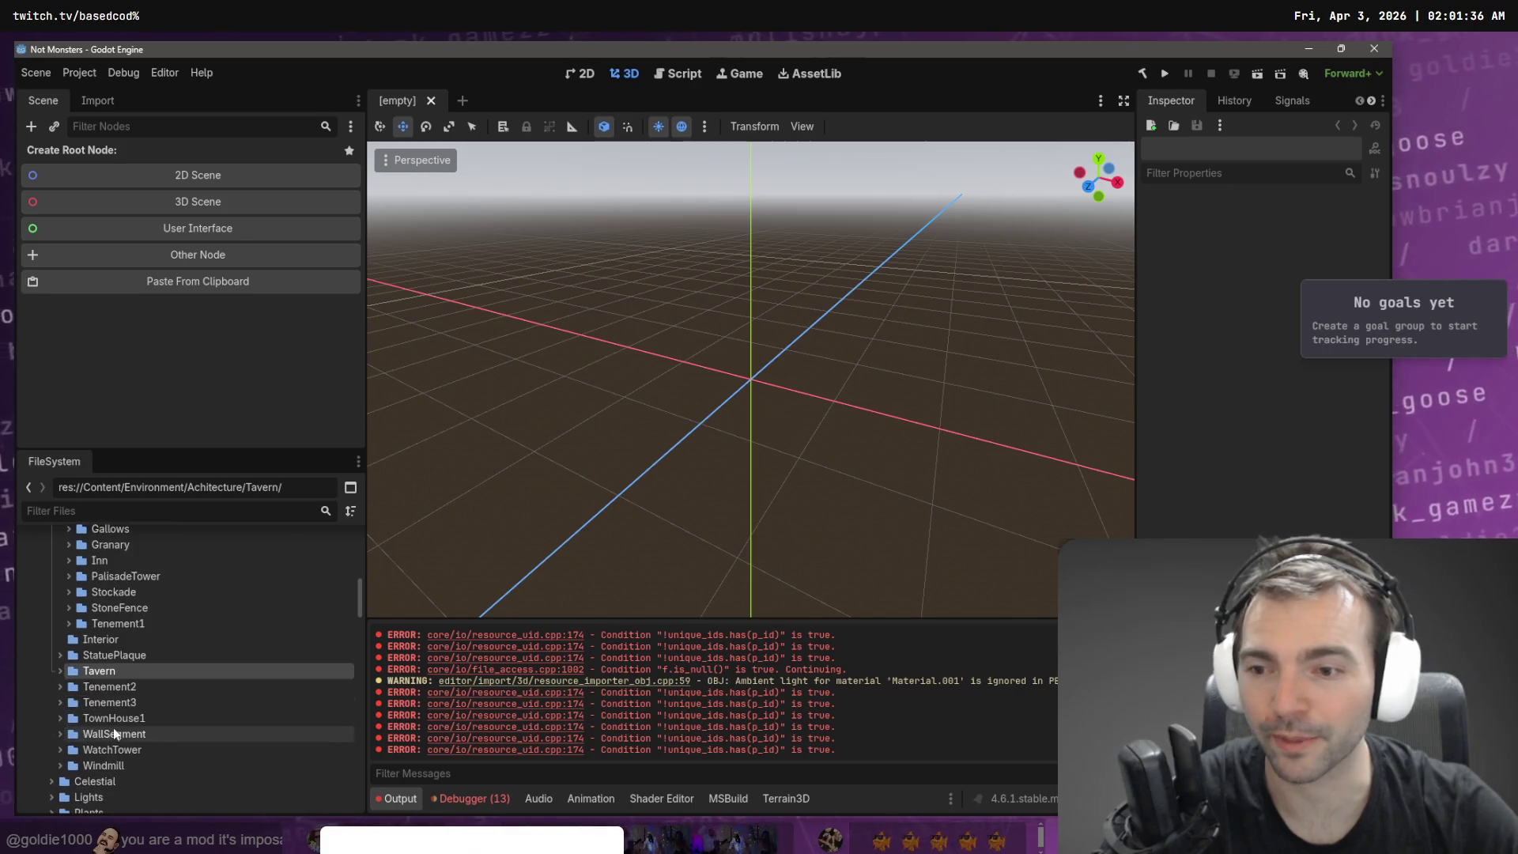
left_click(126, 688)
left_click_drag(139, 690, 175, 624)
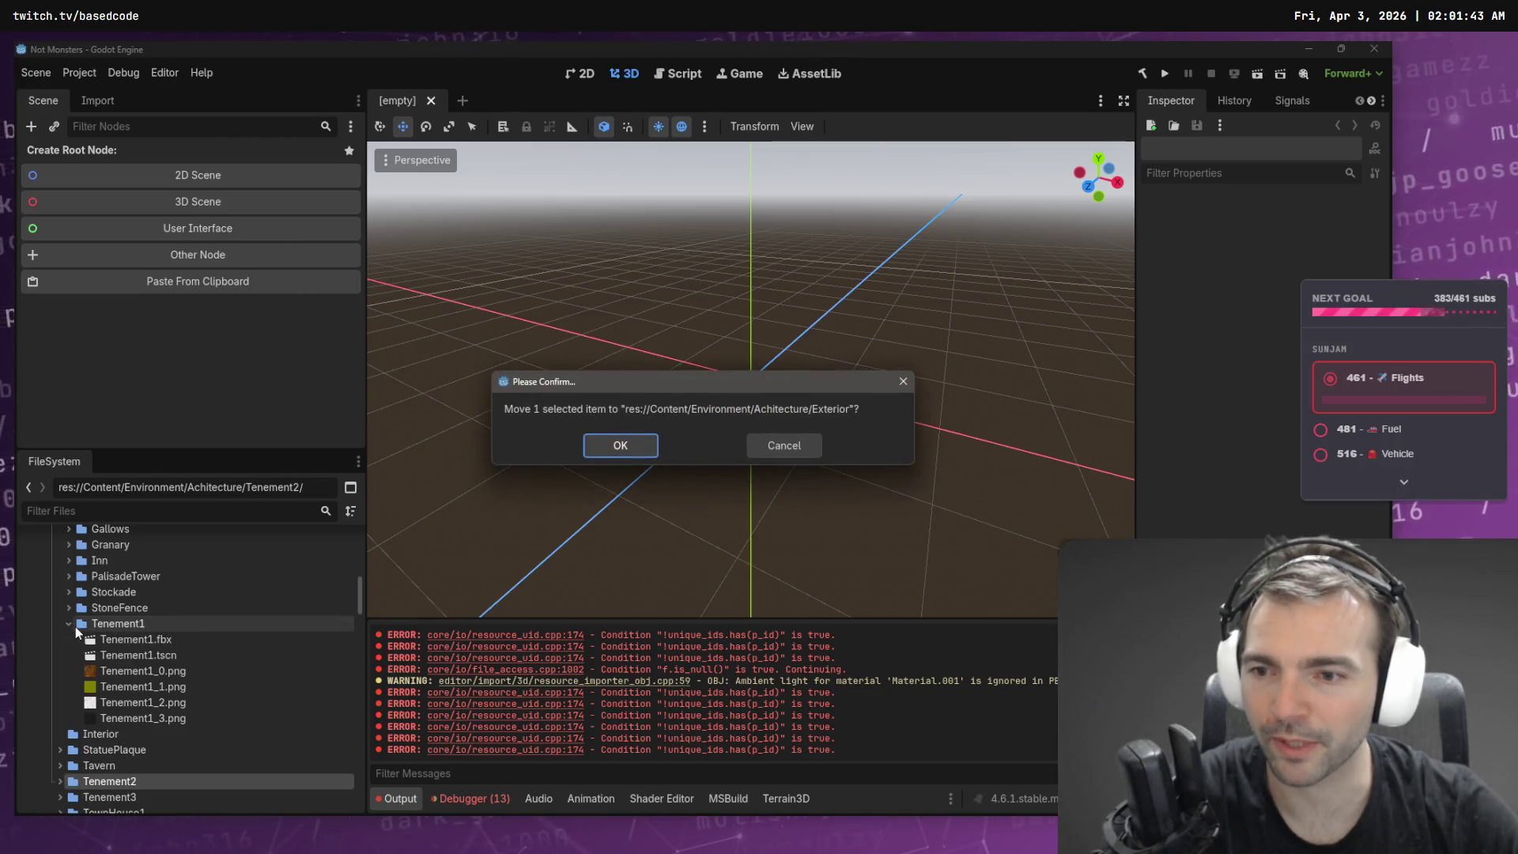
left_click(628, 444)
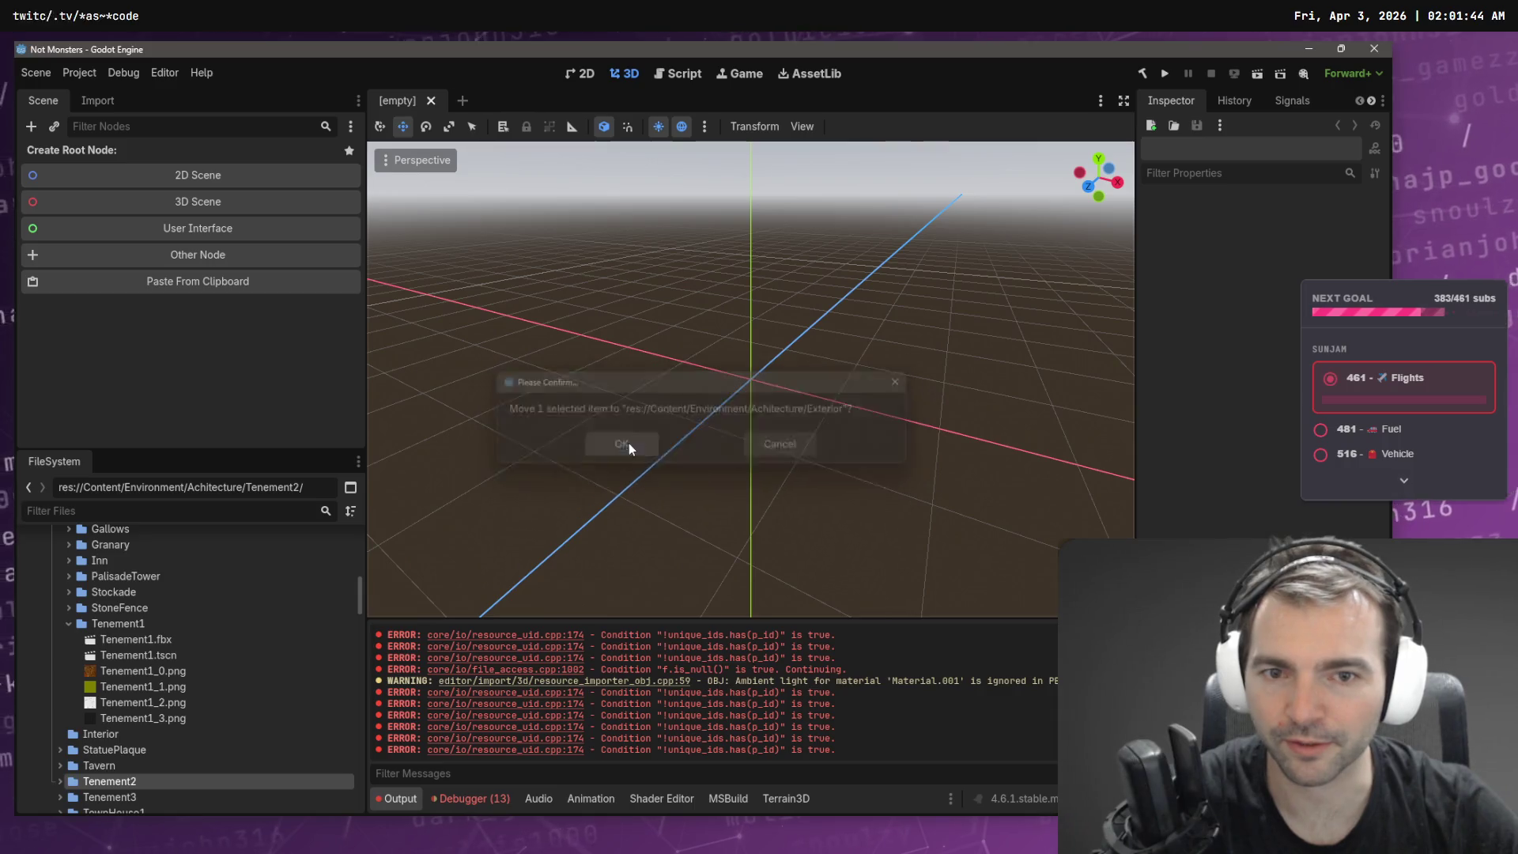
- Move Tenement3 and TownHouse1 into Exterior, confirming each move
left_click(70, 623)
left_click(129, 703)
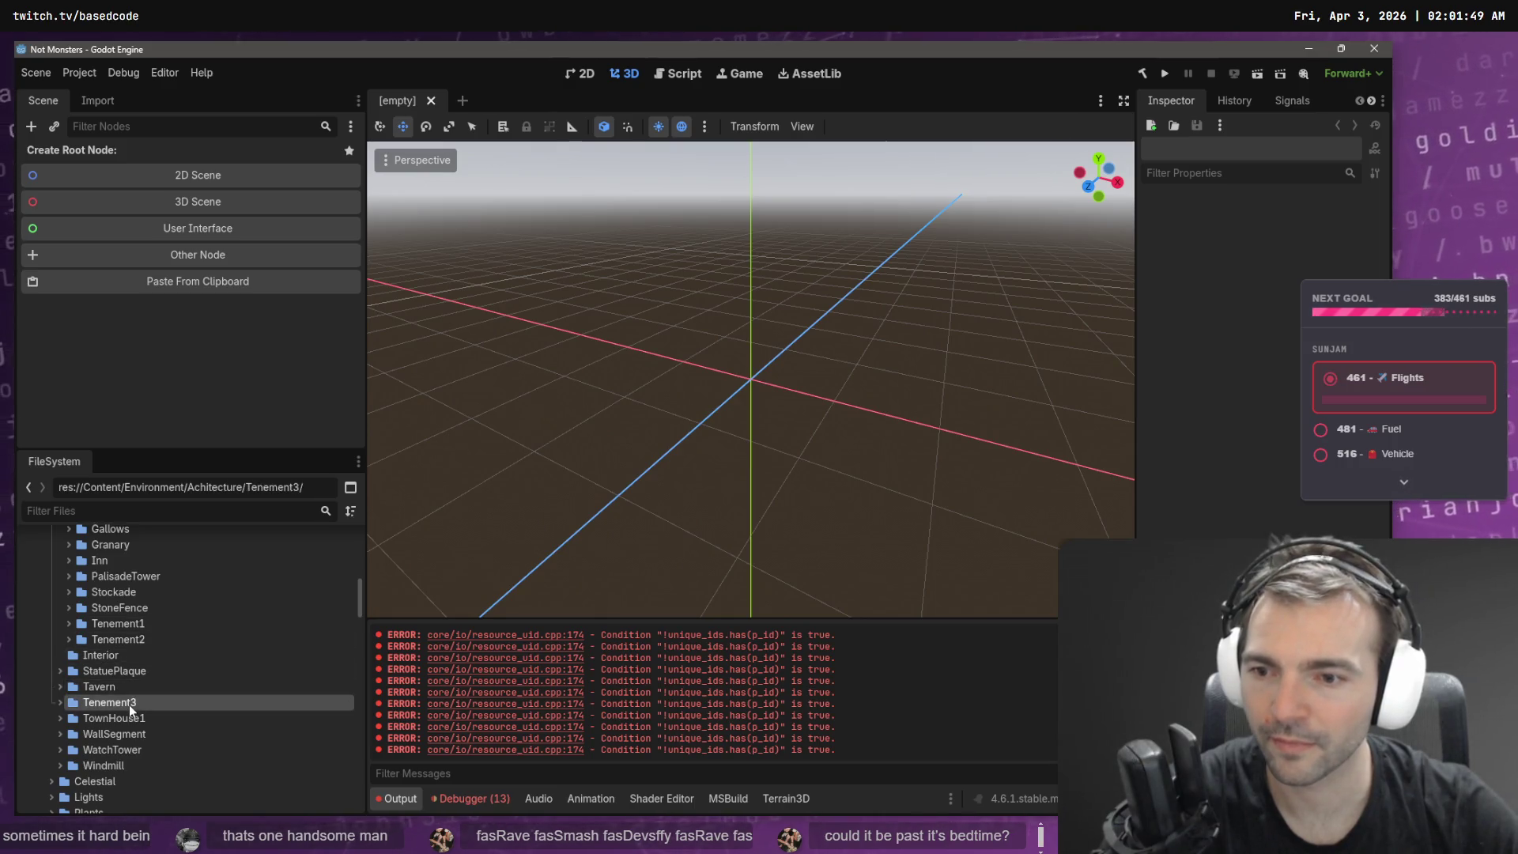
left_click_drag(118, 702, 174, 642)
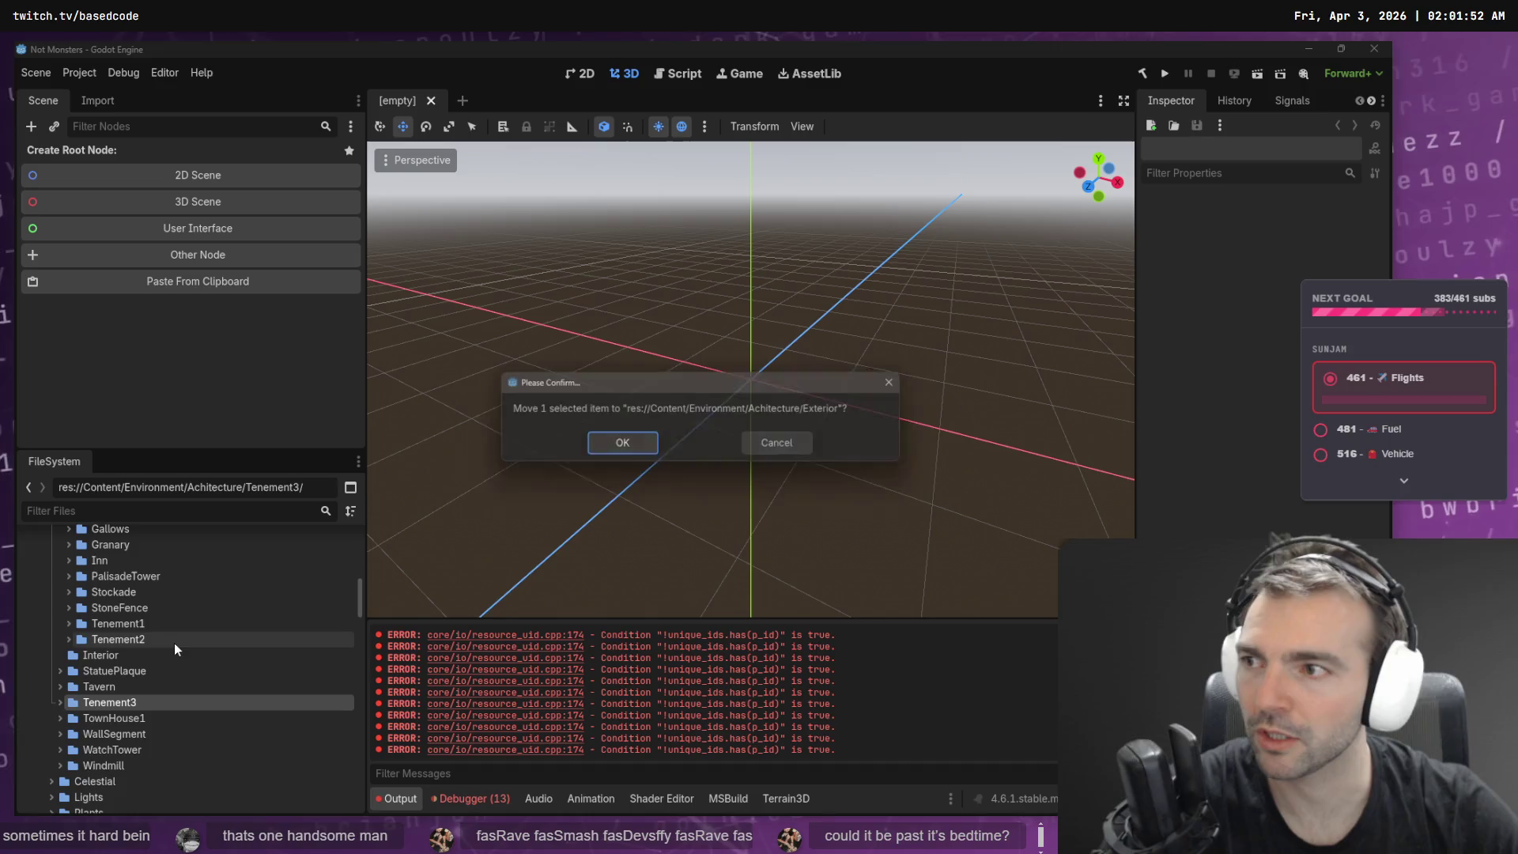
left_click(611, 441)
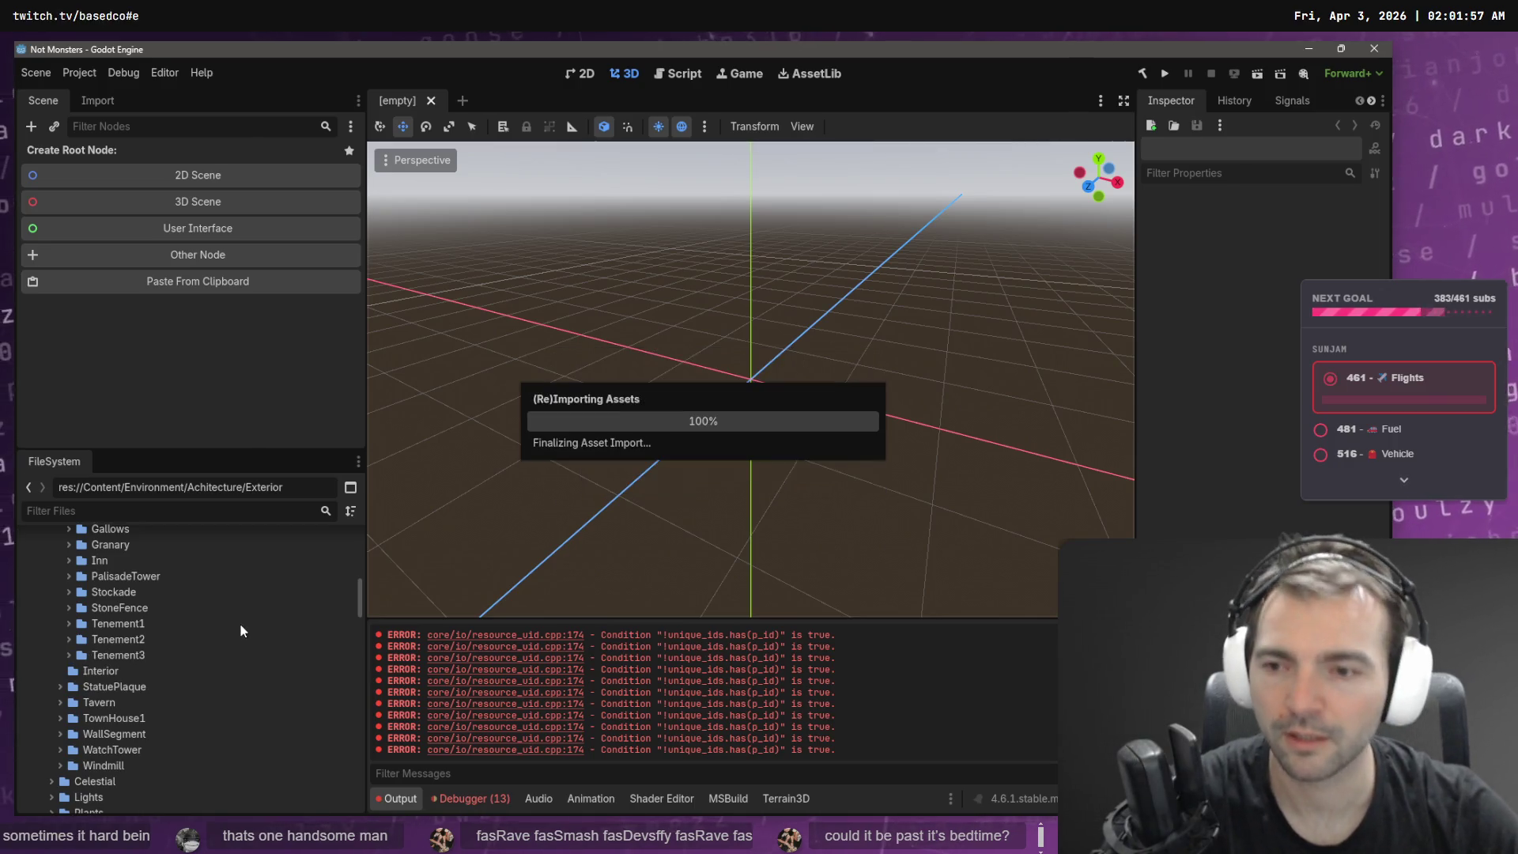
left_click(125, 720)
mouse_move(127, 719)
left_mouse_down()
mouse_move(147, 662)
mouse_move(135, 643)
left_mouse_up()
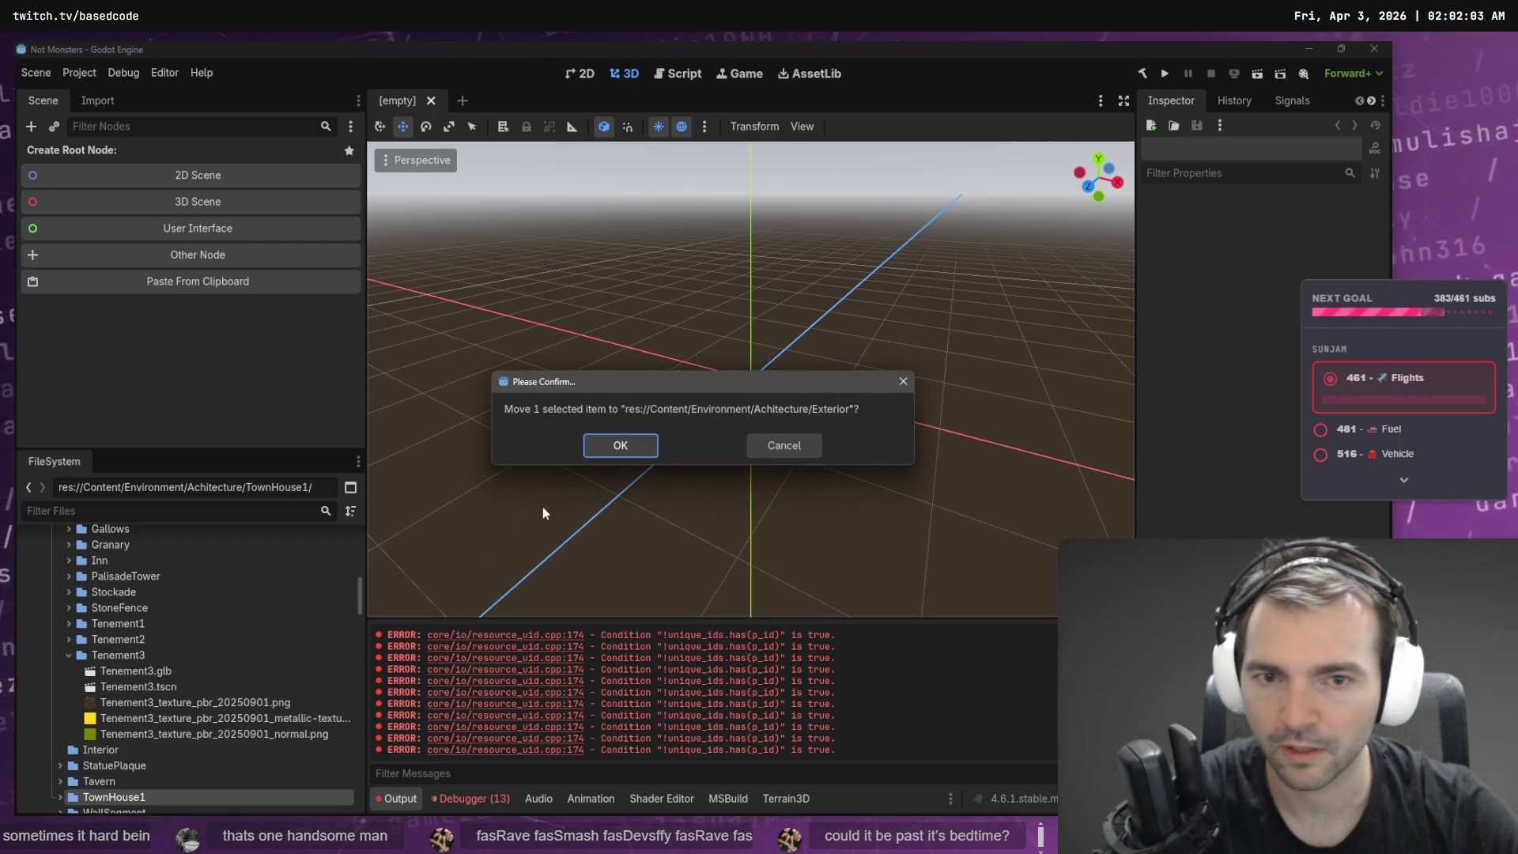
left_click(603, 447)
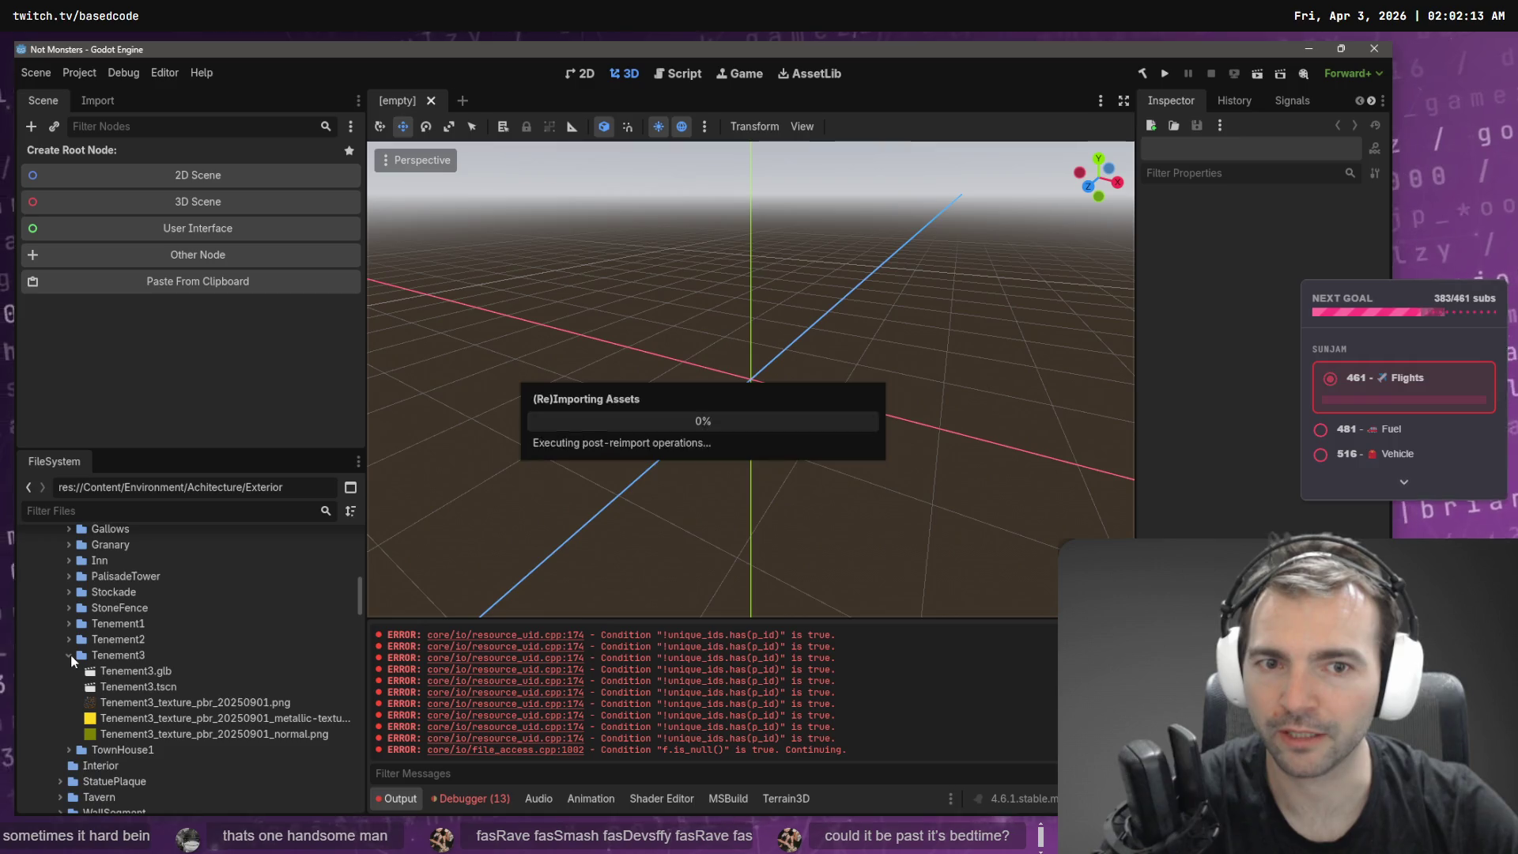
left_click(69, 654)
- Preview the Plaque scene and test-place the StatuePlaque2 model, then undo it
left_click(141, 703)
double_click(122, 702)
double_click(119, 684)
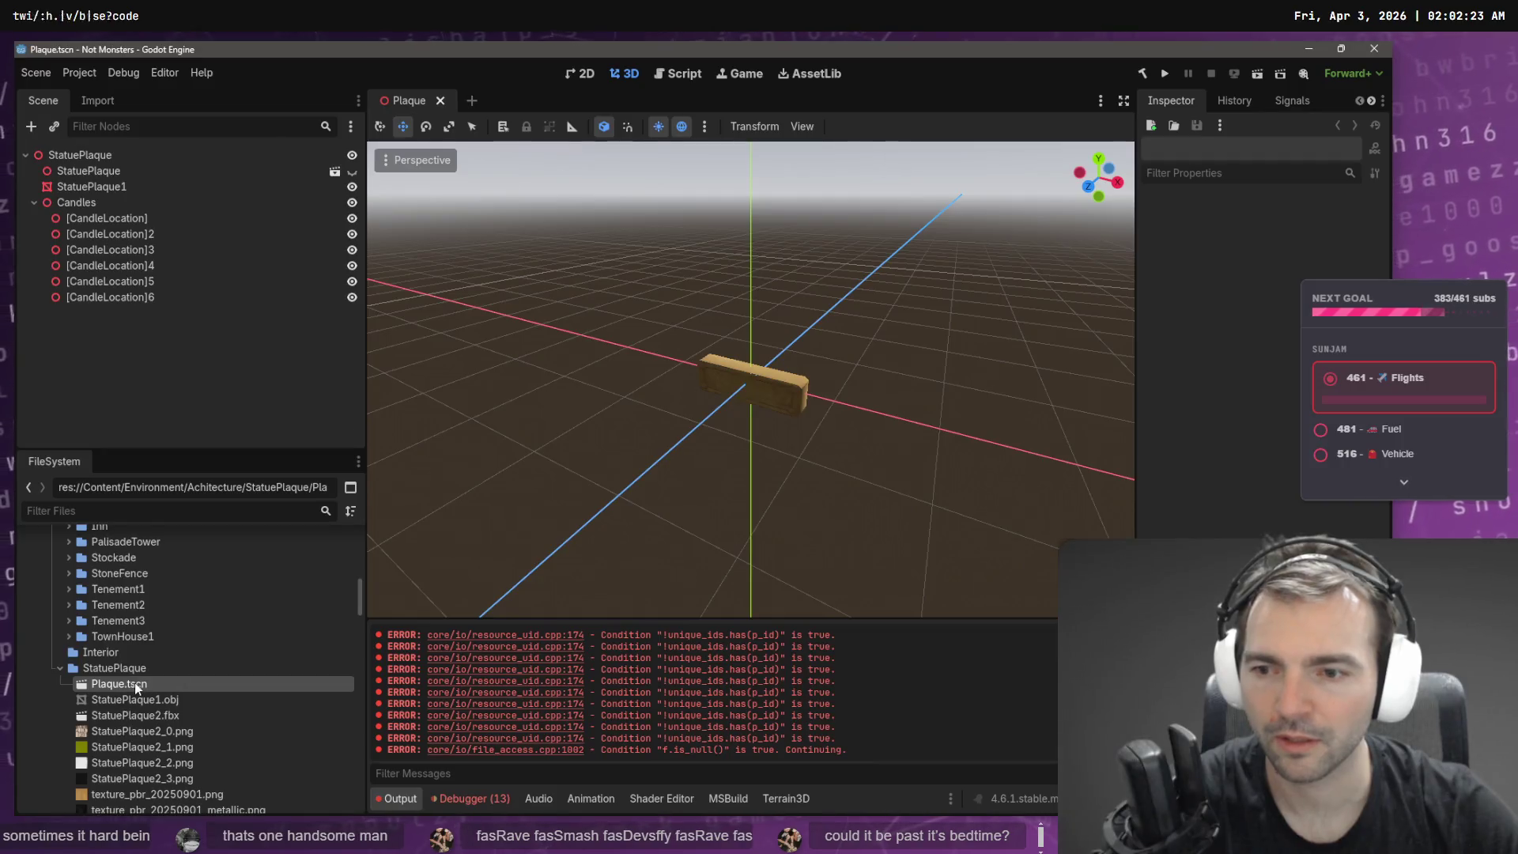
left_click(440, 103)
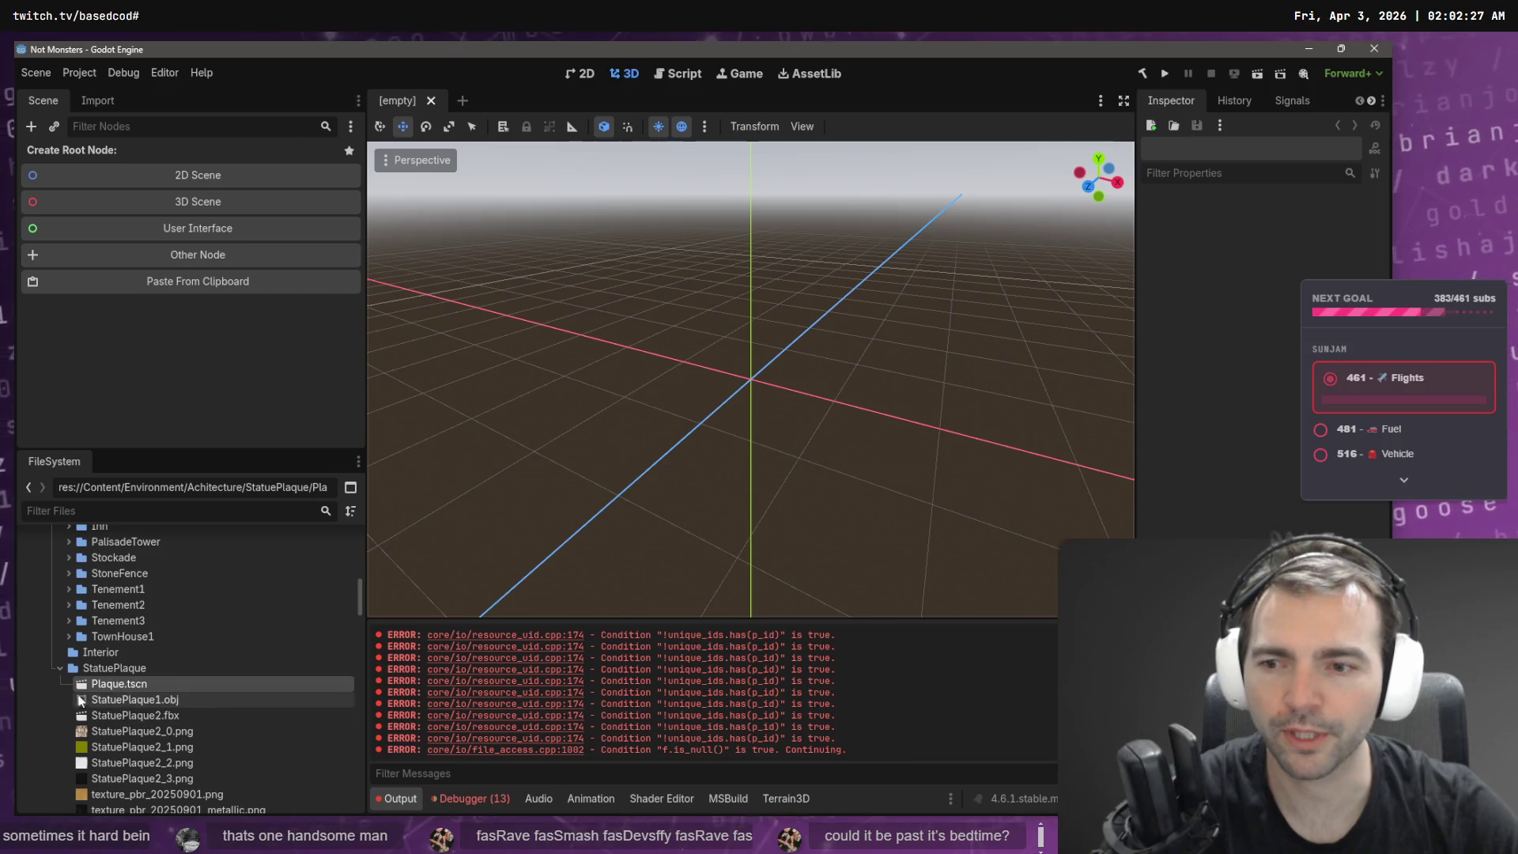
scroll(158, 694, "down", 2)
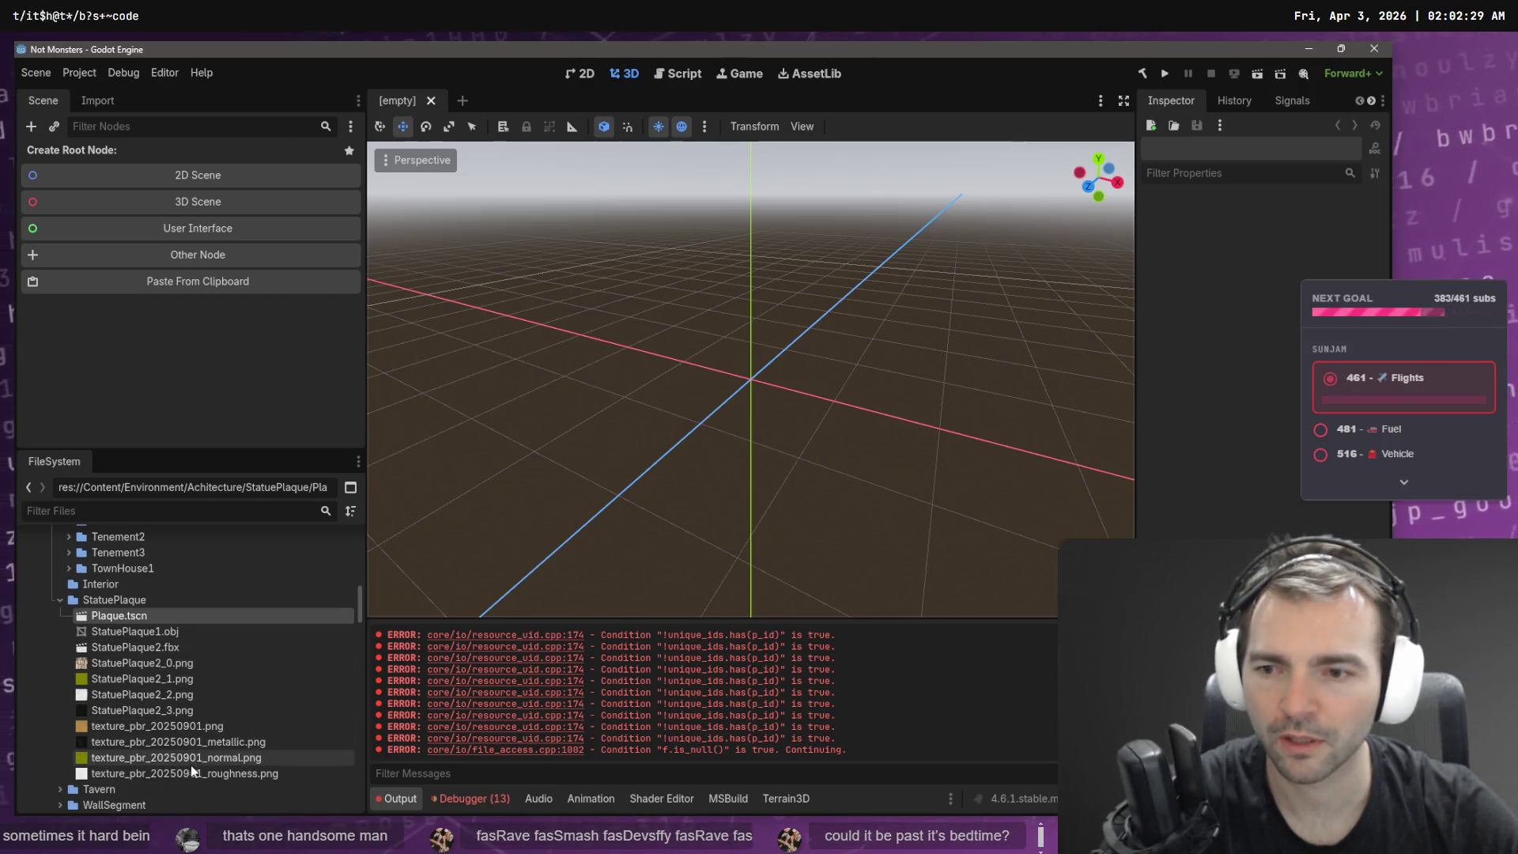
left_click(193, 649)
mouse_move(159, 643)
left_mouse_down()
mouse_move(732, 419)
mouse_move(732, 434)
left_mouse_up()
key("ctrl+z")
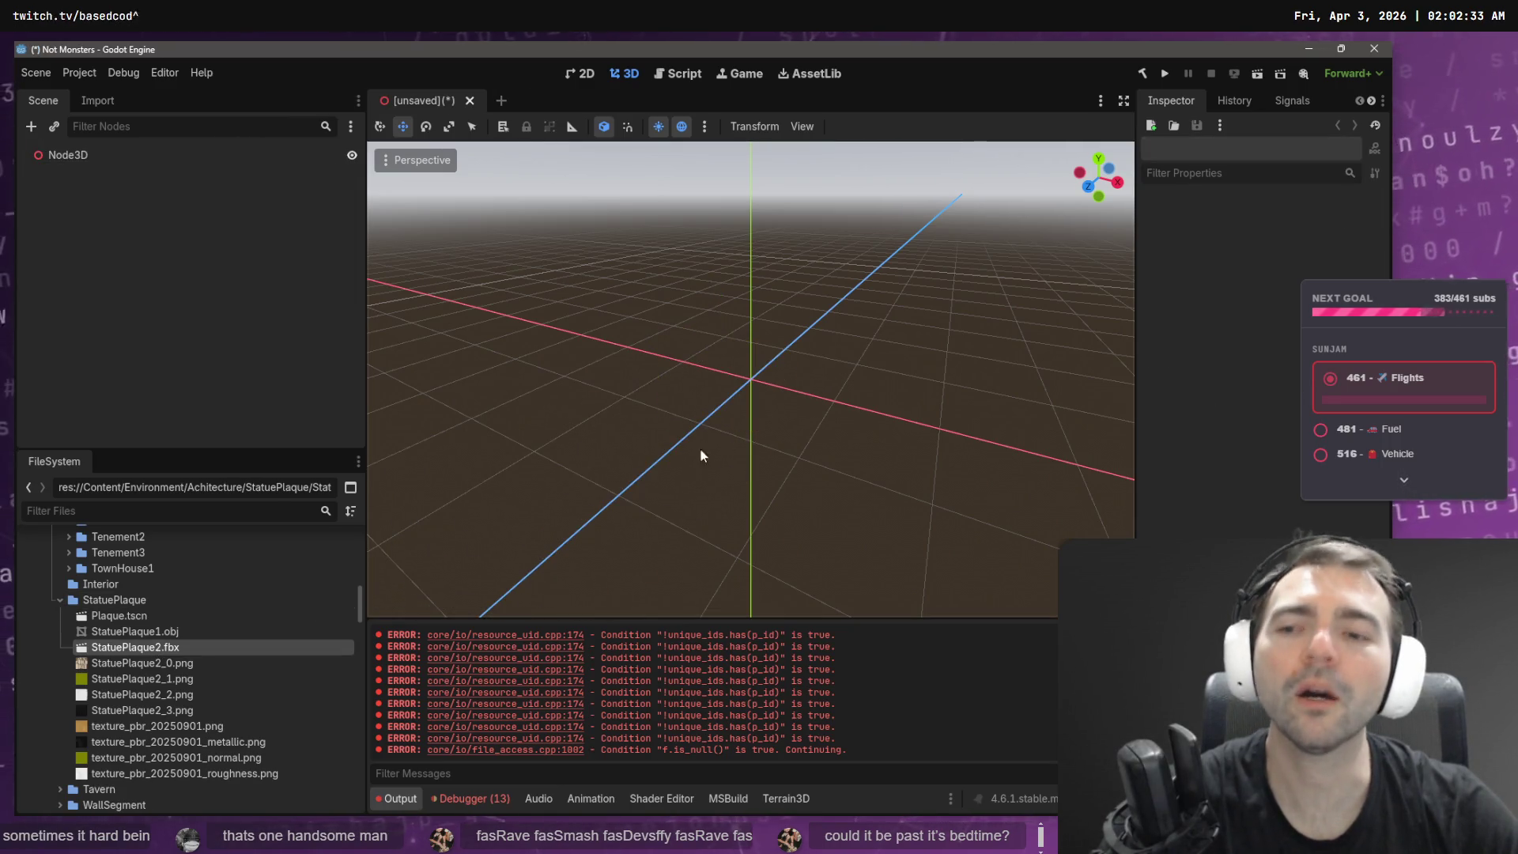
- Move the StatuePlaque folder into Exterior and expand it to check its files
left_click(57, 598)
left_click(126, 601)
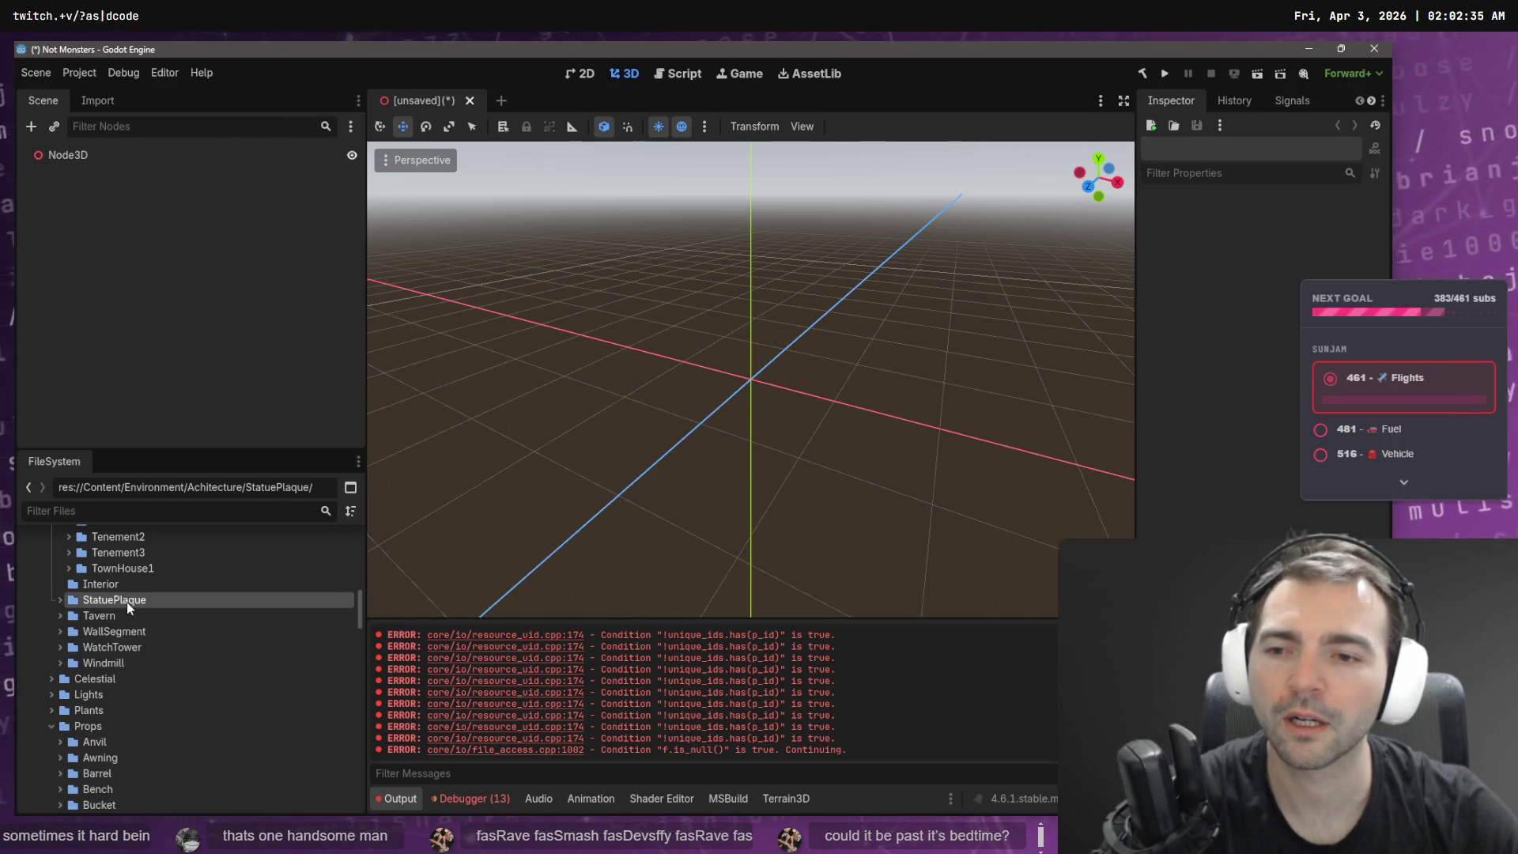
scroll(190, 639, "up", 3)
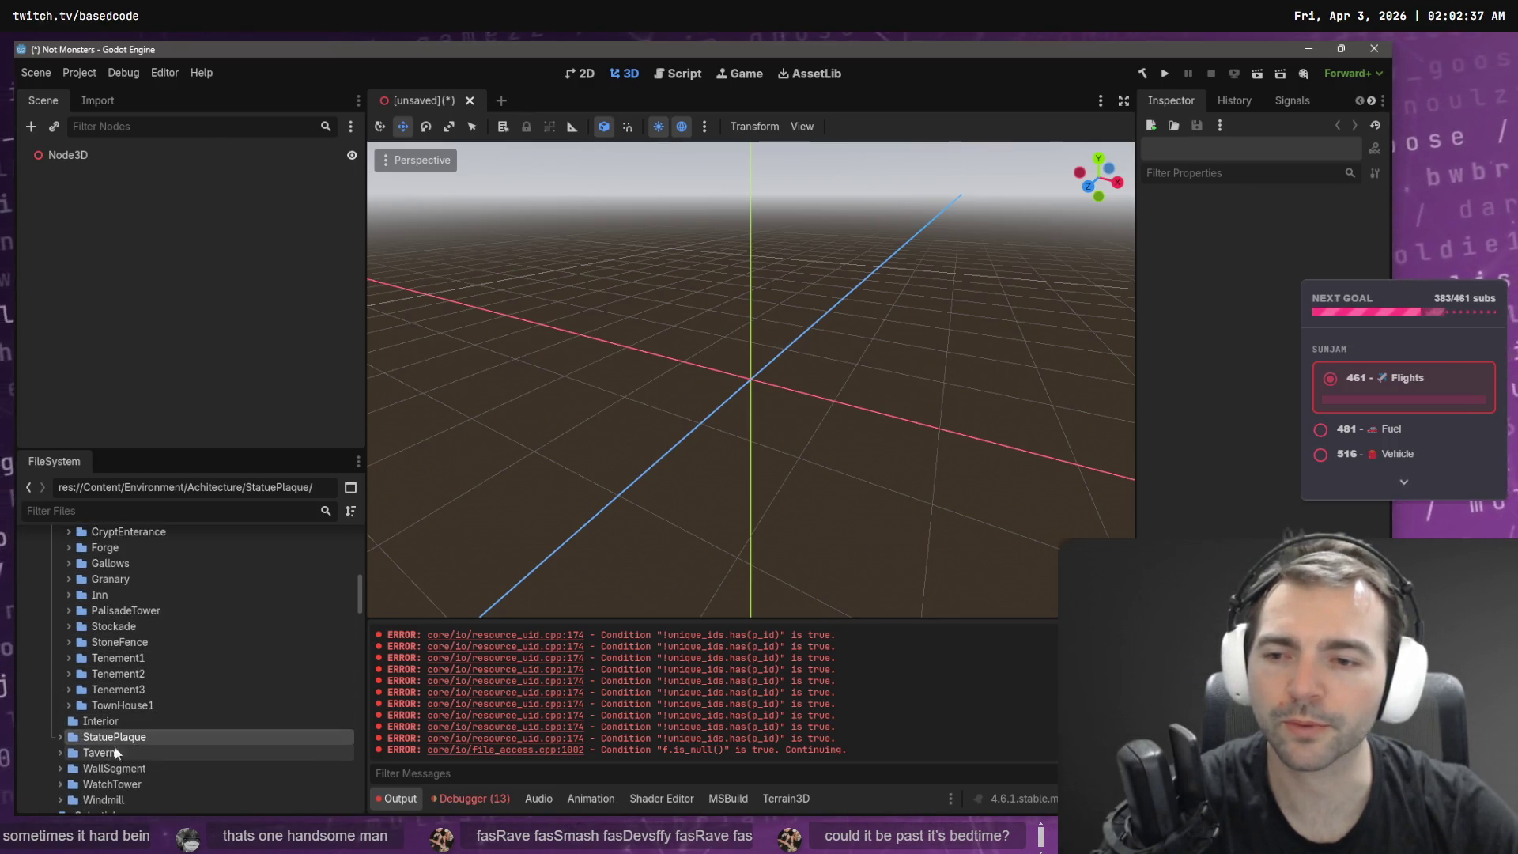
scroll(87, 755, "up", 1)
mouse_move(108, 777)
left_mouse_down()
mouse_move(134, 531)
mouse_move(141, 582)
left_mouse_up()
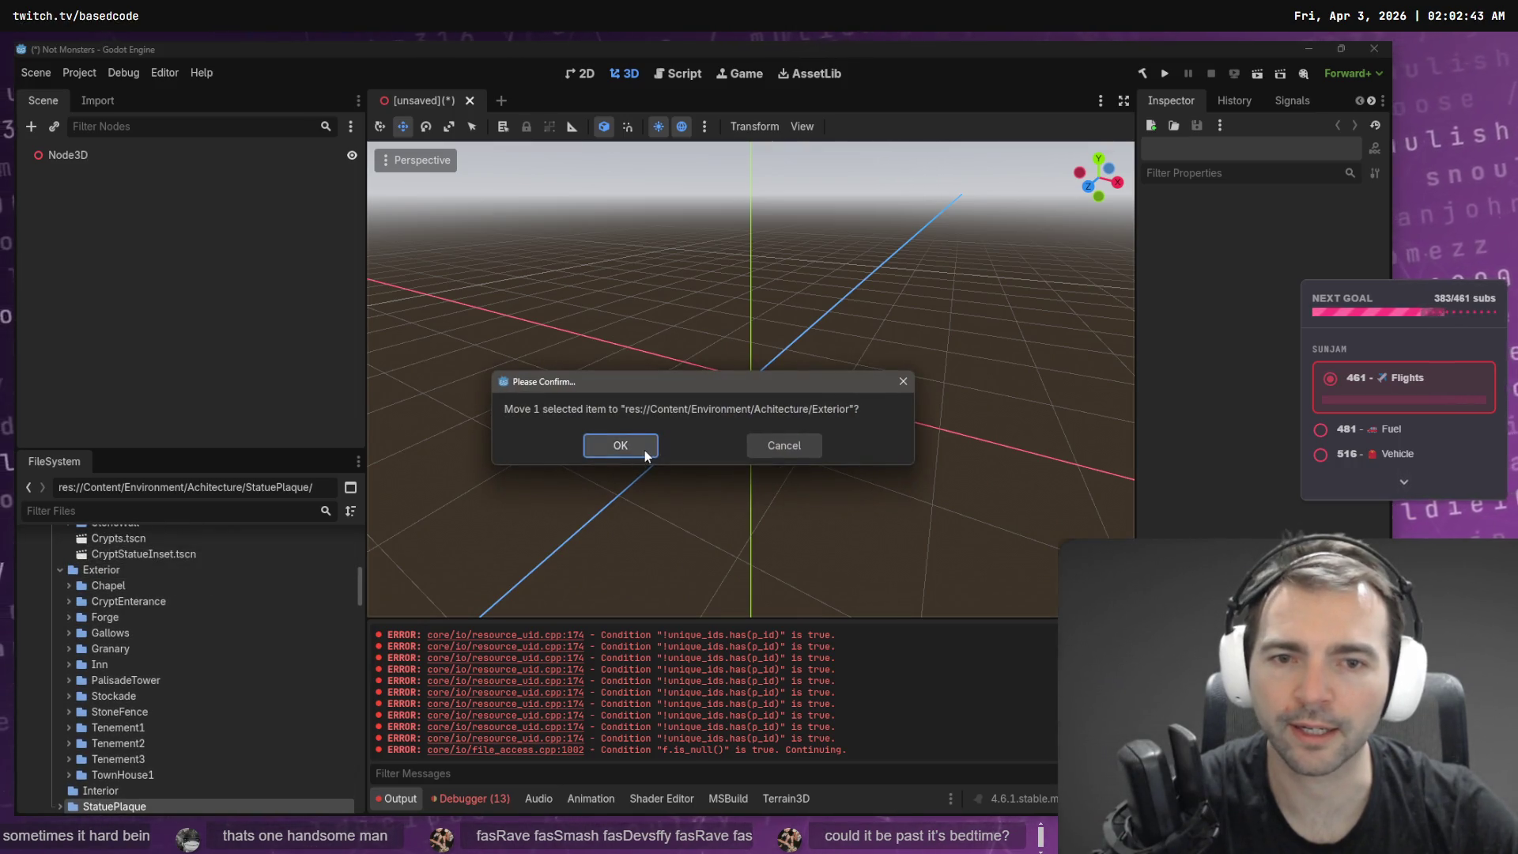
left_click(642, 448)
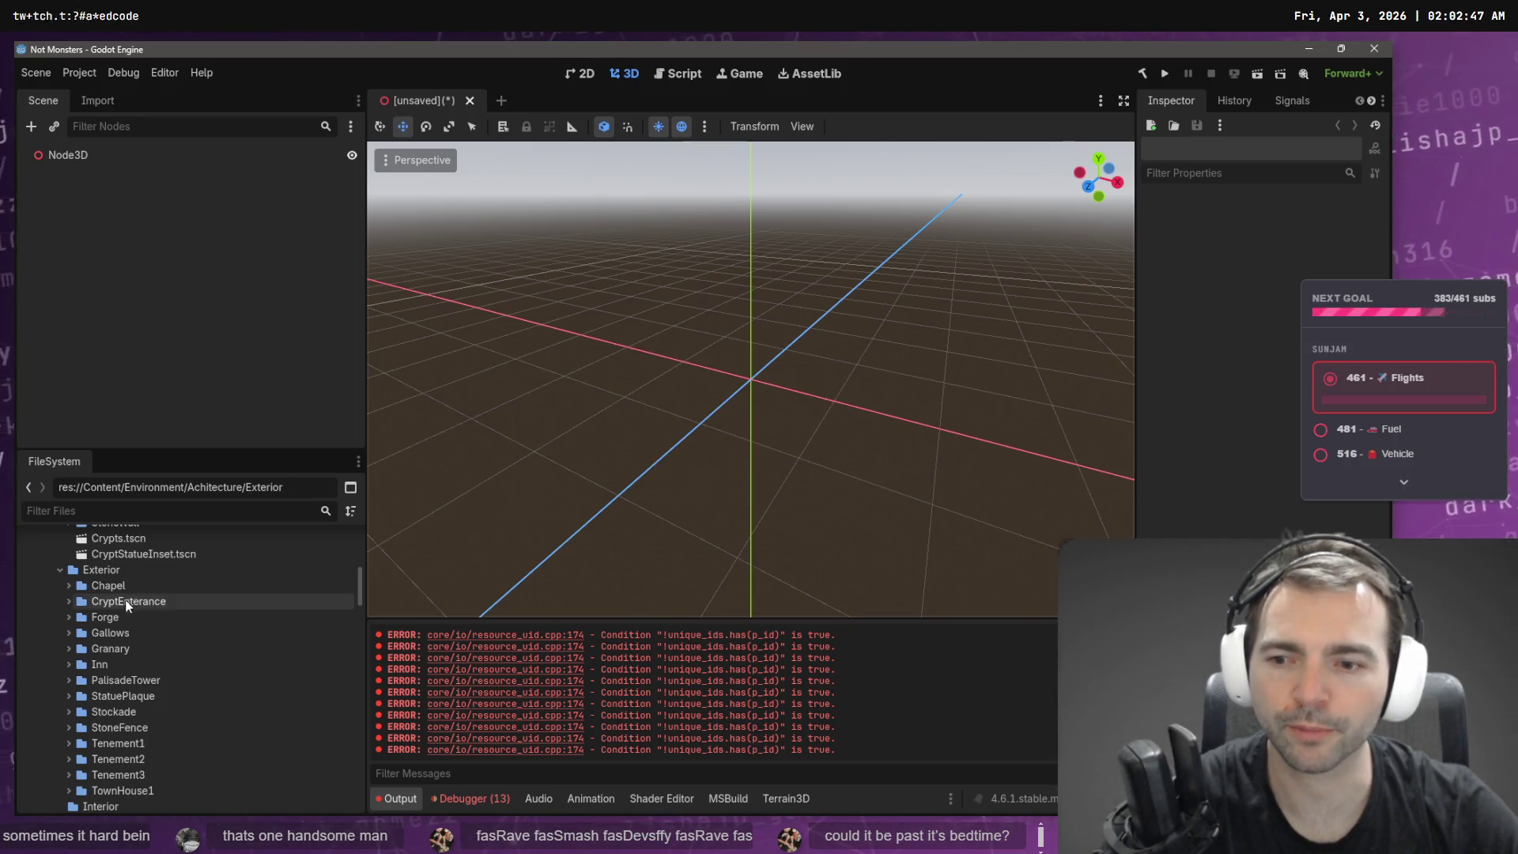
double_click(103, 696)
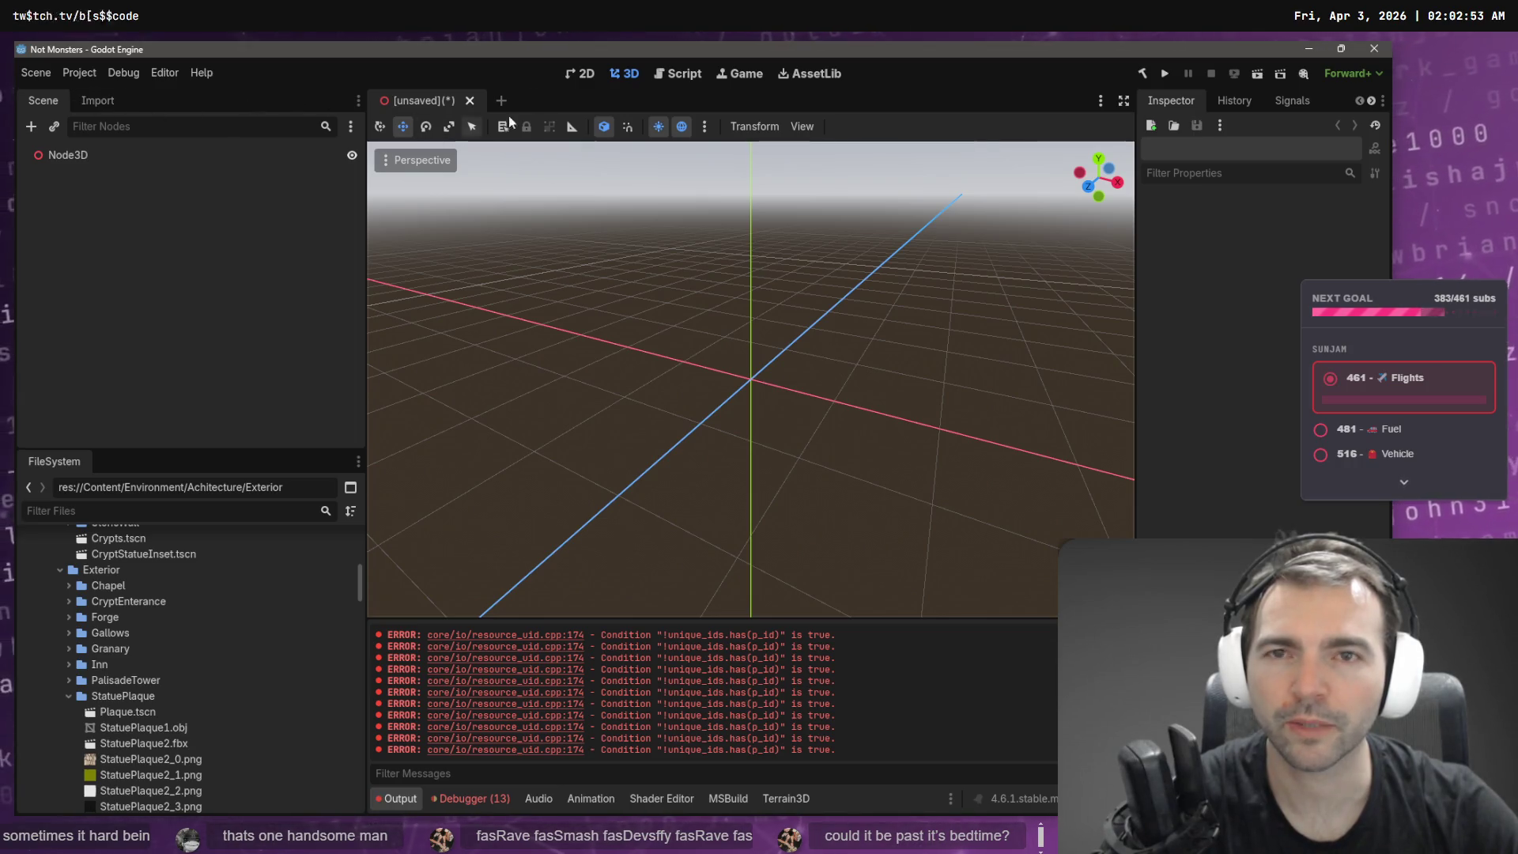
- Filter the FileSystem for 'Environ' and open Environment.tscn
left_click(231, 128)
type("Envir")
key("ctrl+BackSpace")
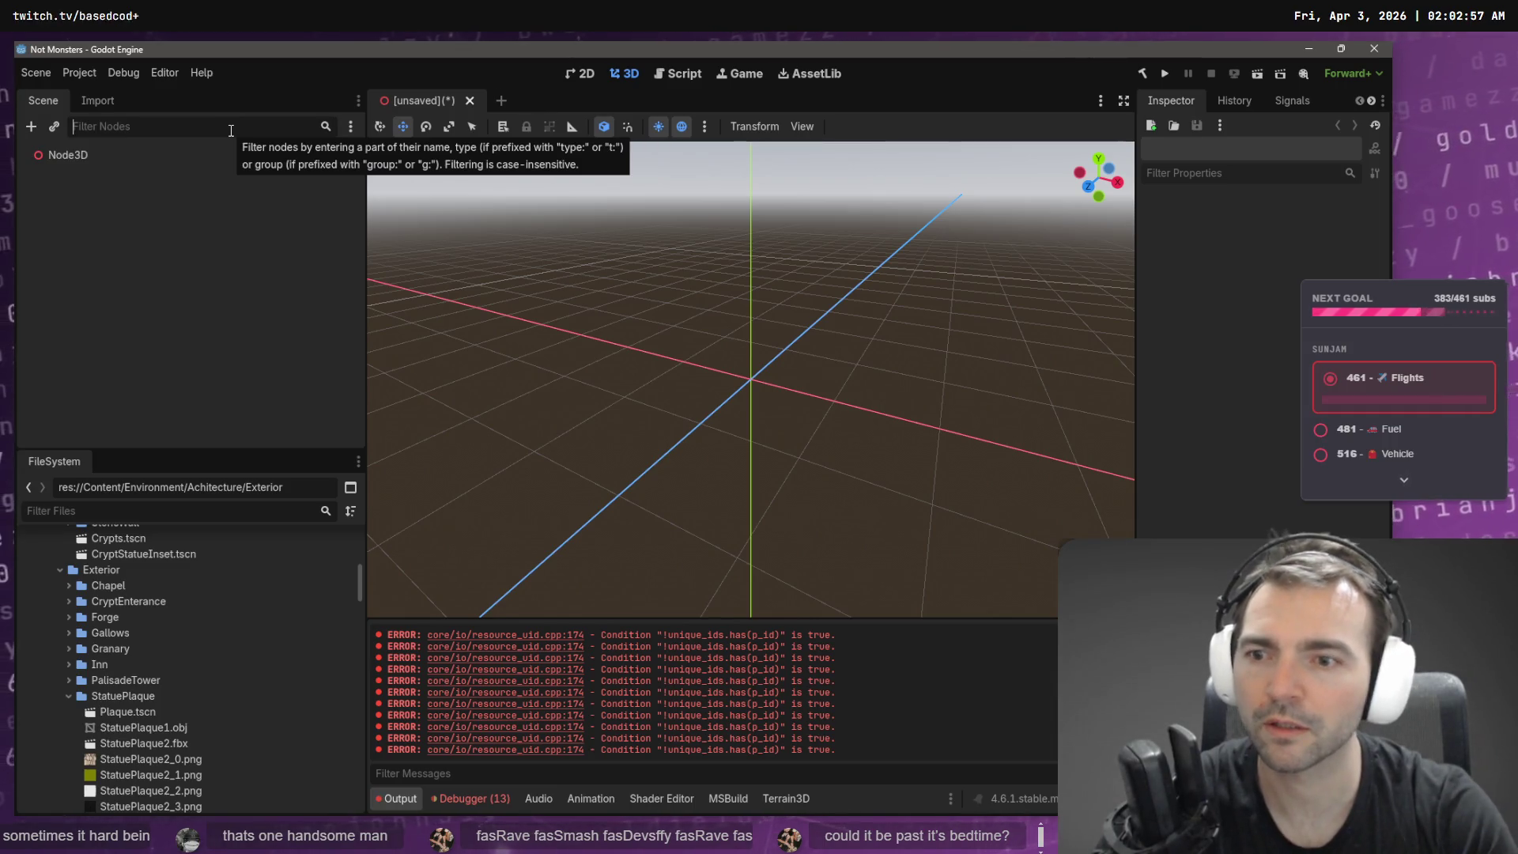
type("Environ")
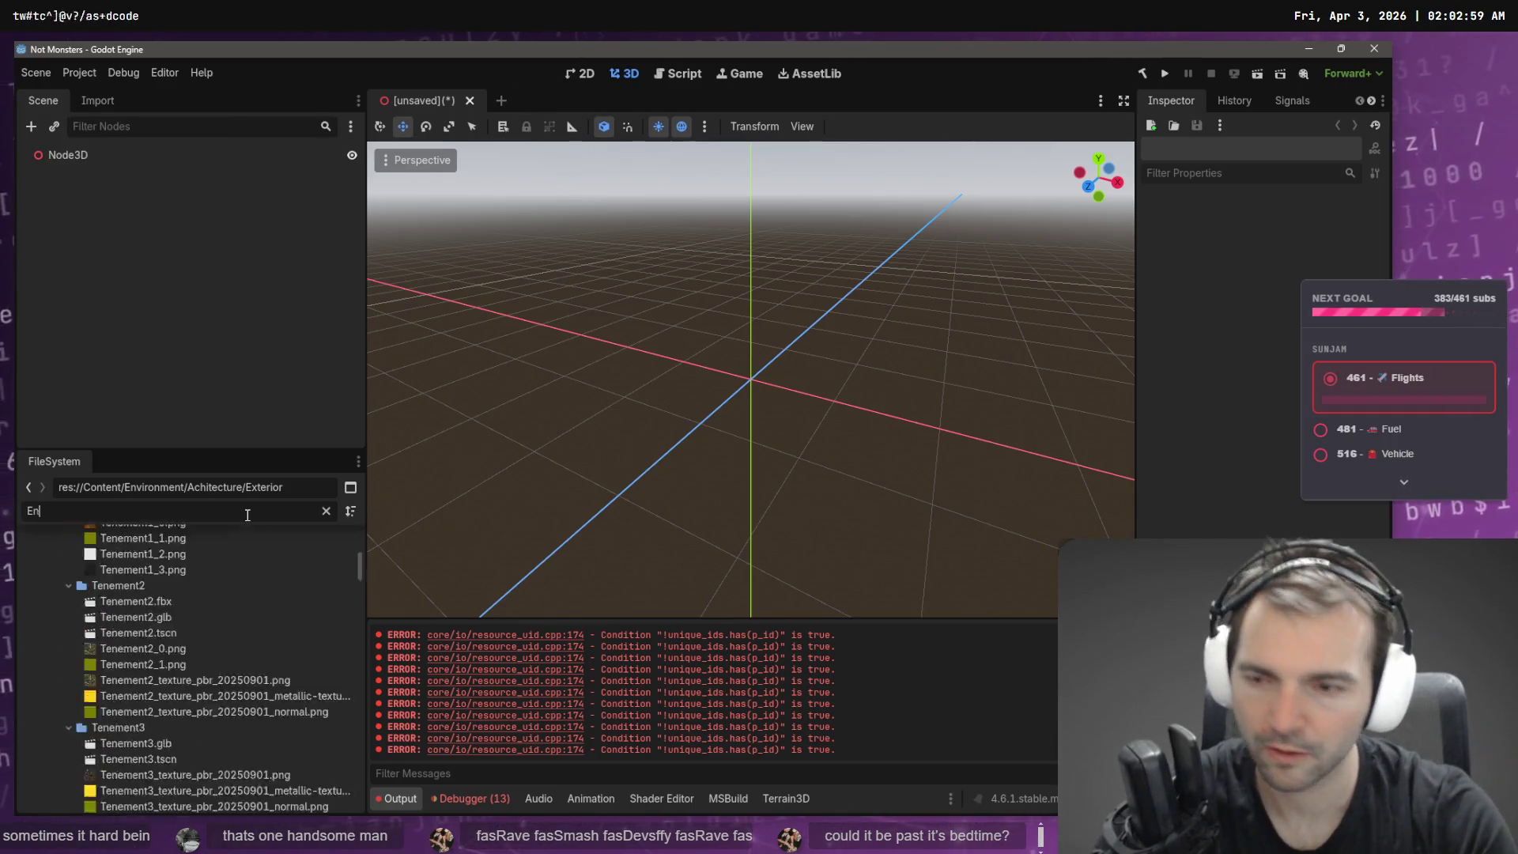
left_click(121, 601)
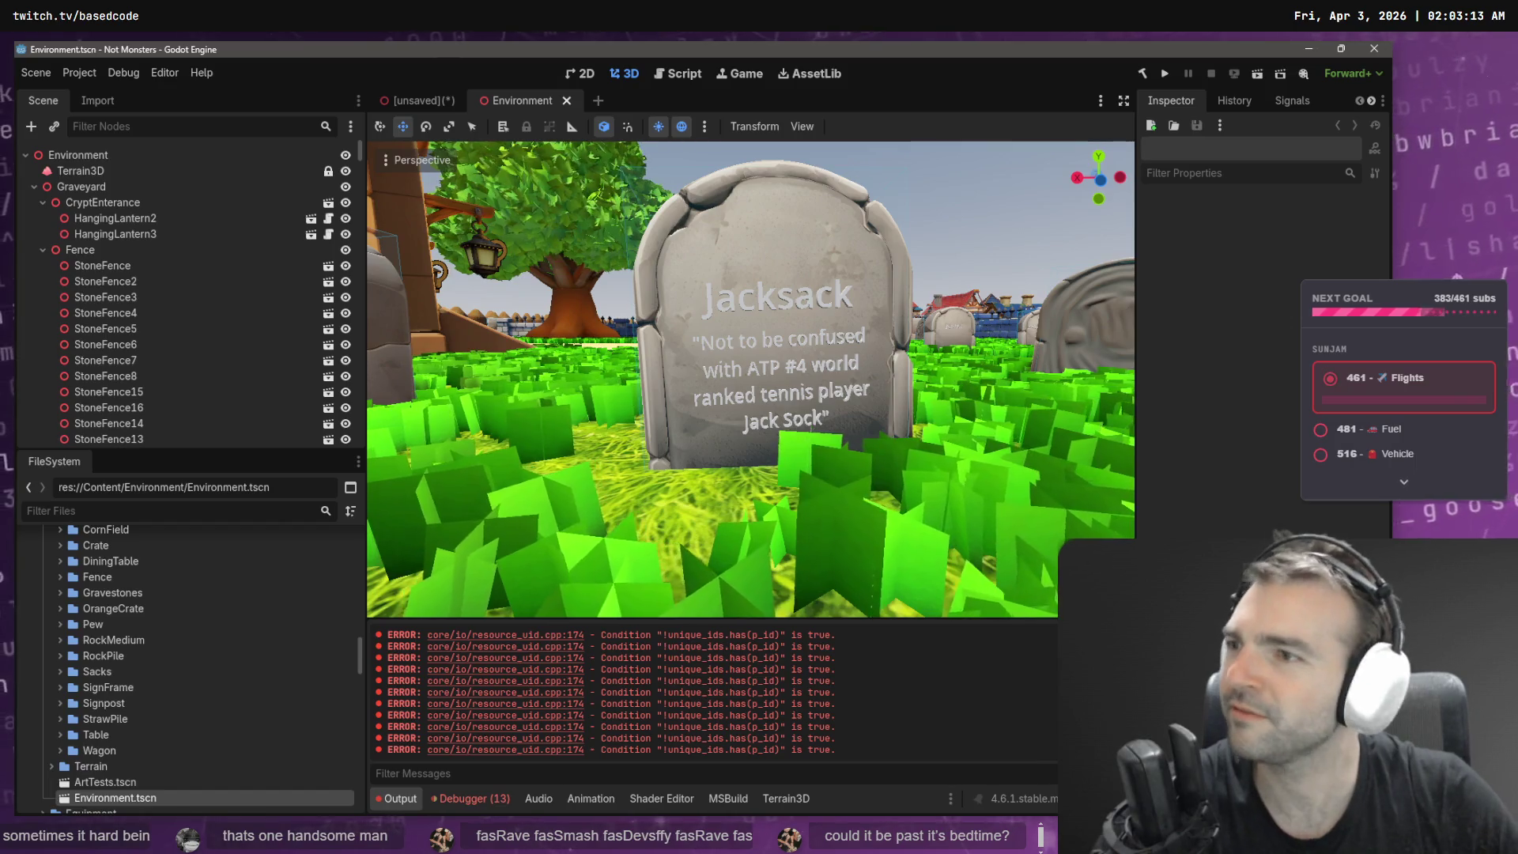
- Fly the camera down the village street, through the archway and over the graveyard and crypt path
key("s")
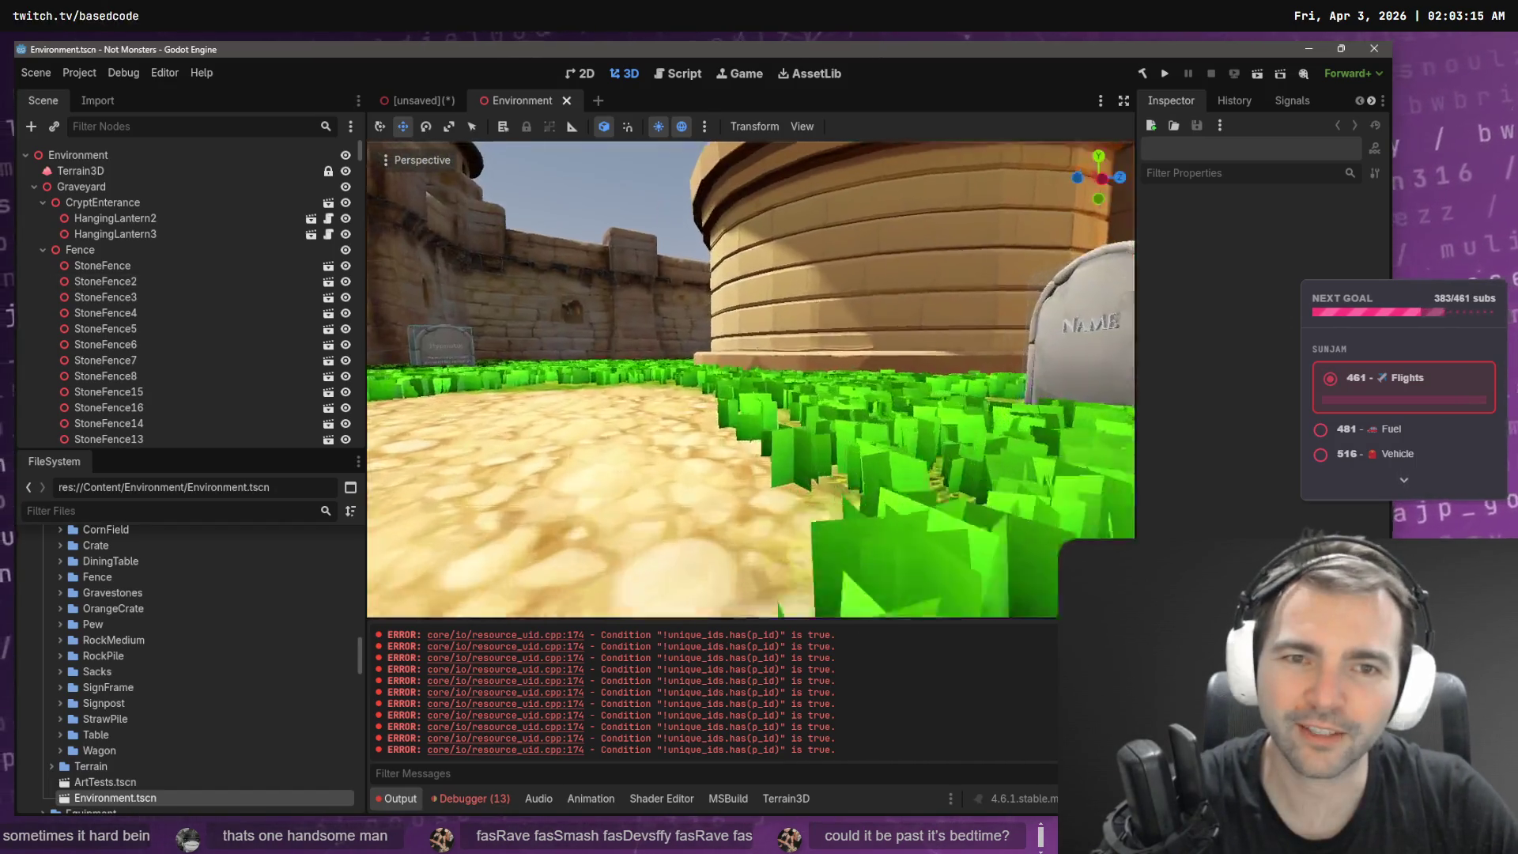
key("w")
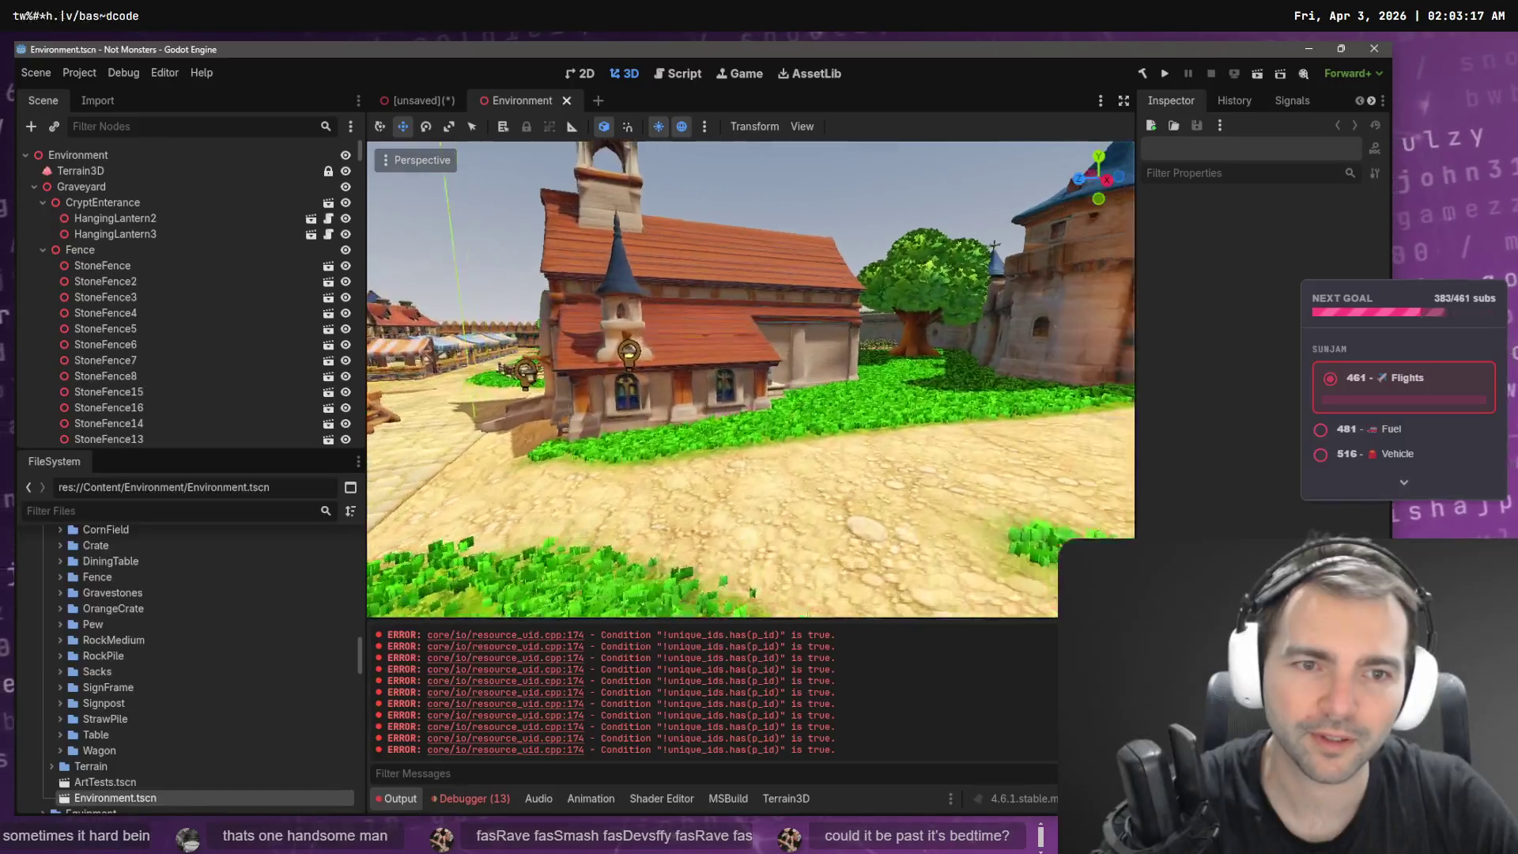
key("w")
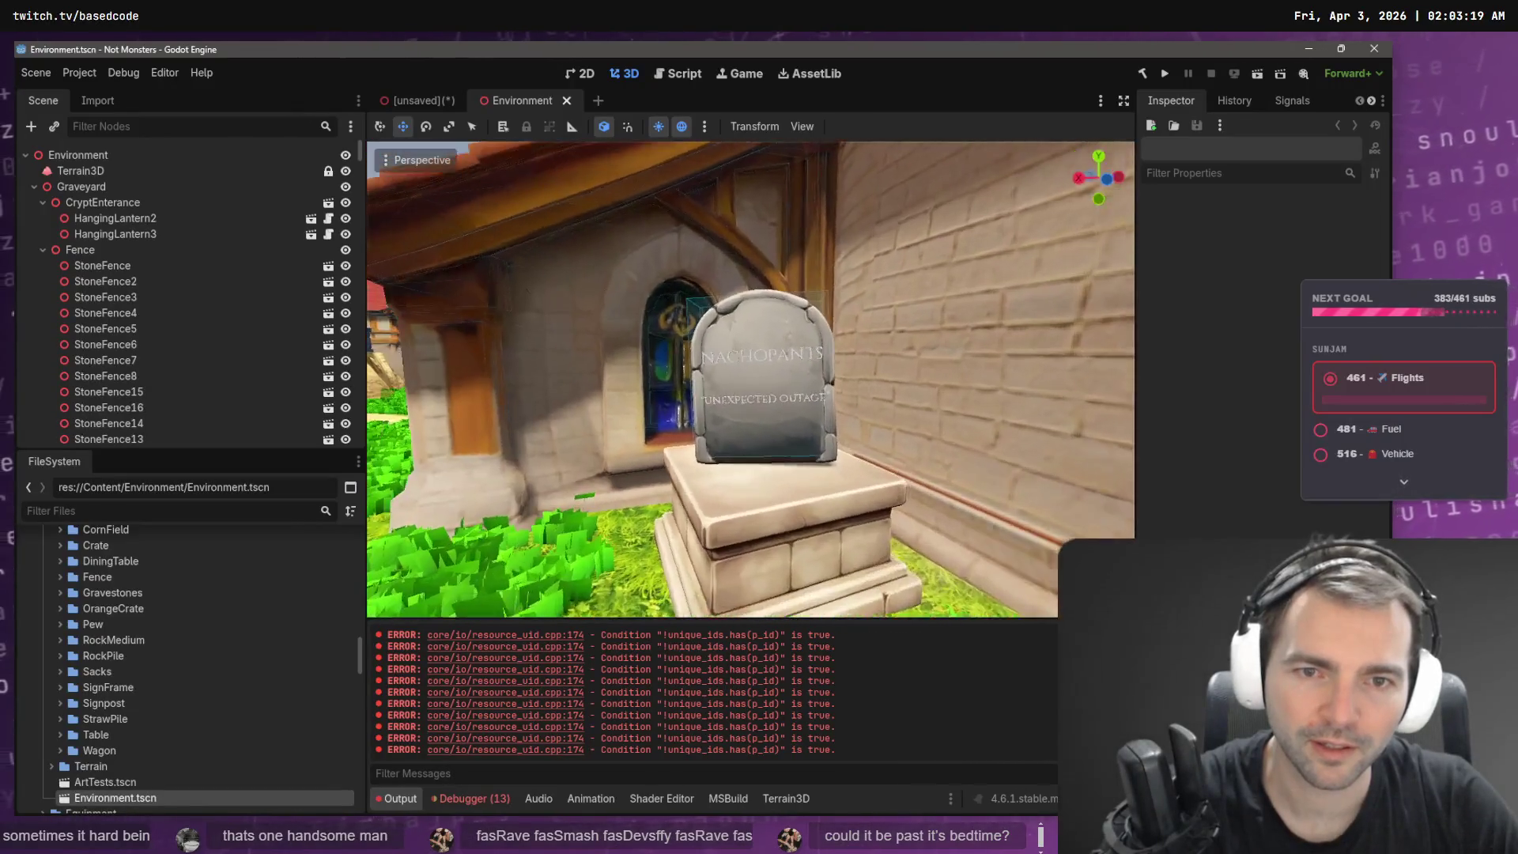
key("s")
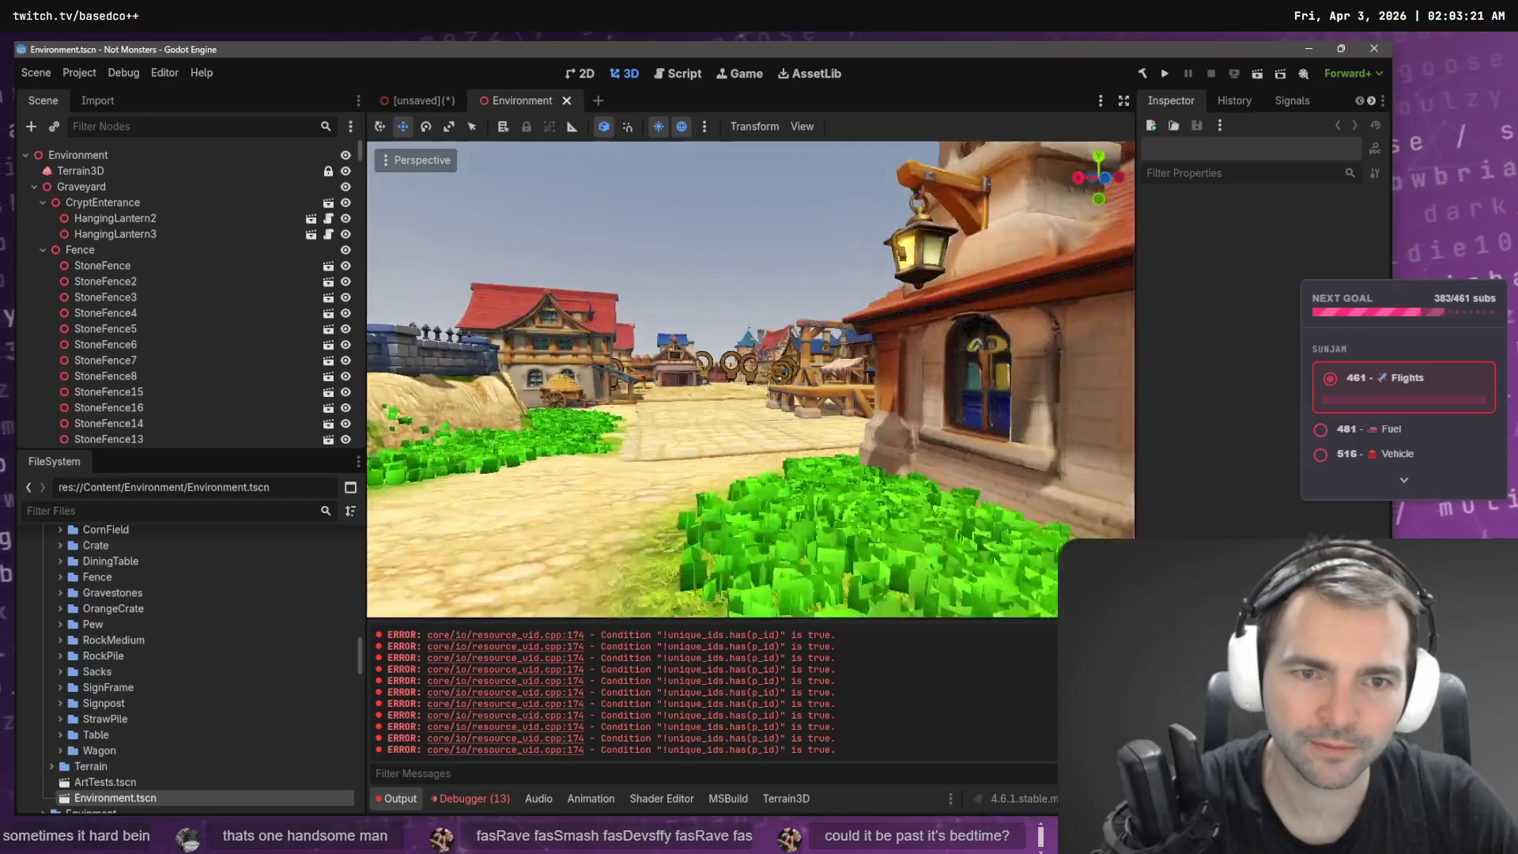
key("w")
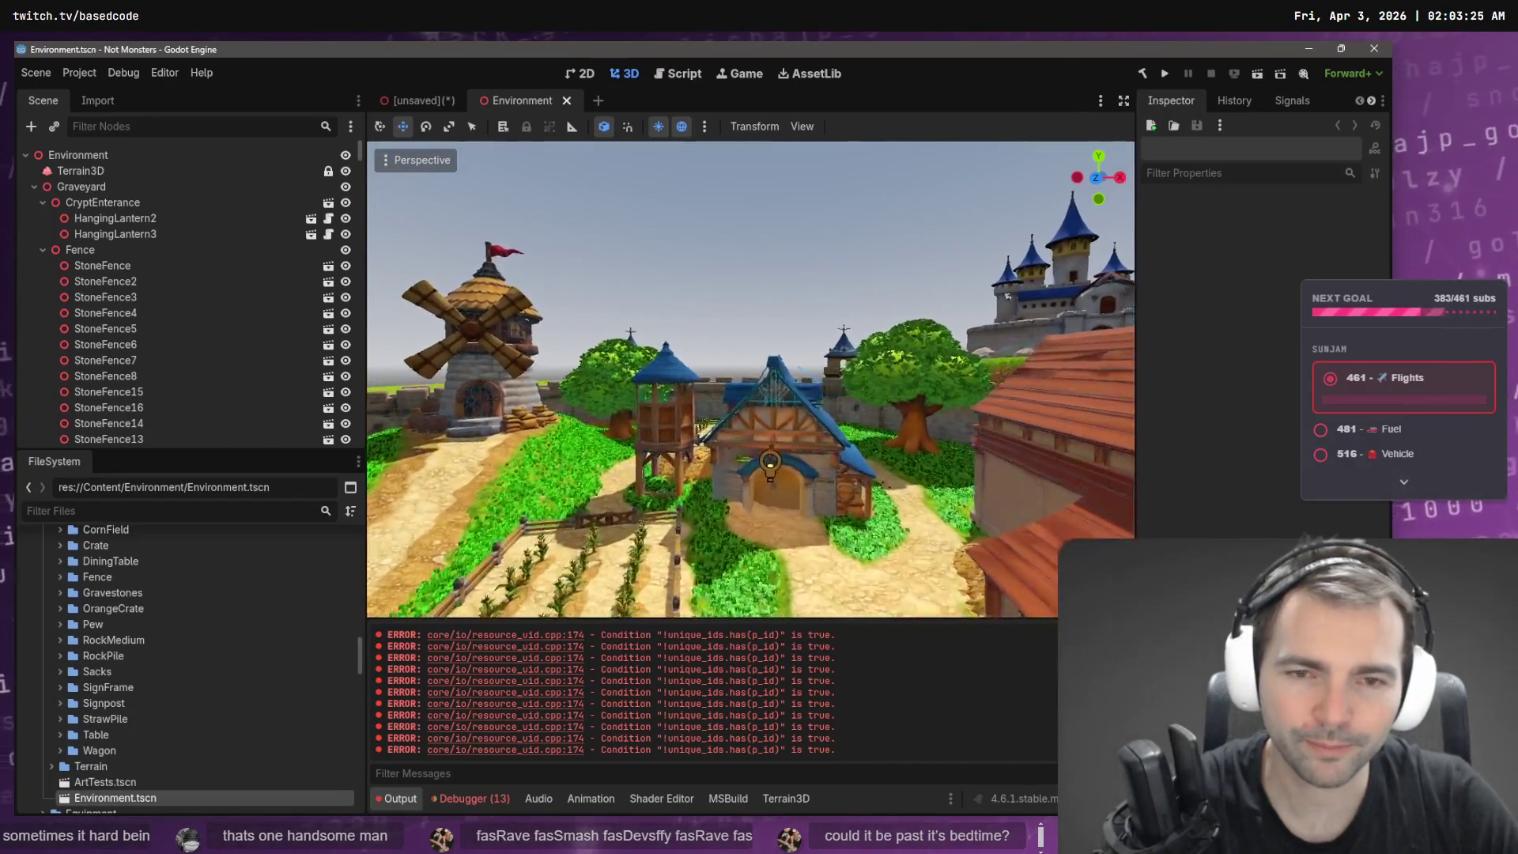
key("w")
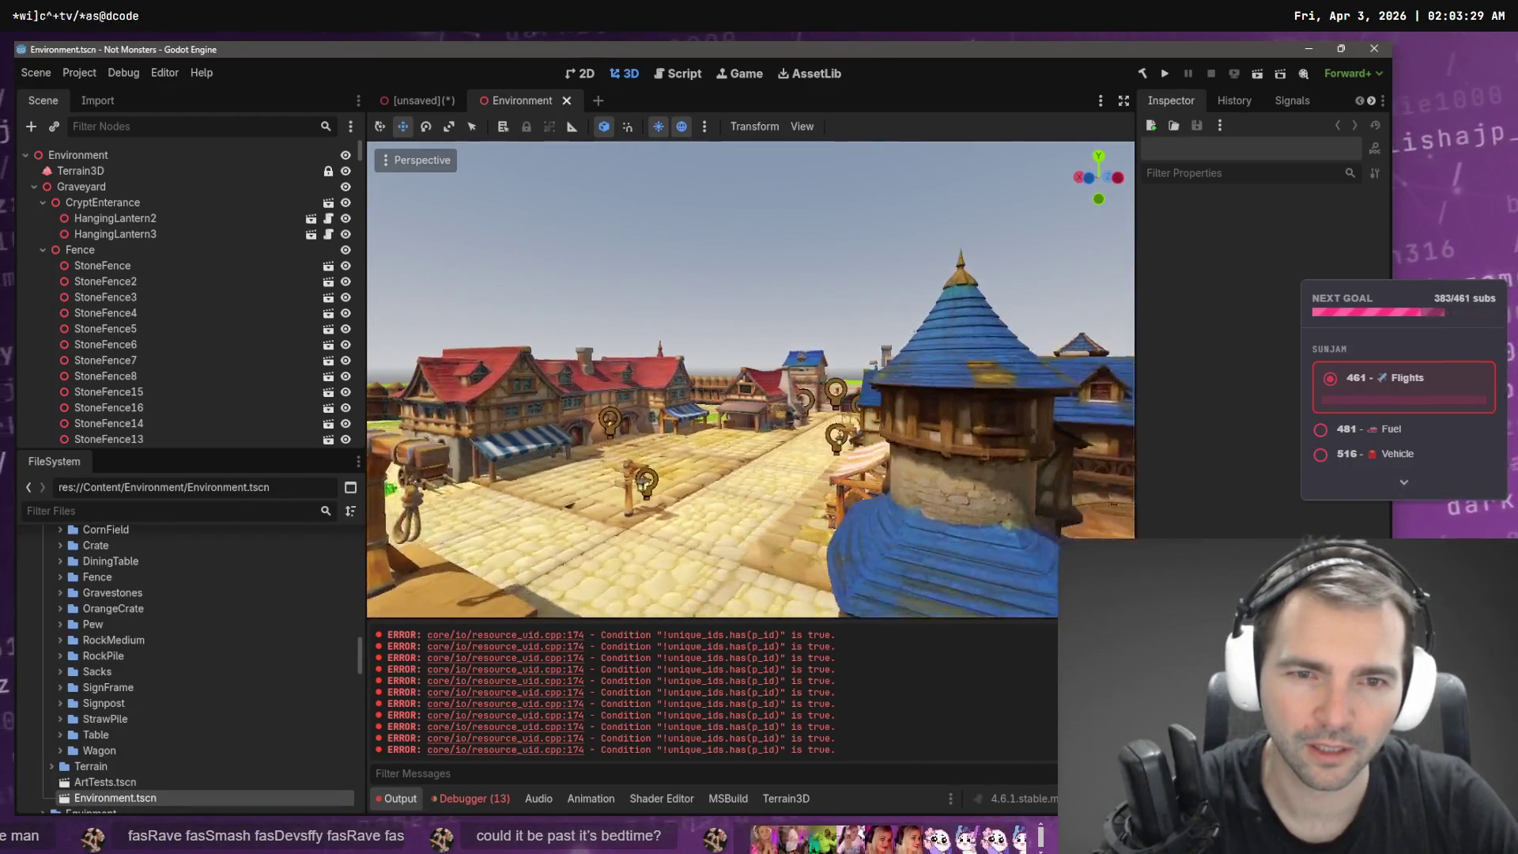
key("w")
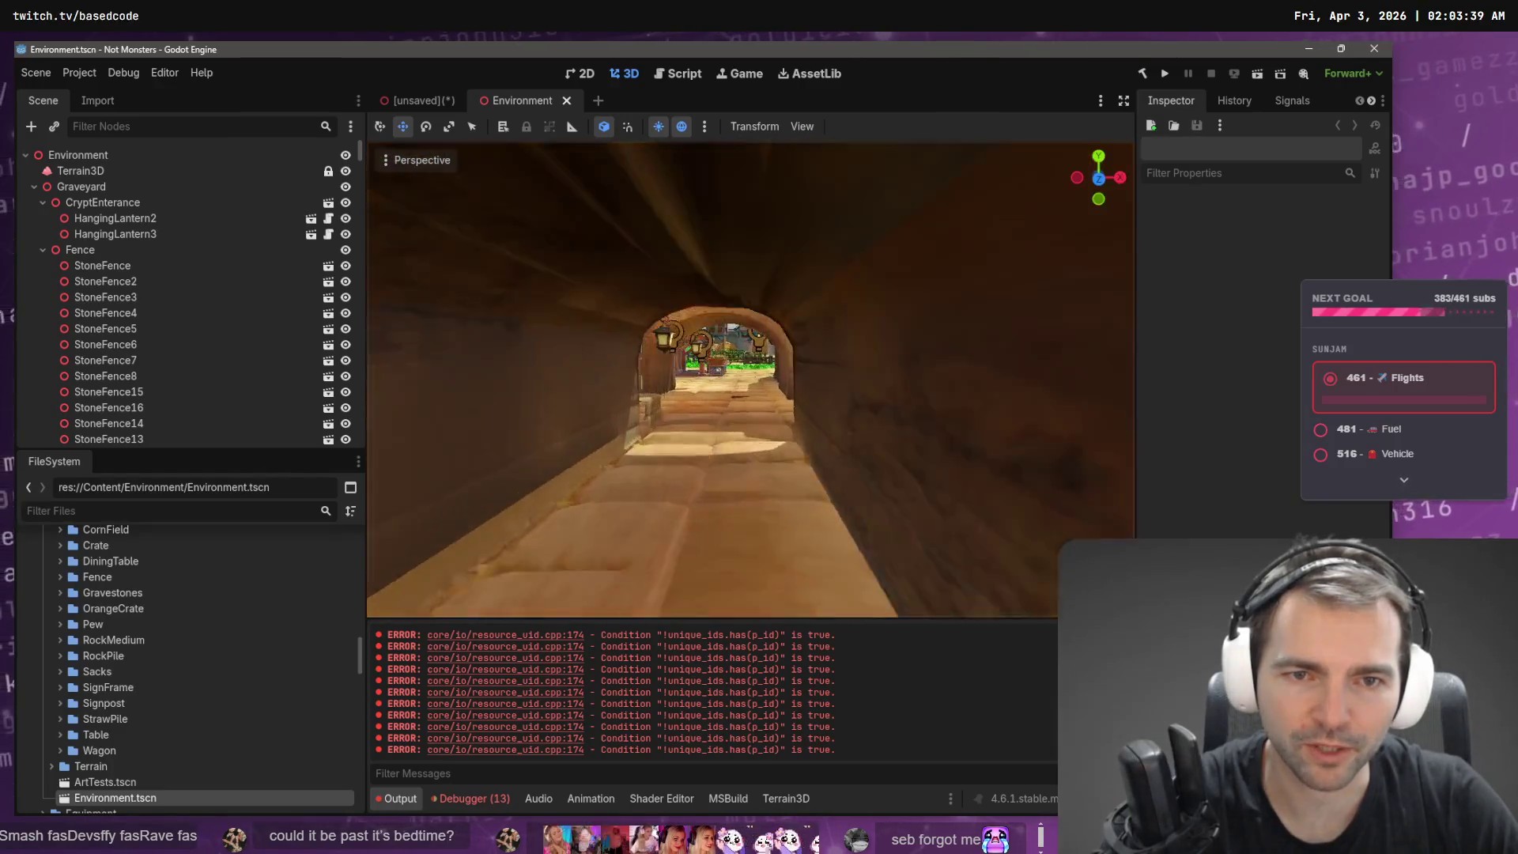
key("w")
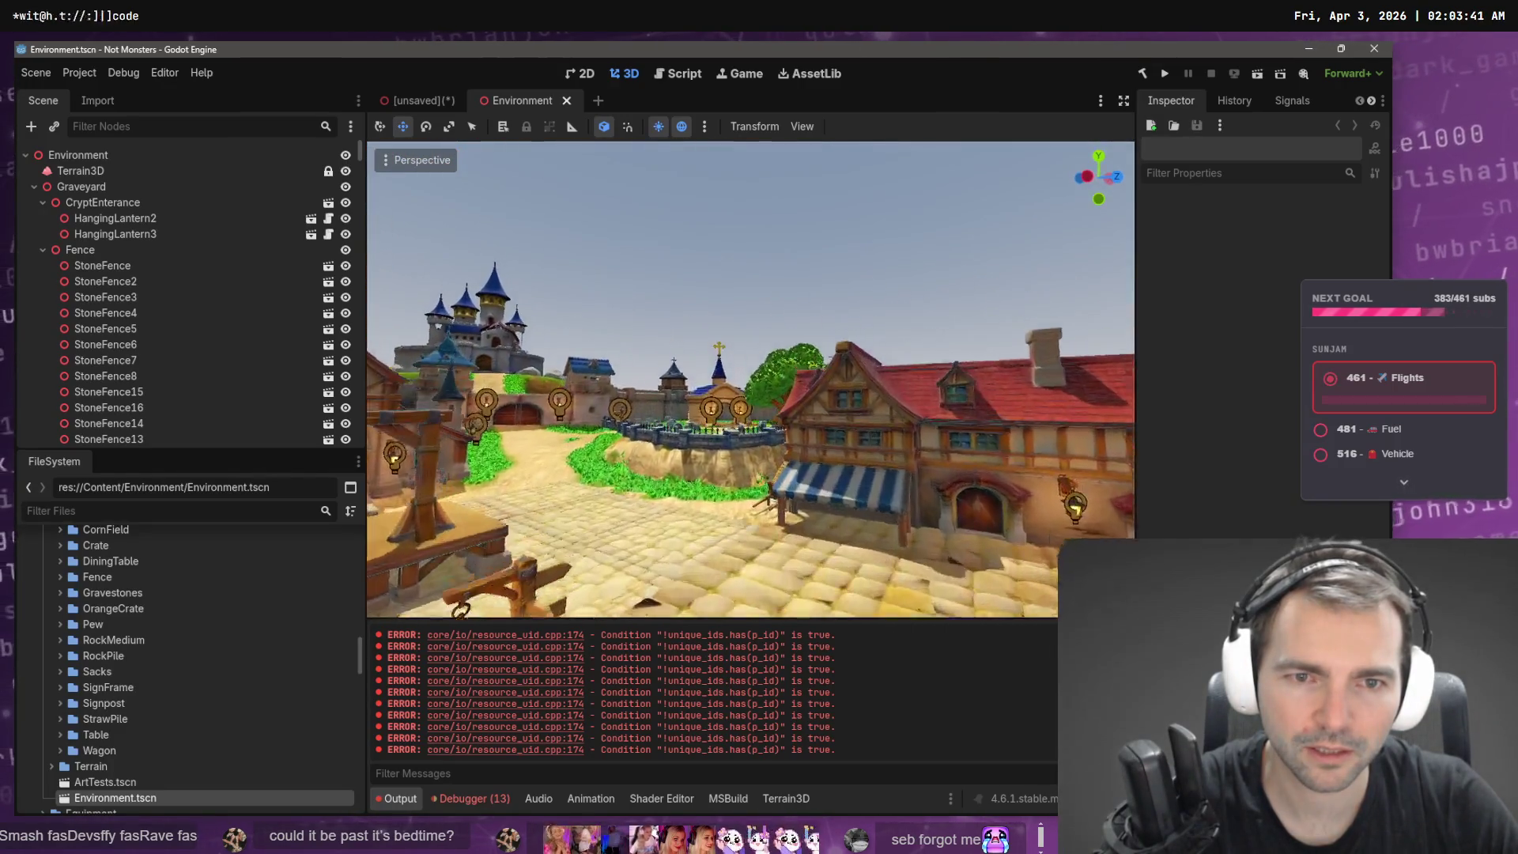
key("w")
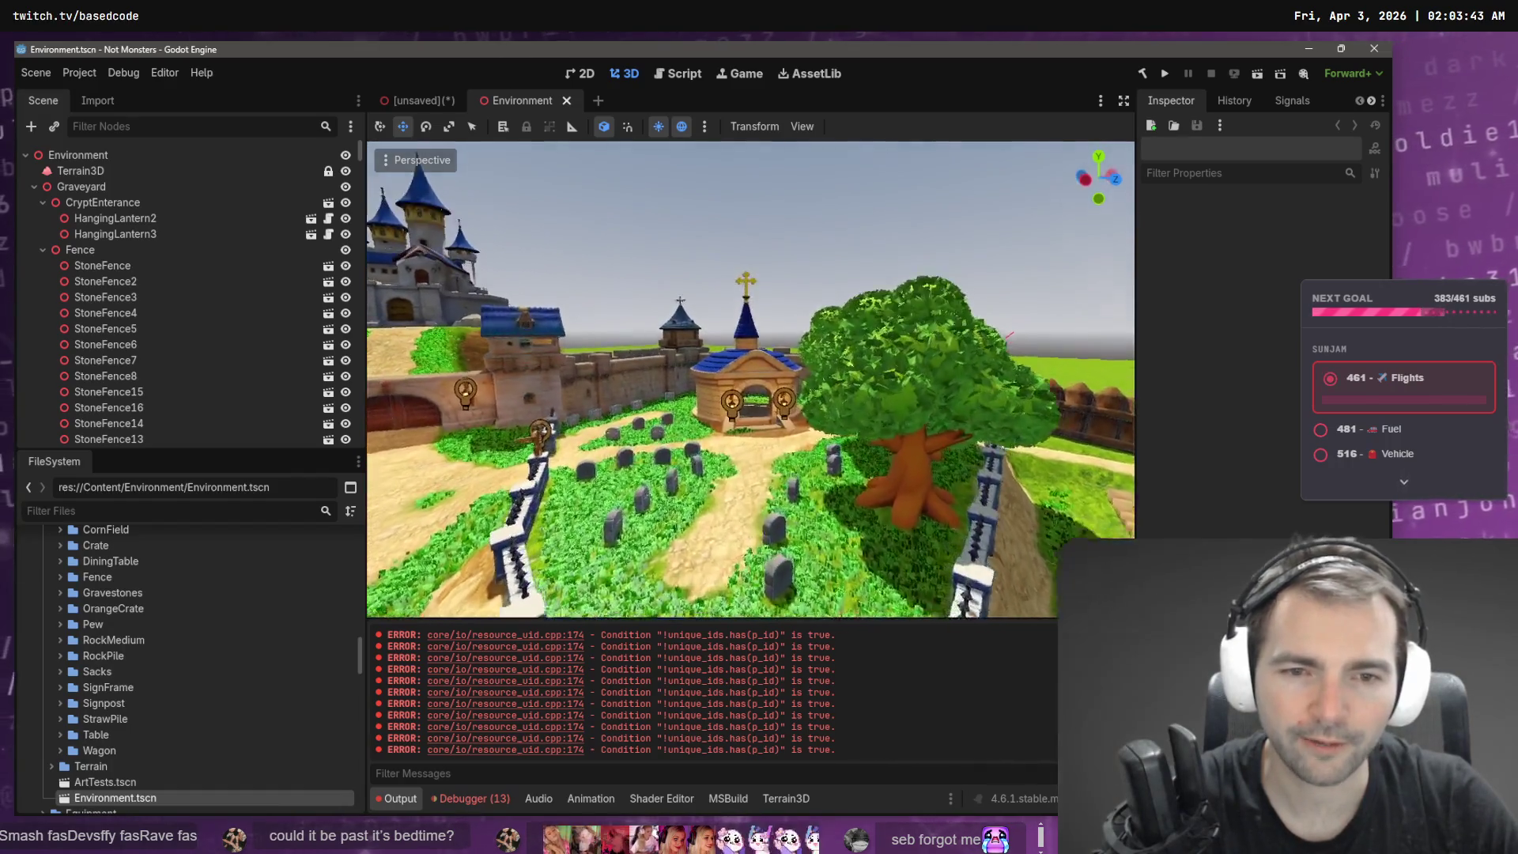
key("w")
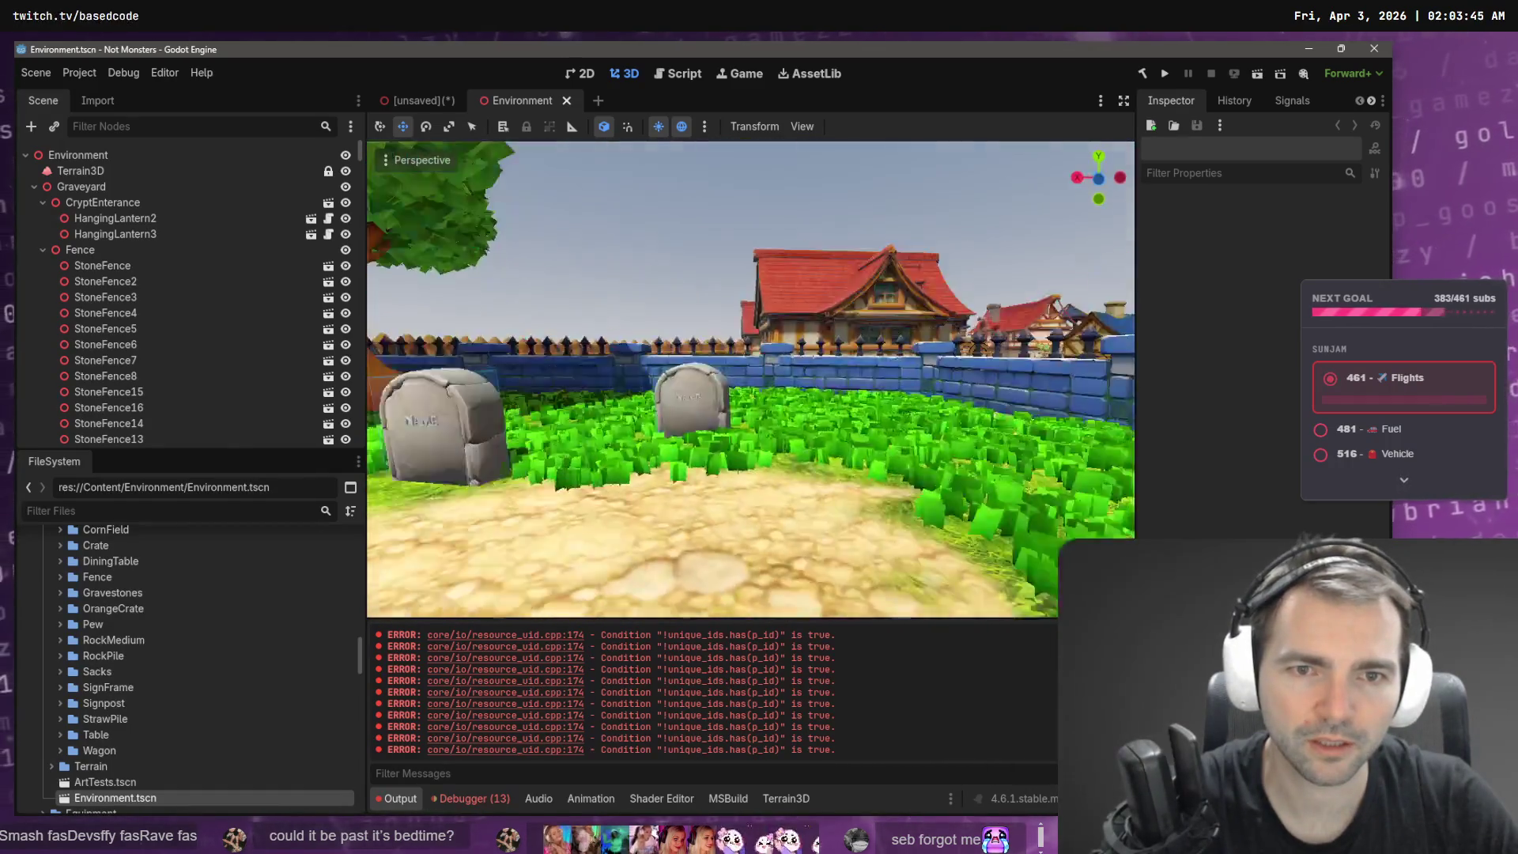
key("w")
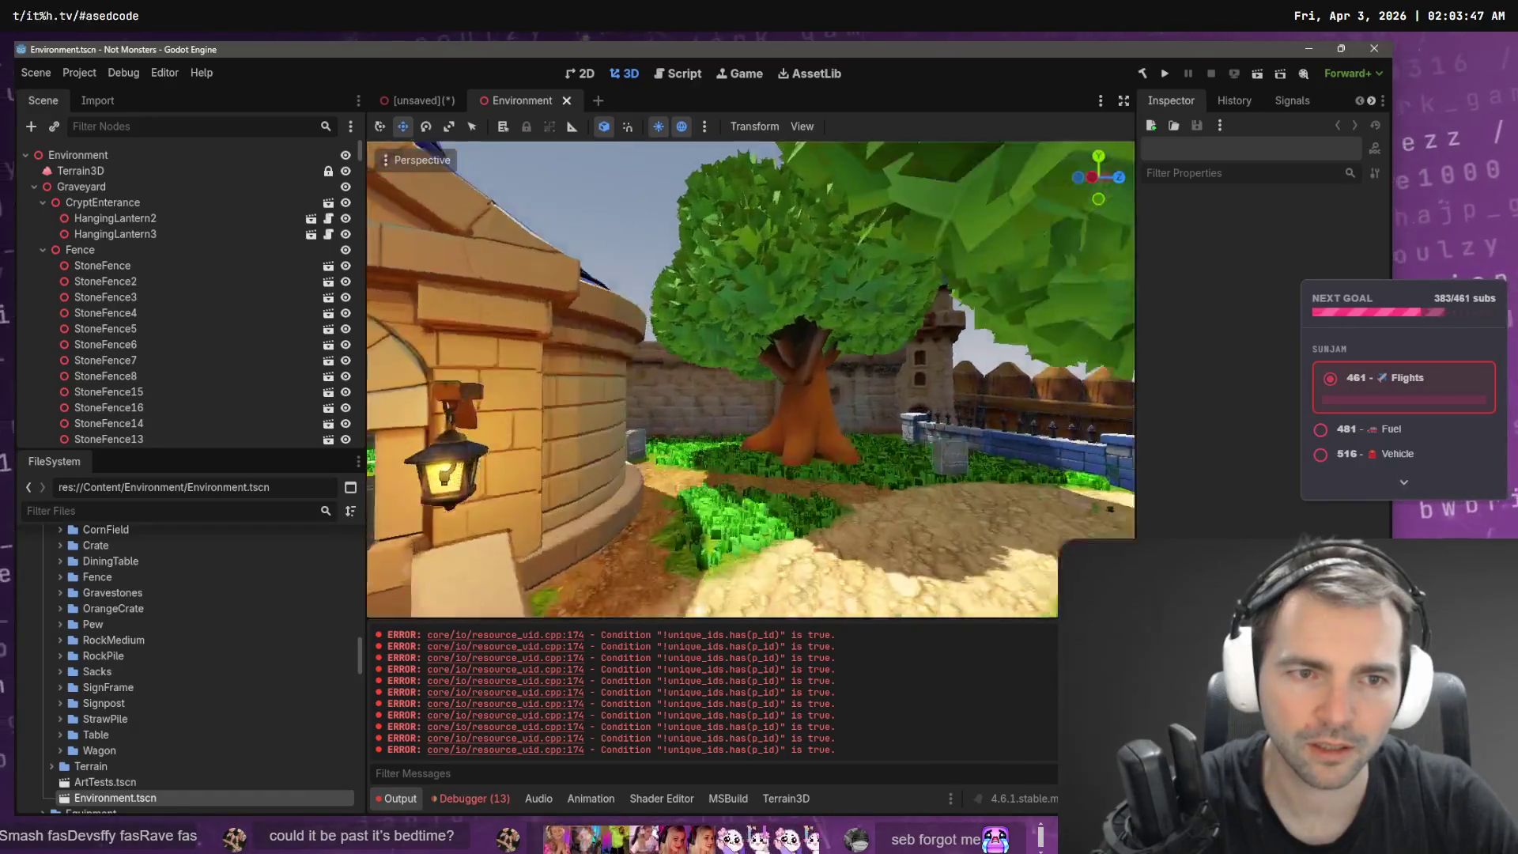
key("w")
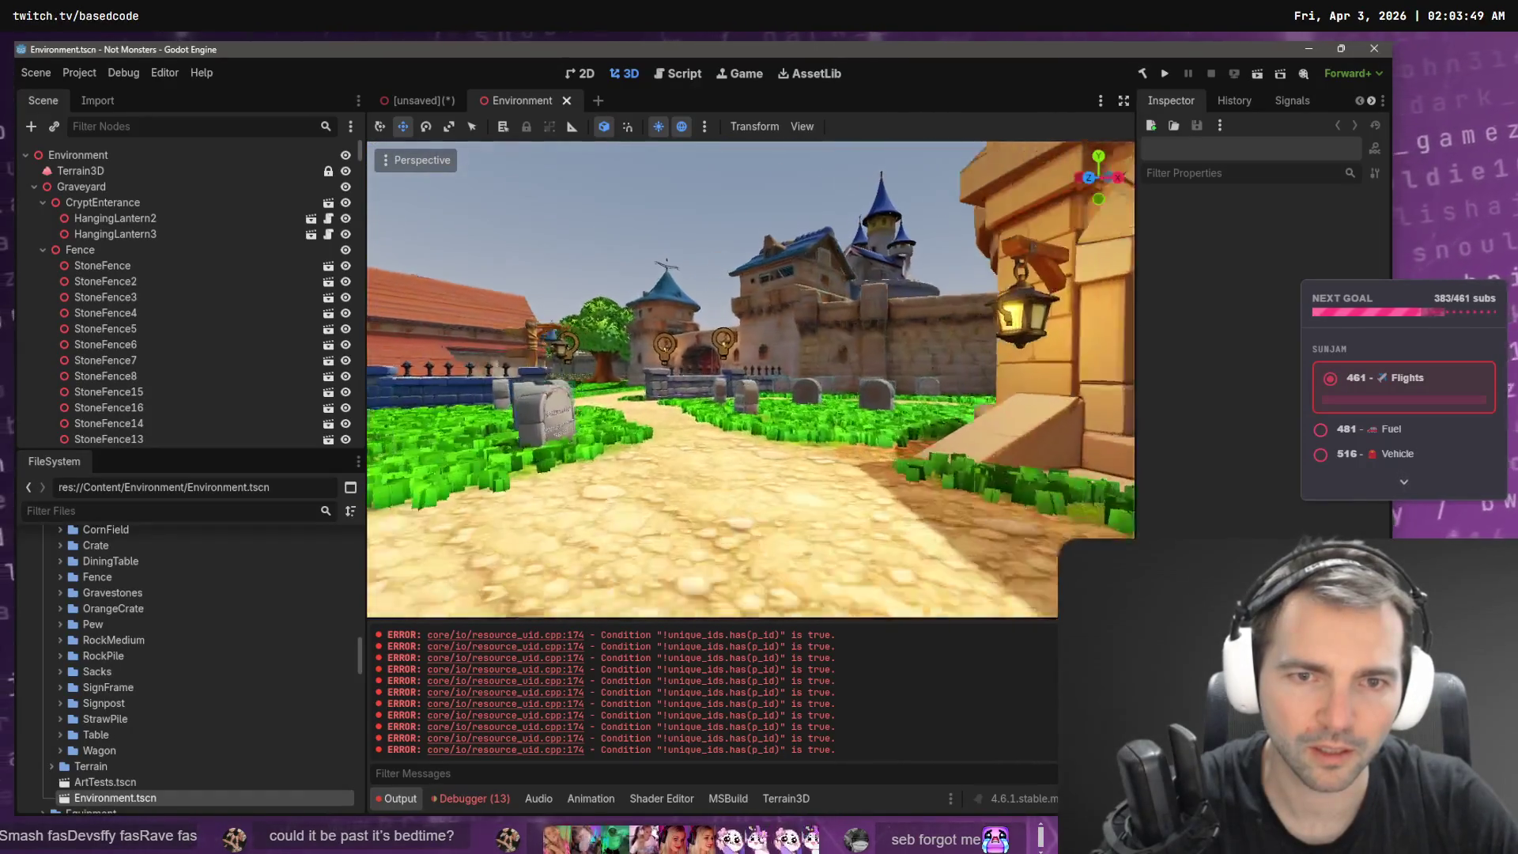
key("w")
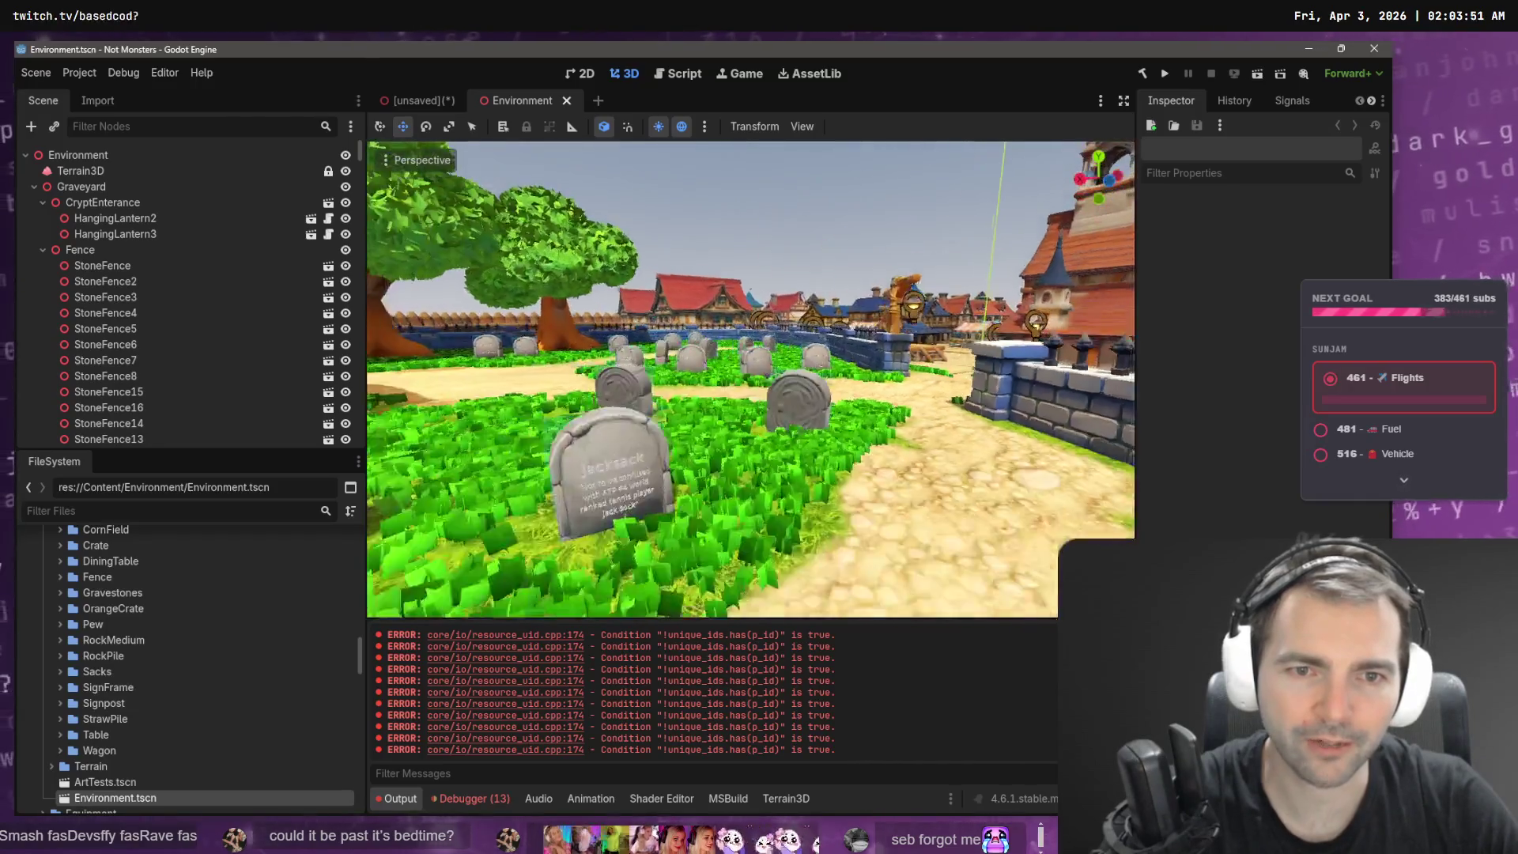
key("w")
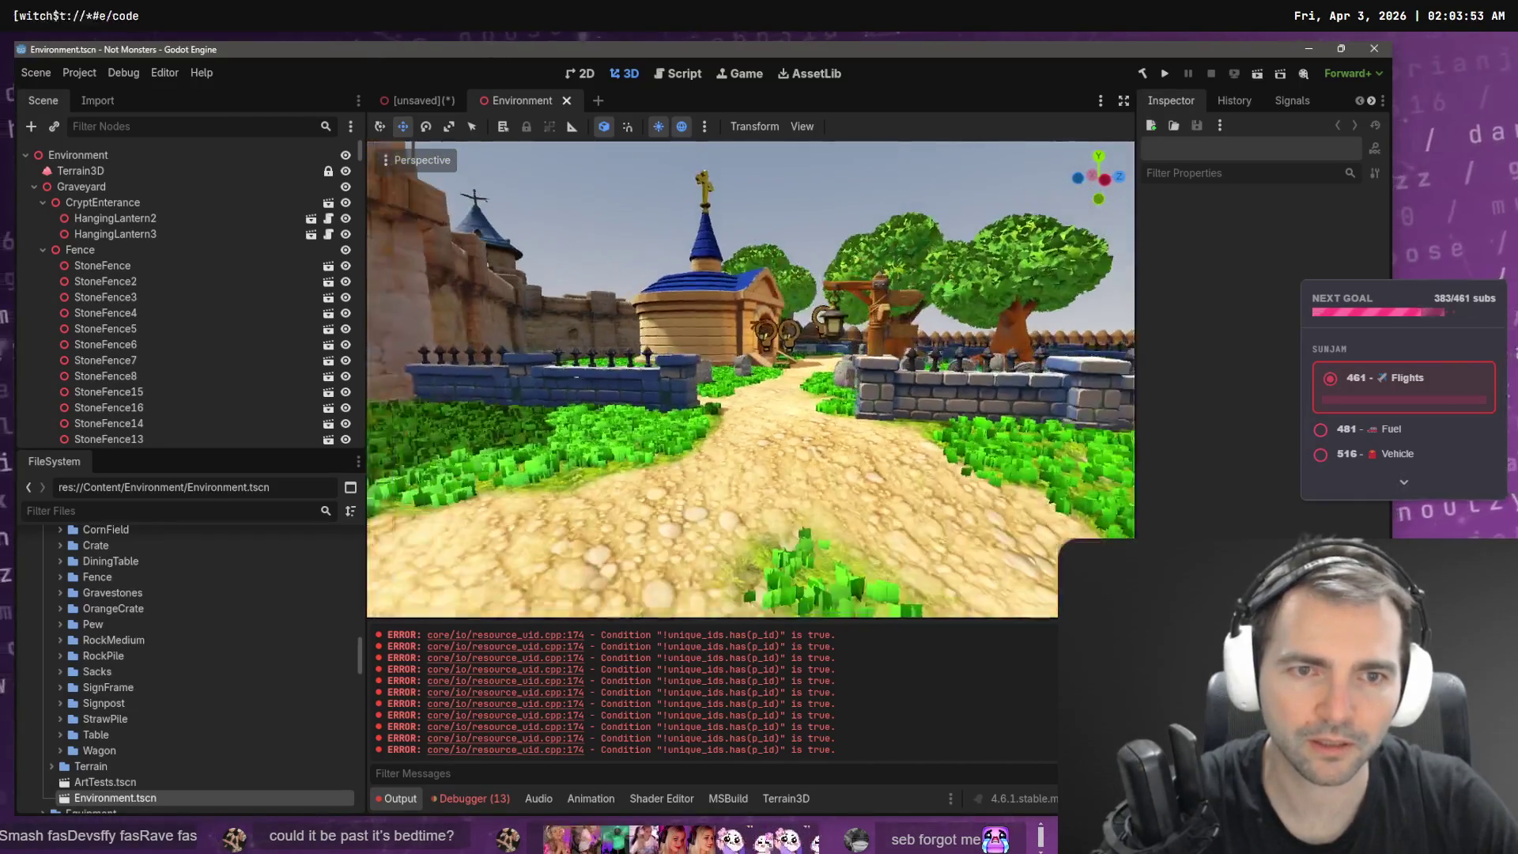
key("w")
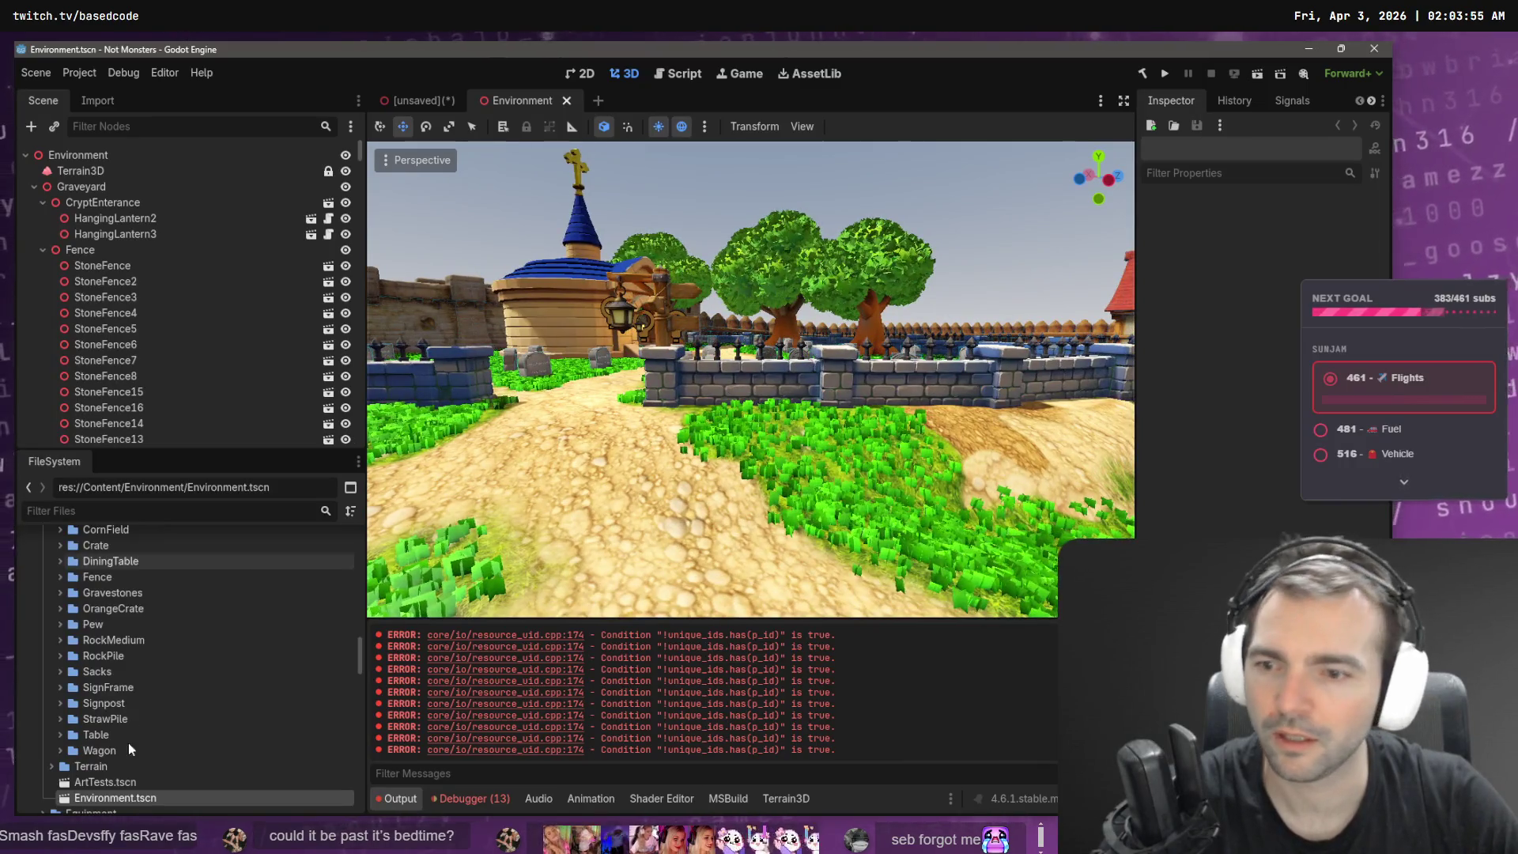
scroll(79, 771, "up", 2)
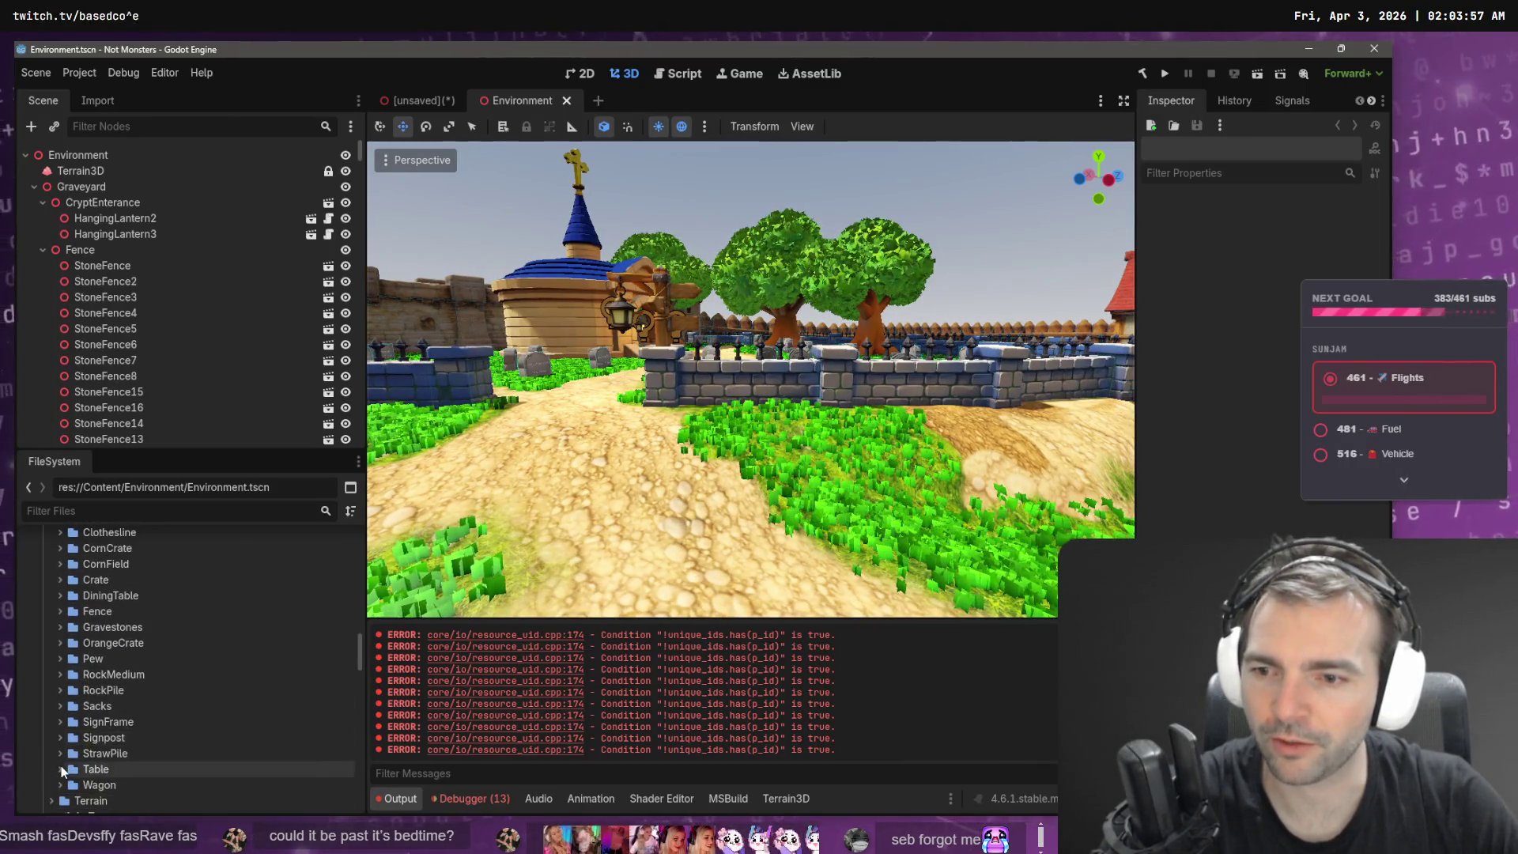
- Drop Plaque.tscn into the Environment level, then undo the placement
scroll(62, 655, "down", 4)
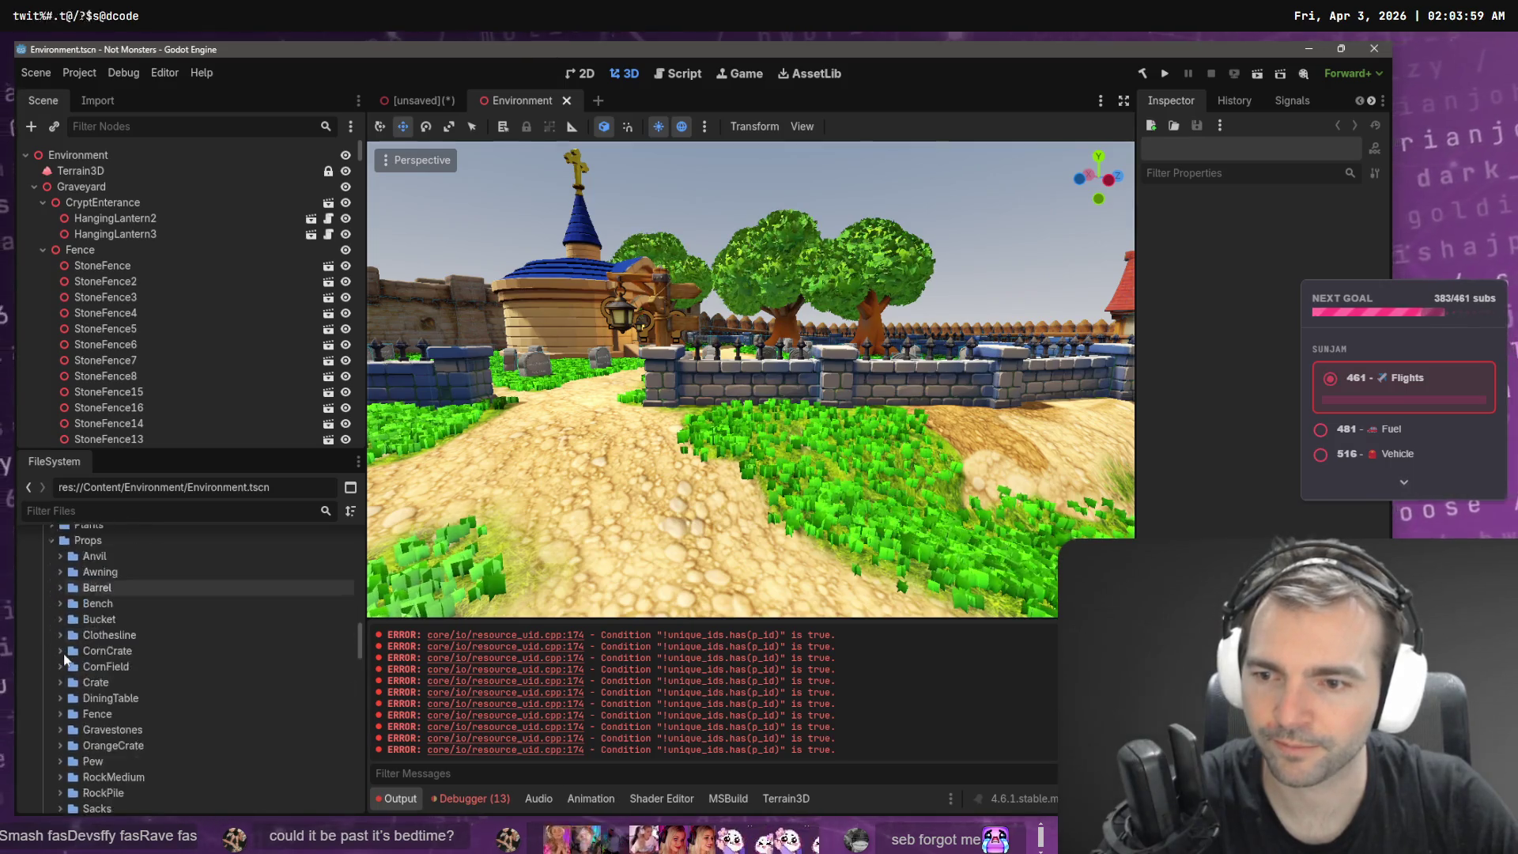
scroll(63, 658, "up", 6)
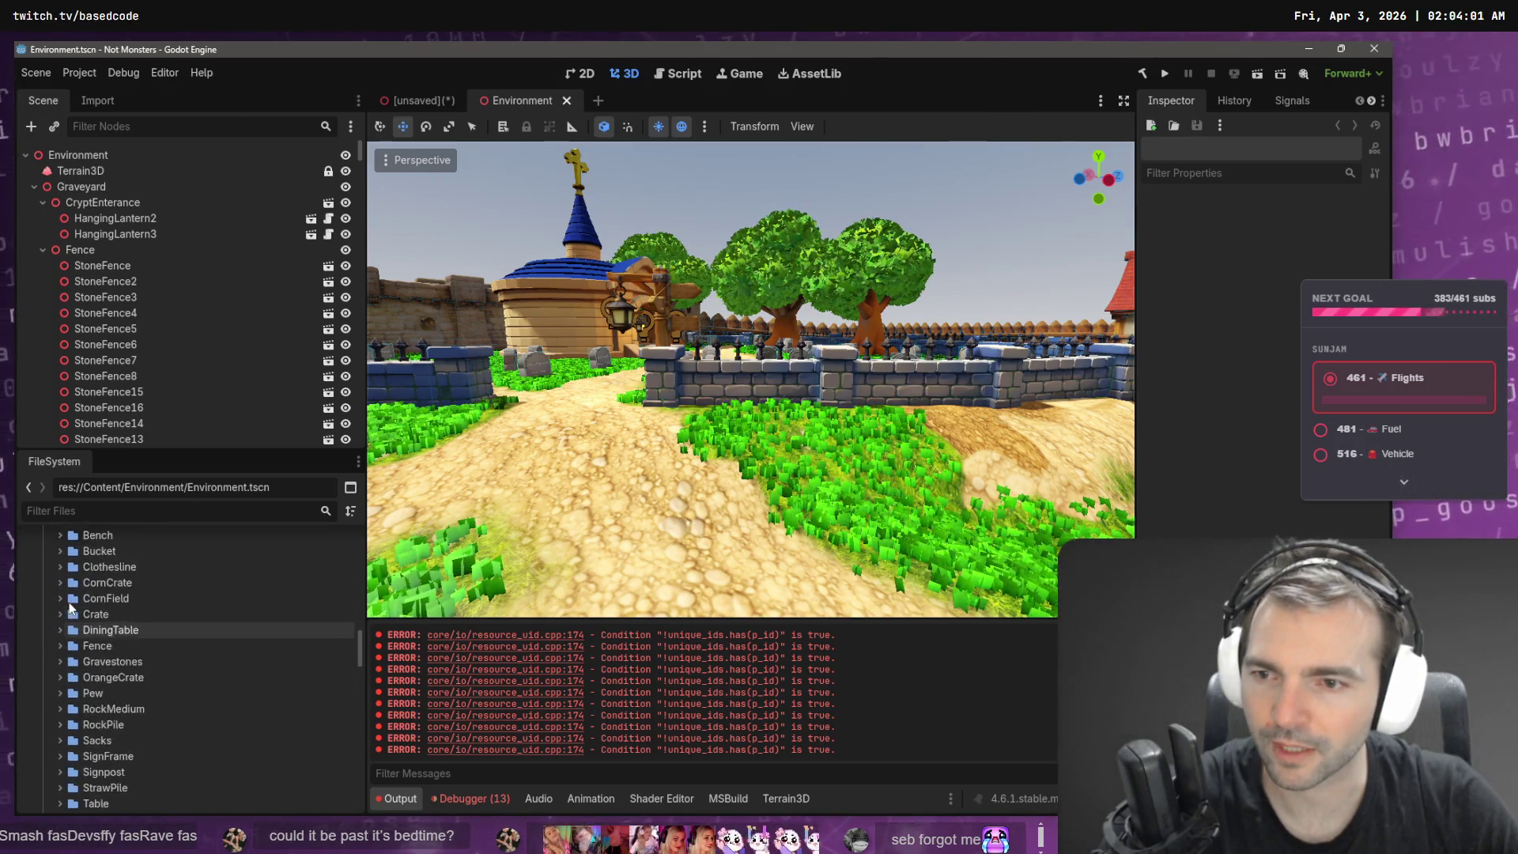
scroll(74, 601, "down", 10)
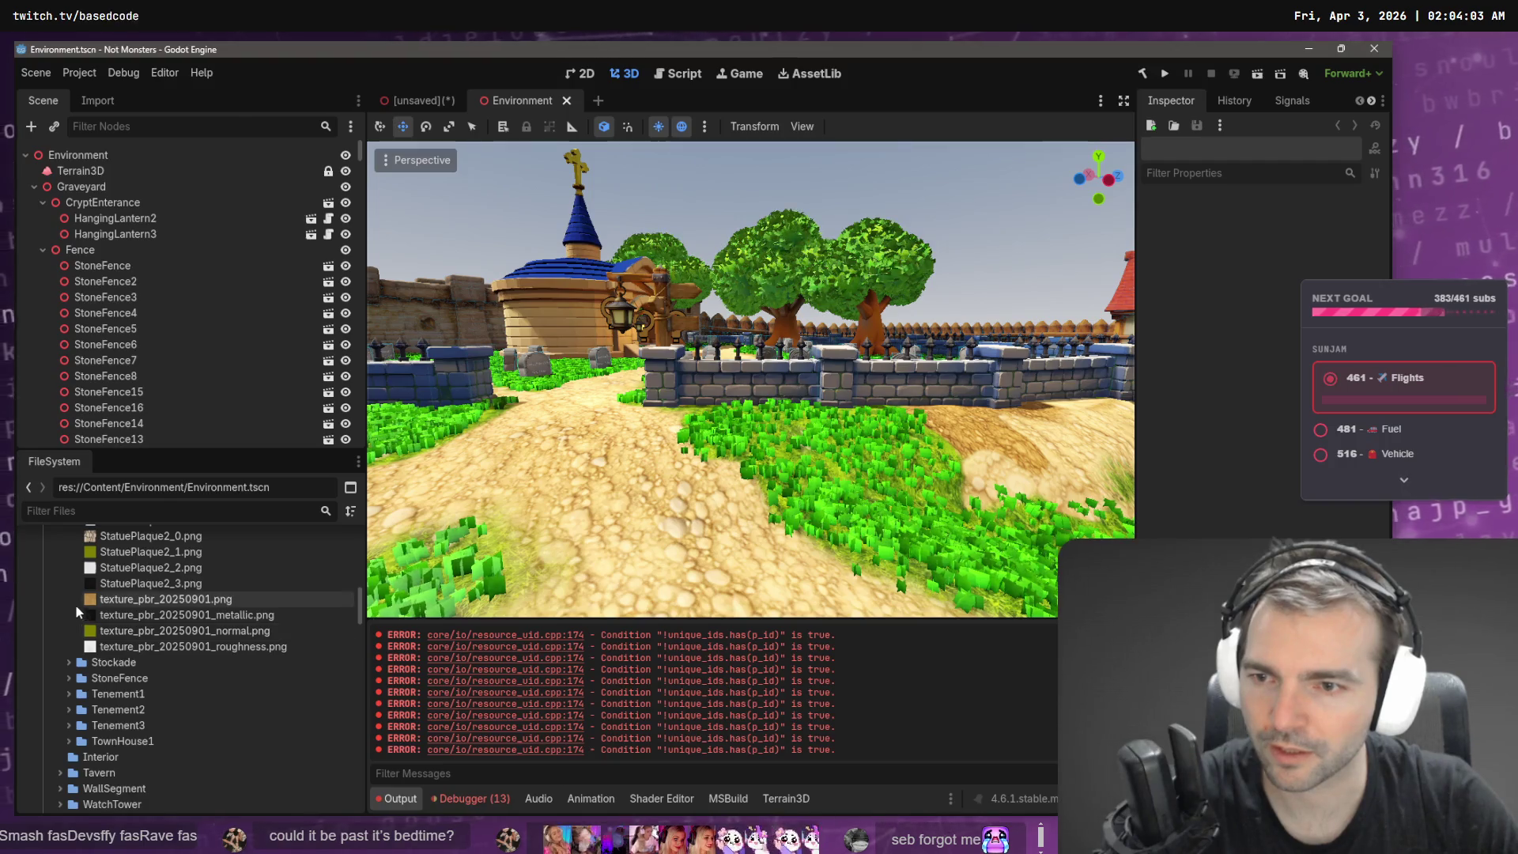
mouse_move(135, 558)
left_mouse_down()
mouse_move(670, 498)
mouse_move(674, 400)
left_mouse_up()
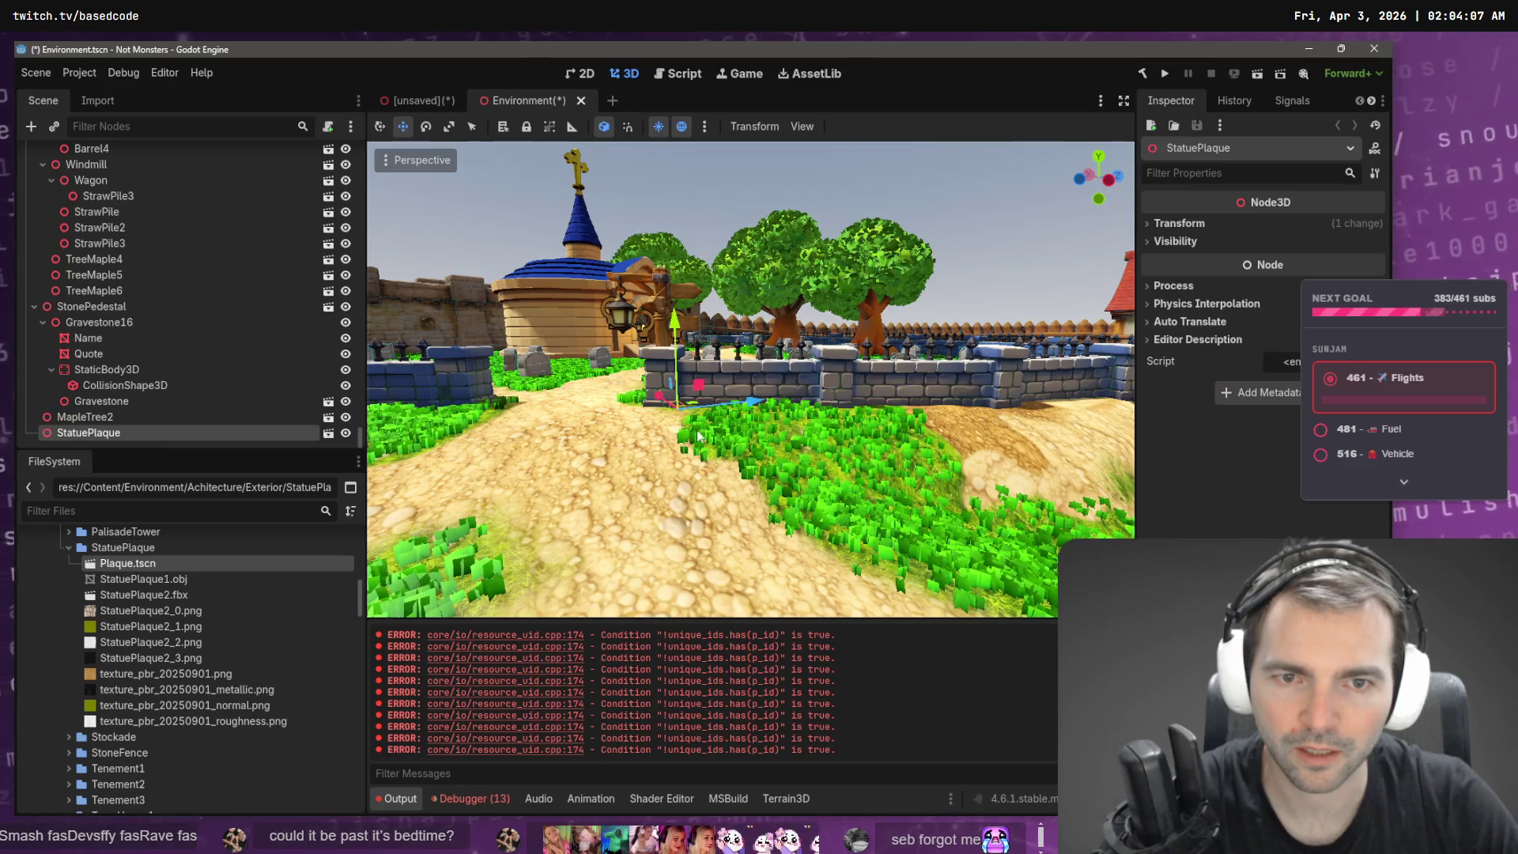
key("ctrl+z")
- Create a new 3D scene named StatuePlaque in the StatuePlaque folder
left_click(132, 554)
right_click(133, 552)
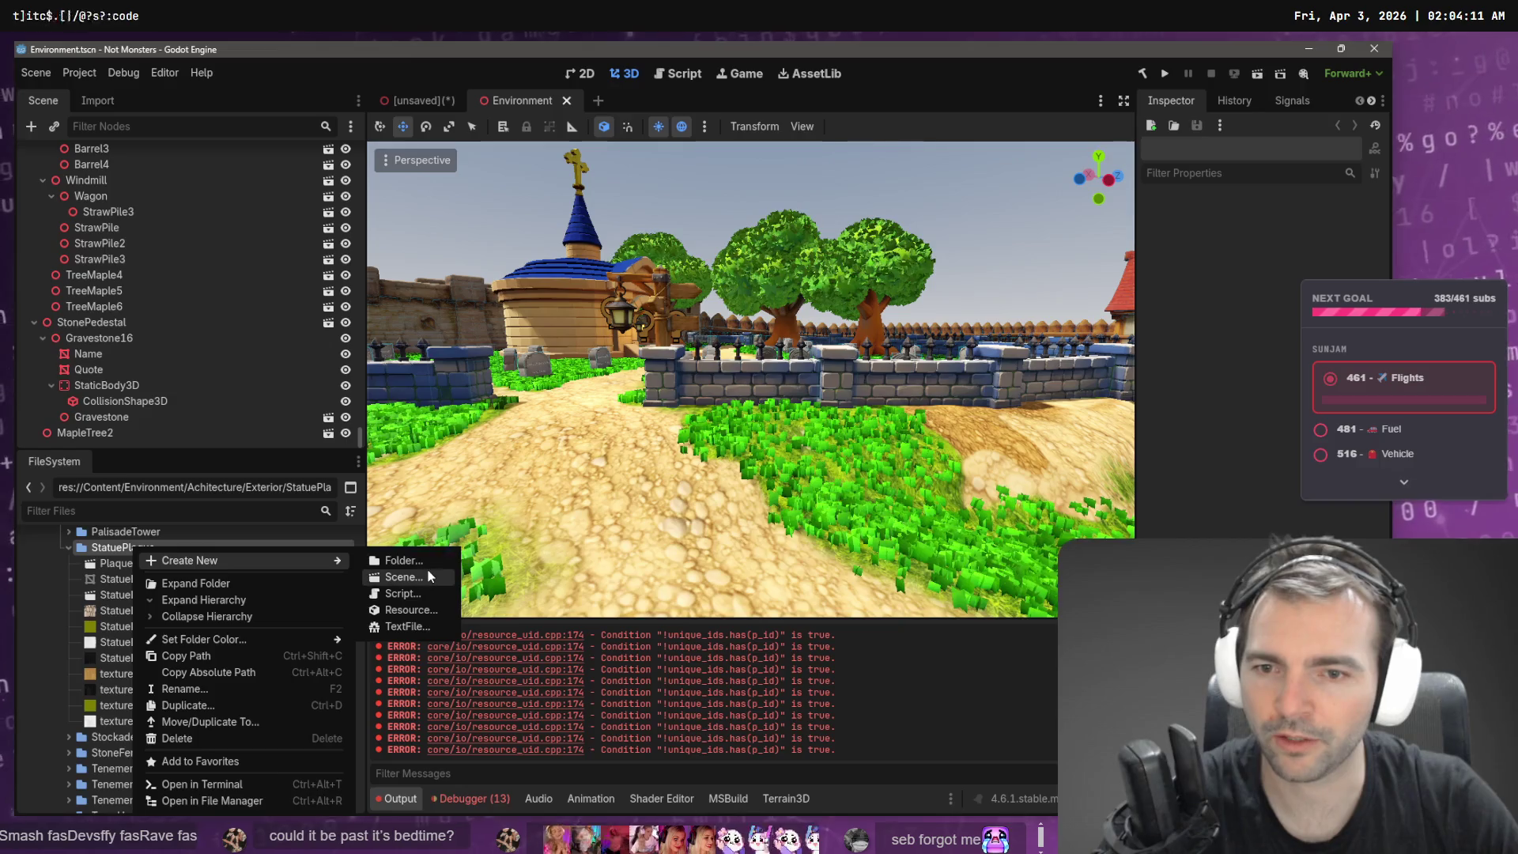
left_click(427, 578)
type("StatuePlaqu")
key("BackSpace")
key("BackSpace")
type("ue")
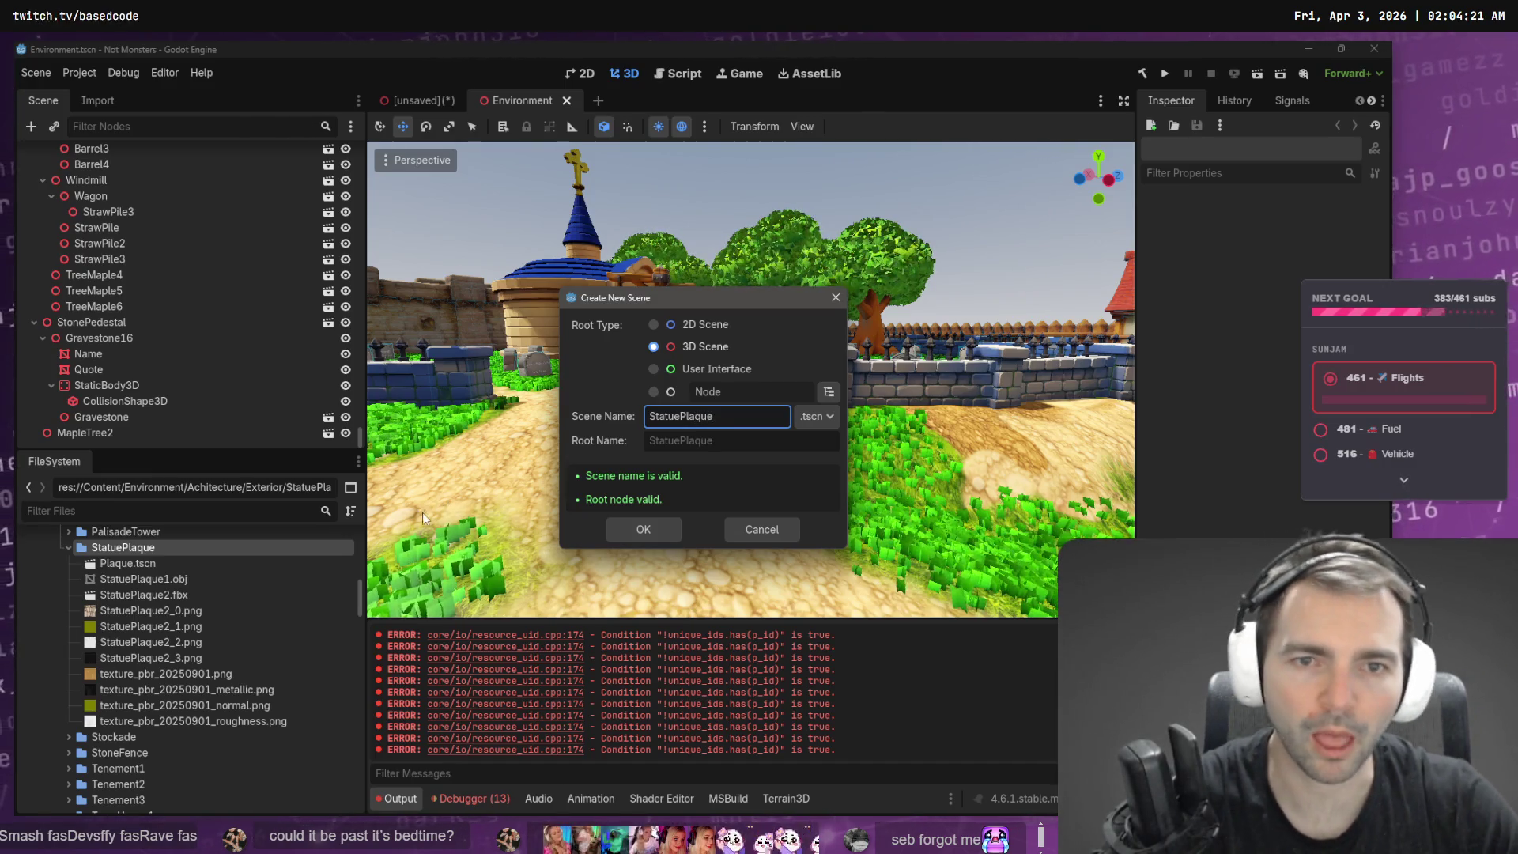
left_click(676, 538)
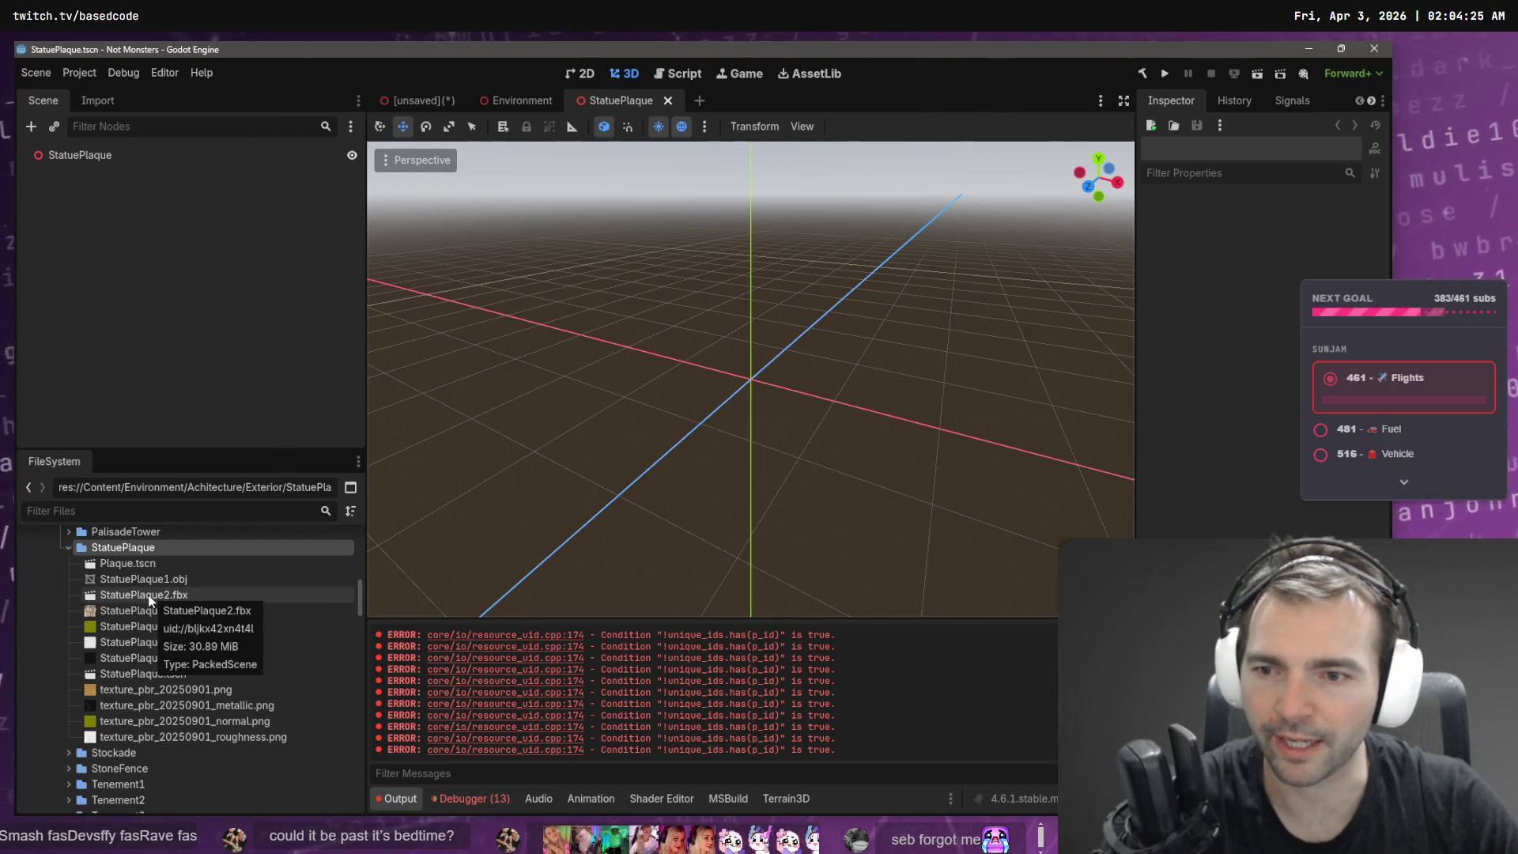
- Try StatuePlaque1.obj, undo it, and add the StatuePlaque2.fbx model to the scene instead
mouse_move(143, 580)
left_mouse_down()
mouse_move(193, 577)
mouse_move(818, 368)
left_mouse_up()
key("ctrl+z")
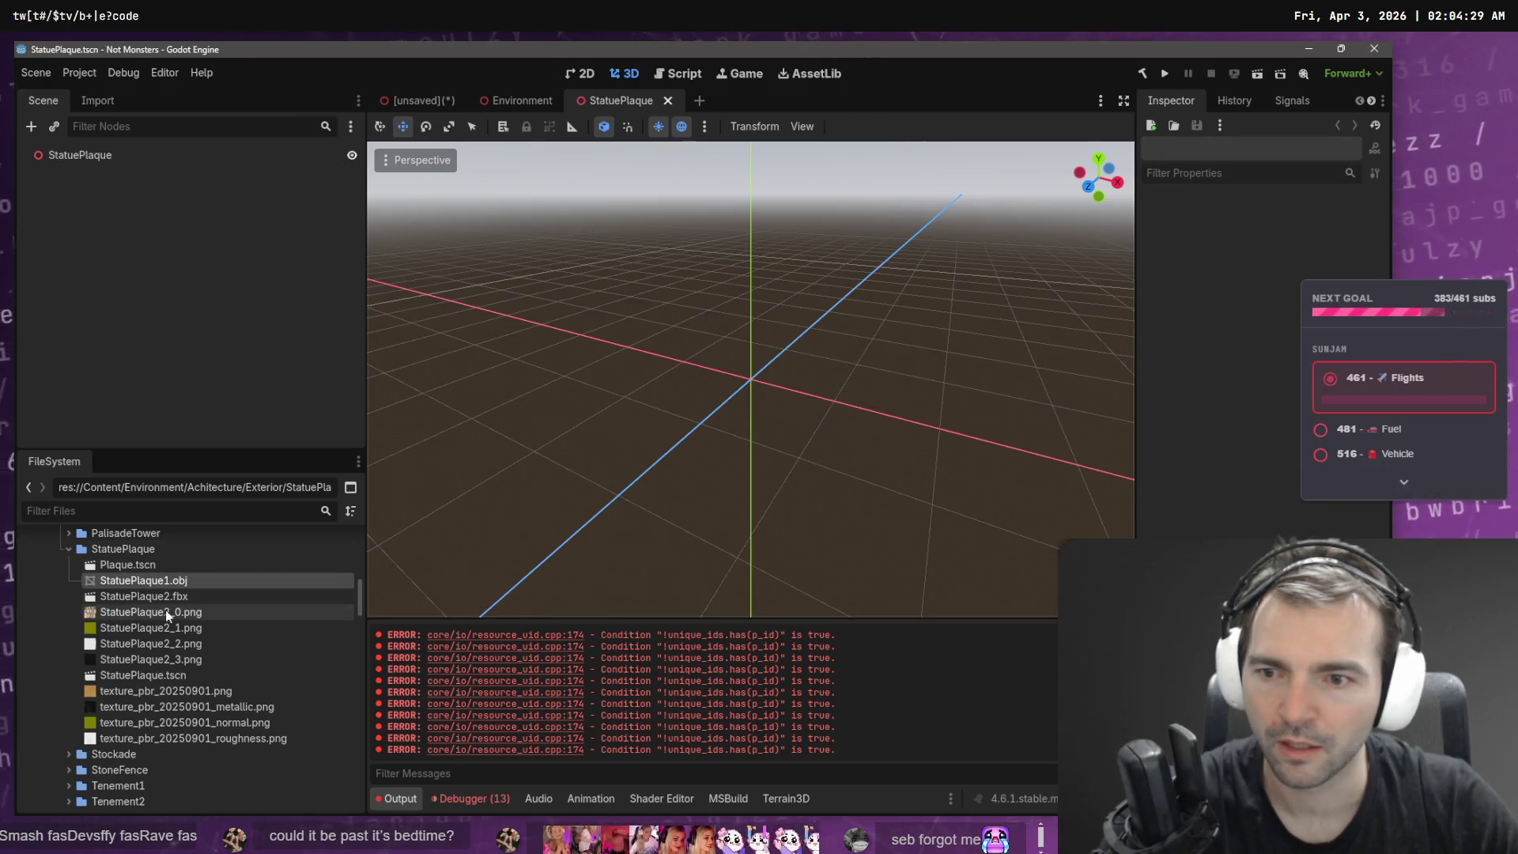
left_click_drag(153, 601, 484, 530)
left_click_drag(753, 378, 765, 245)
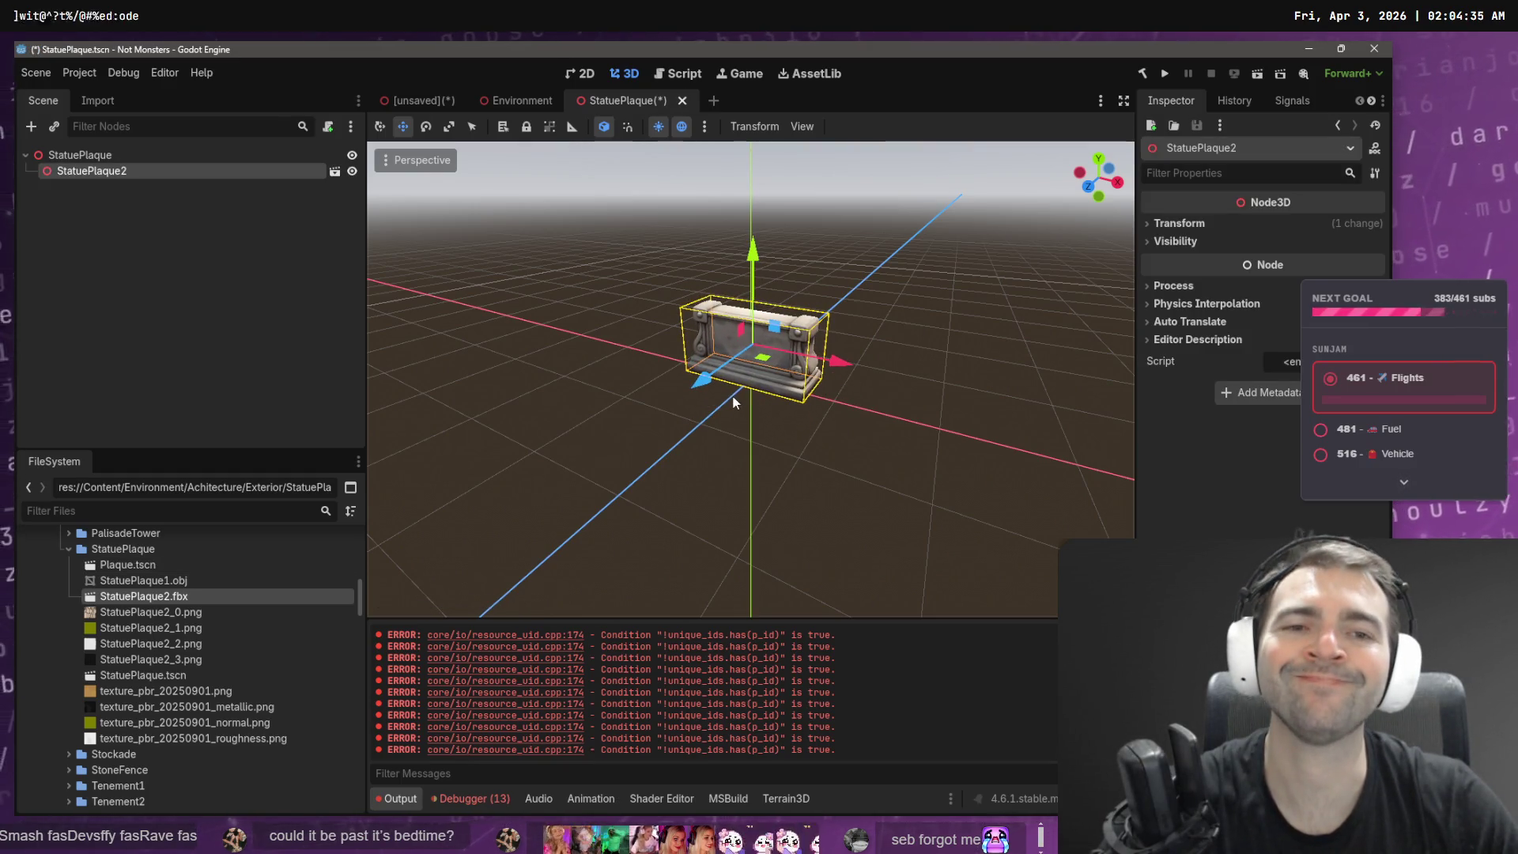
- Orbit around the StatuePlaque2 model, then close the scene without saving
scroll(712, 404, "up", 6)
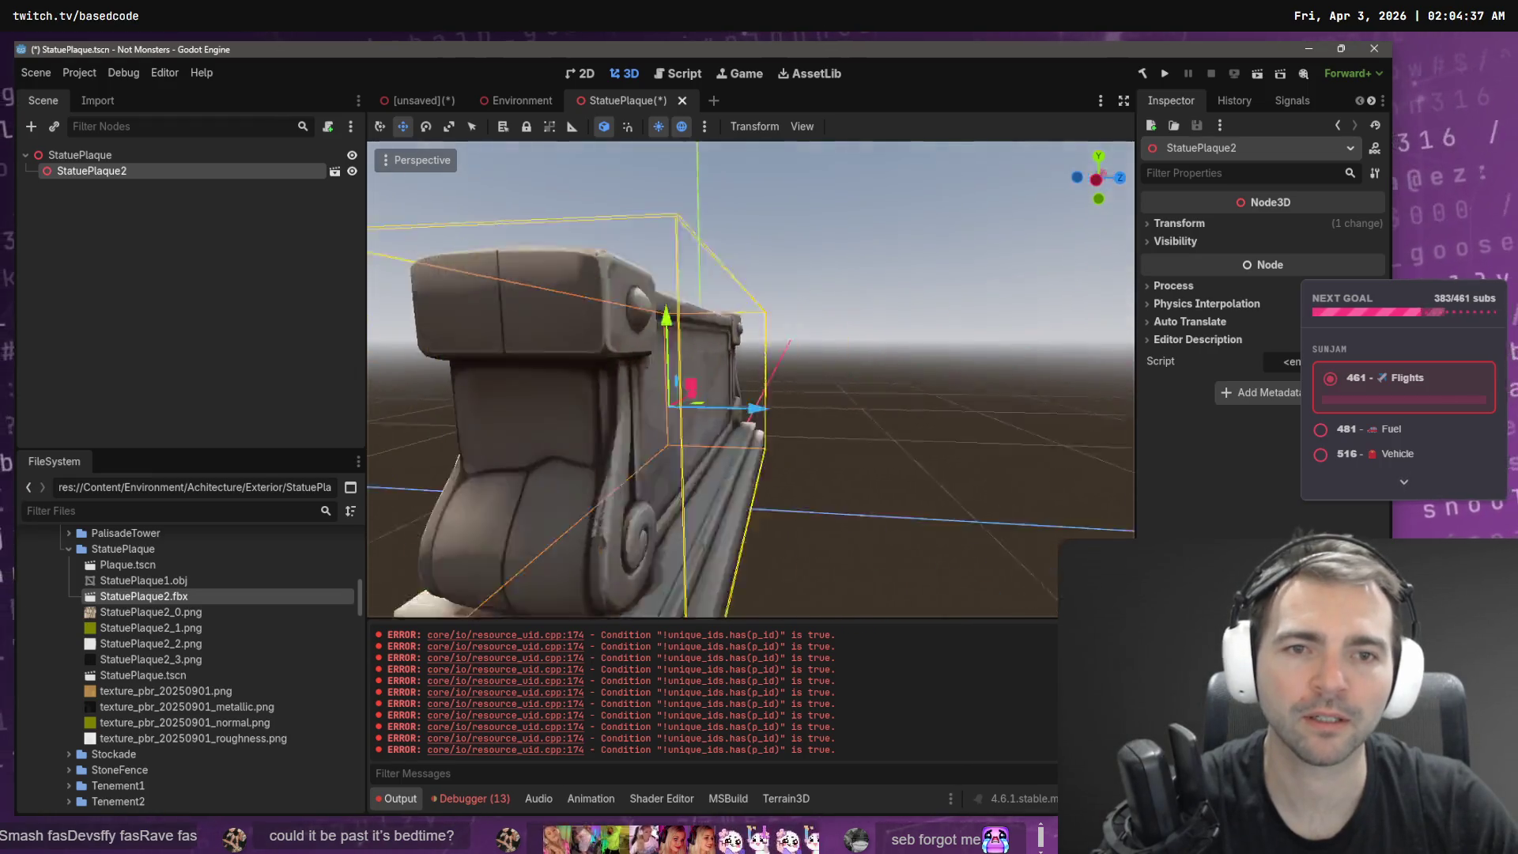
mouse_move(752, 379)
left_mouse_down()
mouse_move(799, 378)
mouse_move(709, 398)
left_mouse_up()
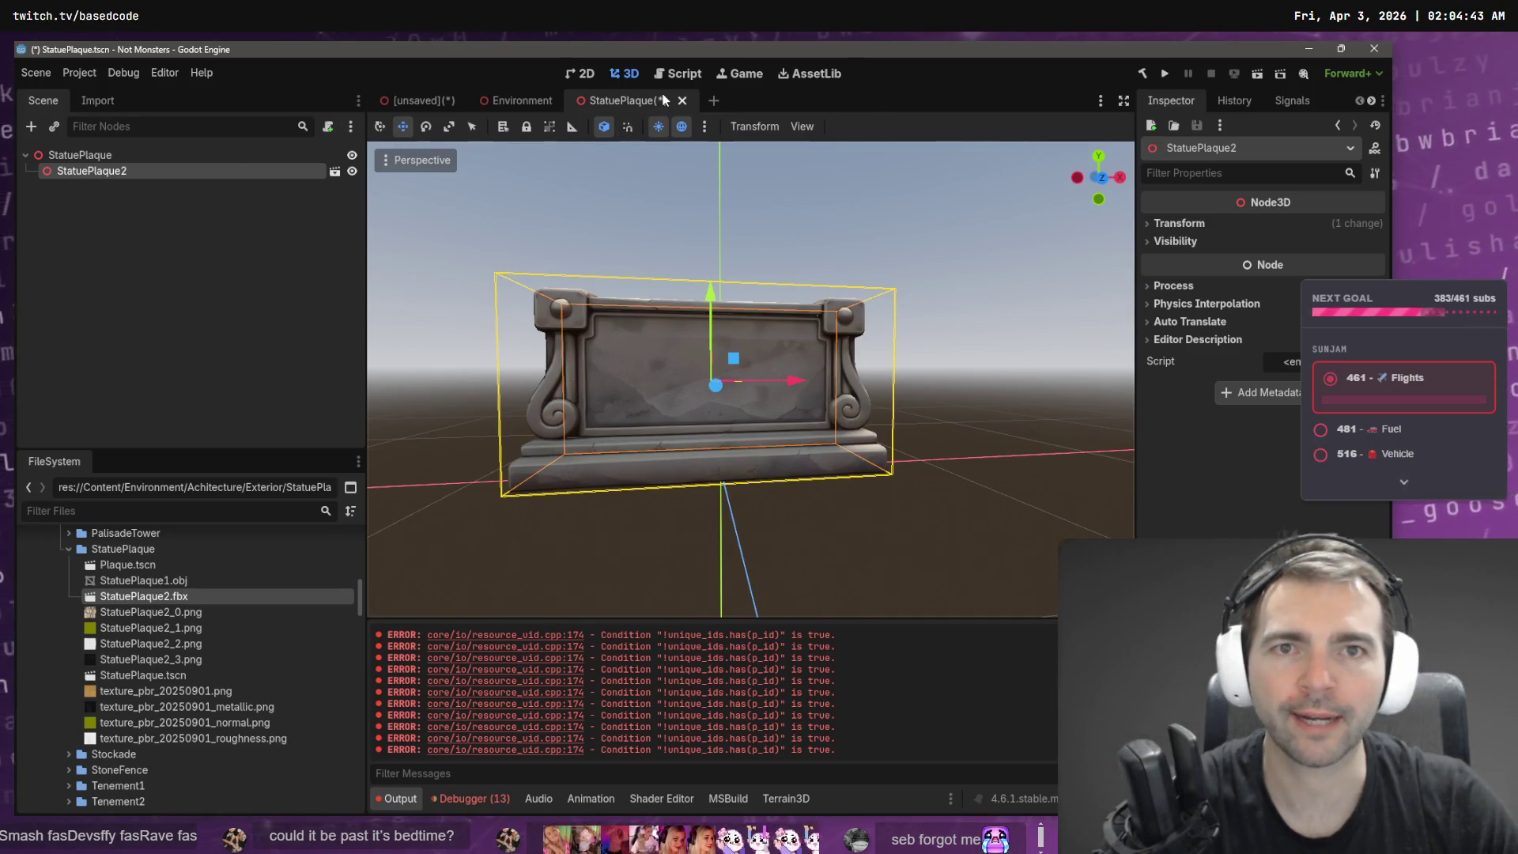
left_click(684, 101)
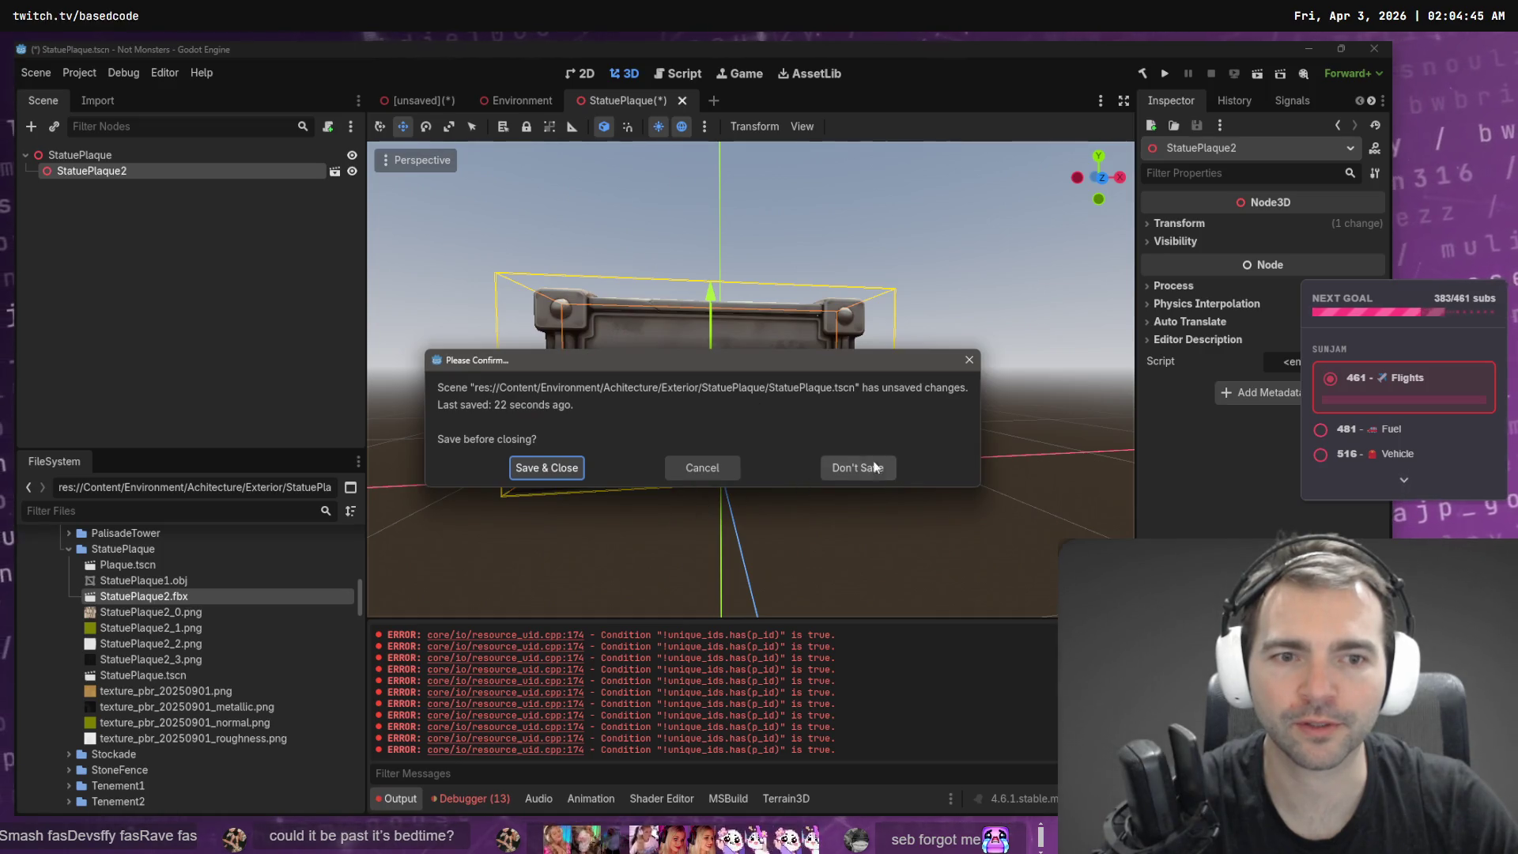
left_click(855, 467)
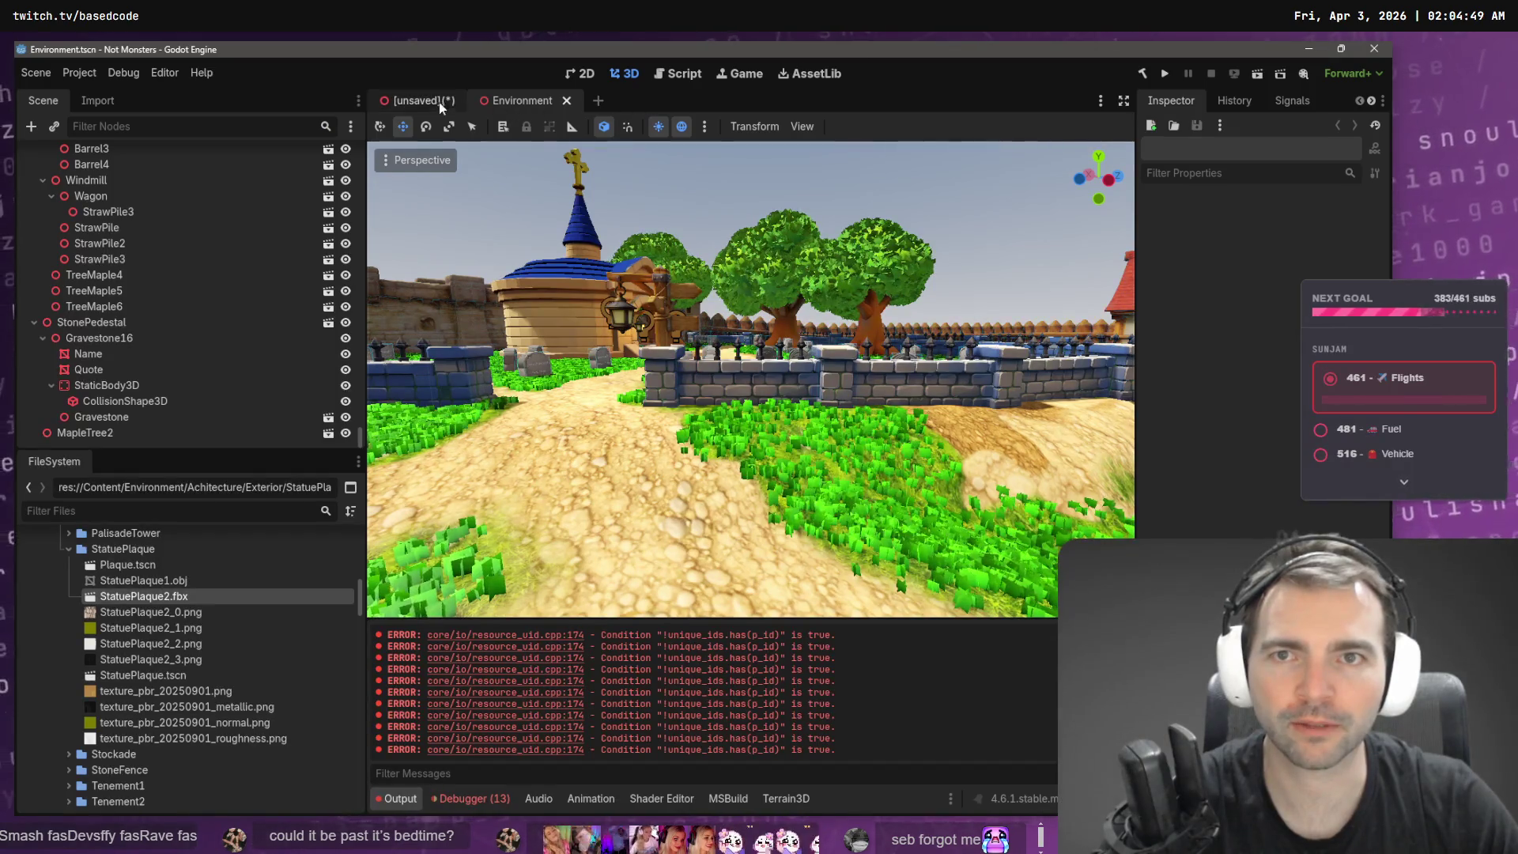
- Close the Environment scene and reselect the StatuePlaque folder
middle_click(492, 104)
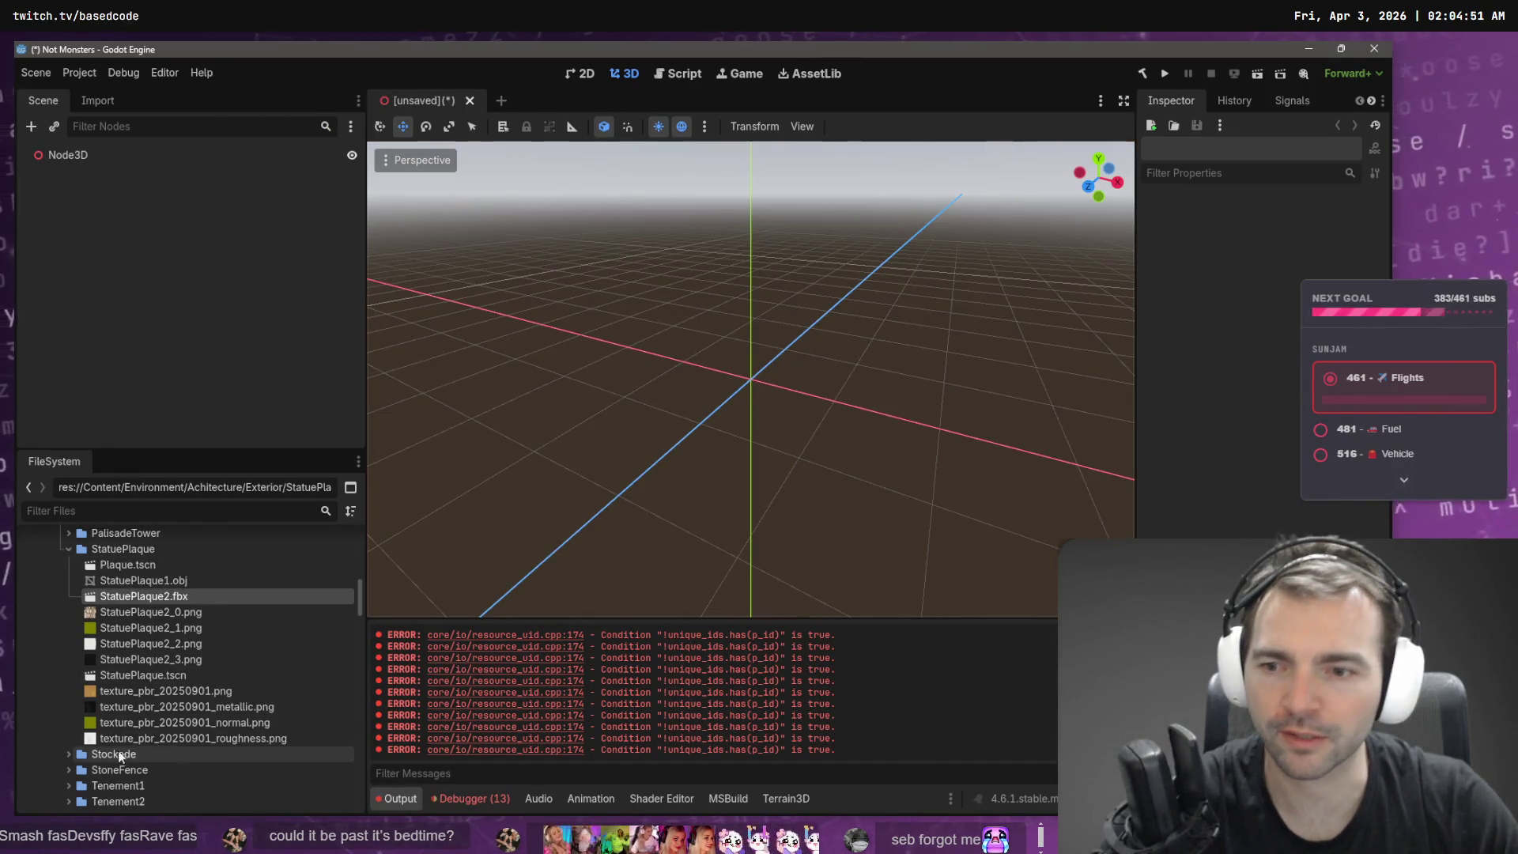
left_click(68, 549)
left_click(122, 677)
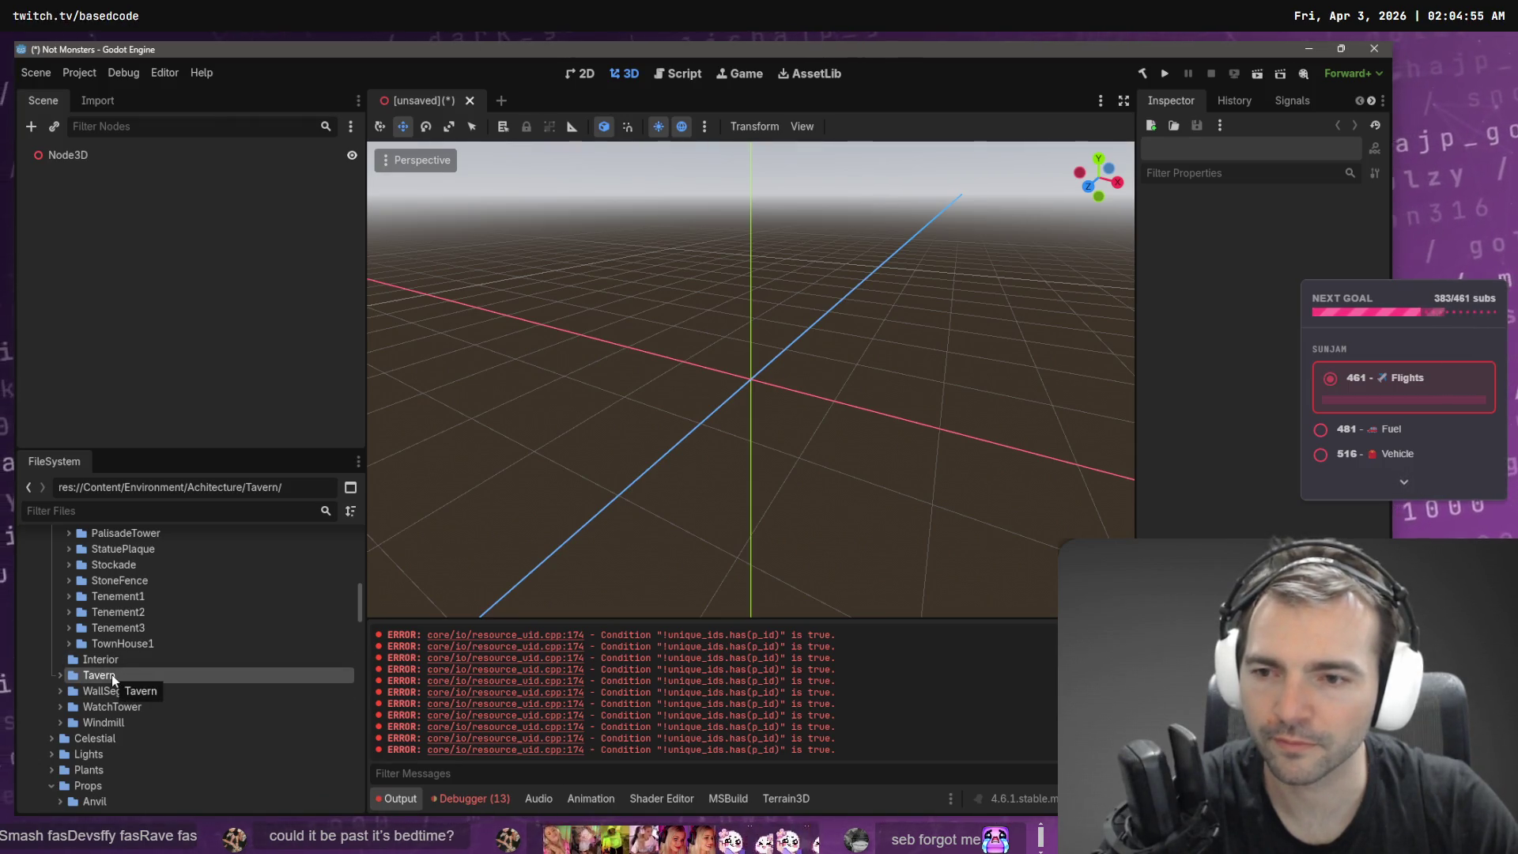
left_click(69, 552)
- Create TODO.txt in StatuePlaque noting StatuePlaque2.fbx is unused but worth using
right_click(128, 549)
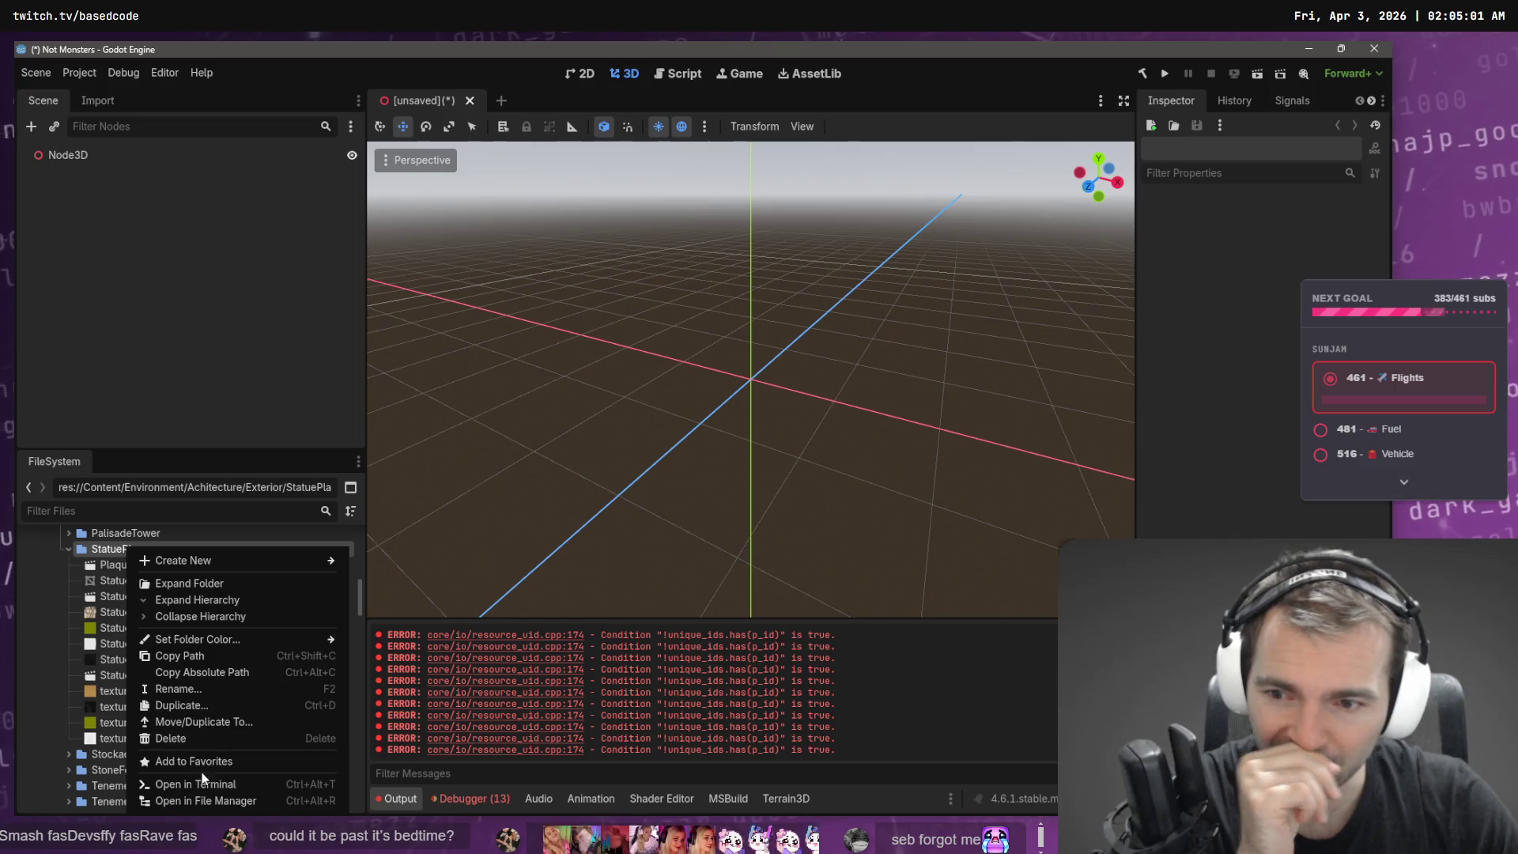
mouse_move(271, 561)
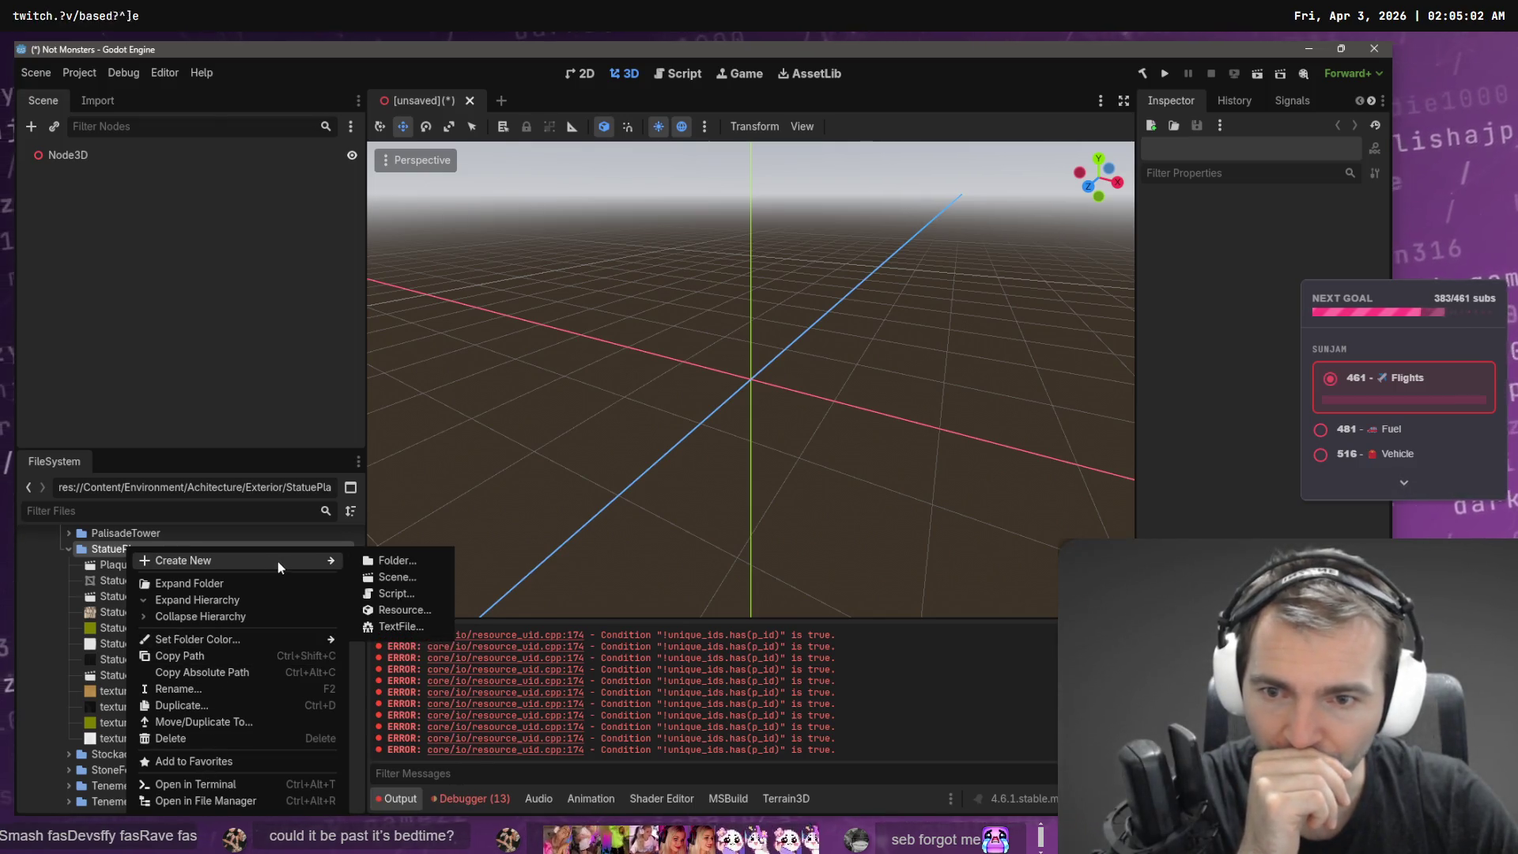
left_click(412, 627)
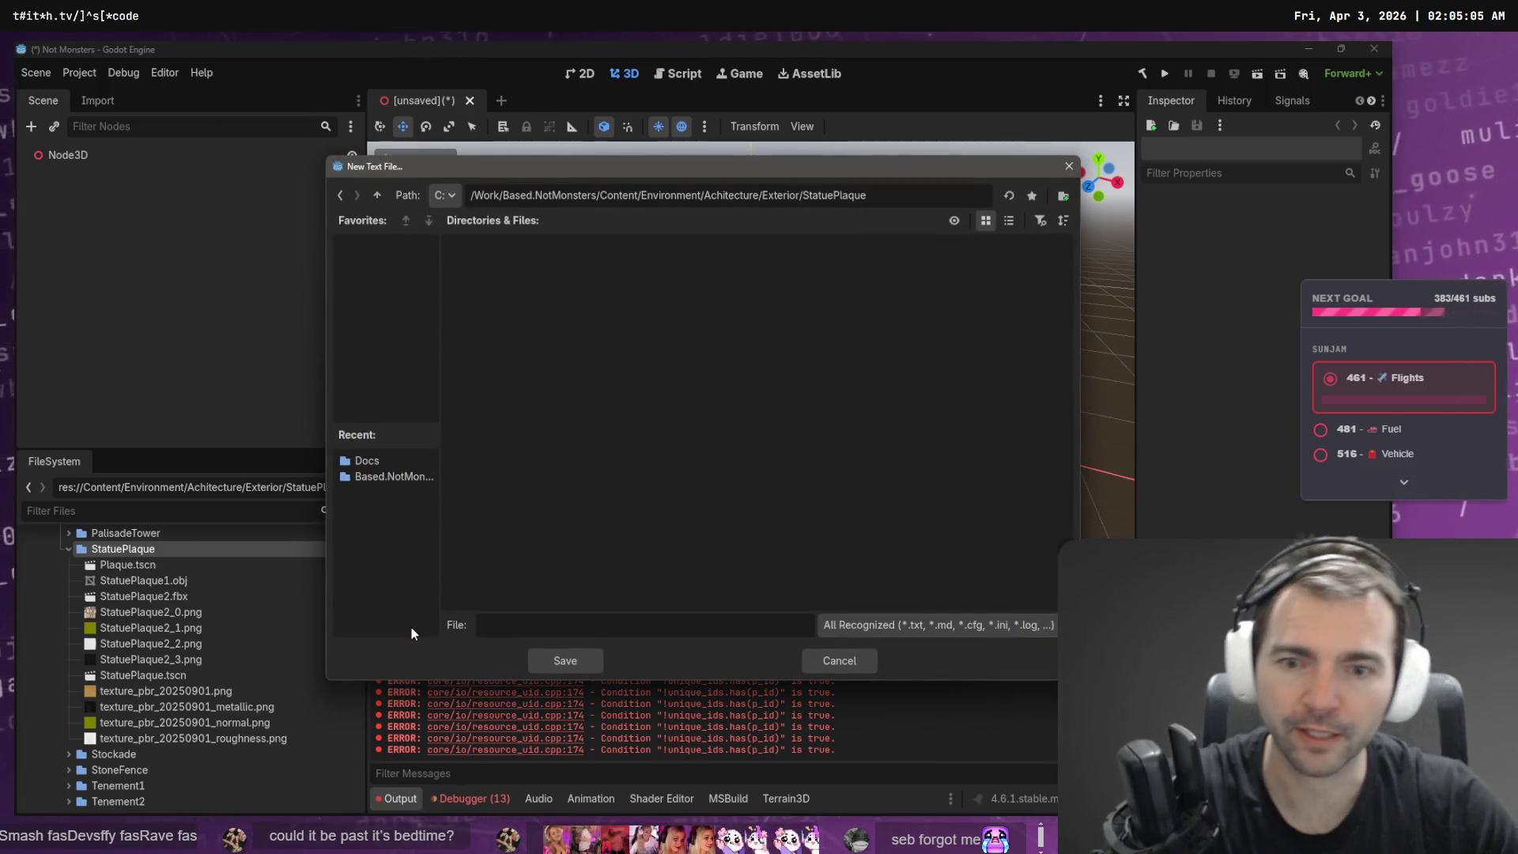
type("TODO.txt")
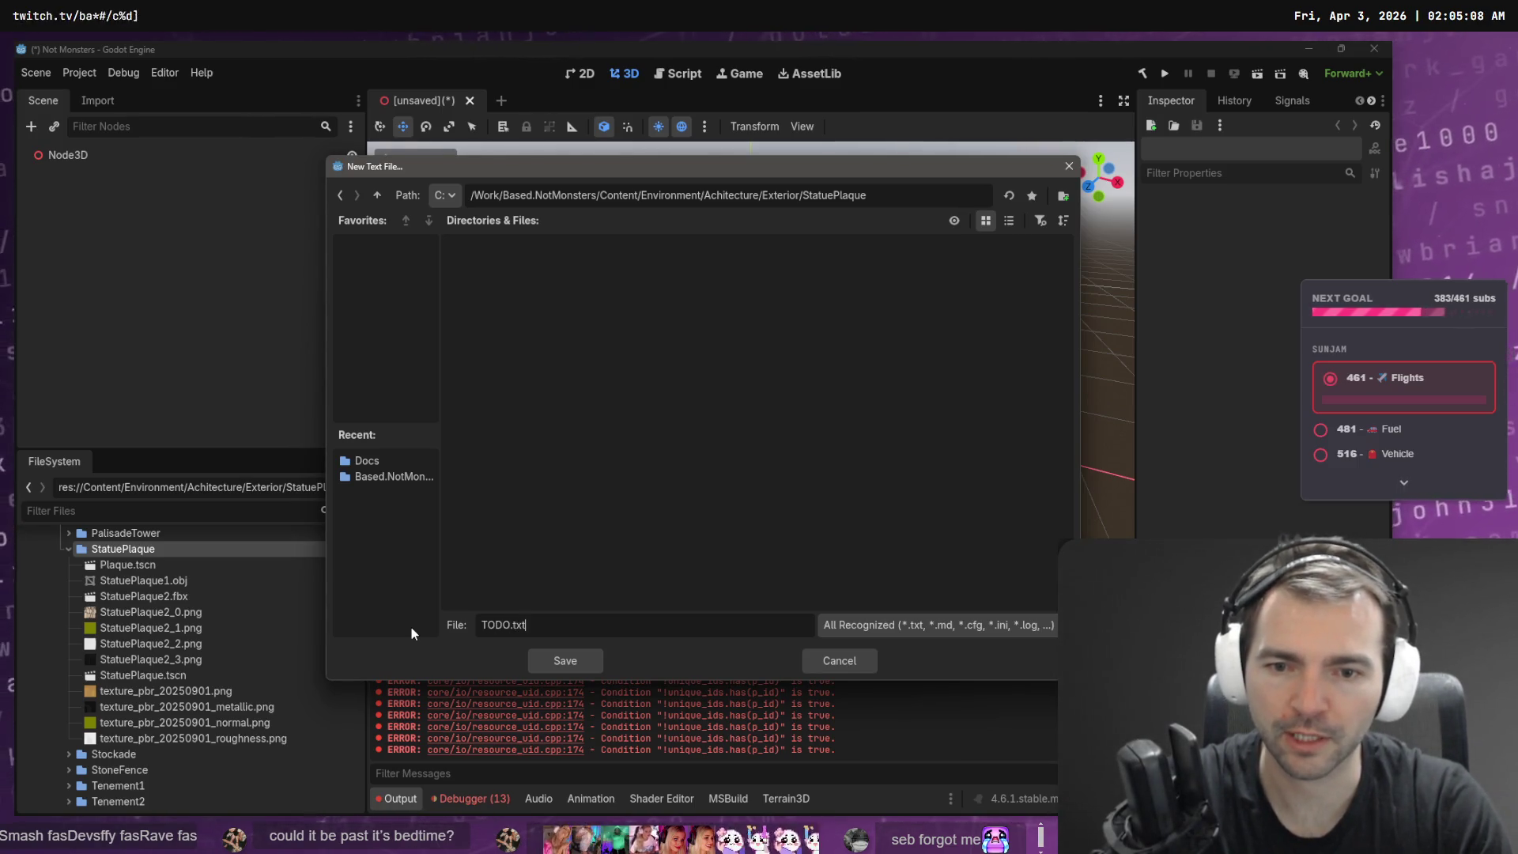
key("Return")
type("Note that StatuePlaque2.fbx is not used. It's pretty nice, we should use it!")
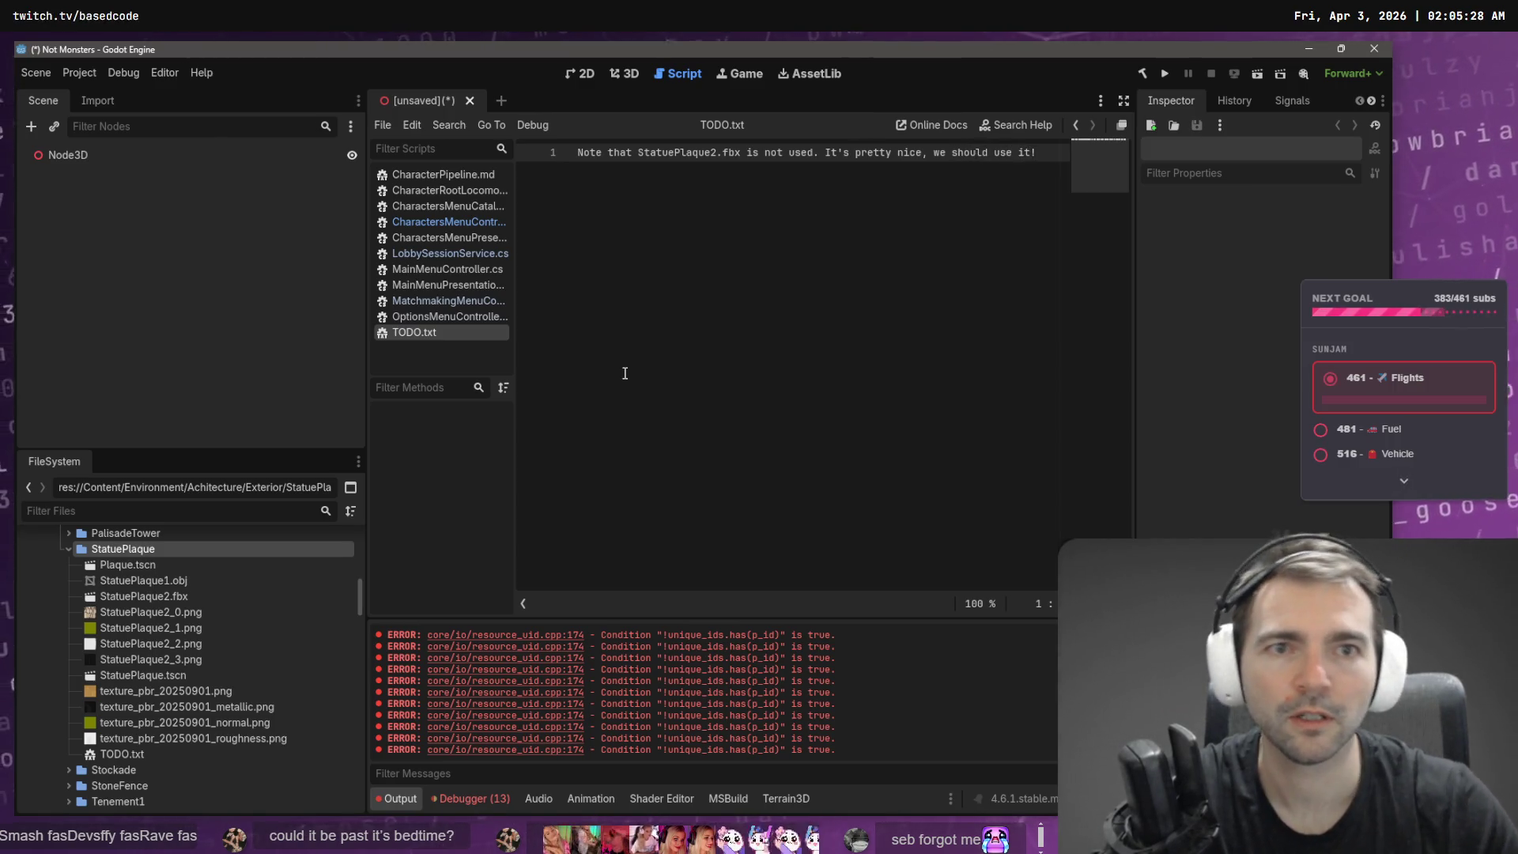
key("ctrl+s")
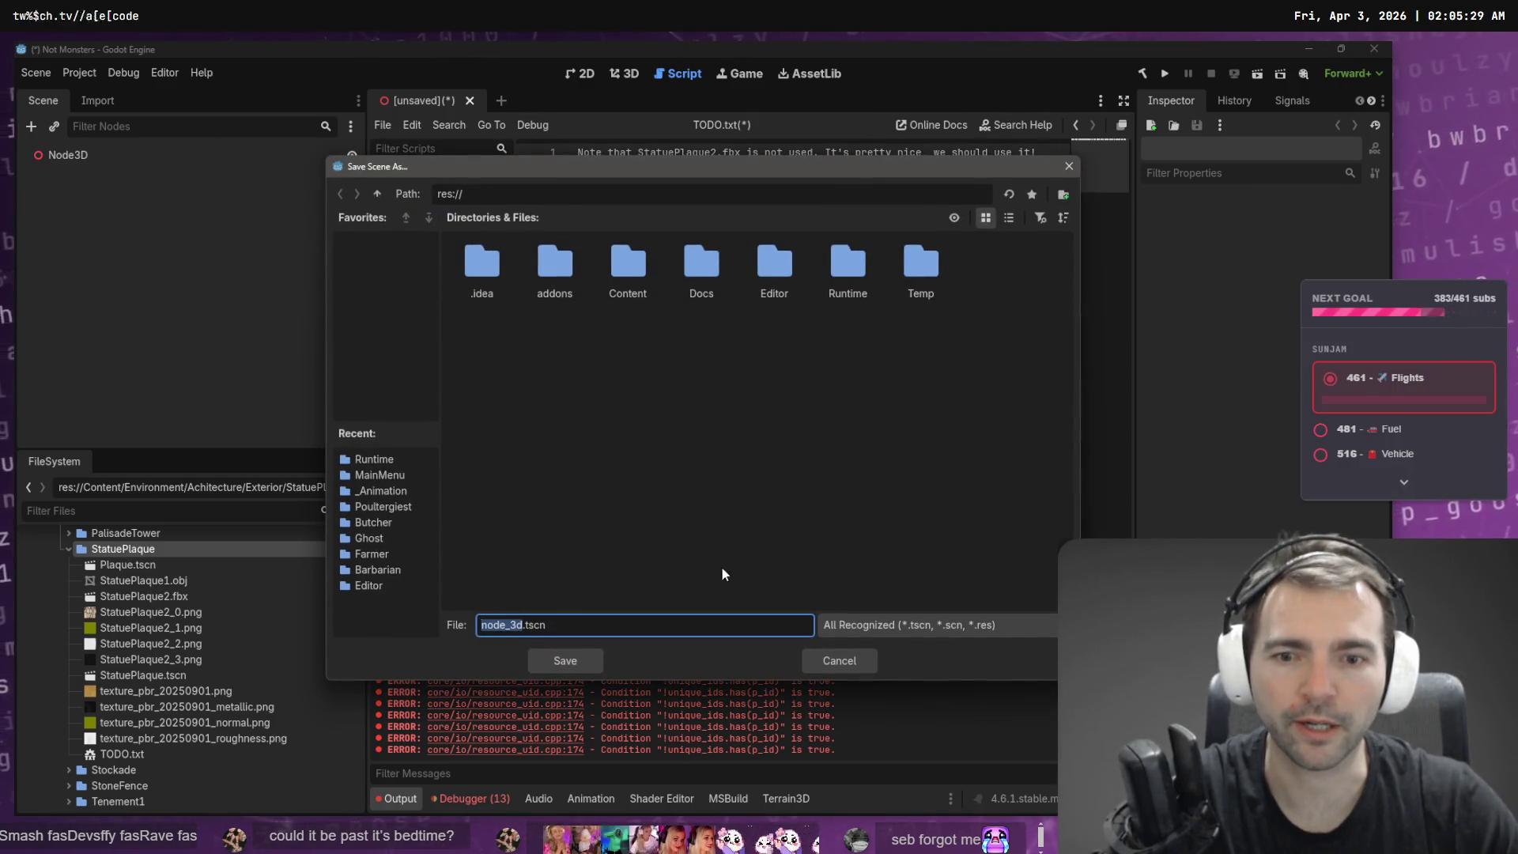
- Cancel the Save Scene As dialog and save TODO.txt via the File menu, keeping the scene open
left_click(841, 661)
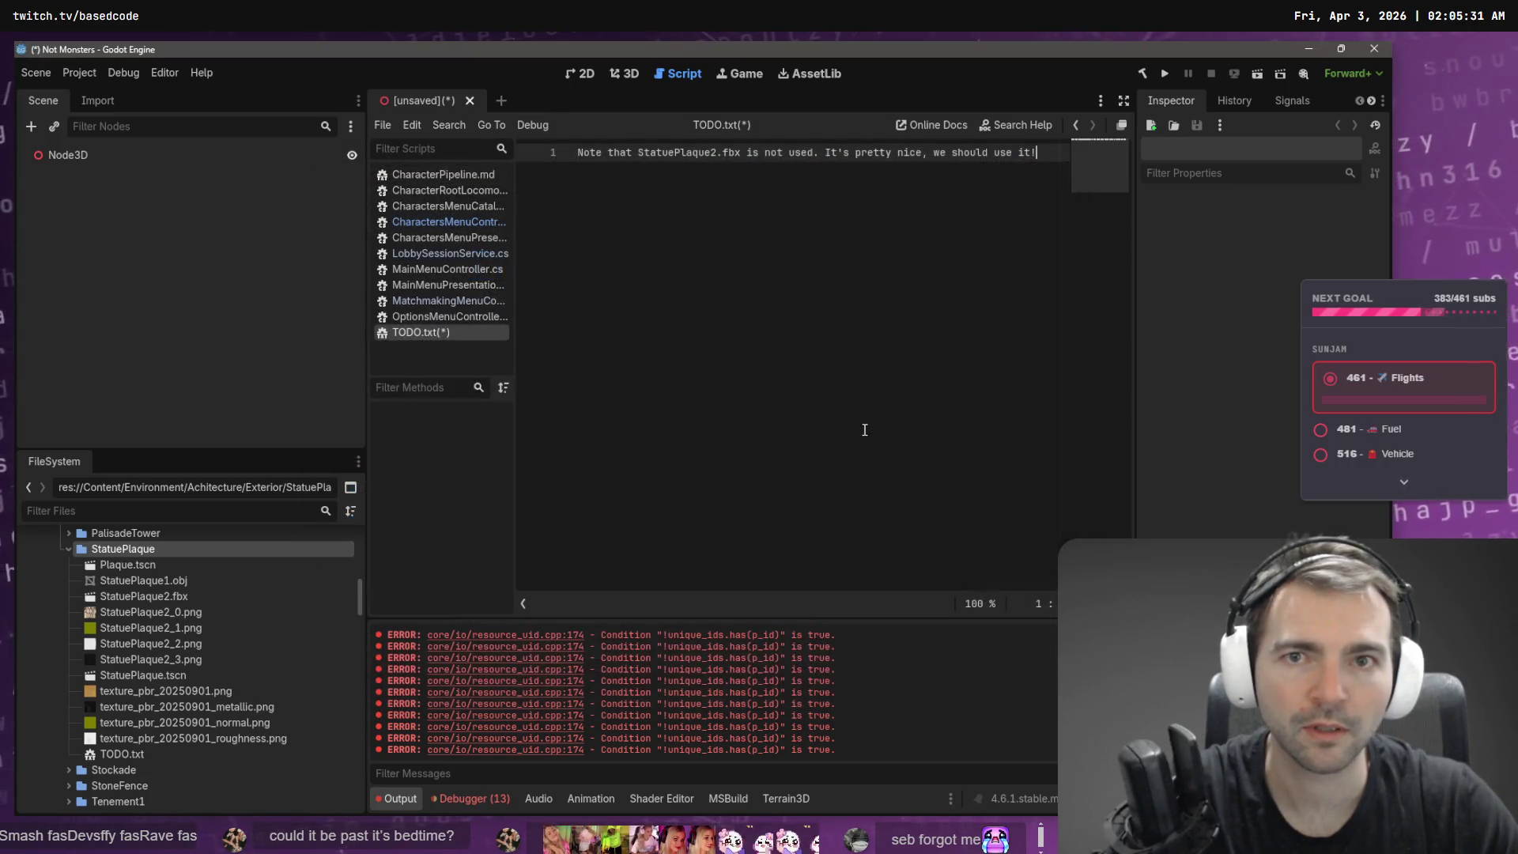
key("ctrl+a")
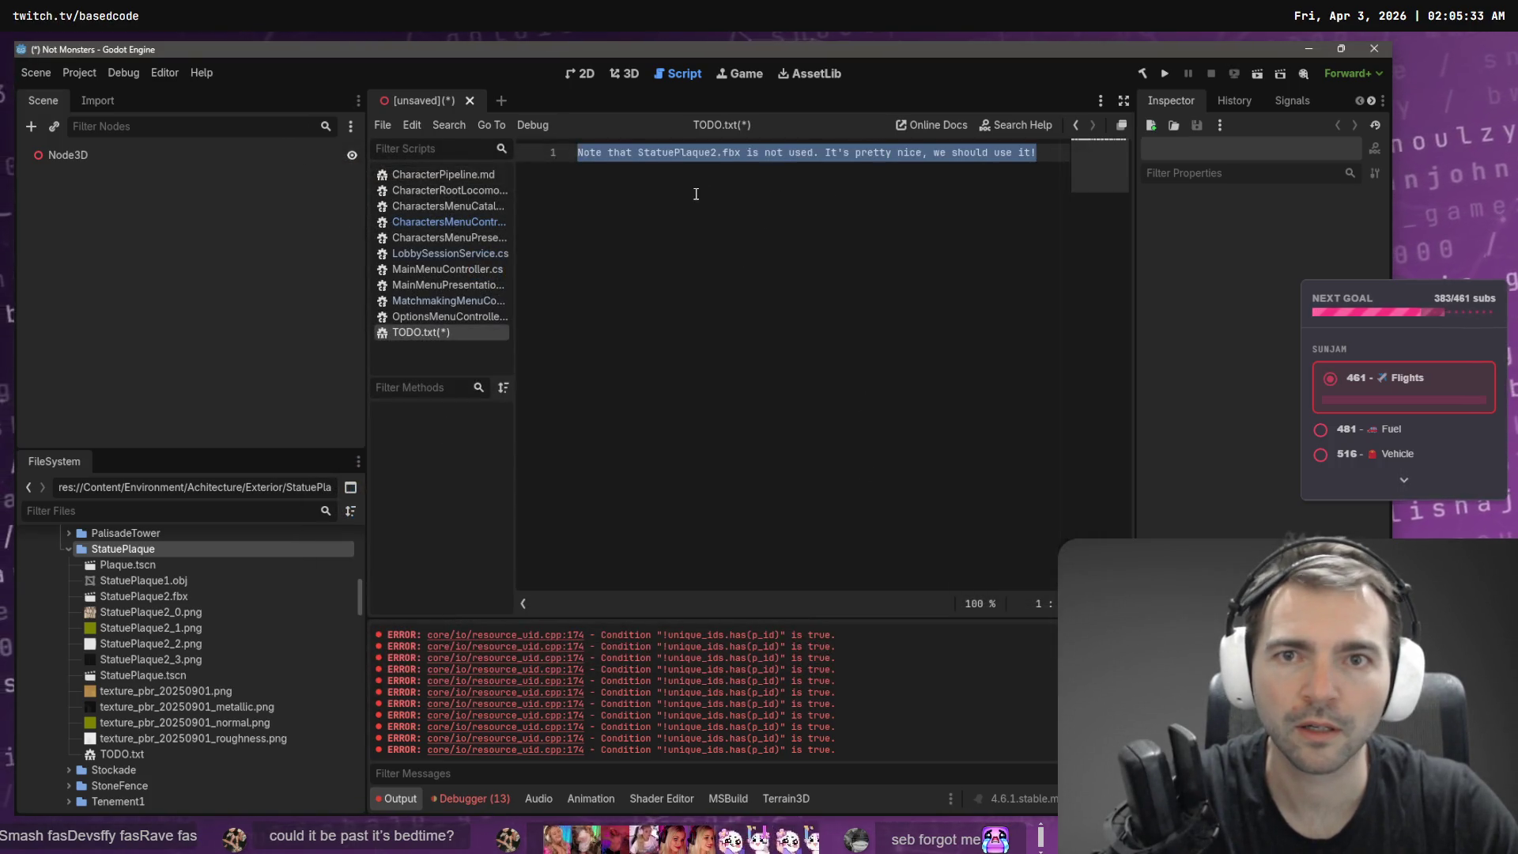
left_click(391, 126)
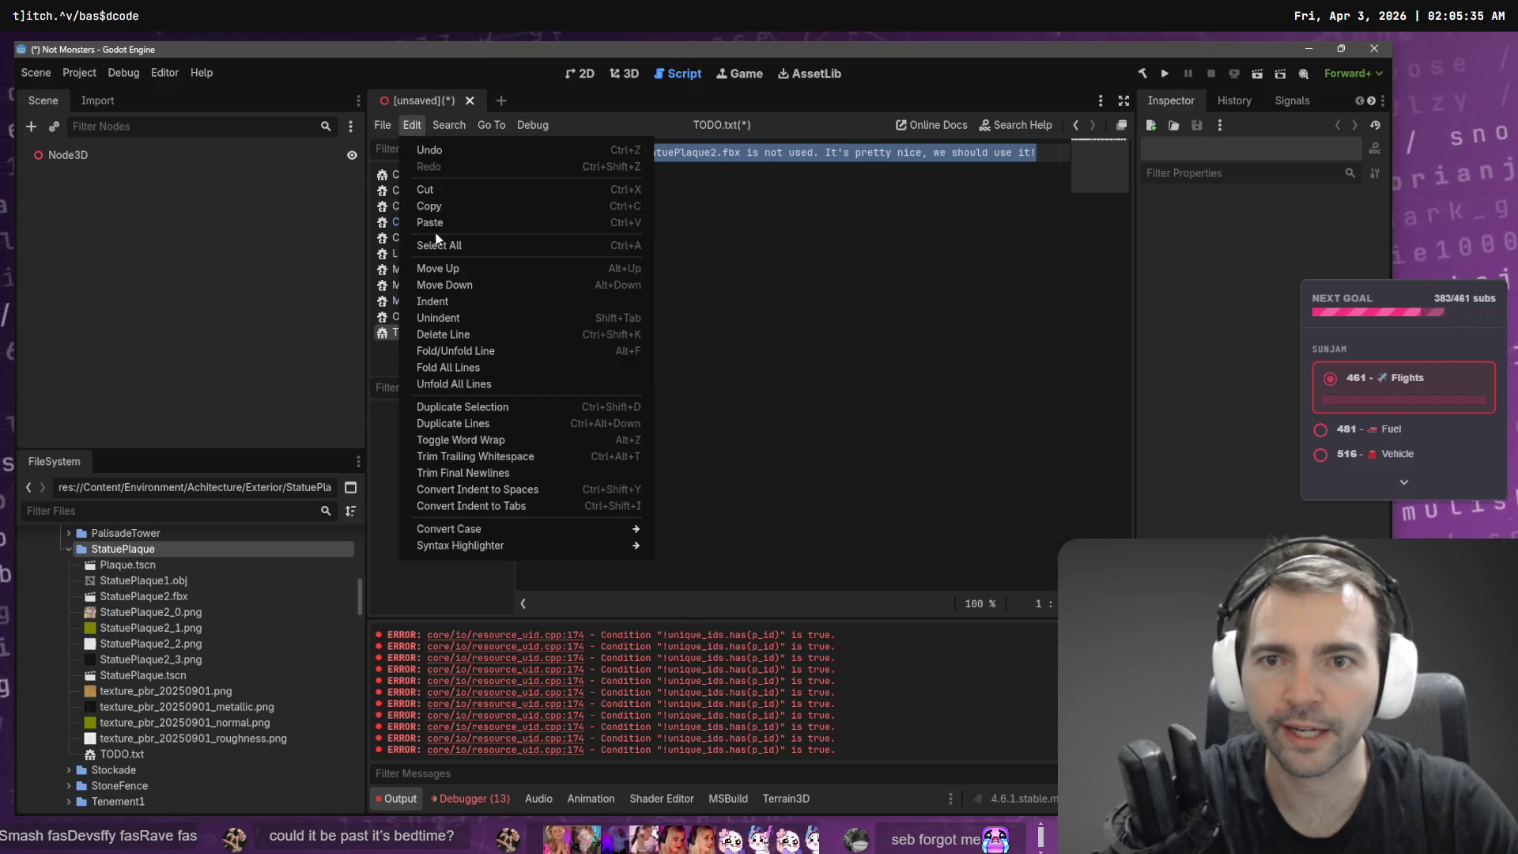
left_click(421, 237)
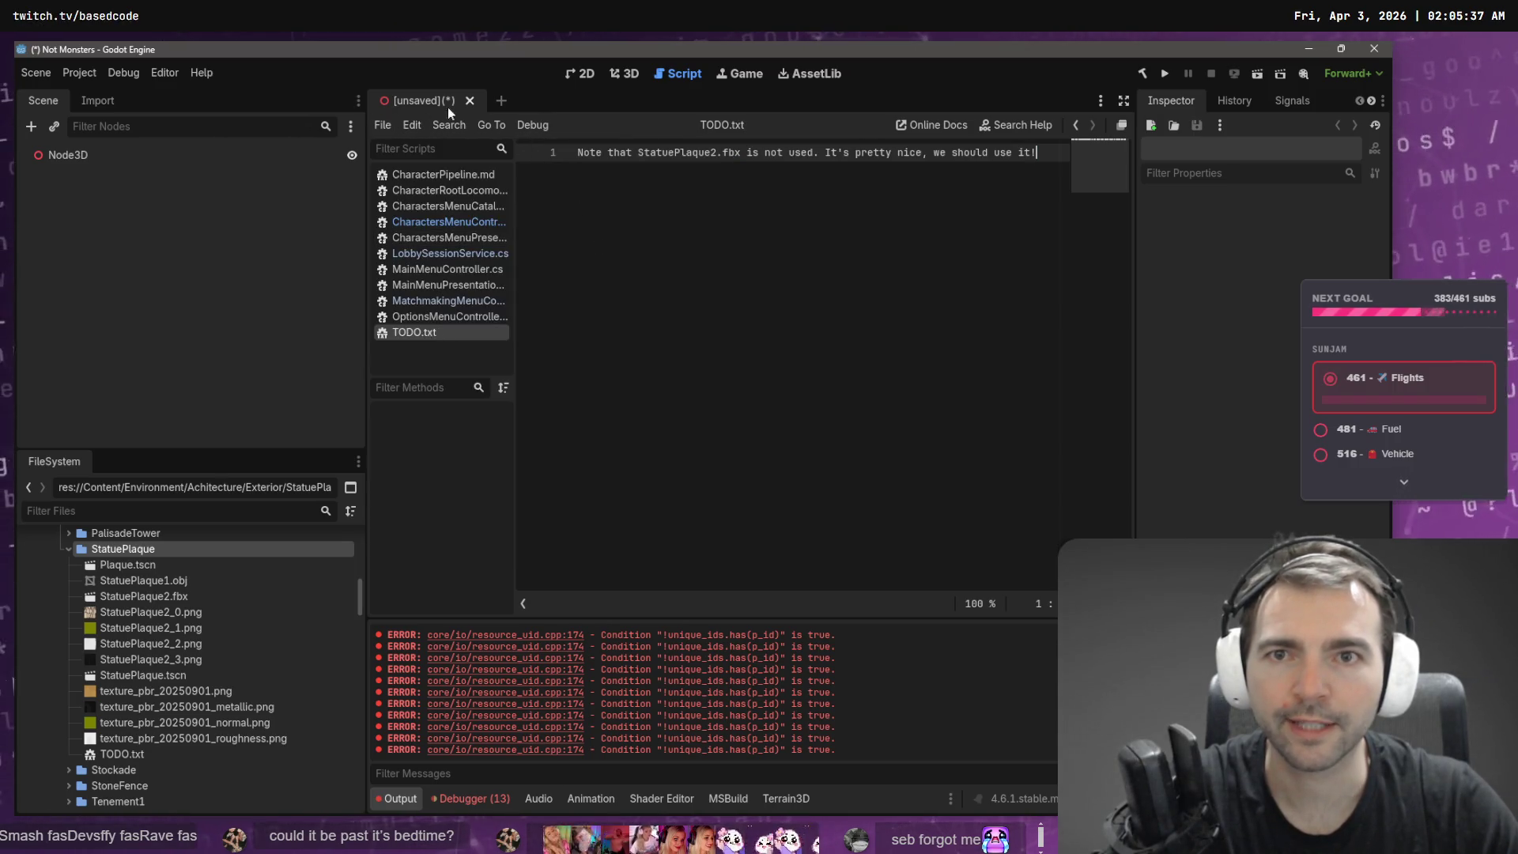
middle_click(431, 95)
left_click(732, 461)
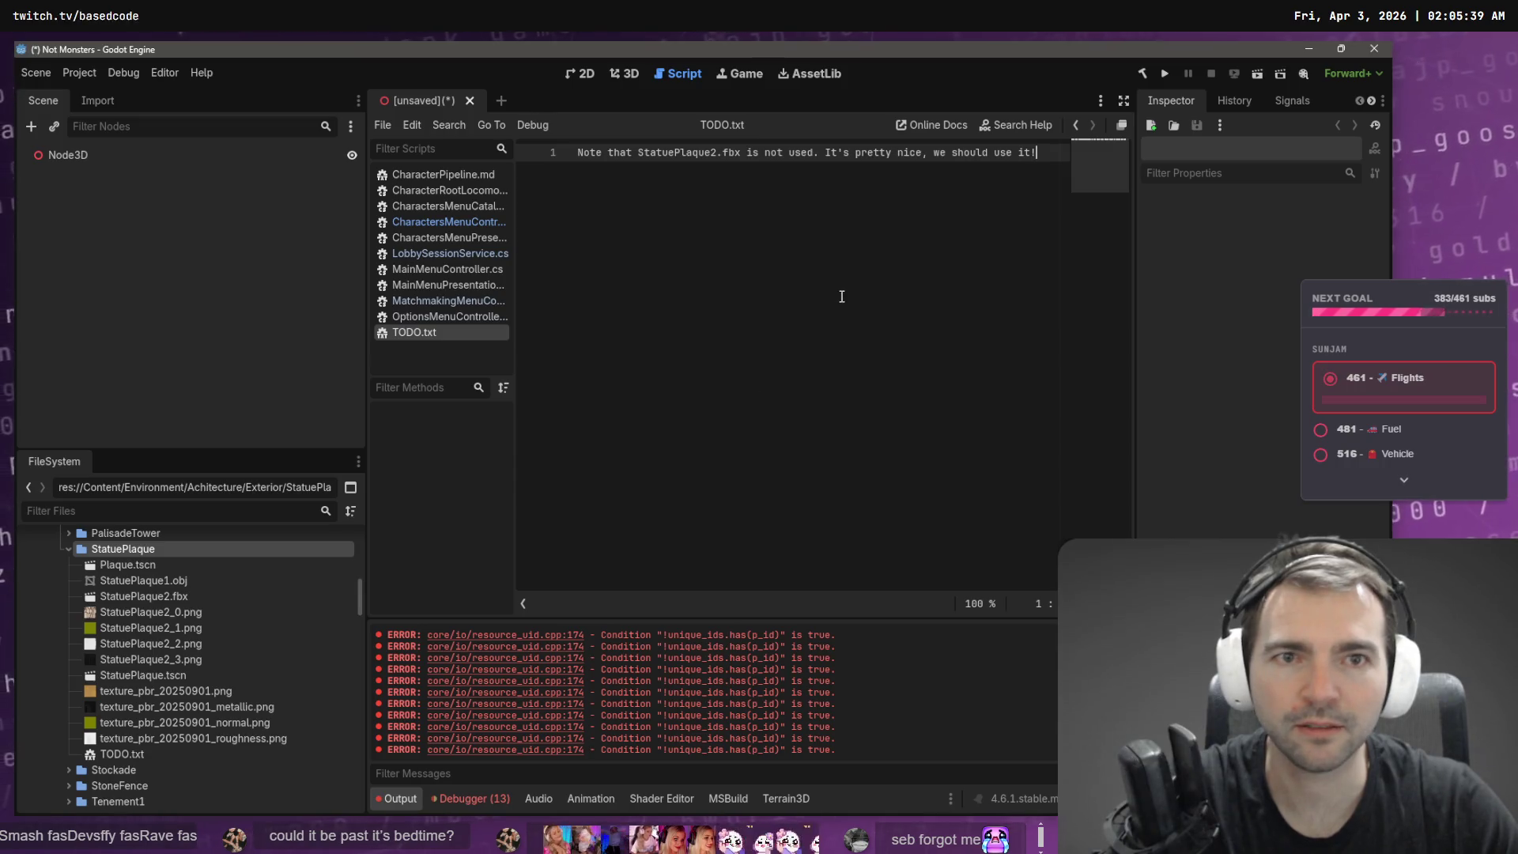
- Return to the 3D view, preview StatuePlaque2.fbx's import settings, then discard the unsaved scene
left_click(605, 77)
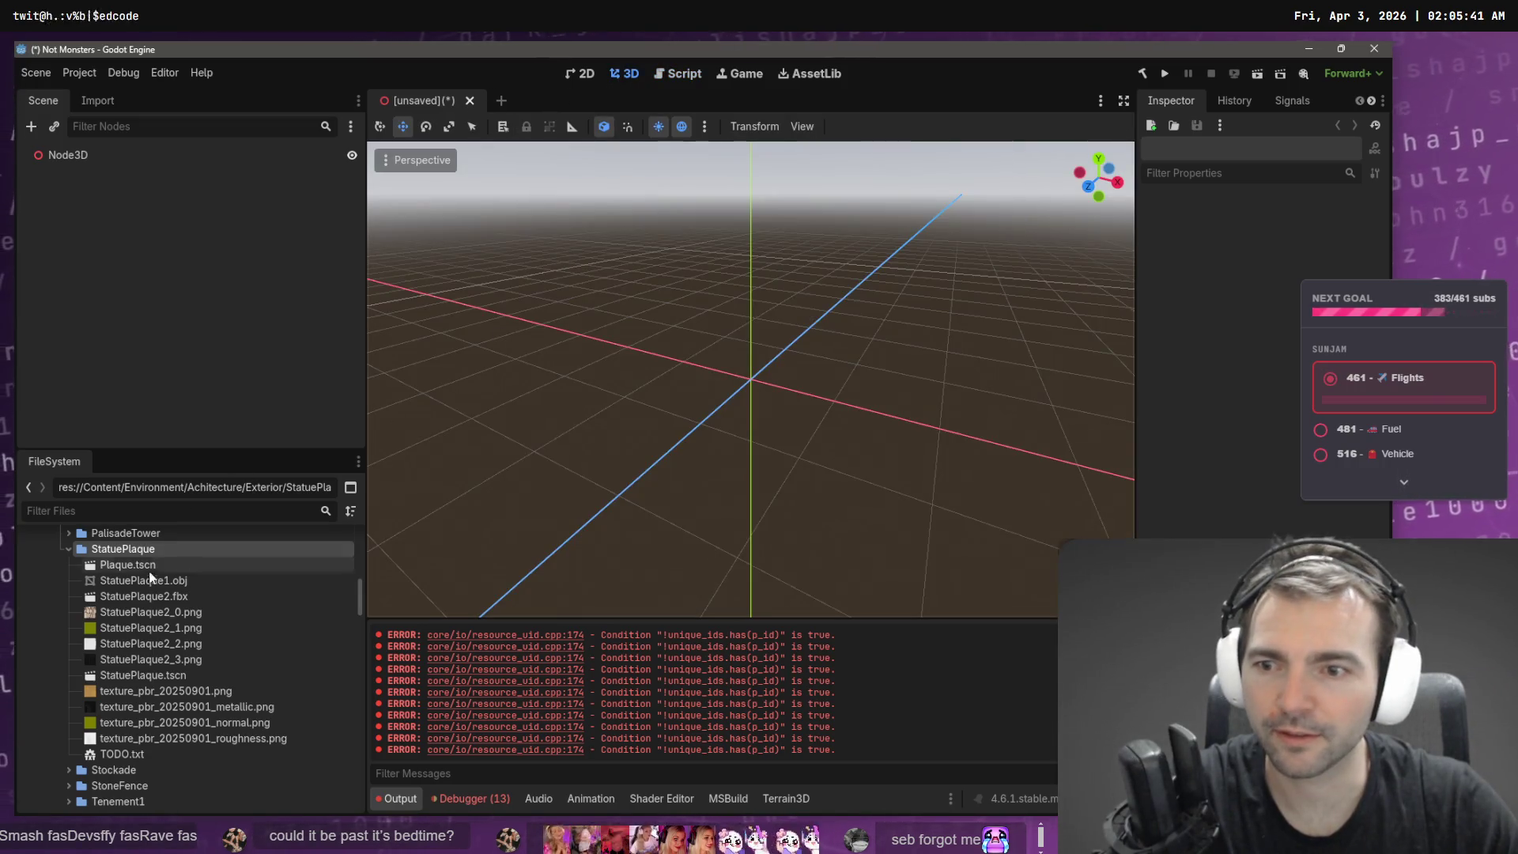
left_click(128, 750)
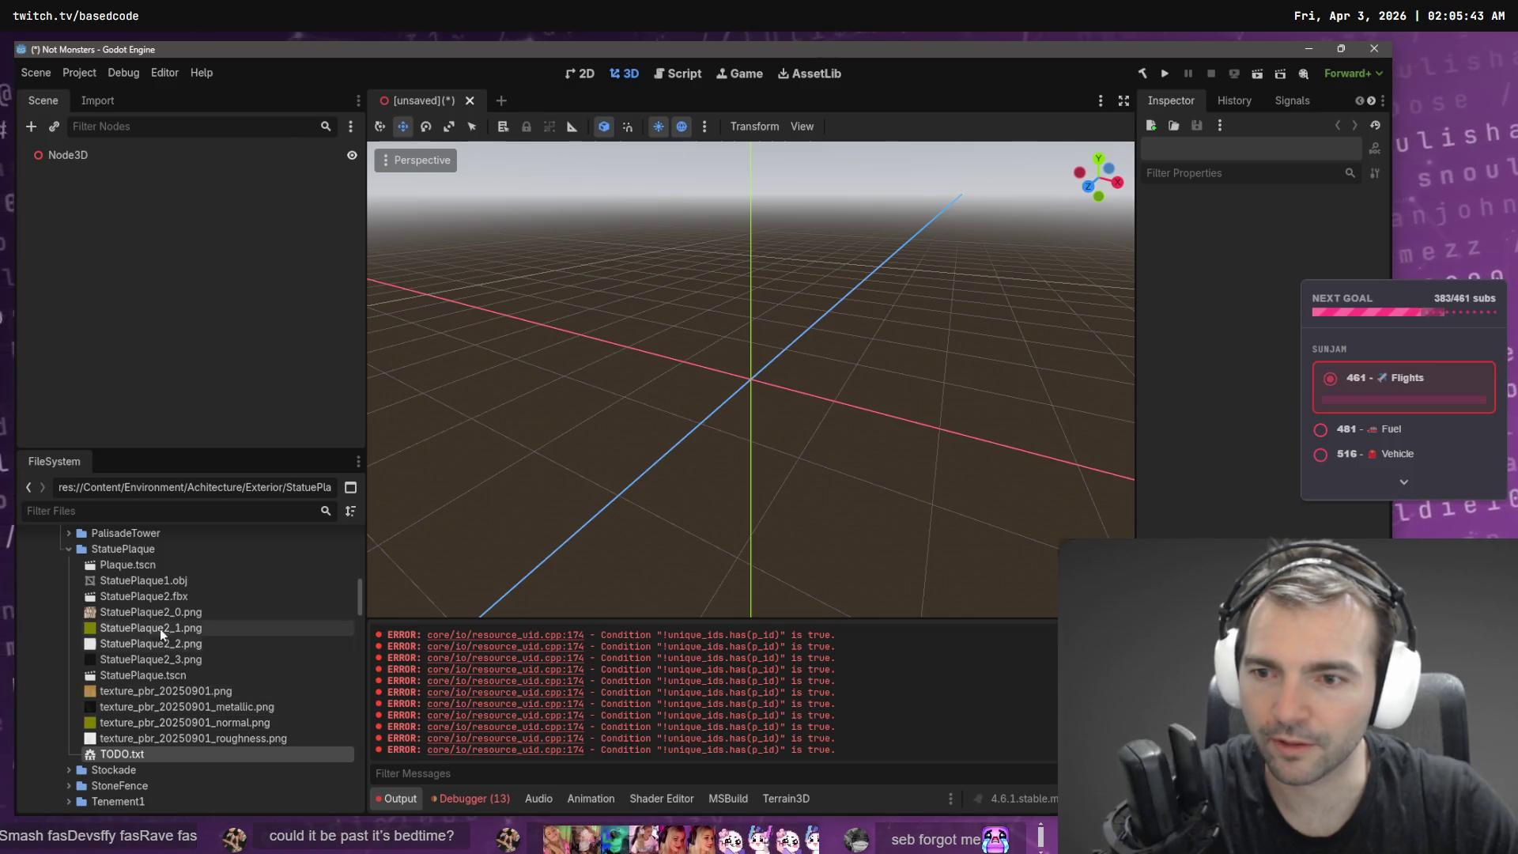
double_click(177, 598)
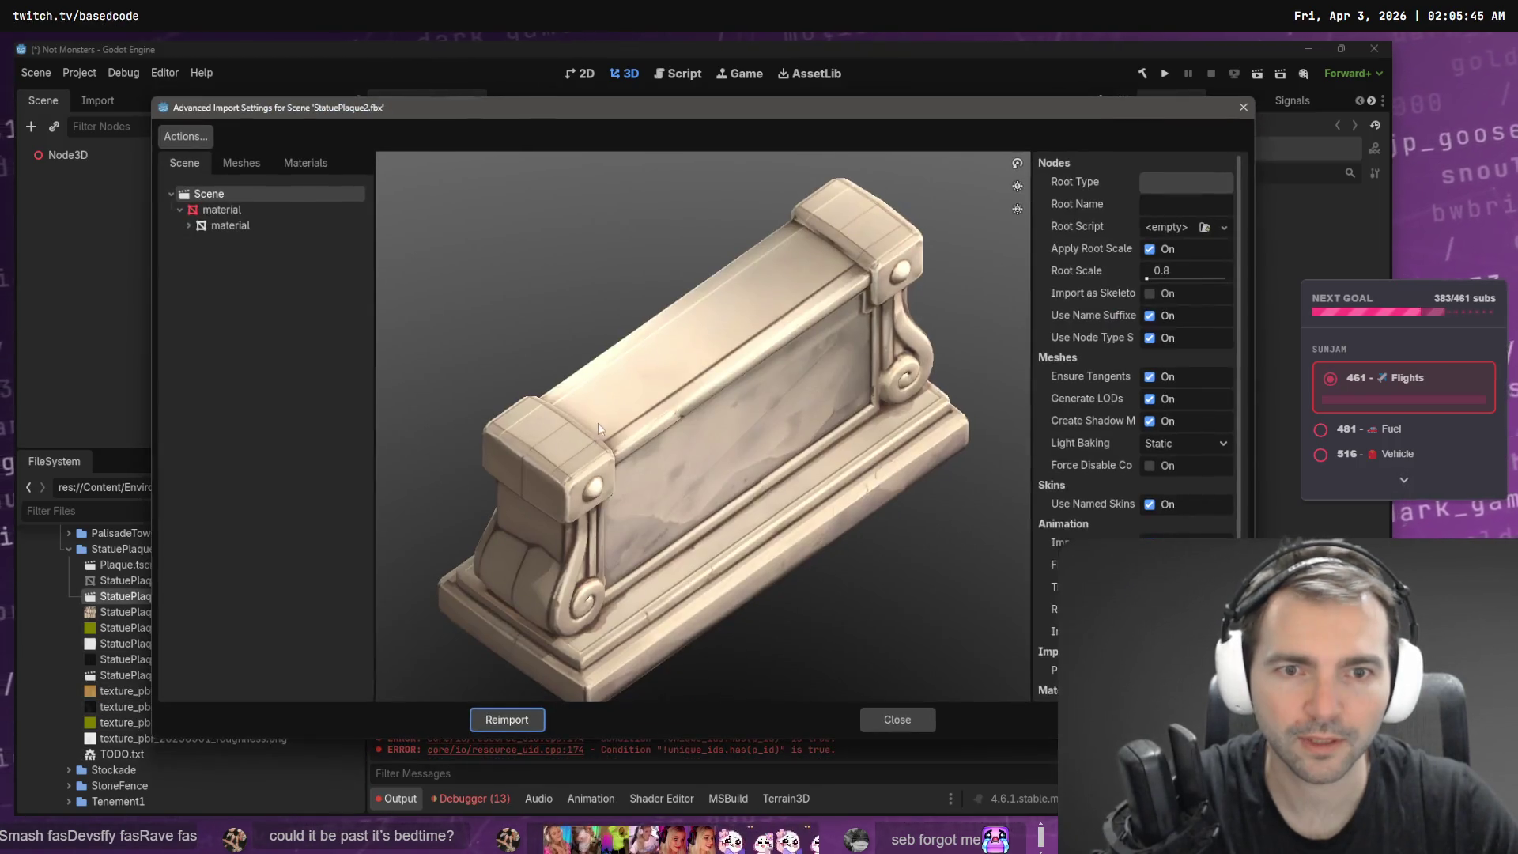
left_click(1240, 112)
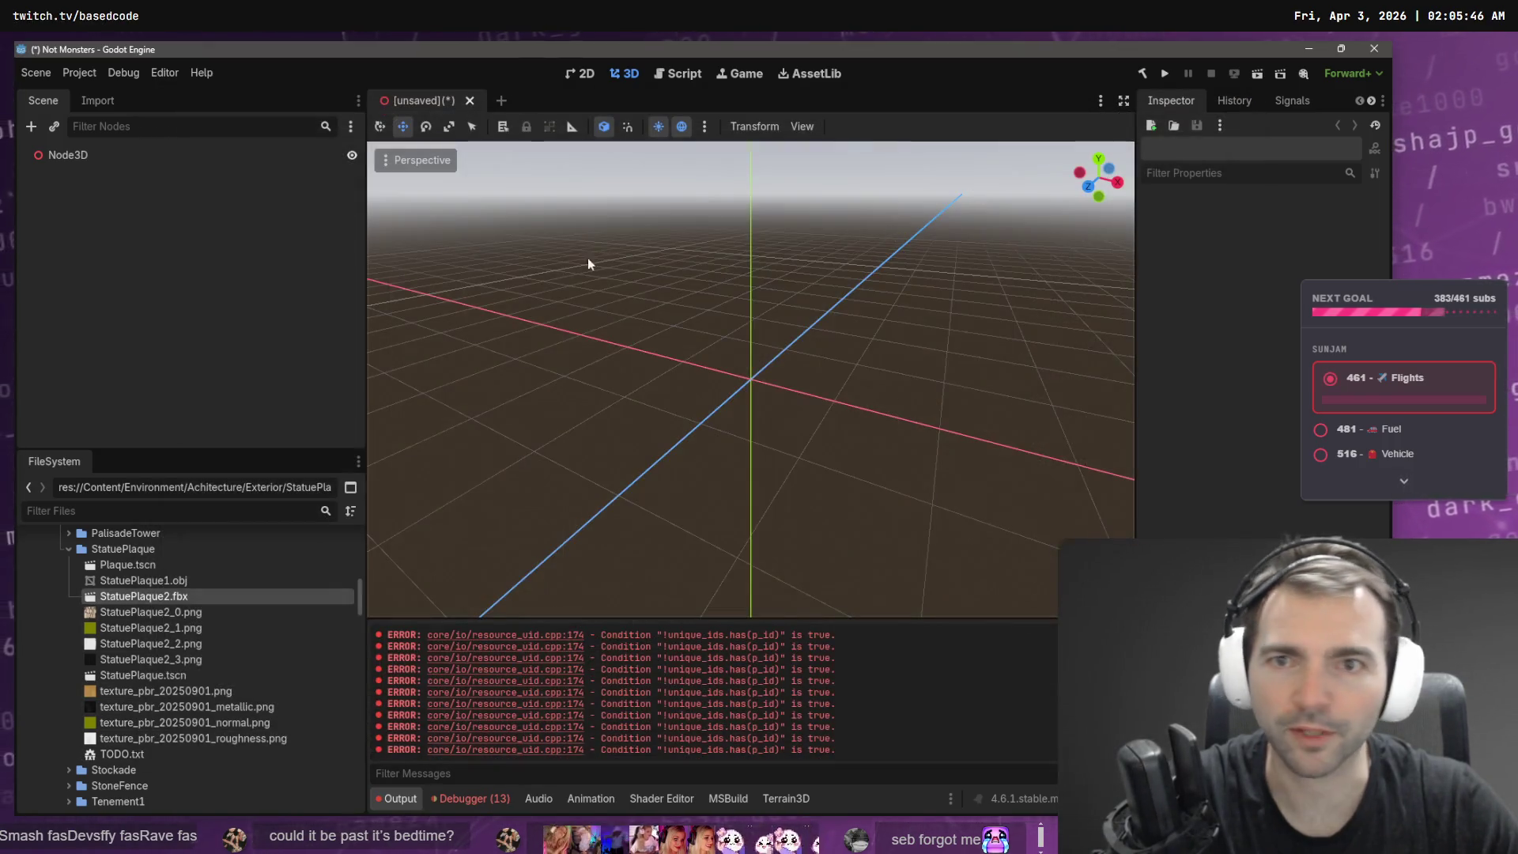
left_click(471, 102)
left_click(823, 458)
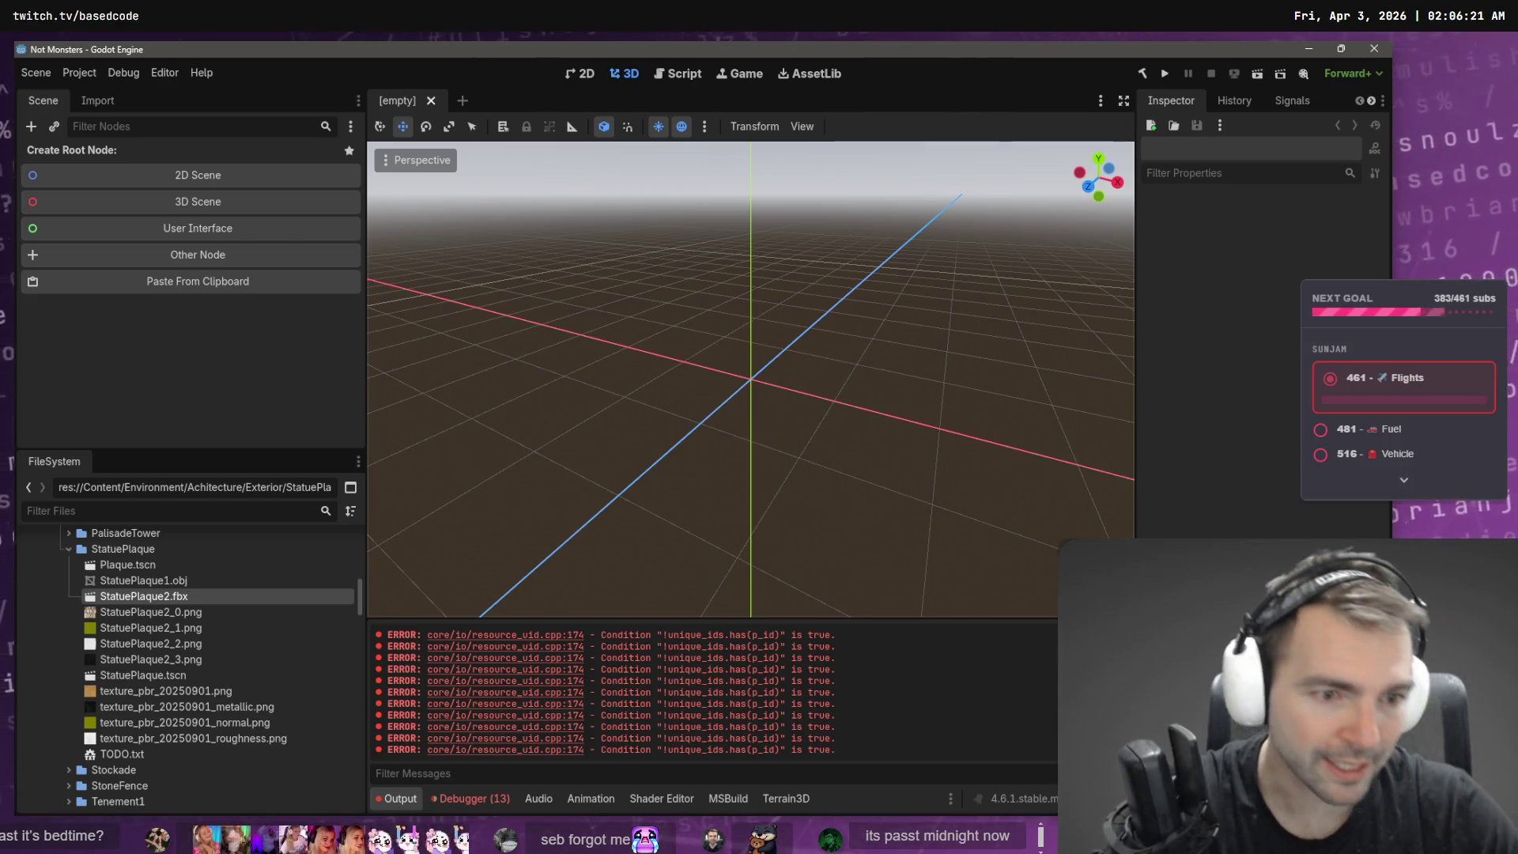
- Clear the output log's error messages with Ctrl+Alt+K, then switch to the browser
key("ctrl+alt+k")
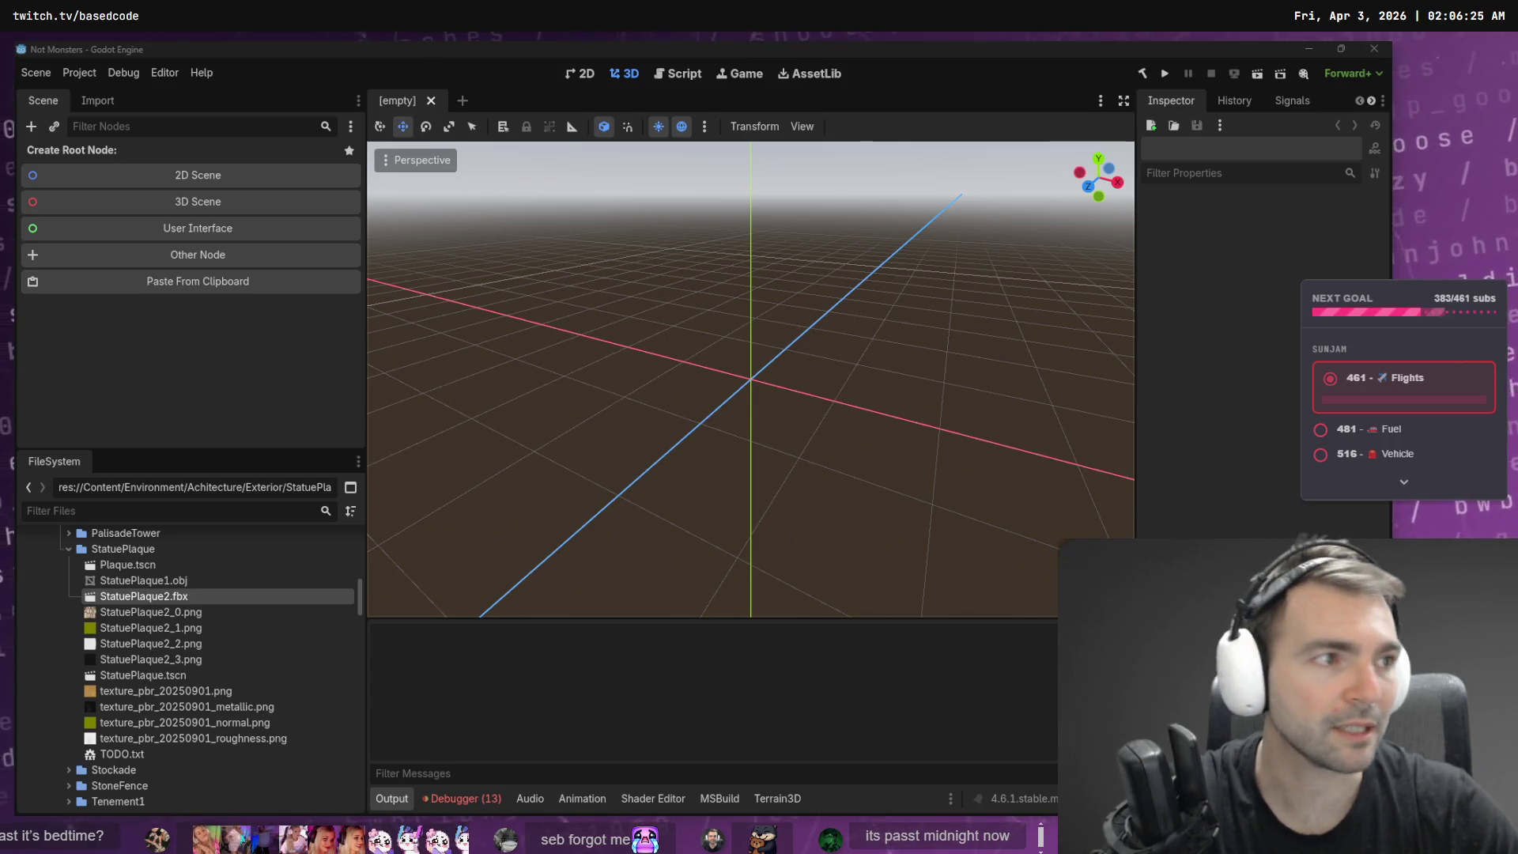
key("alt+Tab")
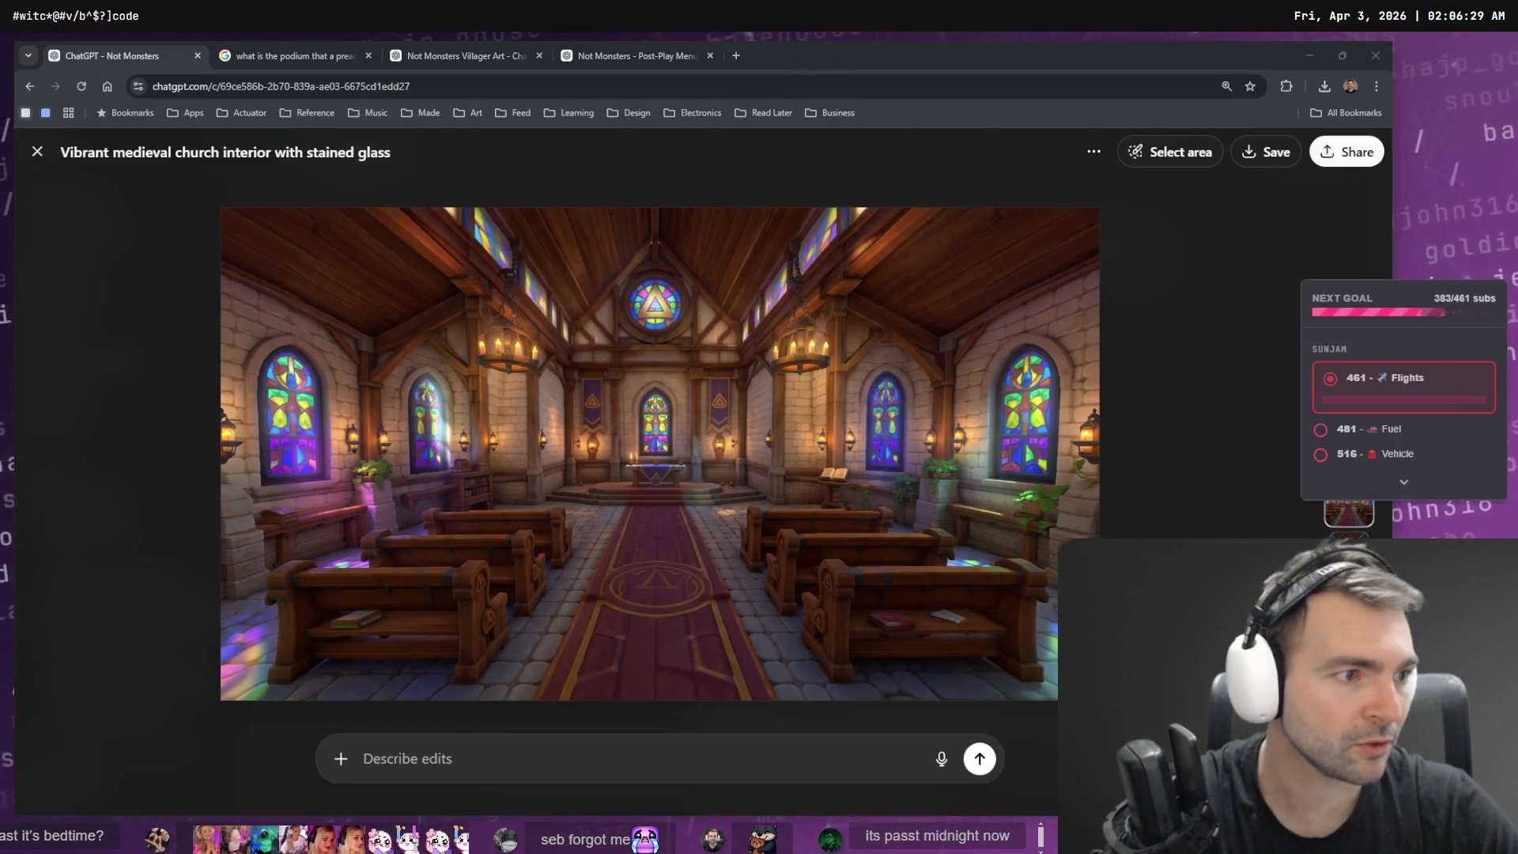
- Cycle through VS Code back to Godot, then build and run Not Monsters
key("alt+Tab")
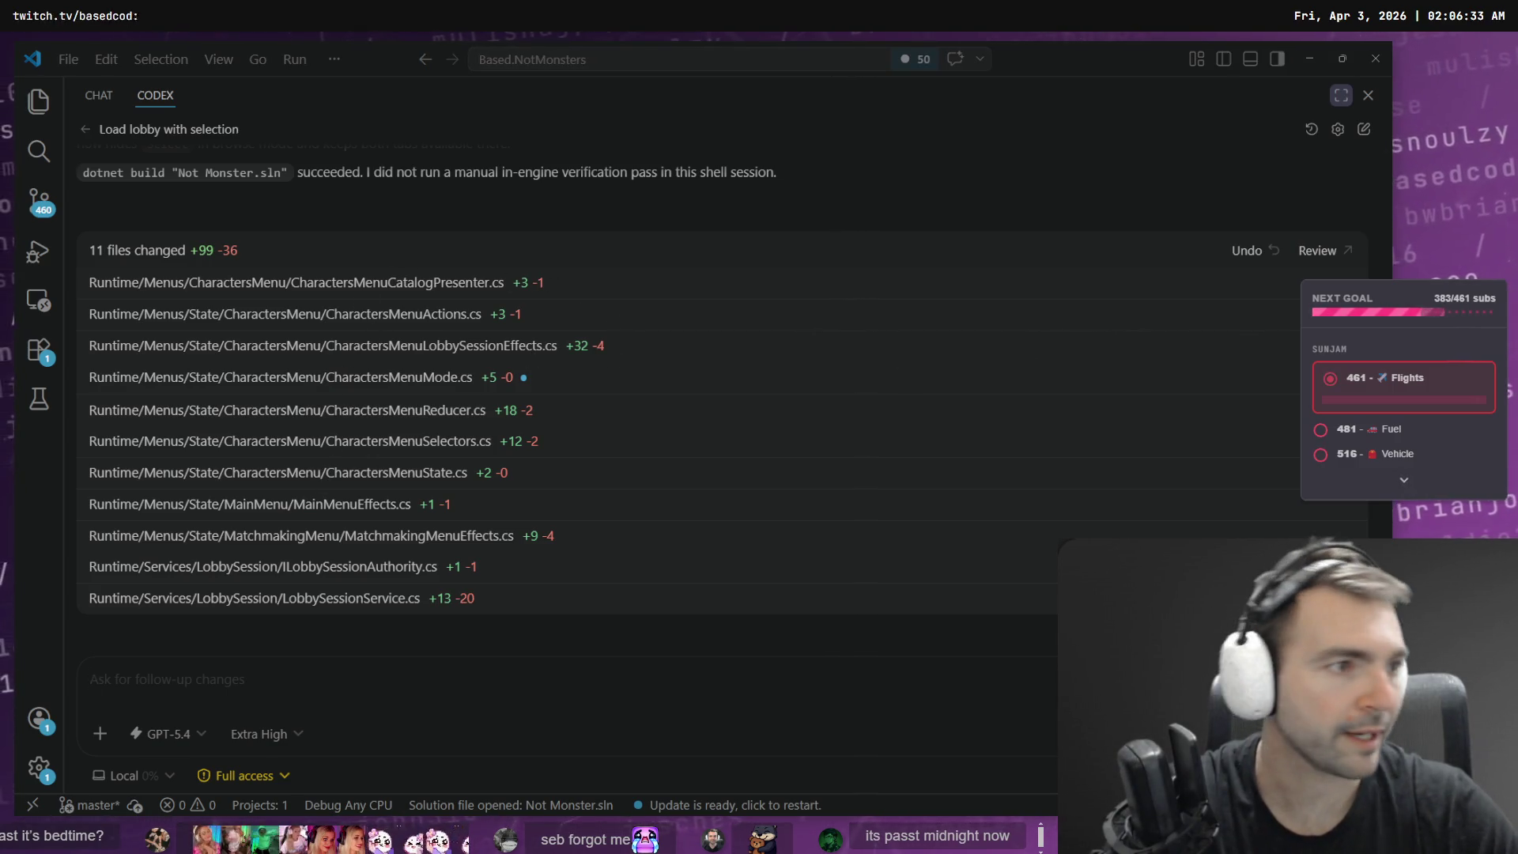
key("alt+Tab")
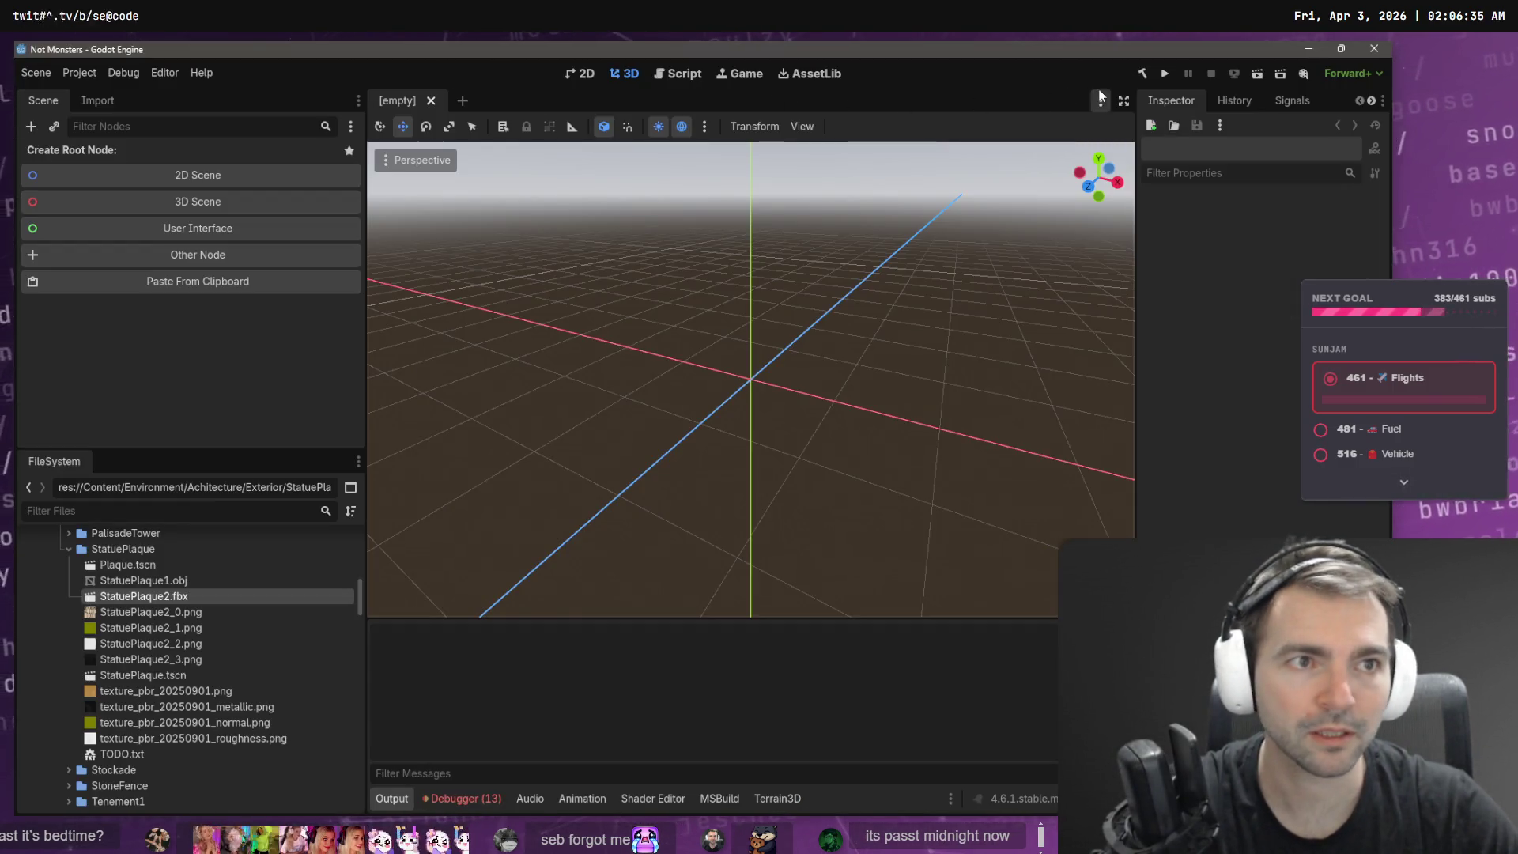
key("alt+b")
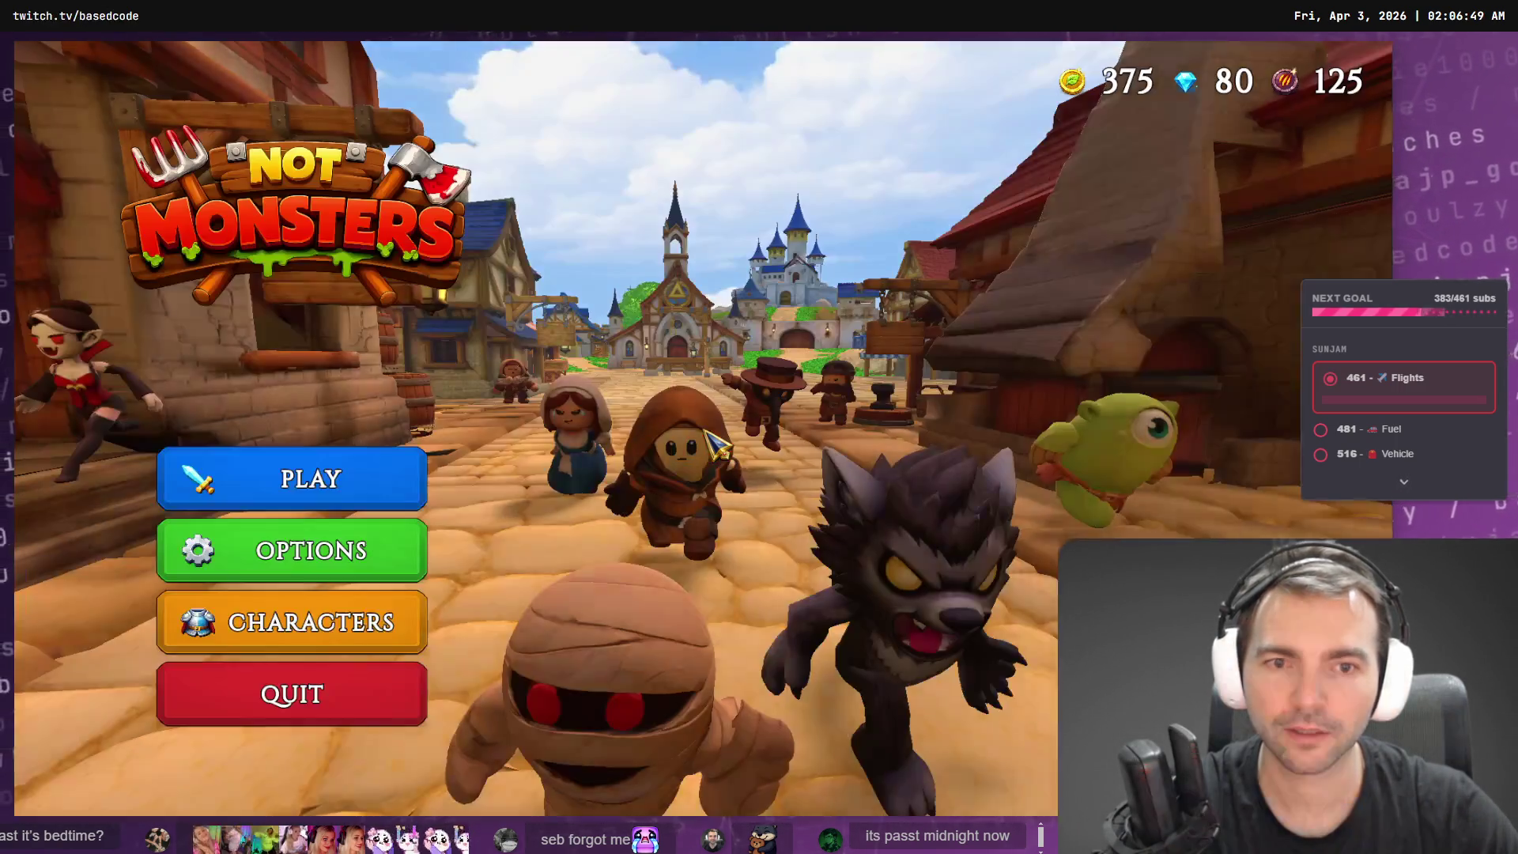
- Browse the Shepherd, King, Poultergeist and Werewolf character details, then return to the main menu
left_click(379, 631)
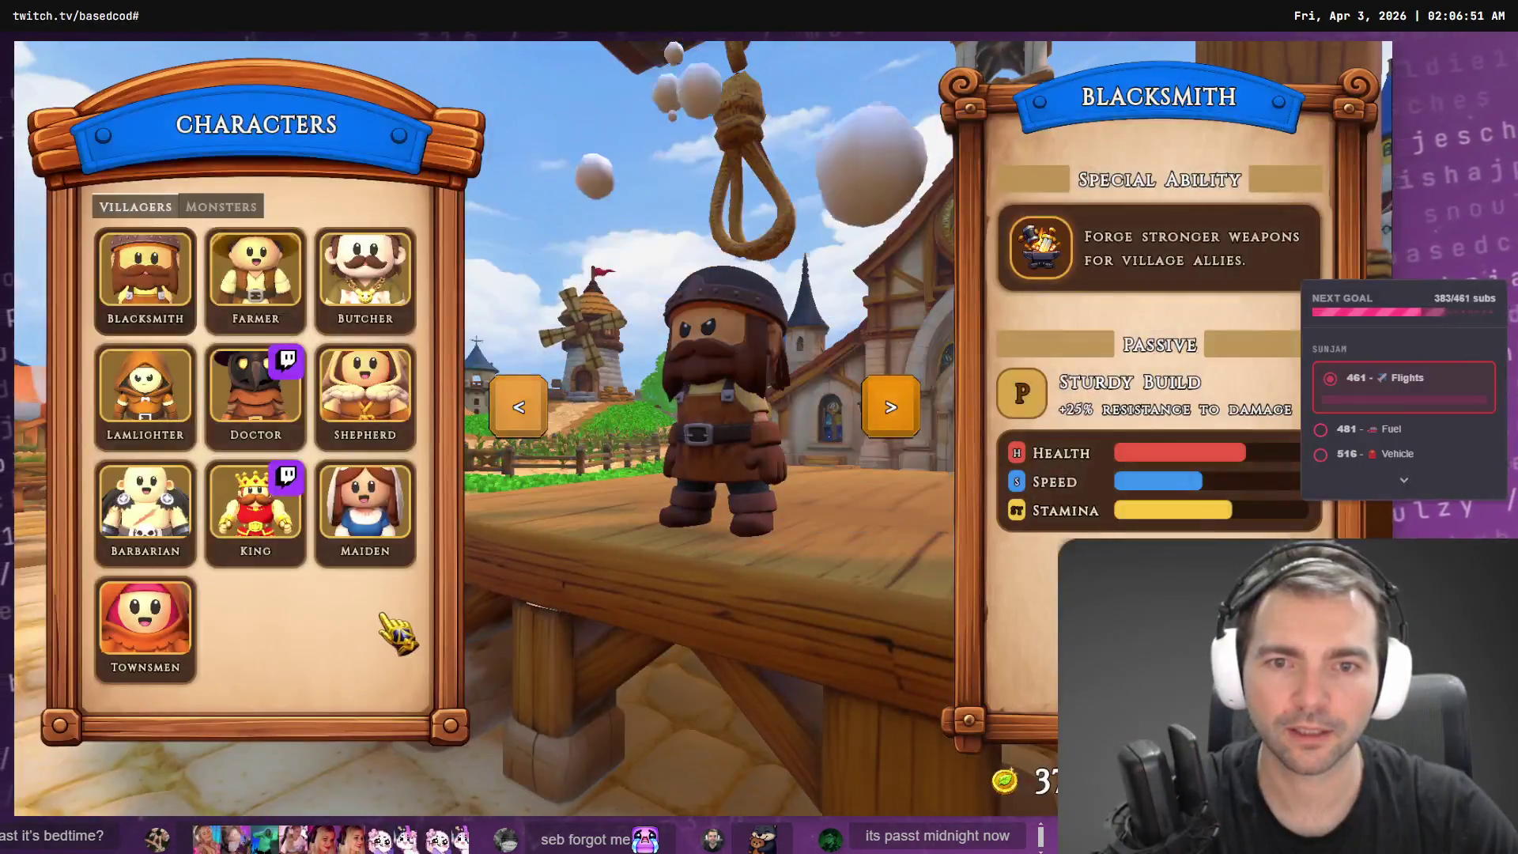
left_click(365, 393)
left_click(291, 506)
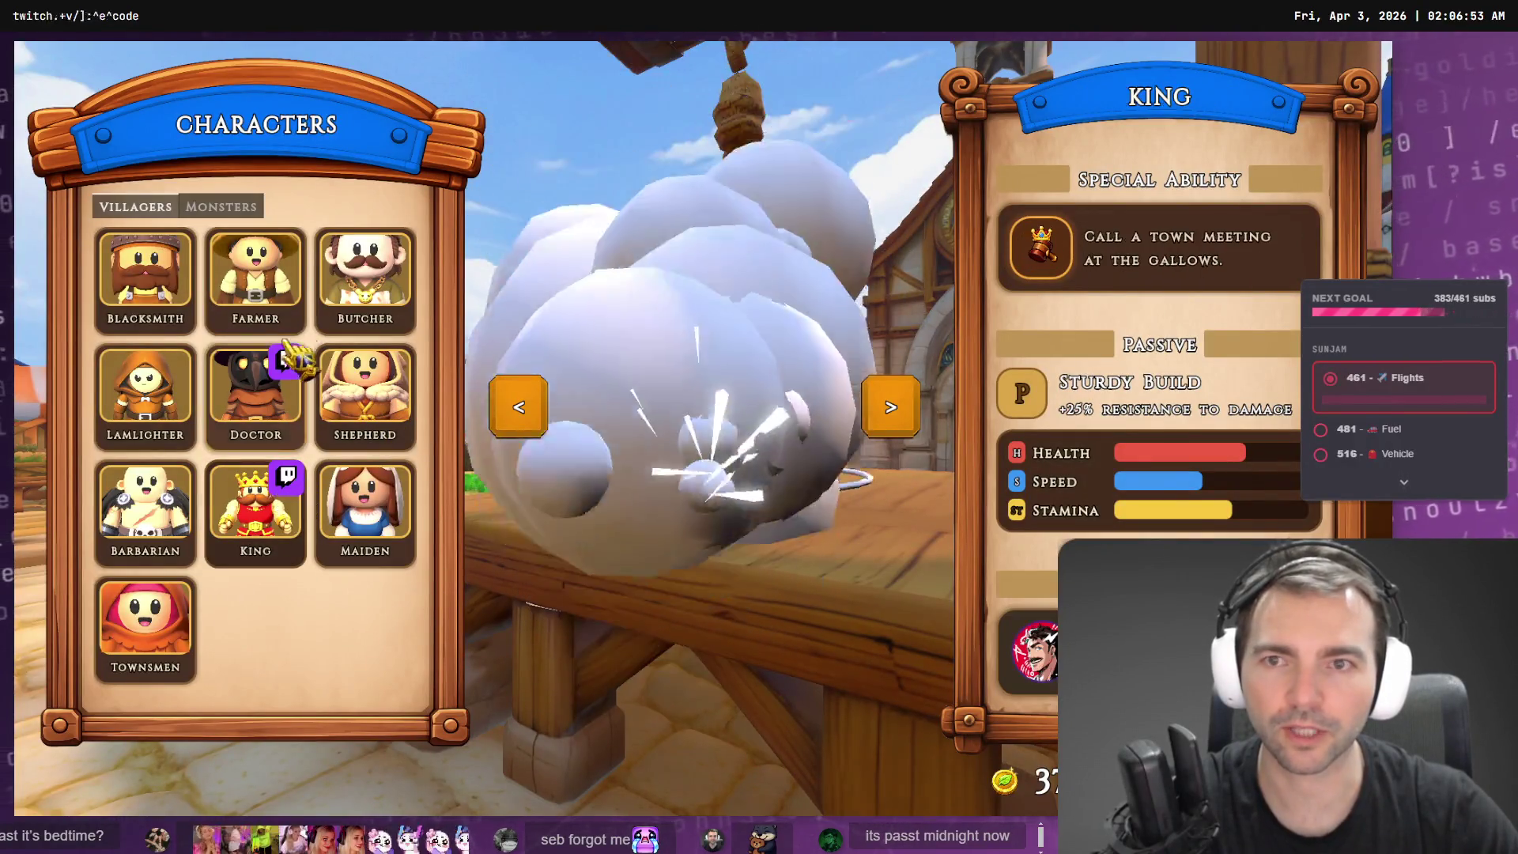
left_click(214, 207)
left_click(162, 633)
left_click(159, 317)
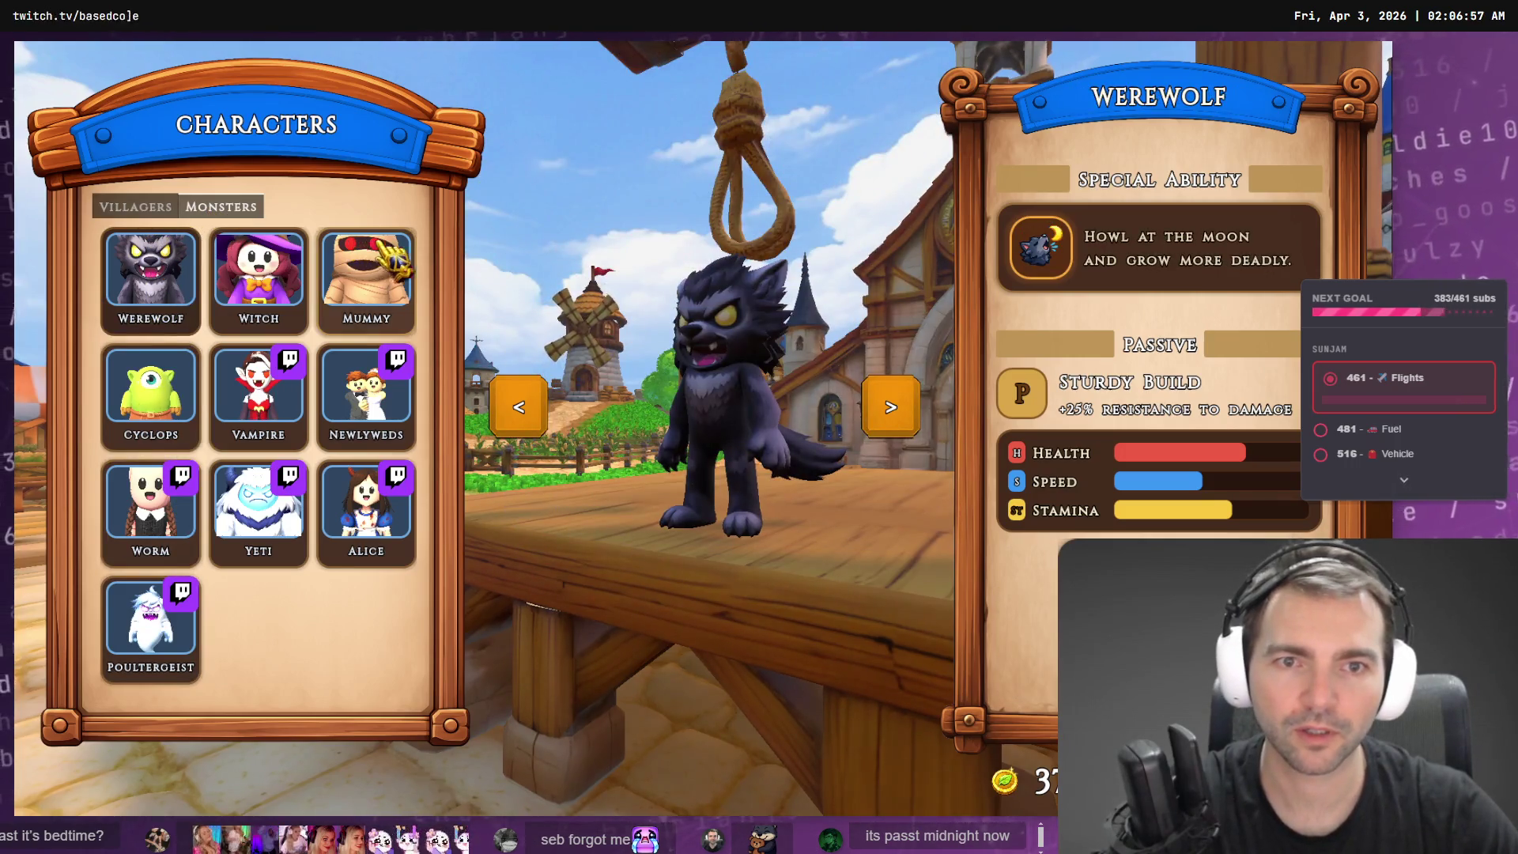
key("Escape")
- Host an online lobby, preview Shepherd, King and Townsmen, and enter as the Barbarian
left_click(352, 478)
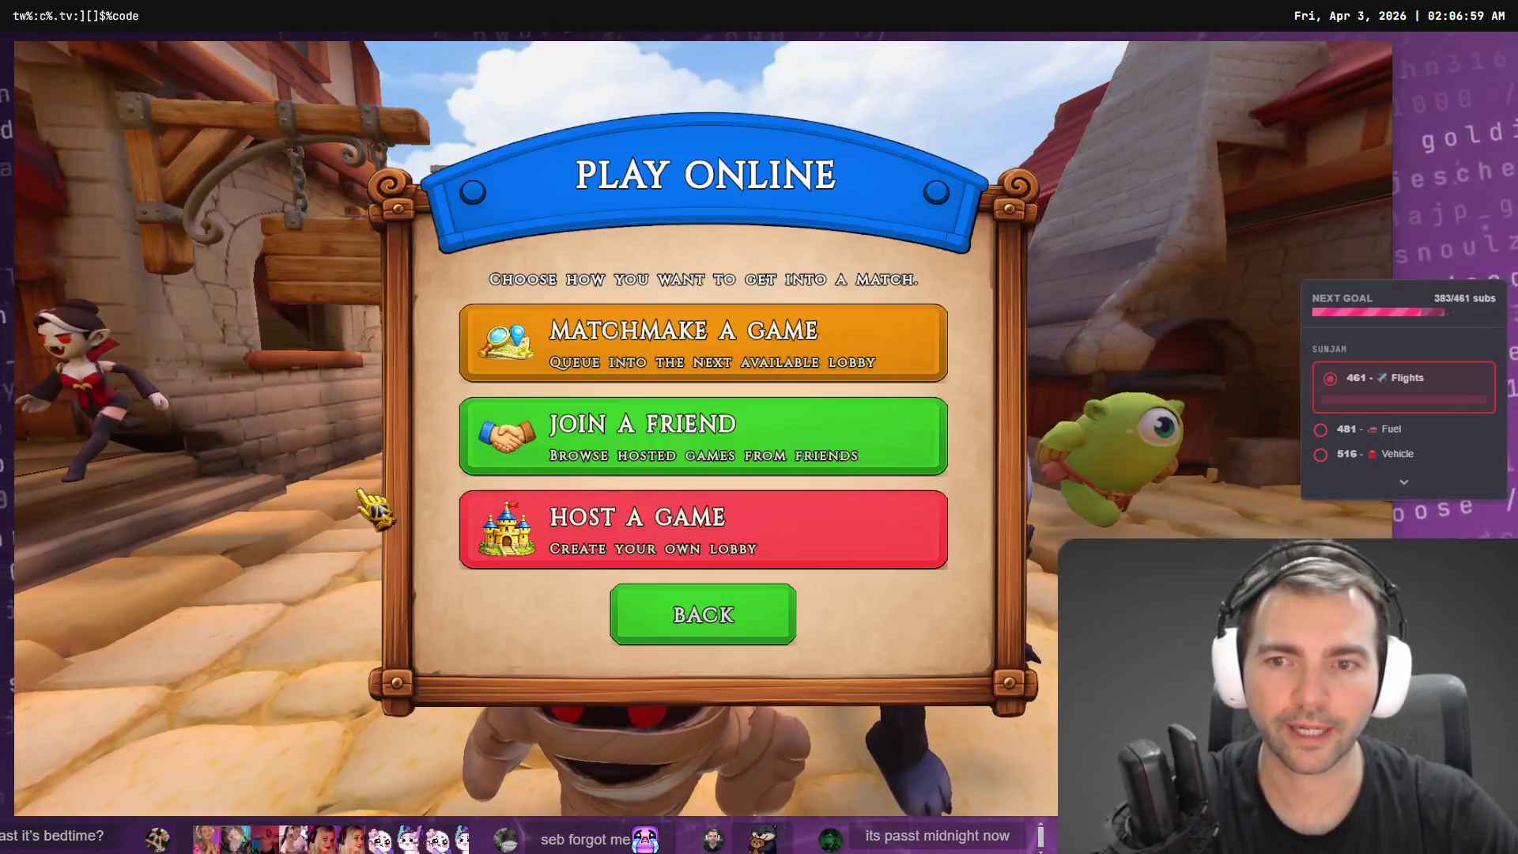
left_click(695, 541)
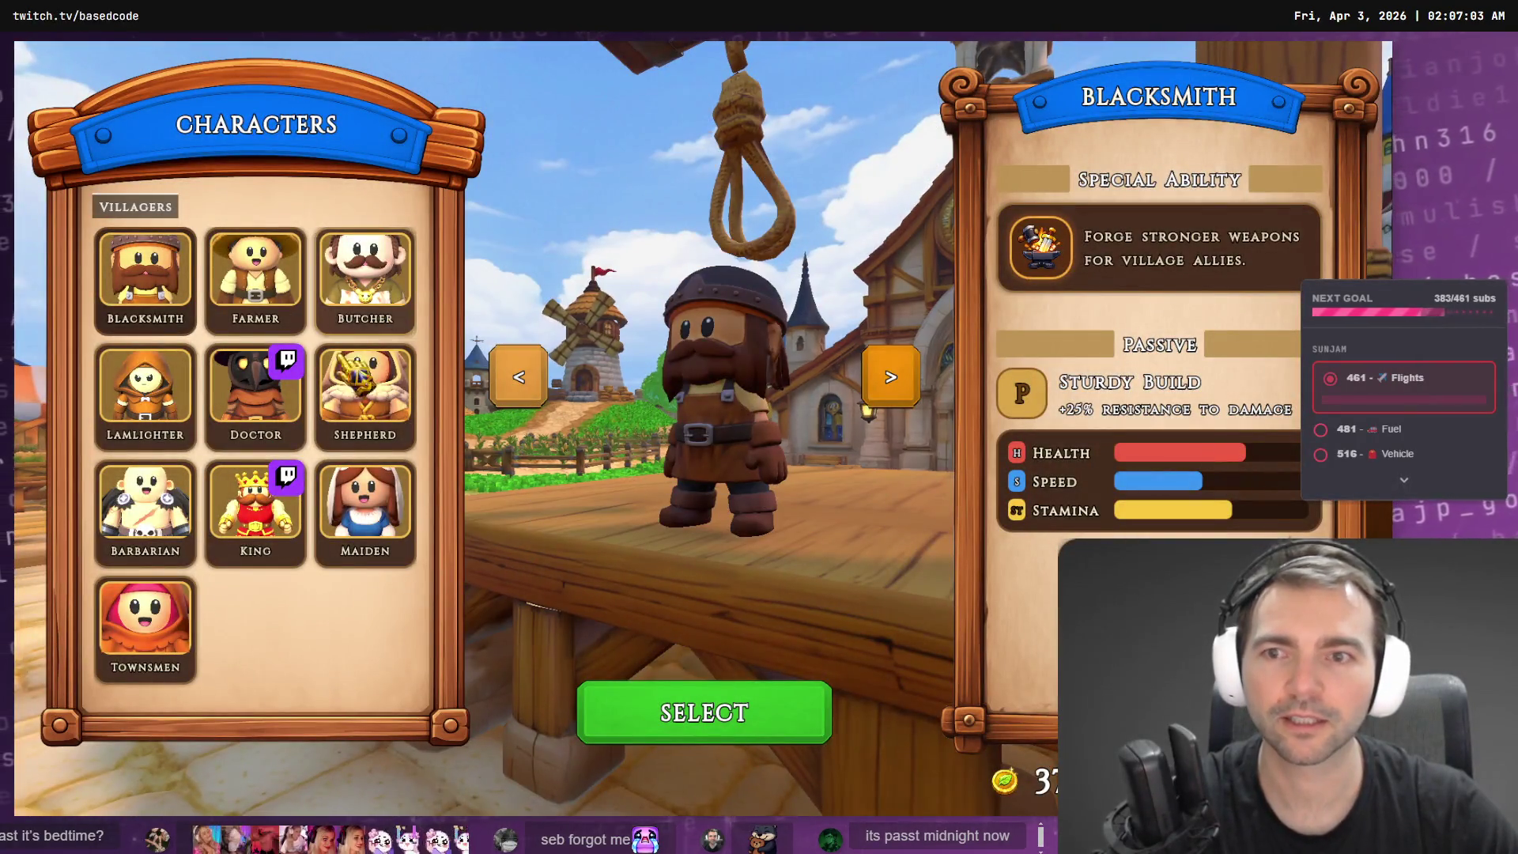
left_click(364, 395)
left_click(260, 554)
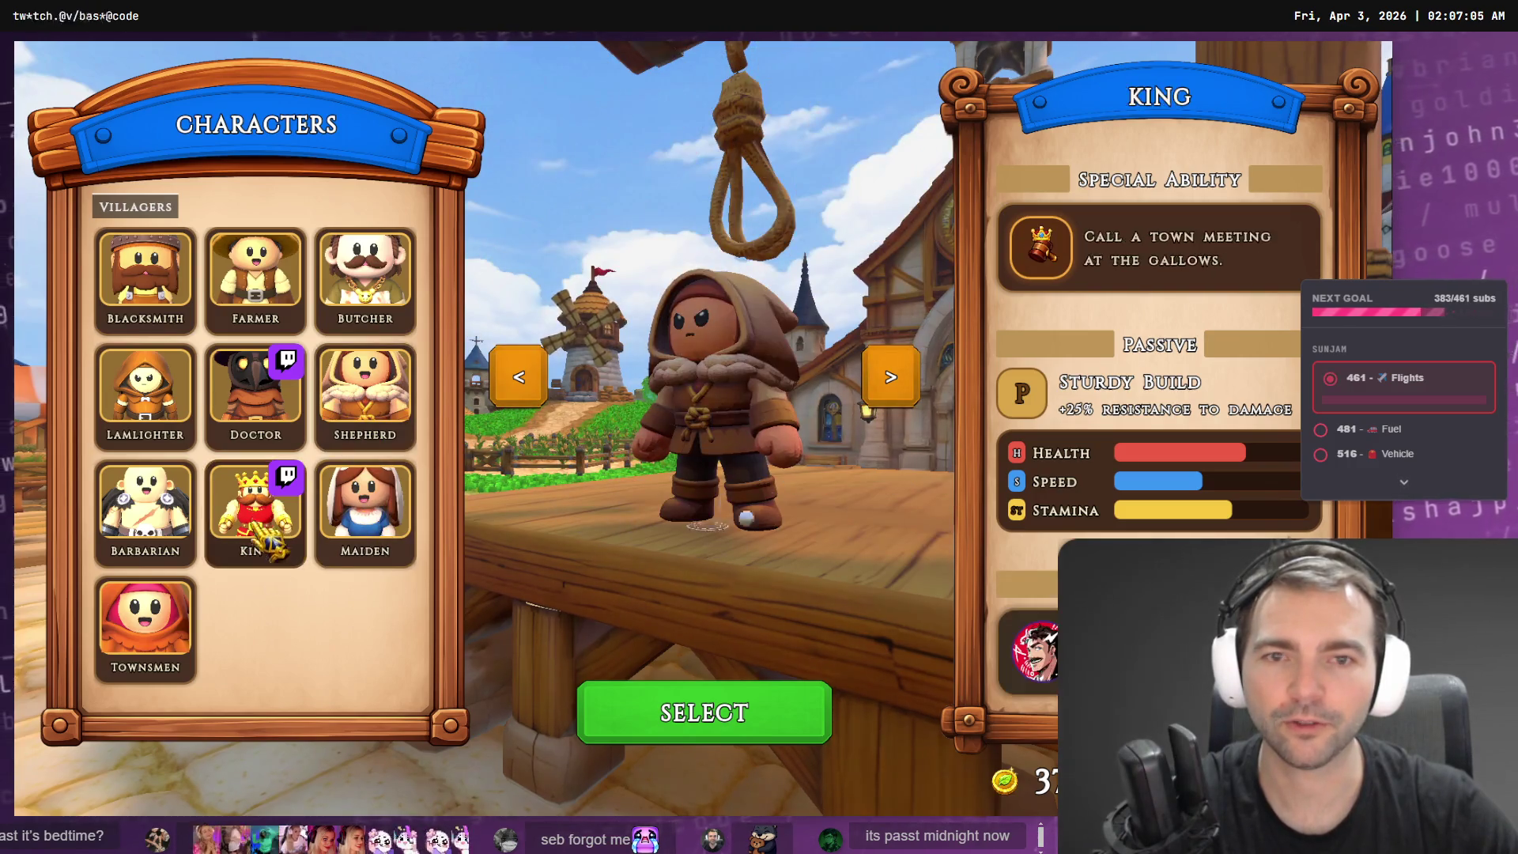
left_click(175, 613)
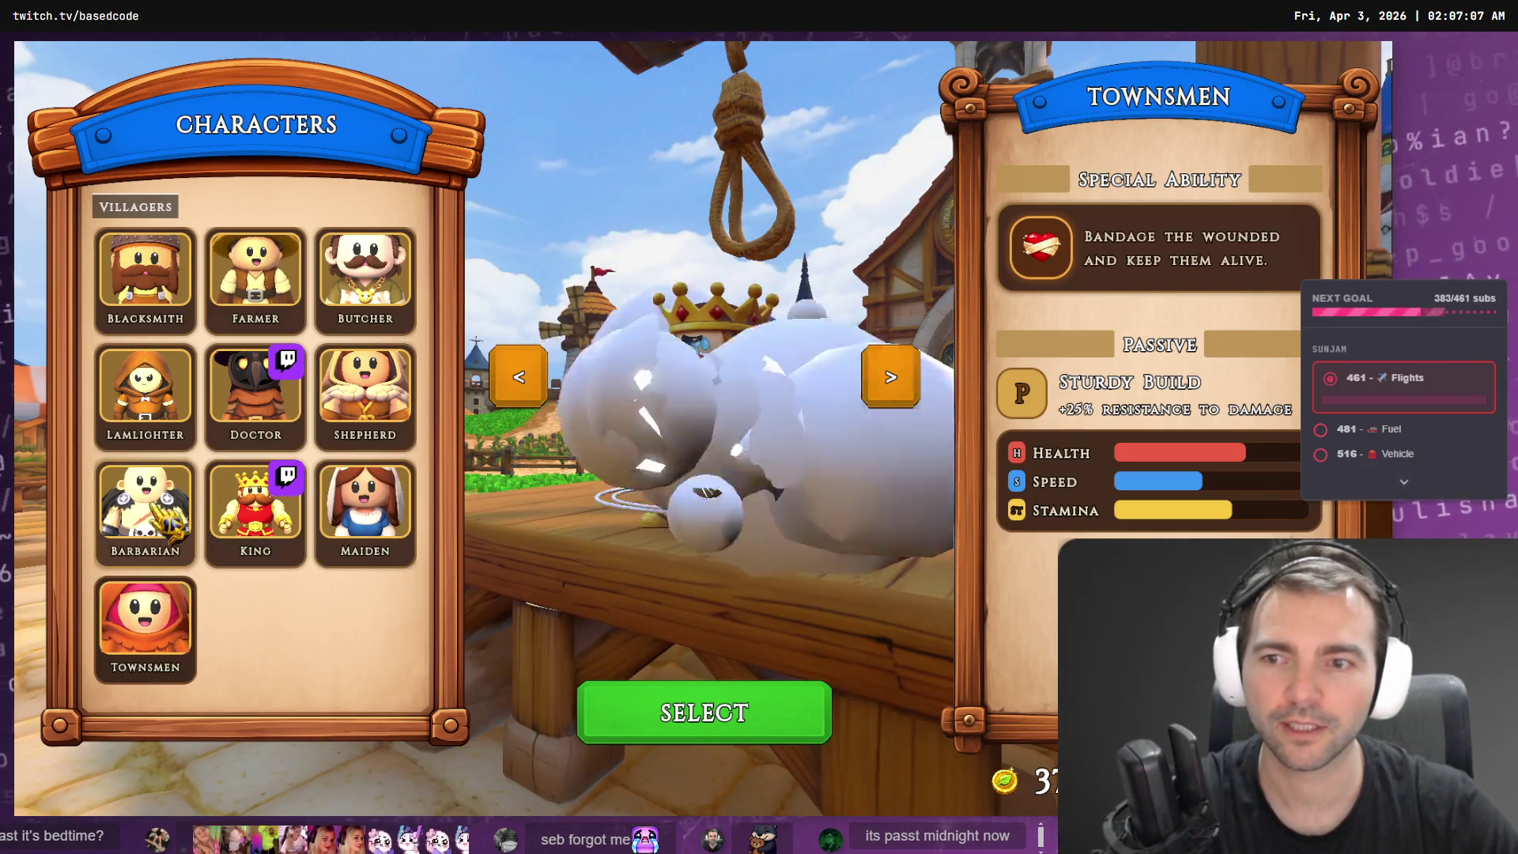
left_click(146, 510)
left_click(701, 715)
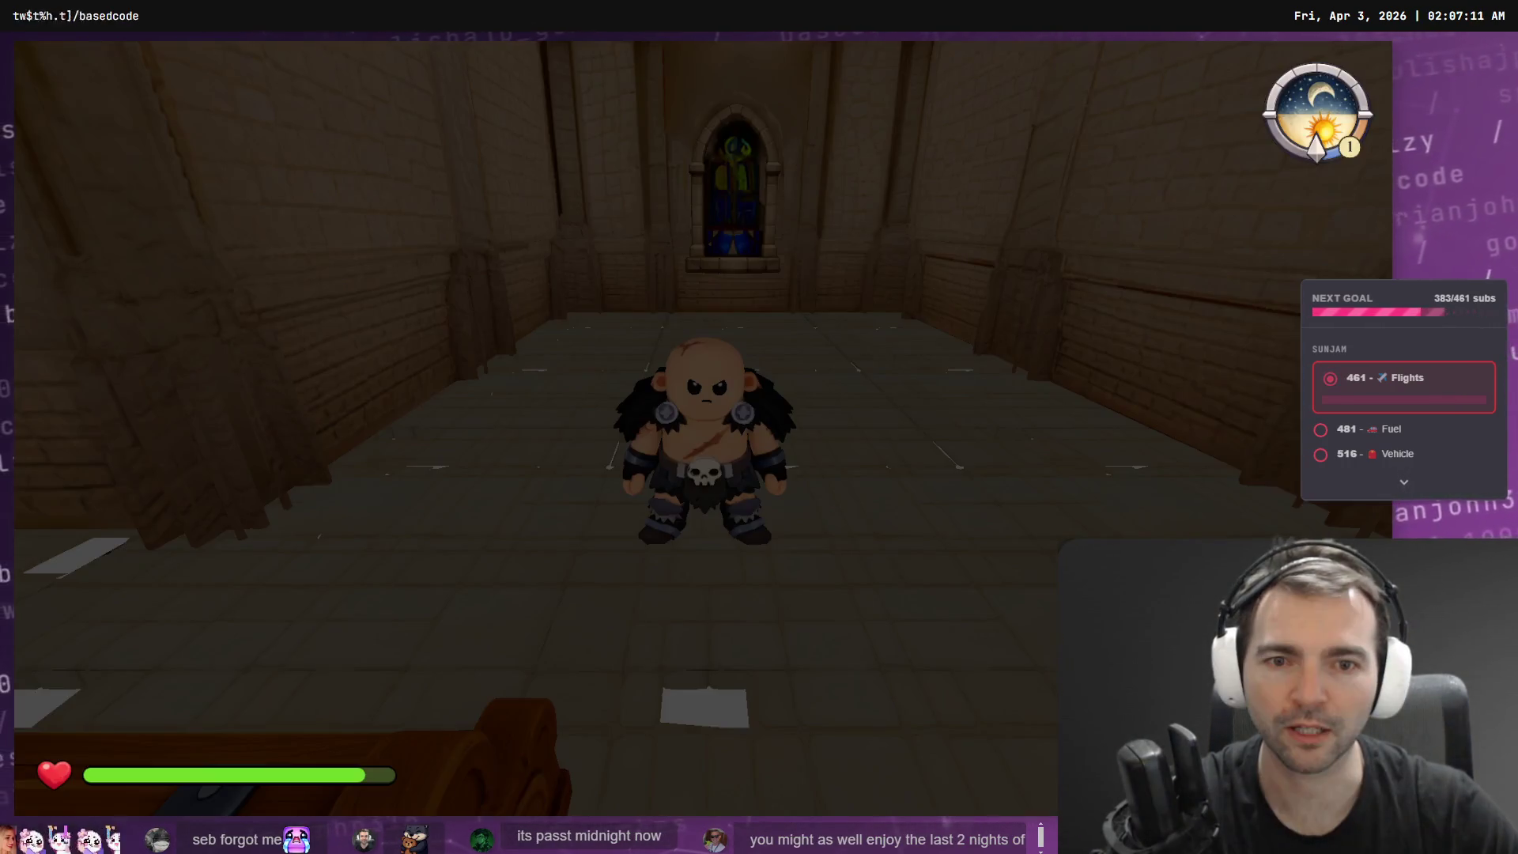
- Walk the Barbarian toward the church doors, then pause and leave the match
key("w")
key("shift")
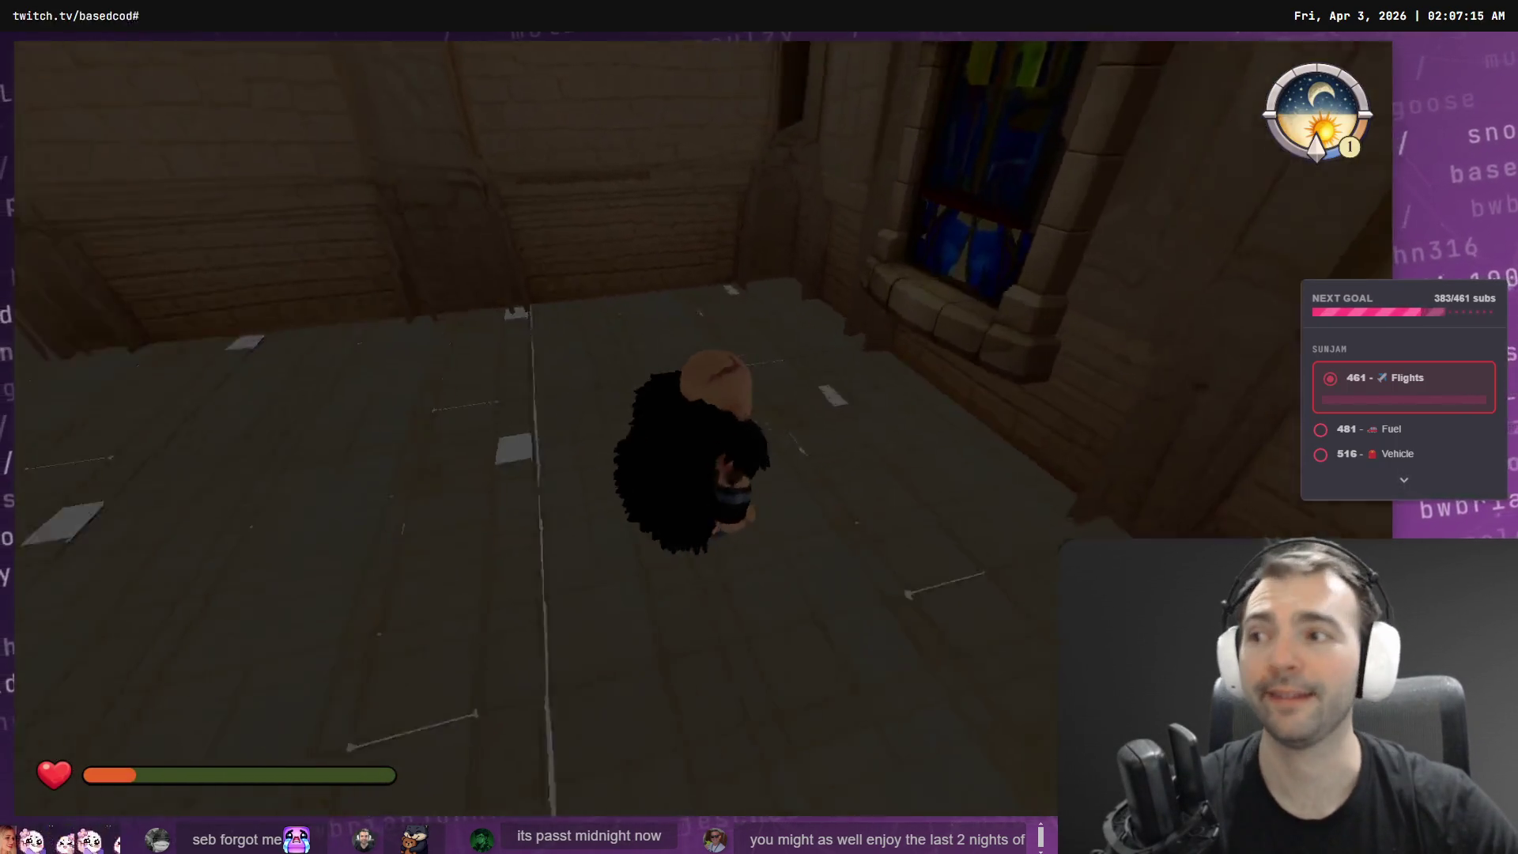
key("Escape")
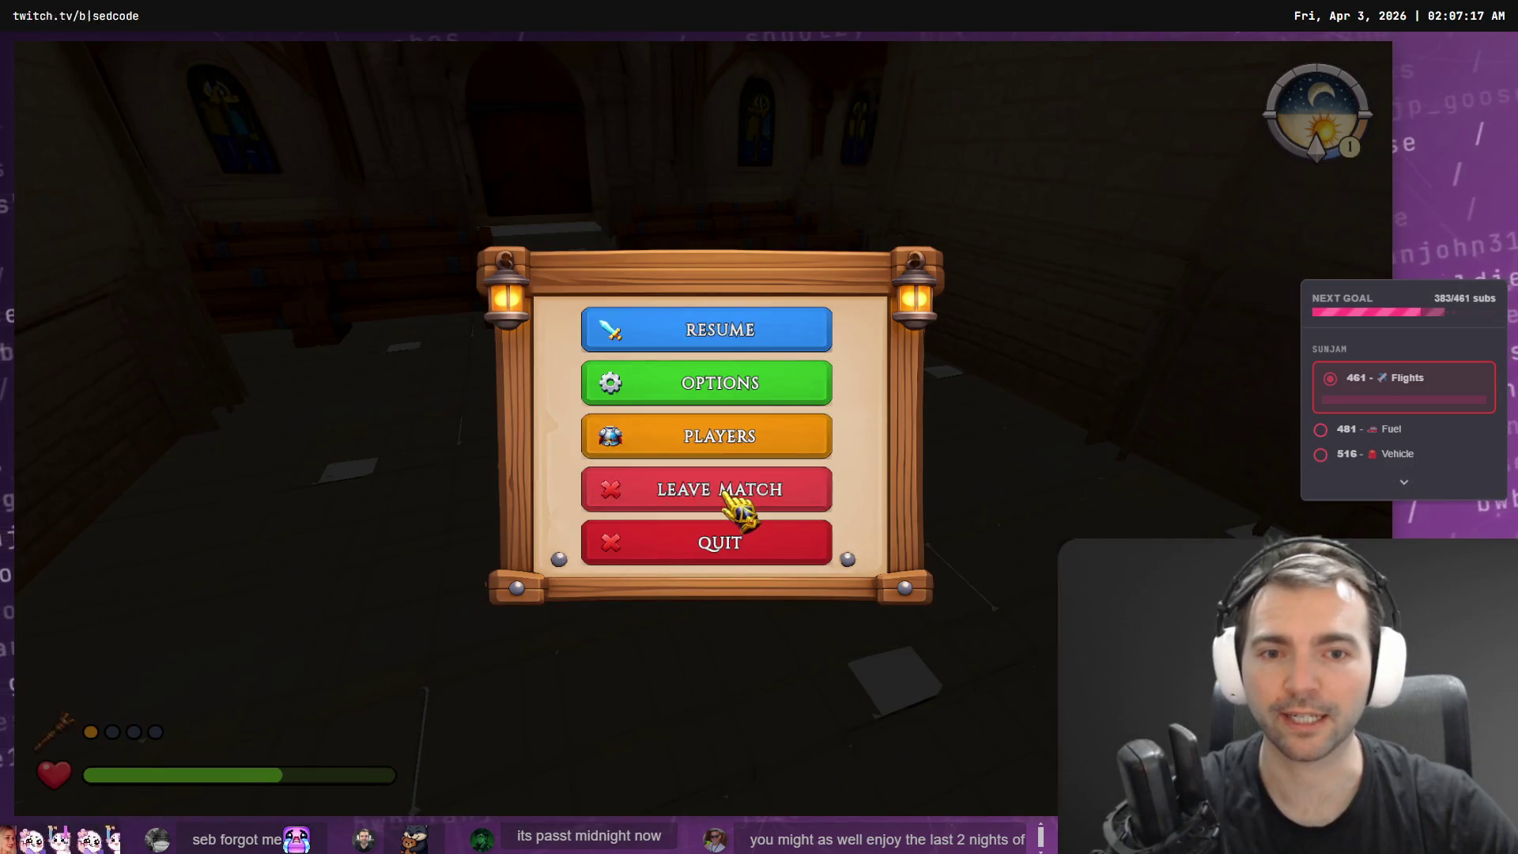
left_click(725, 493)
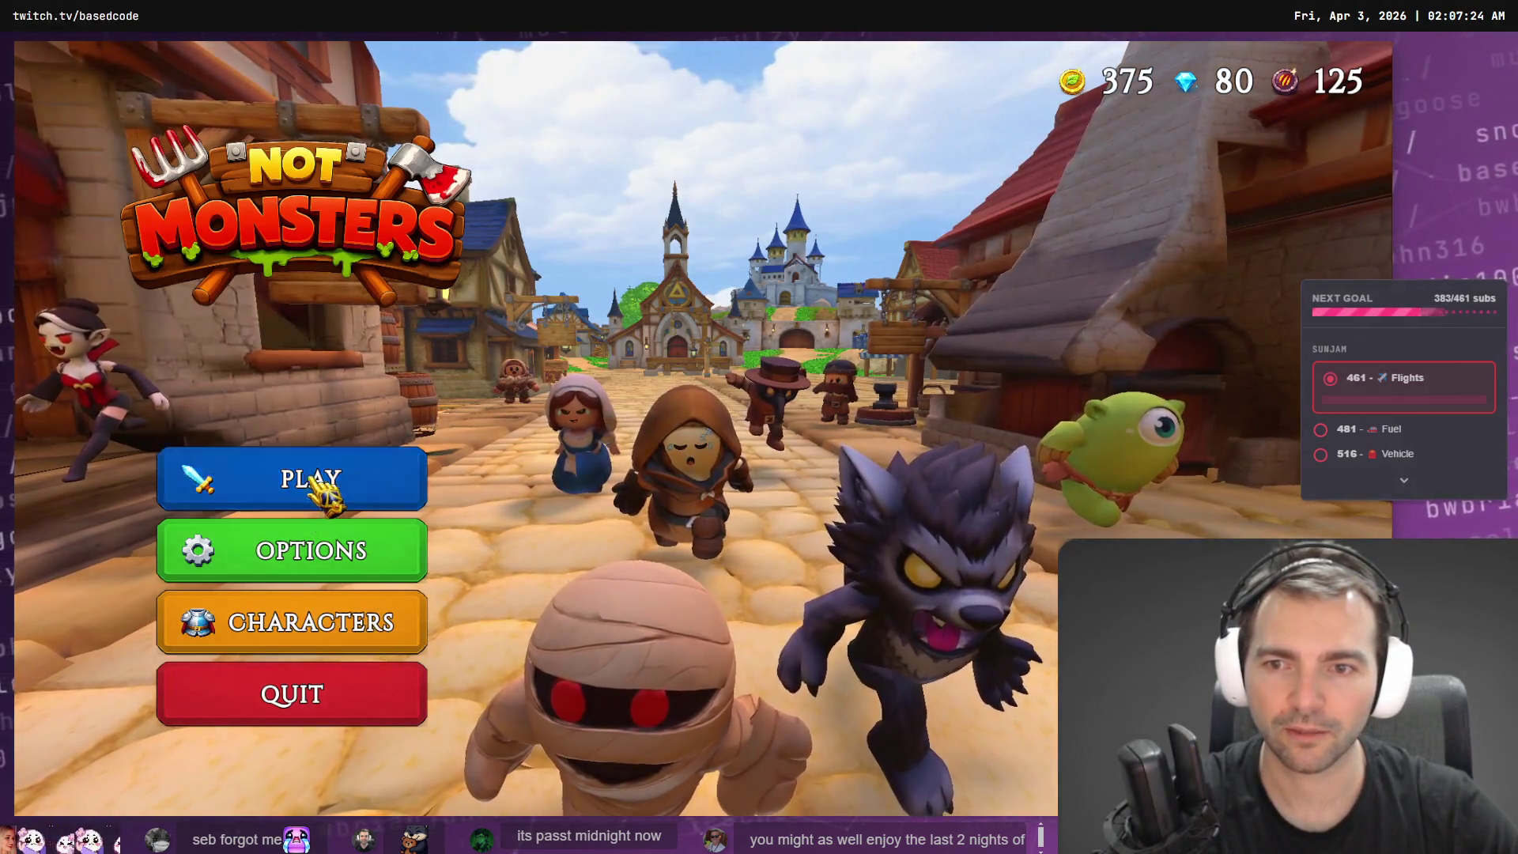
- Go from the main menu's Play option through to the character selection screen
left_click(320, 480)
left_click(703, 615)
left_click(316, 620)
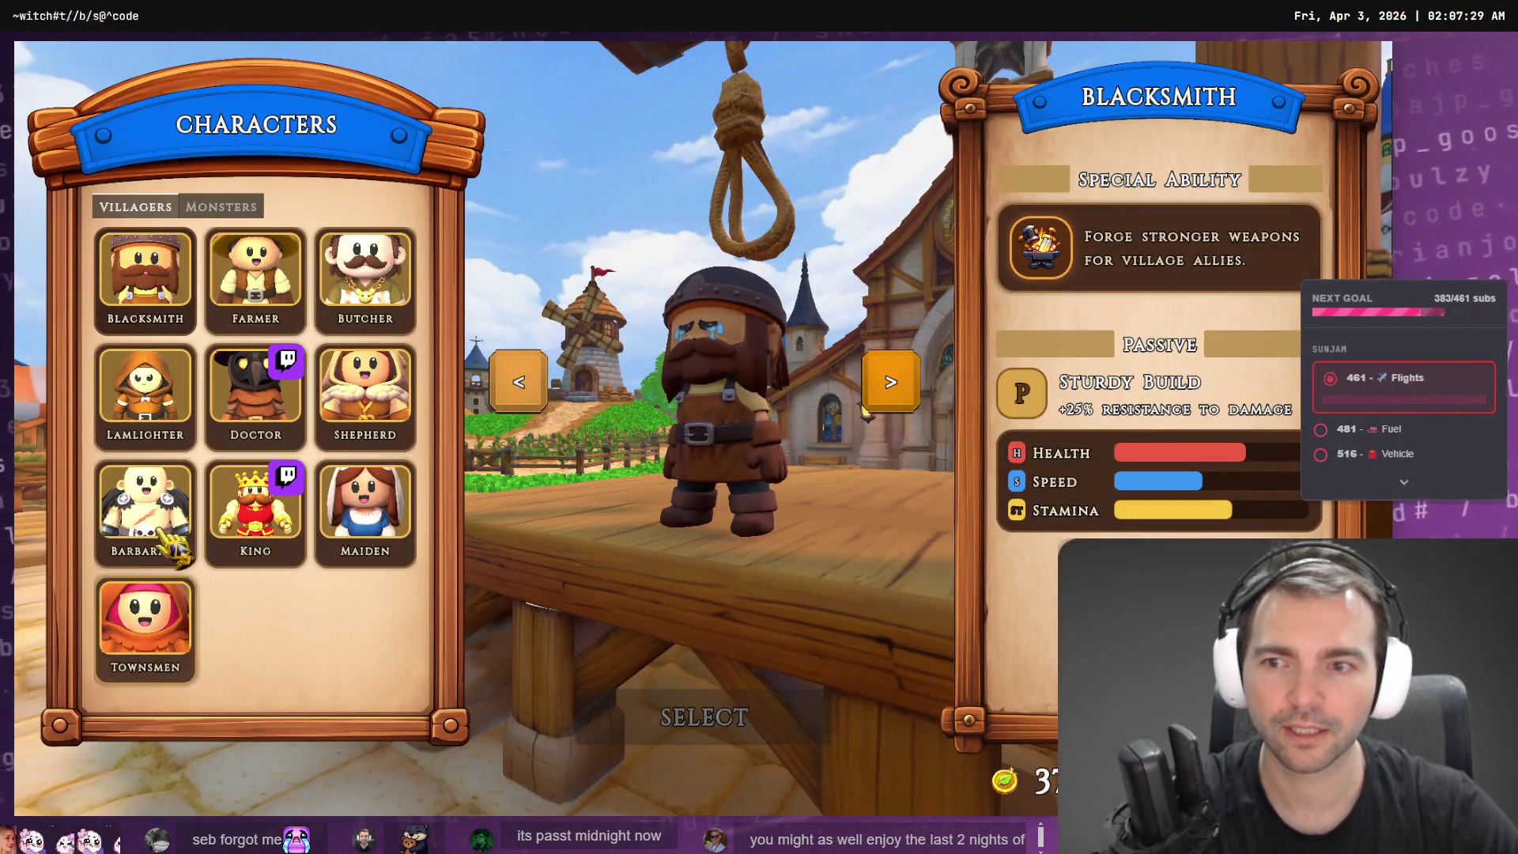
- Pick the Doctor villager and Werewolf monster, then load into the chapel lobby
left_click(254, 392)
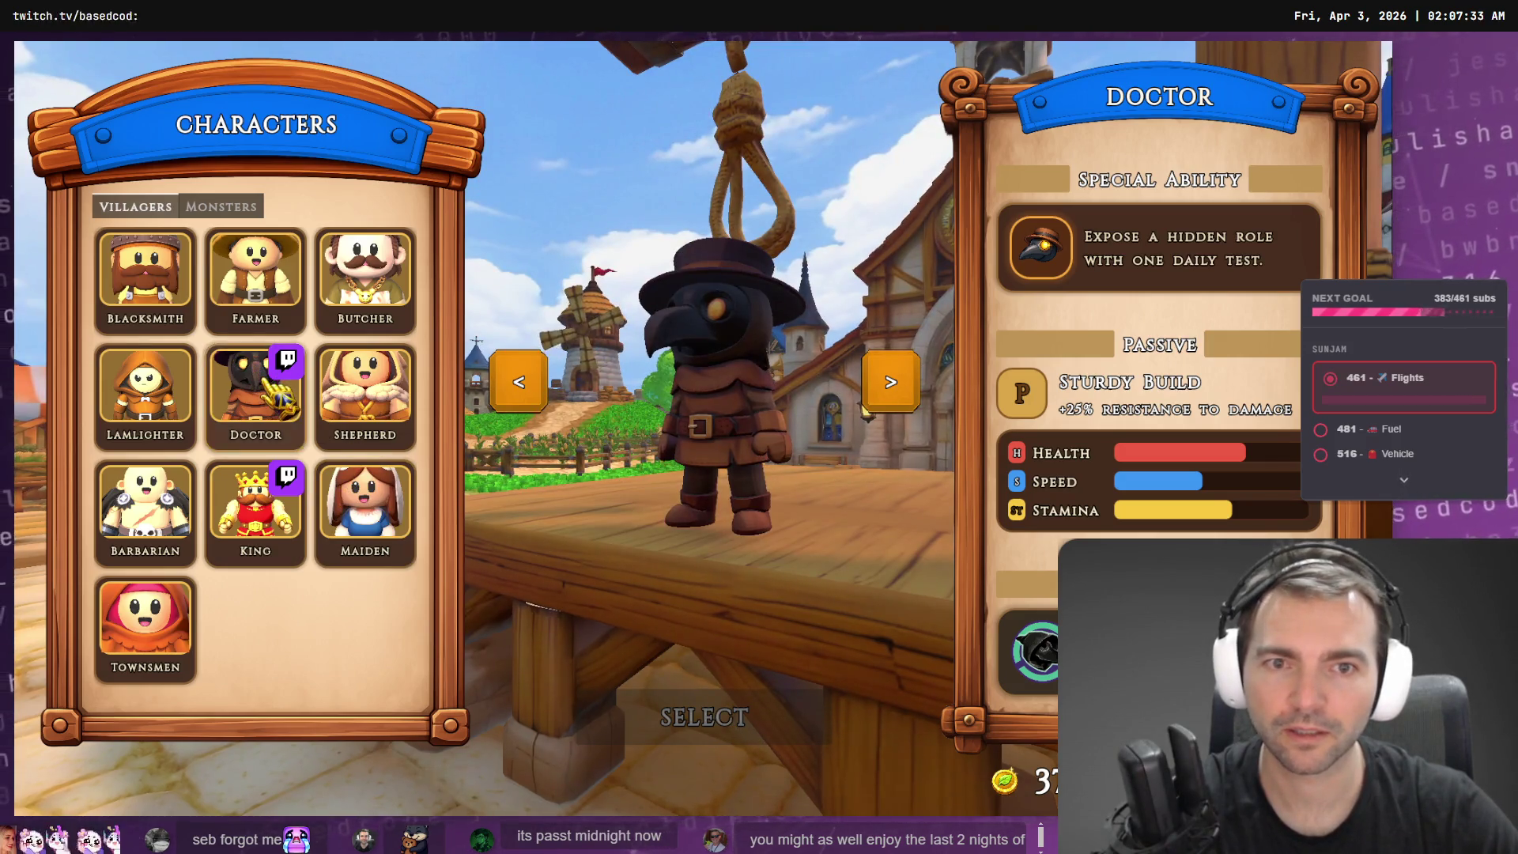
left_click(222, 206)
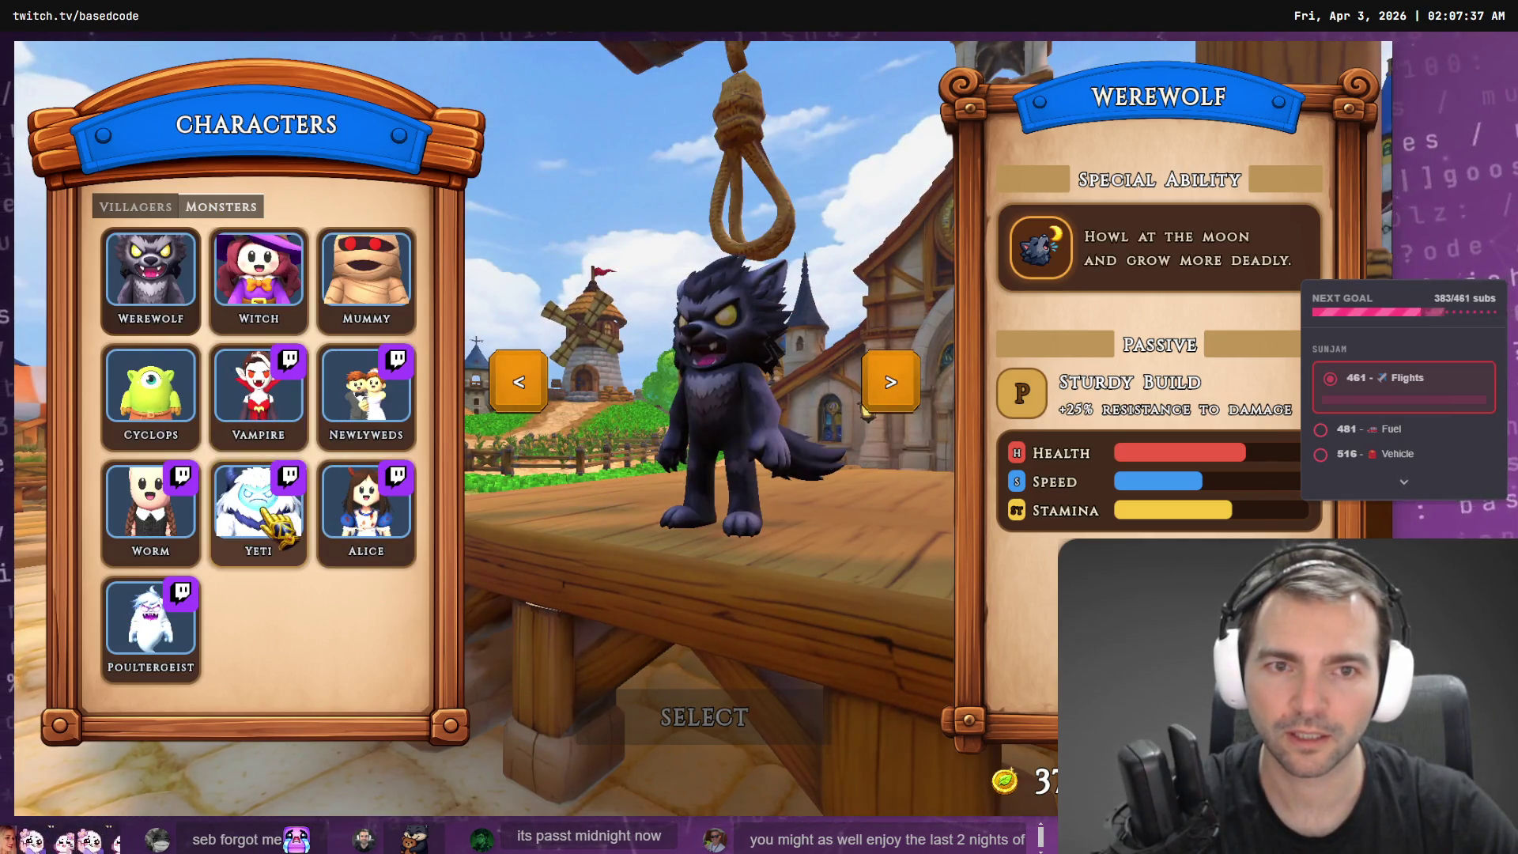
left_click(138, 206)
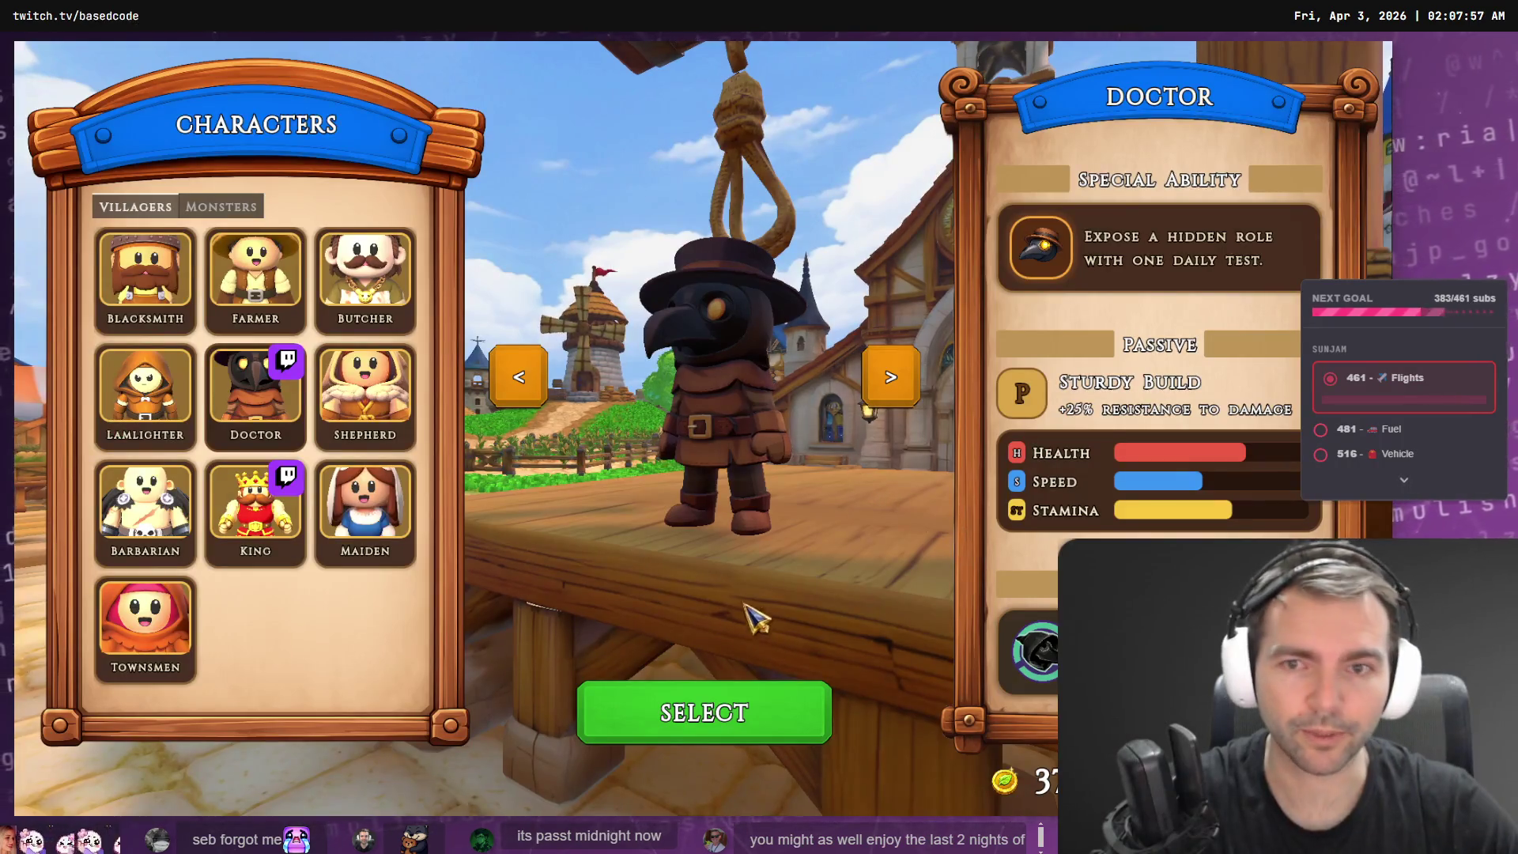
left_click(221, 207)
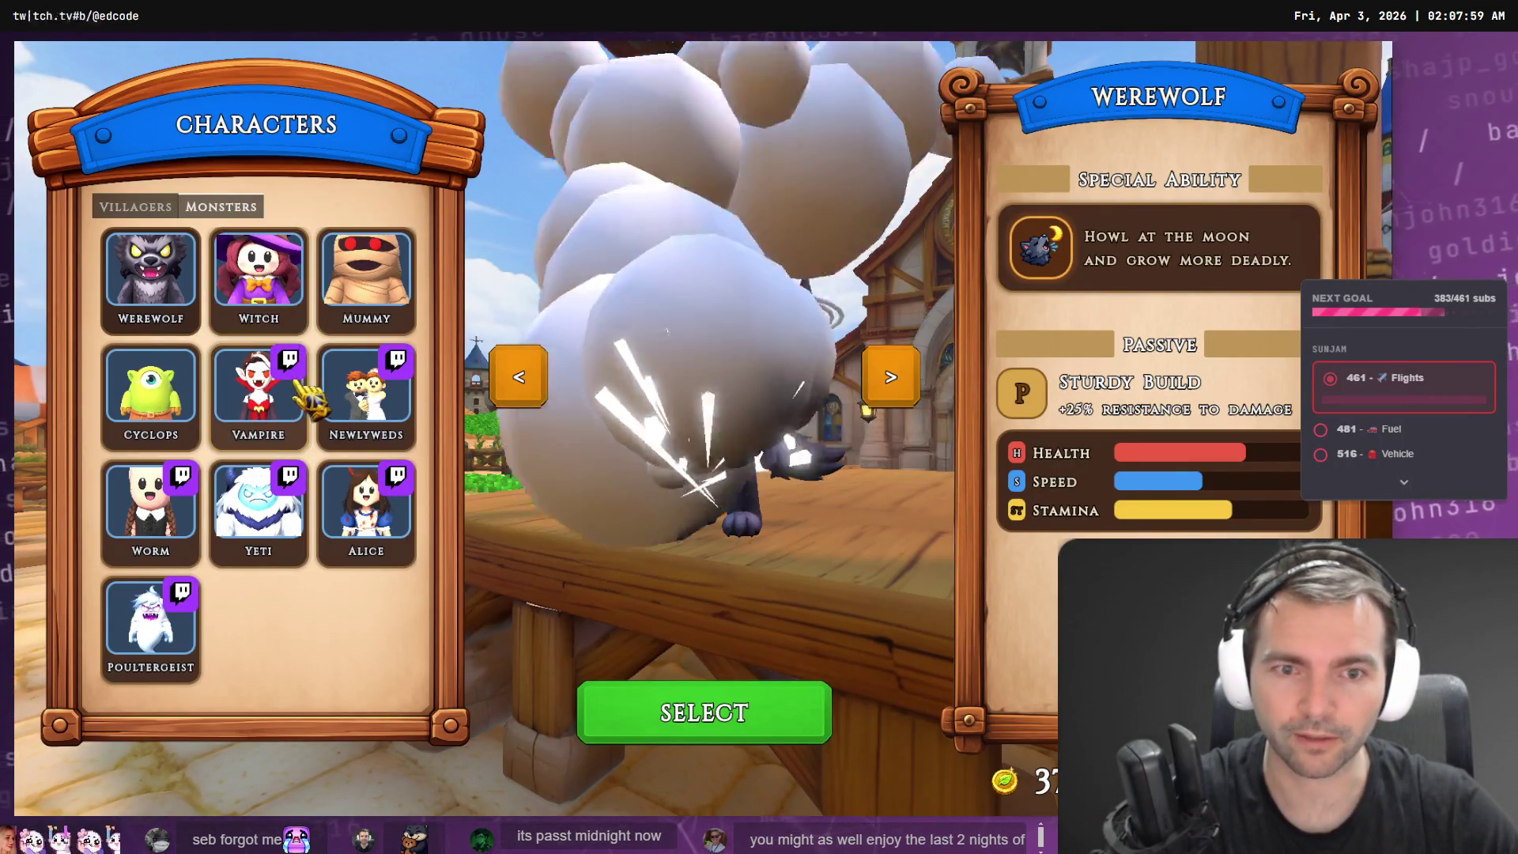
left_click(737, 721)
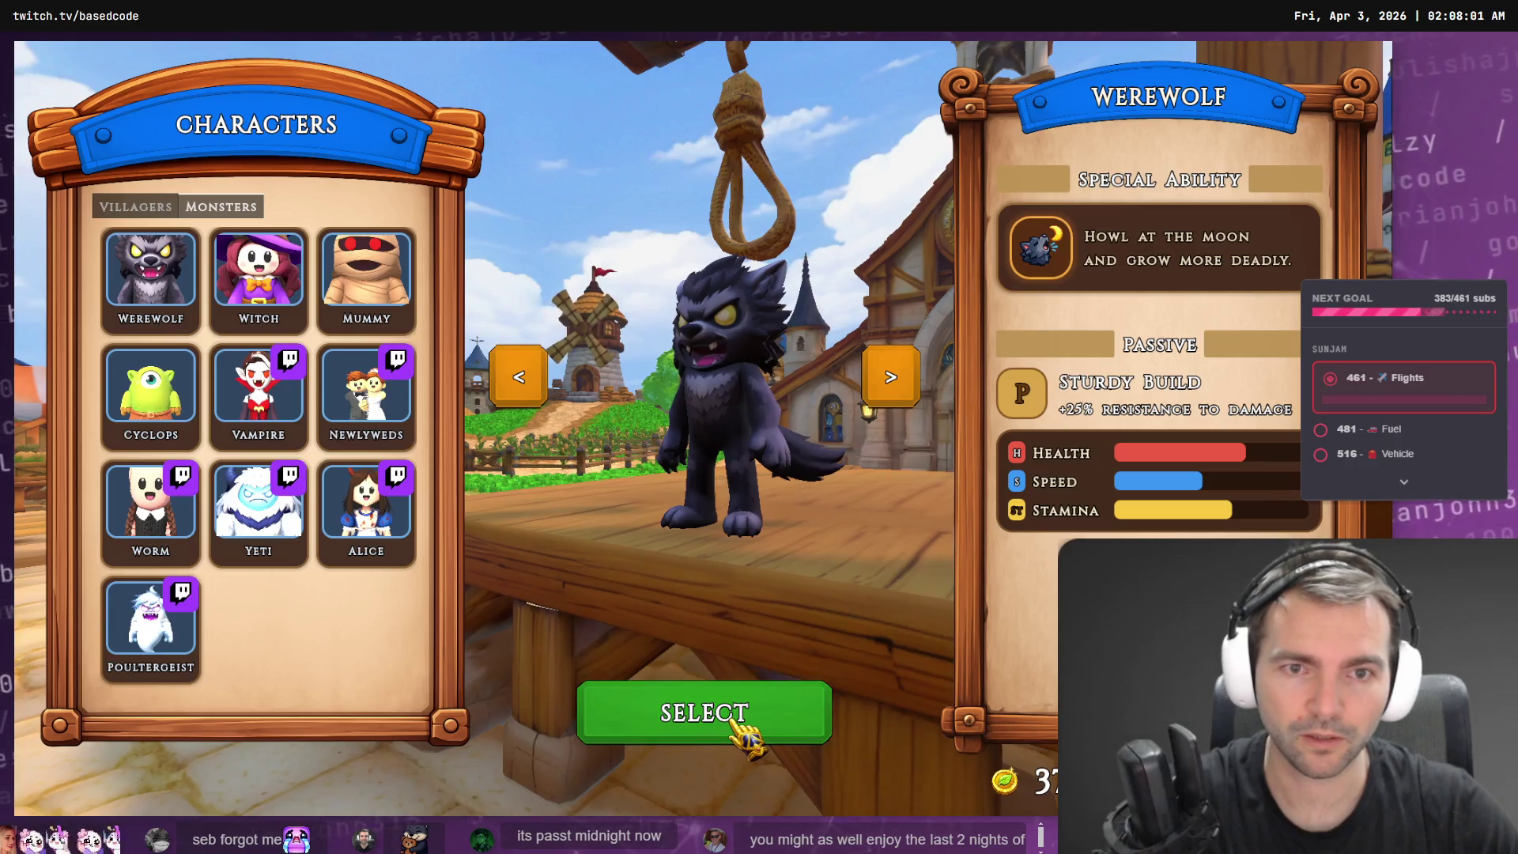
- Walk the Doctor forward across the church lobby toward the stained-glass window
key("w")
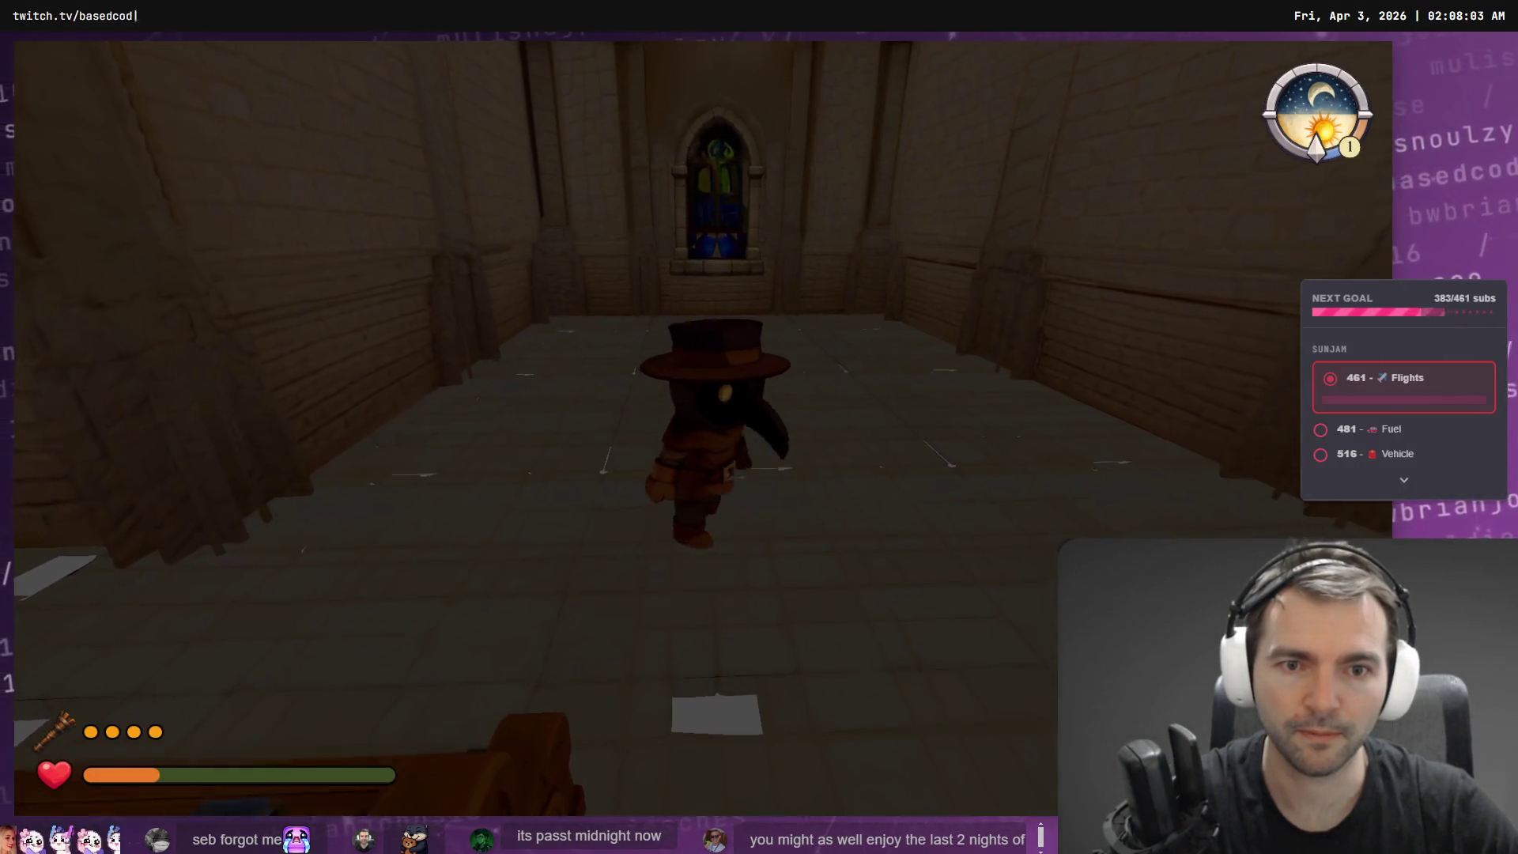
key("w")
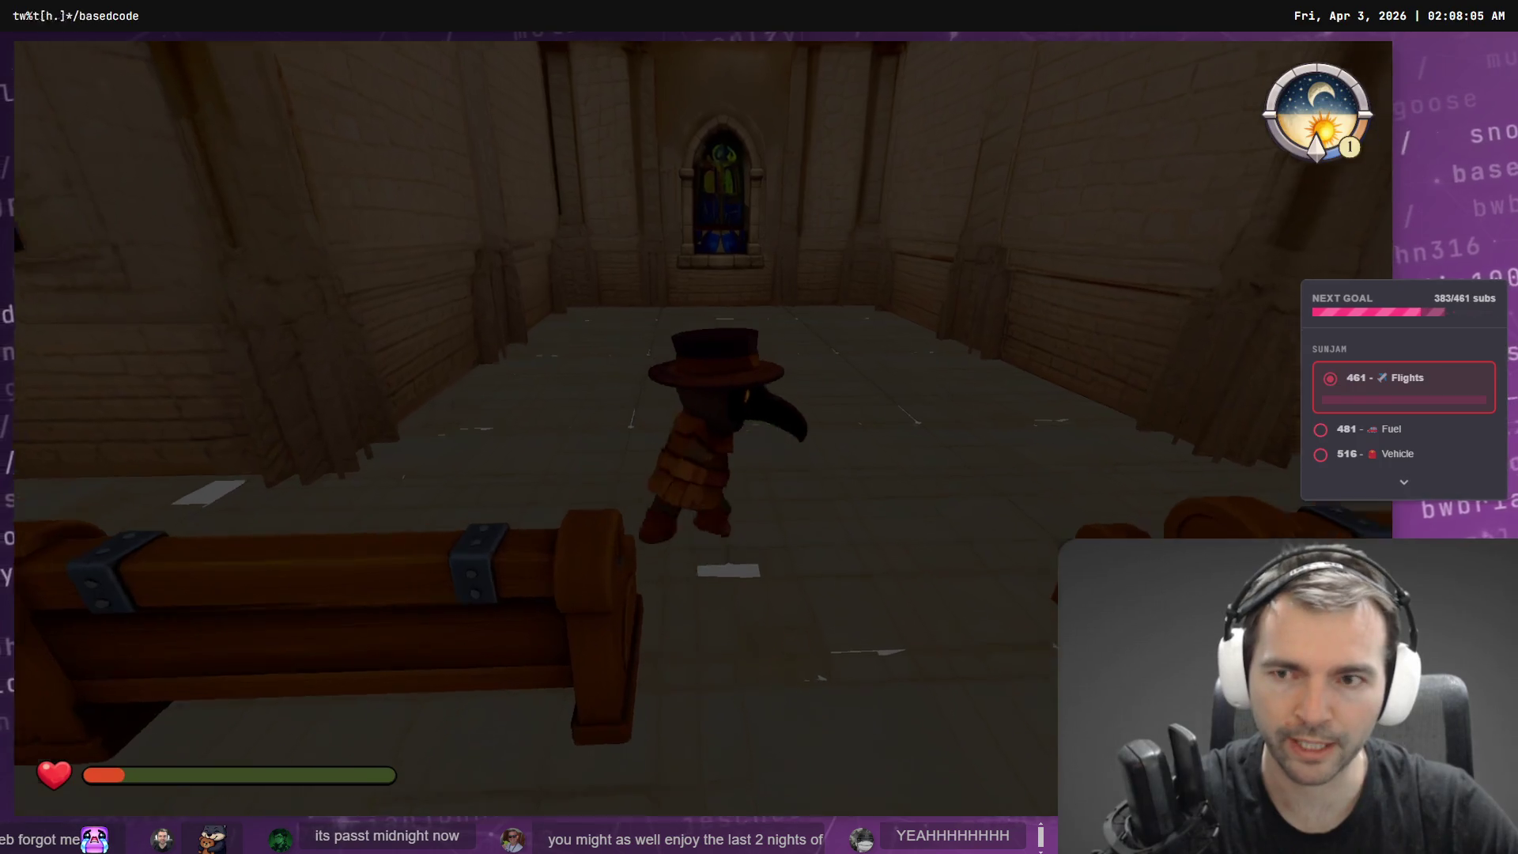
key("w")
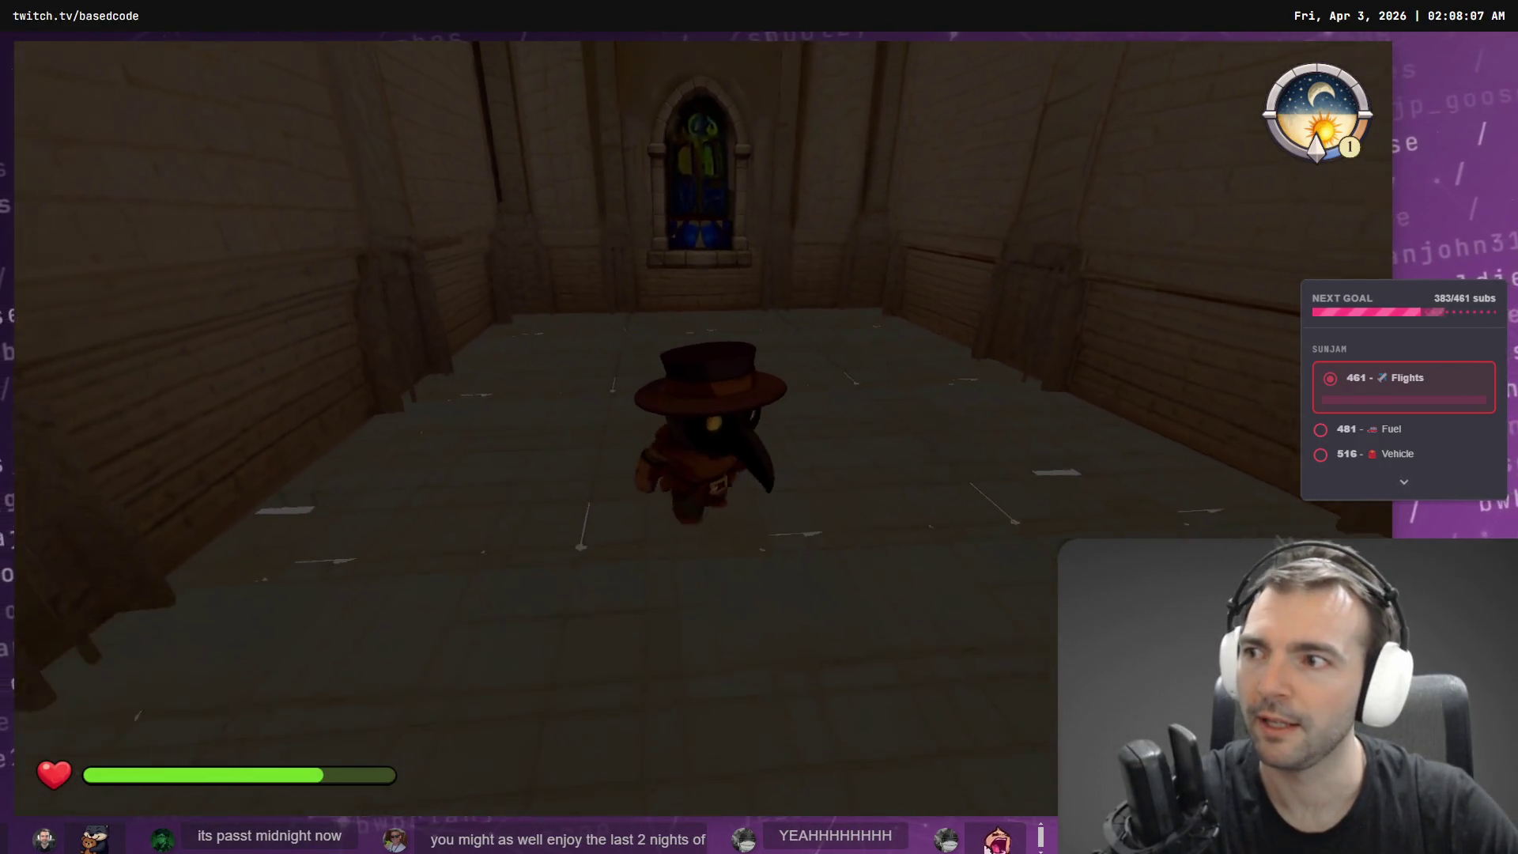
key("w")
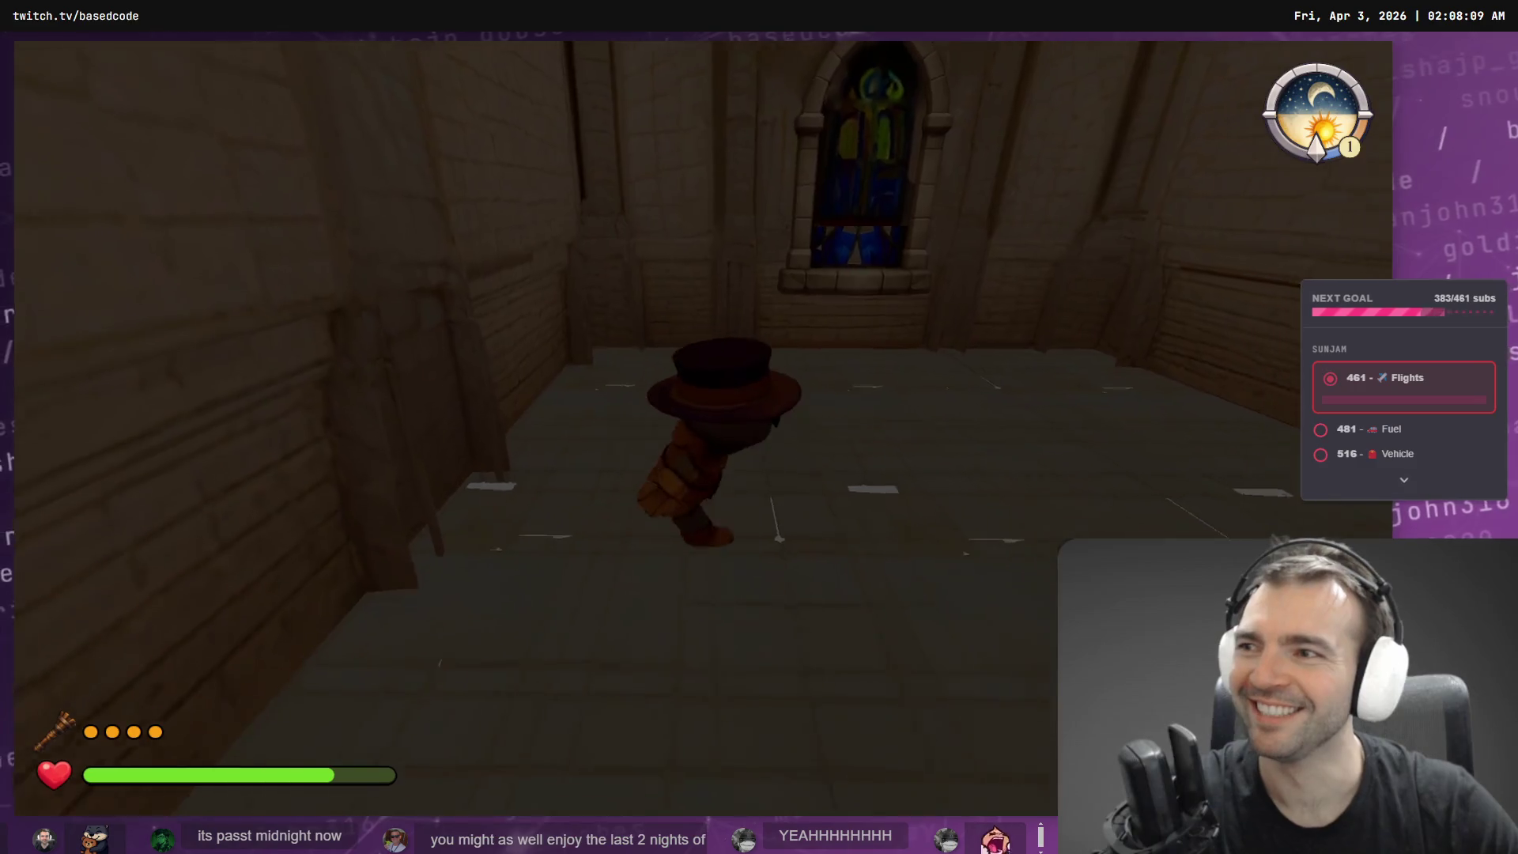
key("w")
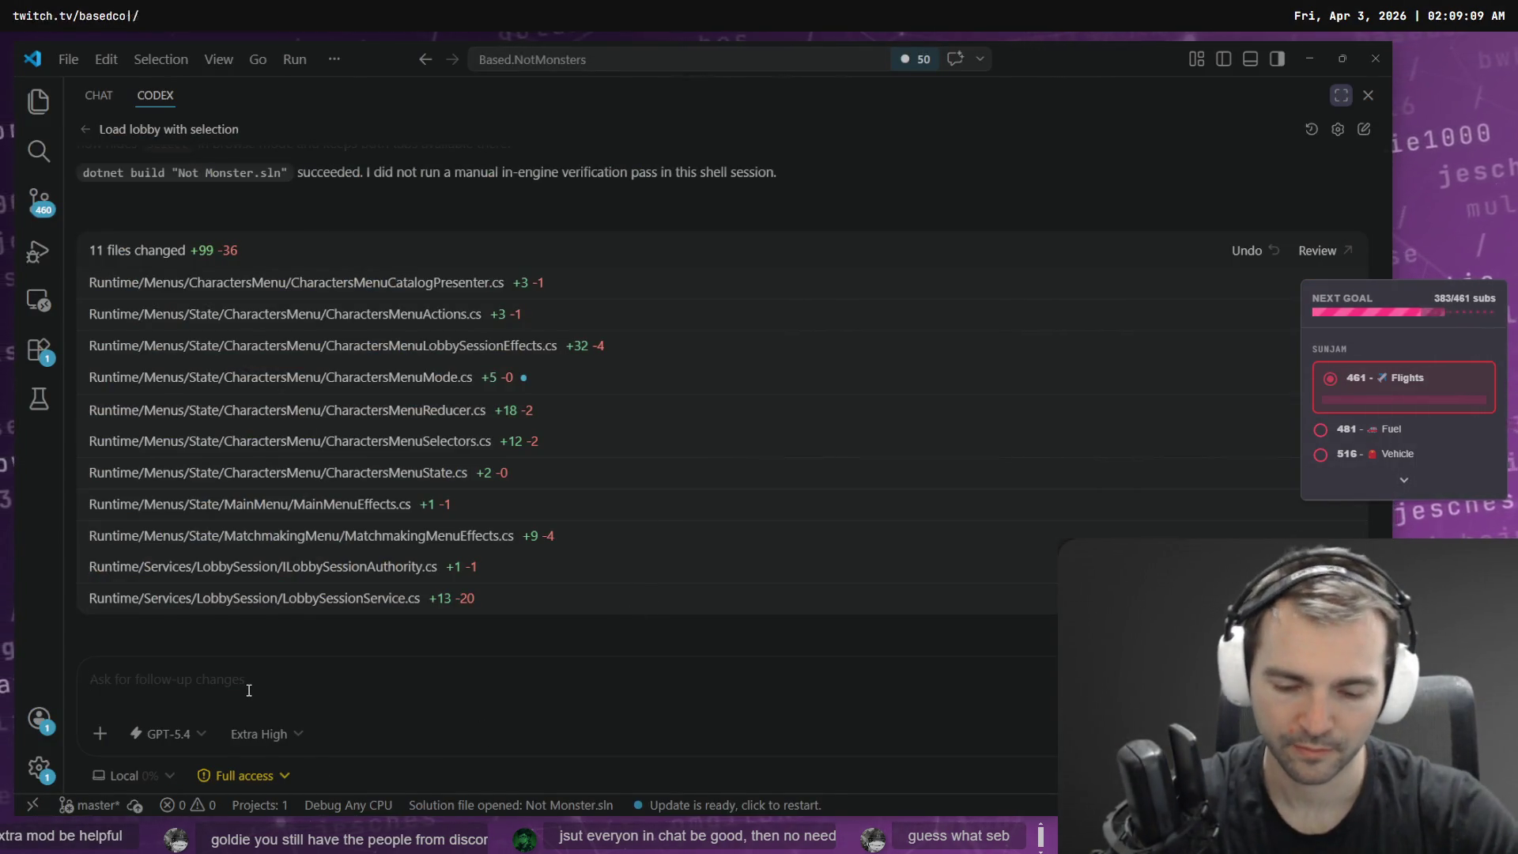
- Send Codex a bug report that Tab won't switch to the monster after spawning, fixing 'laoded'
type("I laoded into the")
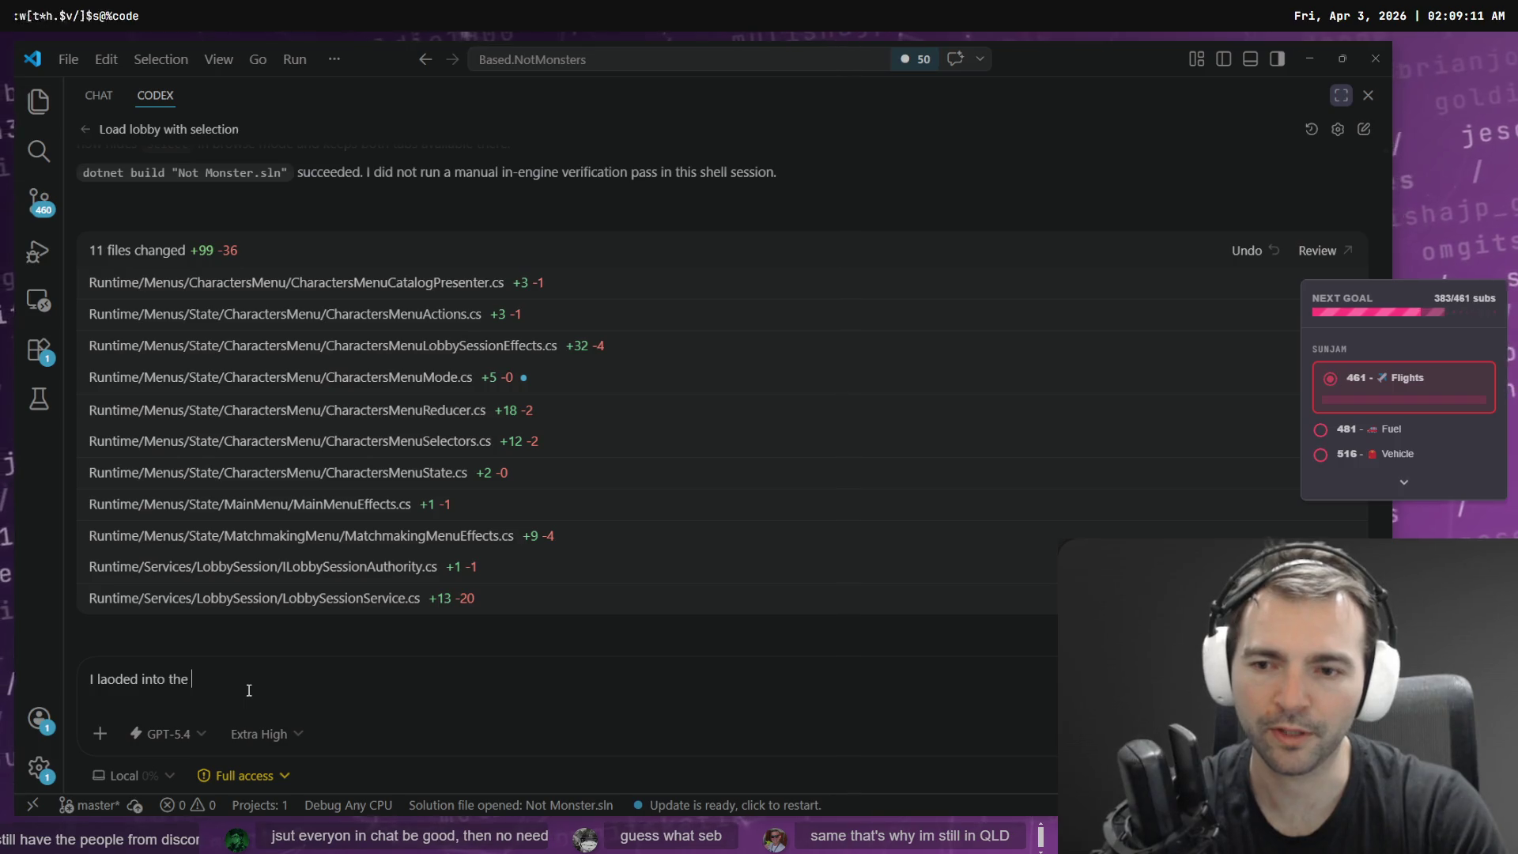
key("BackSpace")
key("BackSpace")
key("BackSpace")
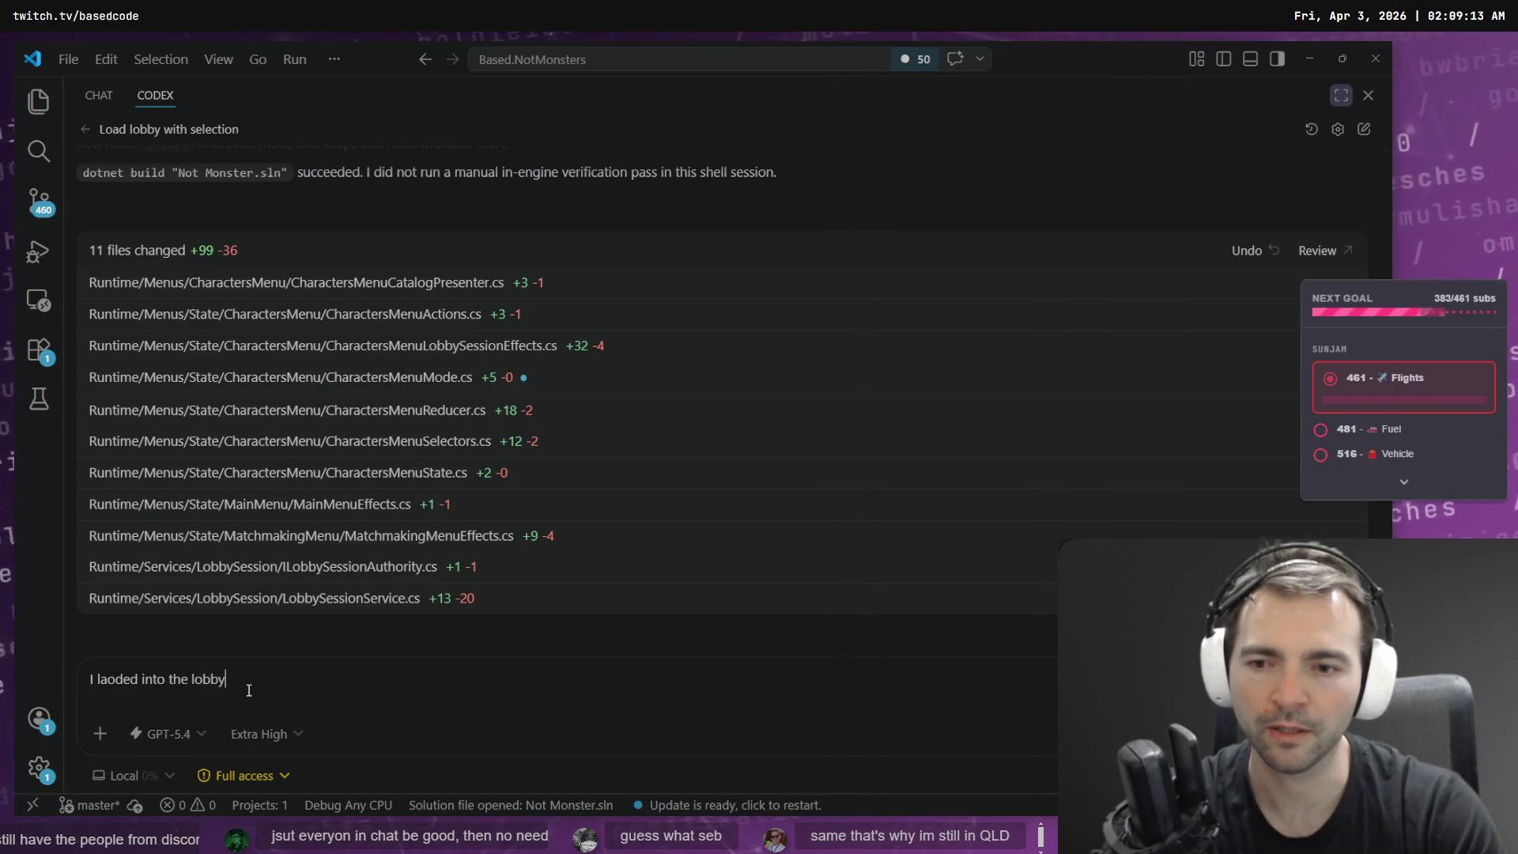
key("BackSpace")
key("BackSpace")
key("BackSpace")
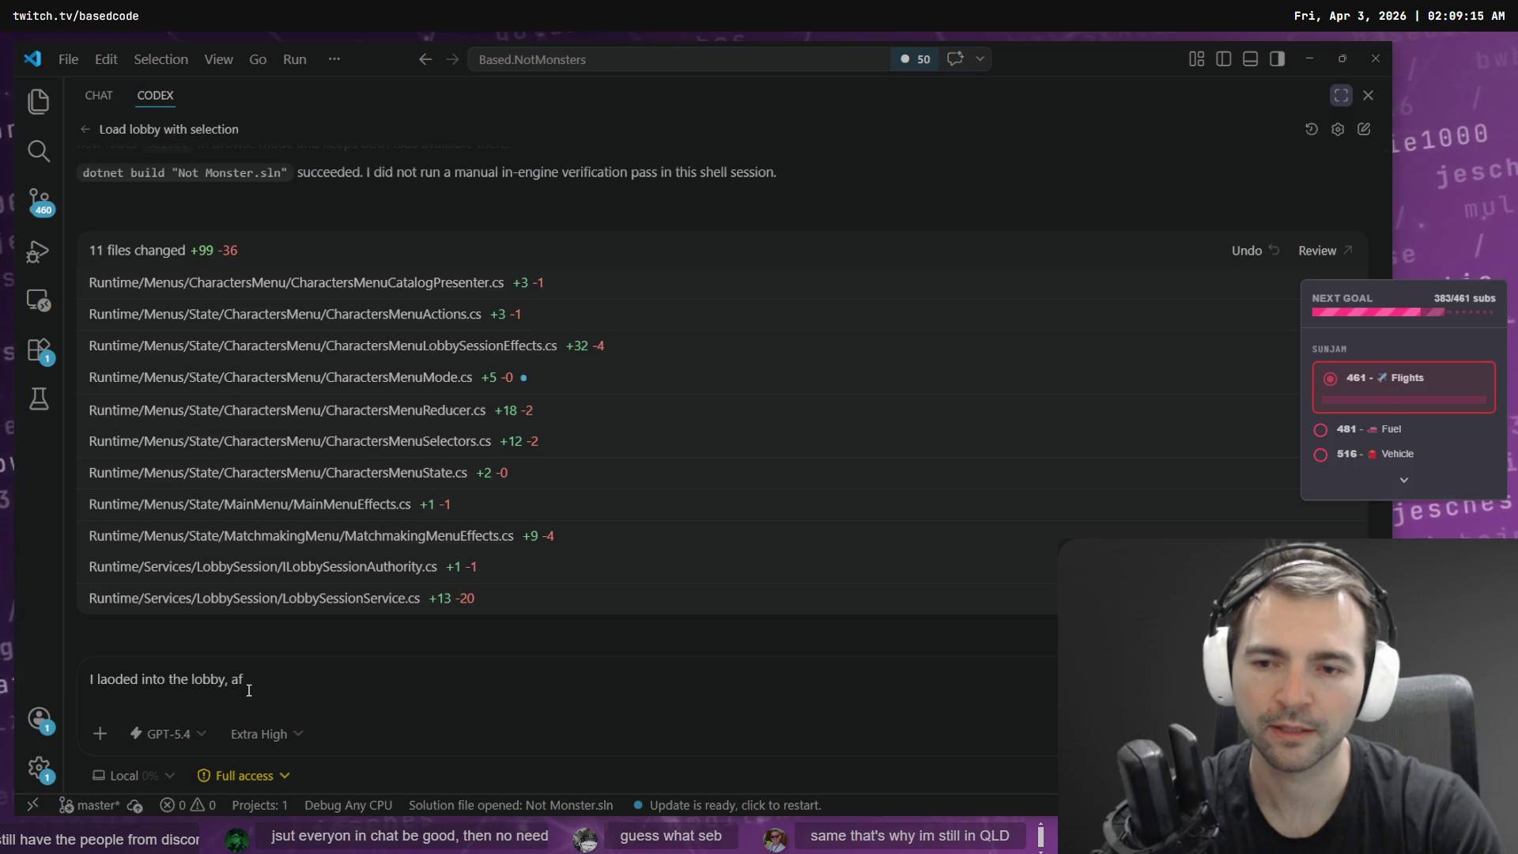
key("BackSpace")
key("BackSpace")
key("BackSpace")
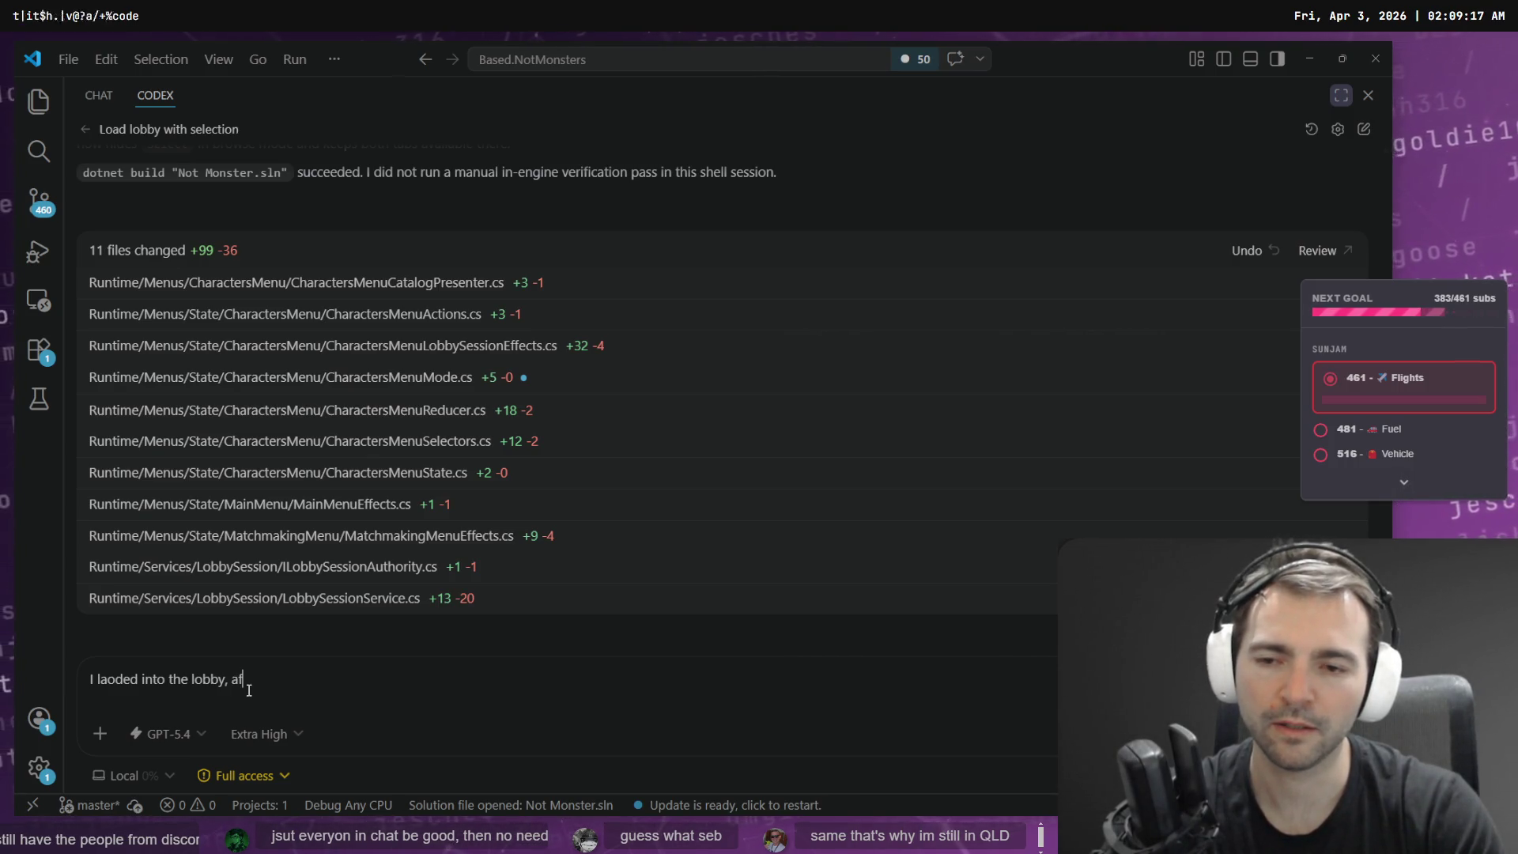
type("ter selecting a ")
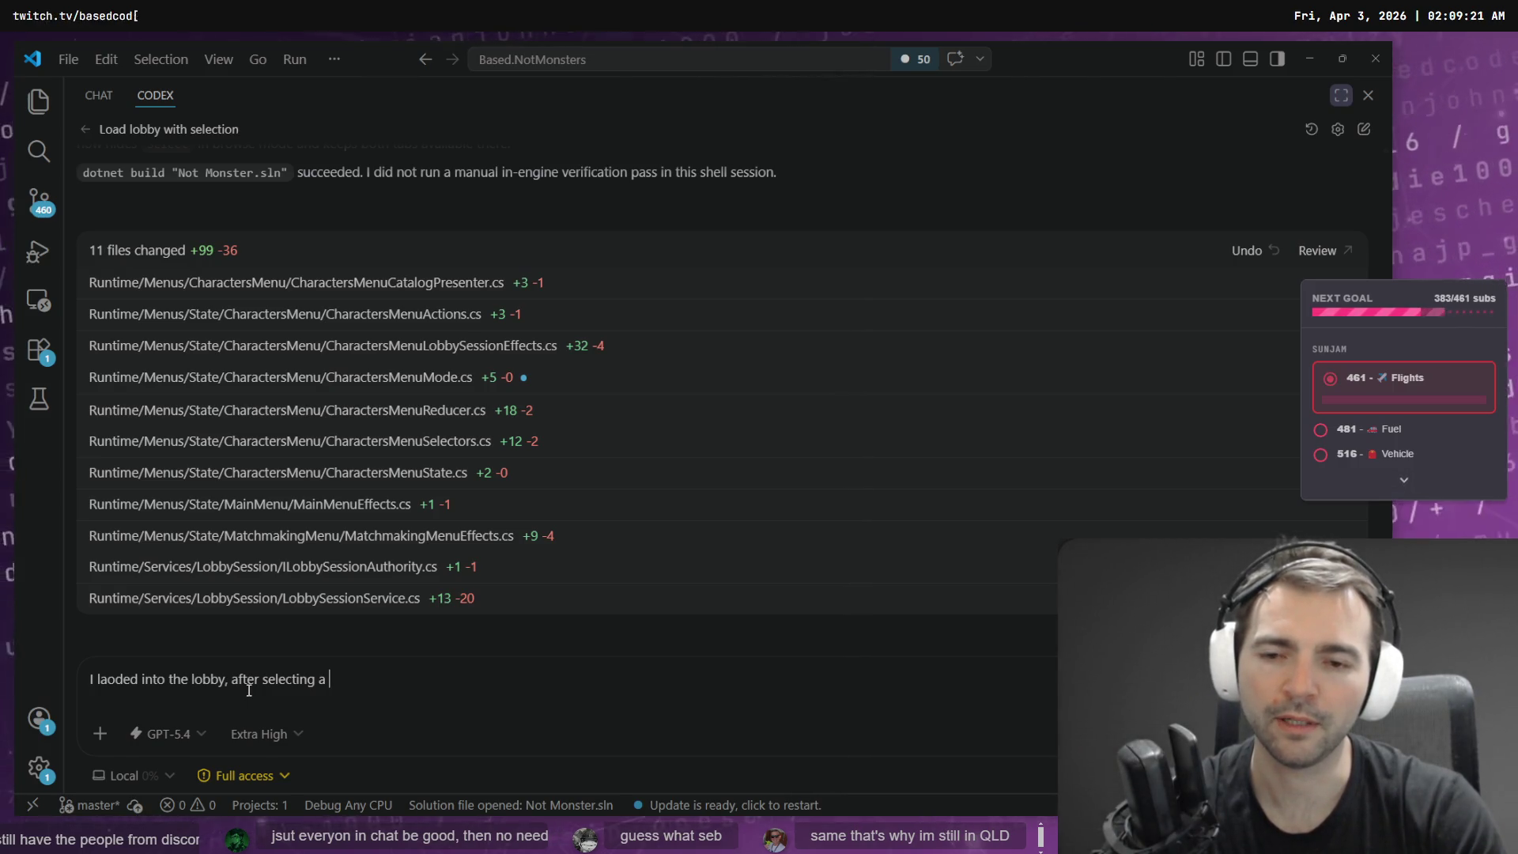
type("villager and mo")
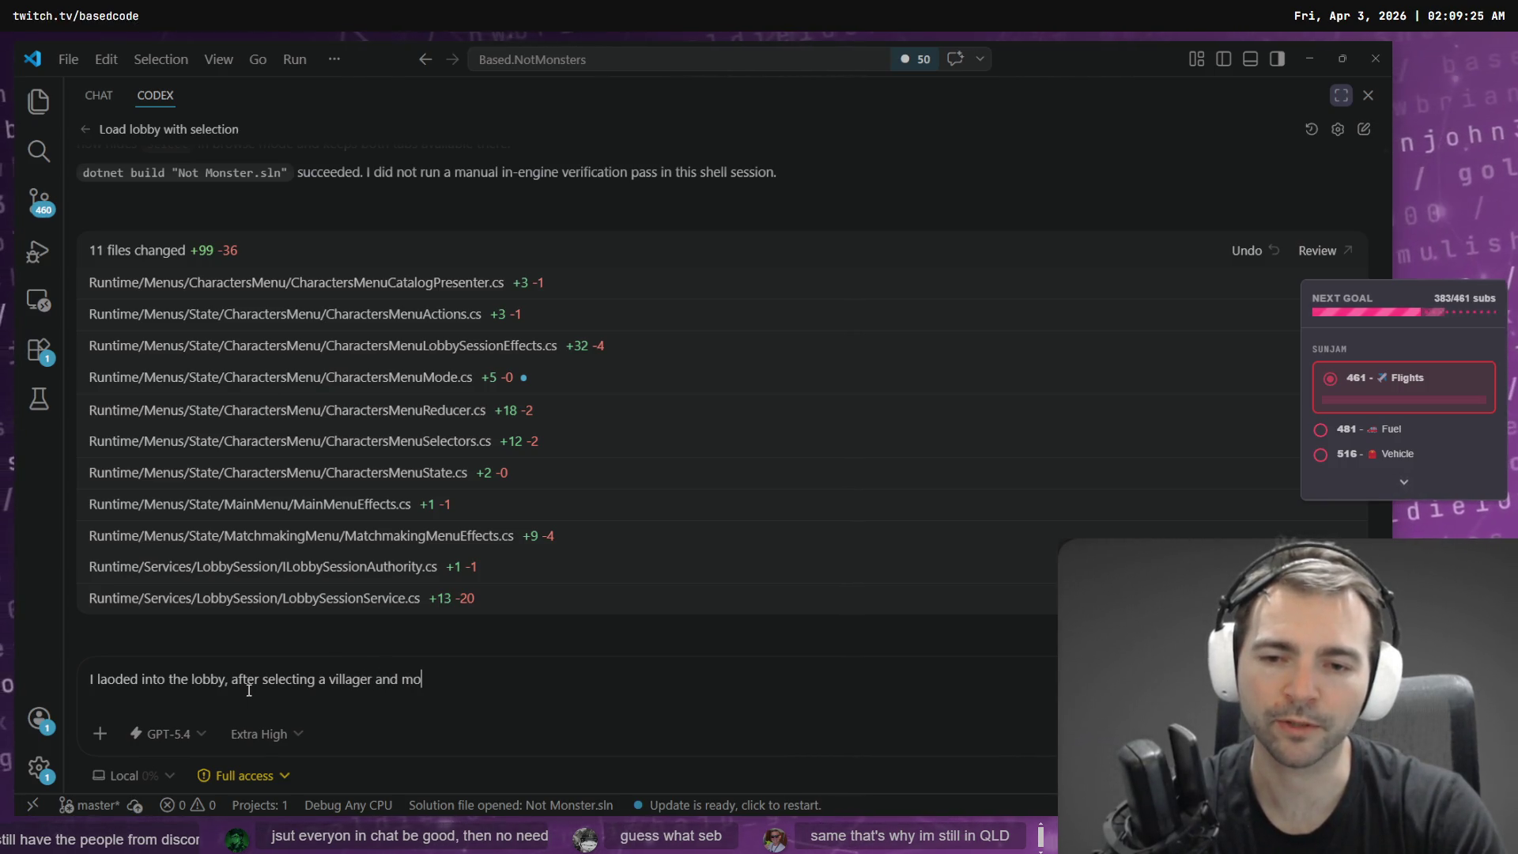
type("nster.")
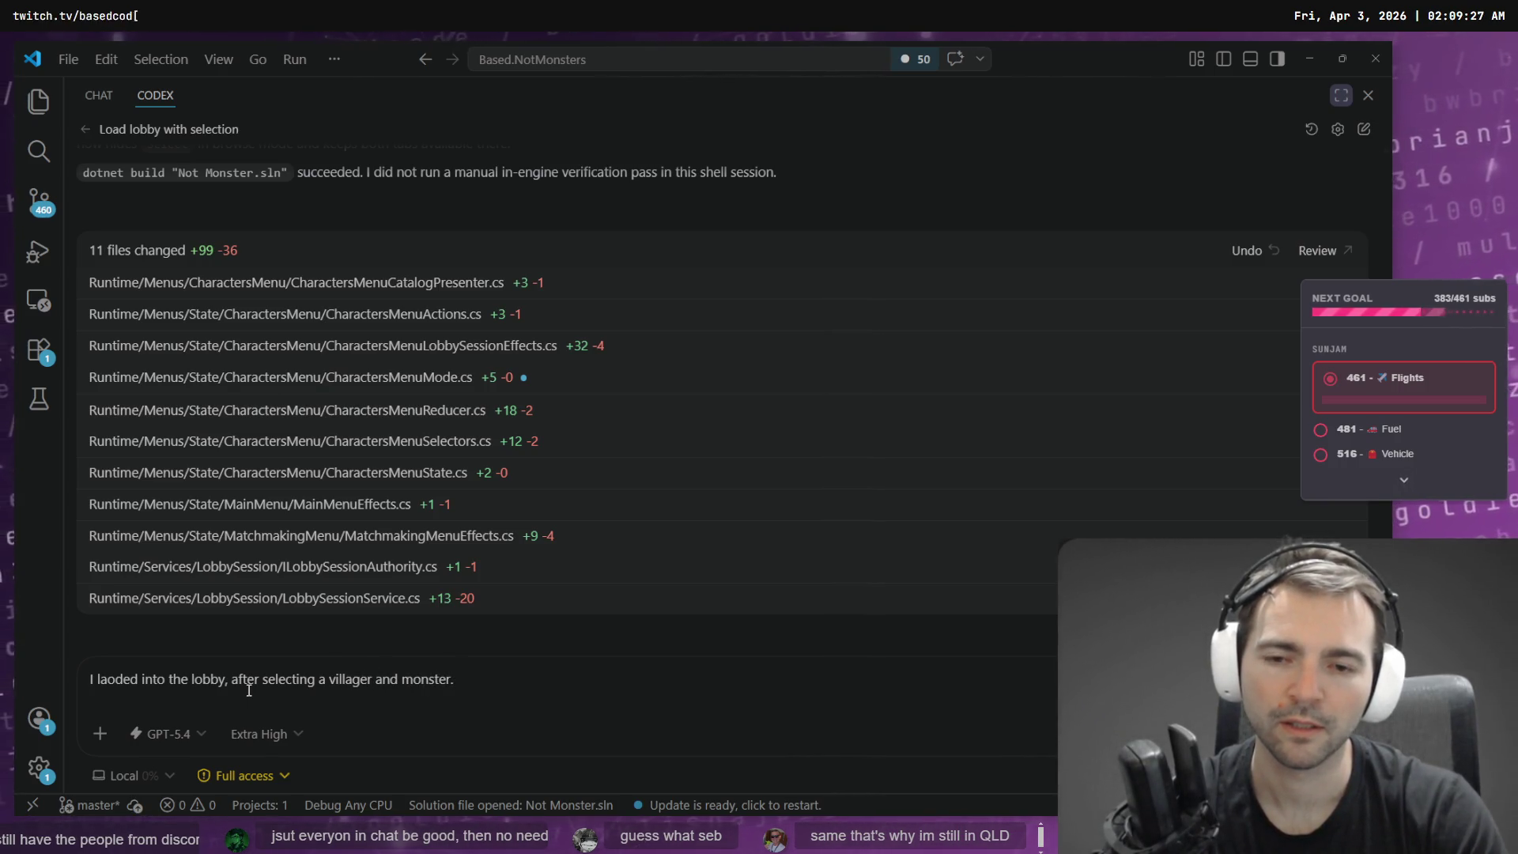
type(" I wasn't able to press")
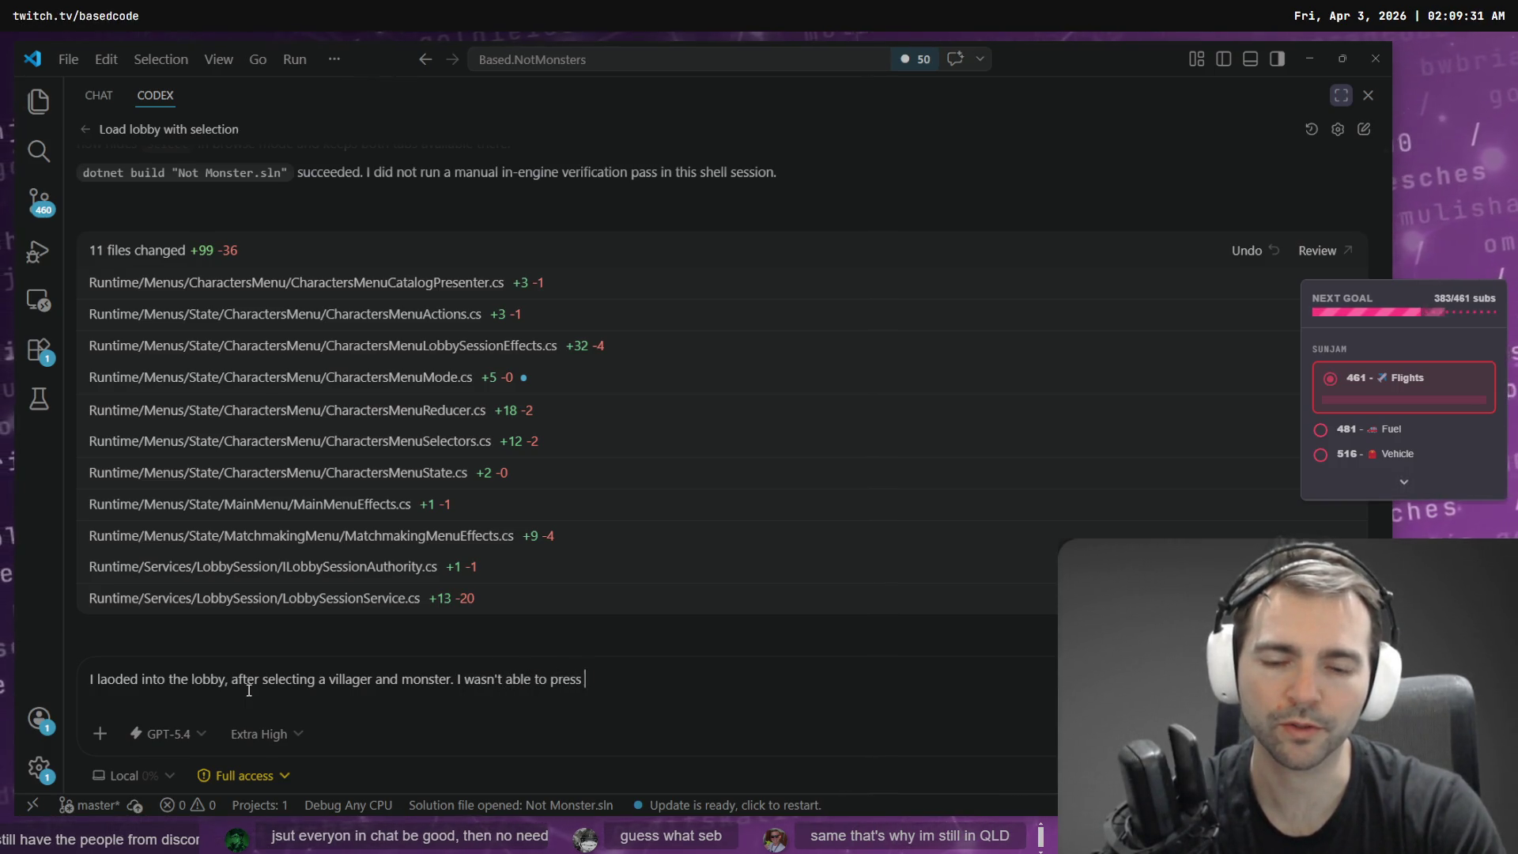
type(" tab to go to my moster.")
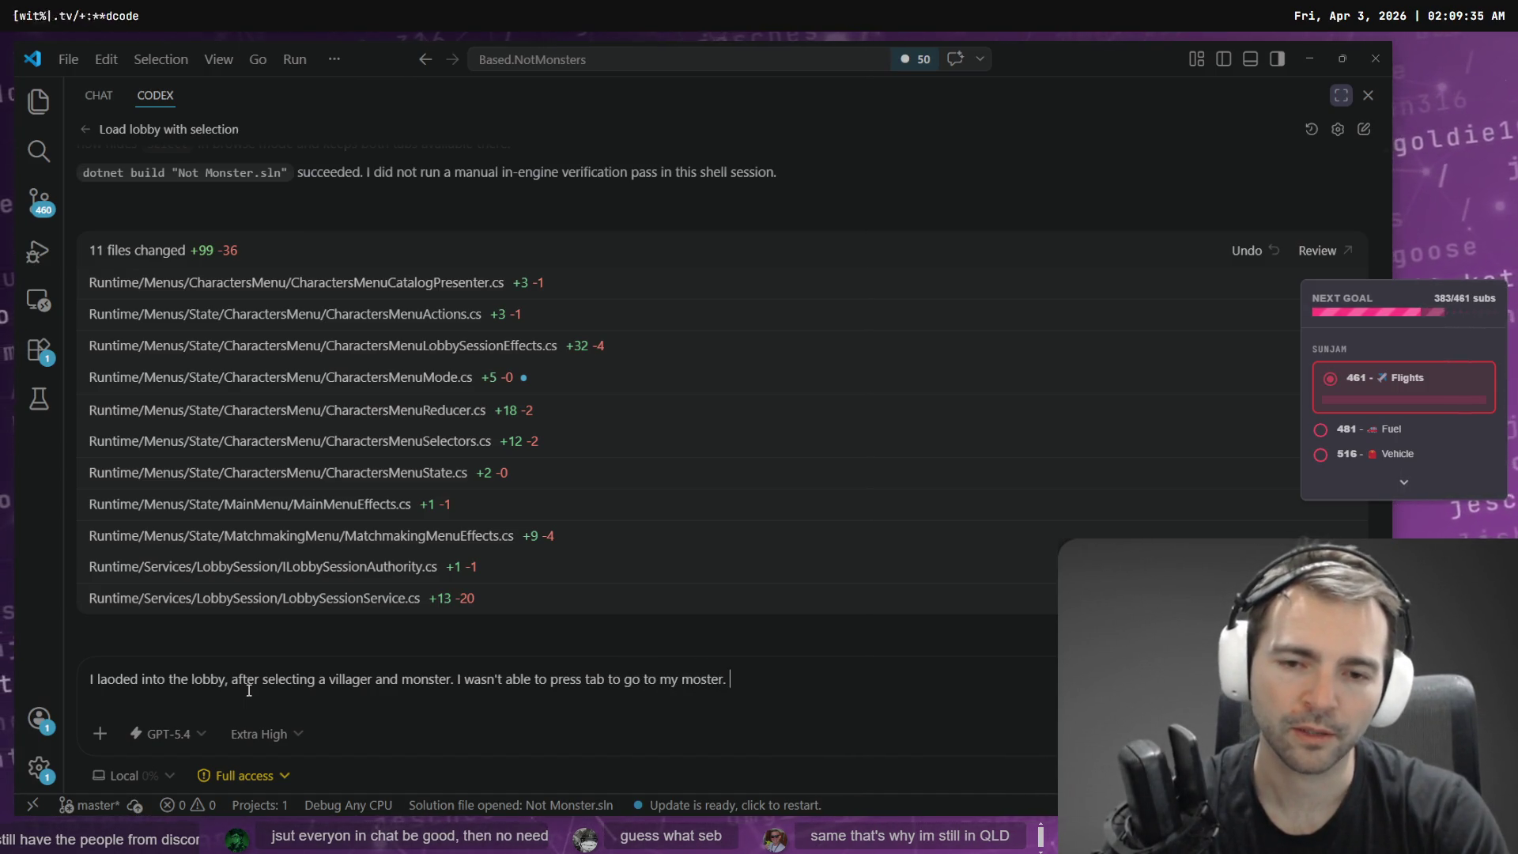
key("super+h")
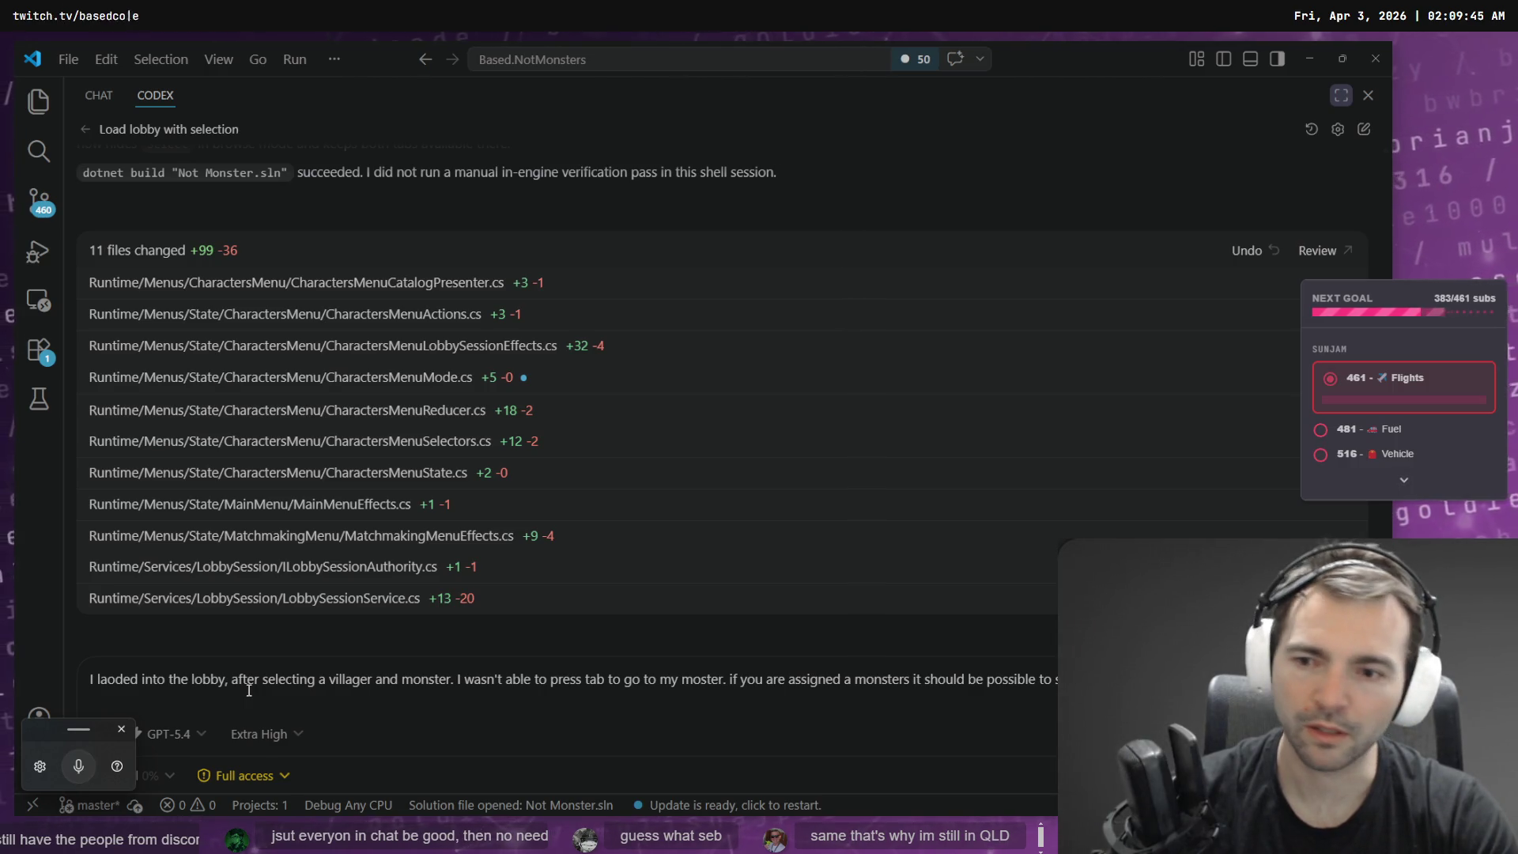
key("ctrl+shift+Right")
key("BackSpace")
type("load")
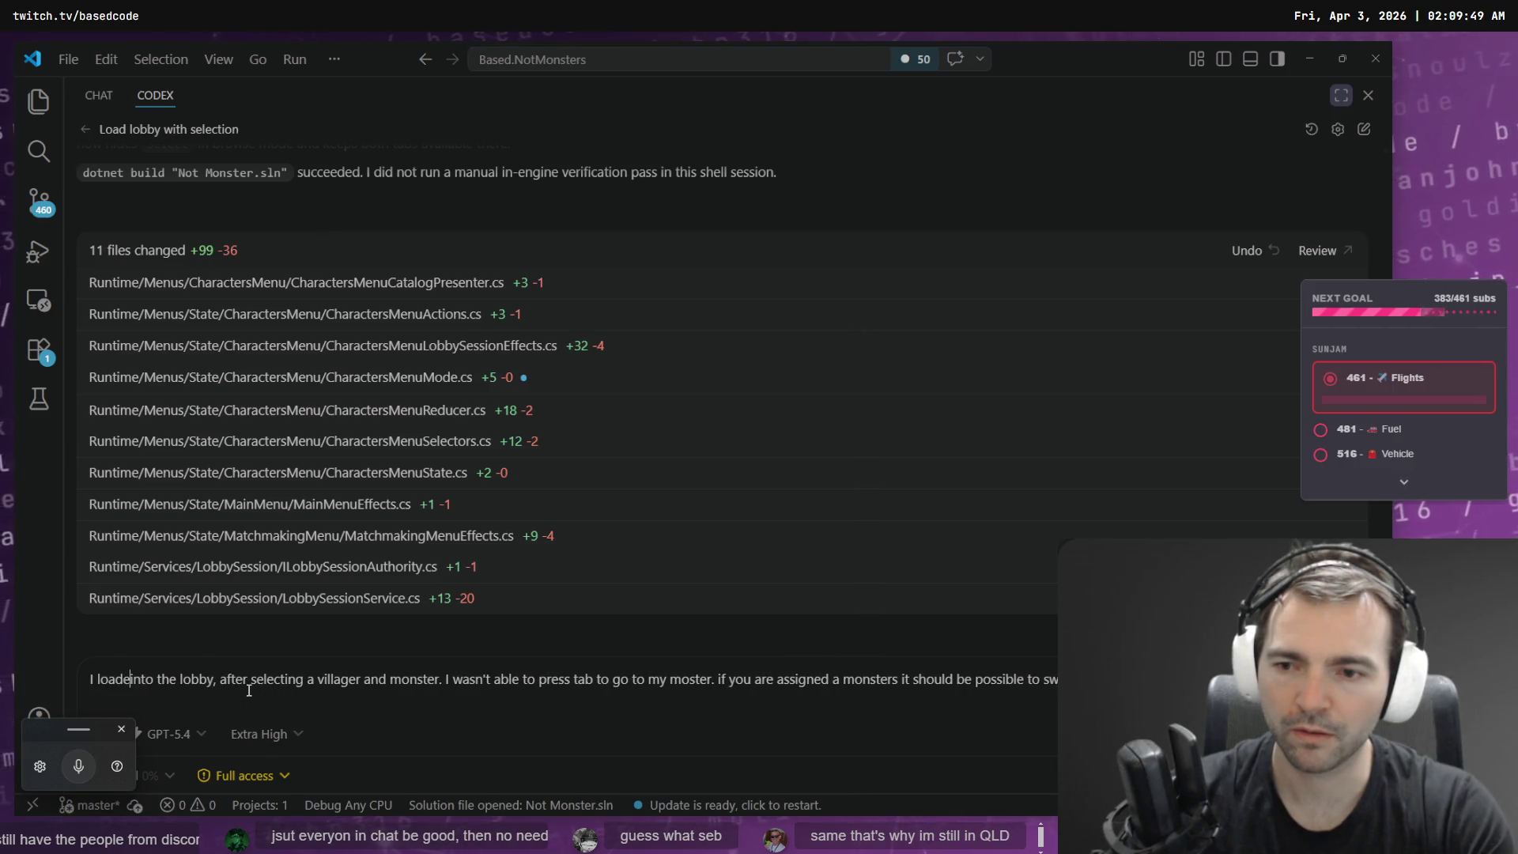
type("ed")
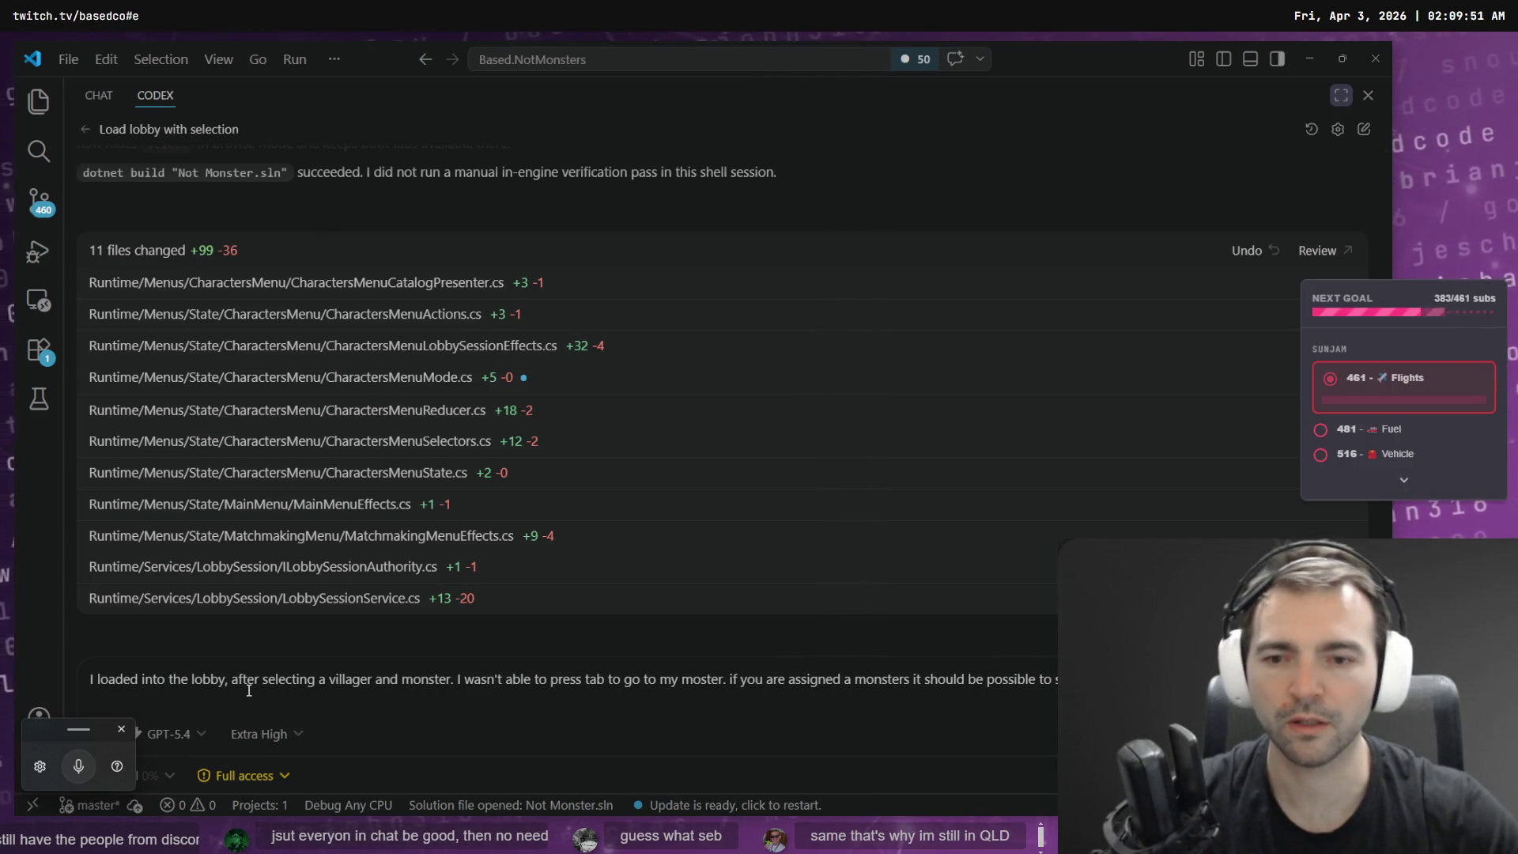
key("Return")
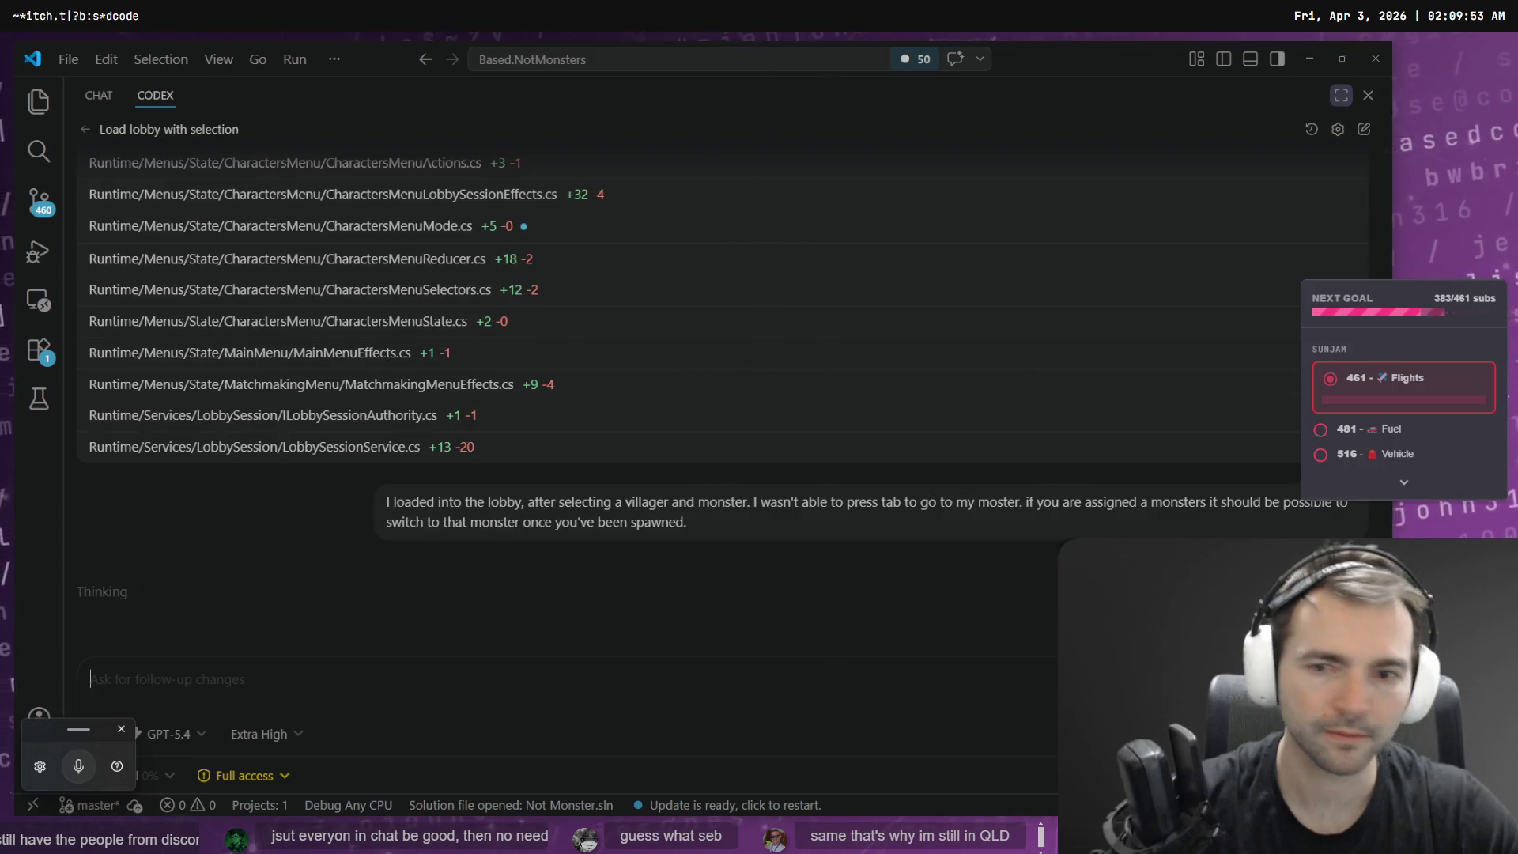
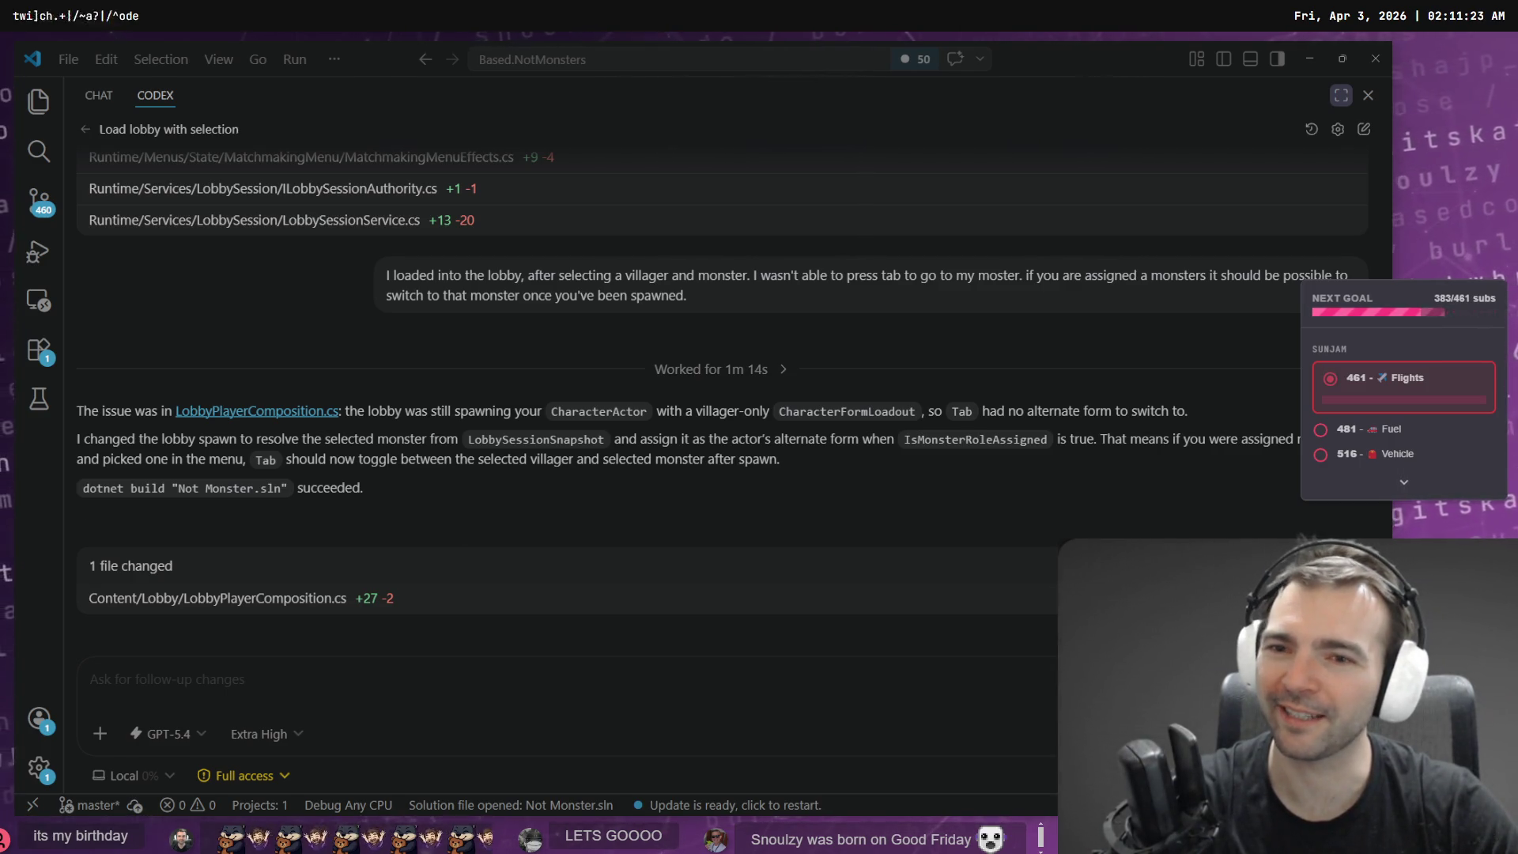
- Inspect LobbySessionSnapshot and IsMonsterRoleAssigned in Codex's explanation, then switch to the running game
left_click(388, 677)
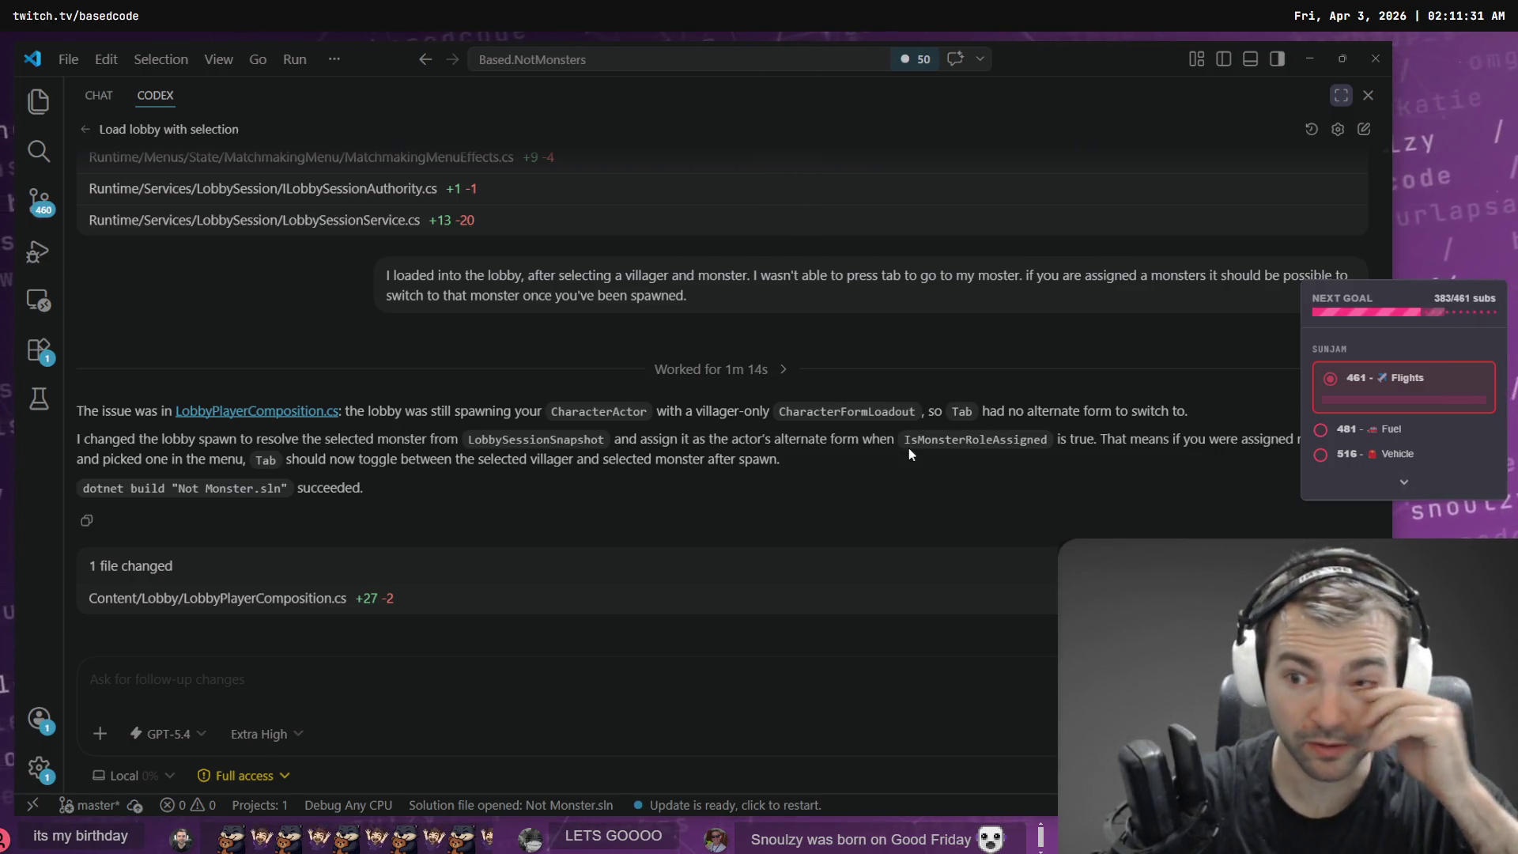
double_click(491, 442)
double_click(968, 439)
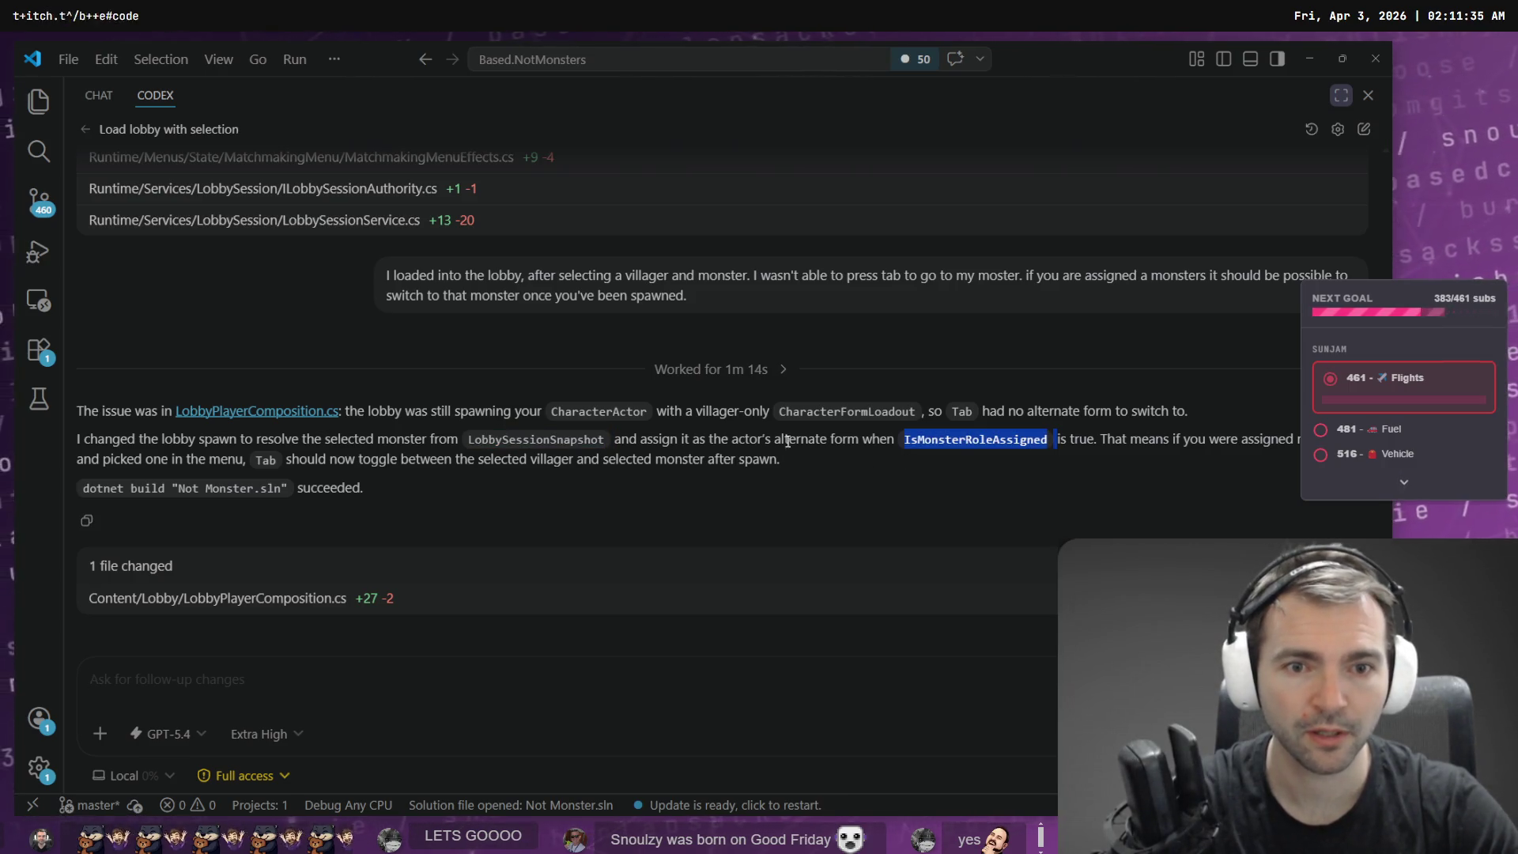
left_click(979, 440)
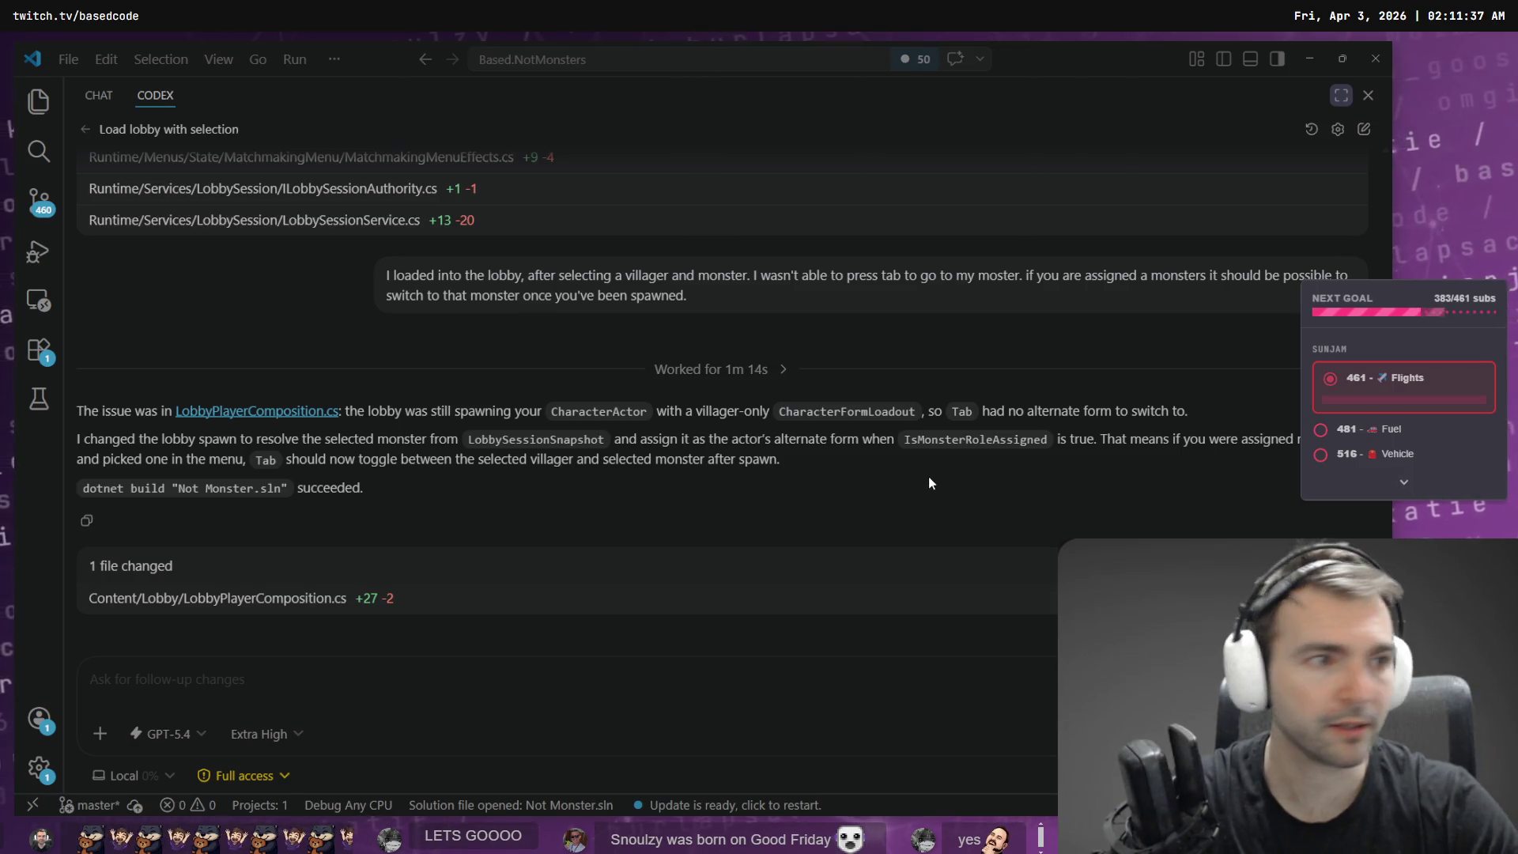
key("alt+Tab")
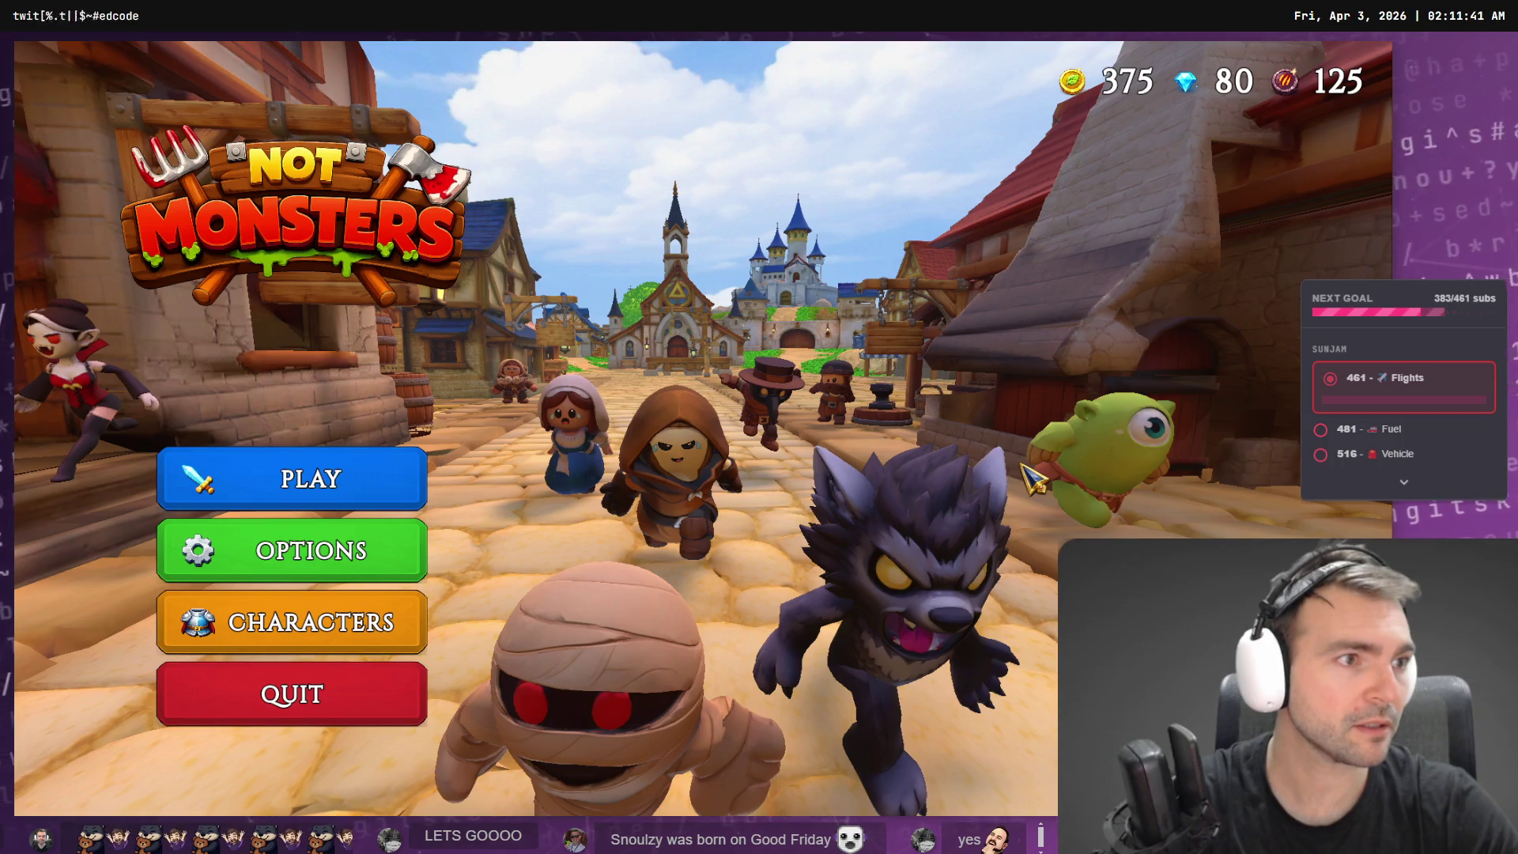
- Close the old game instance and rebuild and run the Not Monsters project with F5
key("alt+F4")
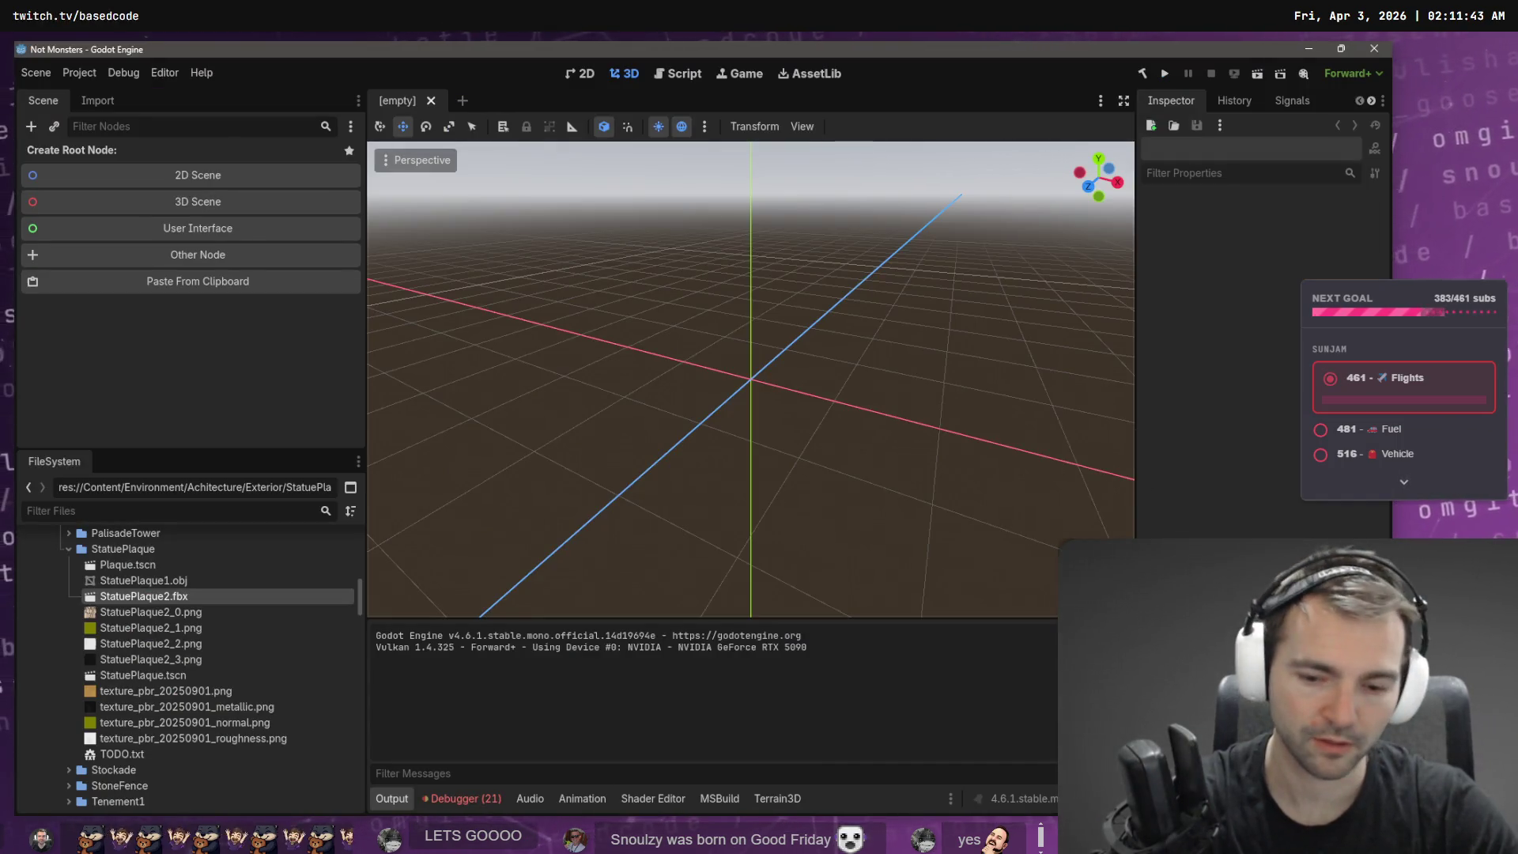
key("F6")
left_click(682, 441)
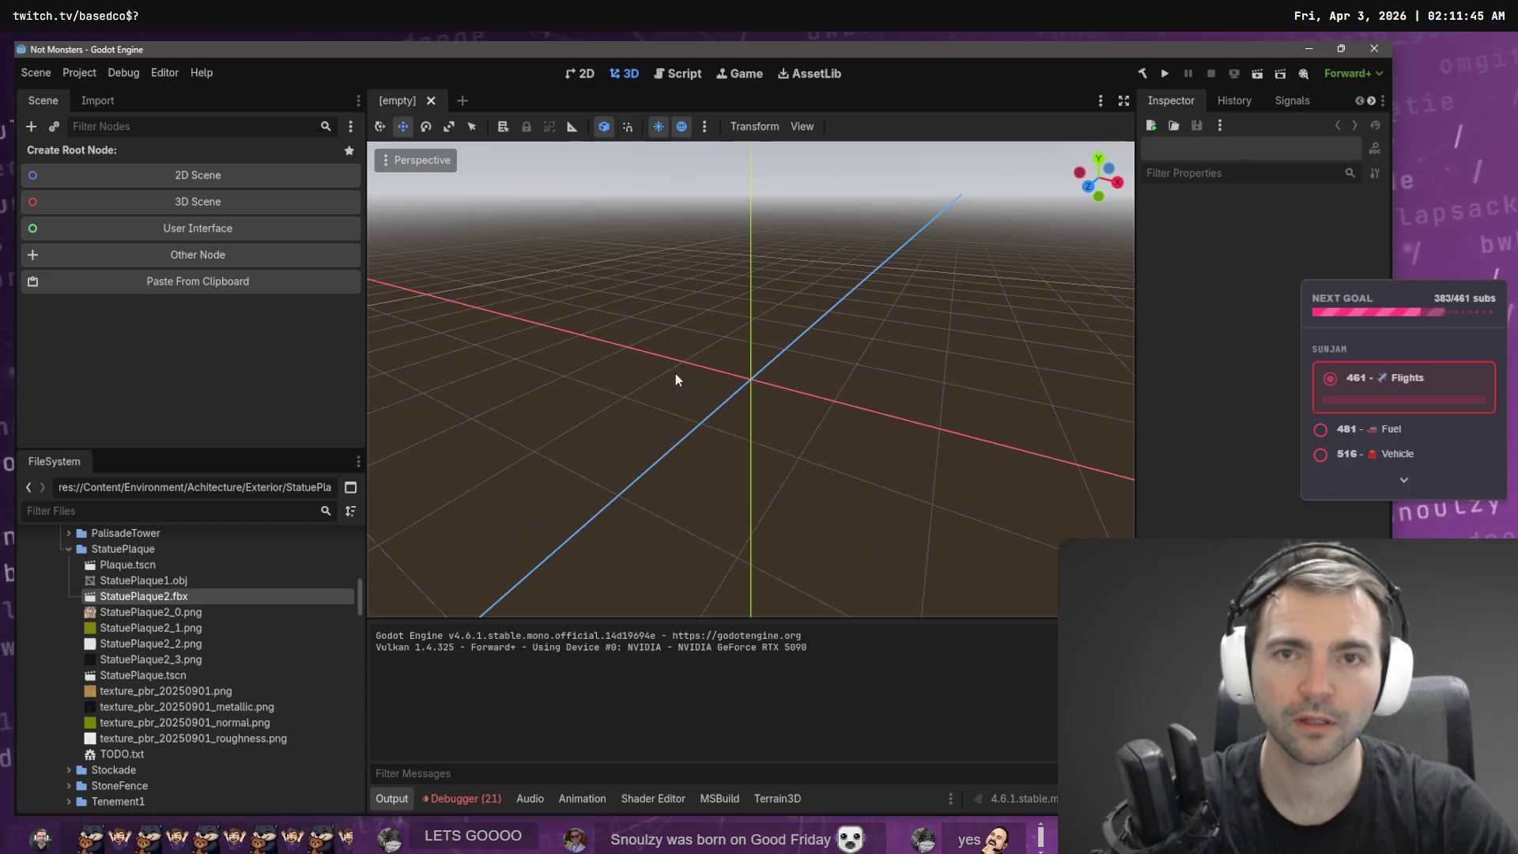
key("F5")
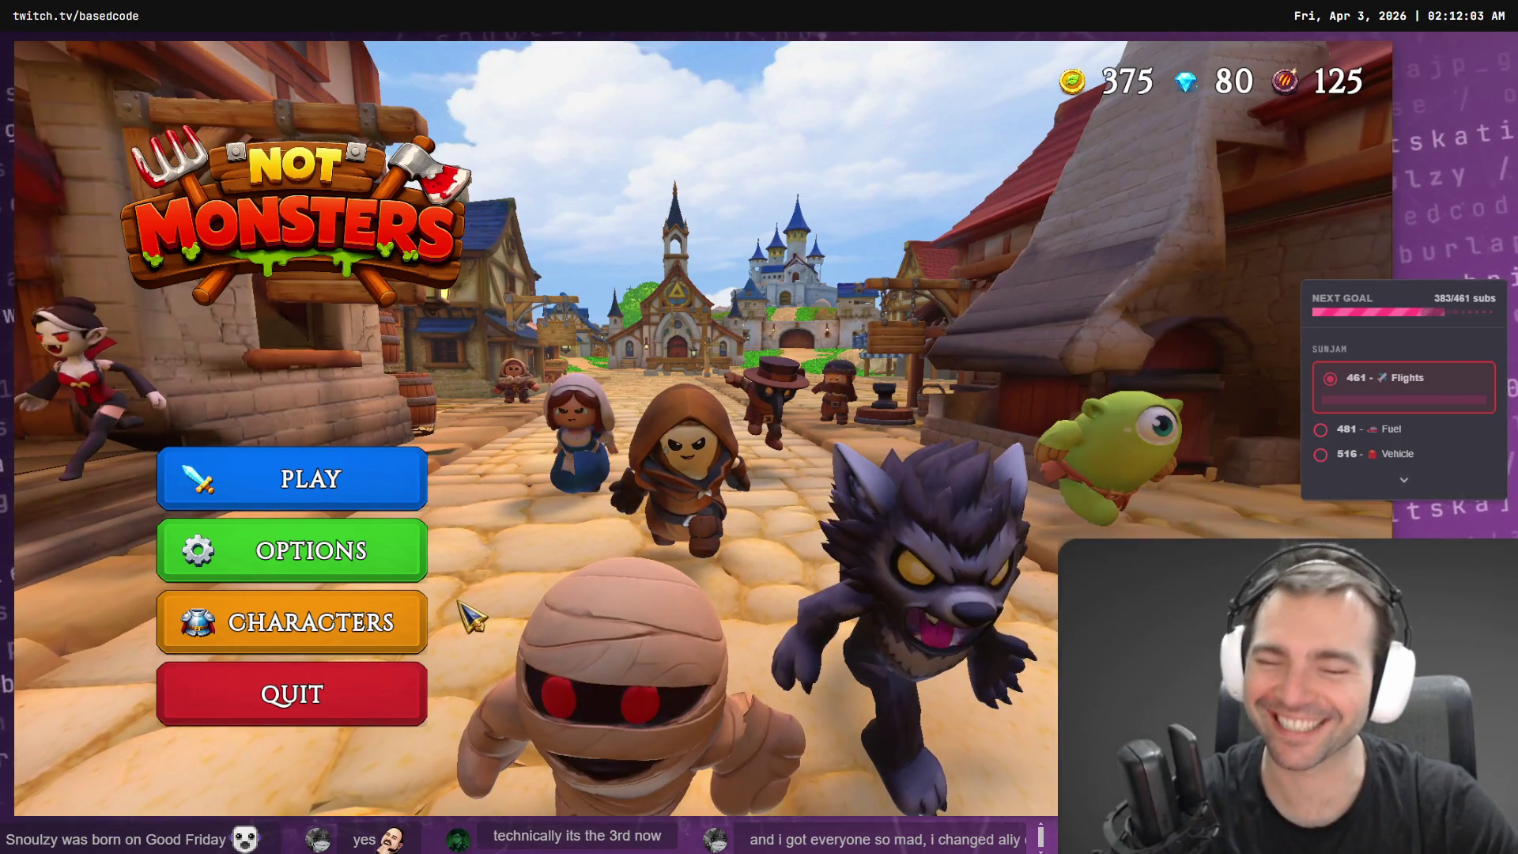
- Host a game from PLAY, pick the Doctor villager, and back out to the main menu
left_click(325, 500)
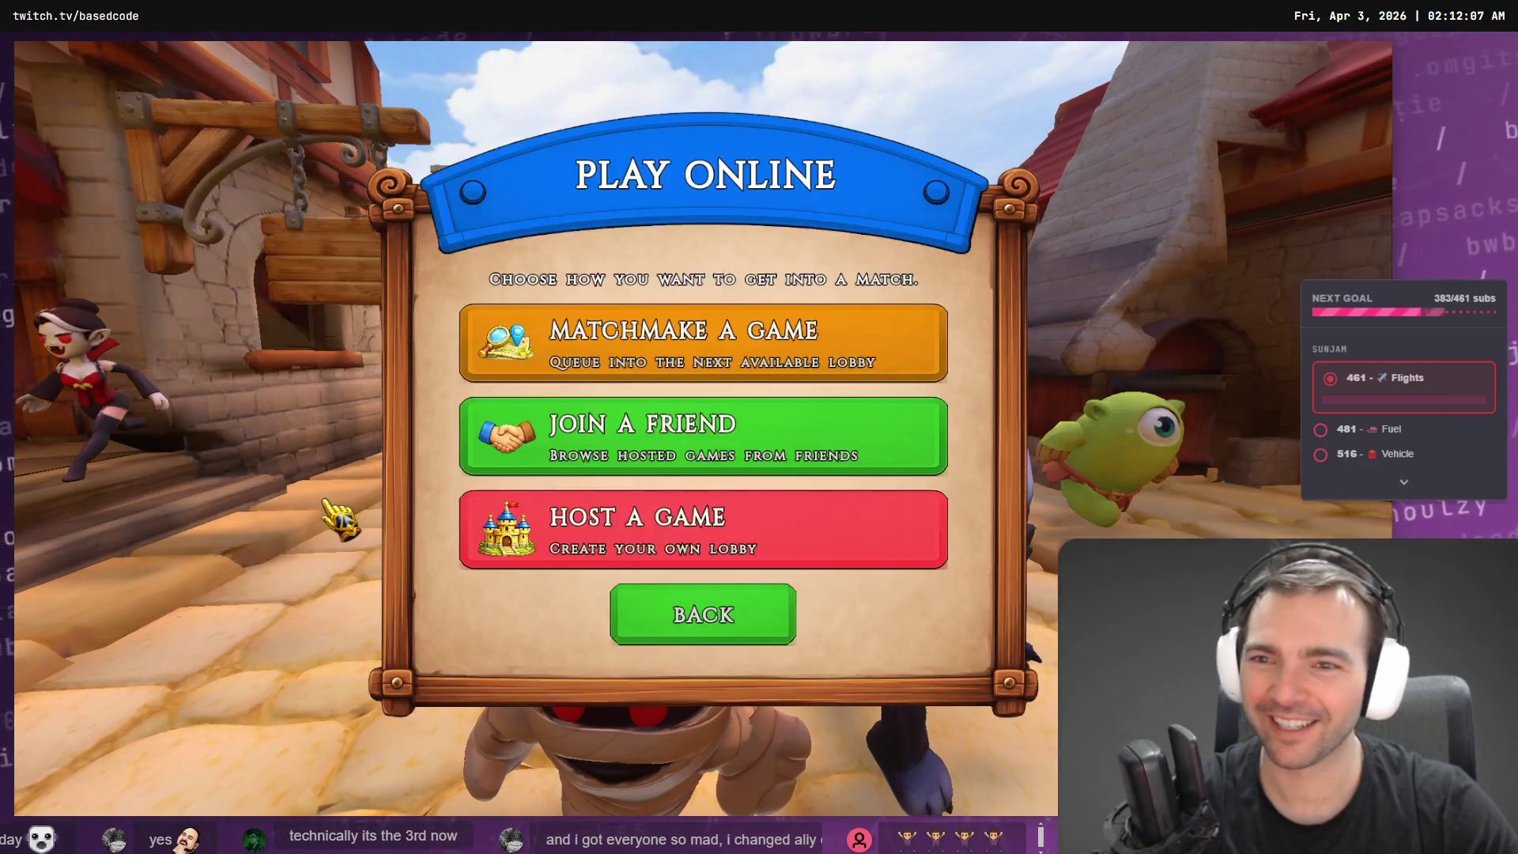
left_click(706, 534)
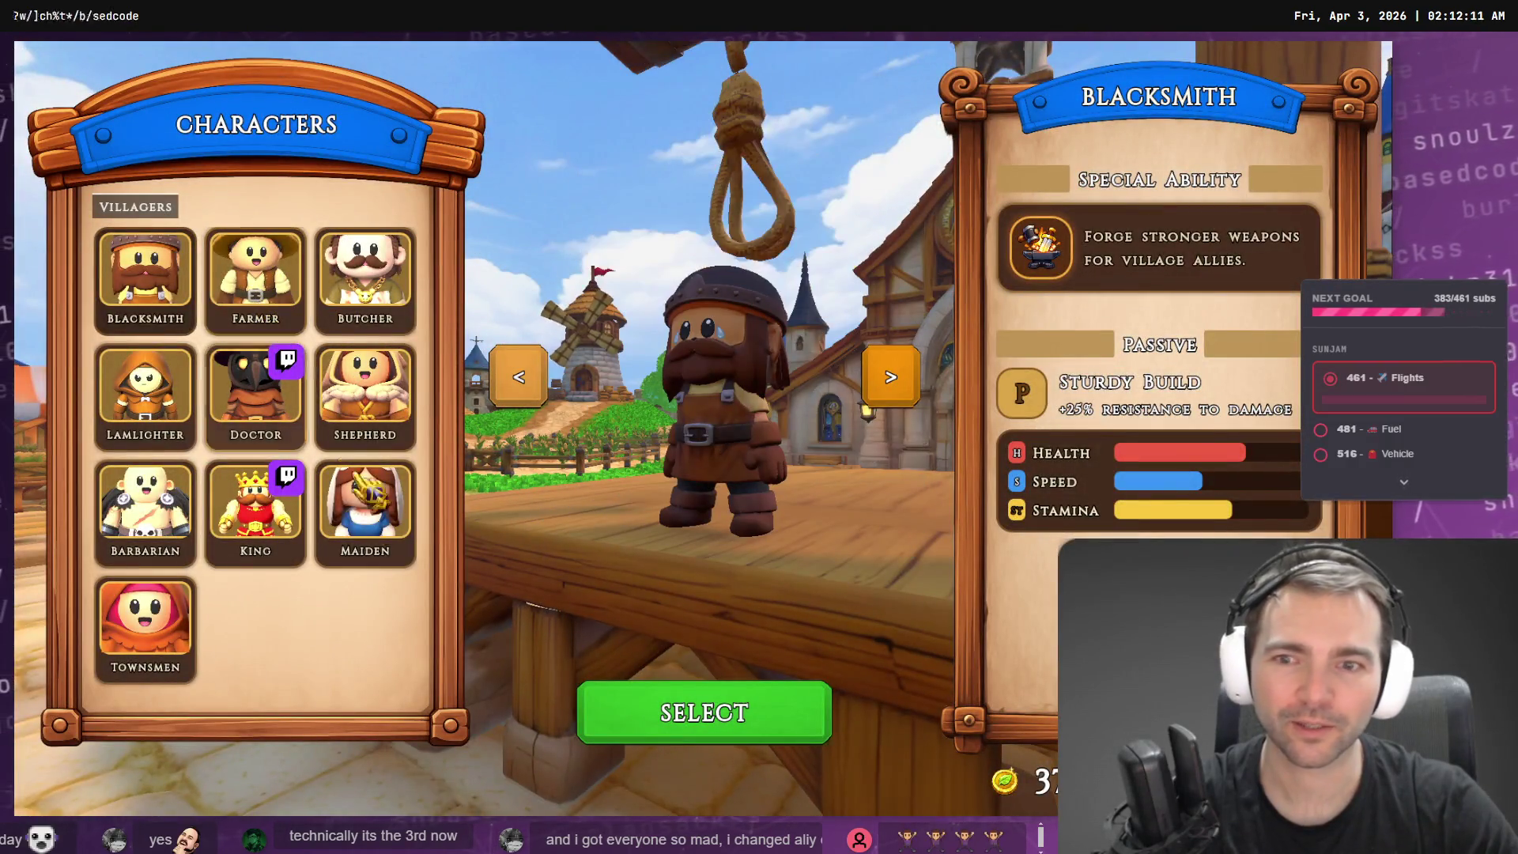
left_click(245, 400)
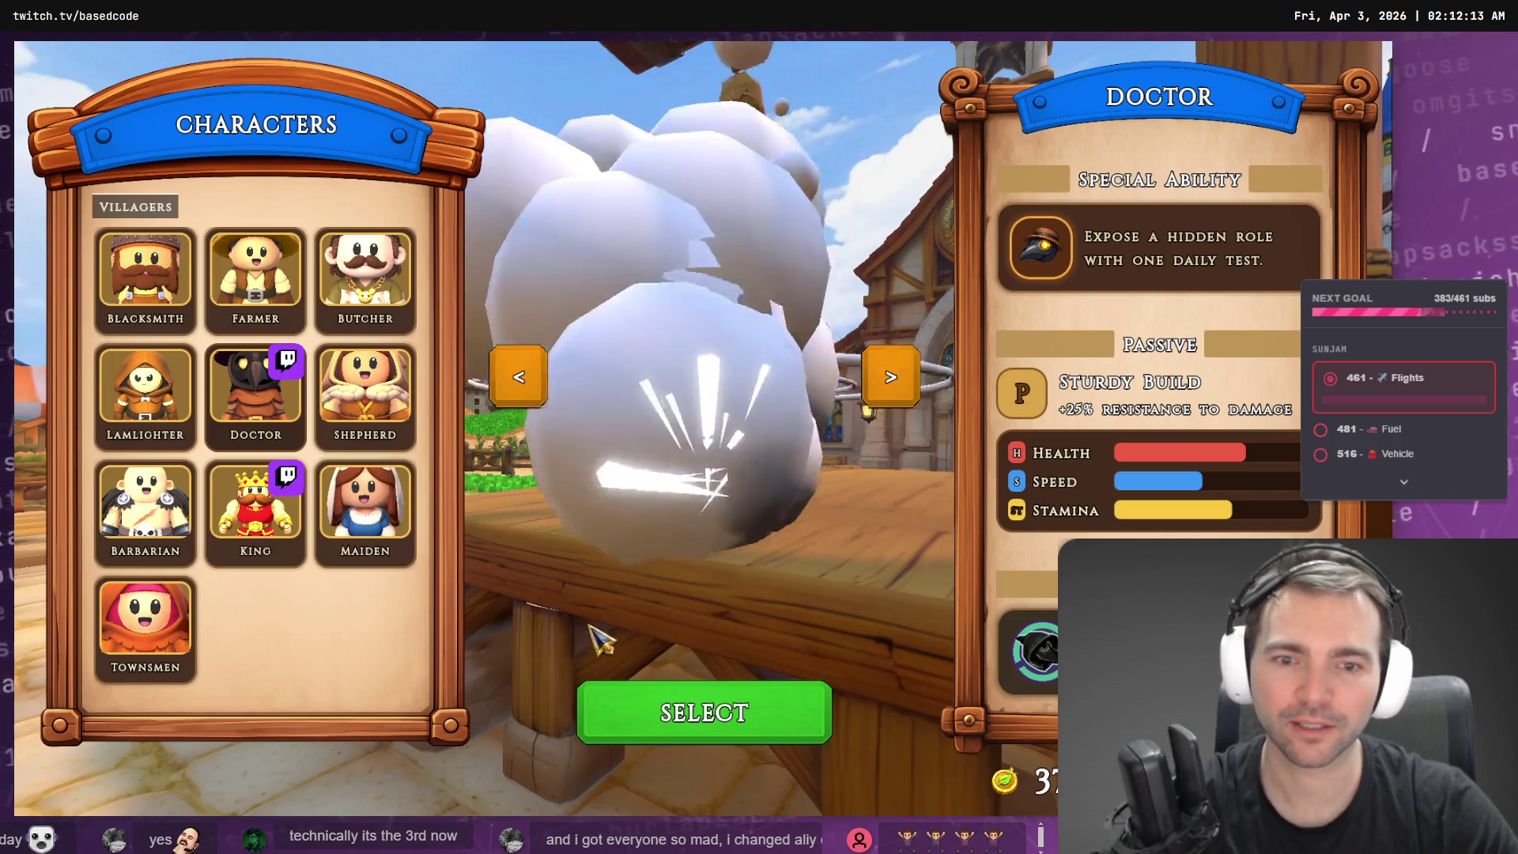
key("Escape")
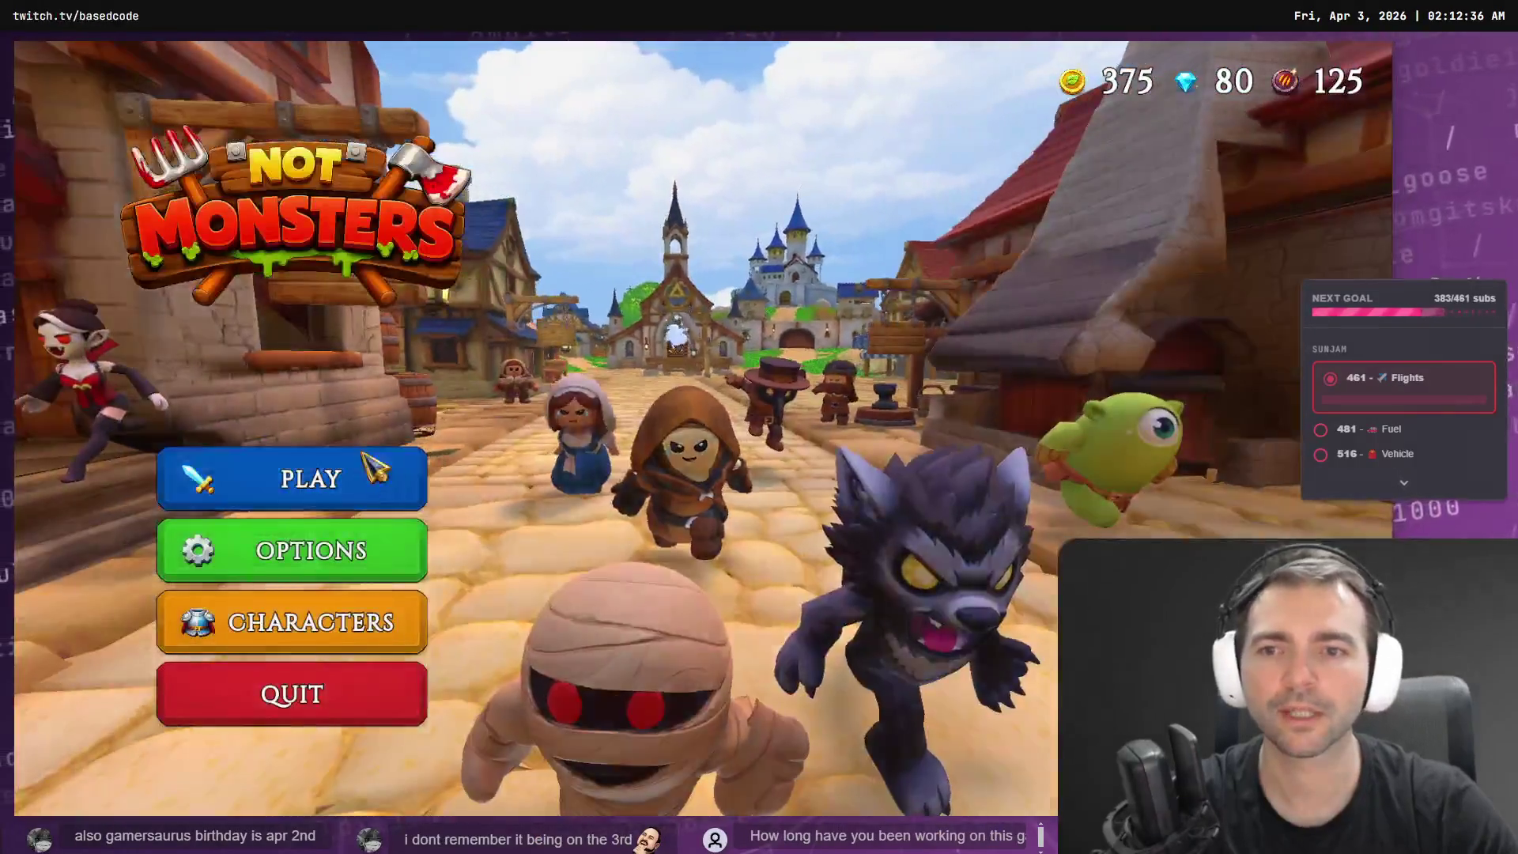
- Repeat PLAY > HOST A GAME into character selection and back out five times, then stop the game with F8
left_click(379, 467)
left_click(700, 609)
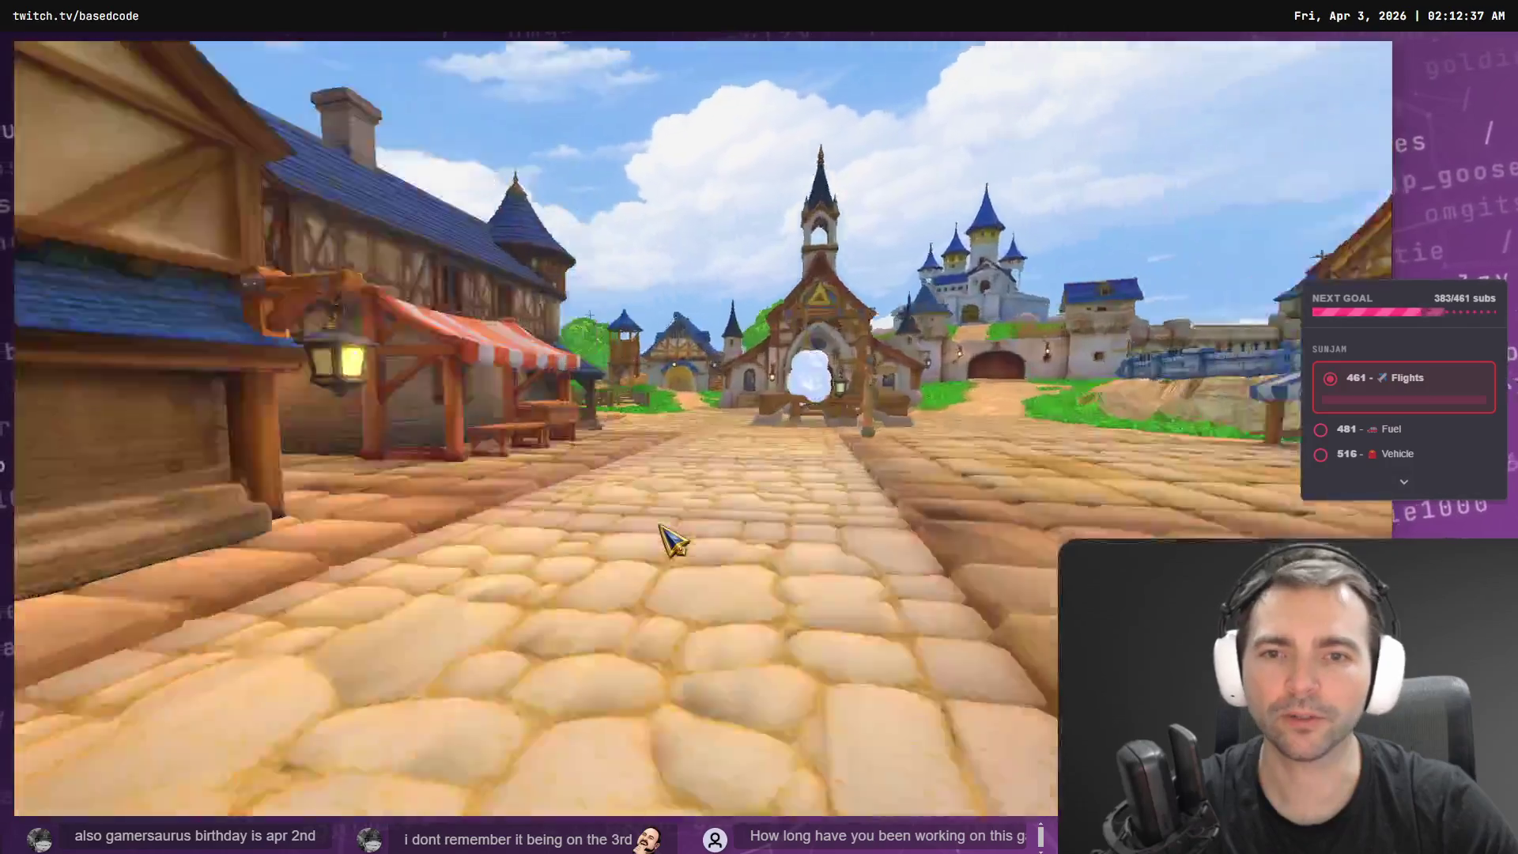
key("Escape")
left_click(343, 486)
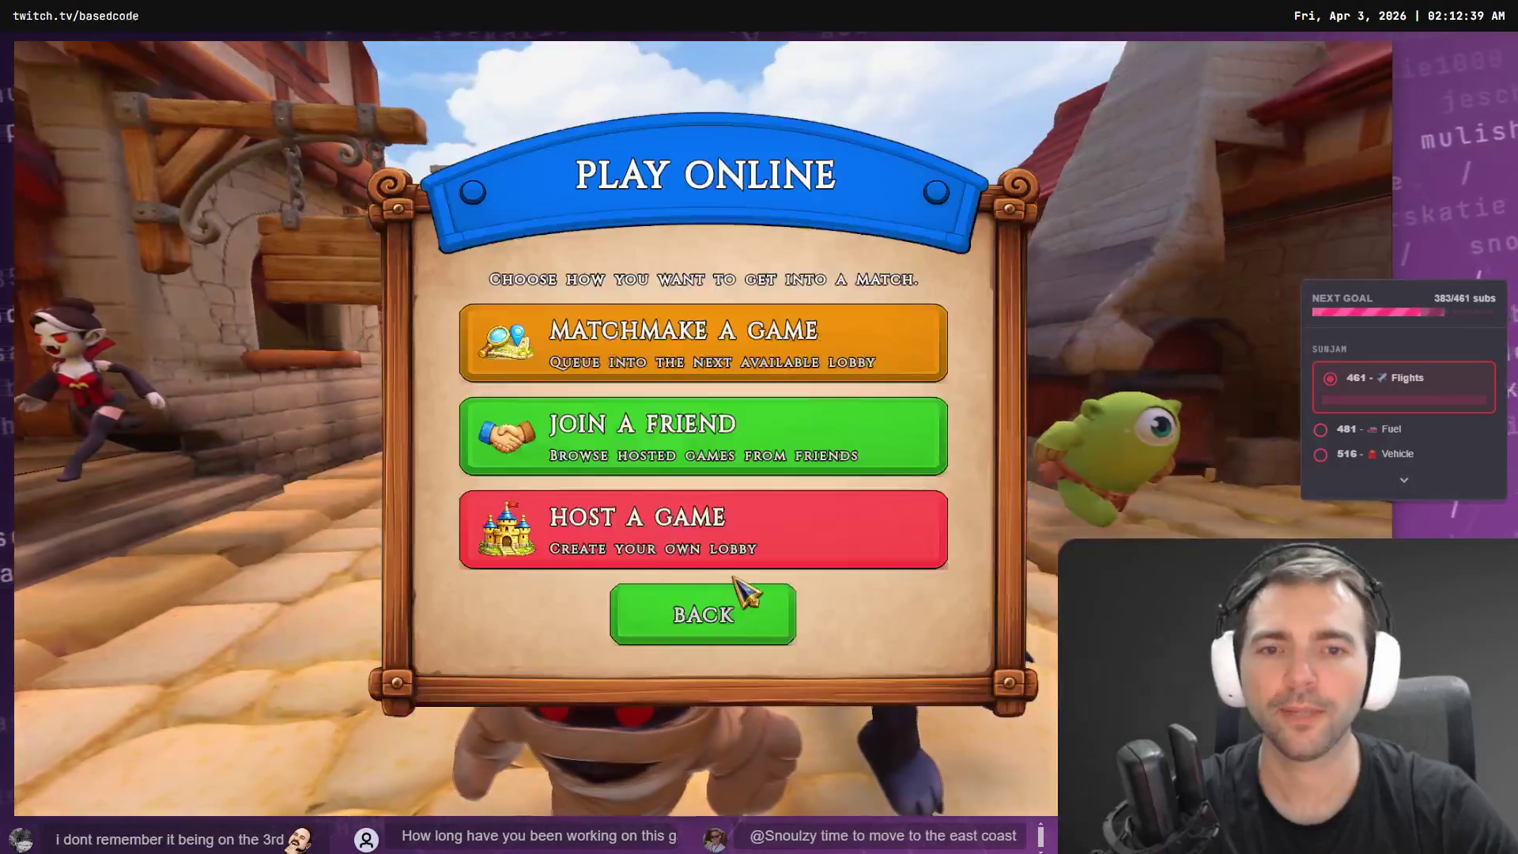
left_click(751, 553)
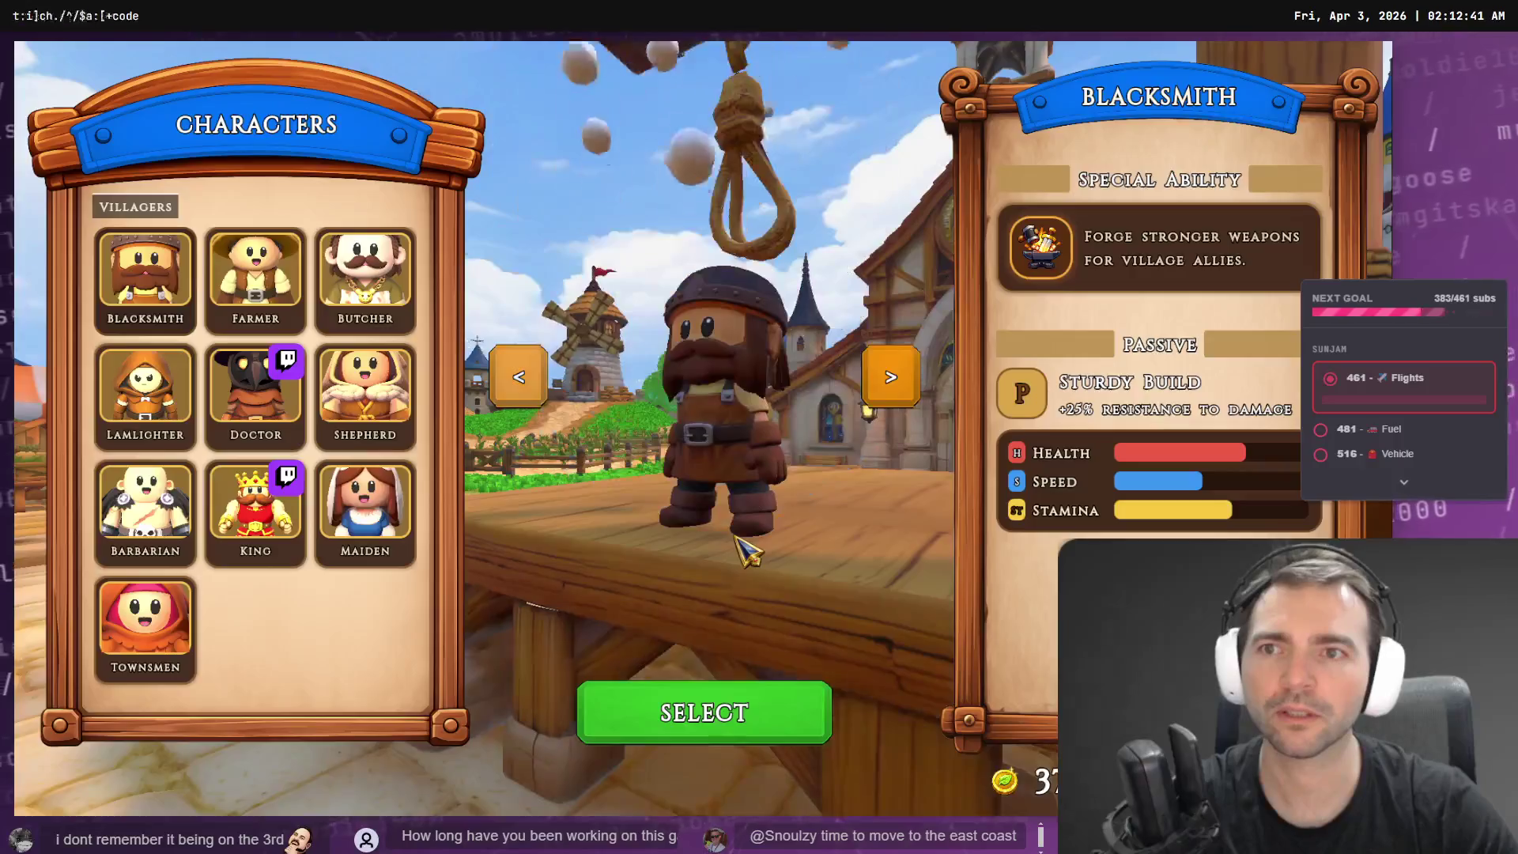
key("Escape")
left_click(399, 482)
left_click(644, 552)
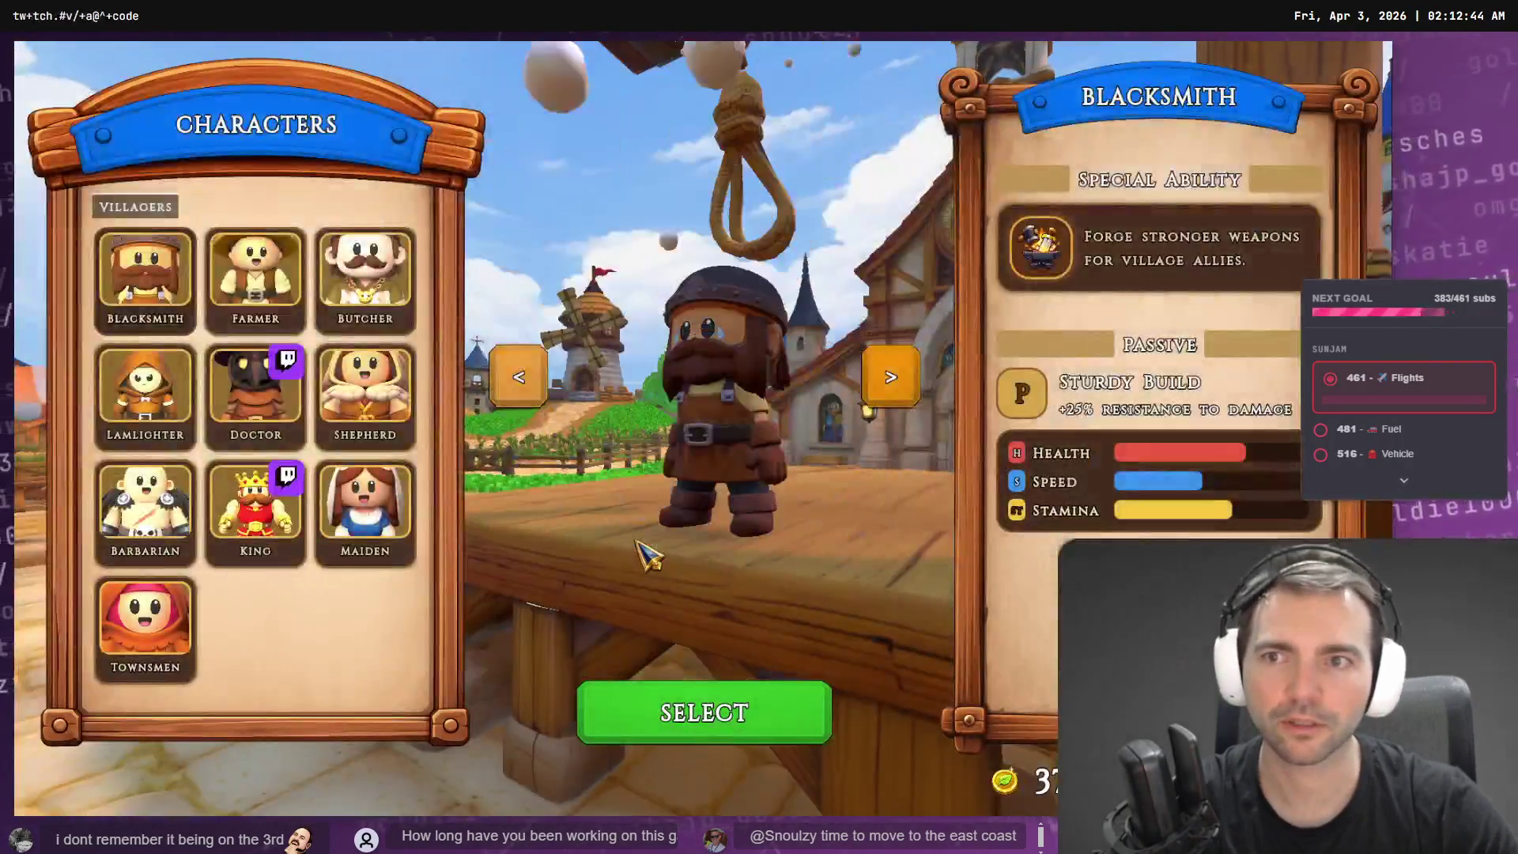
key("Escape")
left_click(371, 482)
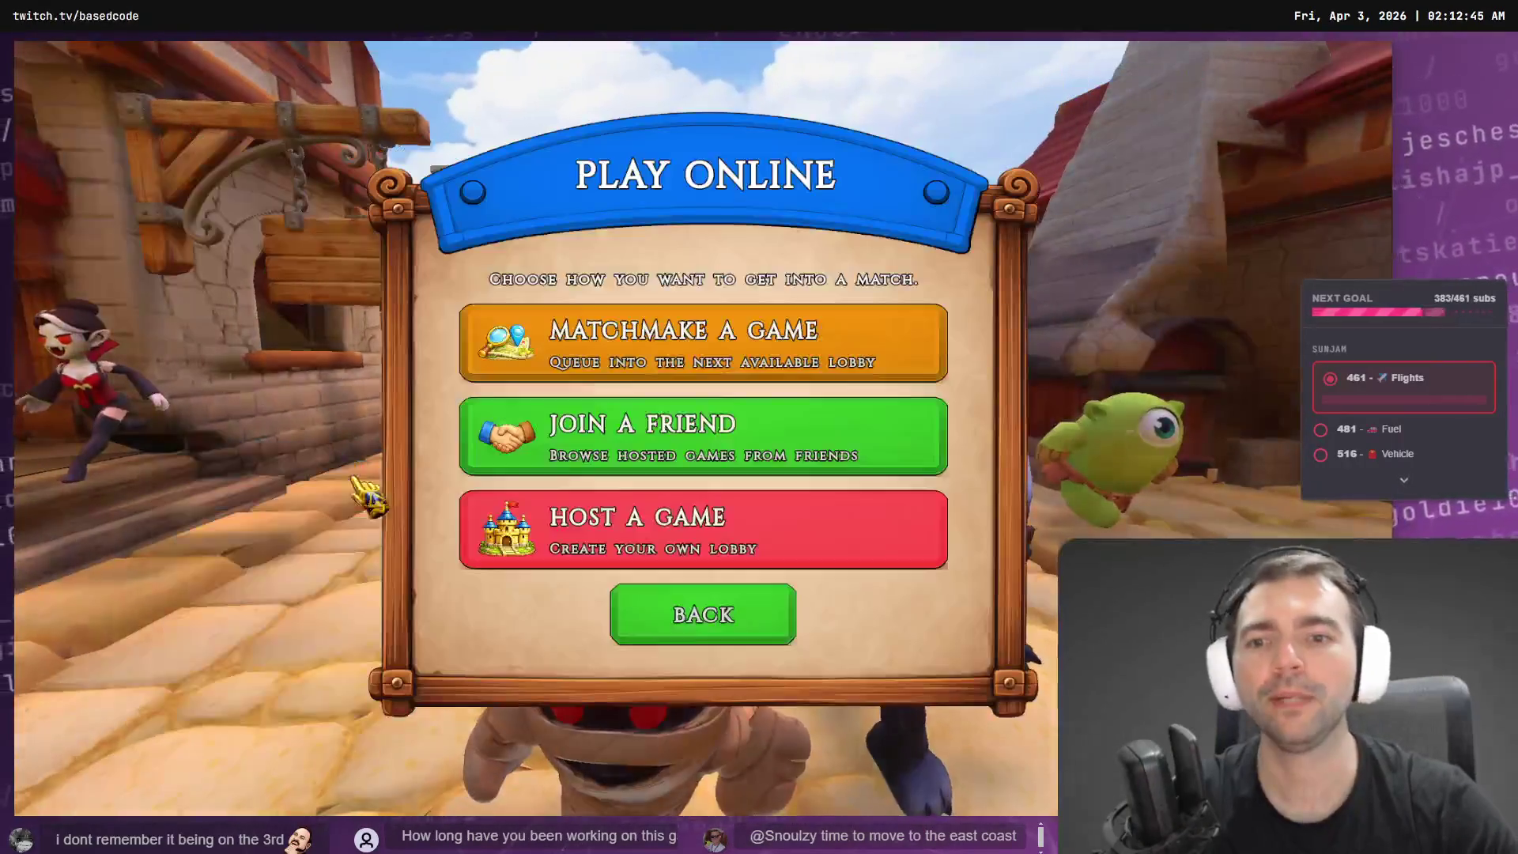
left_click(624, 554)
key("Escape")
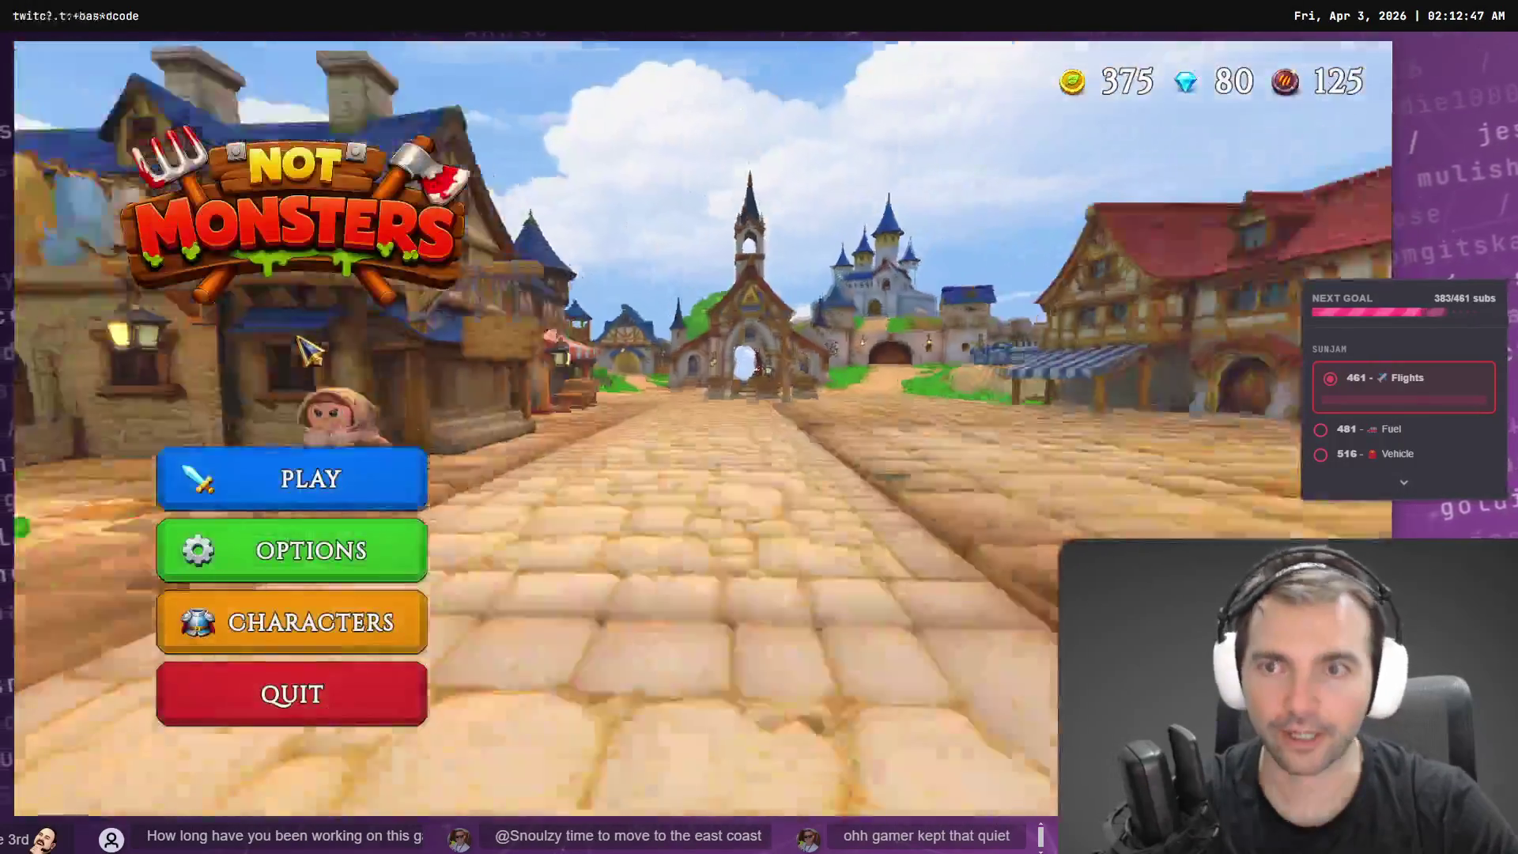
left_click(297, 484)
left_click(709, 534)
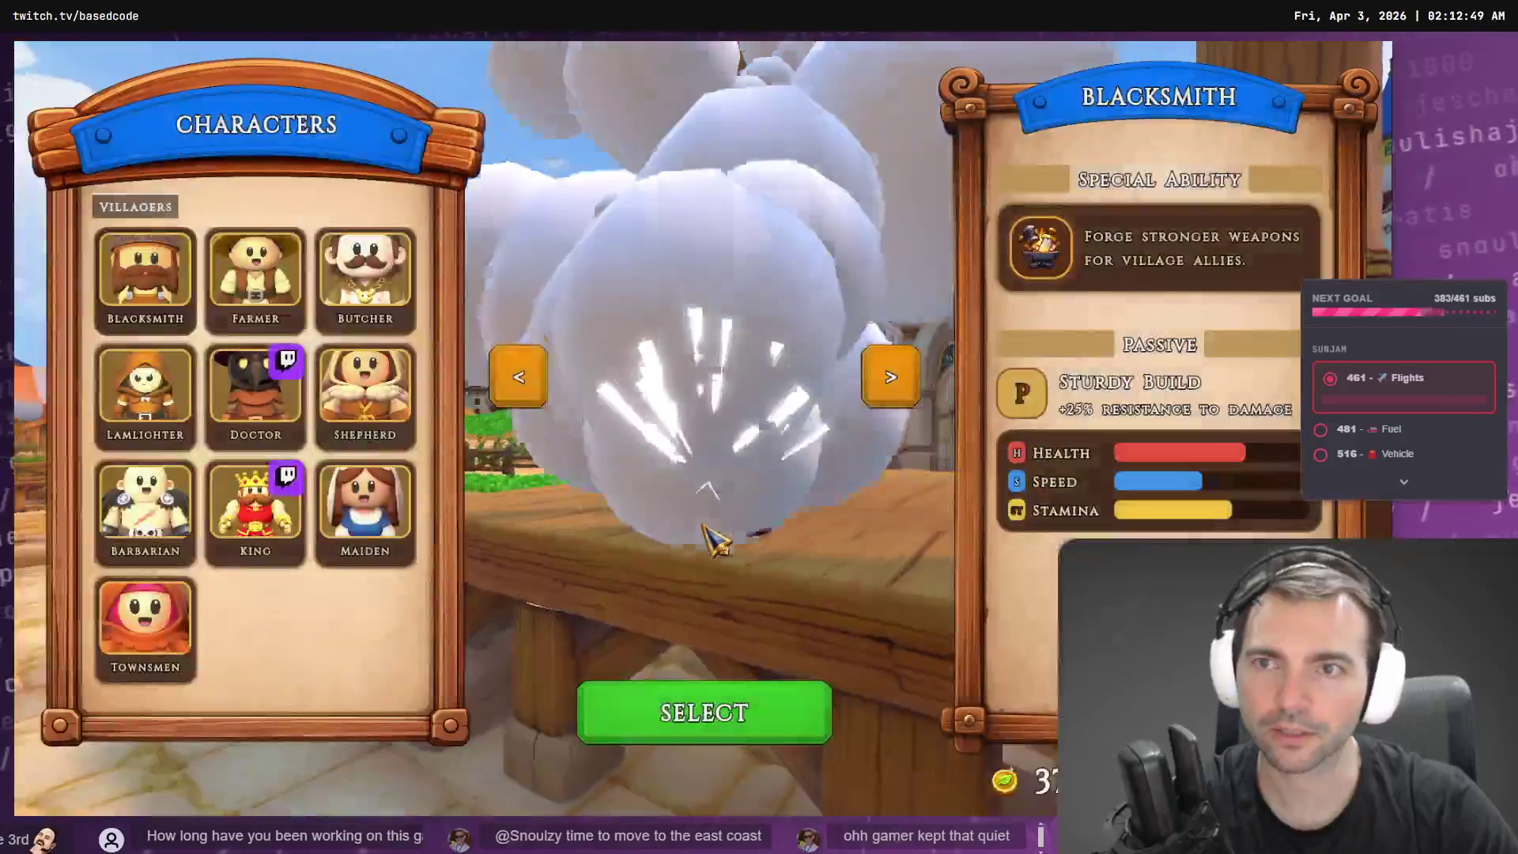
key("F8")
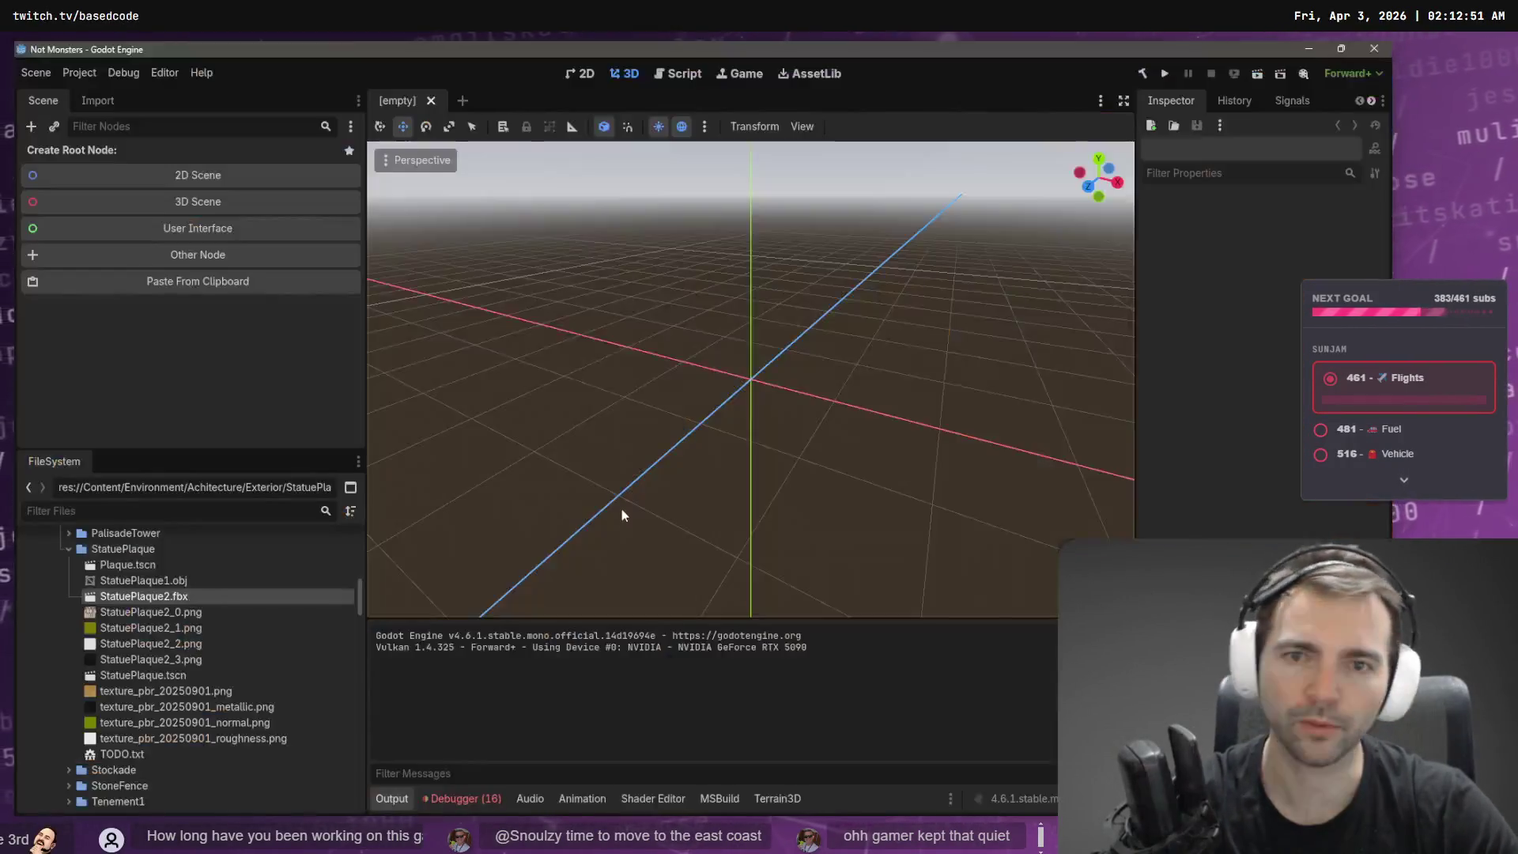
- Build and launch Not Monsters again from the Godot editor with F5
key("F5")
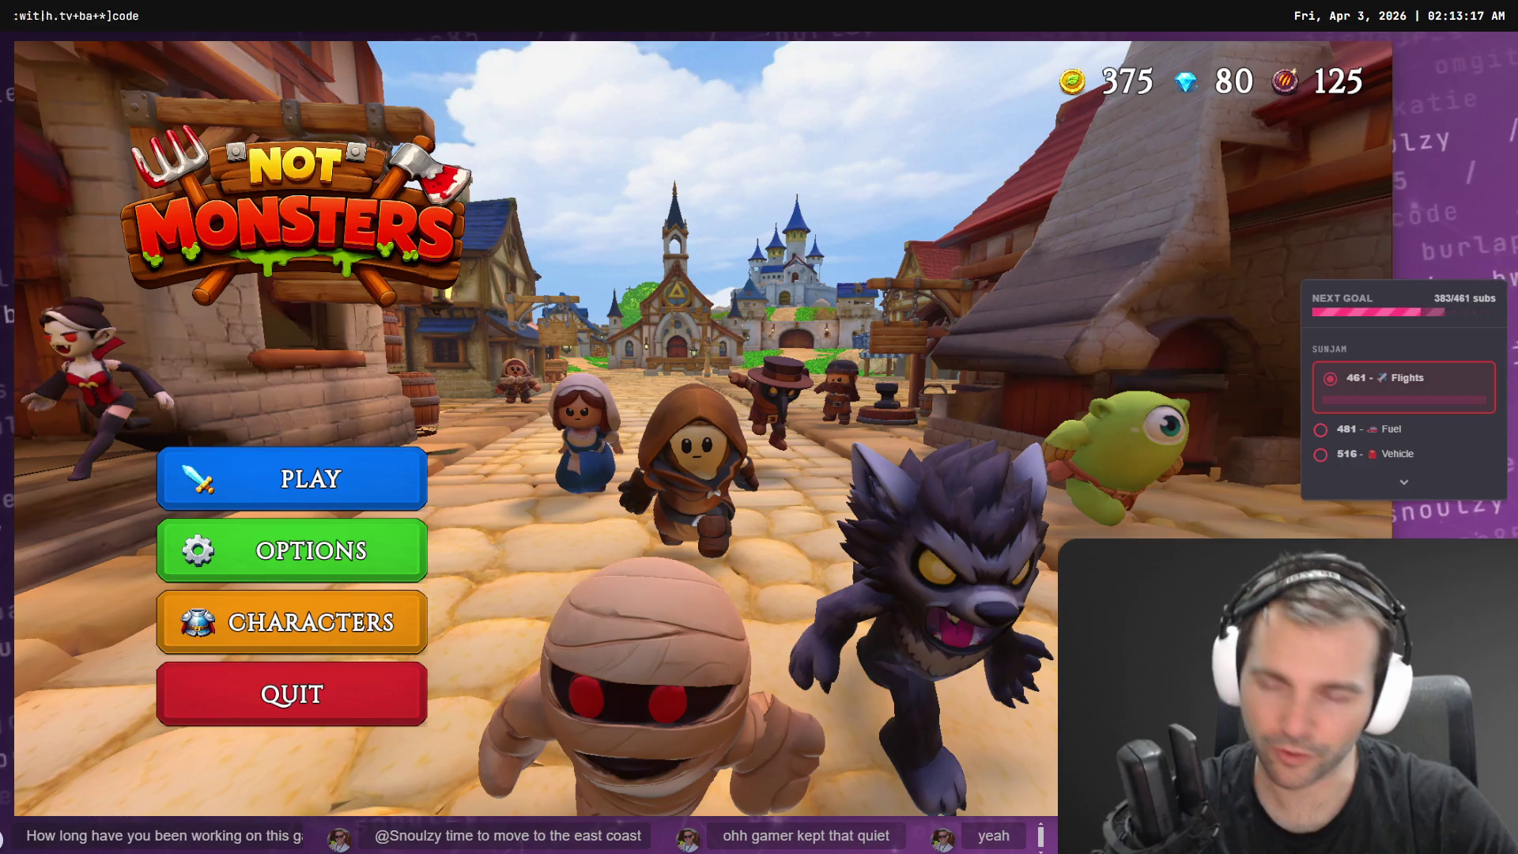
- Open character selection and glance at the monsters, then back out and host a game again
left_click(360, 629)
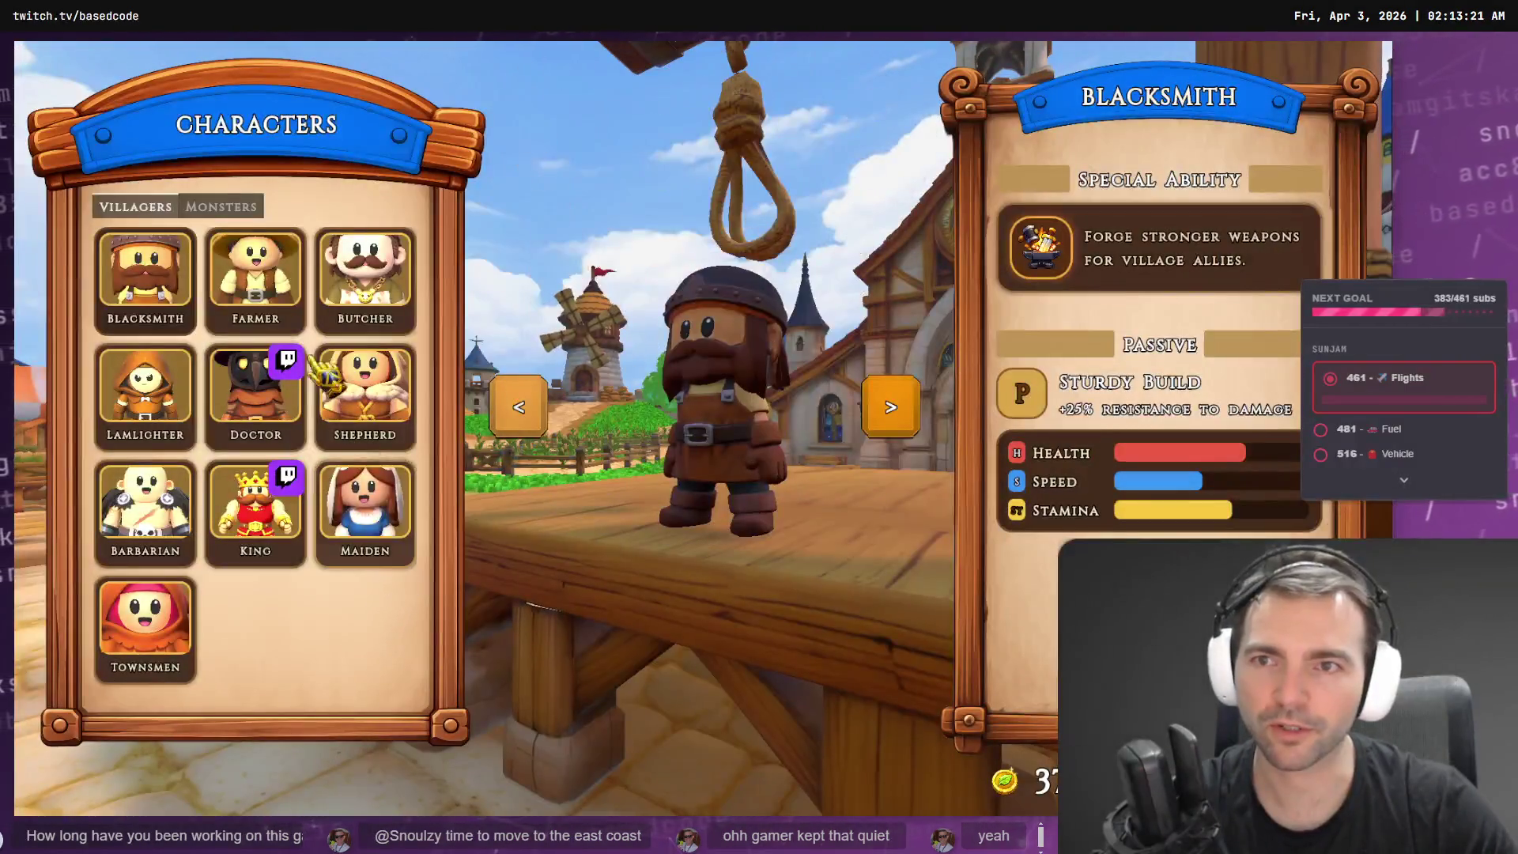
left_click(221, 206)
key("Escape")
left_click(281, 496)
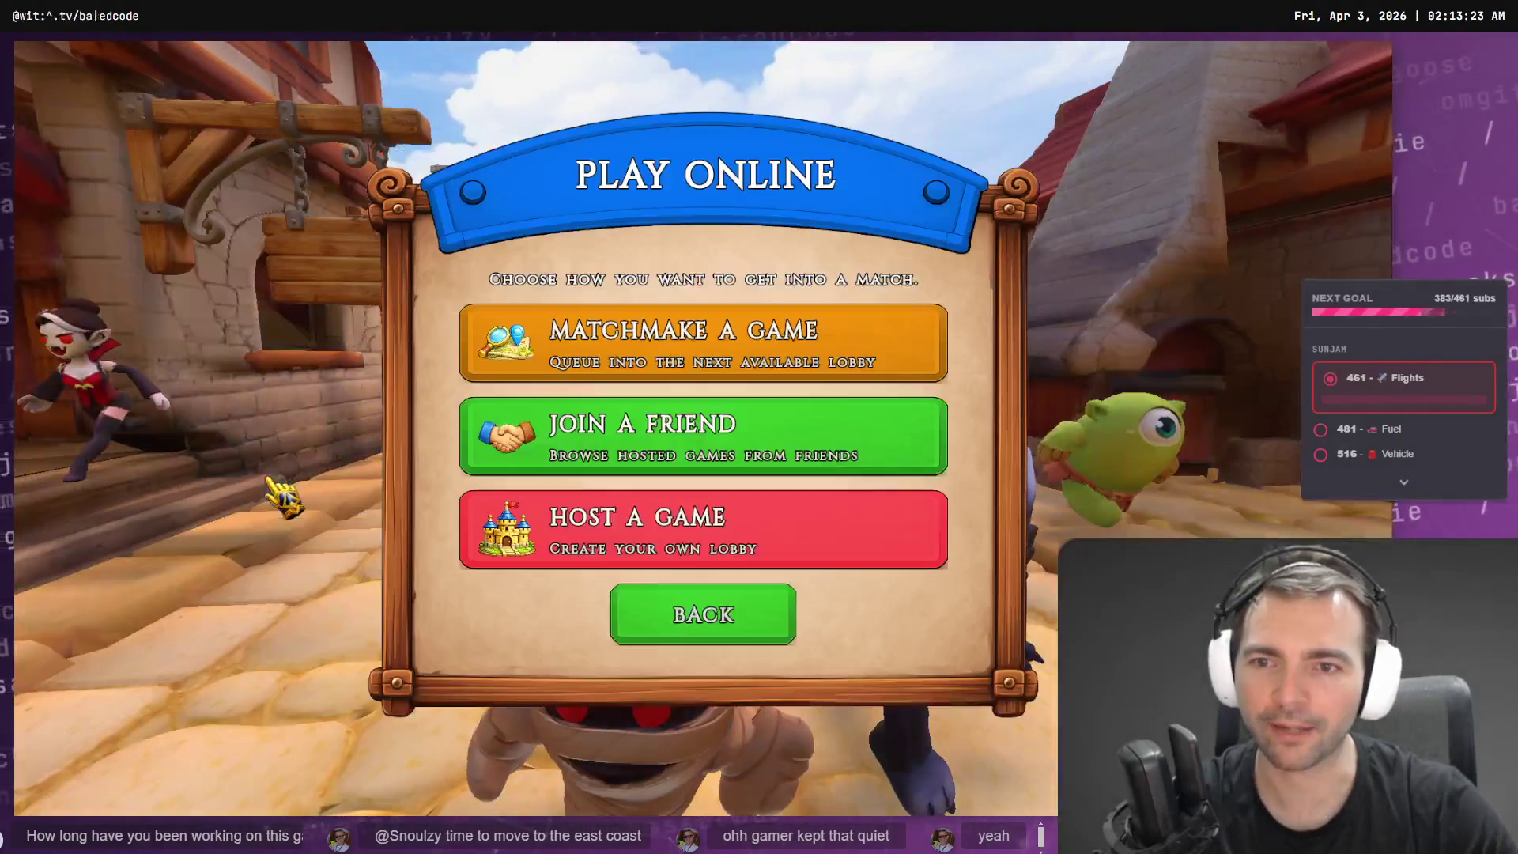
left_click(677, 544)
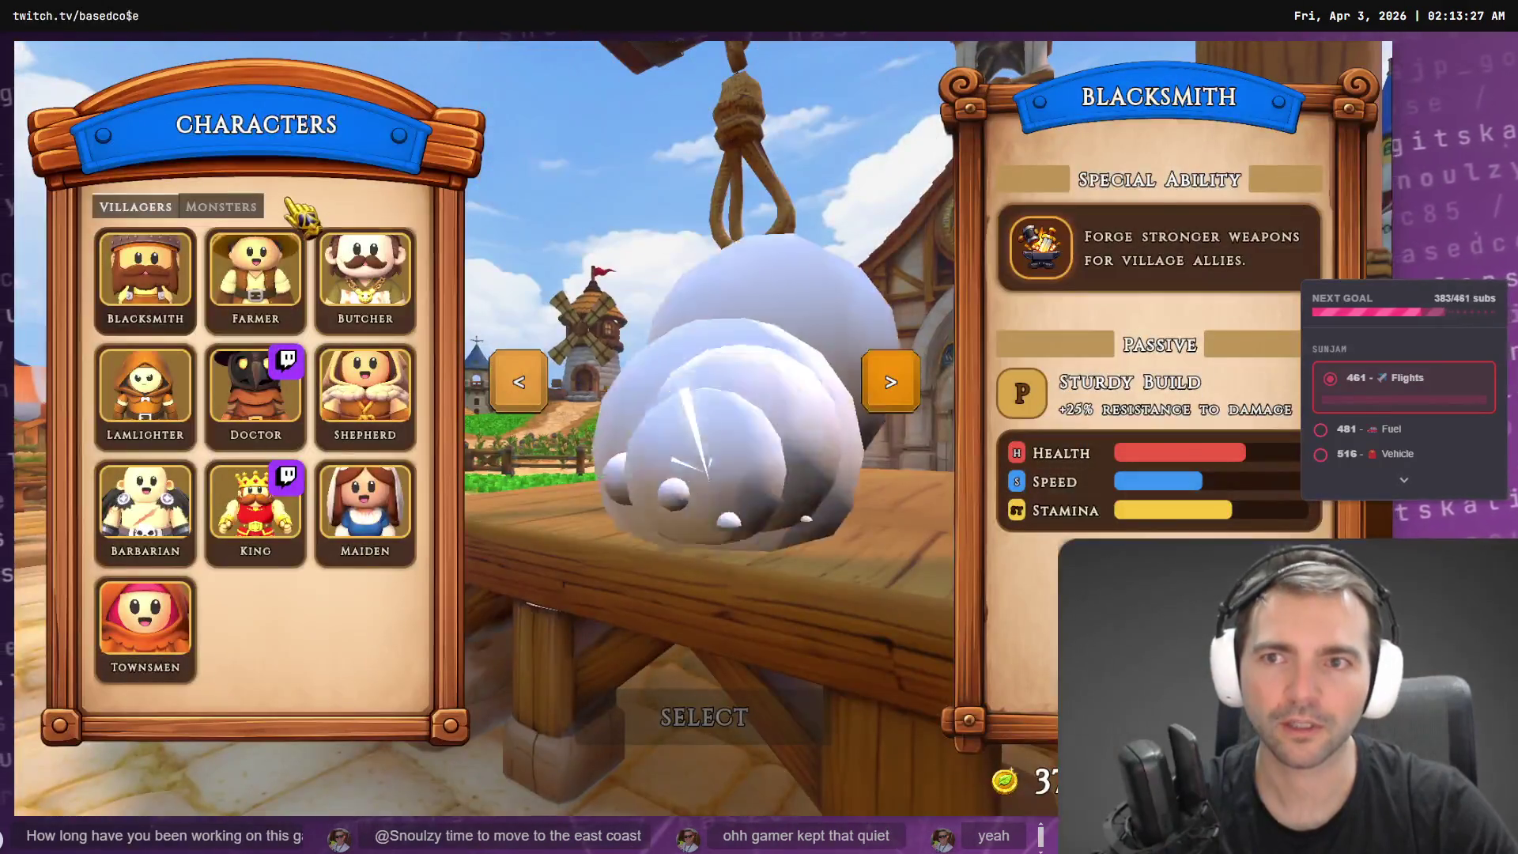
- Browse the villager and monster rosters, trying the Doctor and the Werewolf
left_click(221, 206)
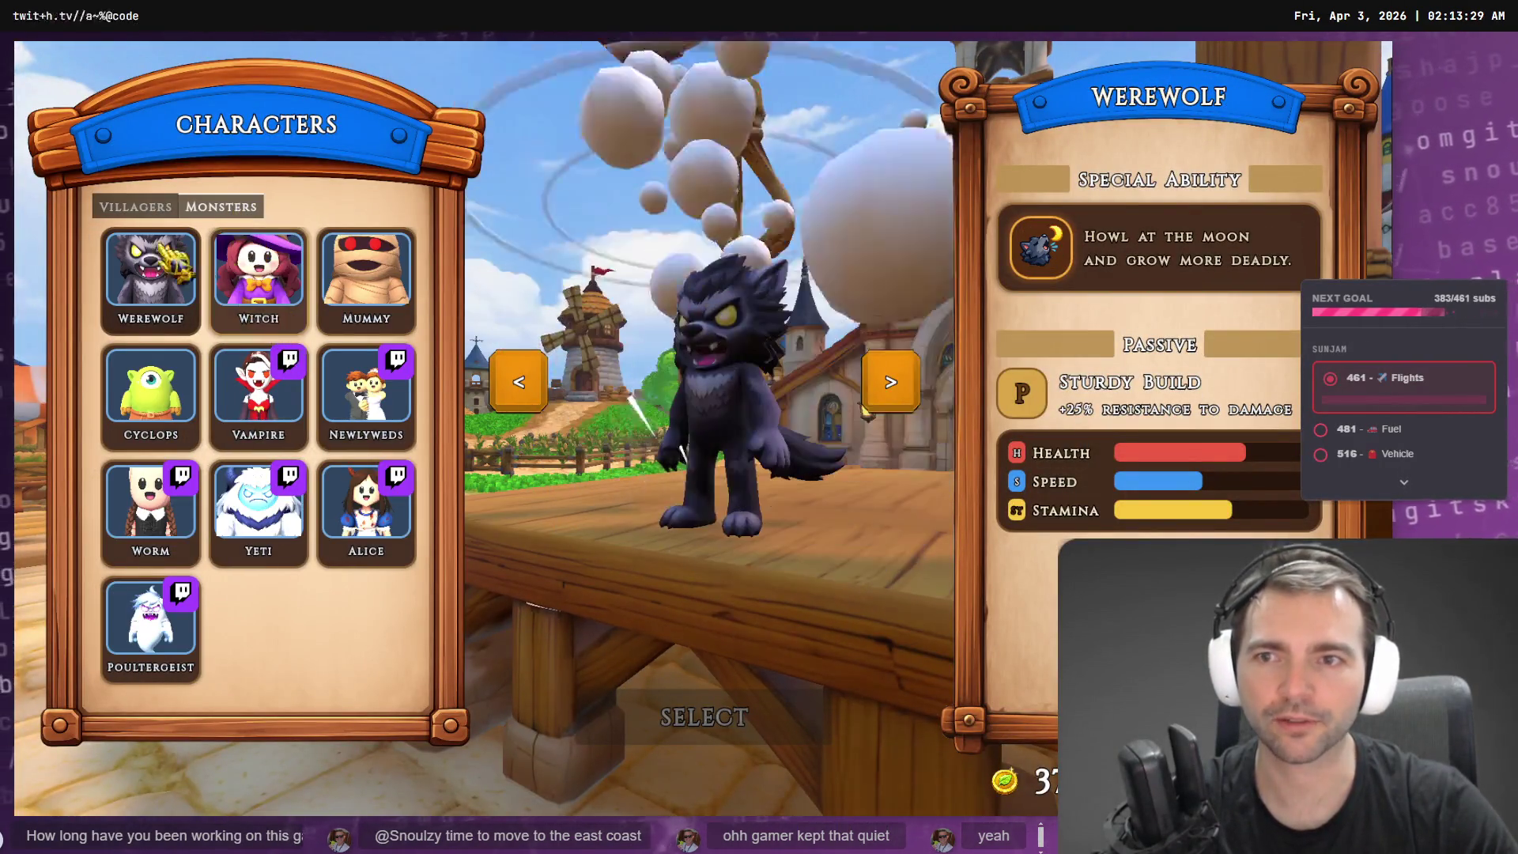
left_click(120, 207)
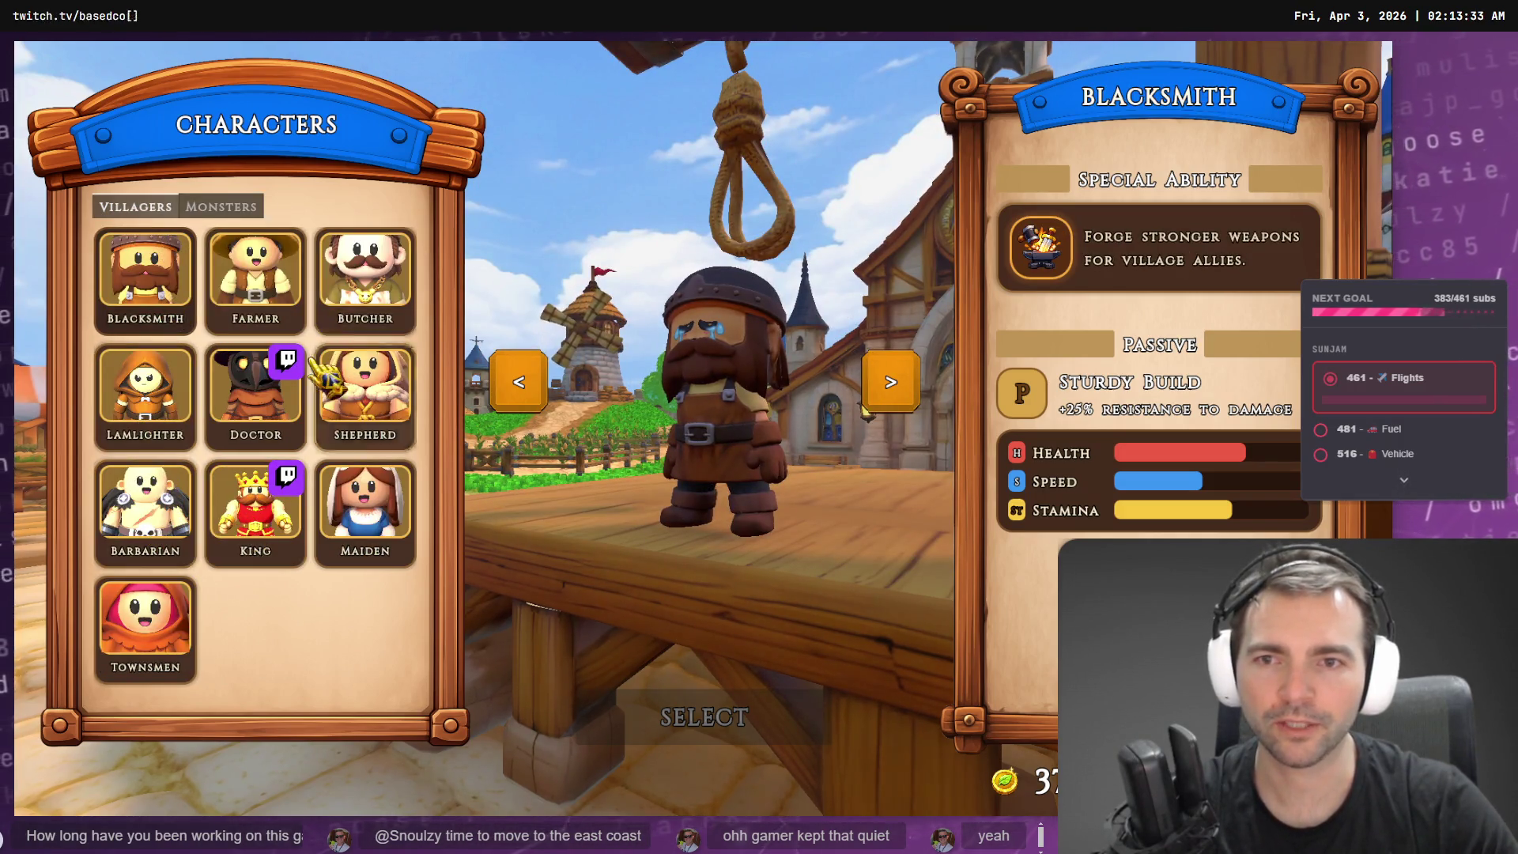
left_click(254, 396)
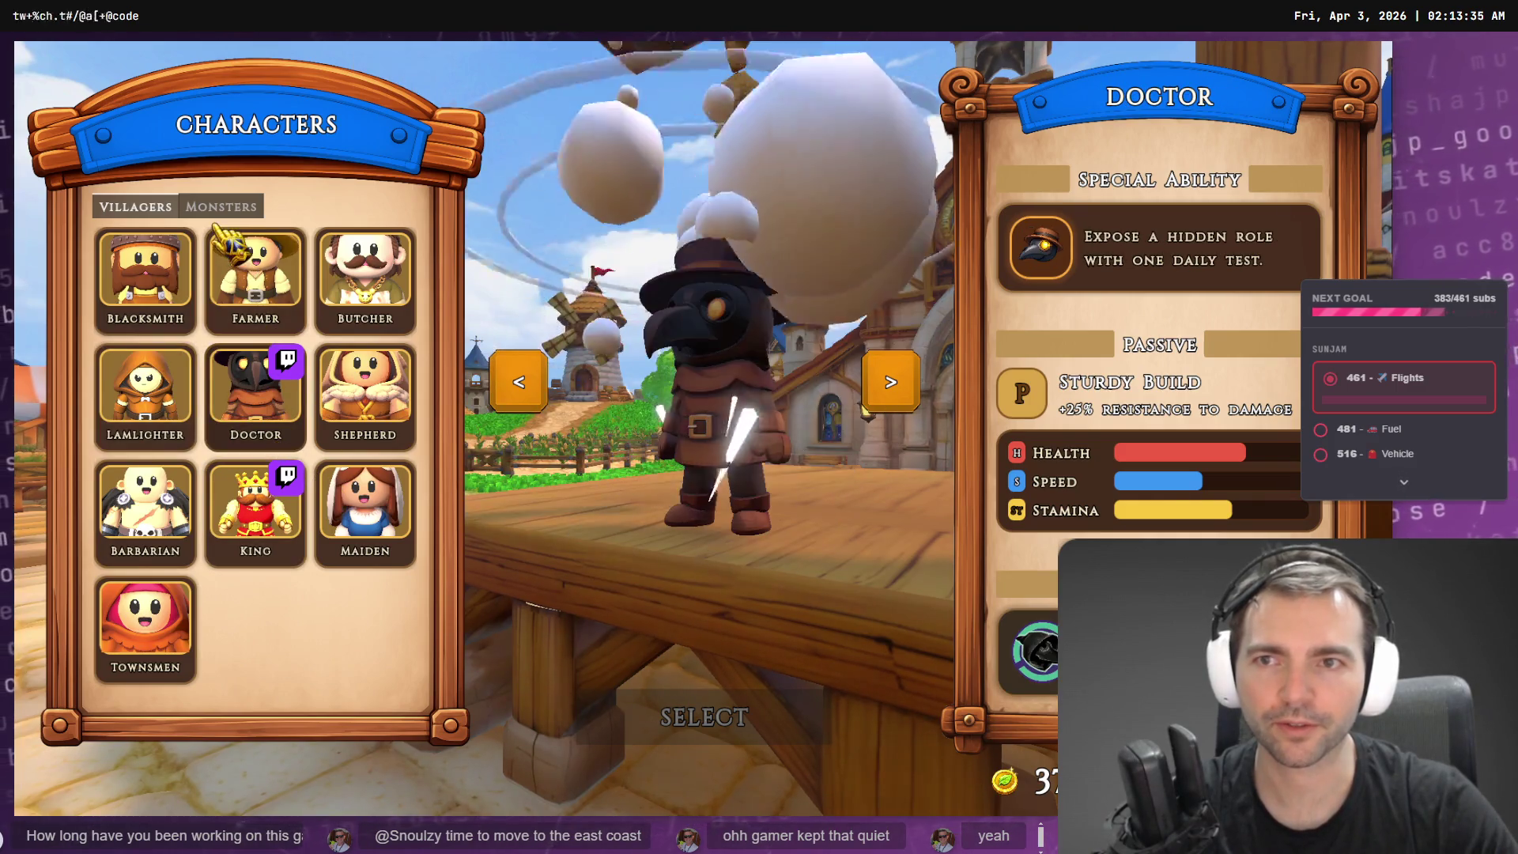
left_click(224, 208)
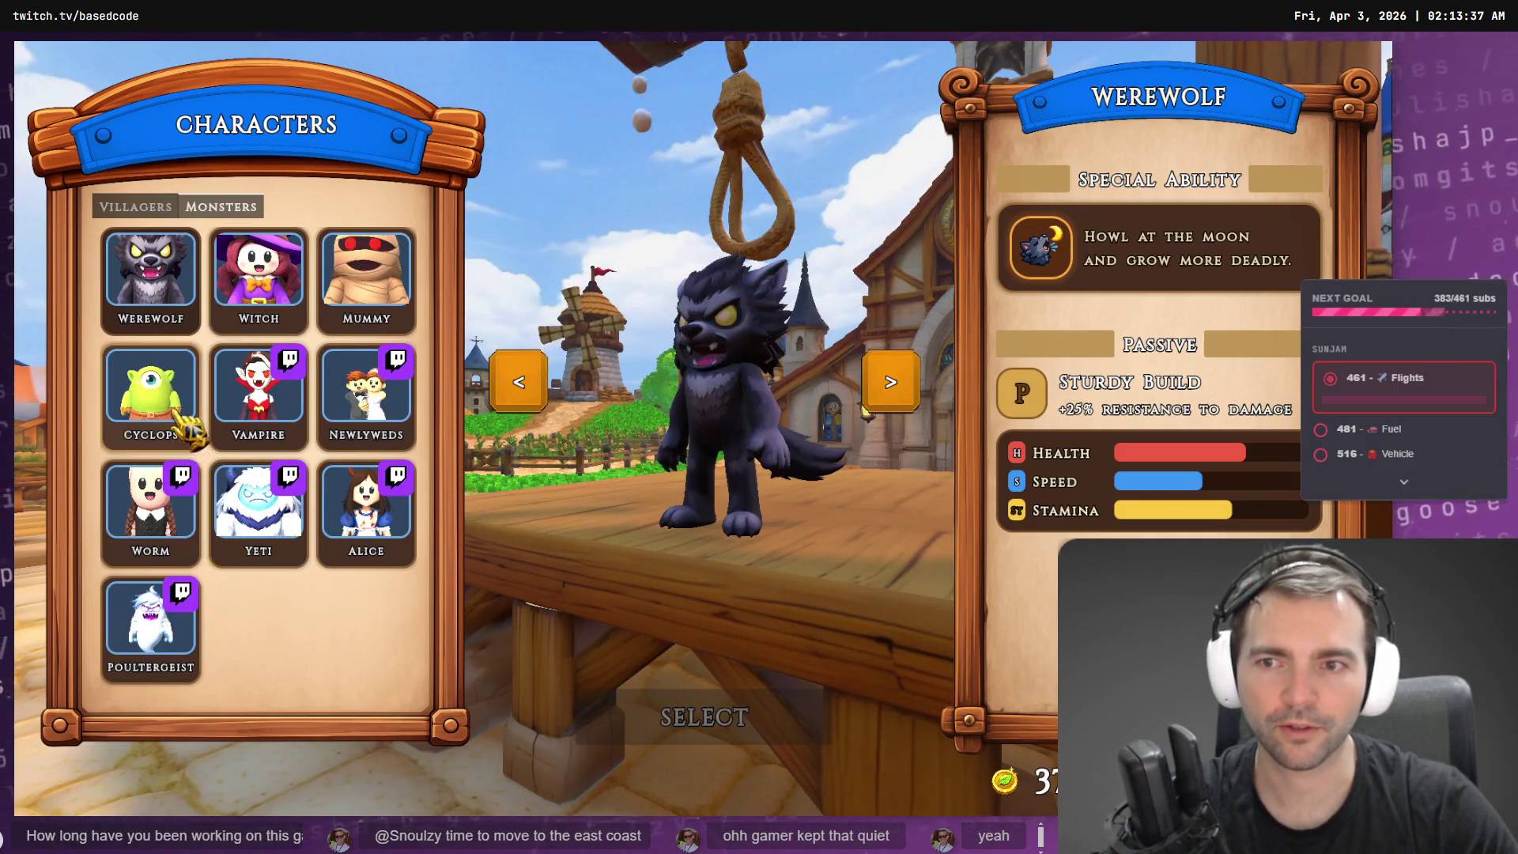
left_click(135, 207)
- Pick the Barbarian villager and the Yeti monster, then confirm to enter the lobby
left_click(145, 510)
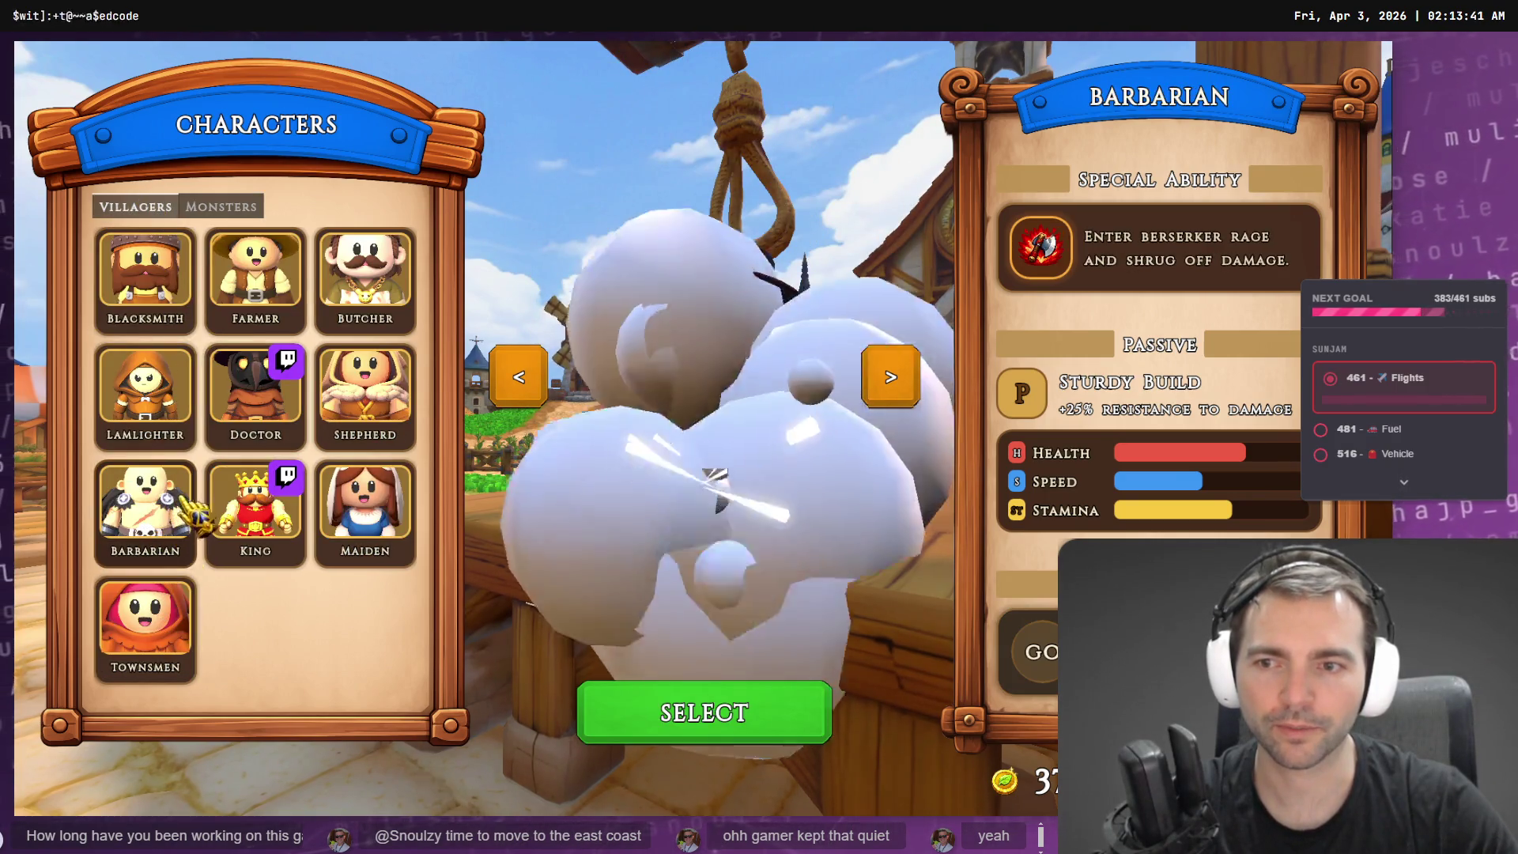
left_click(251, 208)
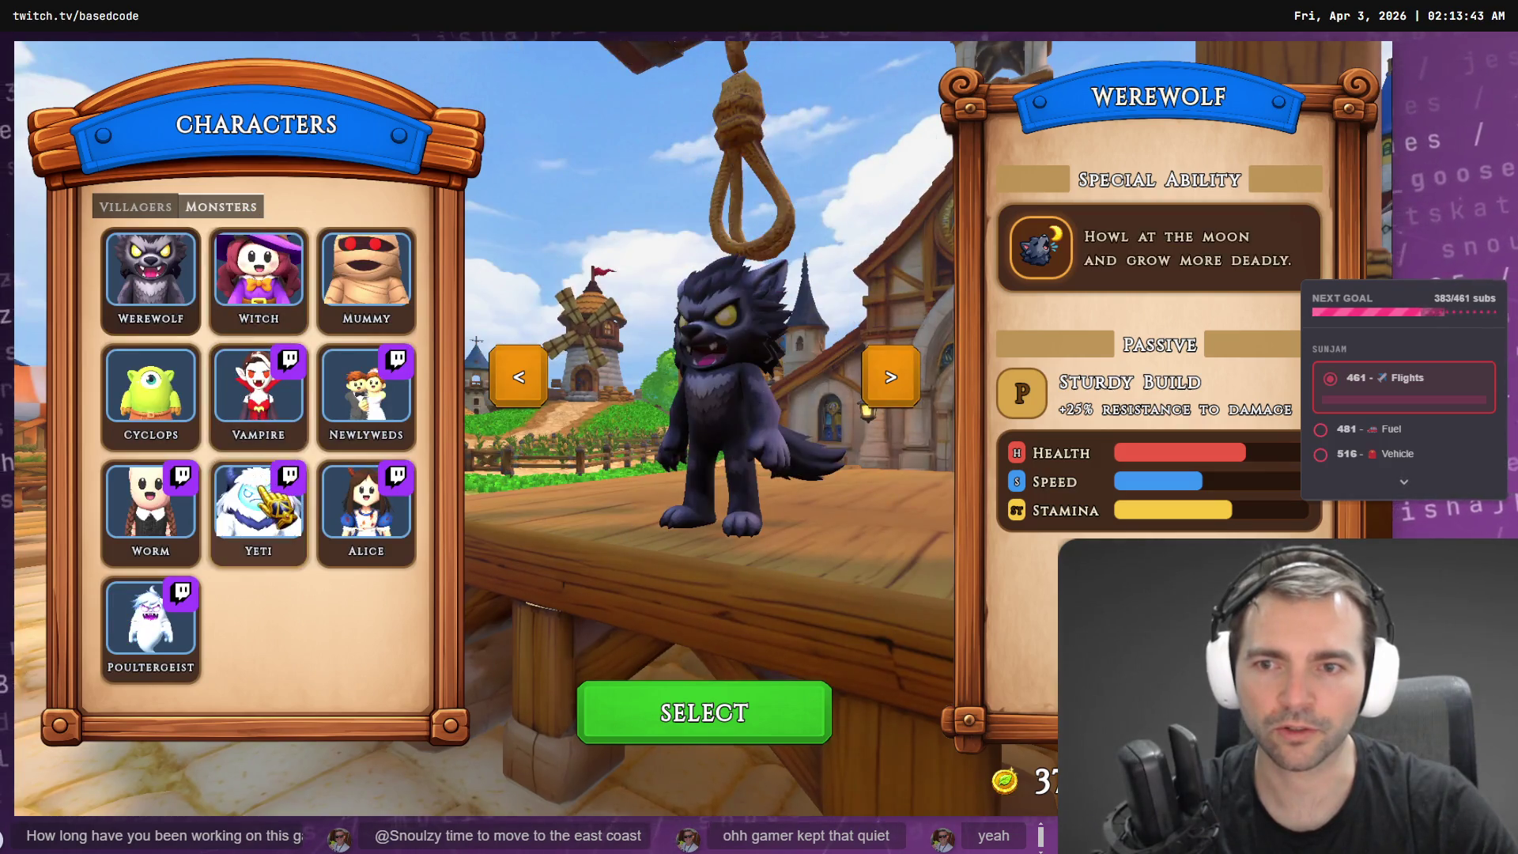
left_click(286, 541)
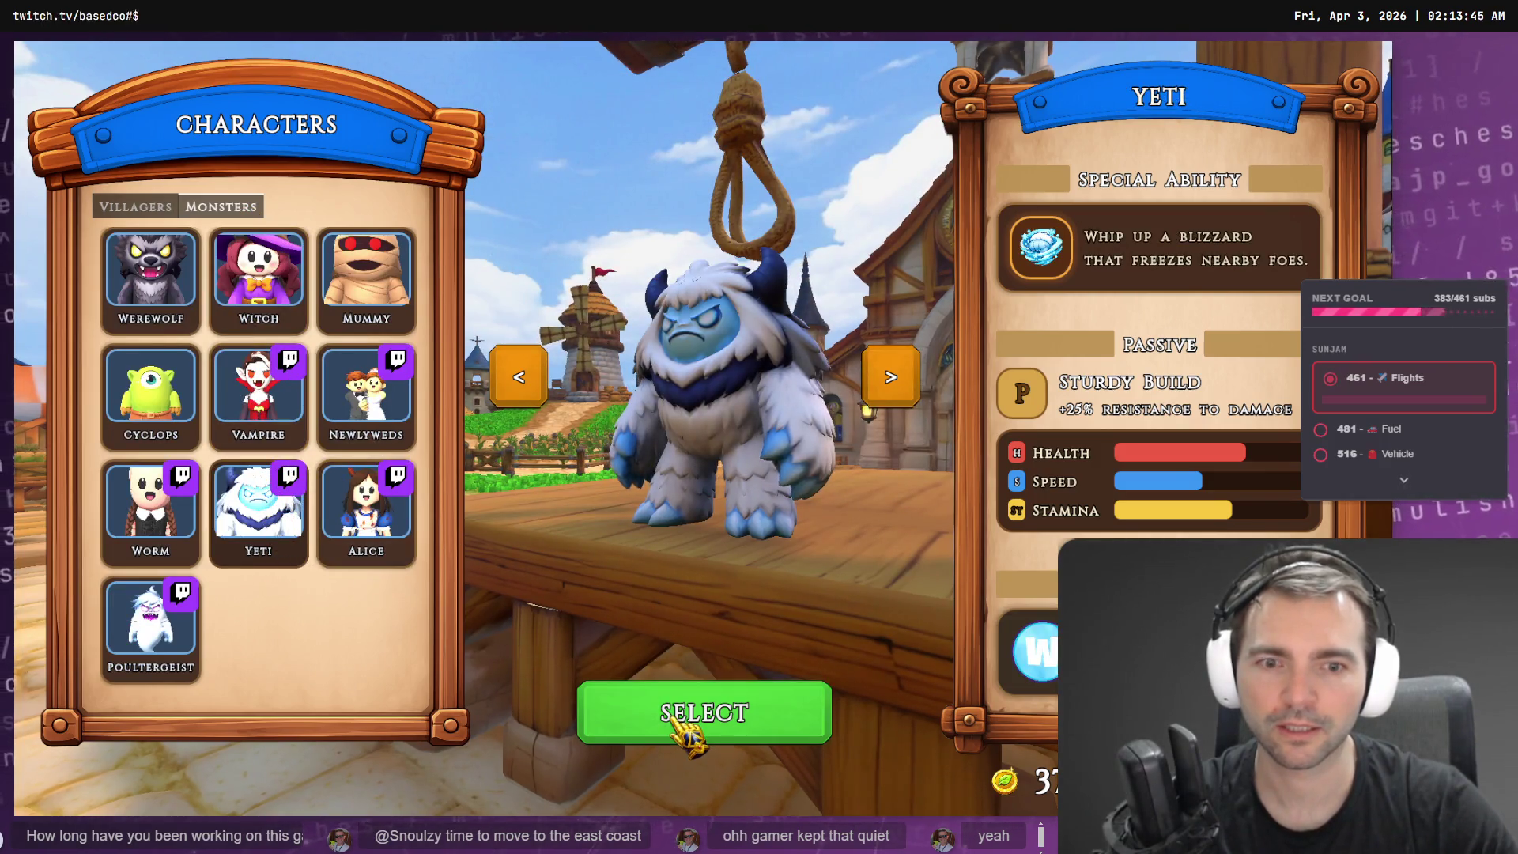
left_click(726, 687)
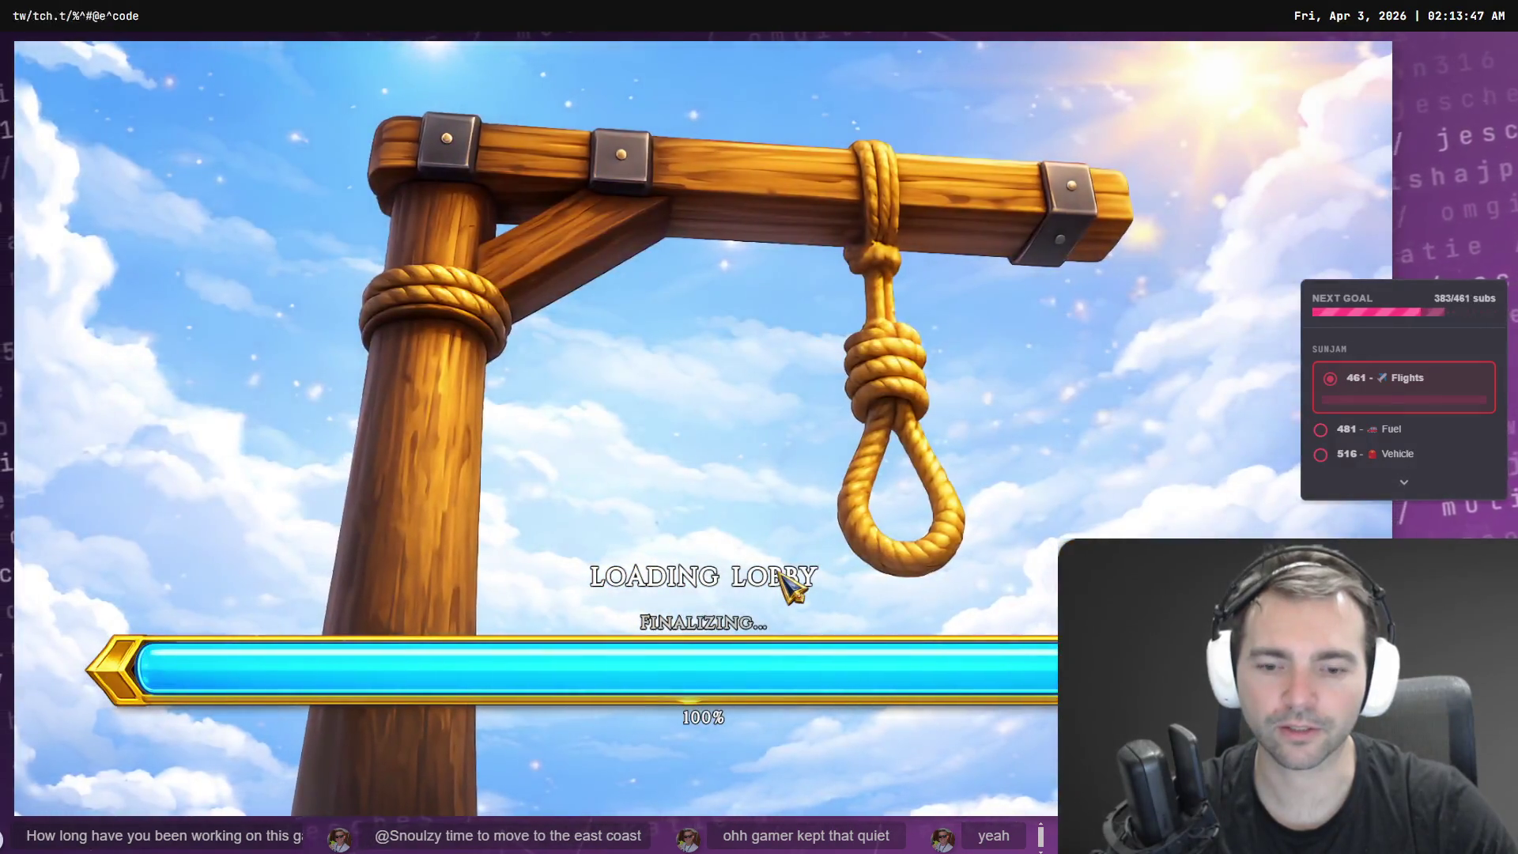
- Switch to the Yeti form and walk it around the chapel lobby
key("w")
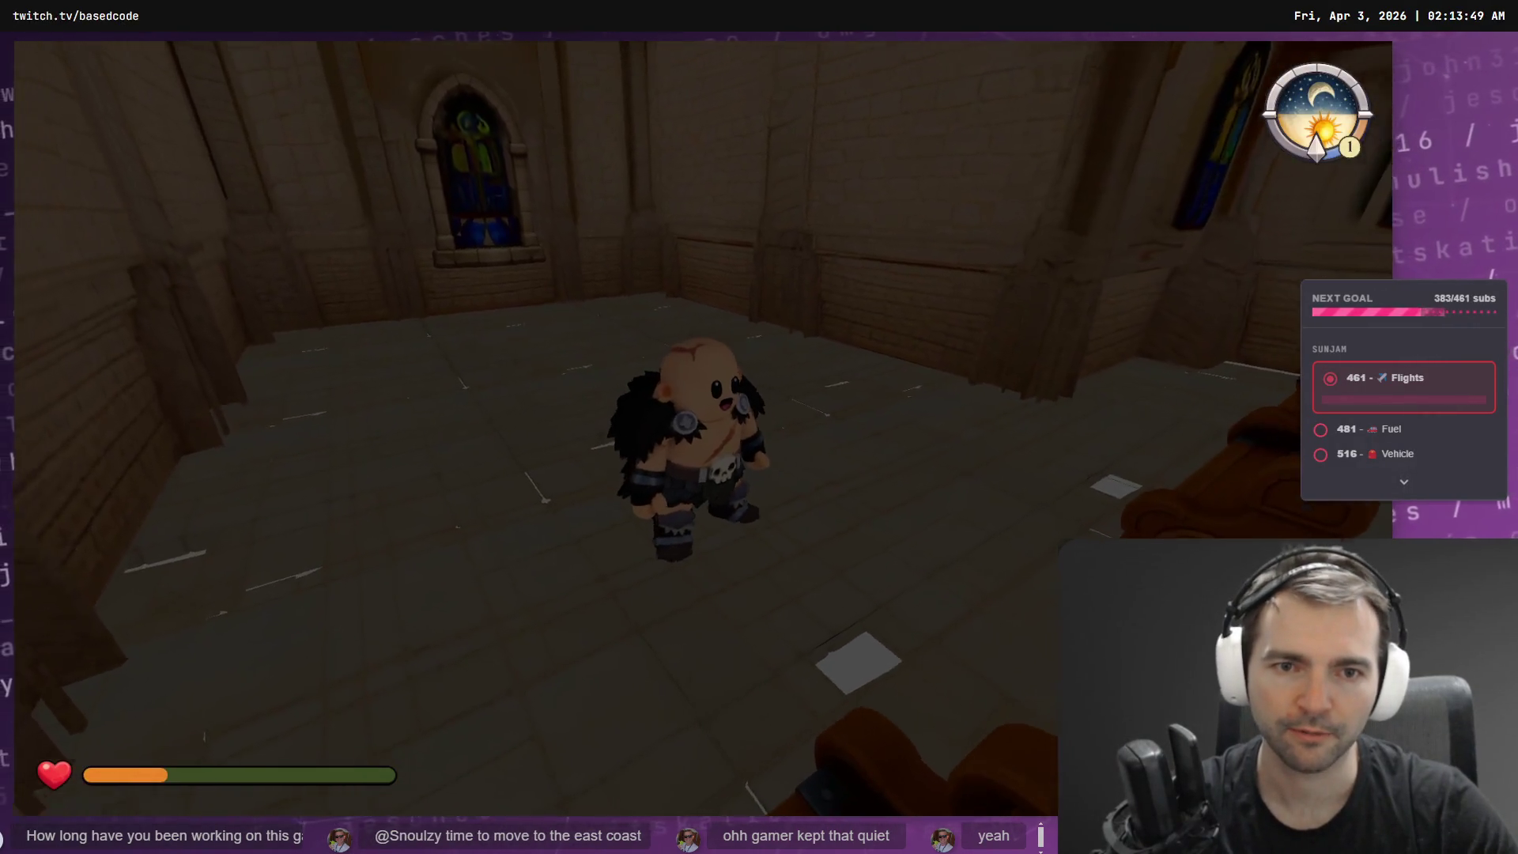
key("s")
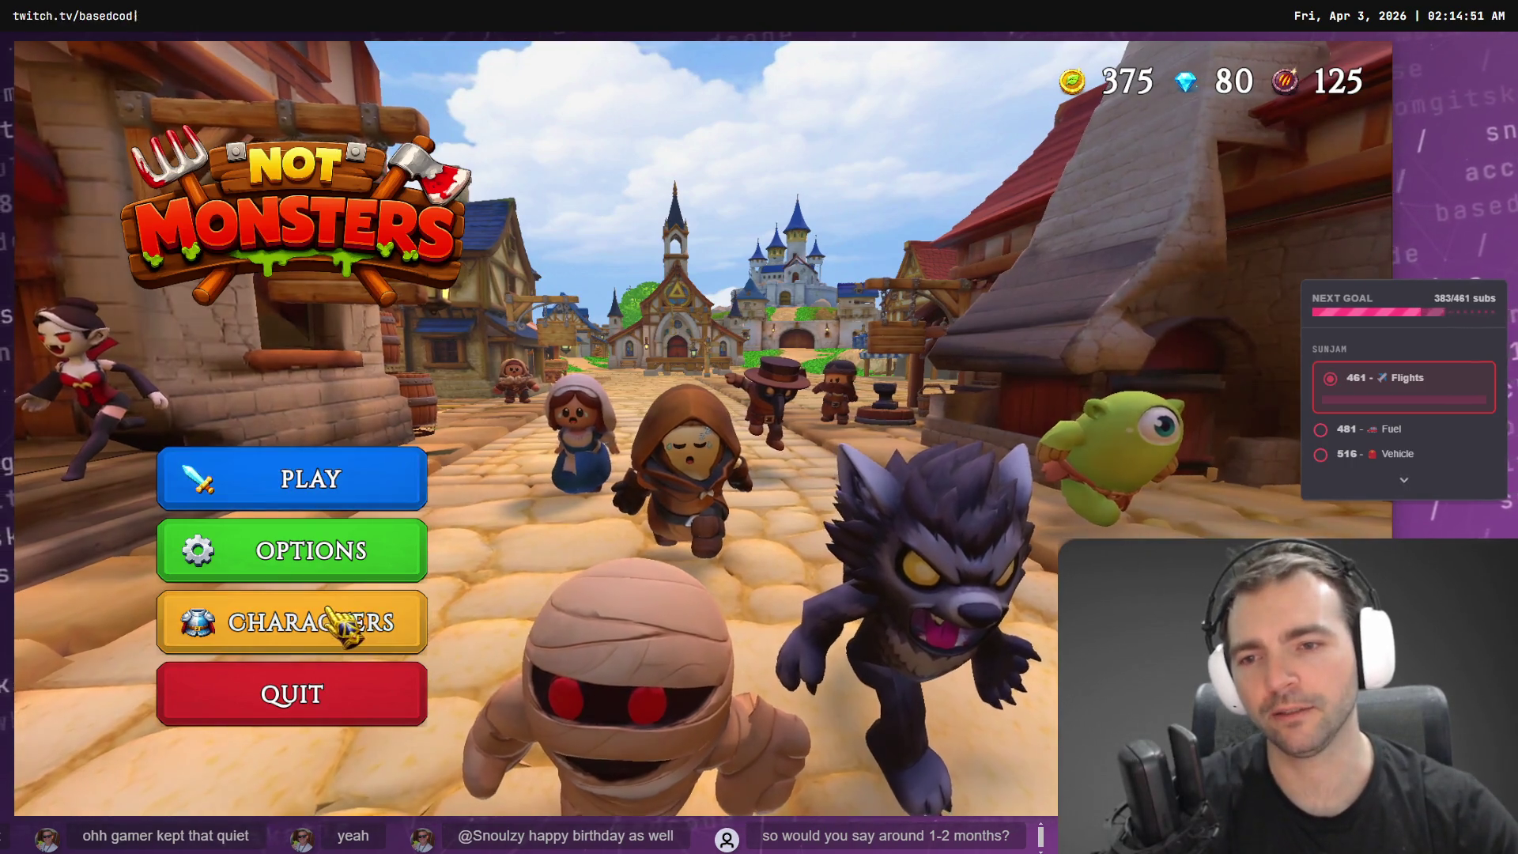
- Preview the Butcher, Shepherd and Maiden villagers, then choose Newlyweds from the Monsters list
left_click(376, 620)
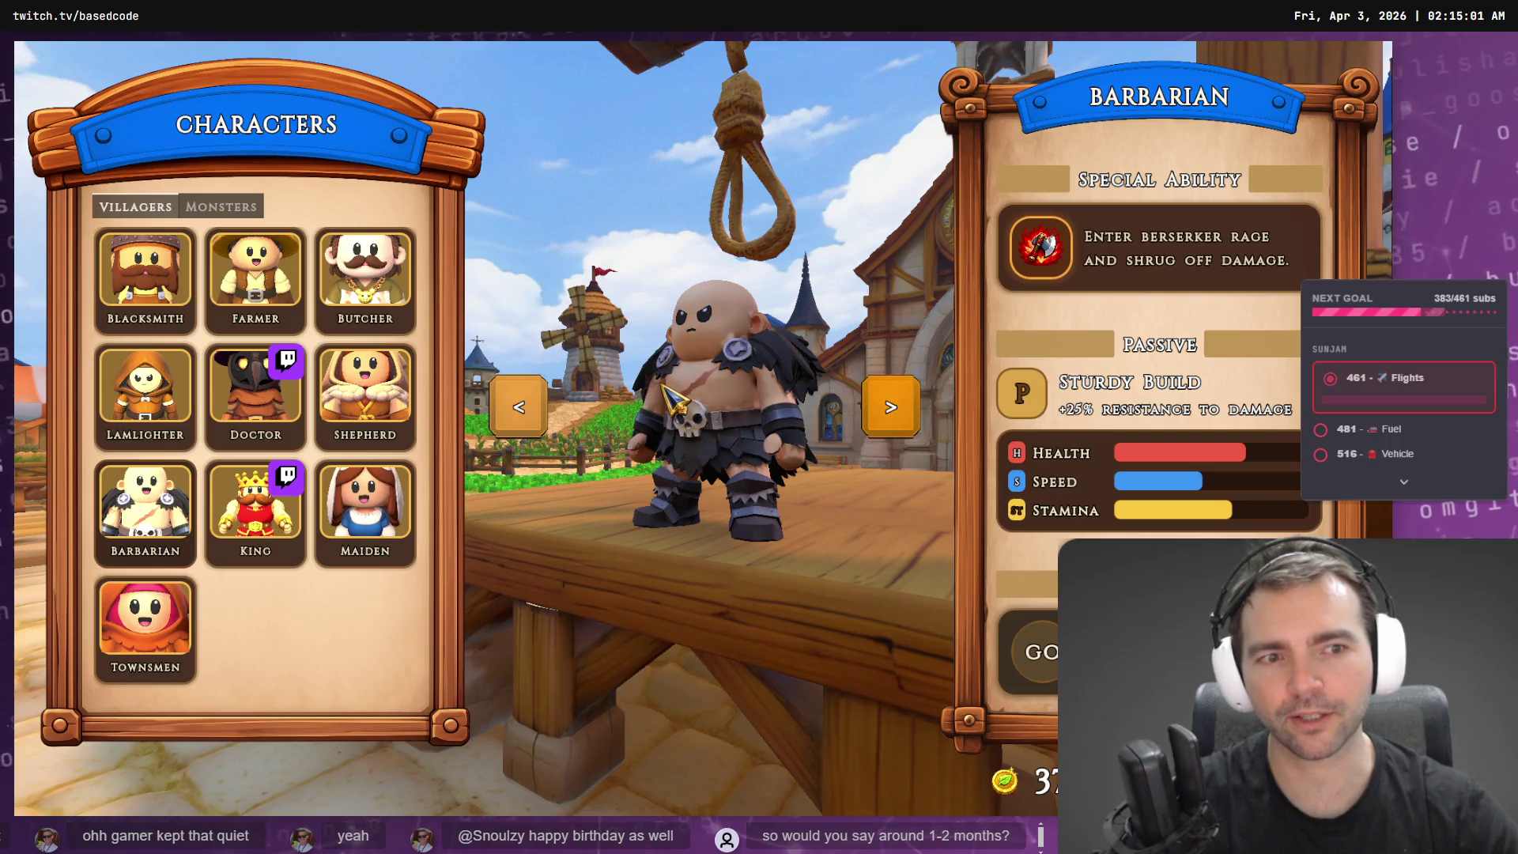
left_click(372, 276)
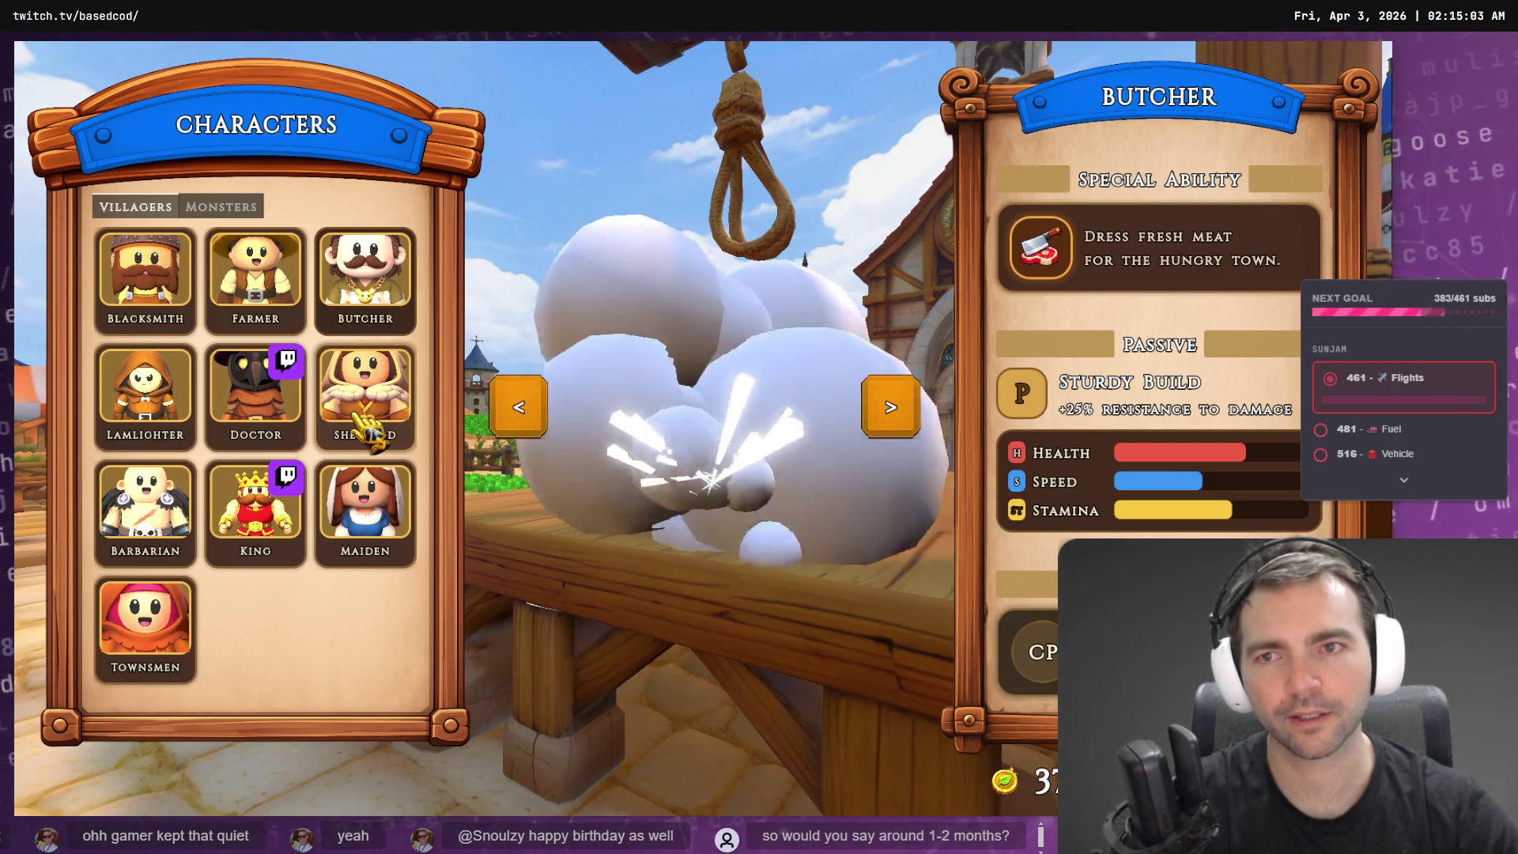
left_click(365, 431)
left_click(365, 510)
left_click(221, 206)
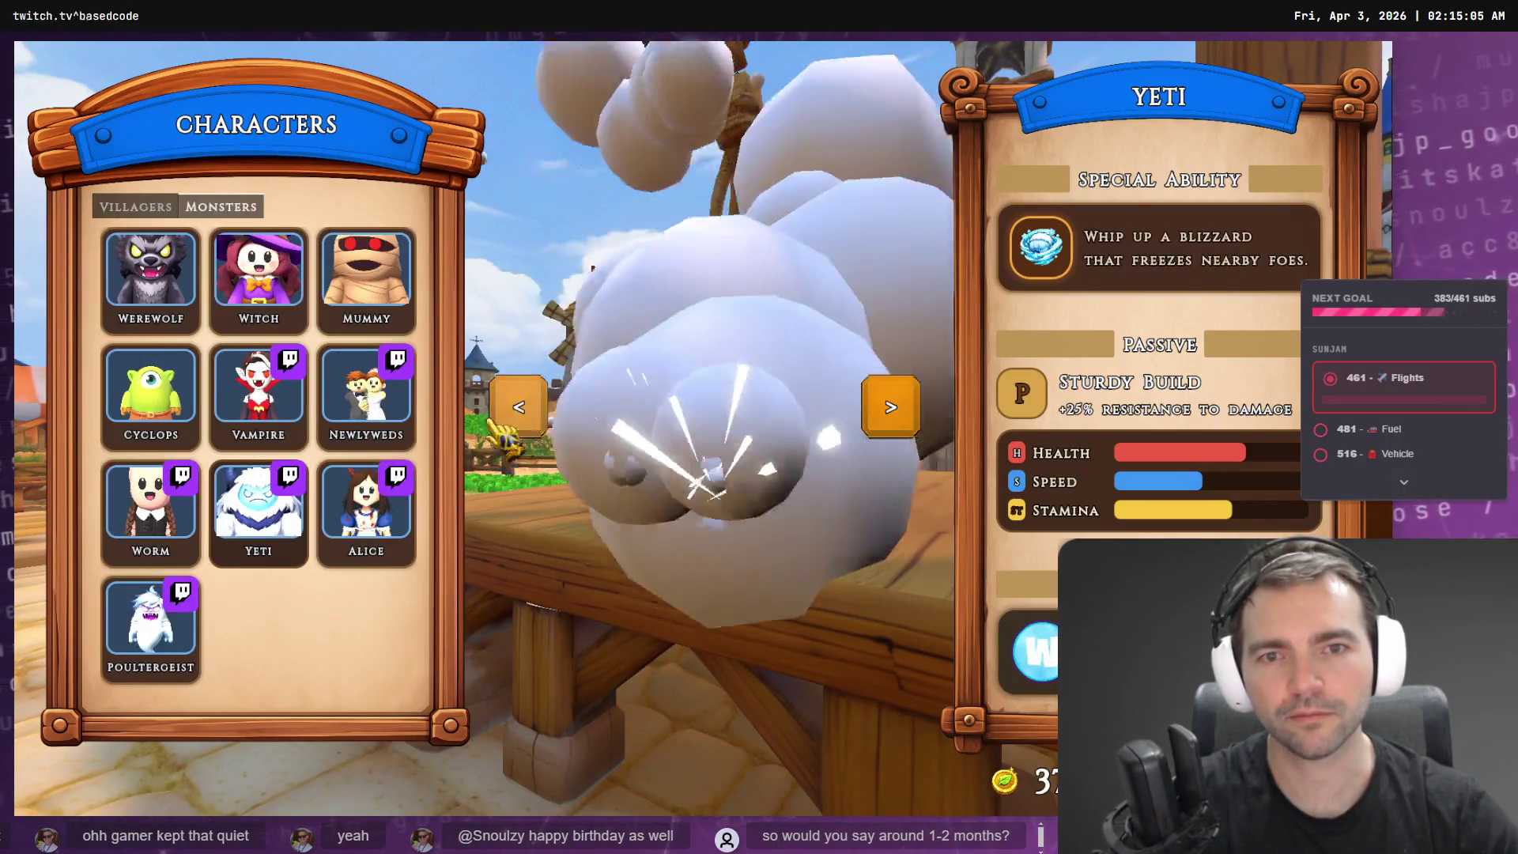
left_click(385, 431)
- Leave the Characters screen, quit the game, and return to Visual Studio Code
key("Escape")
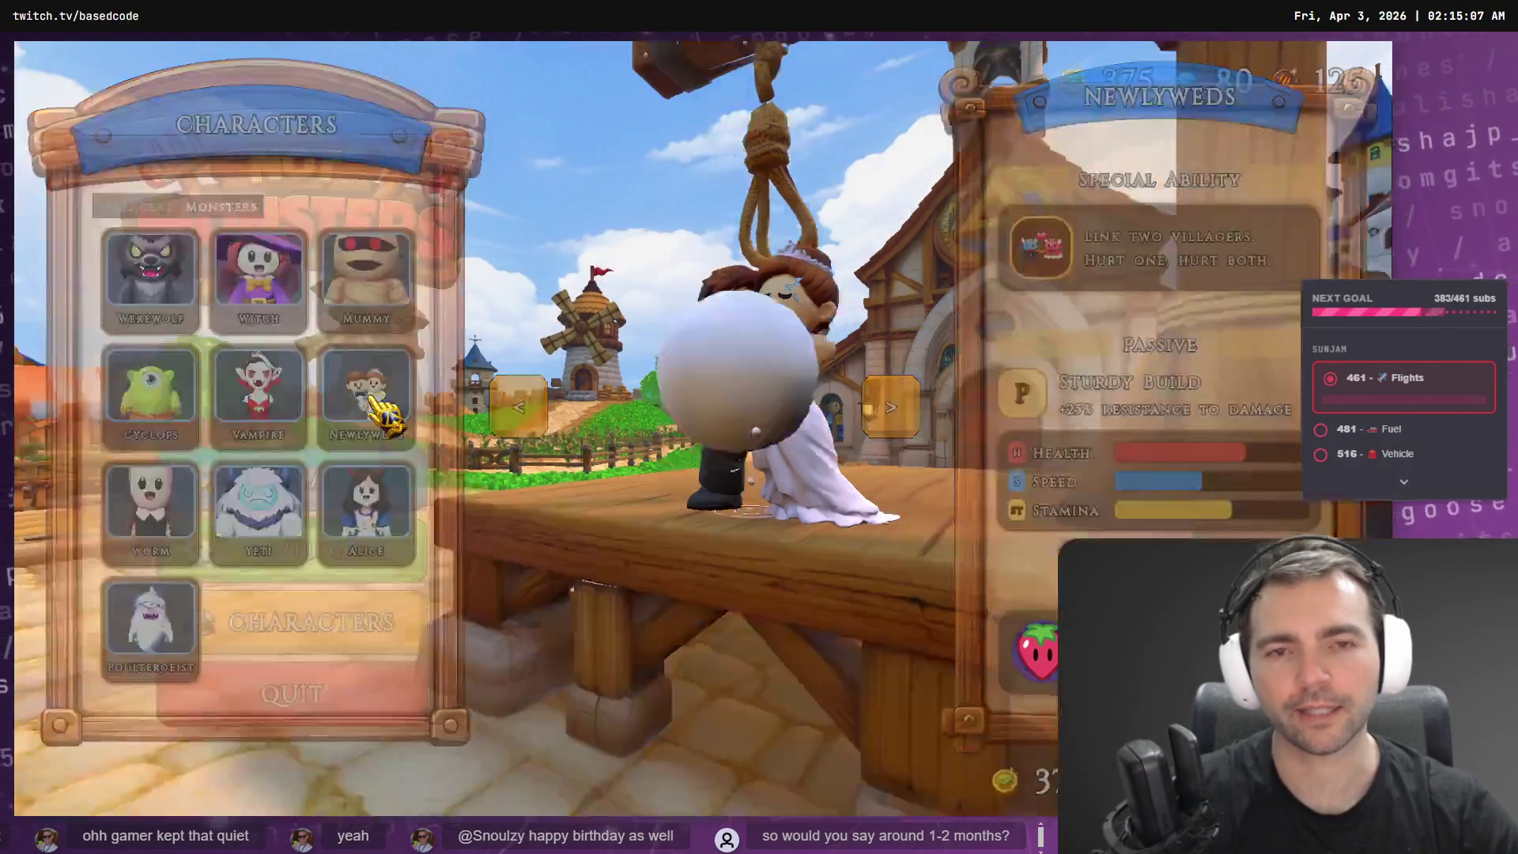
key("alt+F4")
key("alt+Tab")
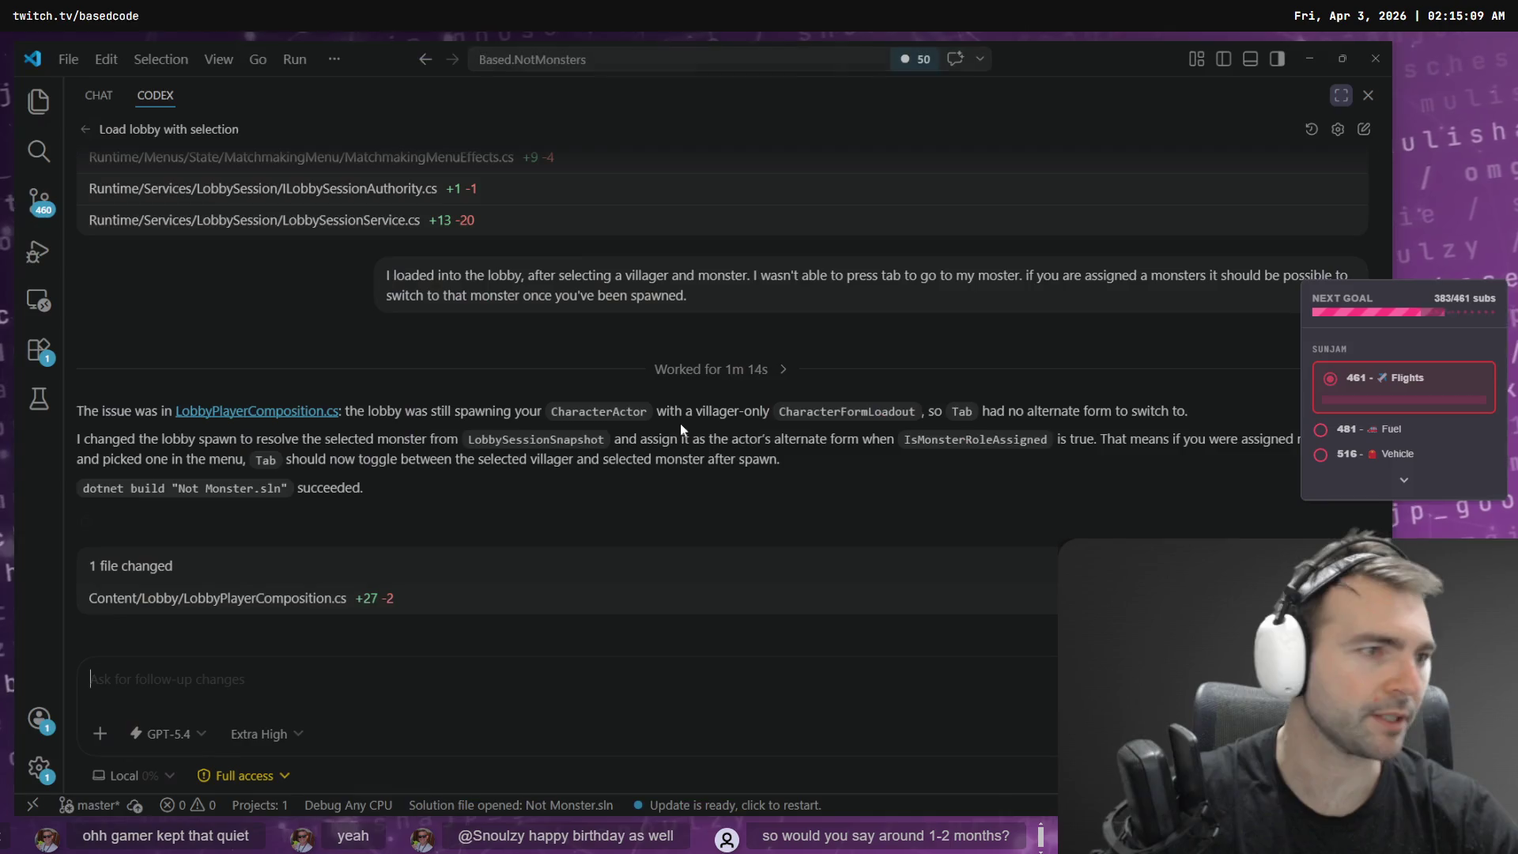
- Review LobbyPlayerComposition.cs from the Codex report, close it, and switch to the next application
left_click(275, 604)
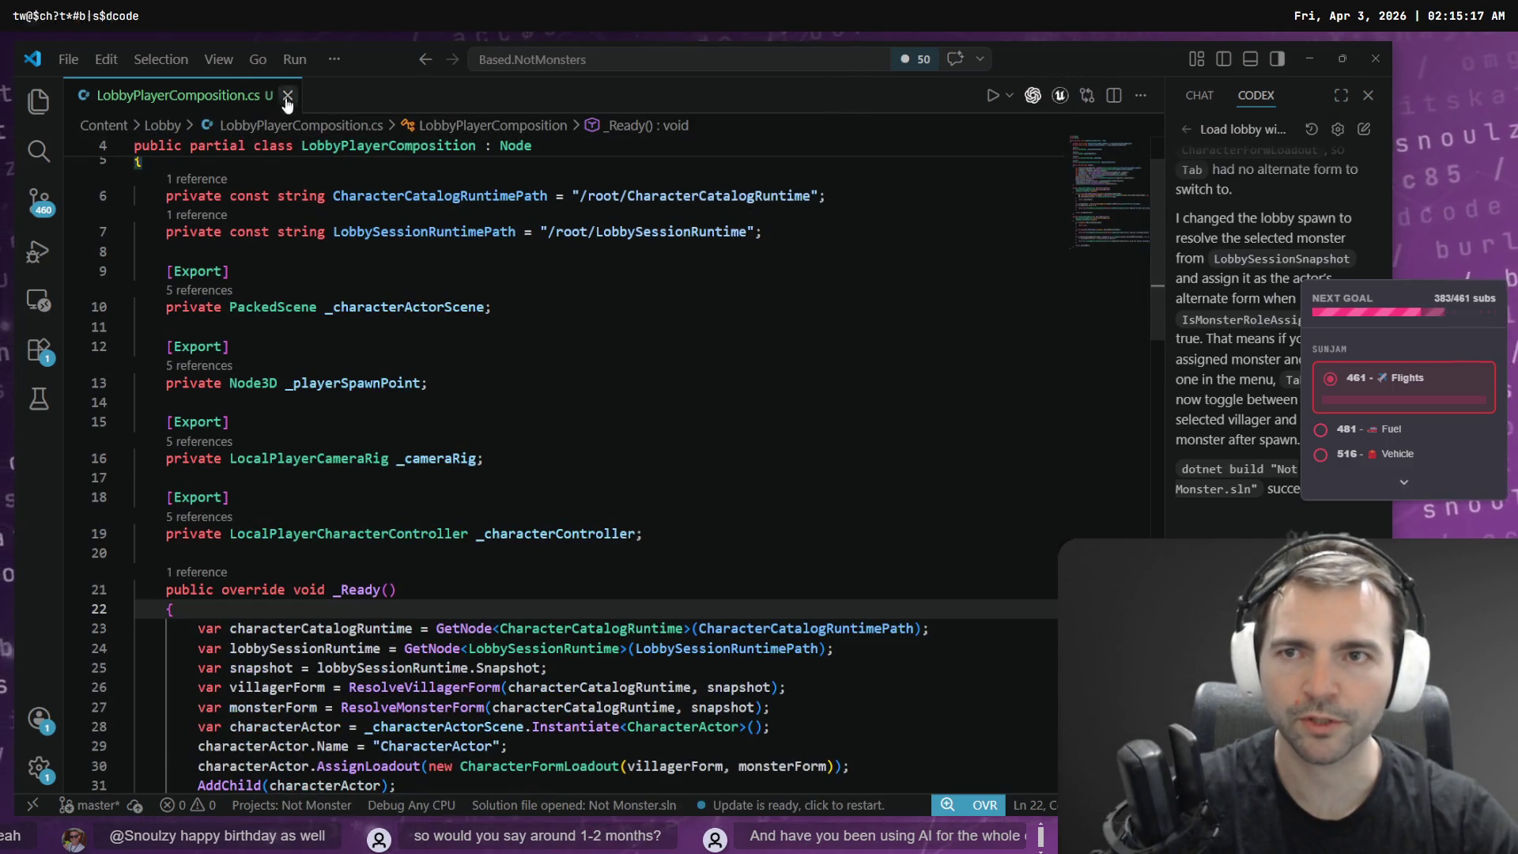
key("ctrl+w")
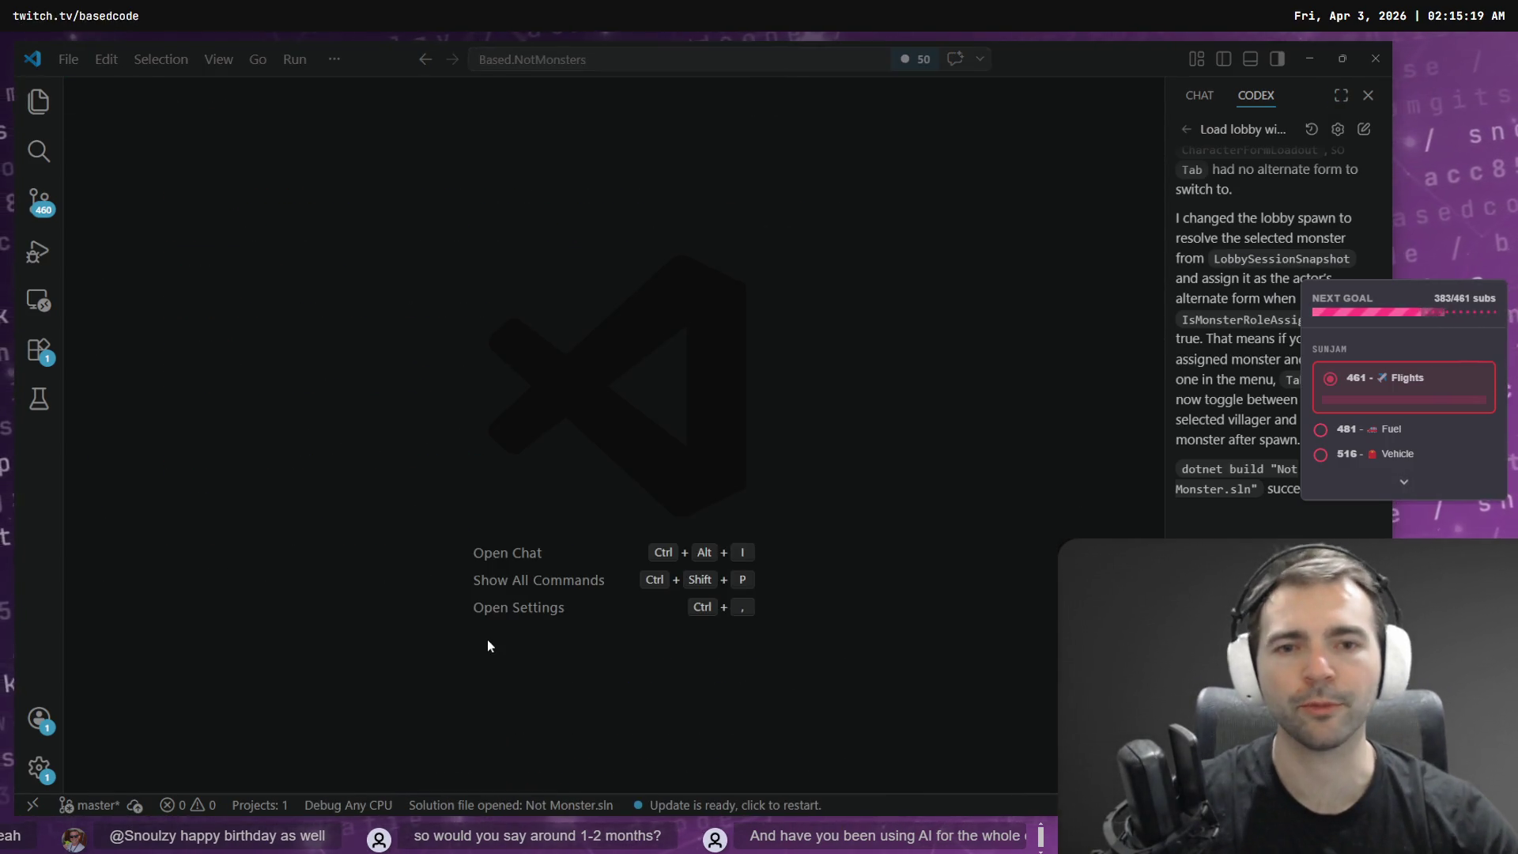
key("alt+Tab")
key("alt+Tab")
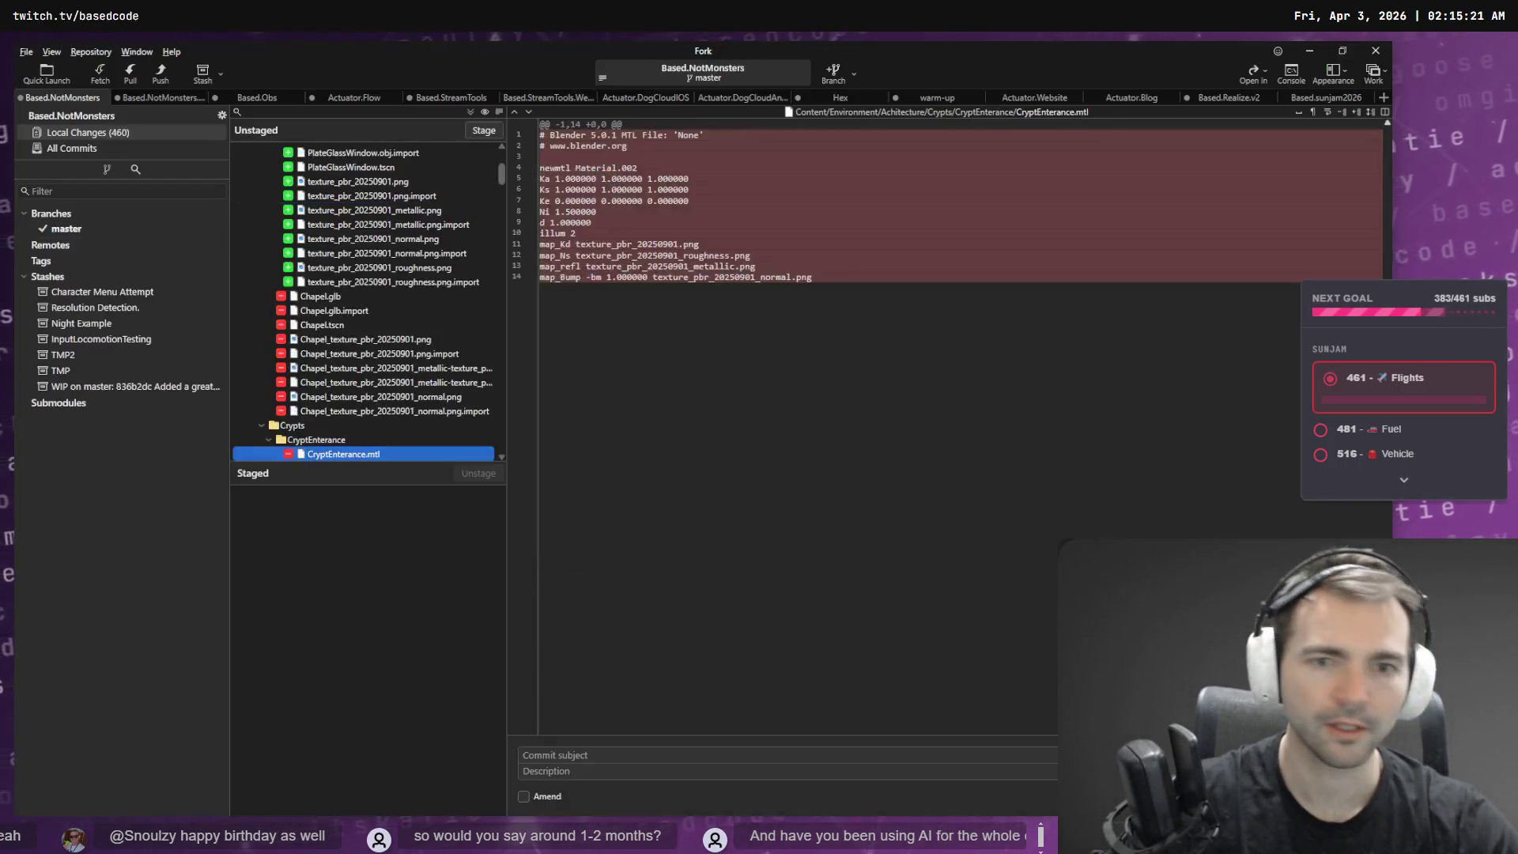
- Collapse Environment, Lobby and Statues in the Unstaged tree, then stage the whole Environment folder
scroll(502, 190, "up", 5)
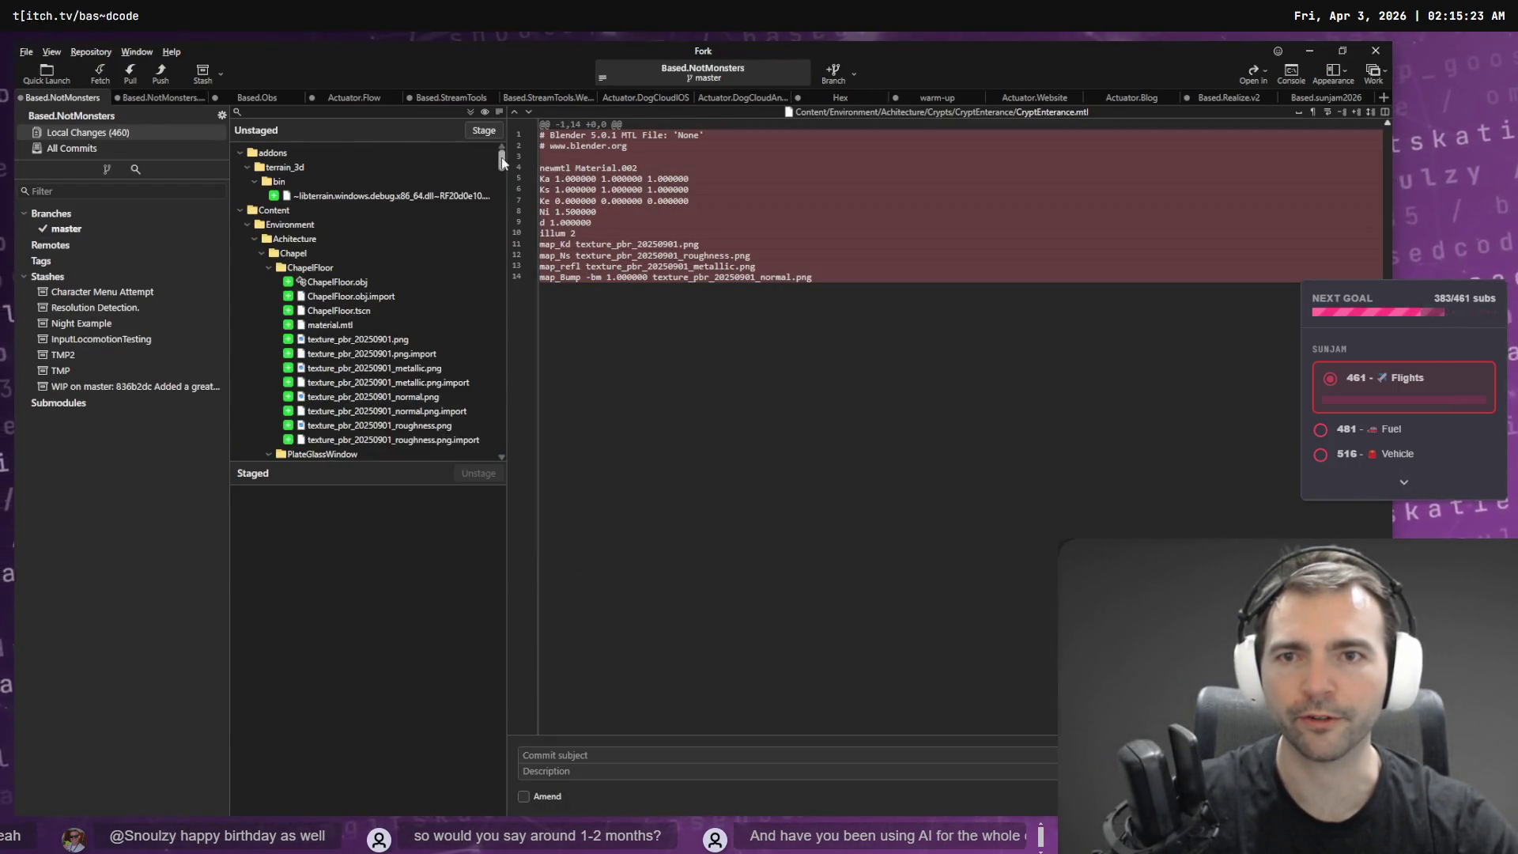
scroll(488, 168, "down", 2)
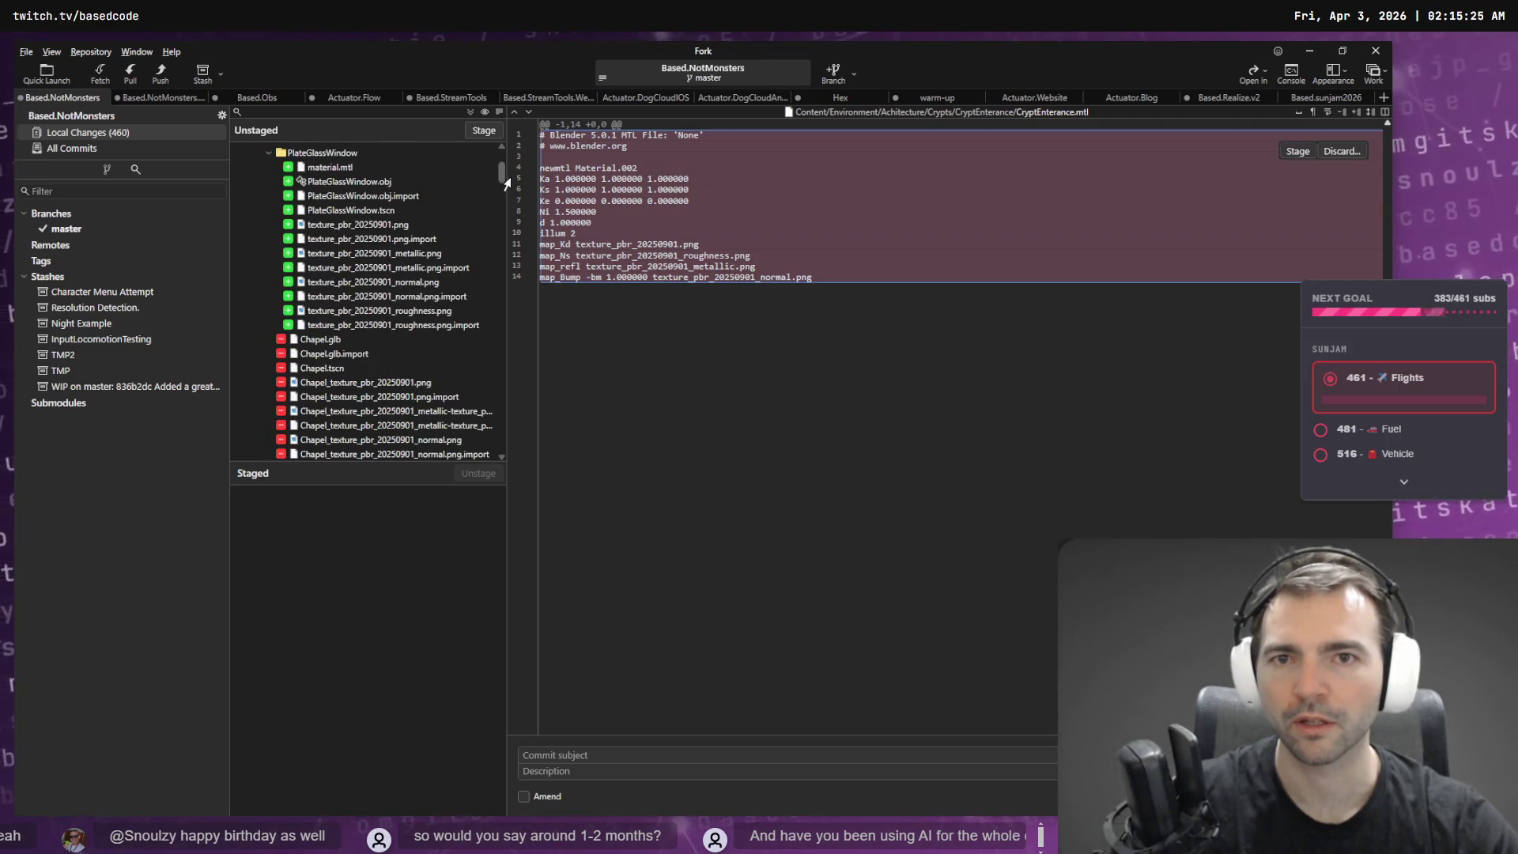
left_click_drag(502, 170, 495, 135)
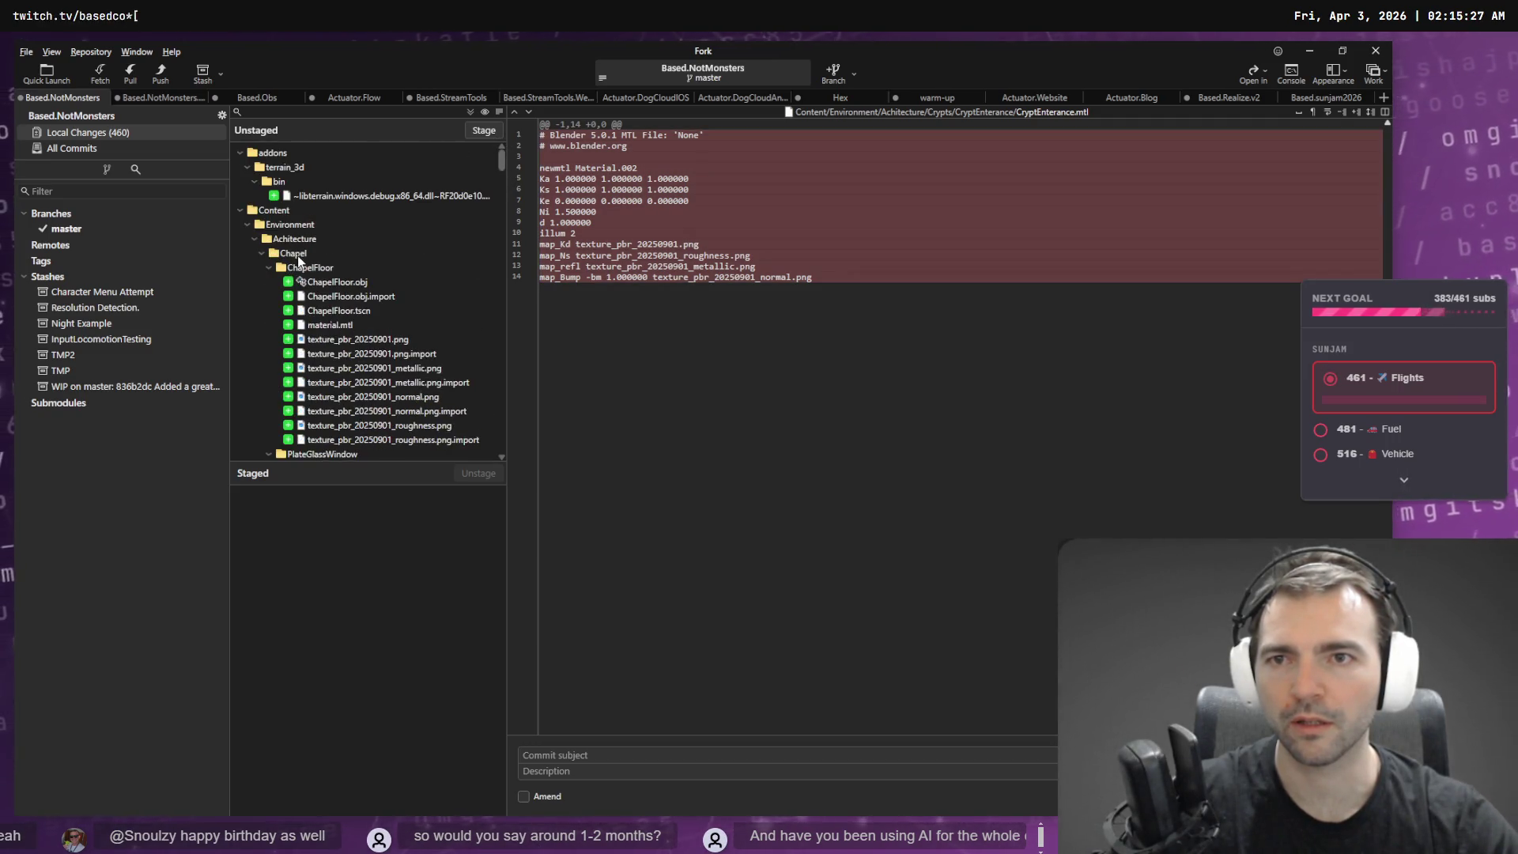
left_click(248, 225)
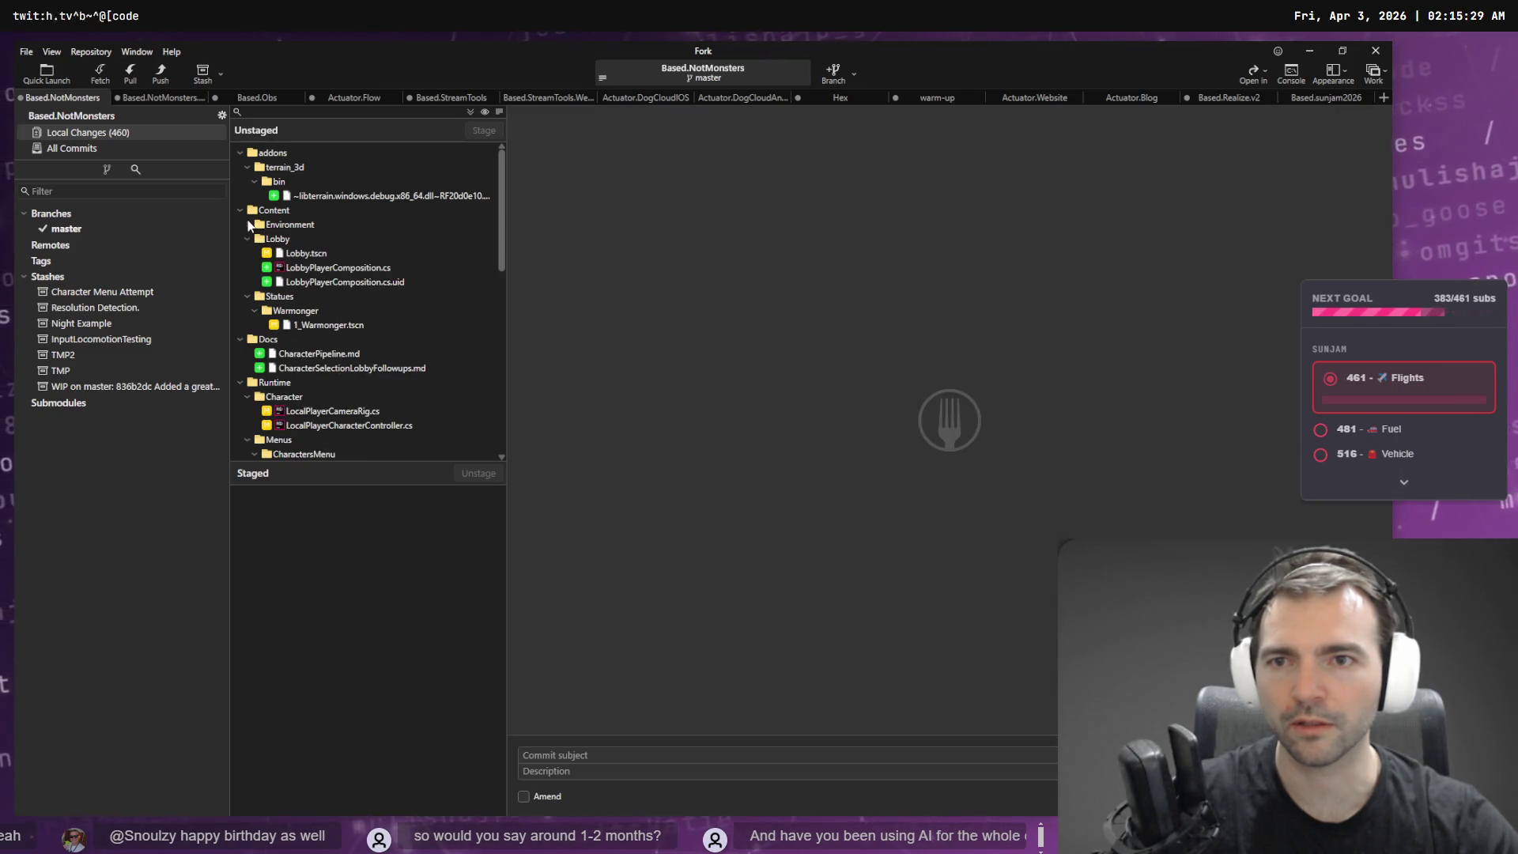
left_click(270, 227)
left_click(246, 239)
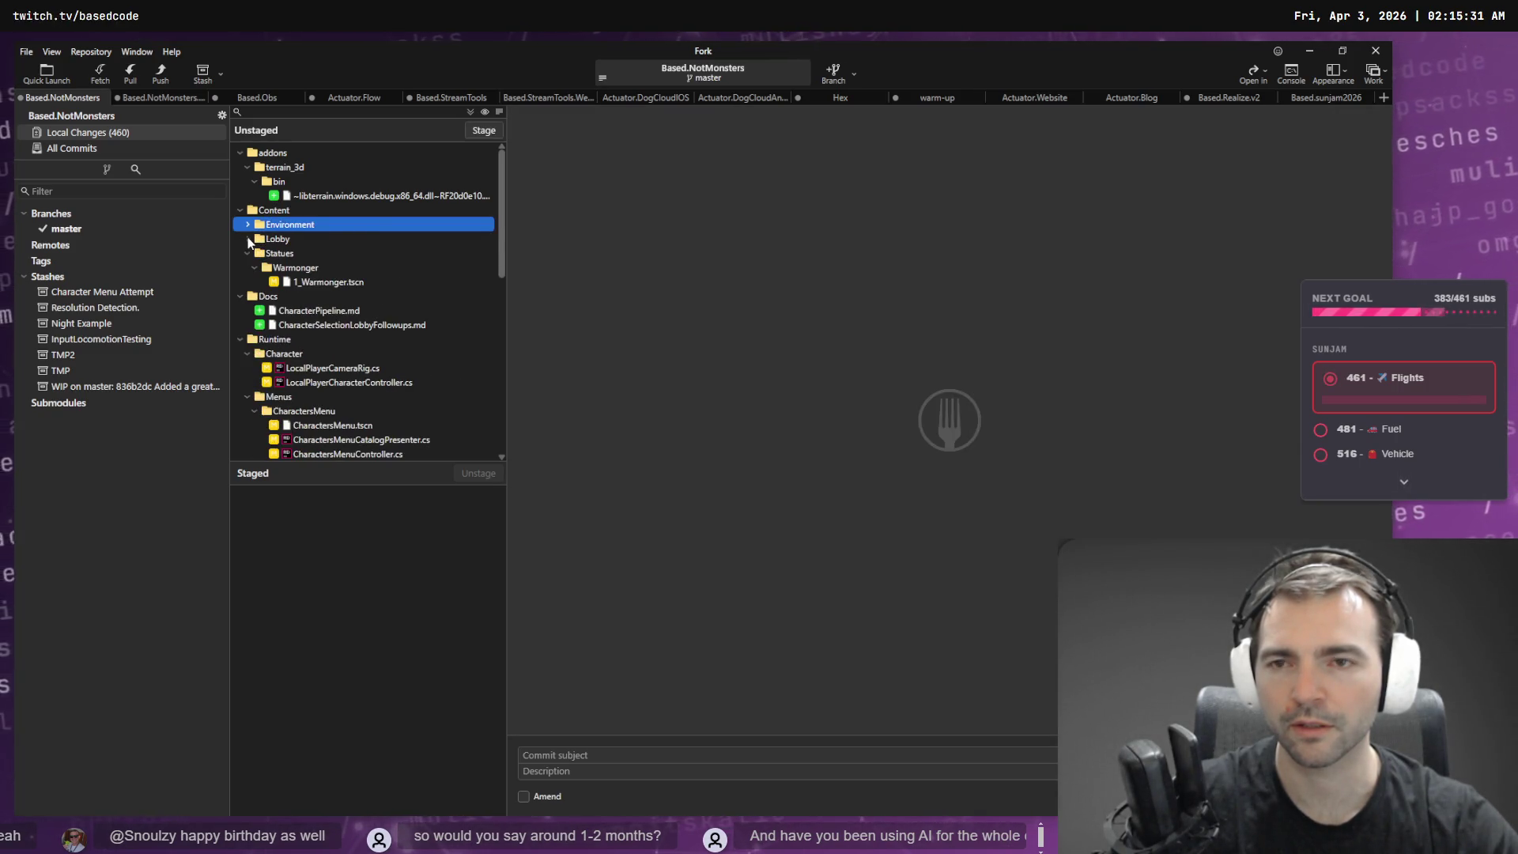
left_click(248, 254)
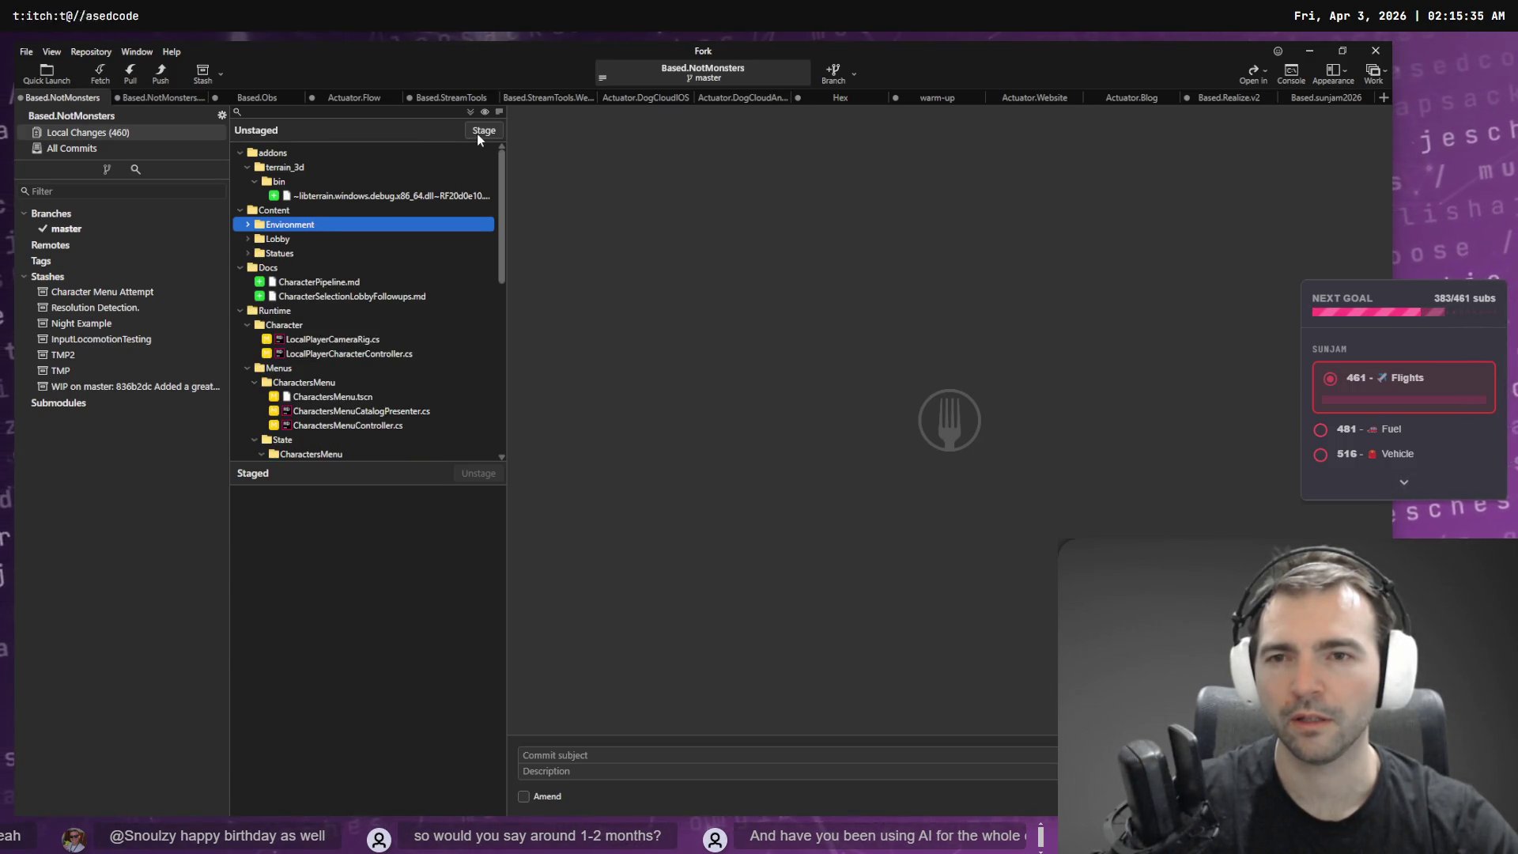
left_click(361, 342)
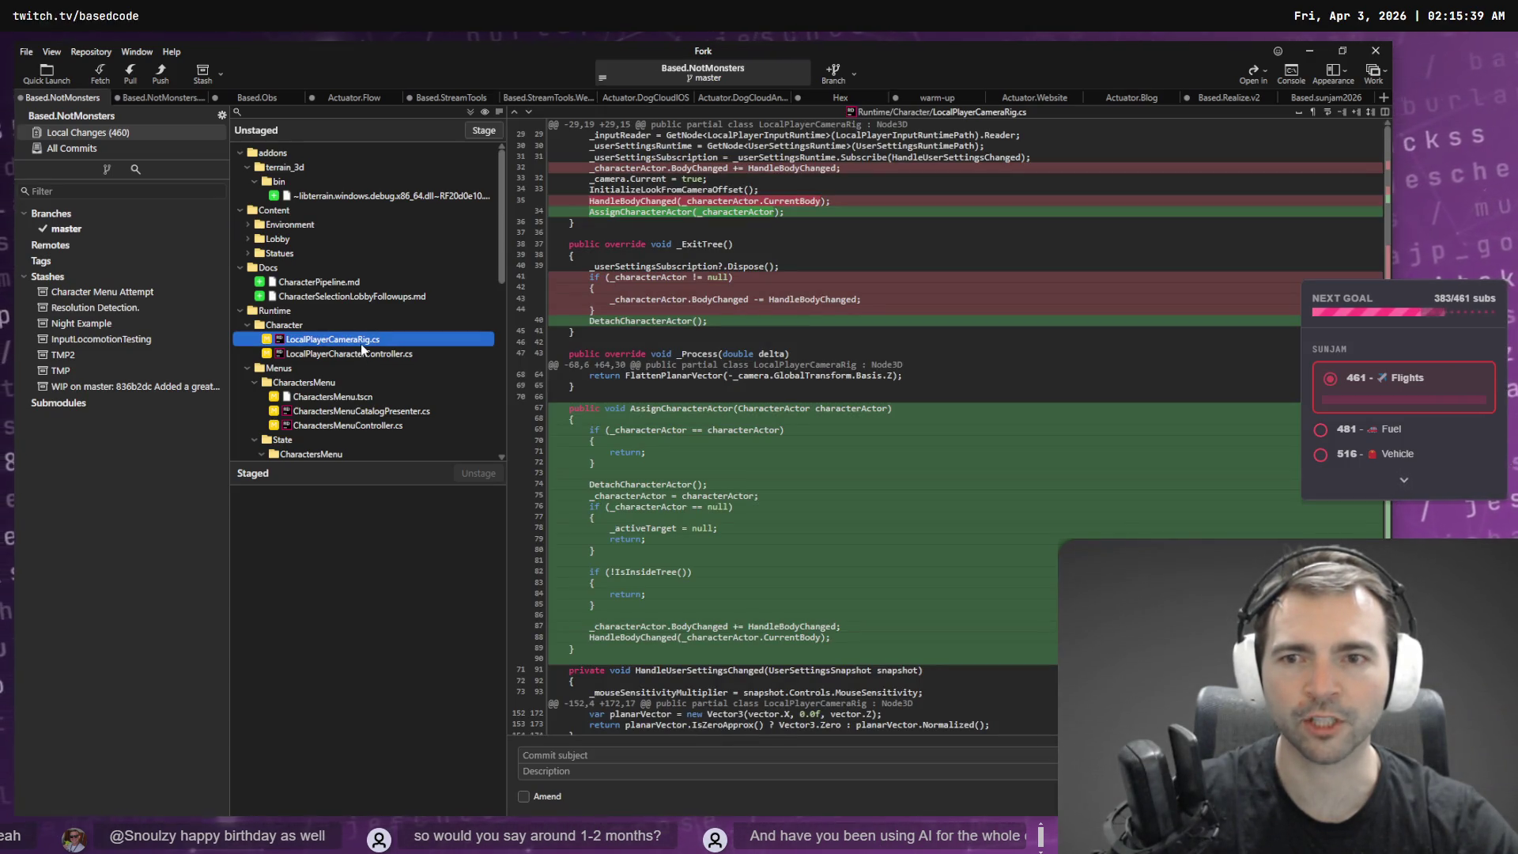
left_click(293, 225)
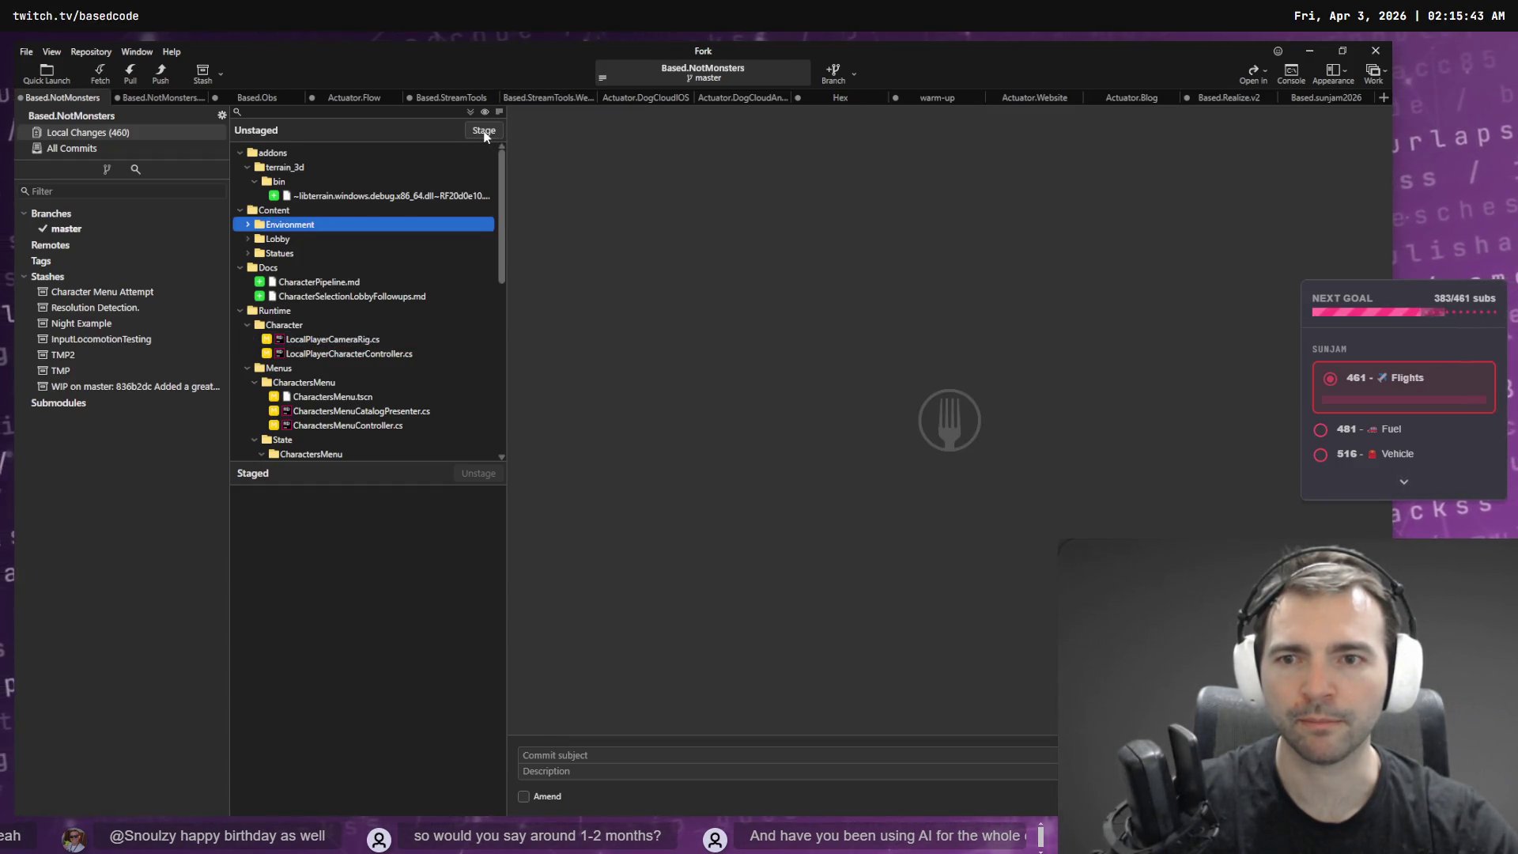
left_click(484, 131)
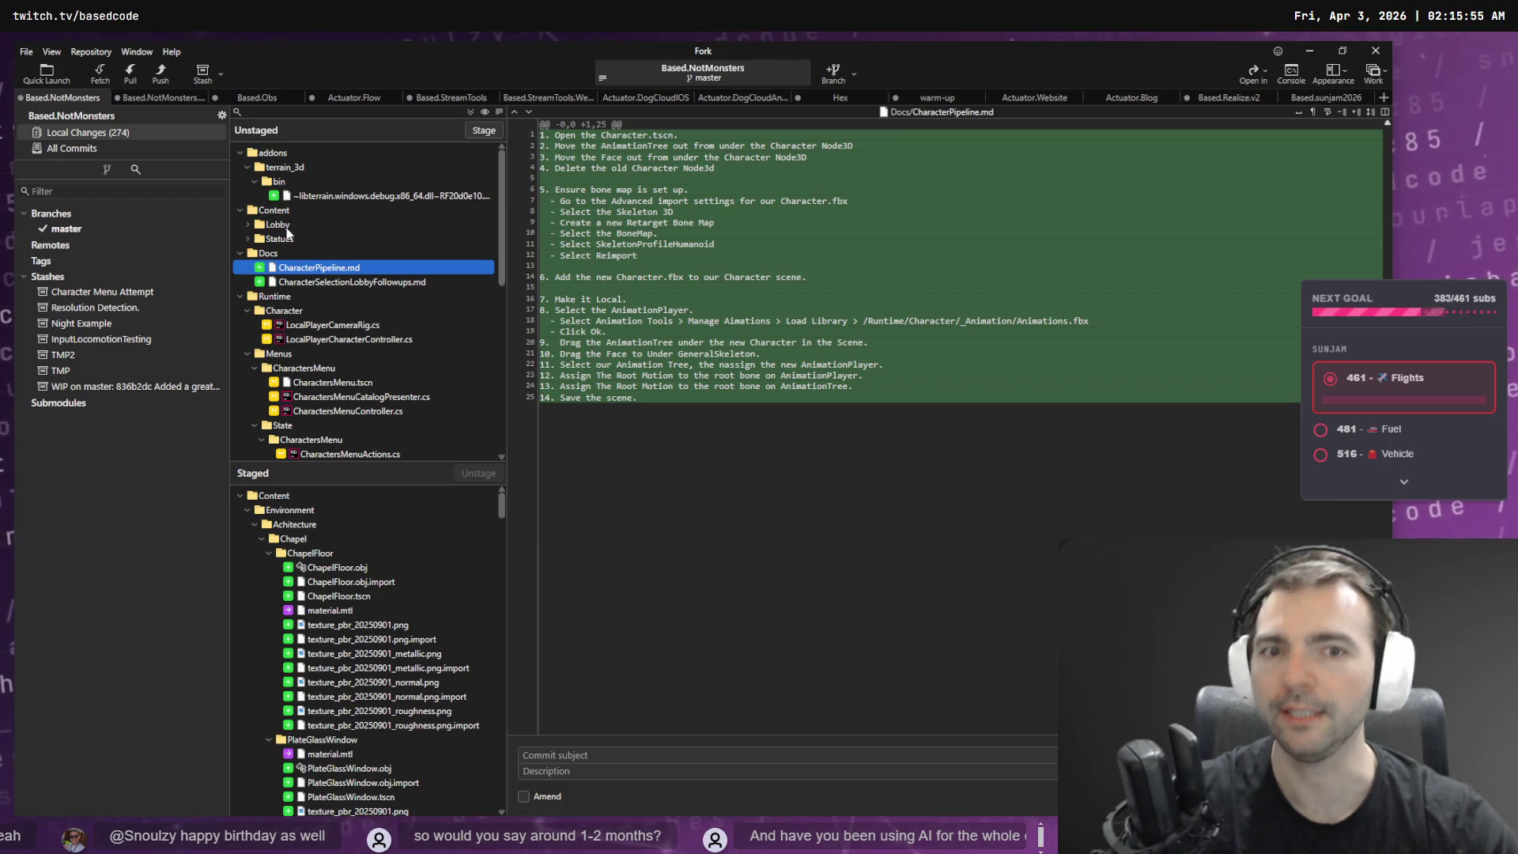
- Collapse the staged ChapelFloor, PlateGlassWindow, CryptEnterance, Chapel, Forge, Gallows, Granary and Inn folders
left_click(269, 552)
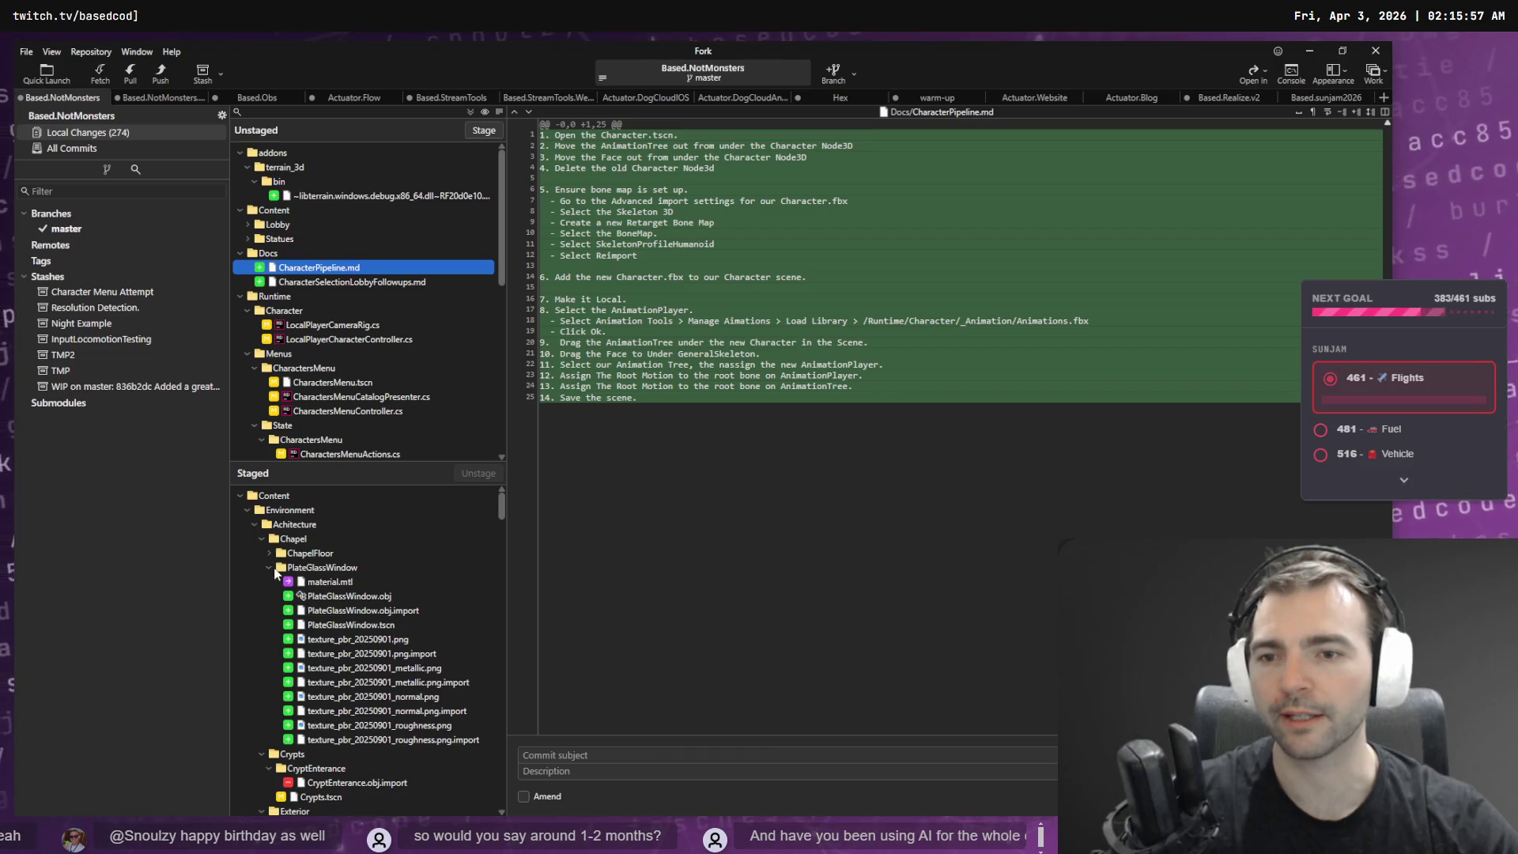
left_click(270, 568)
left_click(269, 596)
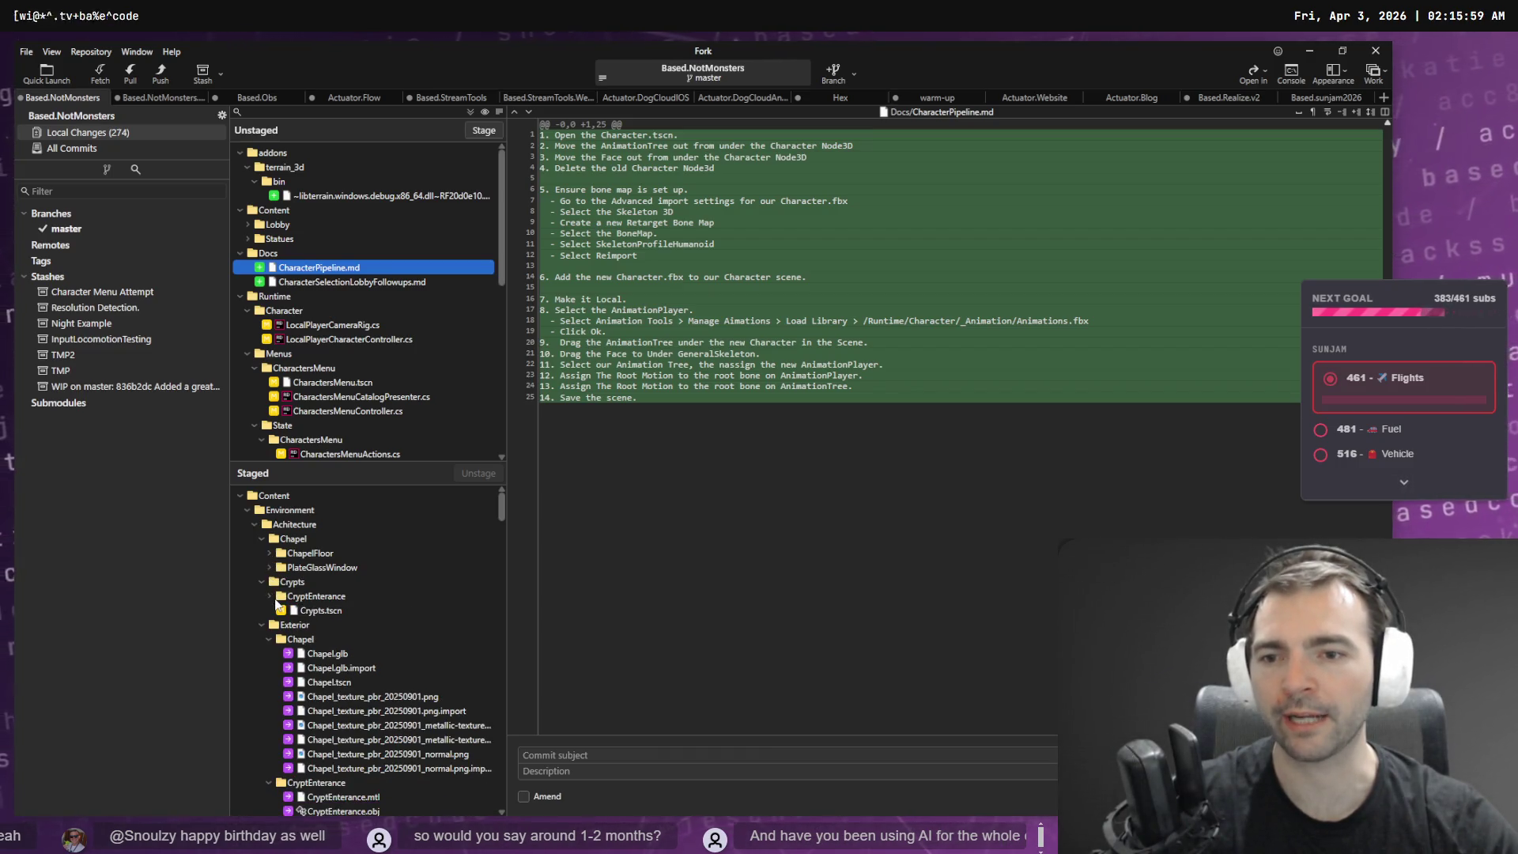
left_click(269, 639)
left_click(265, 653)
left_click(268, 668)
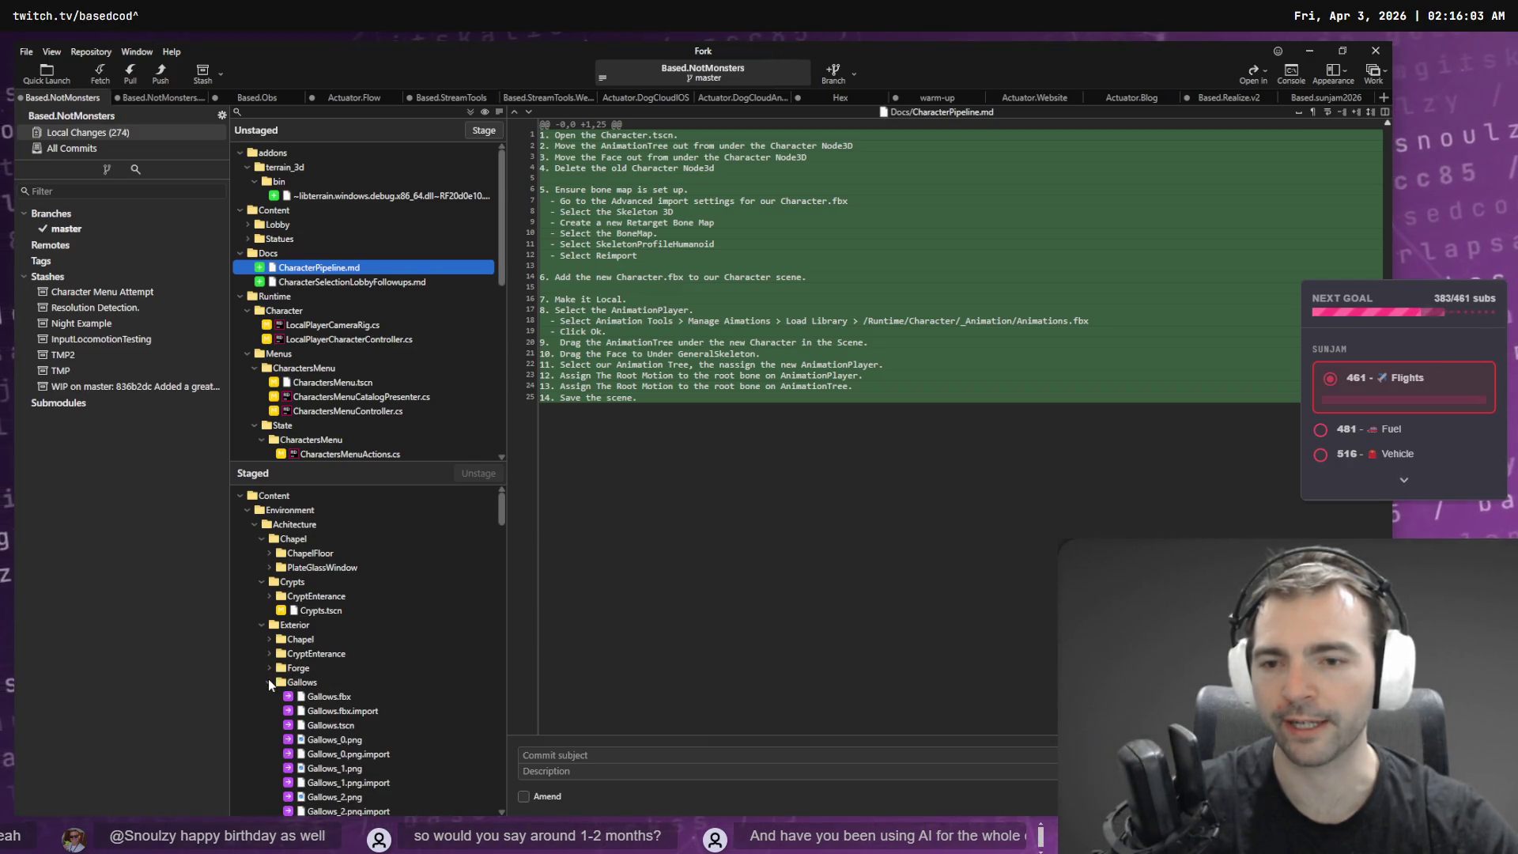
left_click(268, 682)
left_click(266, 697)
left_click(267, 711)
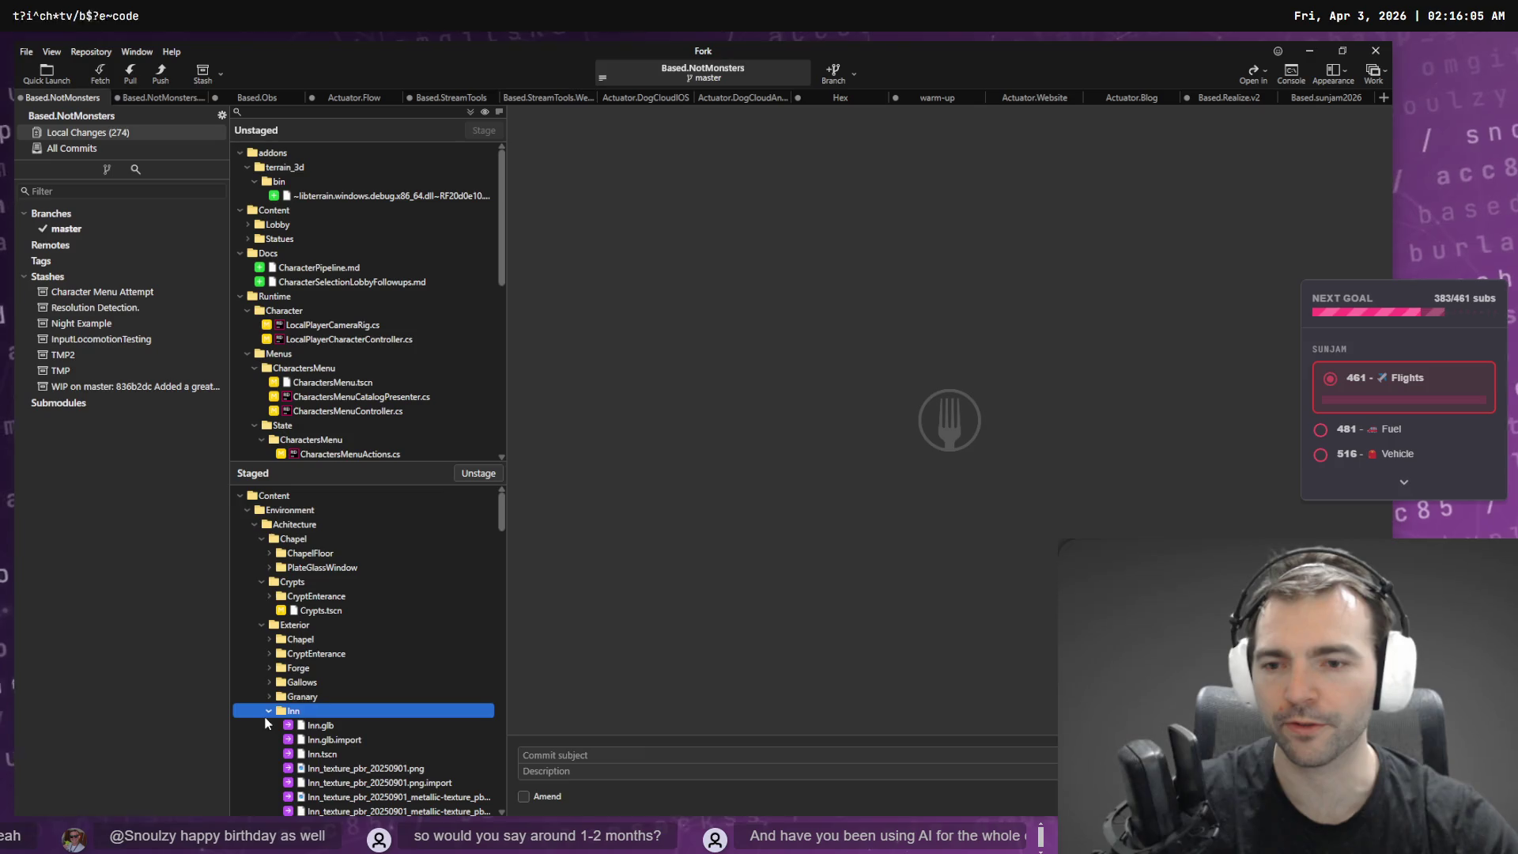
scroll(268, 703, "down", 5)
left_click(269, 495)
- Collapse the remaining folders, from Tenement1-3 and TownHouse1 to Stockade, StoneFence and Pew, then reopen LocalPlayerCameraRig.cs
key("Down")
key("Left")
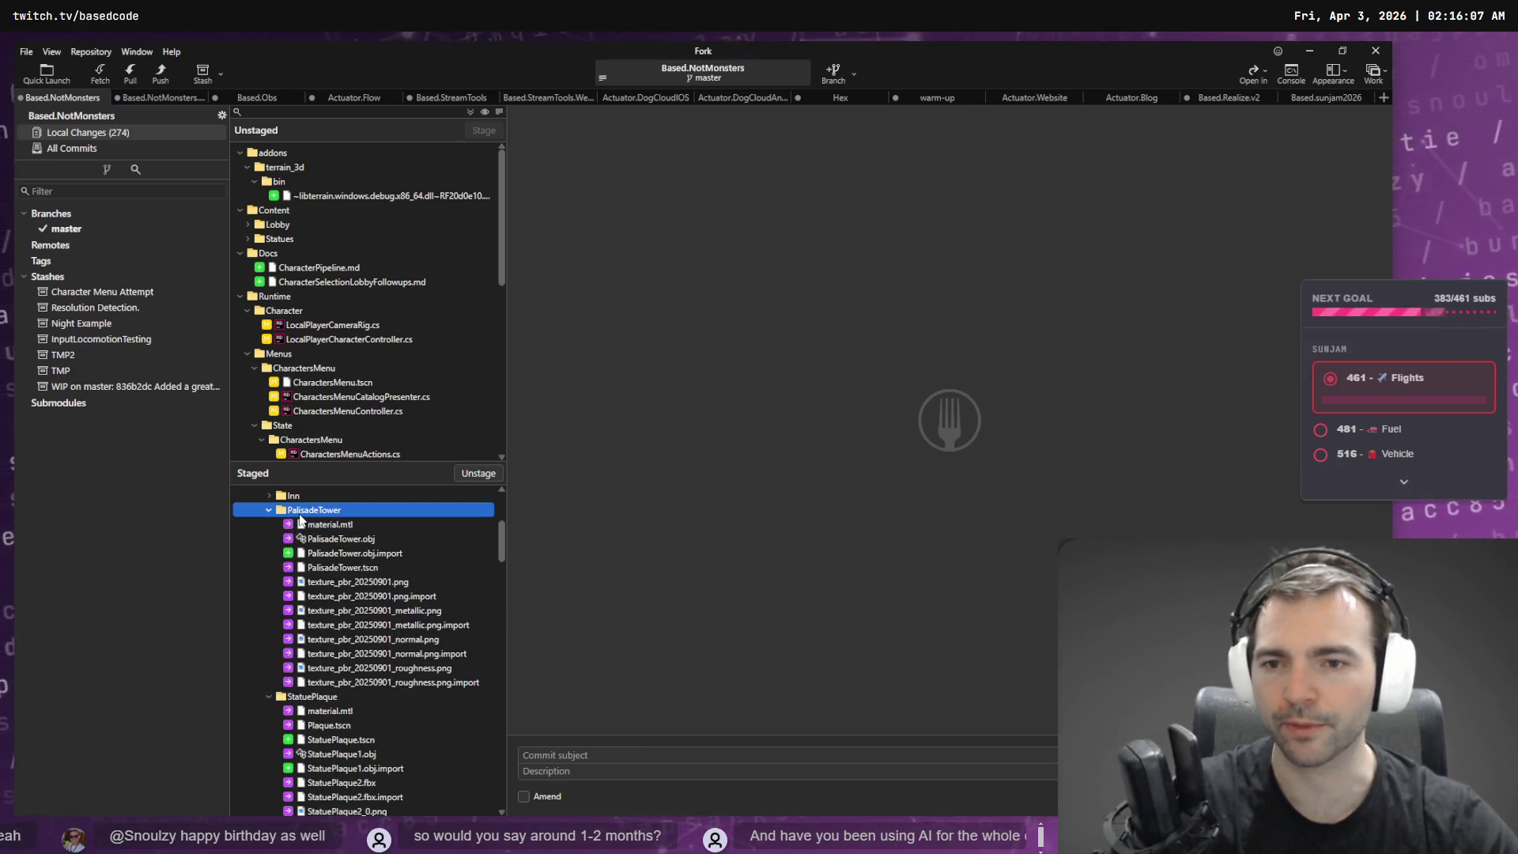
key("Down")
key("Left")
key("Down")
key("Left")
key("Down")
key("Left")
key("Down")
key("Left")
key("Down")
key("Left")
key("Down")
key("Left")
key("Down")
key("Left")
key("Down")
key("Left")
key("Down")
key("Left")
key("Down")
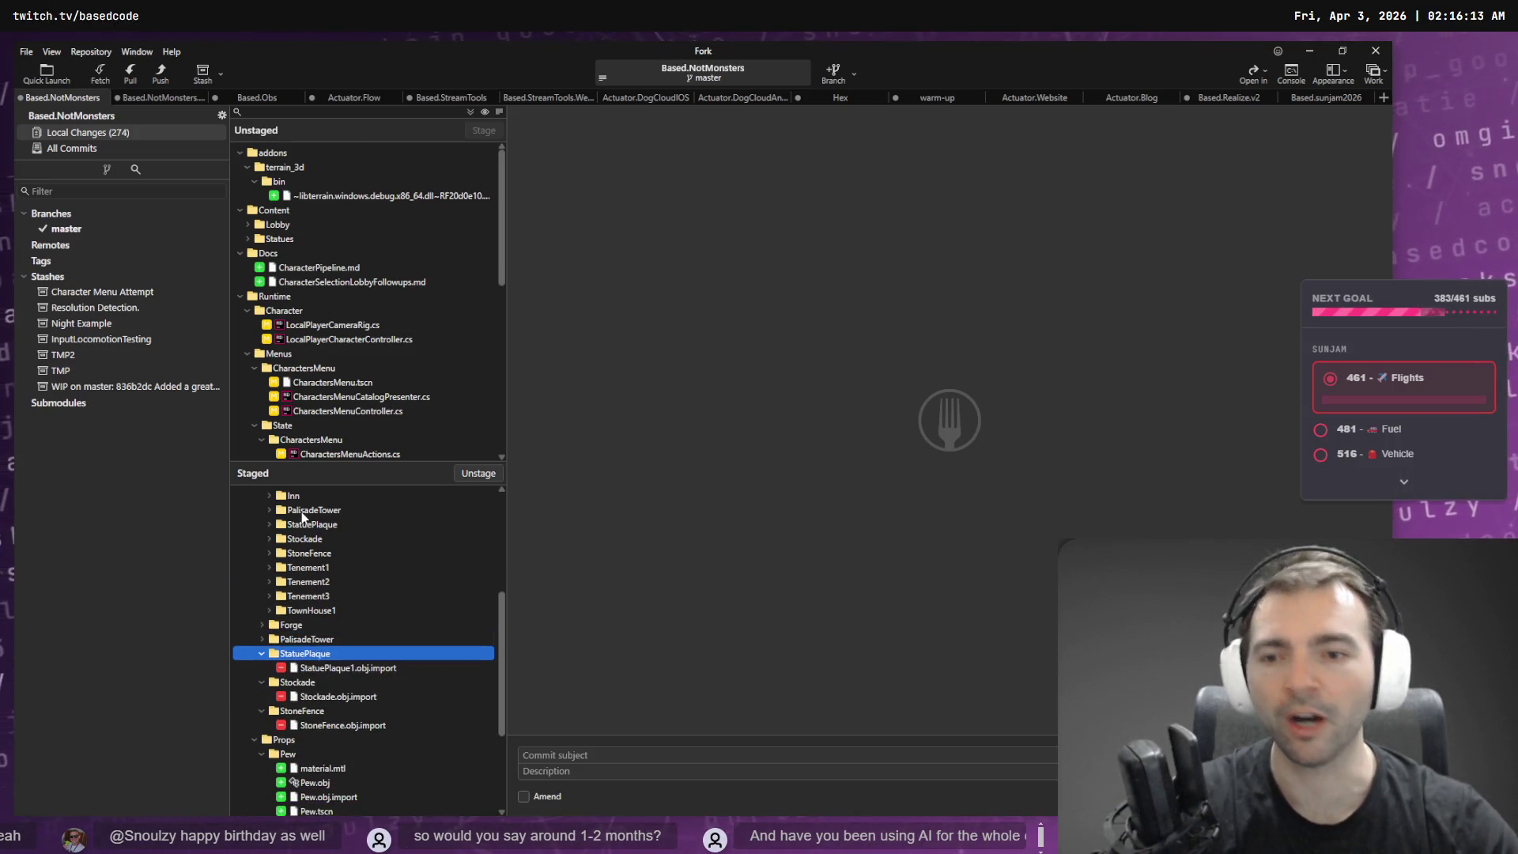
key("Left")
key("Down")
key("Left")
key("Down")
key("Left")
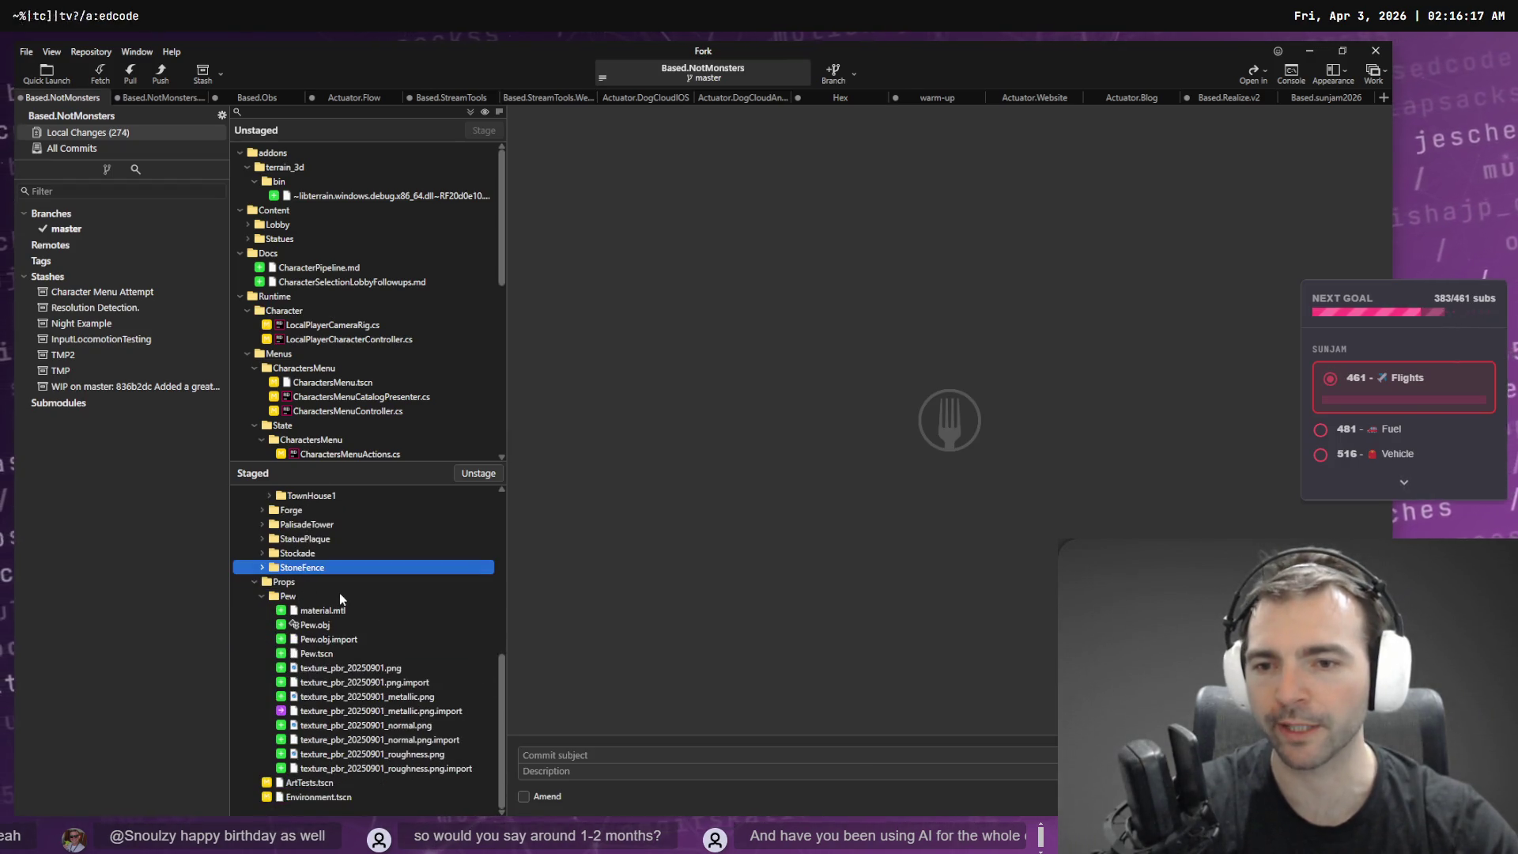
key("Down")
key("Down")
key("Left")
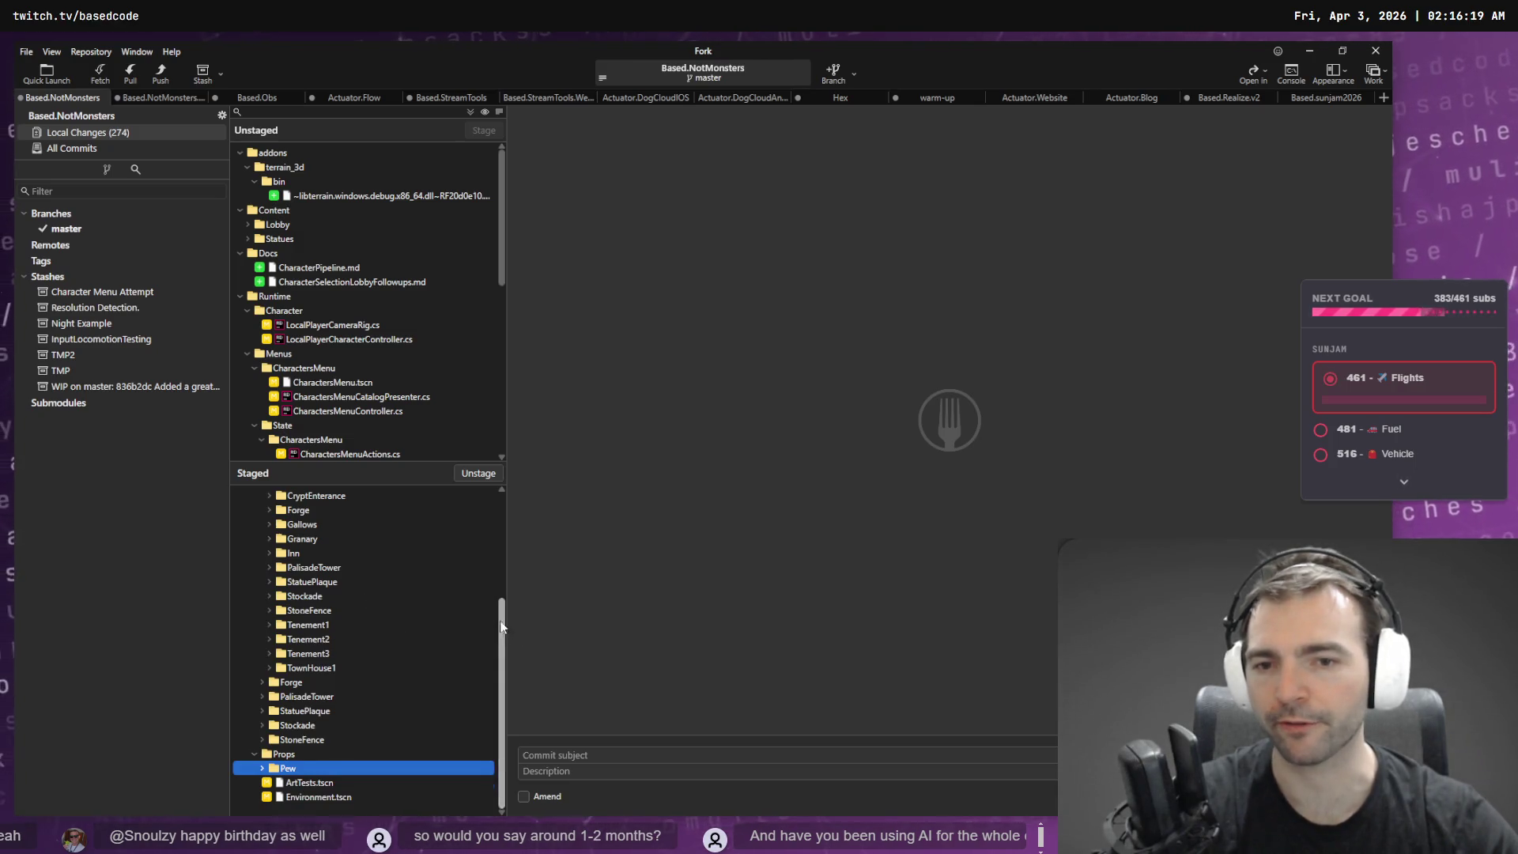
scroll(501, 624, "up", 4)
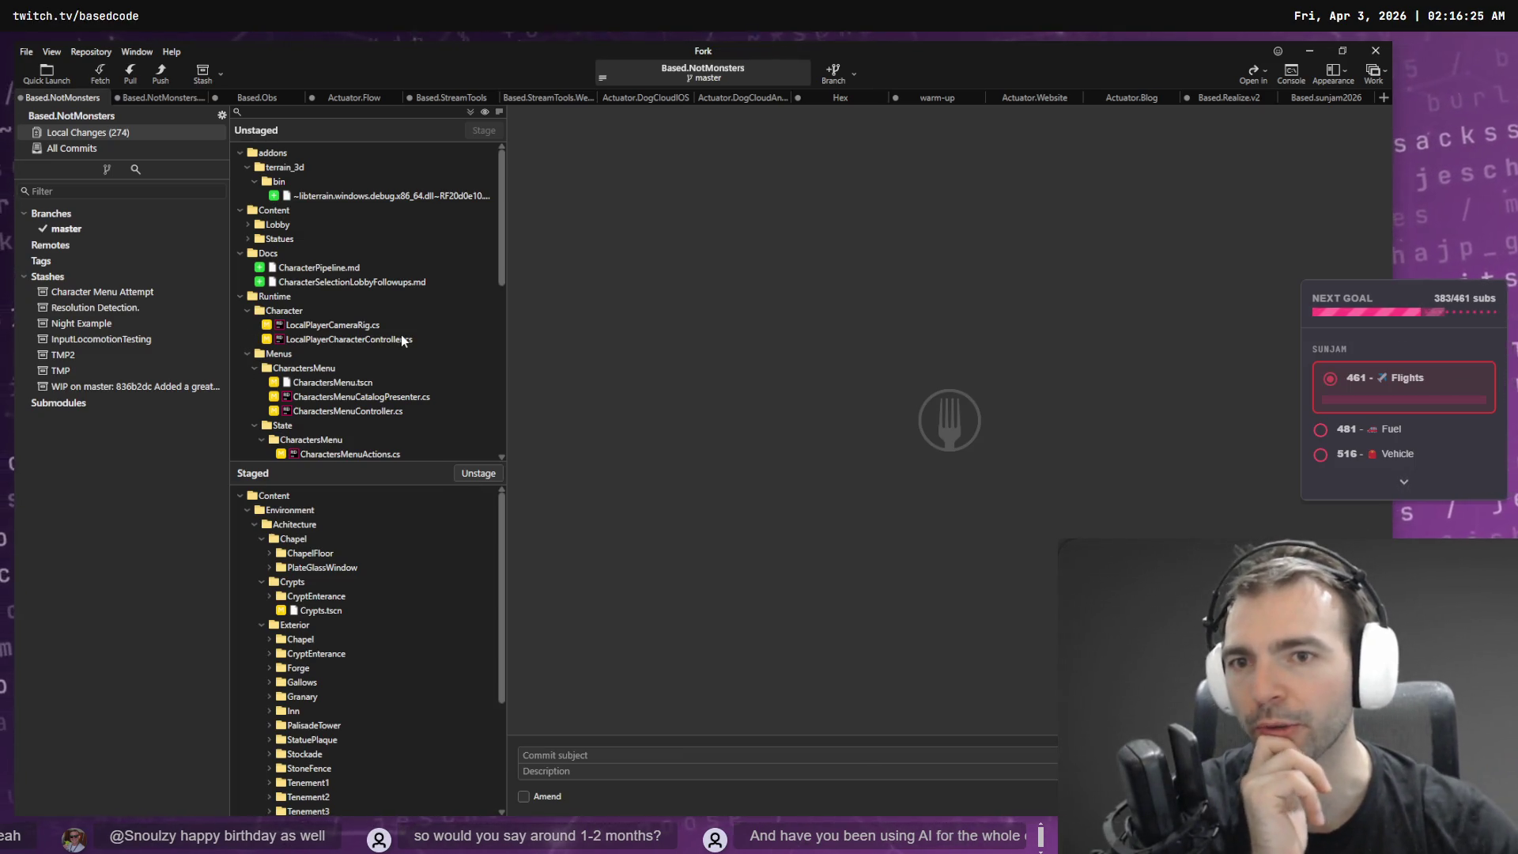
left_click(346, 326)
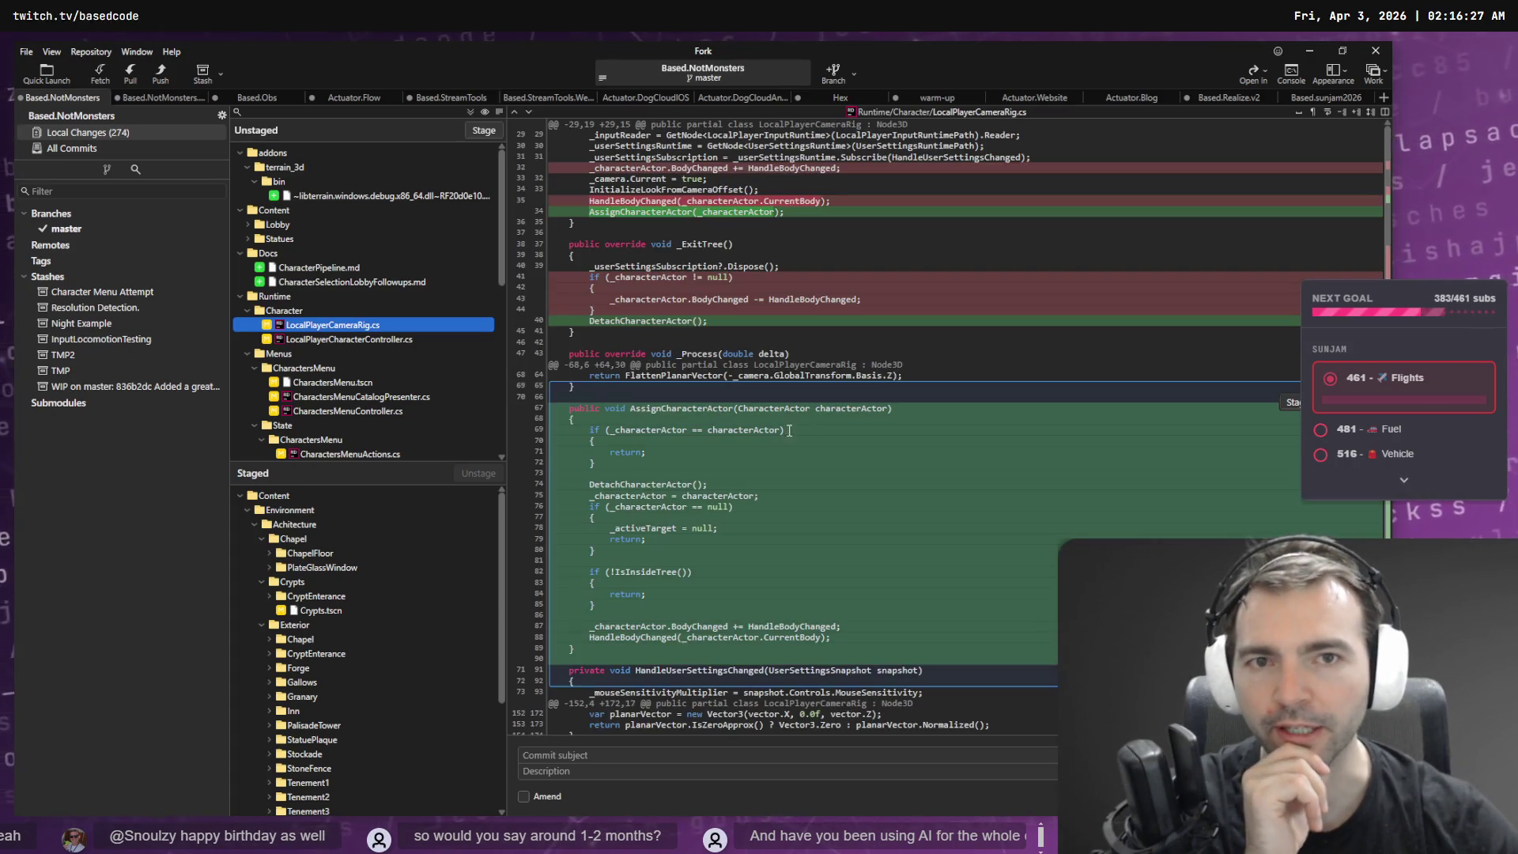
- Review the LocalPlayerCharacterController.cs, LocalPlayerCameraRig.cs and CharactersMenu catalog, controller and actions diffs
left_click(367, 342)
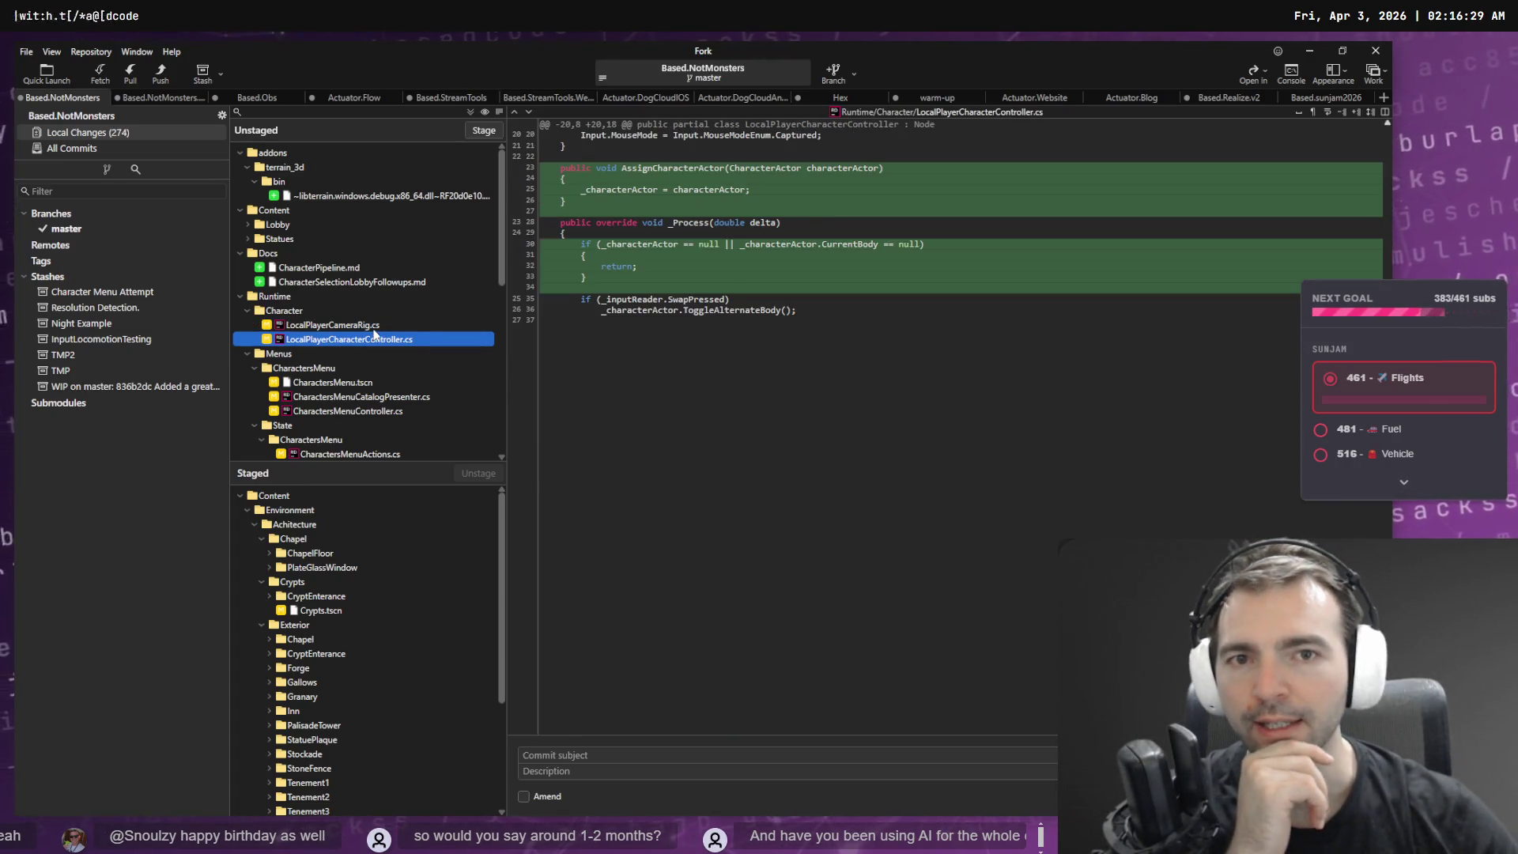
left_click(375, 330)
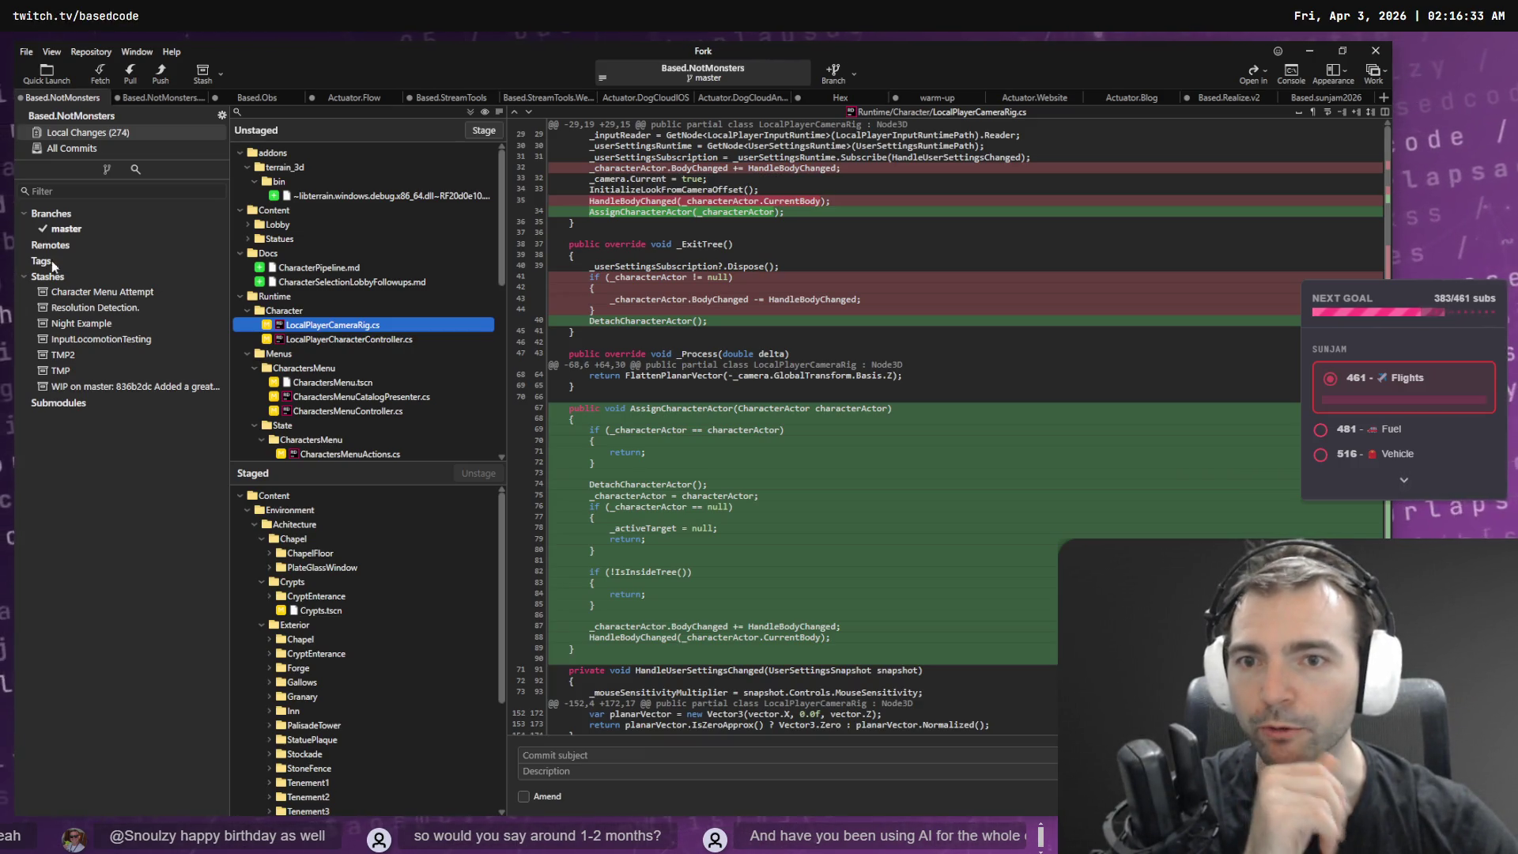
left_click(367, 401)
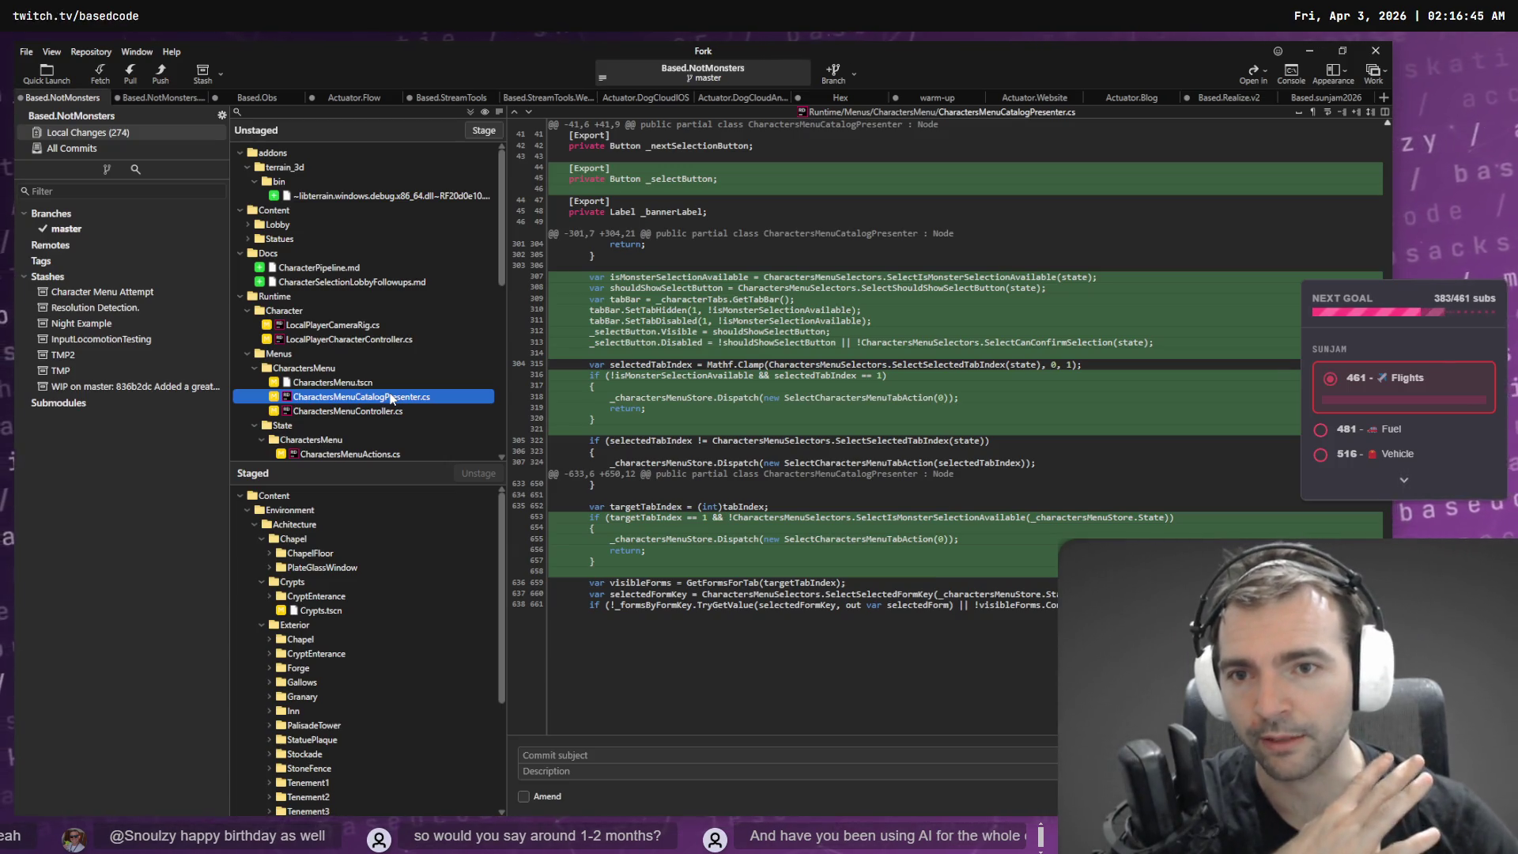
left_click(407, 412)
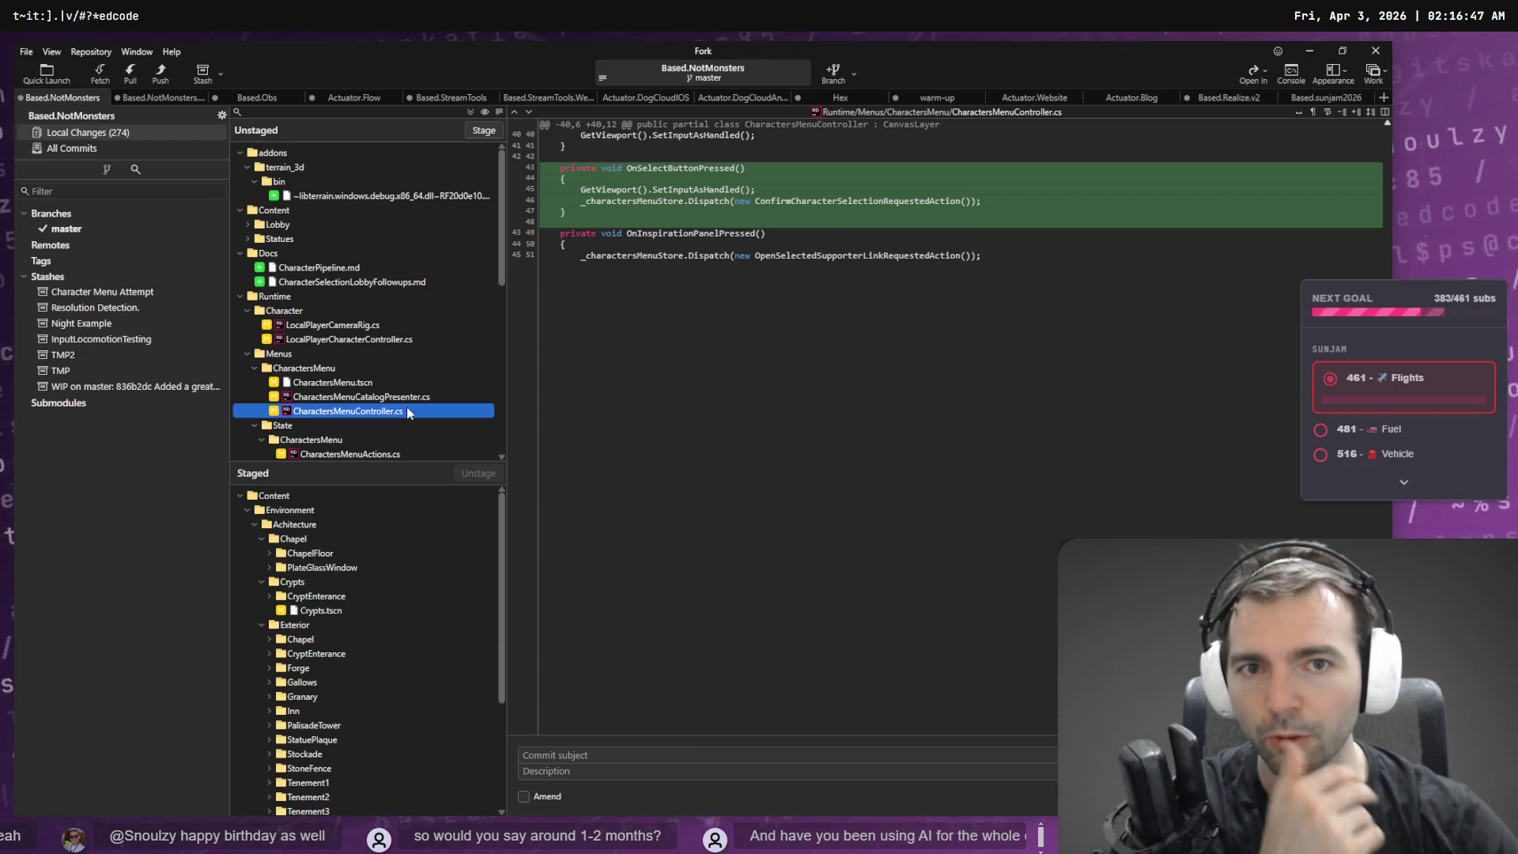
scroll(340, 424, "down", 3)
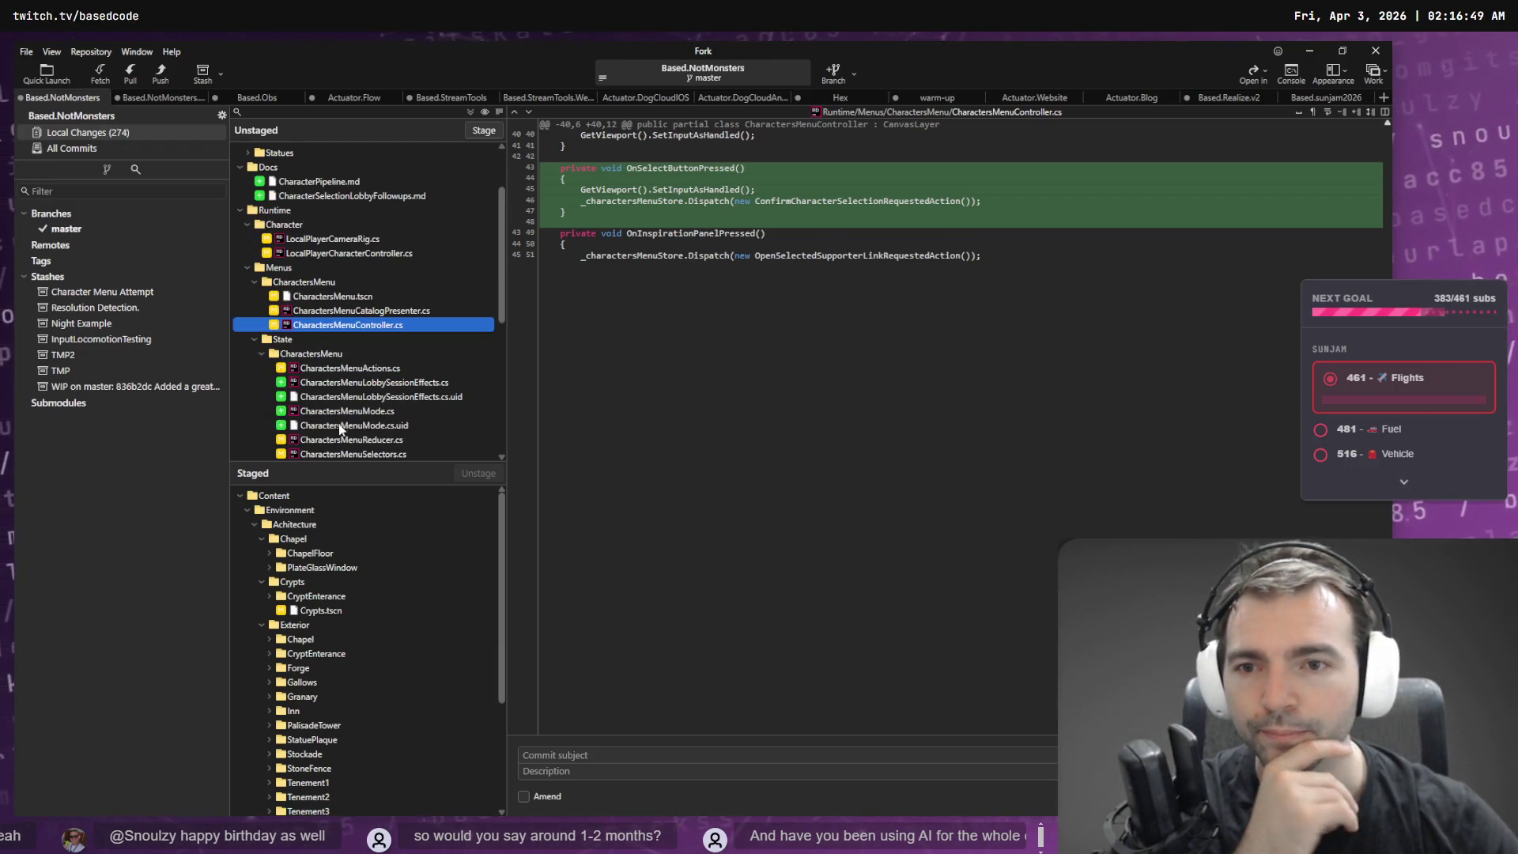
left_click(370, 368)
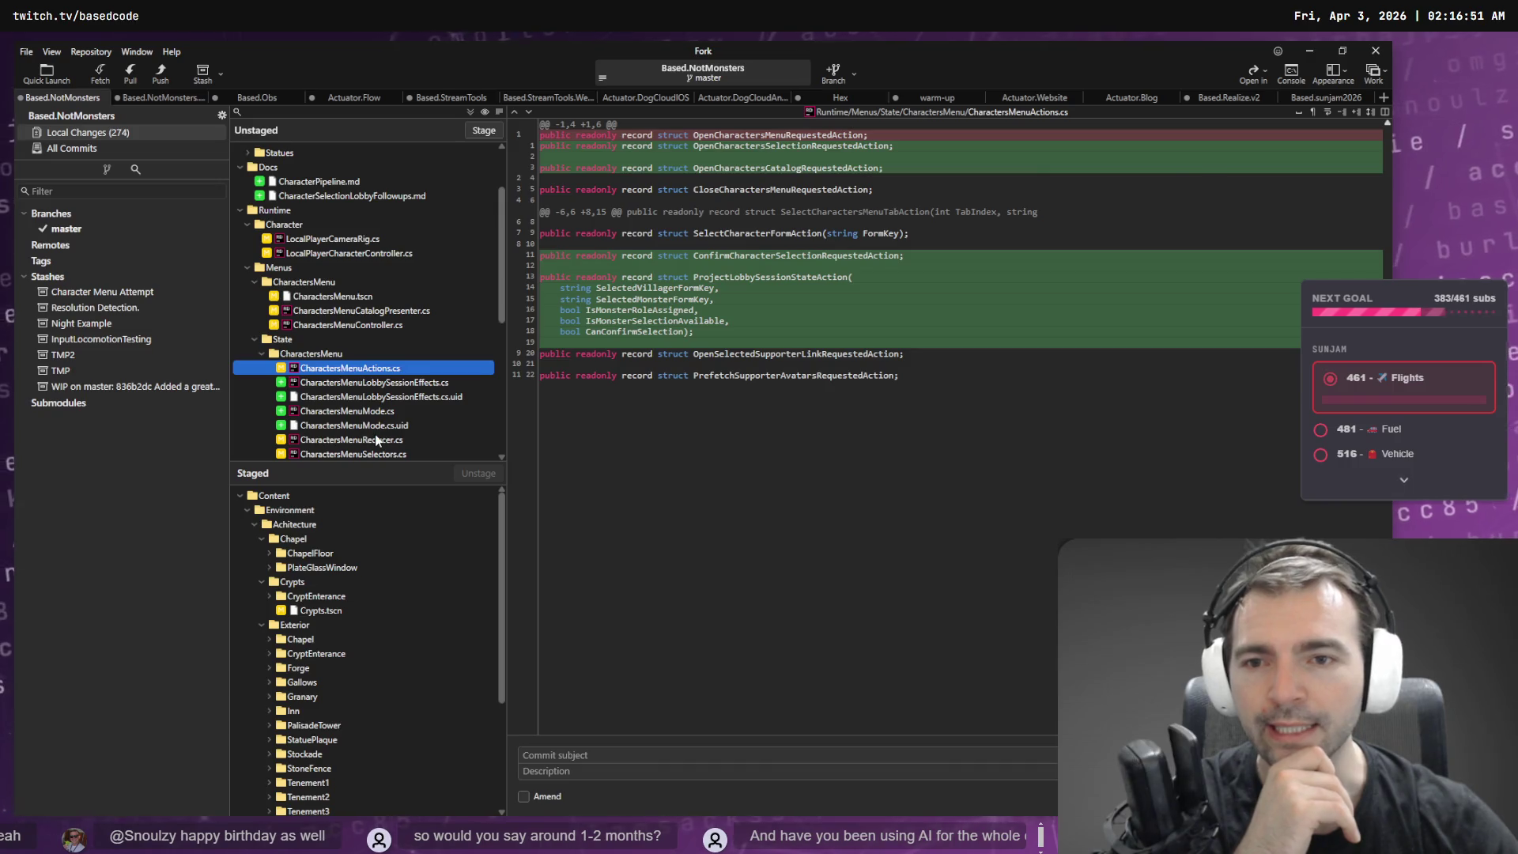
- Read the CharactersMenu reducer, selectors, state, MatchmakingMenuEffects and CharacterCatalogRuntime diffs, ending on CharacterPipeline.md
left_click(377, 441)
scroll(378, 430, "down", 6)
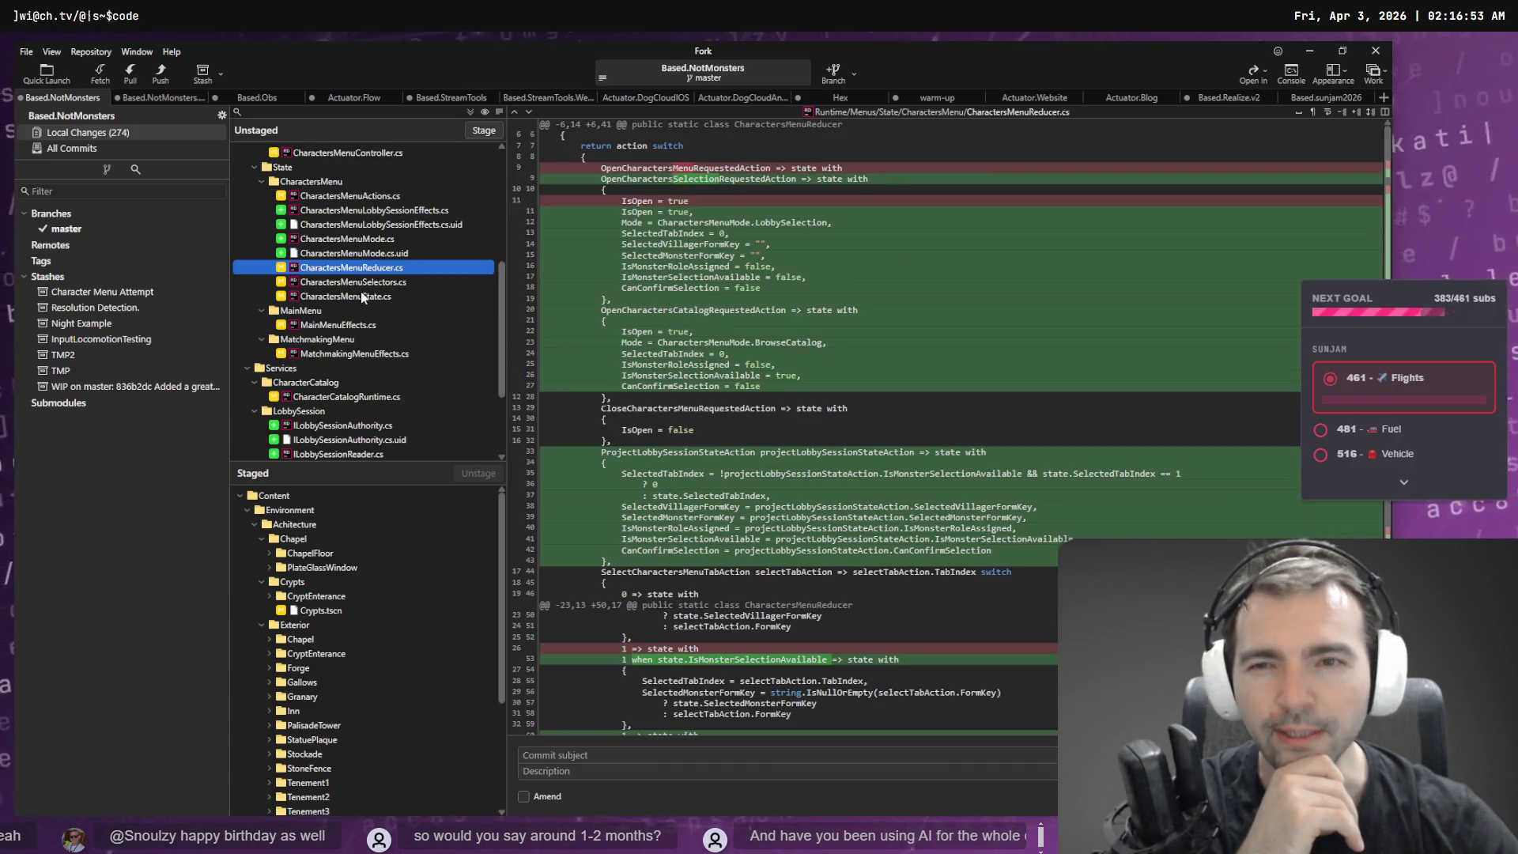
left_click(361, 283)
left_click(361, 296)
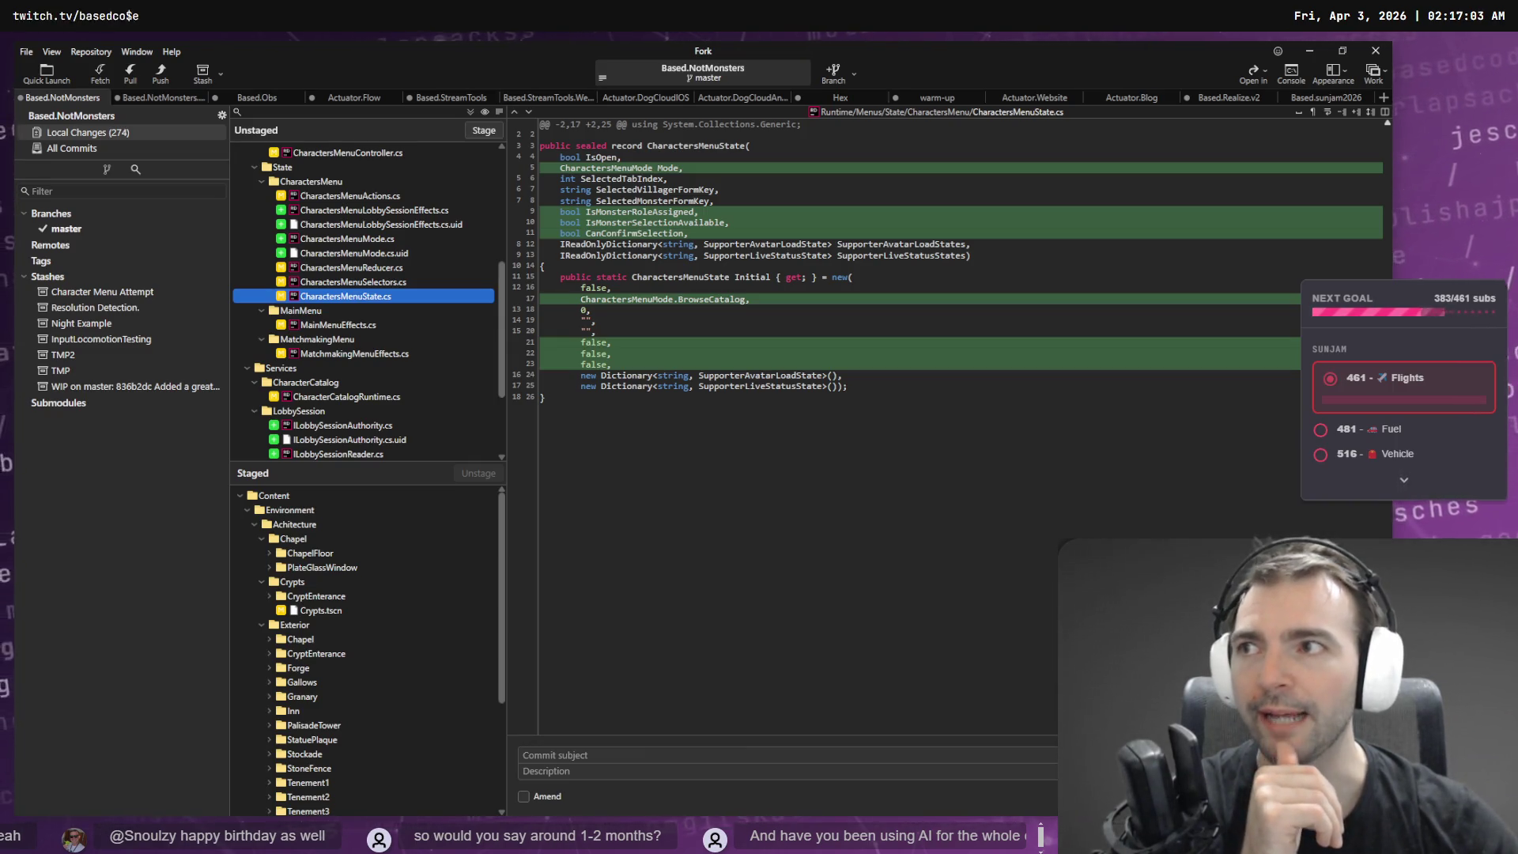
left_click(324, 354)
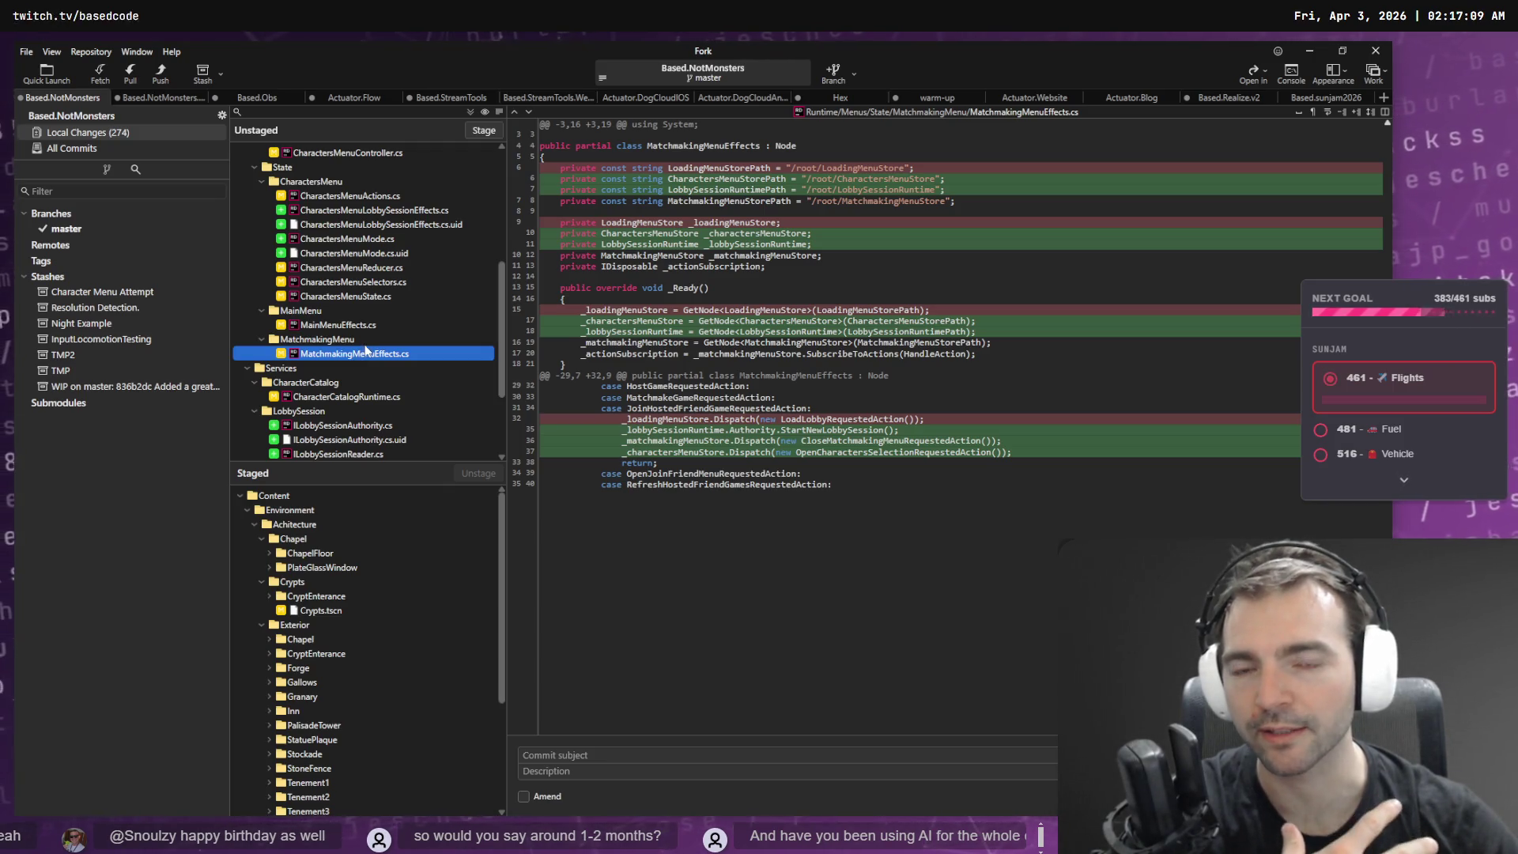
left_click(392, 398)
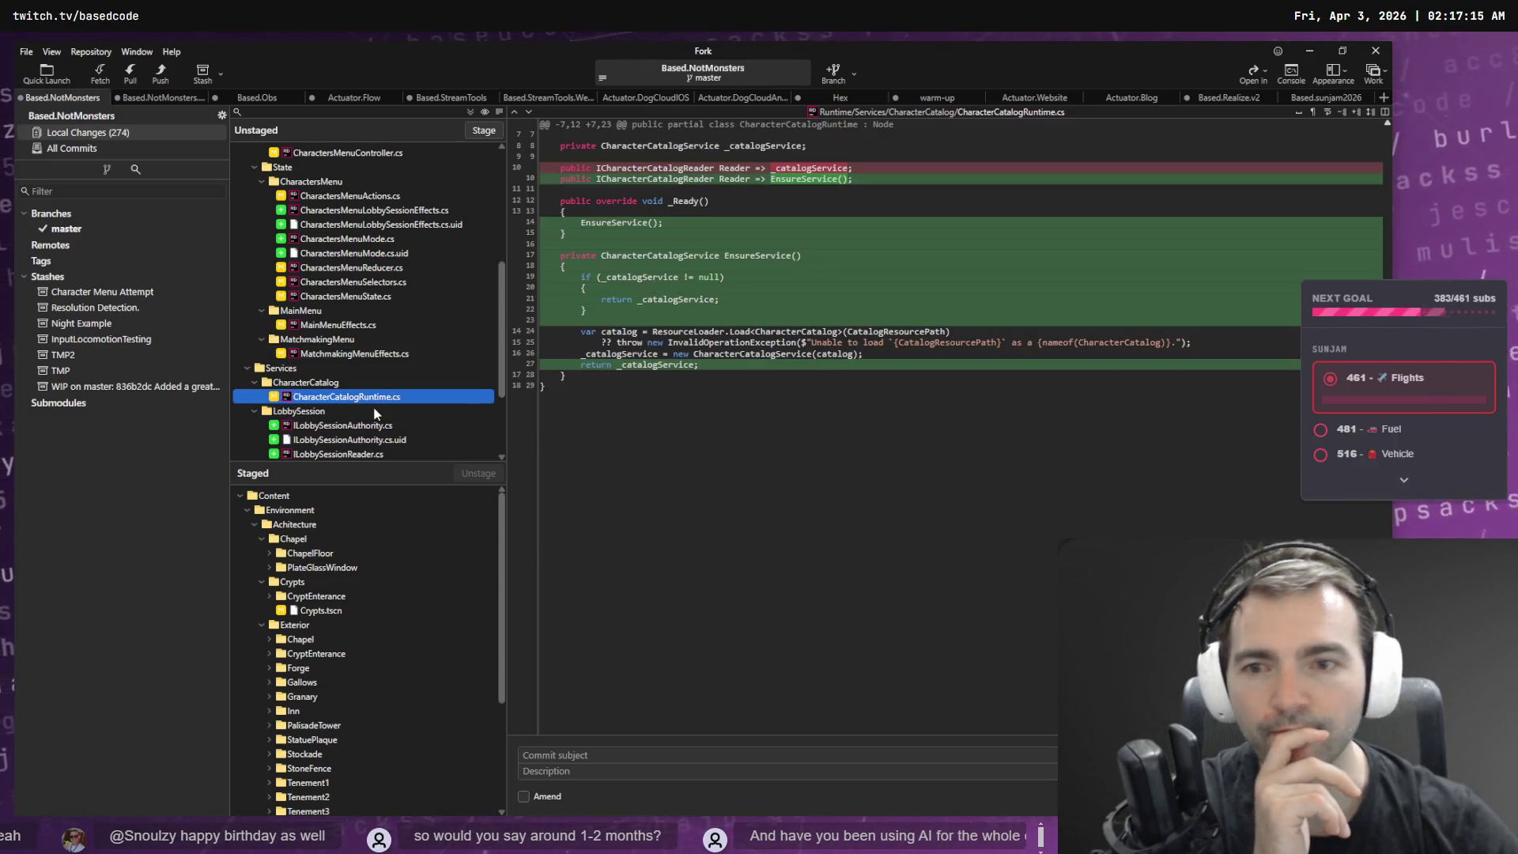
scroll(380, 411, "down", 3)
scroll(328, 299, "up", 7)
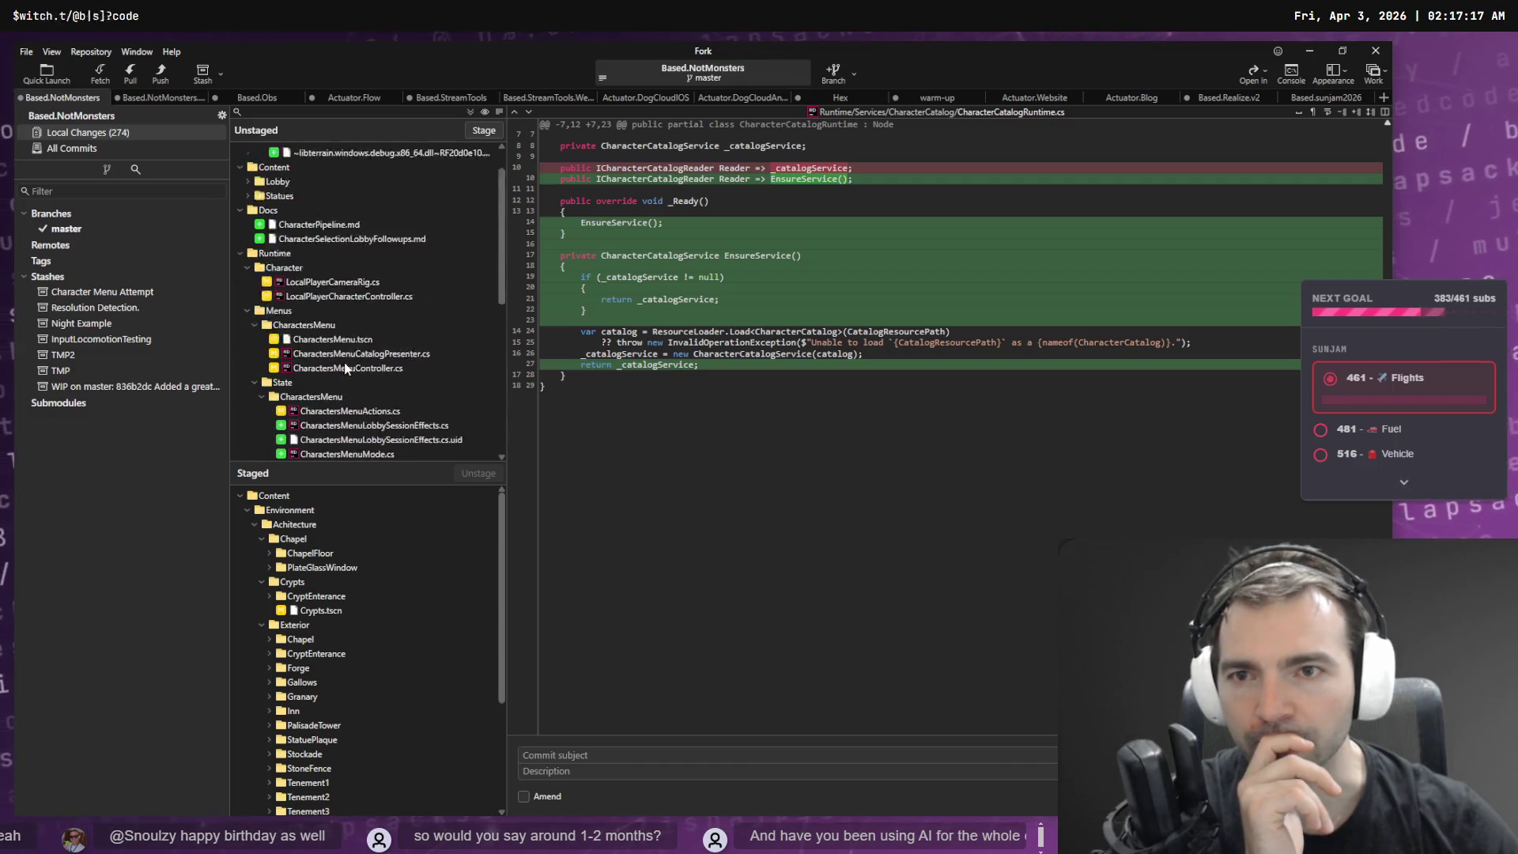
left_click(336, 270)
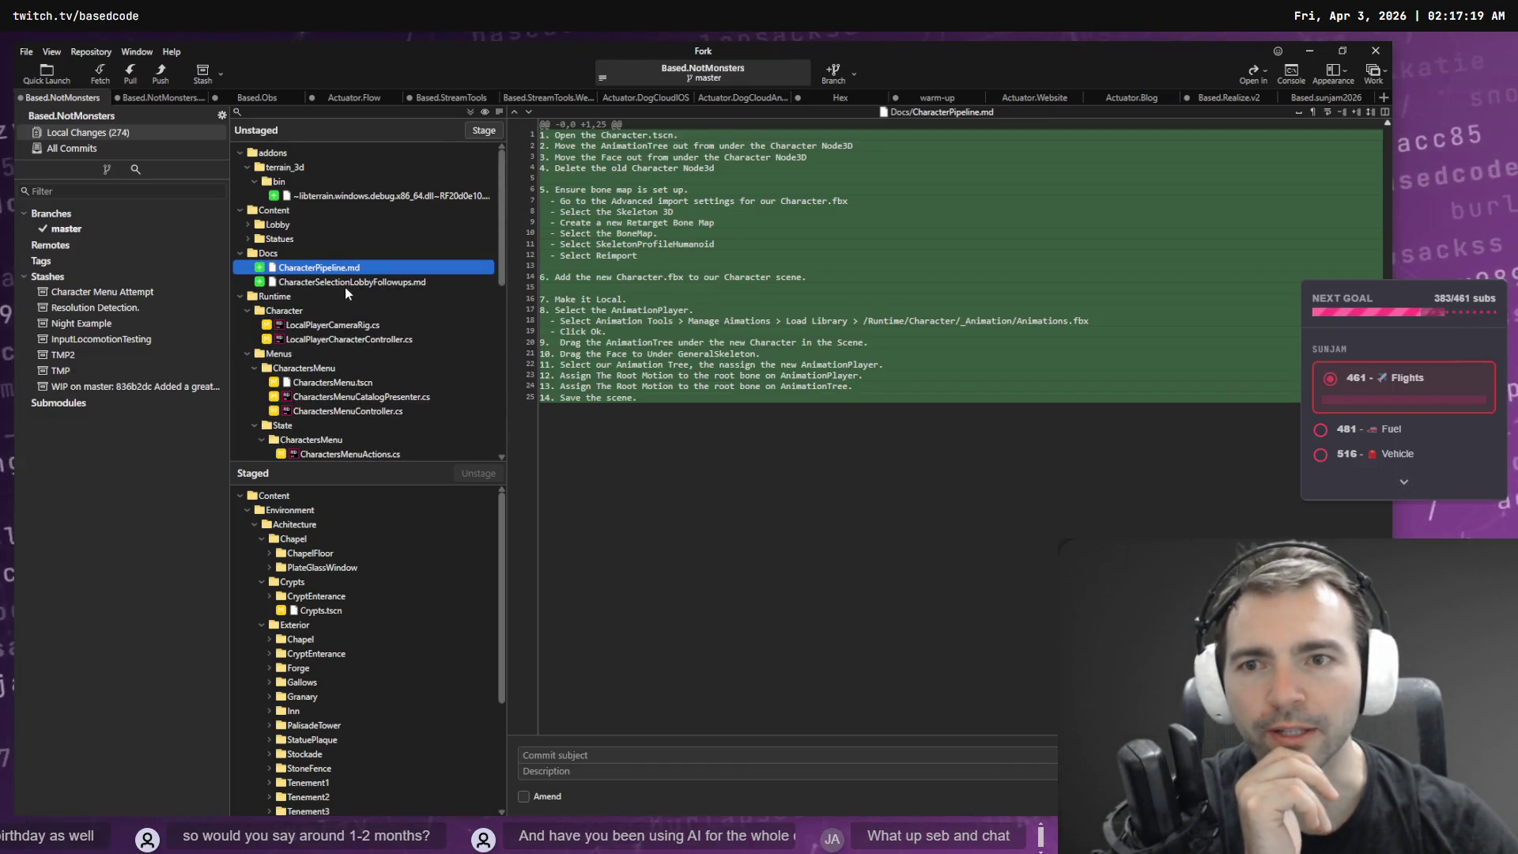
- Compare the LocalPlayerCameraRig.cs, CharactersMenu.tscn and LocalPlayerCharacterController.cs diffs, settling on the controller
left_click(345, 285)
left_click(340, 339)
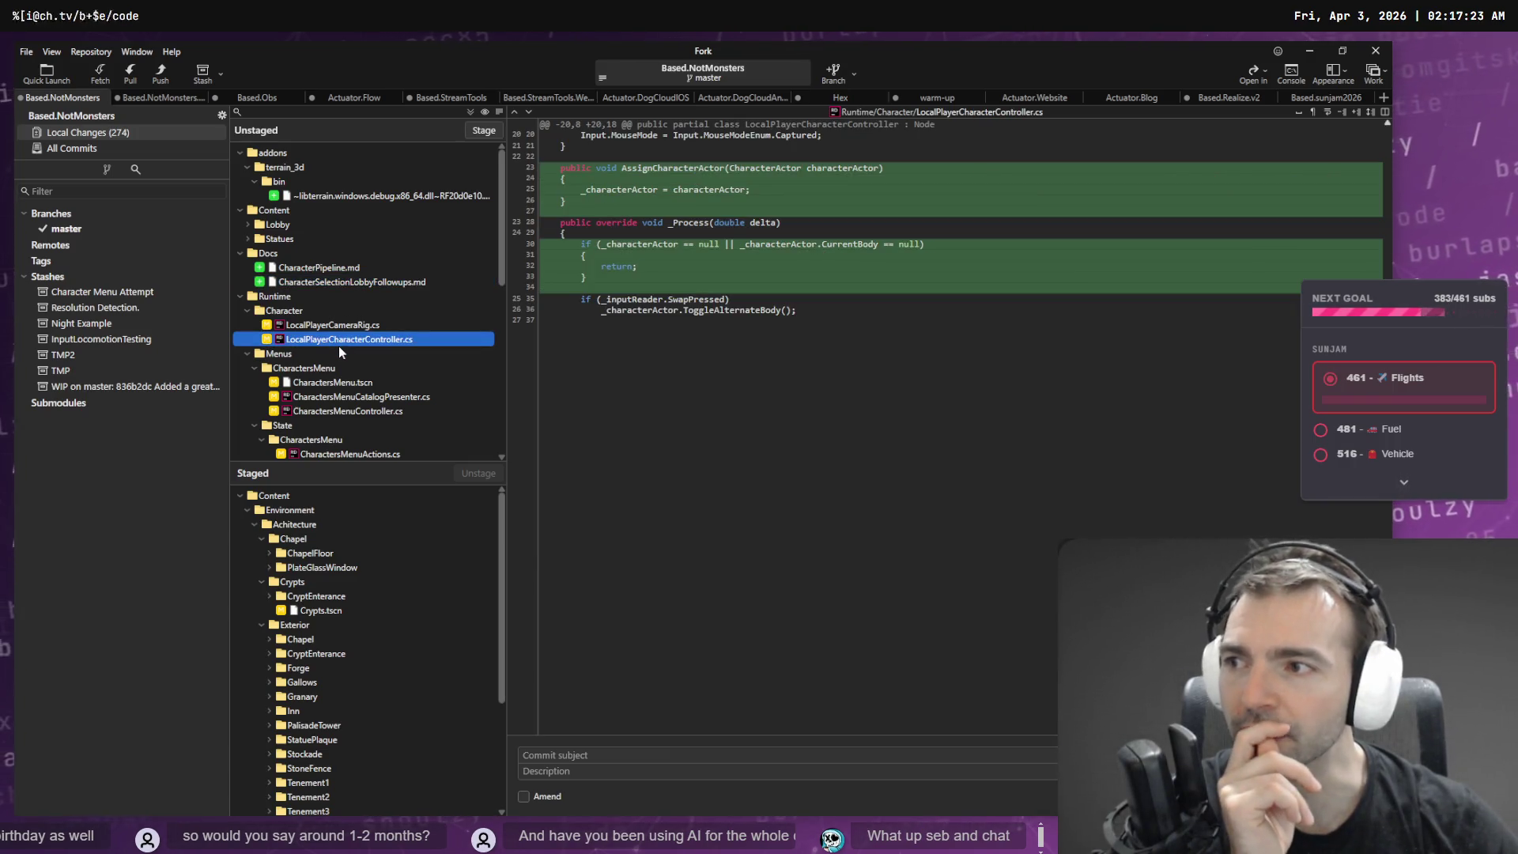
left_click(339, 325)
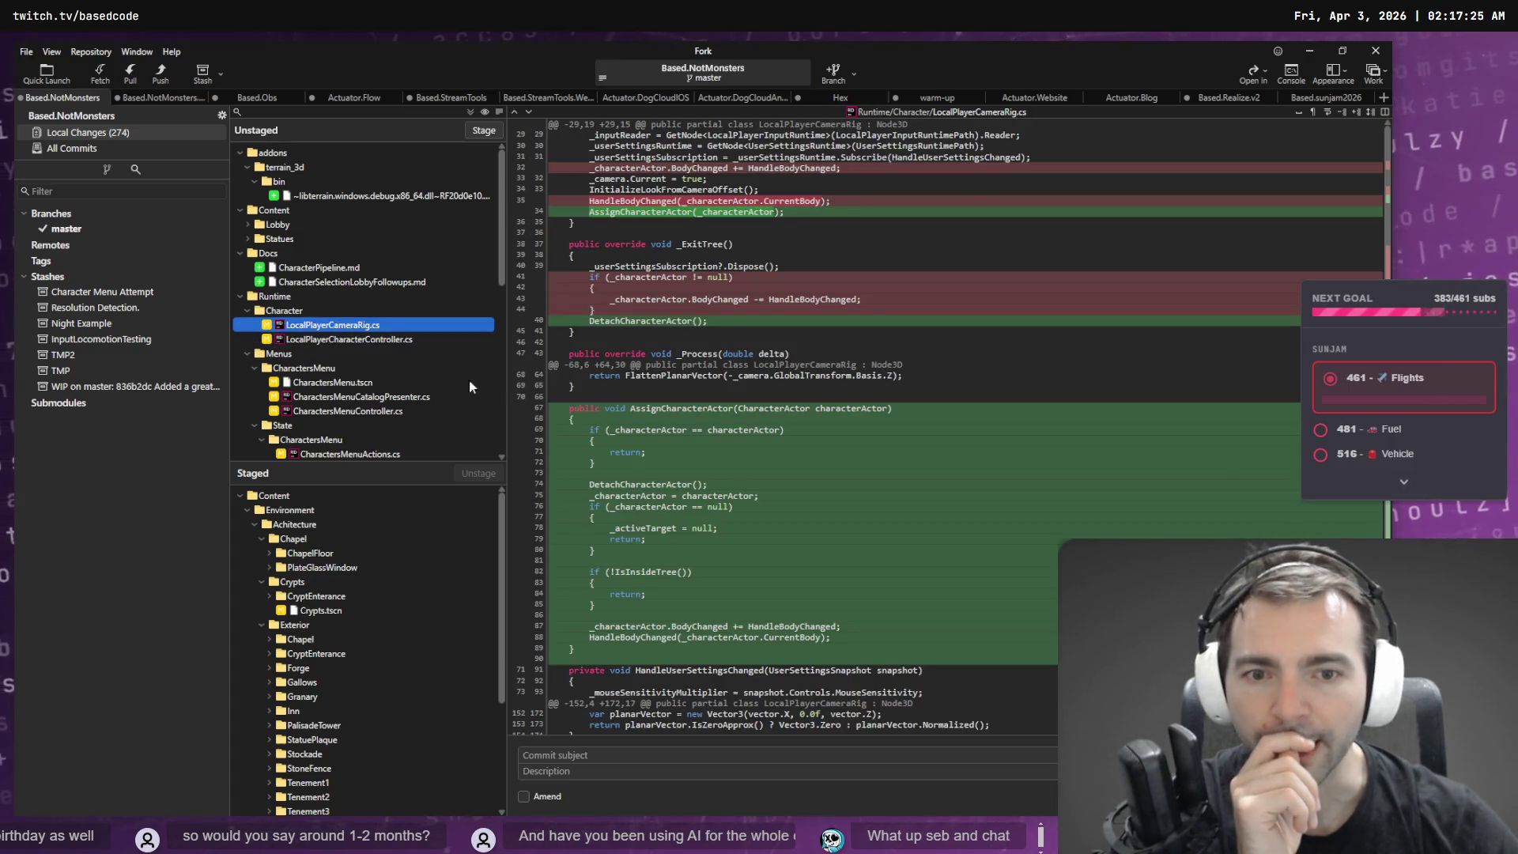
scroll(659, 405, "down", 2)
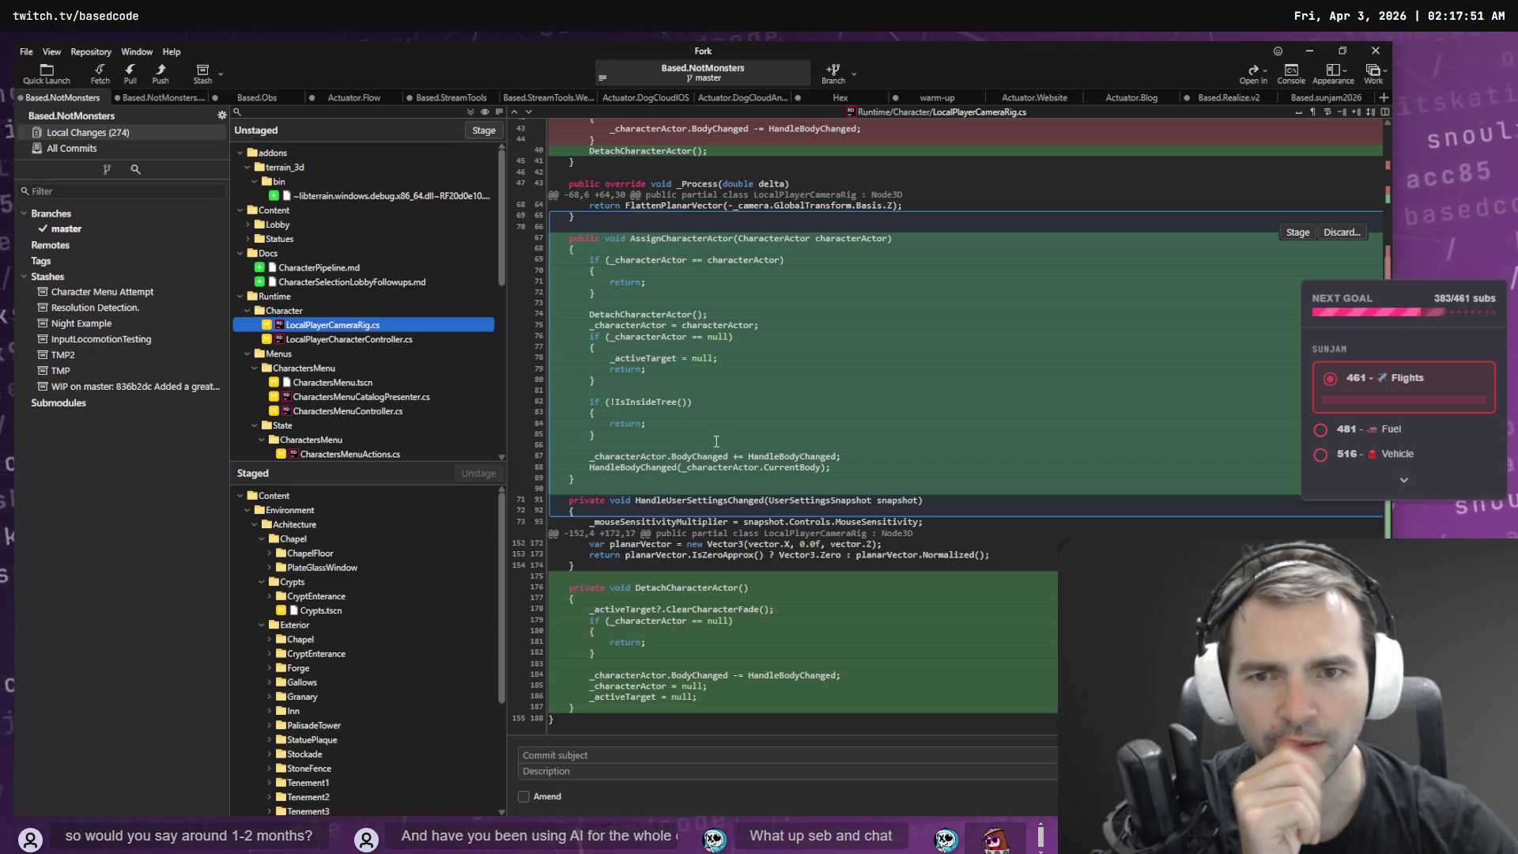
left_click(317, 340)
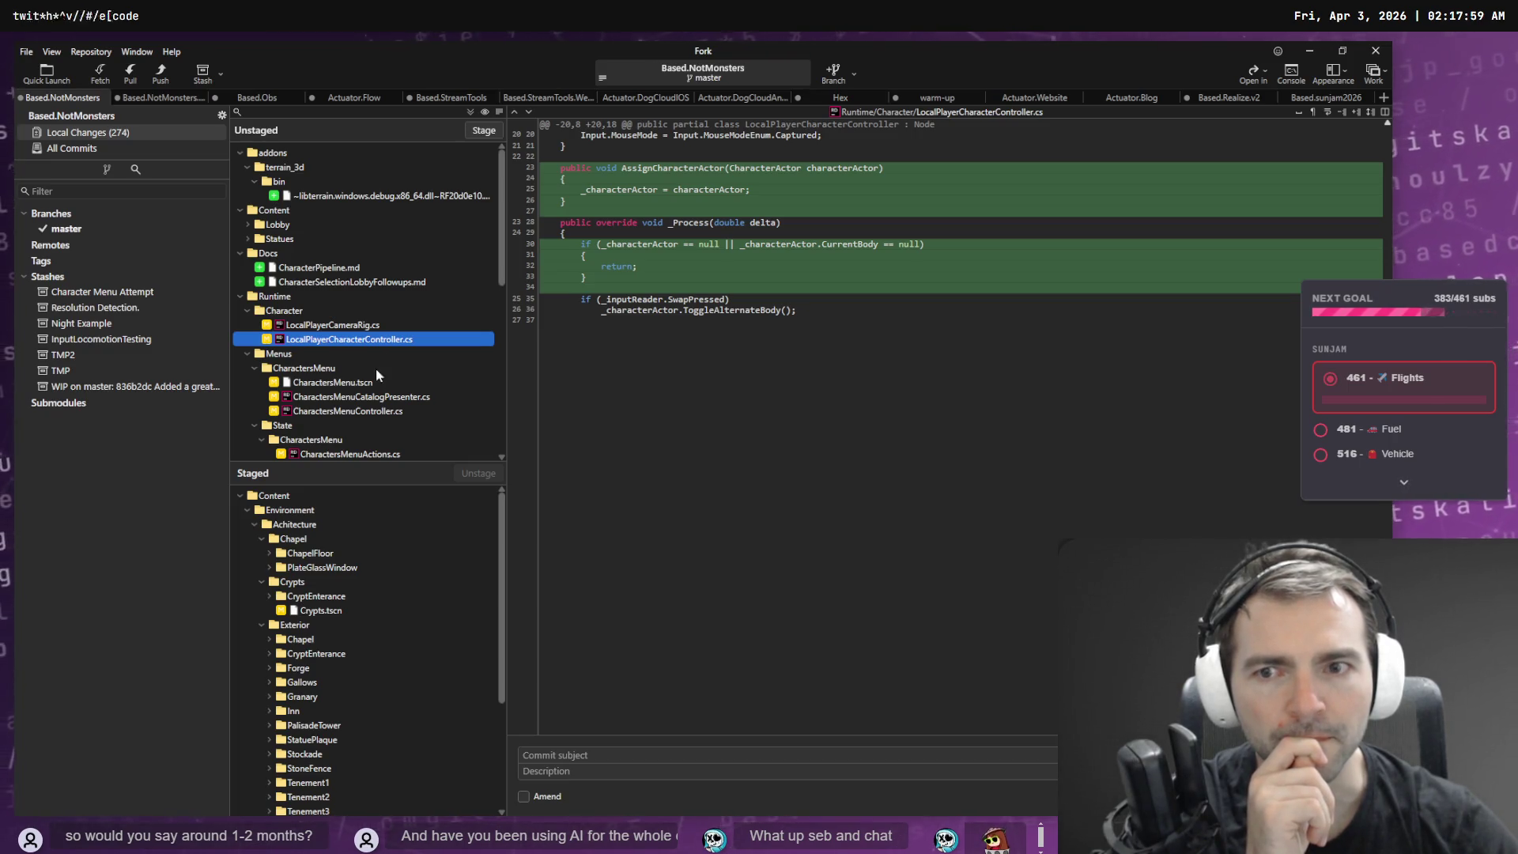
left_click(374, 383)
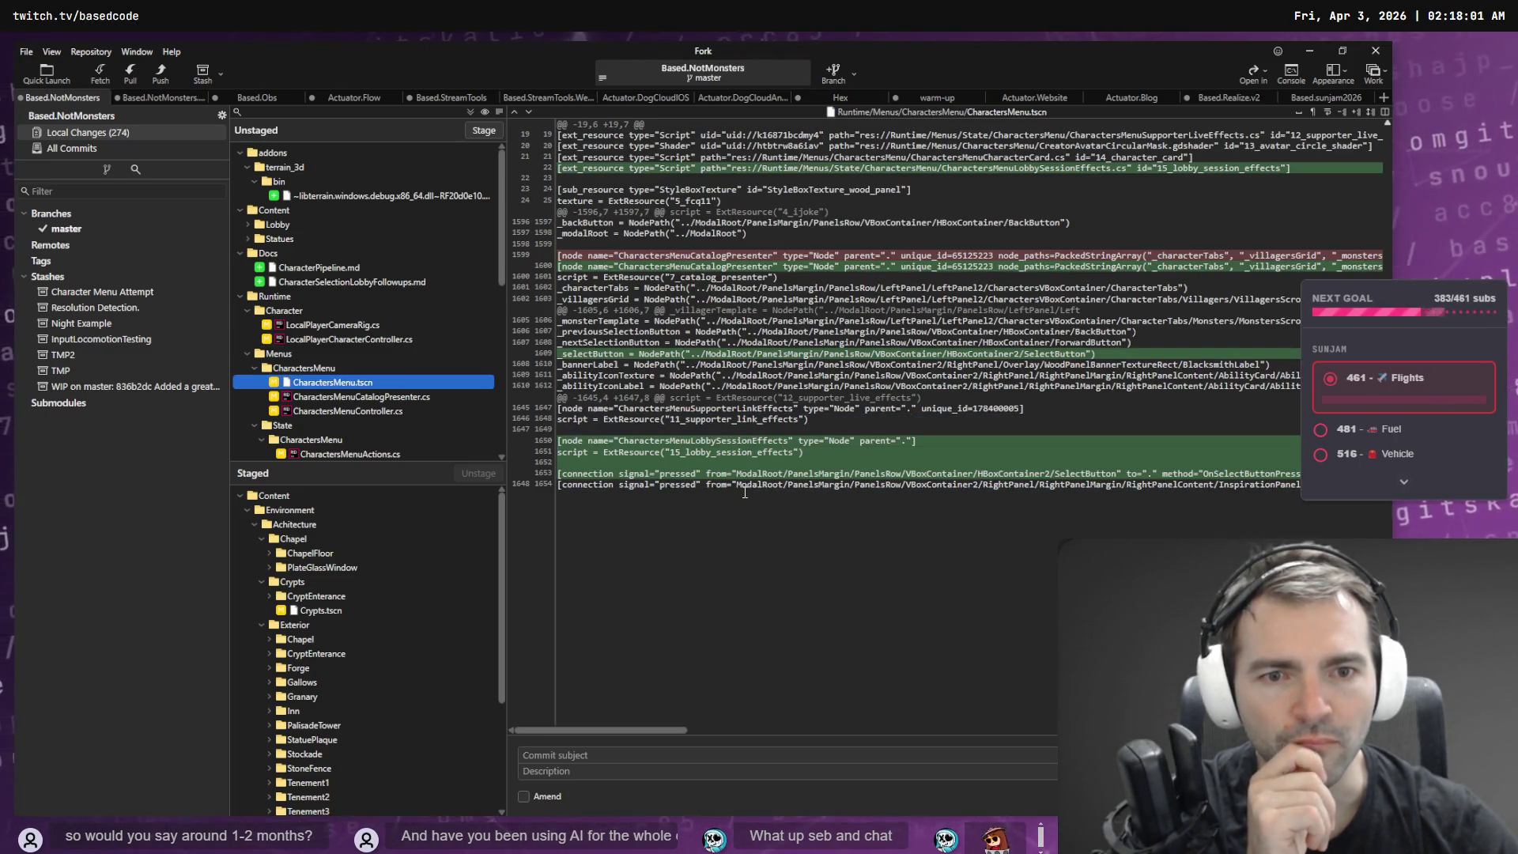
key("Down")
key("Down")
key("Up")
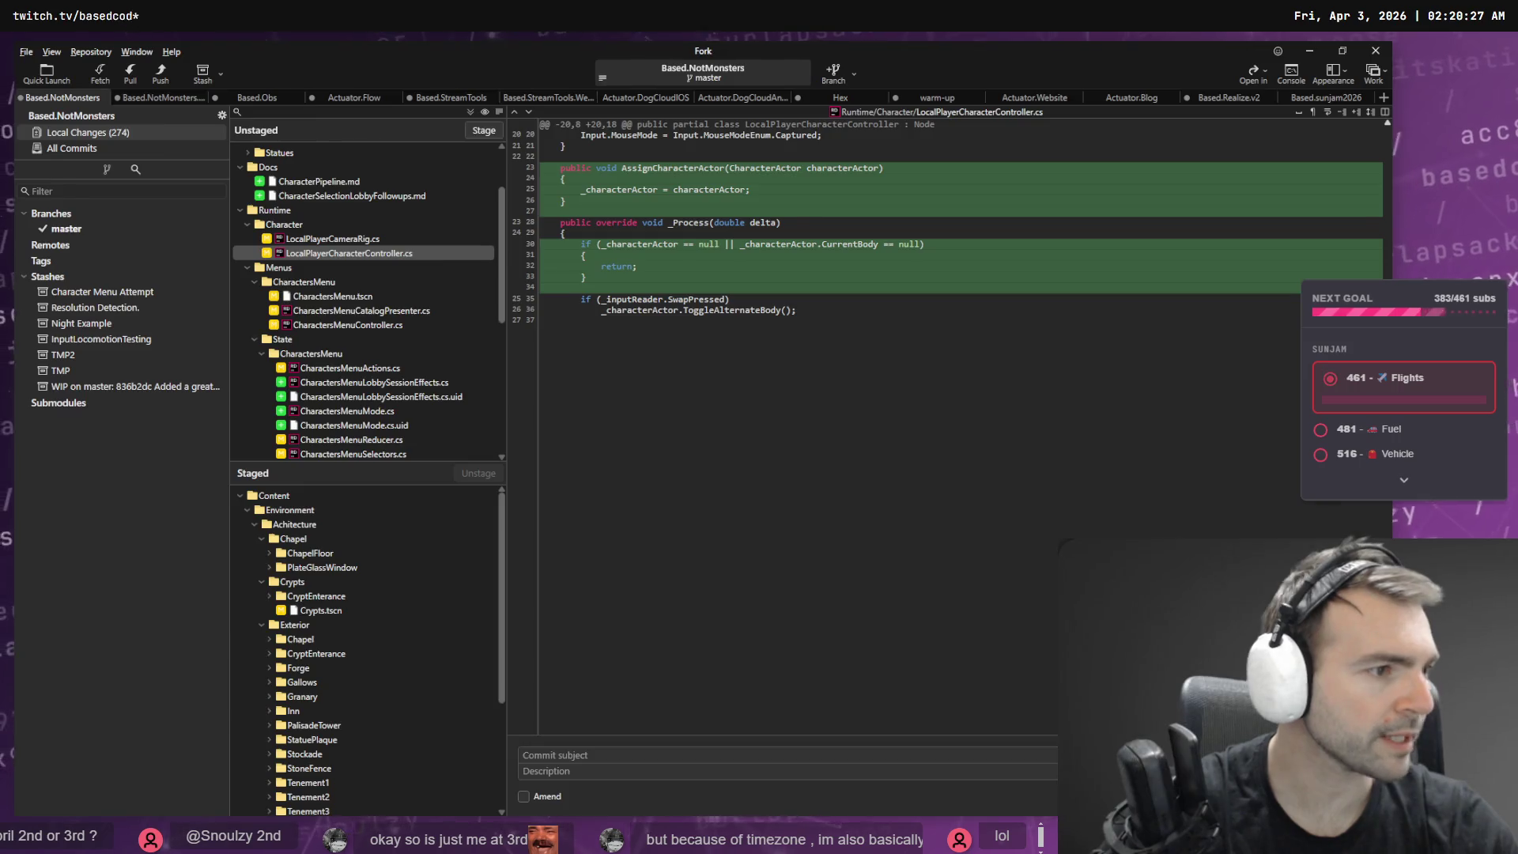
- In Rider, open LocalPlayerCharacterController.cs through Search Everywhere
key("alt+Tab")
key("Escape")
key("shift")
key("shift")
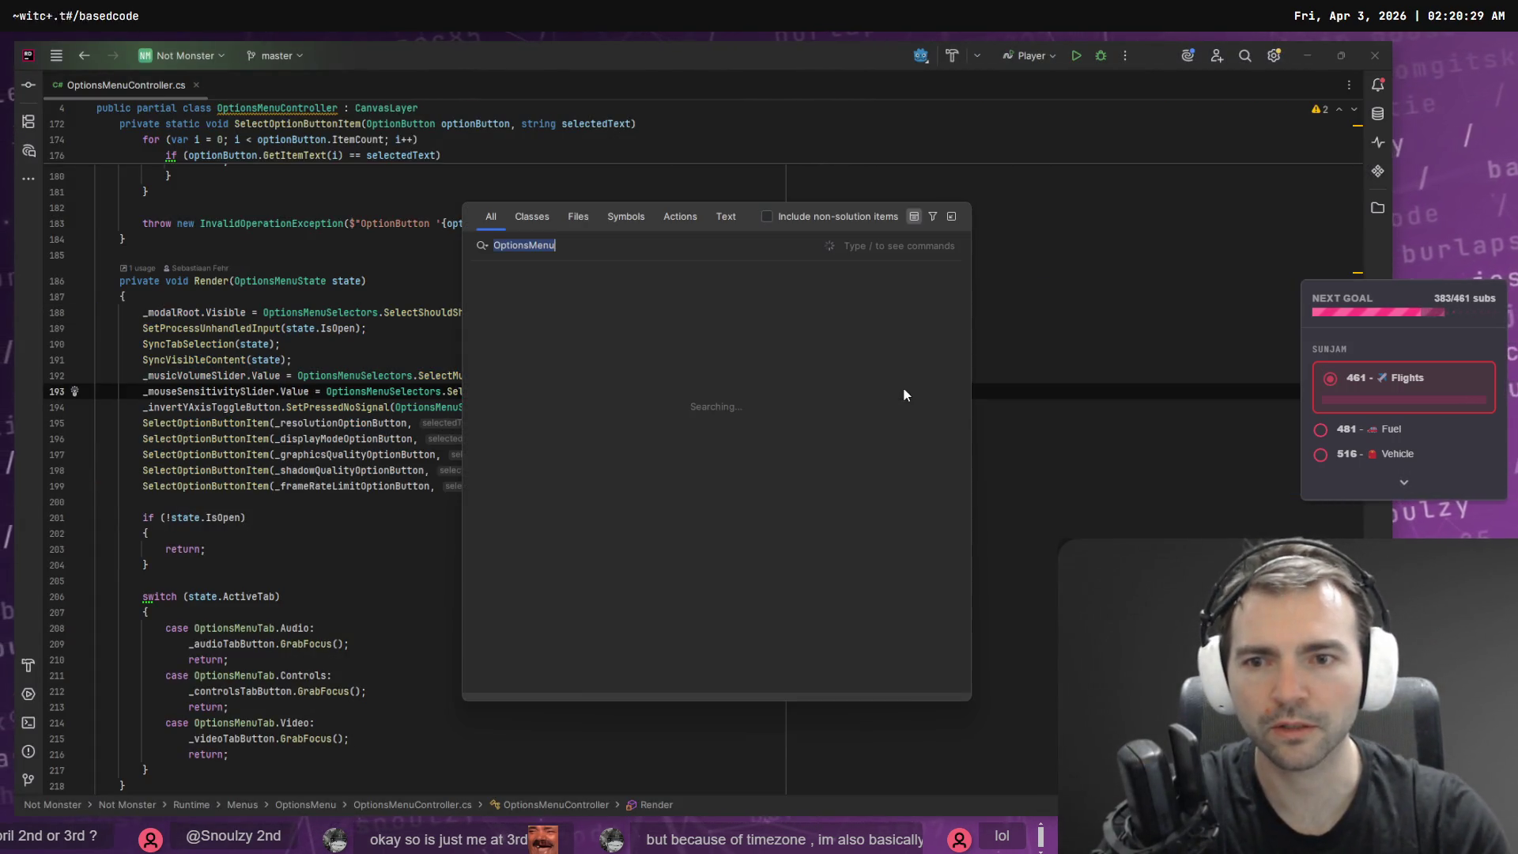
type("LocalPlayerC")
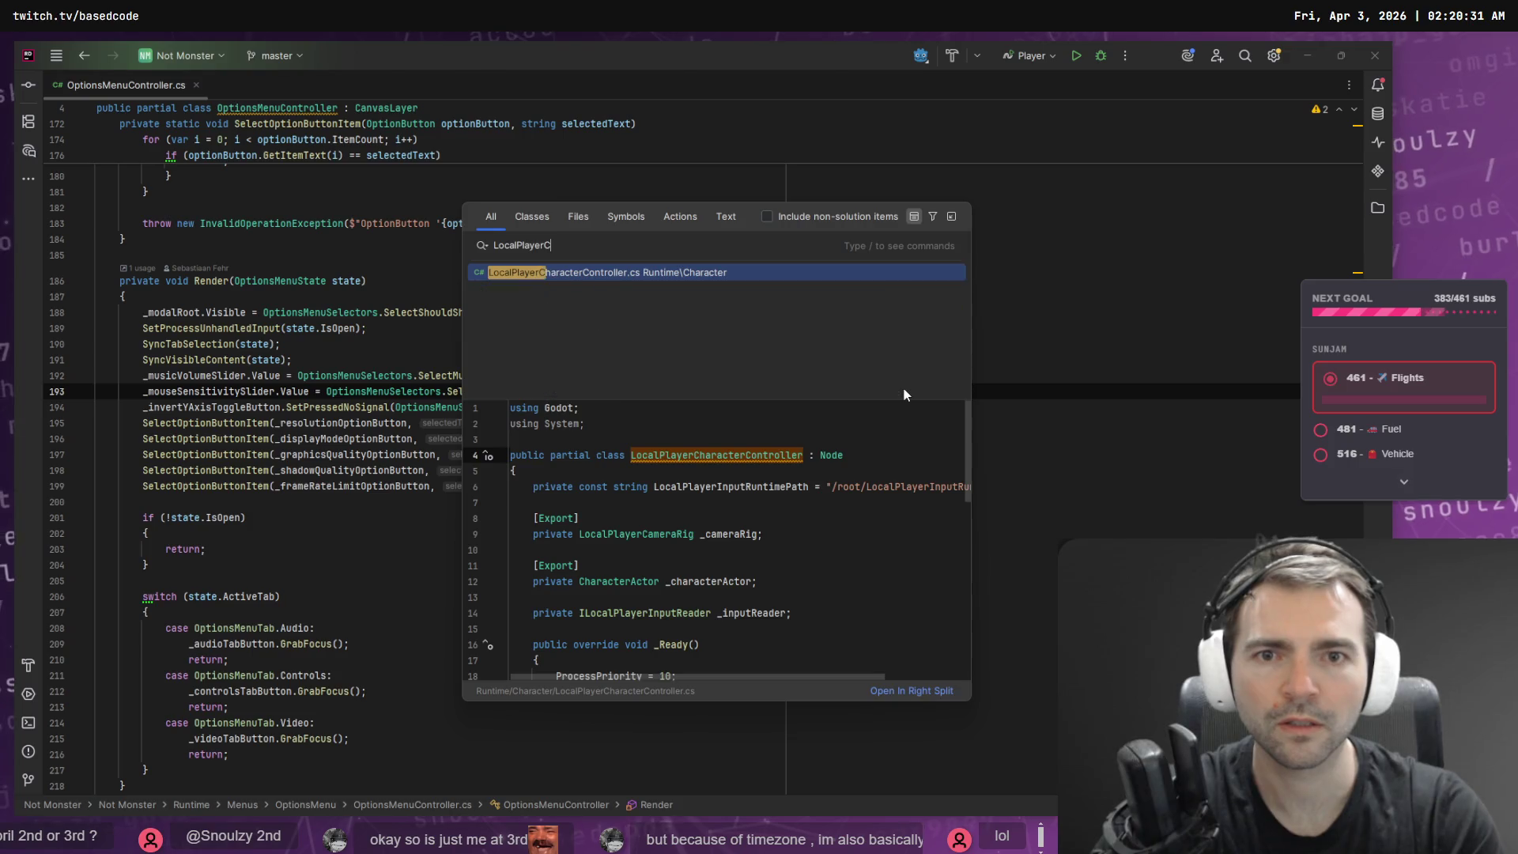
key("Return")
- Inspect its _Process, _characterActor assignment and _Ready code against OptionsMenuController.cs, then return to Fork
key("ctrl+Tab")
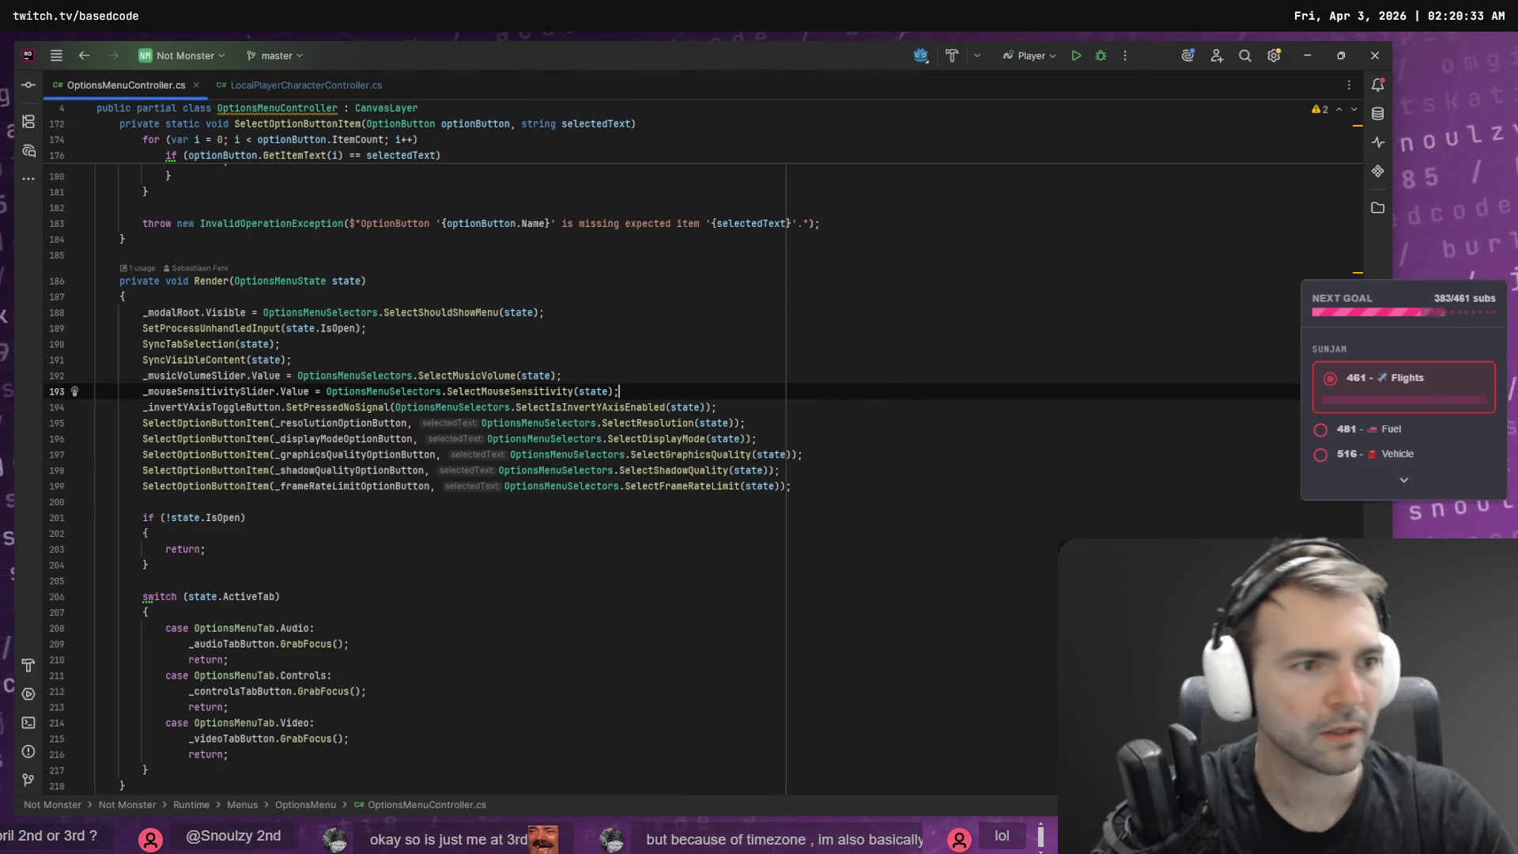
scroll(1326, 152, "up", 20)
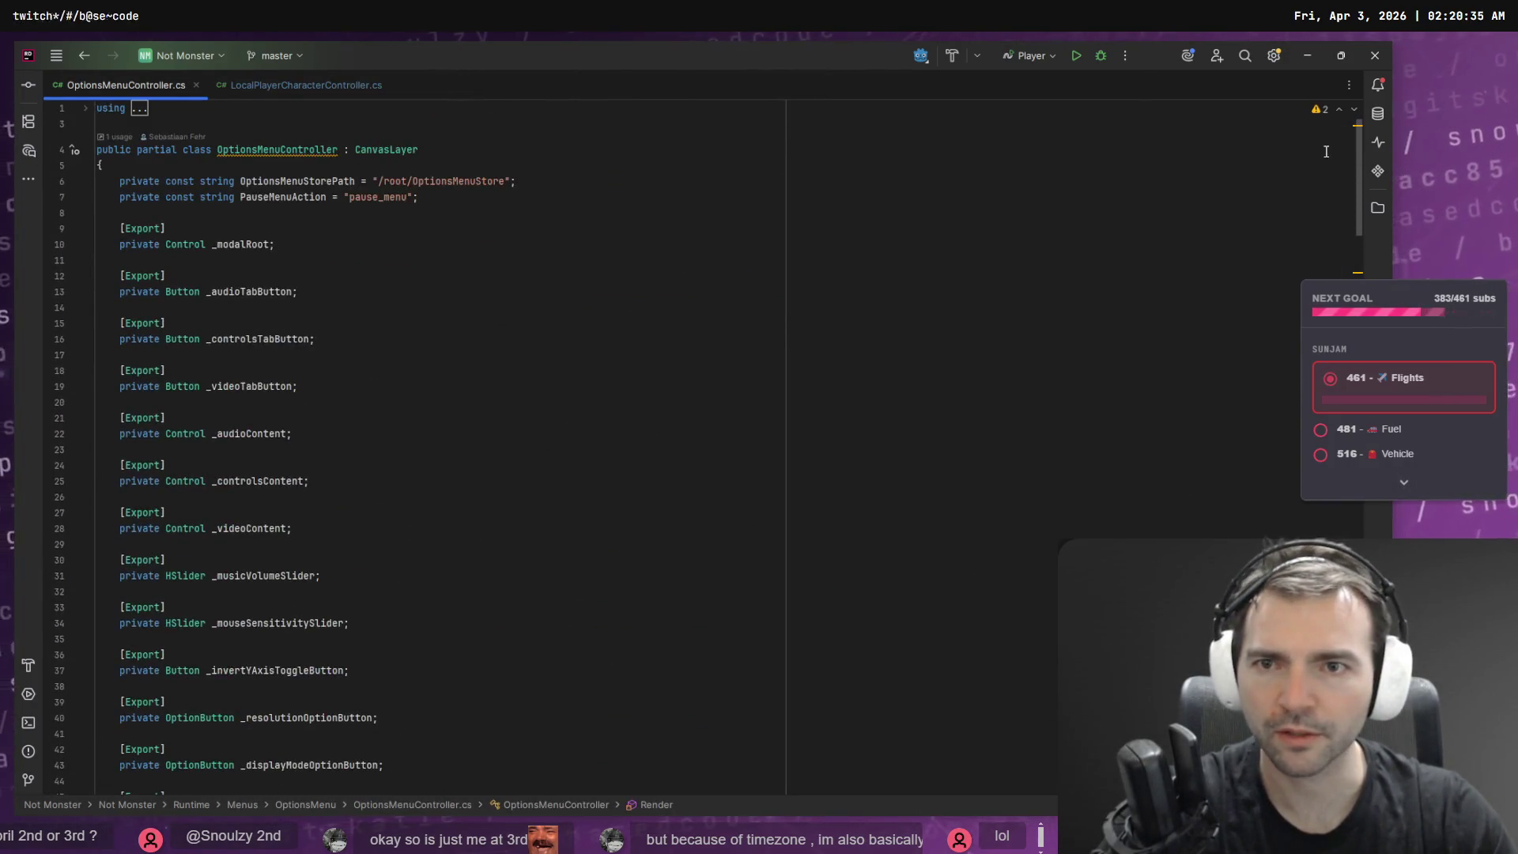
key("ctrl+Tab")
scroll(634, 333, "down", 3)
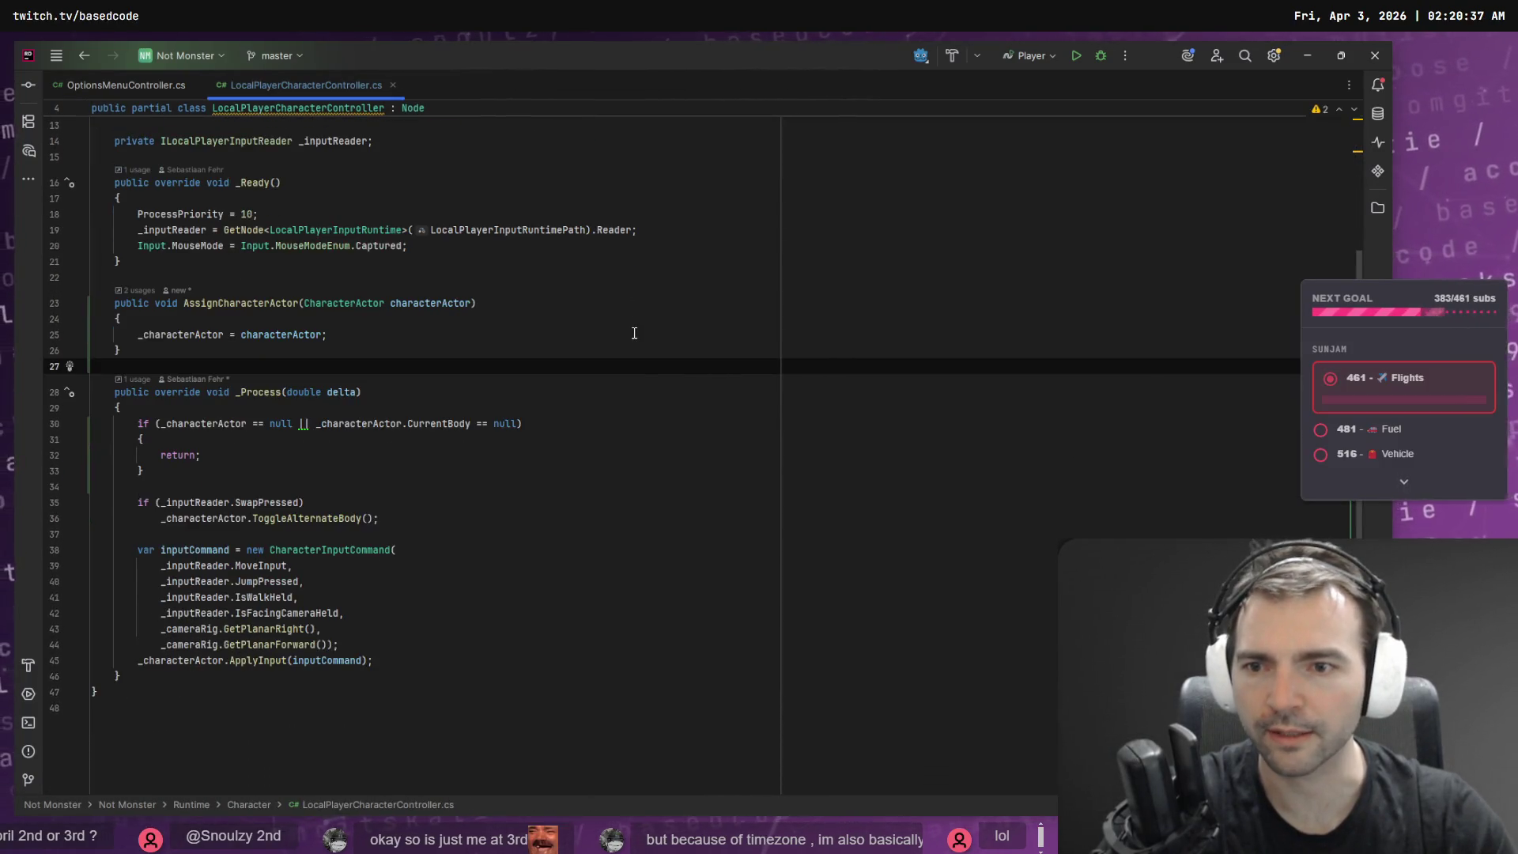
left_click(335, 537)
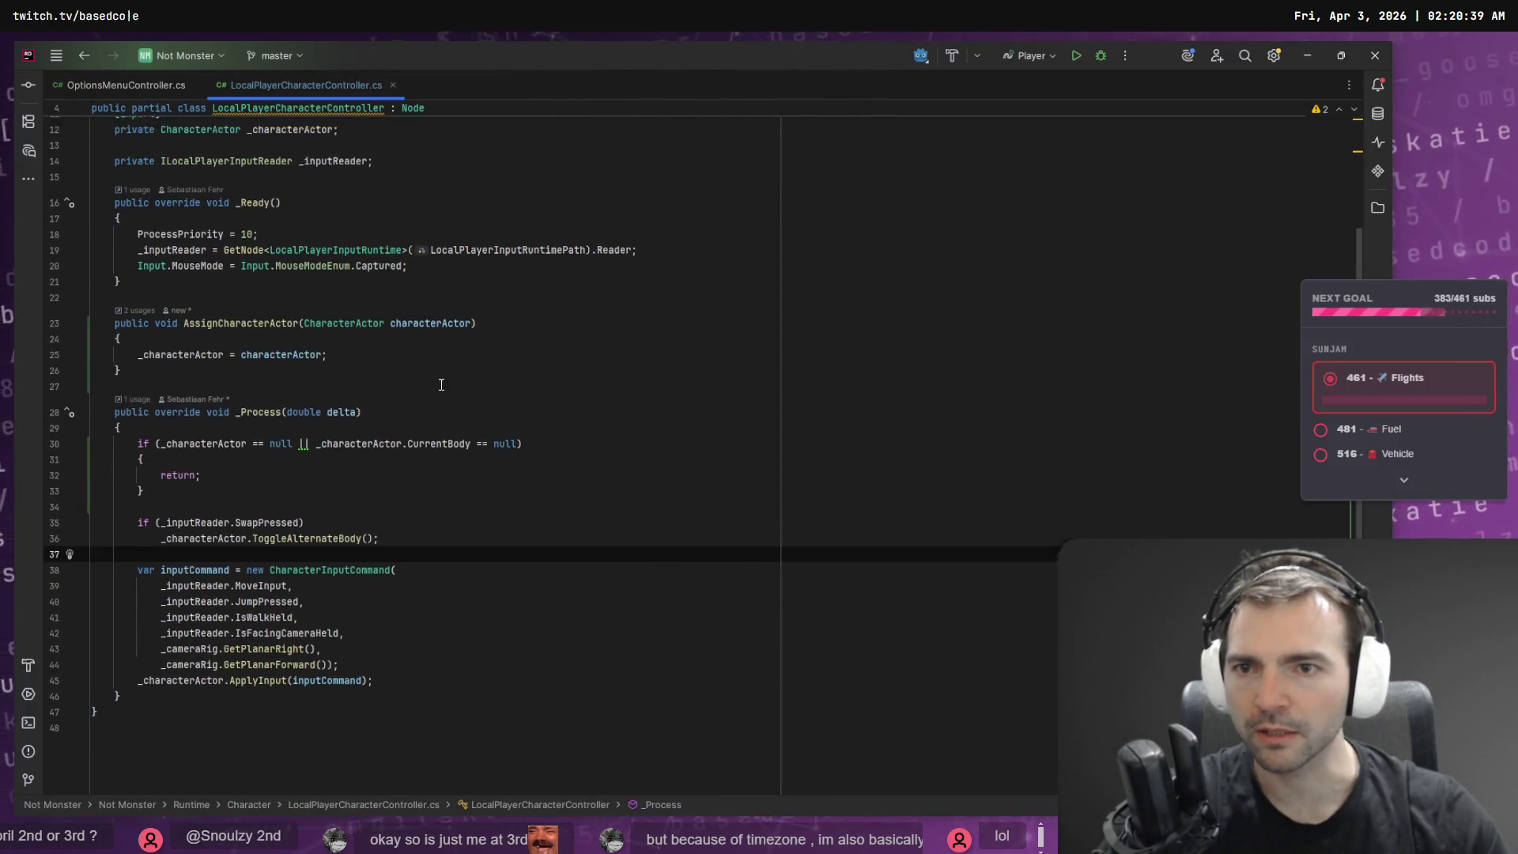
scroll(441, 383, "up", 3)
left_click(162, 473)
scroll(279, 294, "up", 1)
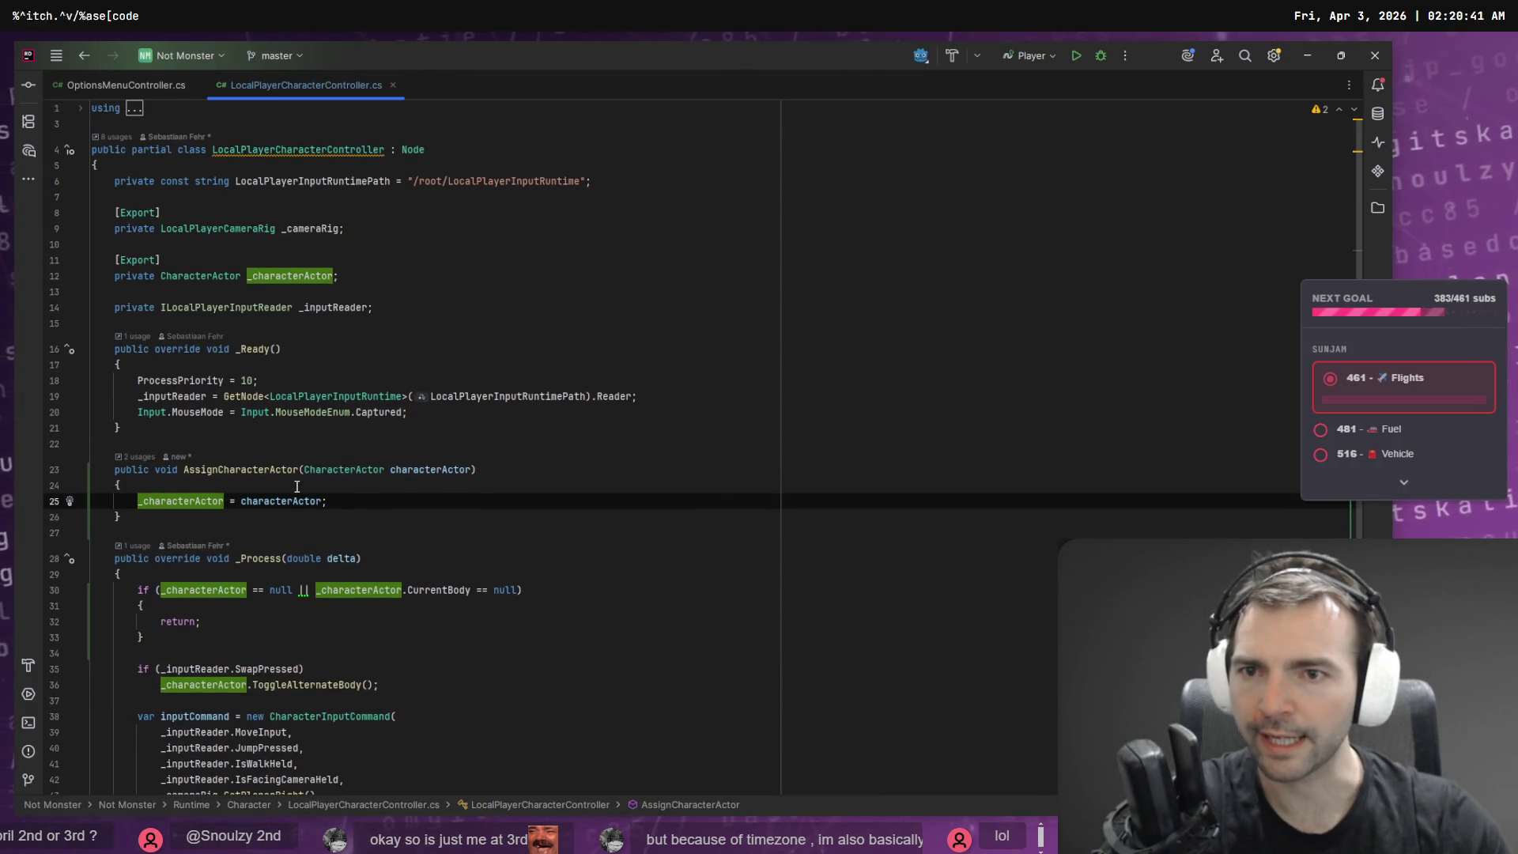
left_click(610, 349)
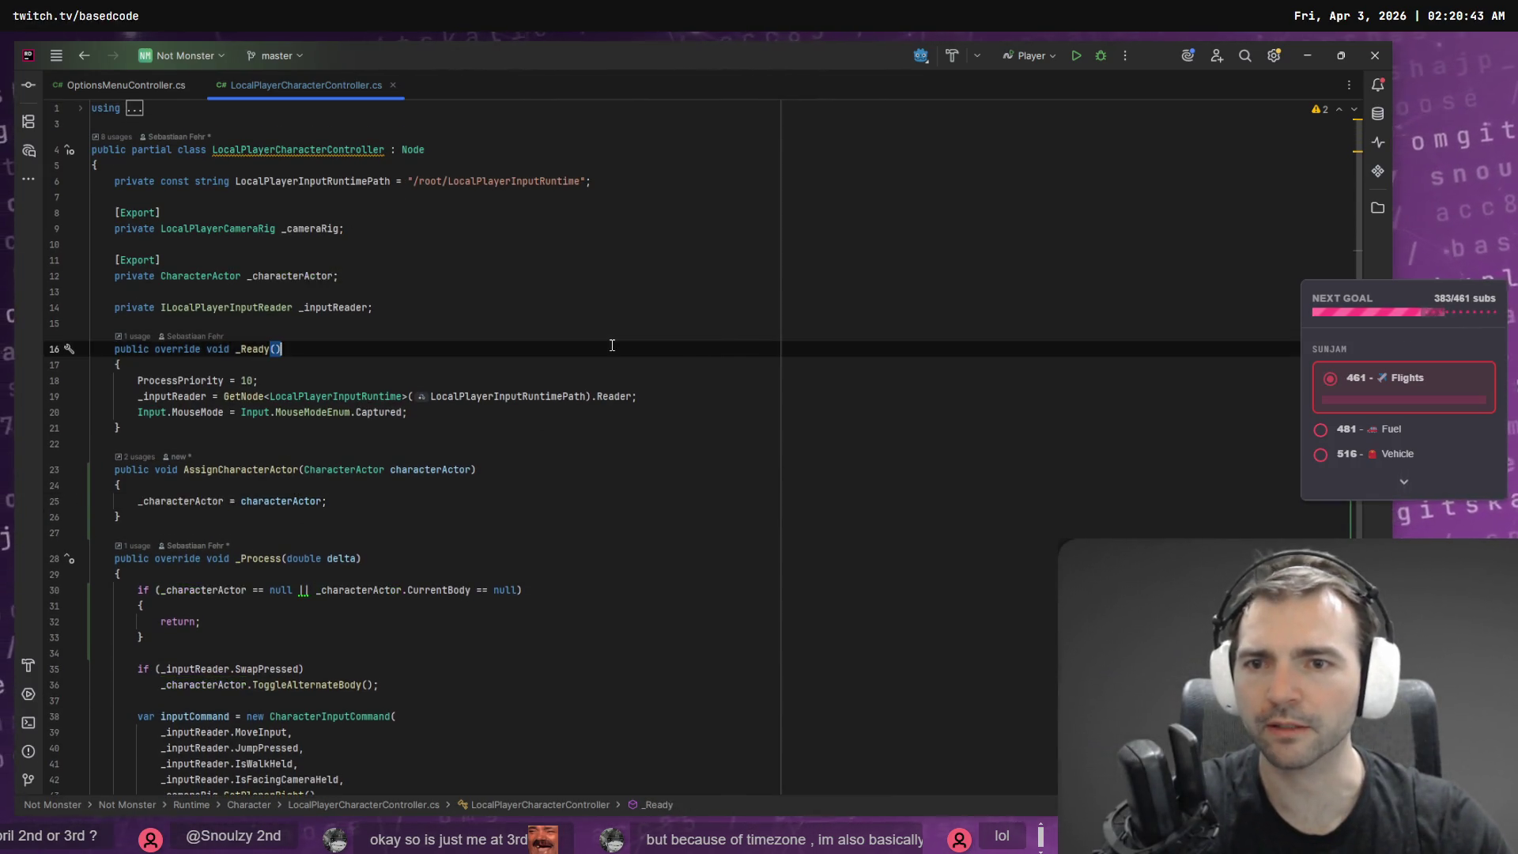
key("alt+Tab")
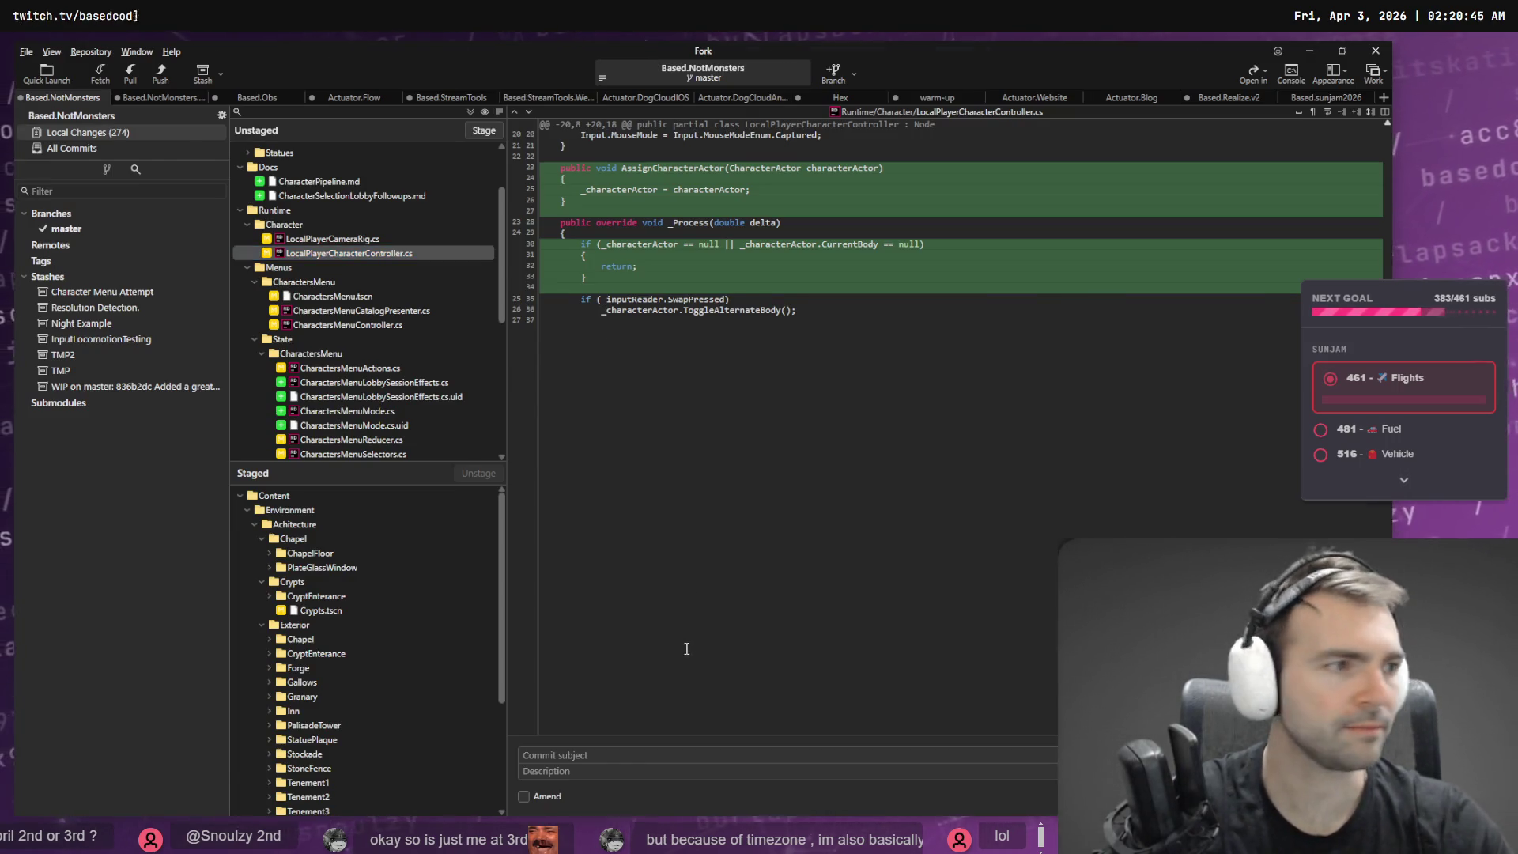
key("alt+Tab")
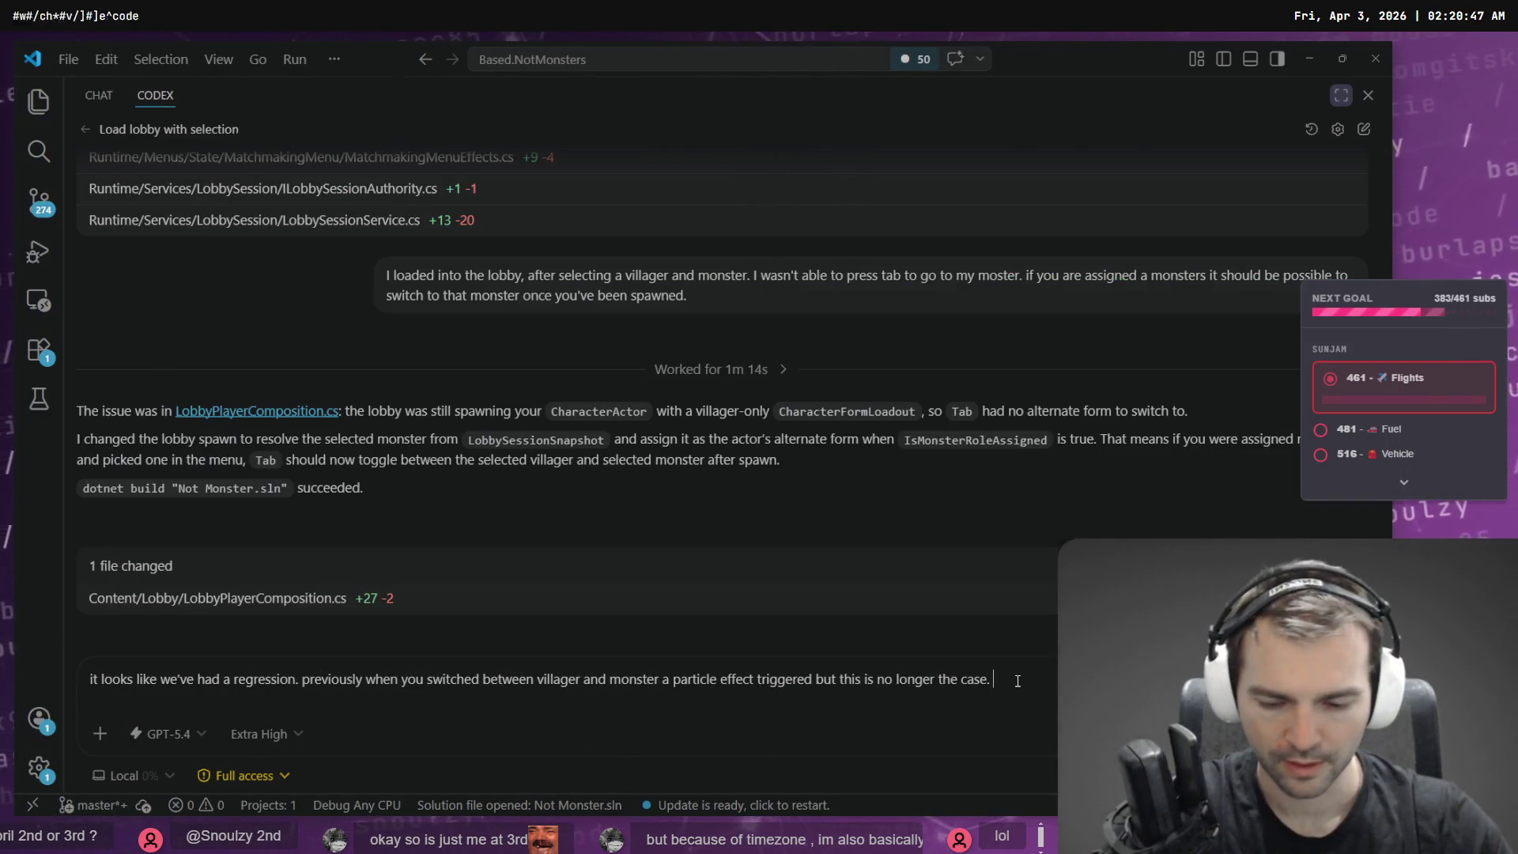
- Dictate and send the swap-effect regression report to Codex, then switch to the Godot editor
key("super+h")
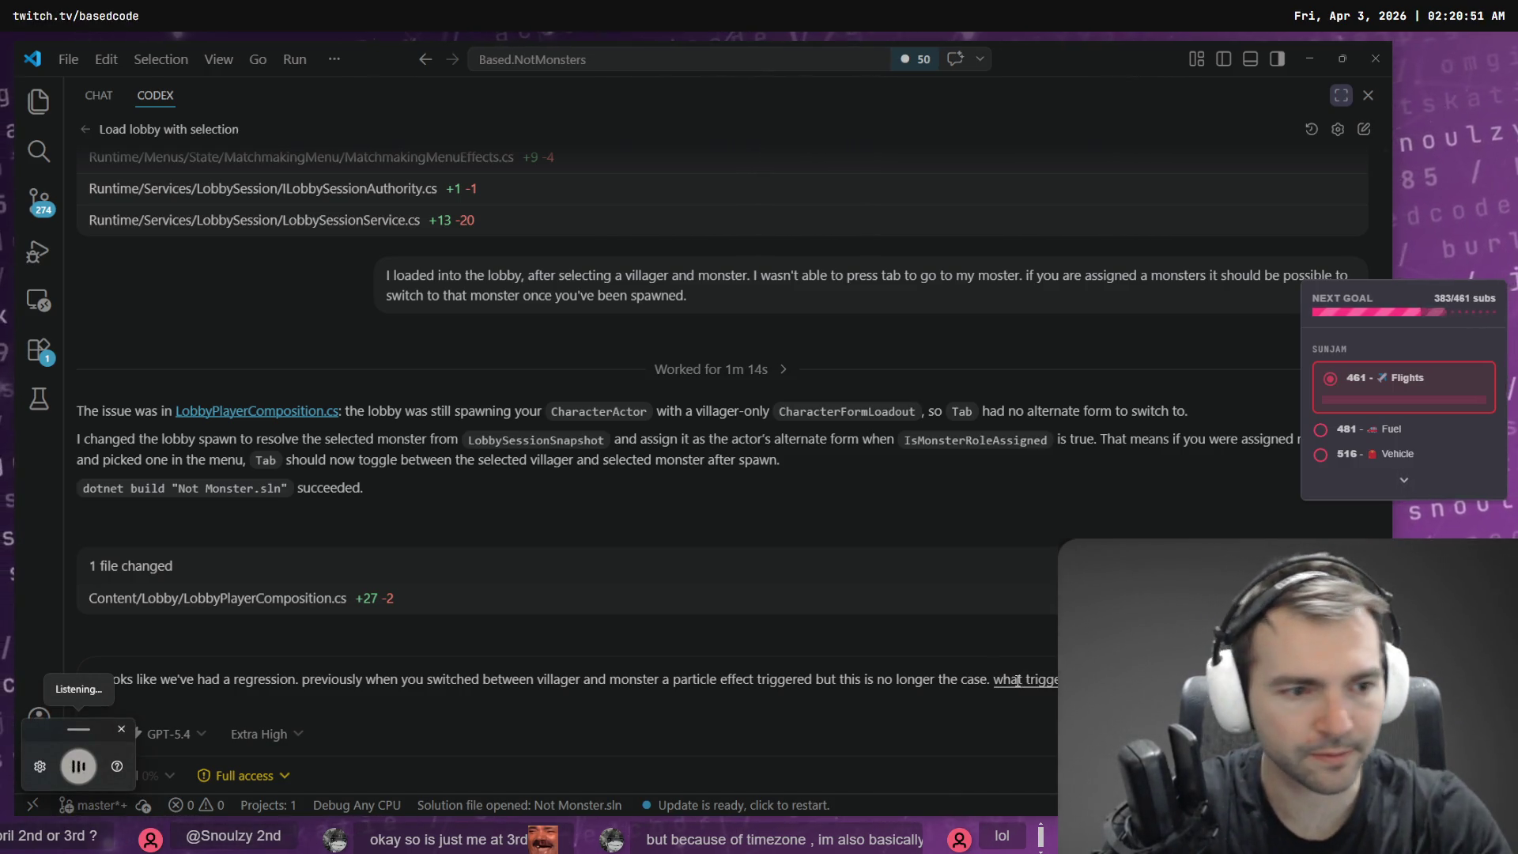
key("Return")
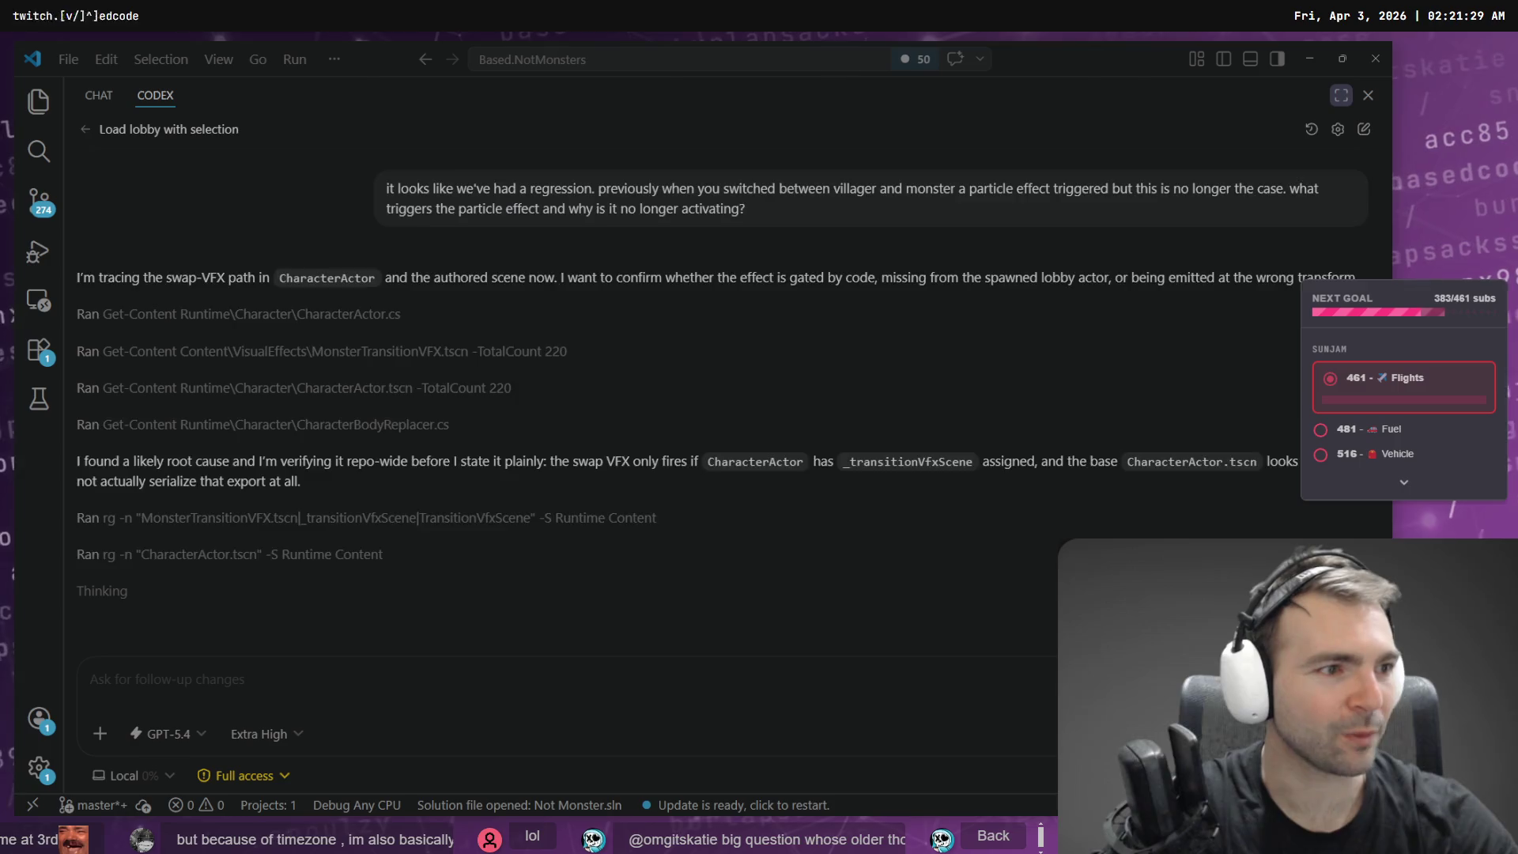
key("alt+Tab")
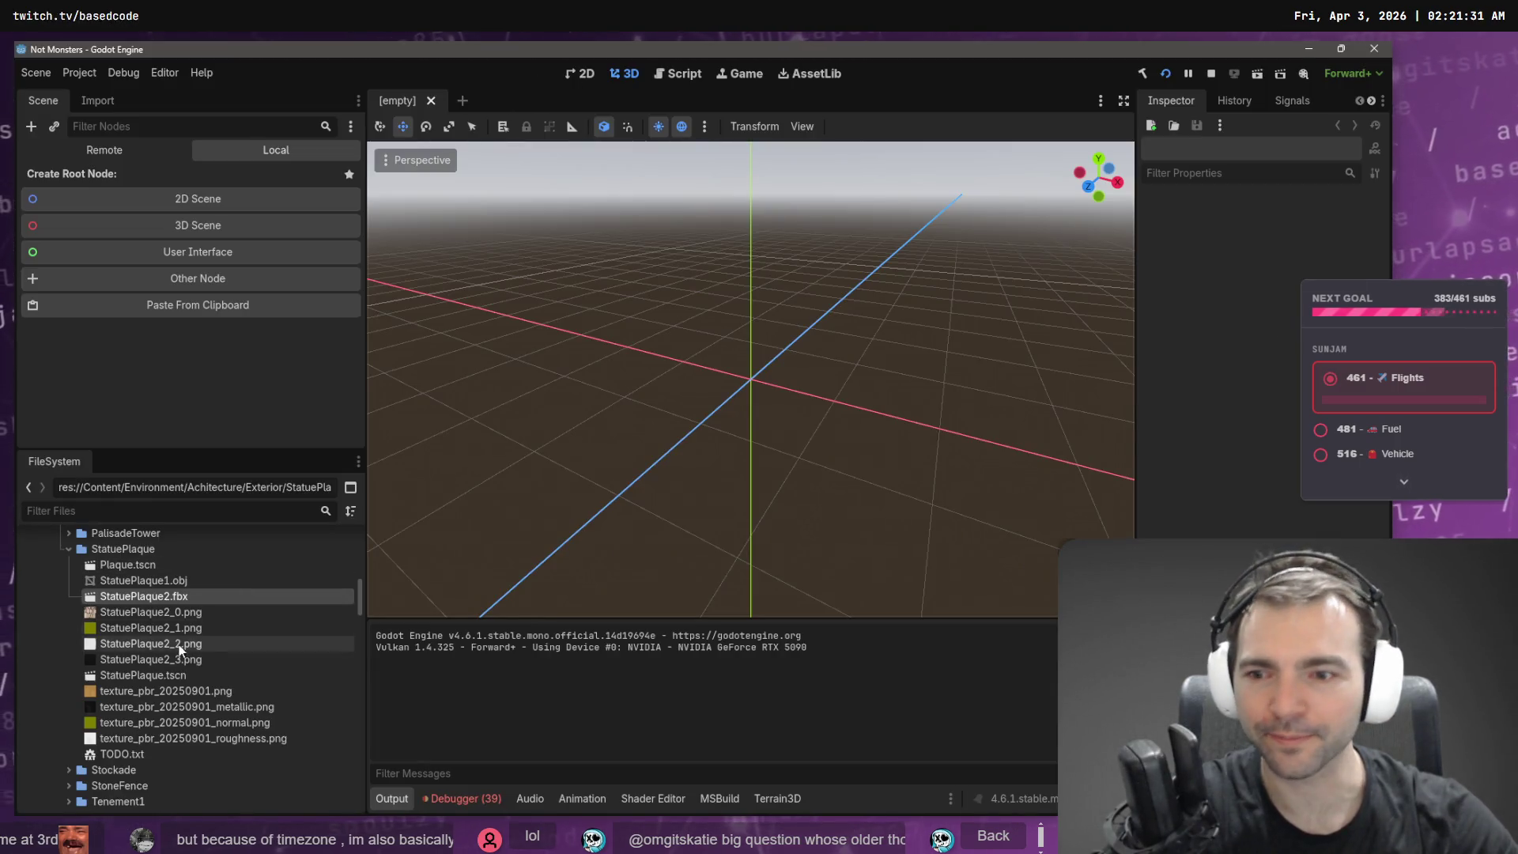
- Filter the FileSystem dock for 'Lobby' and open the Lobby.tscn scene
scroll(126, 609, "down", 5)
scroll(131, 589, "up", 3)
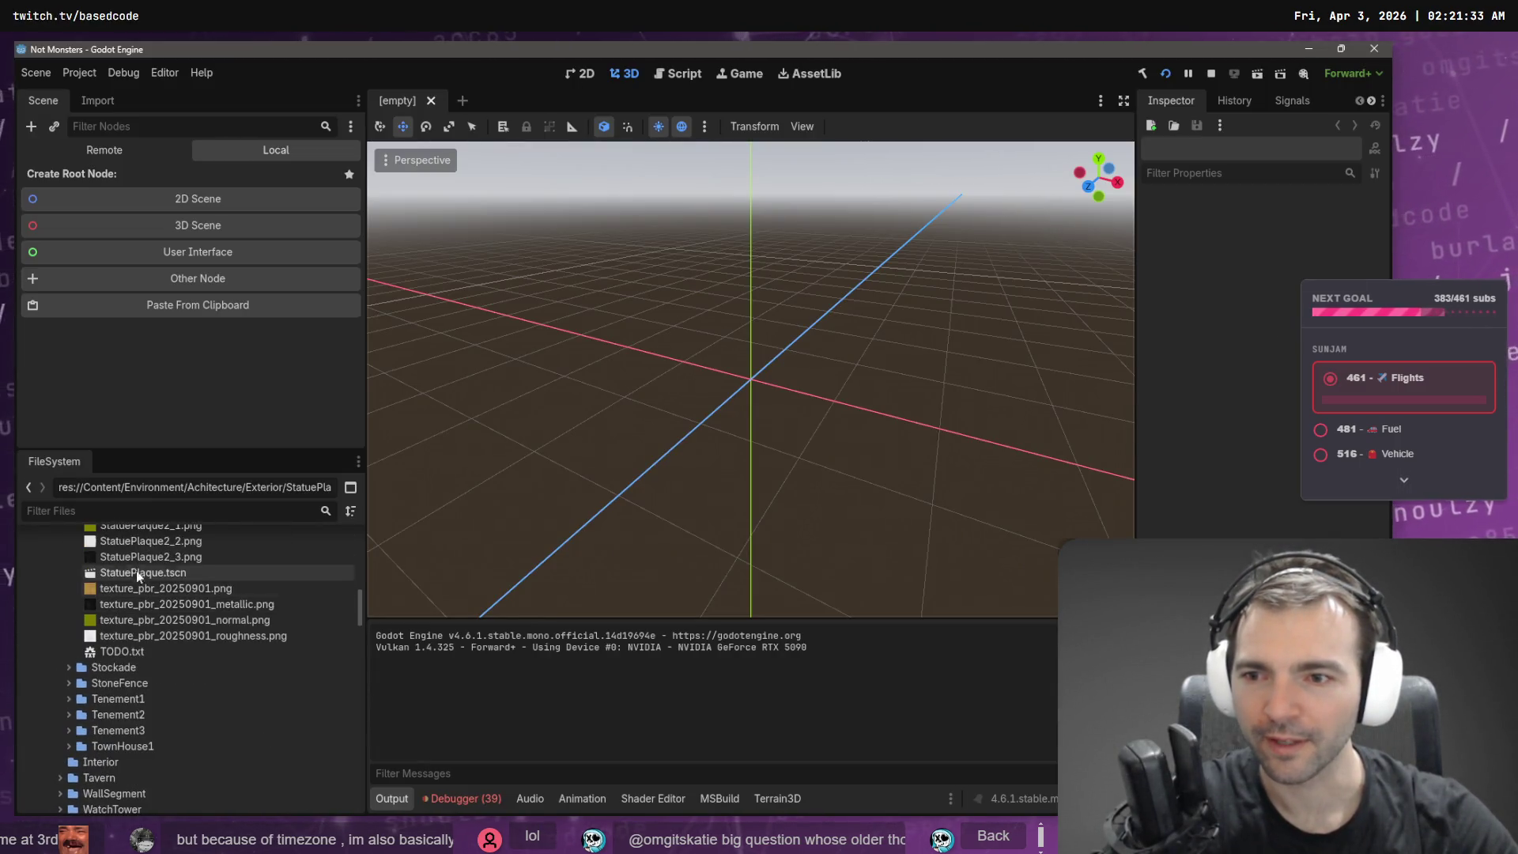
left_click(150, 510)
type("Loa")
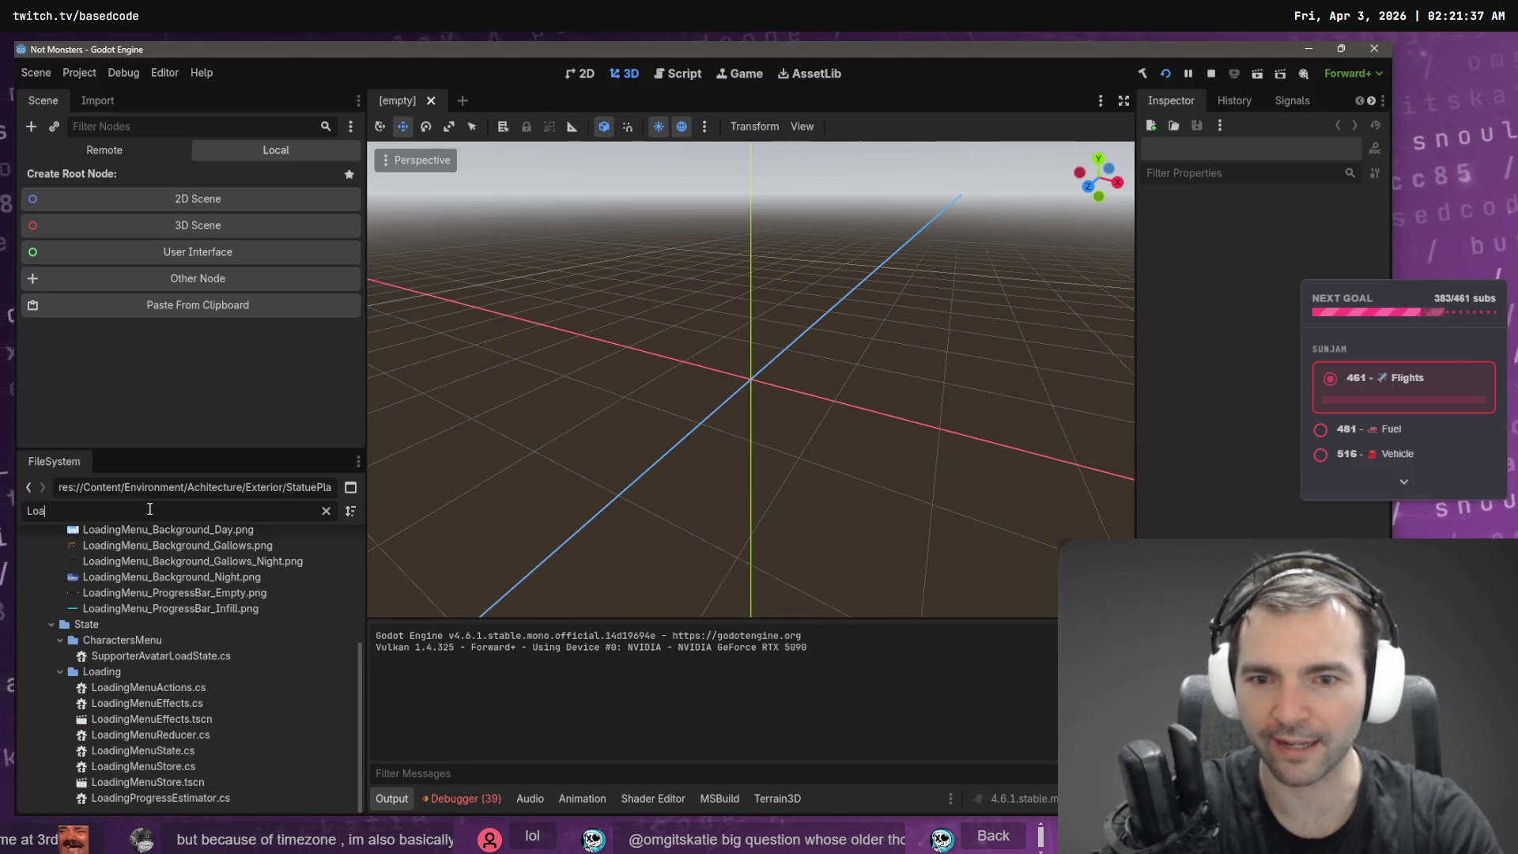
key("BackSpace")
type("bby")
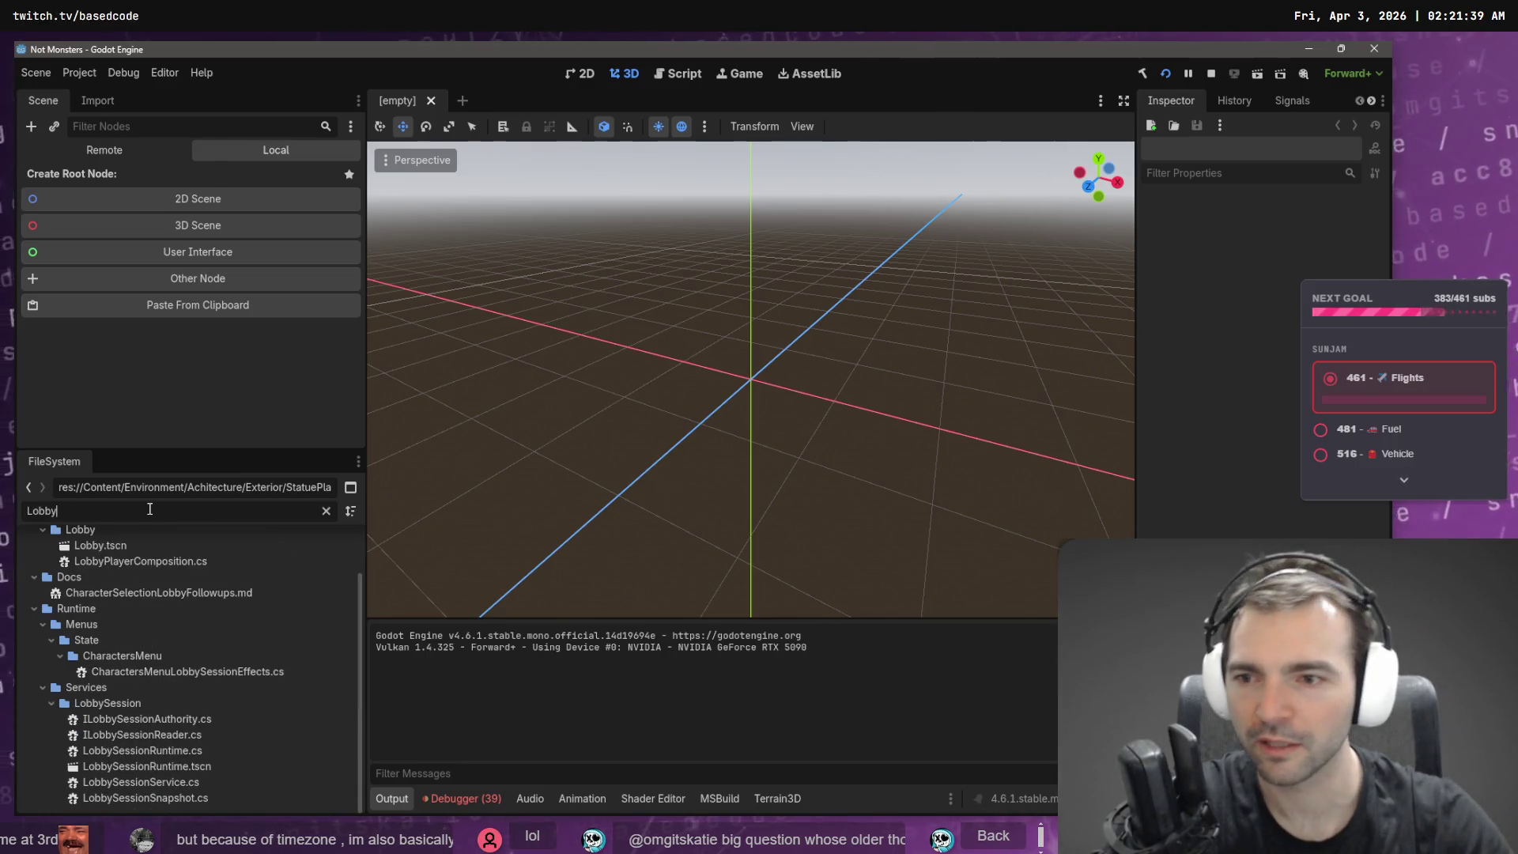
double_click(125, 543)
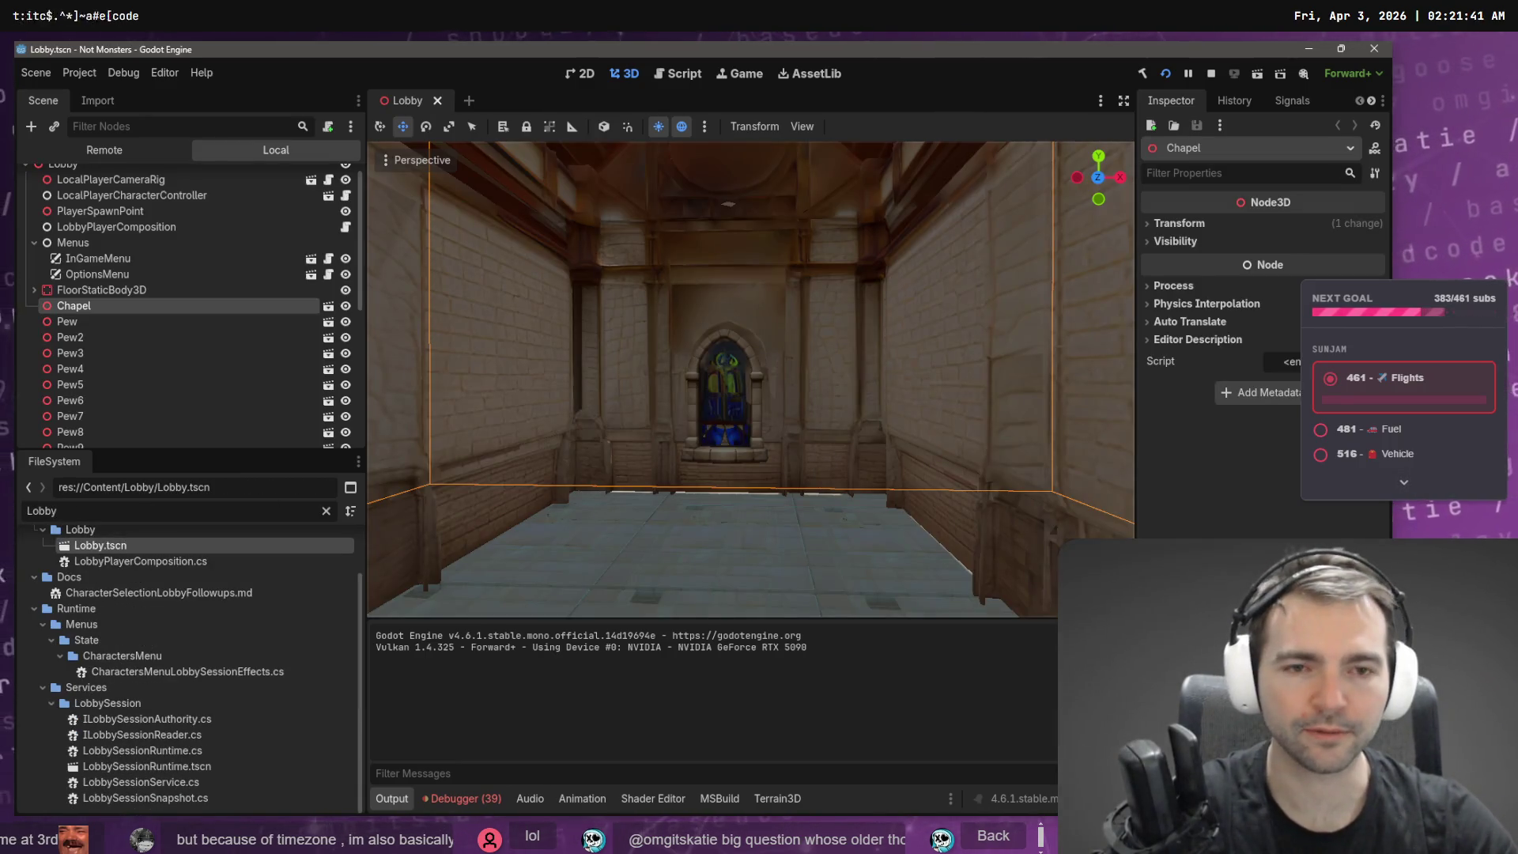
scroll(844, 433, "down", 3)
scroll(164, 630, "up", 2)
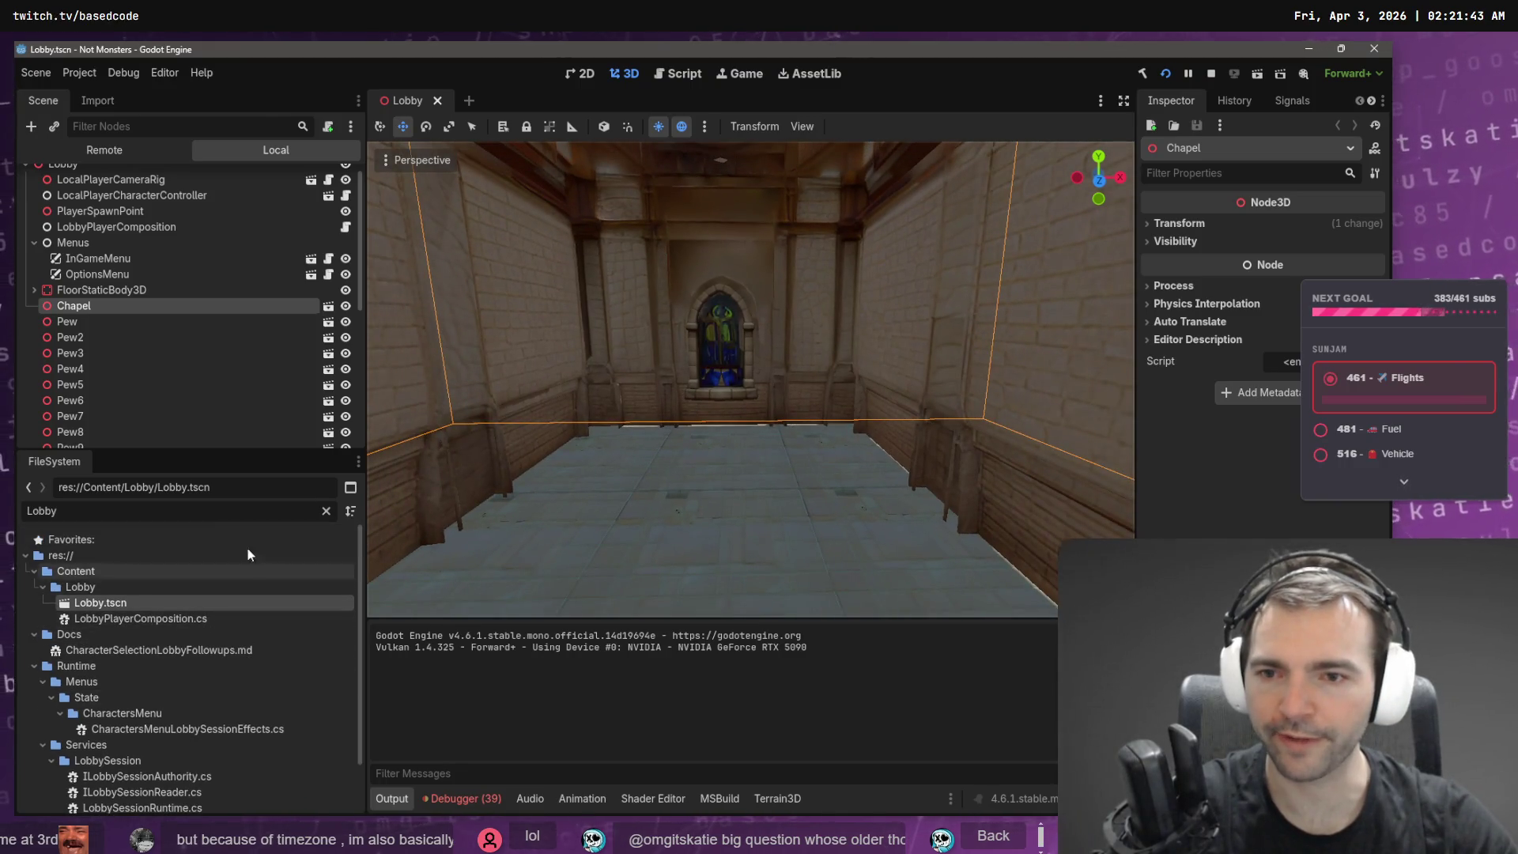
- Clear the filter and move the Tavern folder into the Exterior folder
left_click(326, 511)
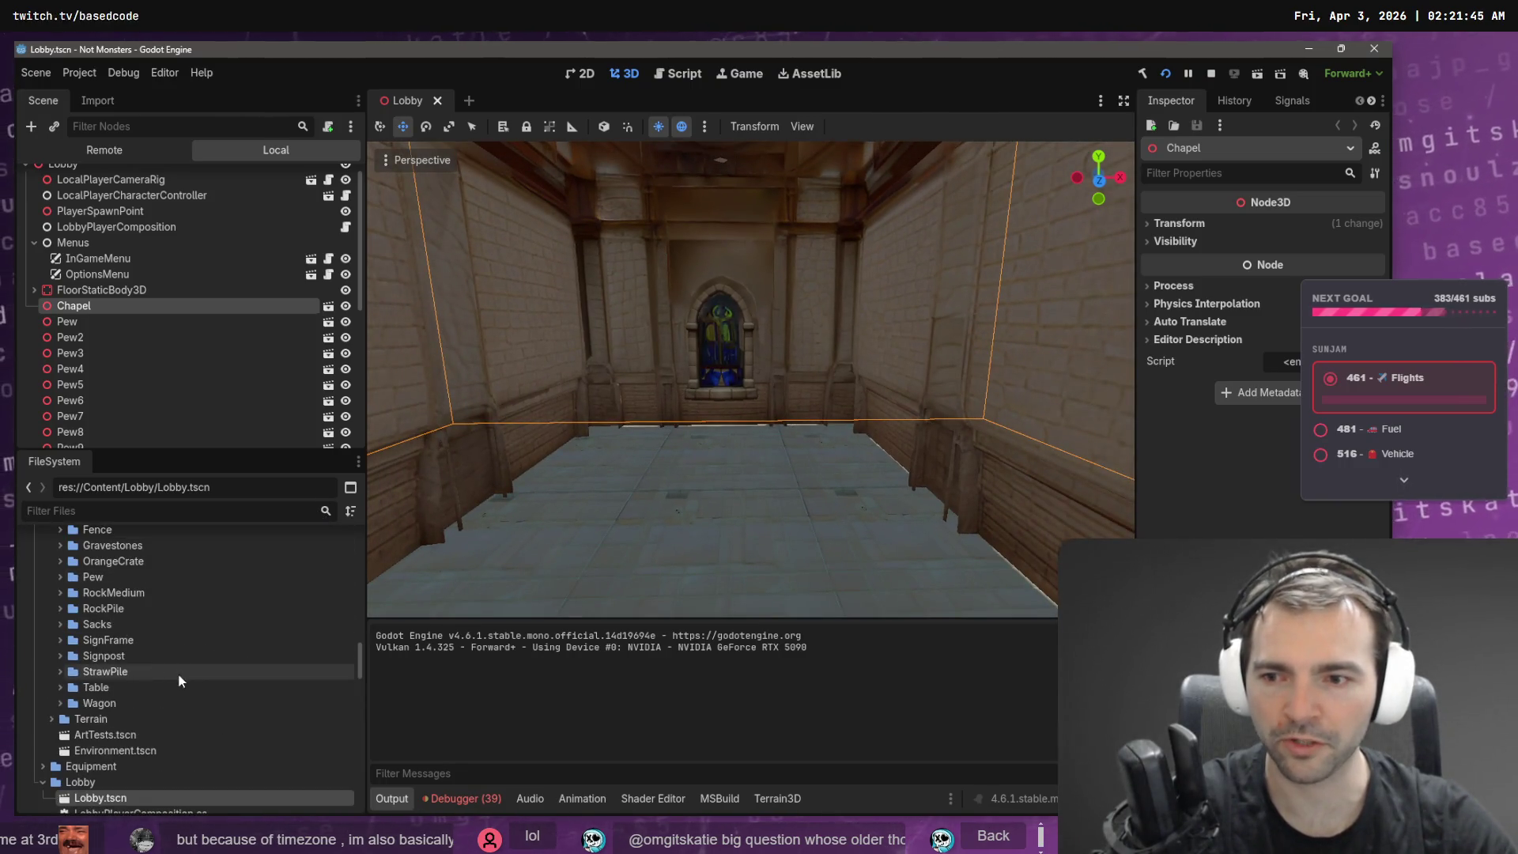
scroll(135, 686, "up", 5)
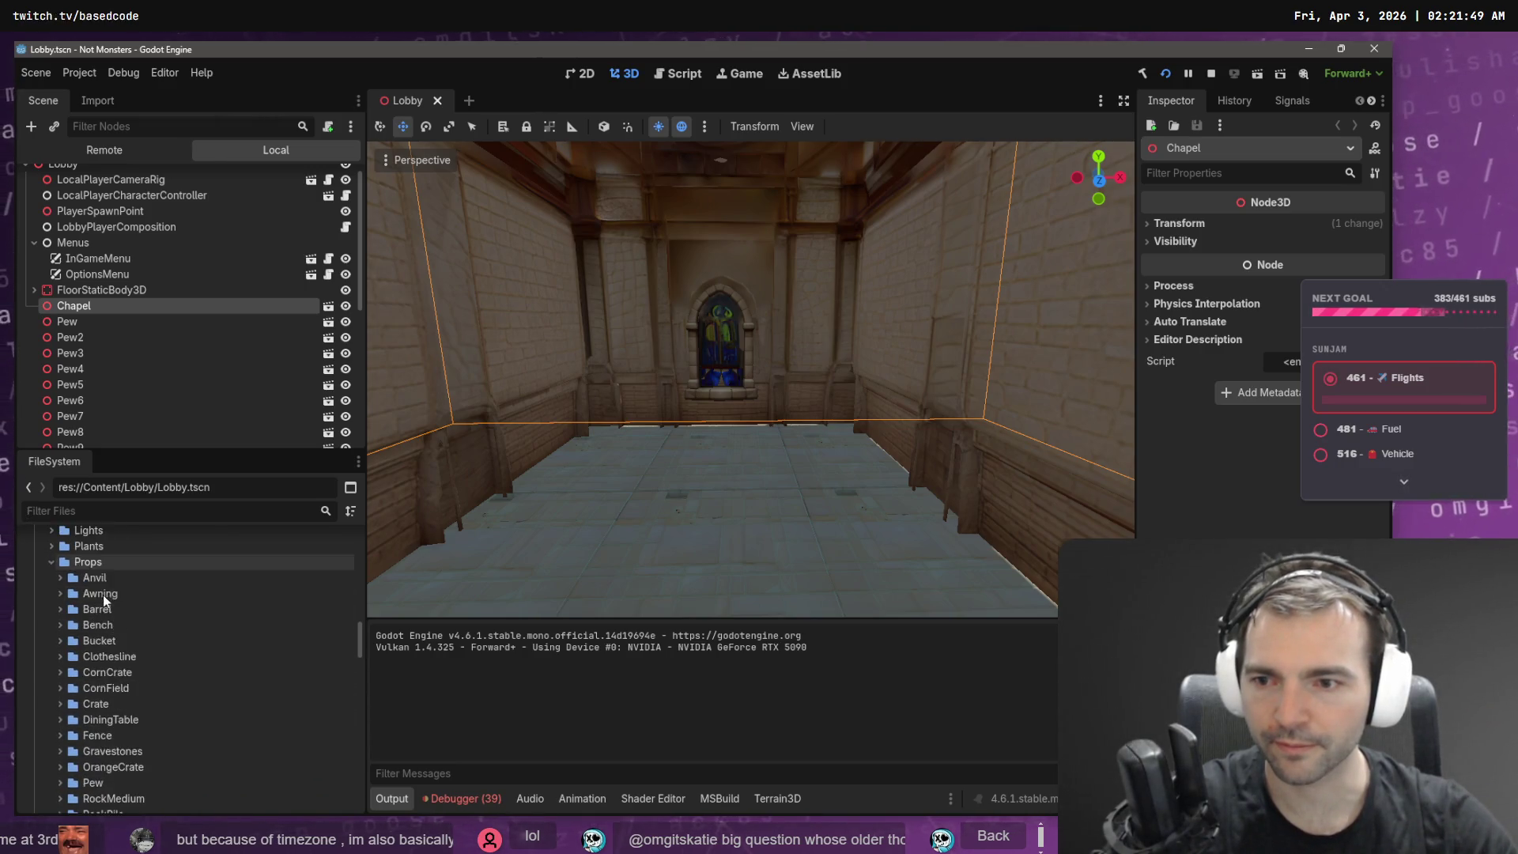
scroll(106, 732, "down", 5)
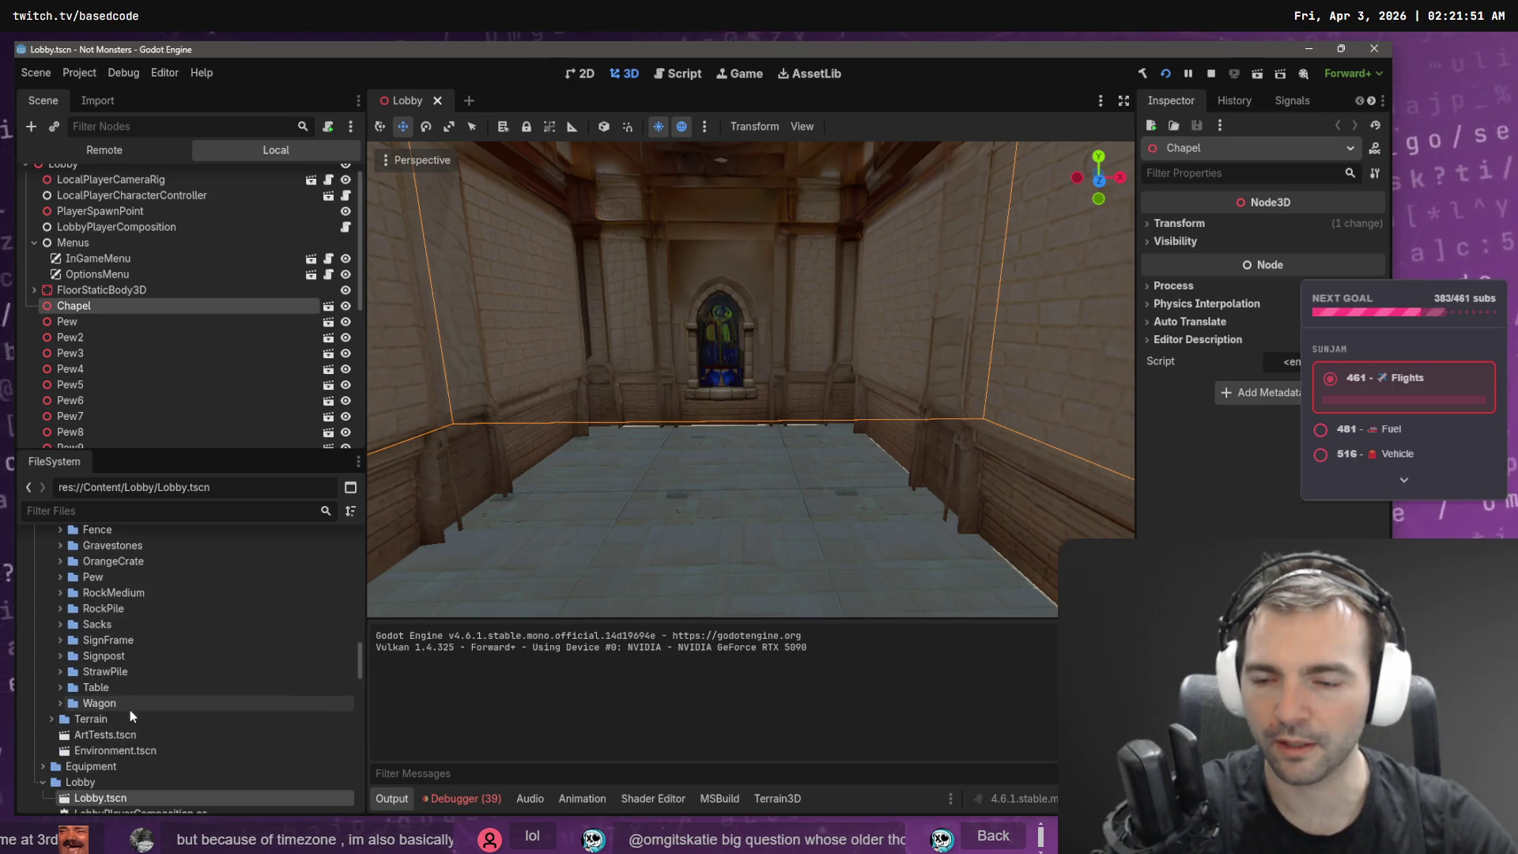
scroll(132, 702, "up", 5)
scroll(168, 638, "up", 5)
scroll(104, 625, "up", 3)
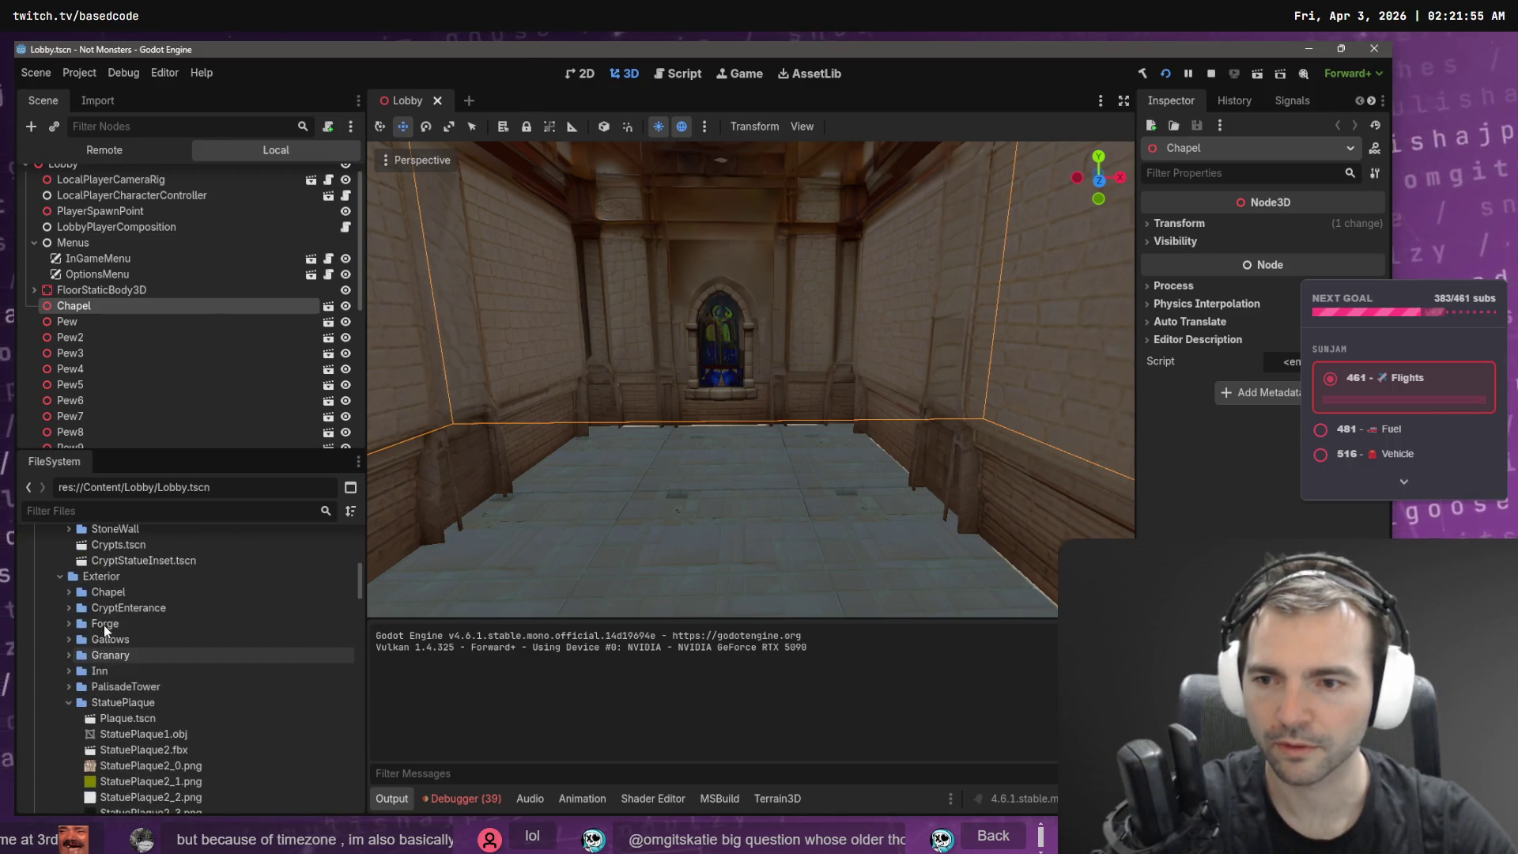
left_click(66, 701)
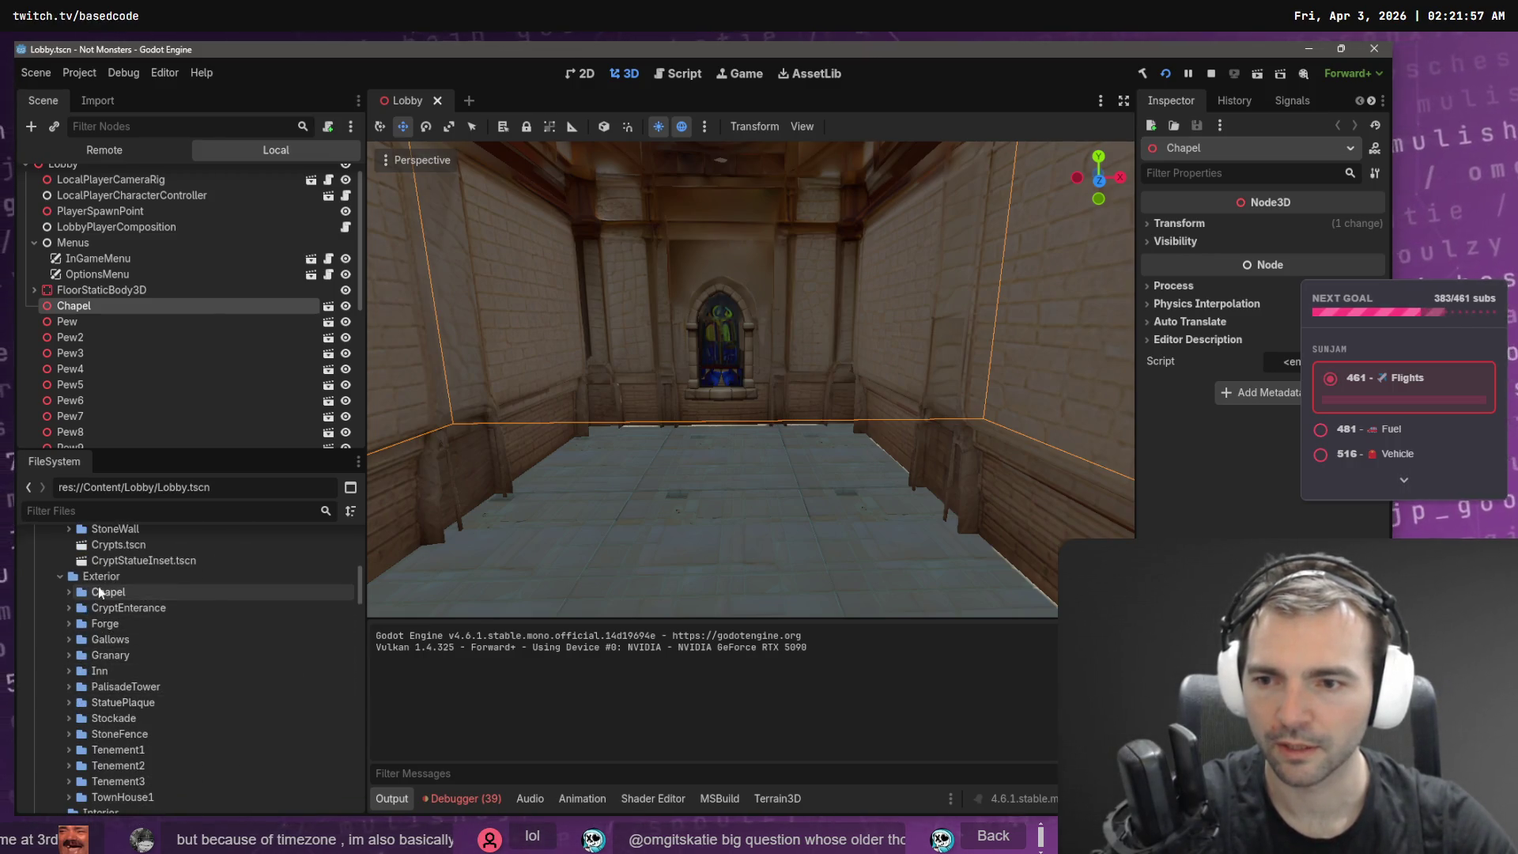
scroll(94, 620, "down", 4)
left_click(93, 657)
mouse_move(119, 657)
left_mouse_down()
mouse_move(150, 611)
mouse_move(150, 623)
mouse_move(146, 602)
left_mouse_up()
left_click(620, 447)
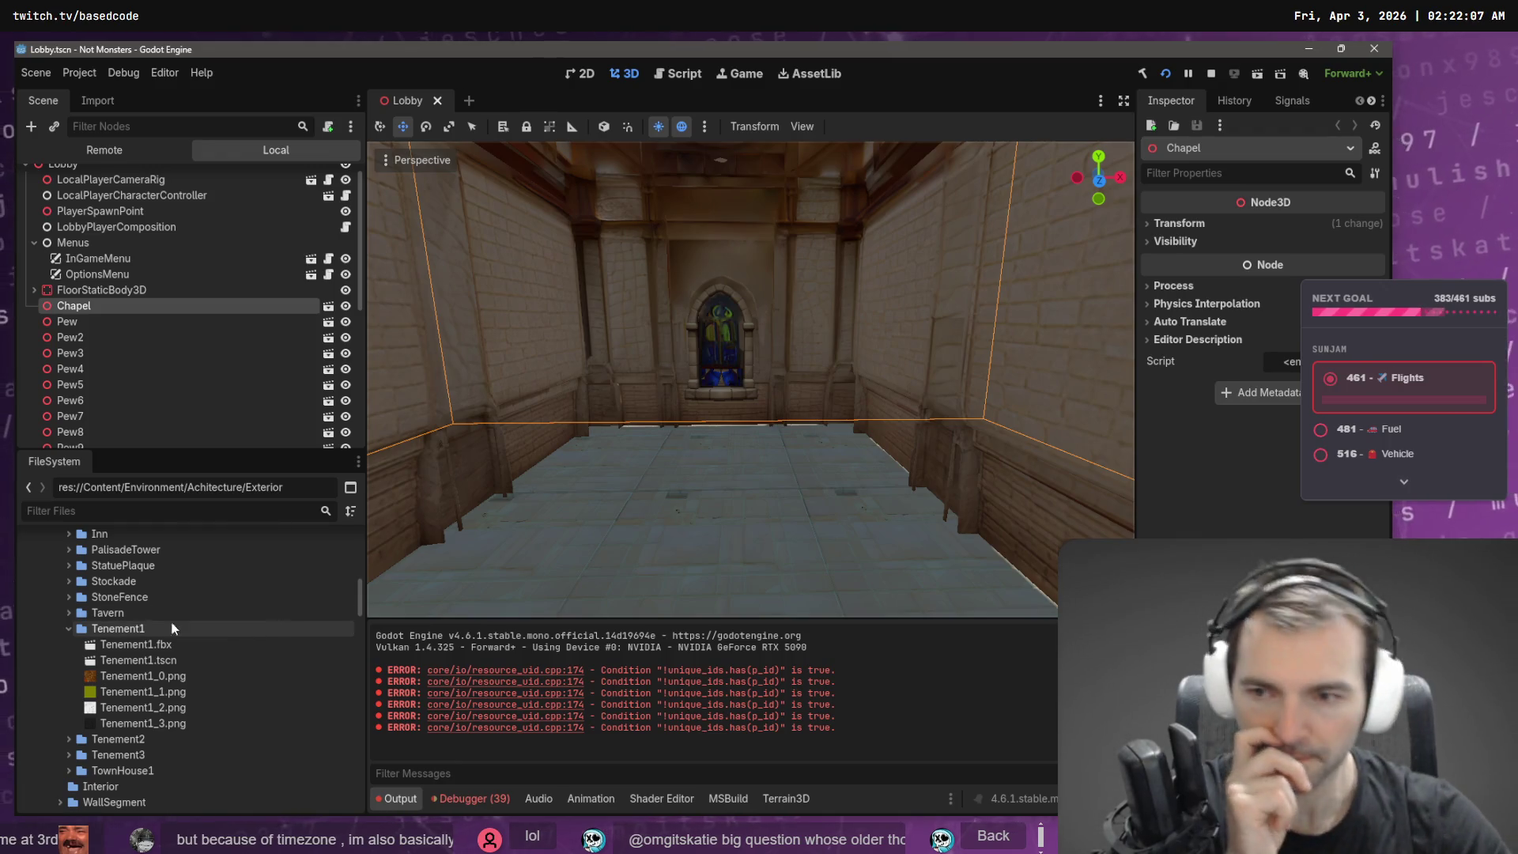
- Collapse Tenement1 and expand the WallSegment folder to show its files
left_click(67, 627)
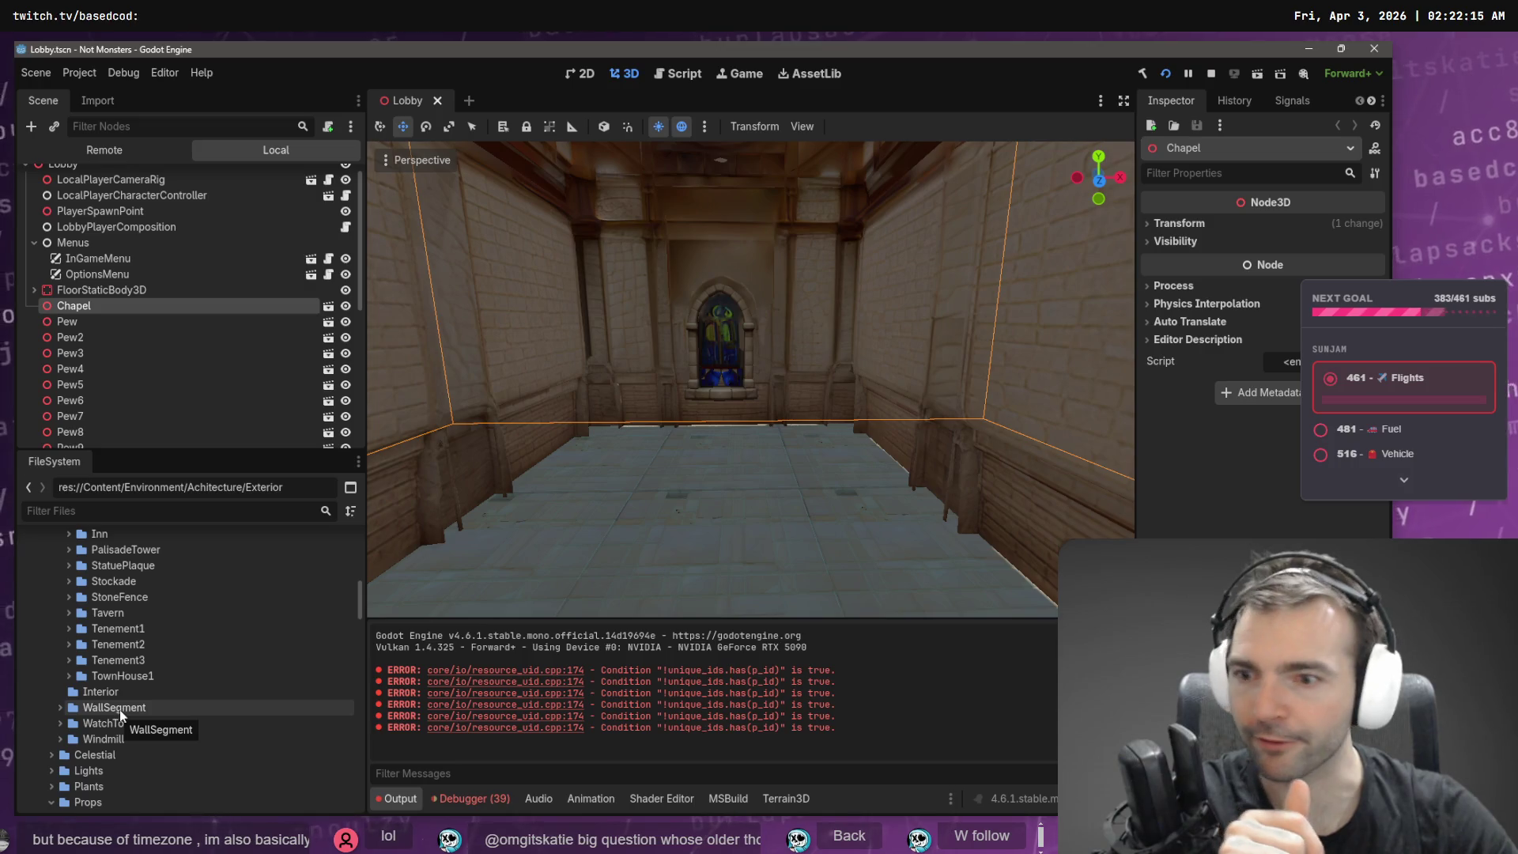
left_click(120, 709)
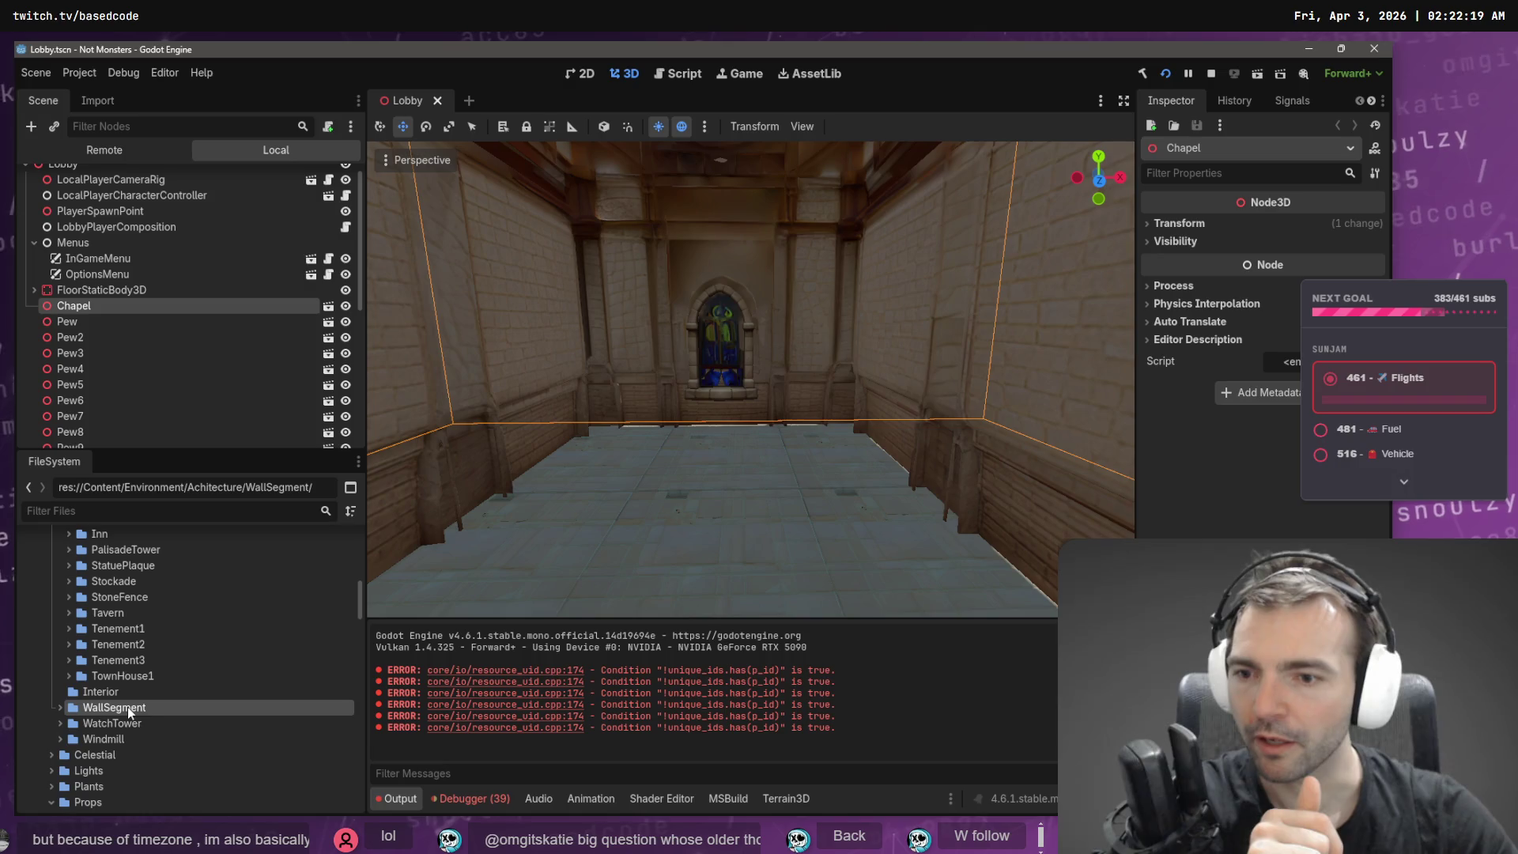
left_click(61, 706)
scroll(130, 746, "down", 1)
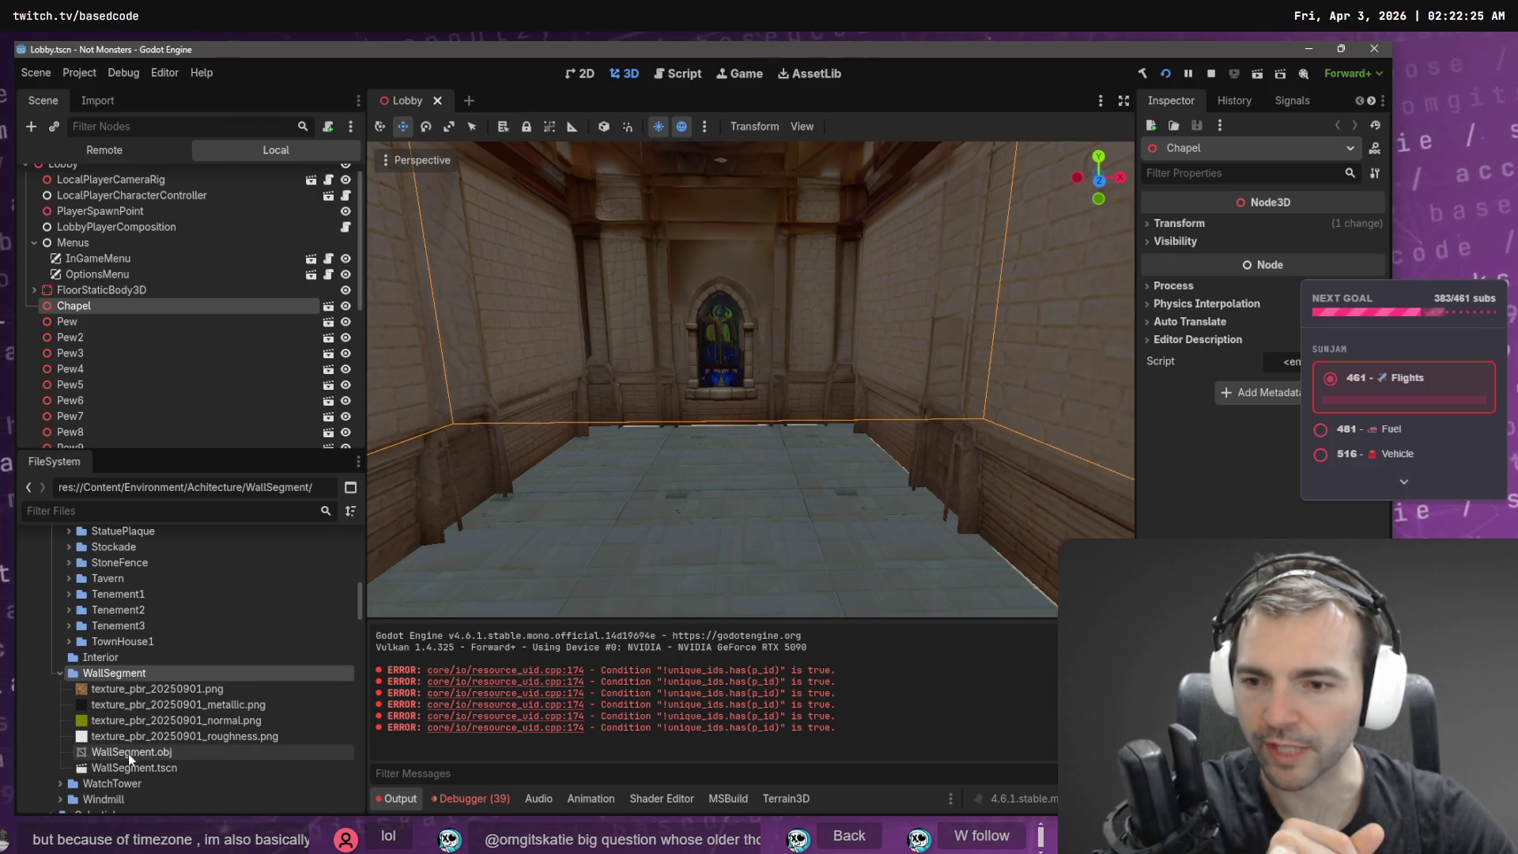
- Open WallSegment.tscn and zoom out to see the whole crenellated stone wall
double_click(127, 763)
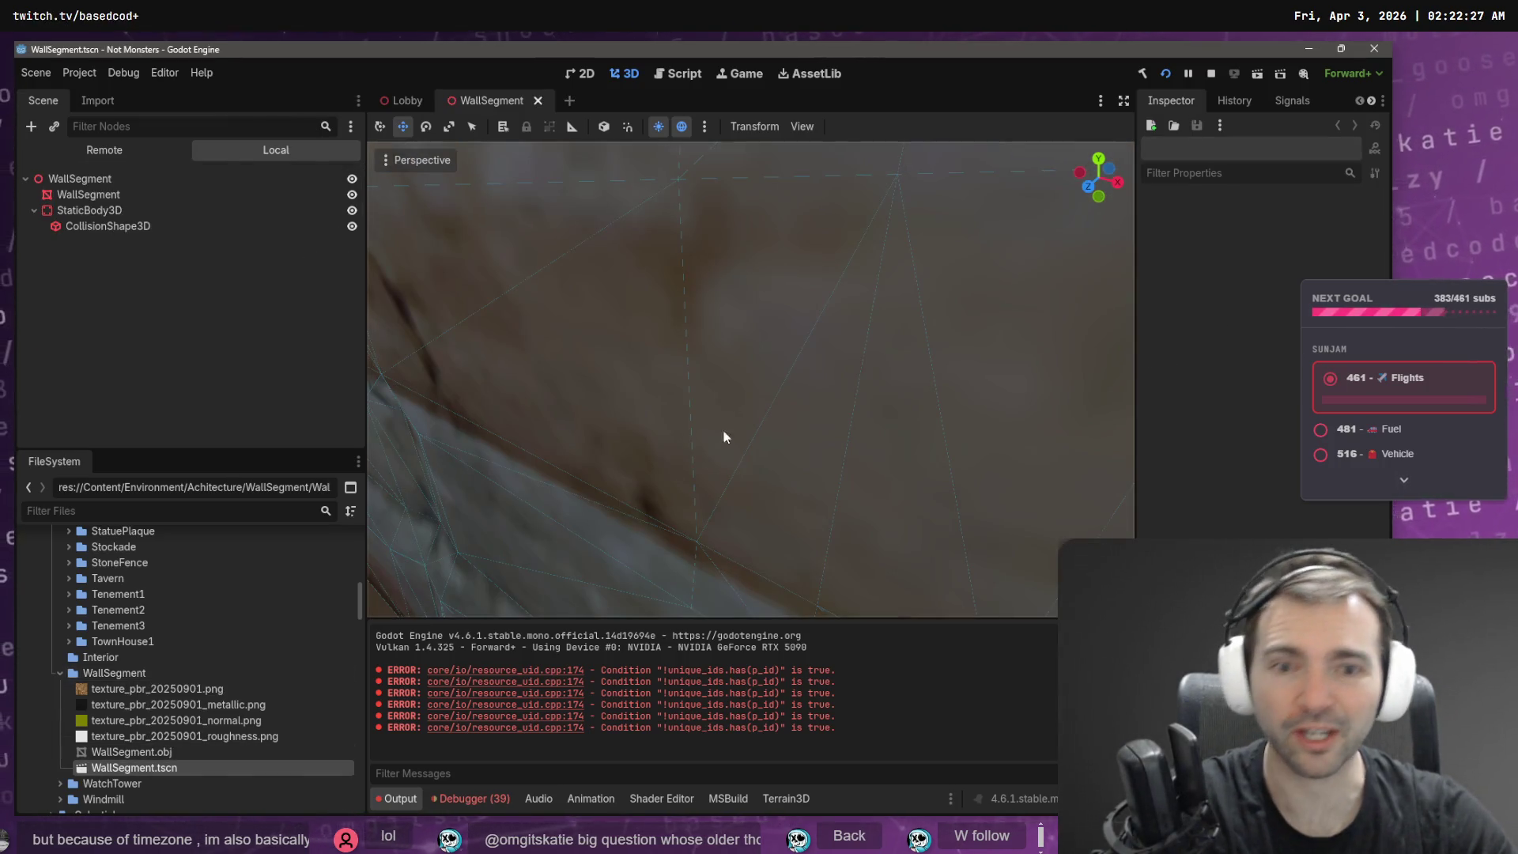
scroll(719, 441, "down", 10)
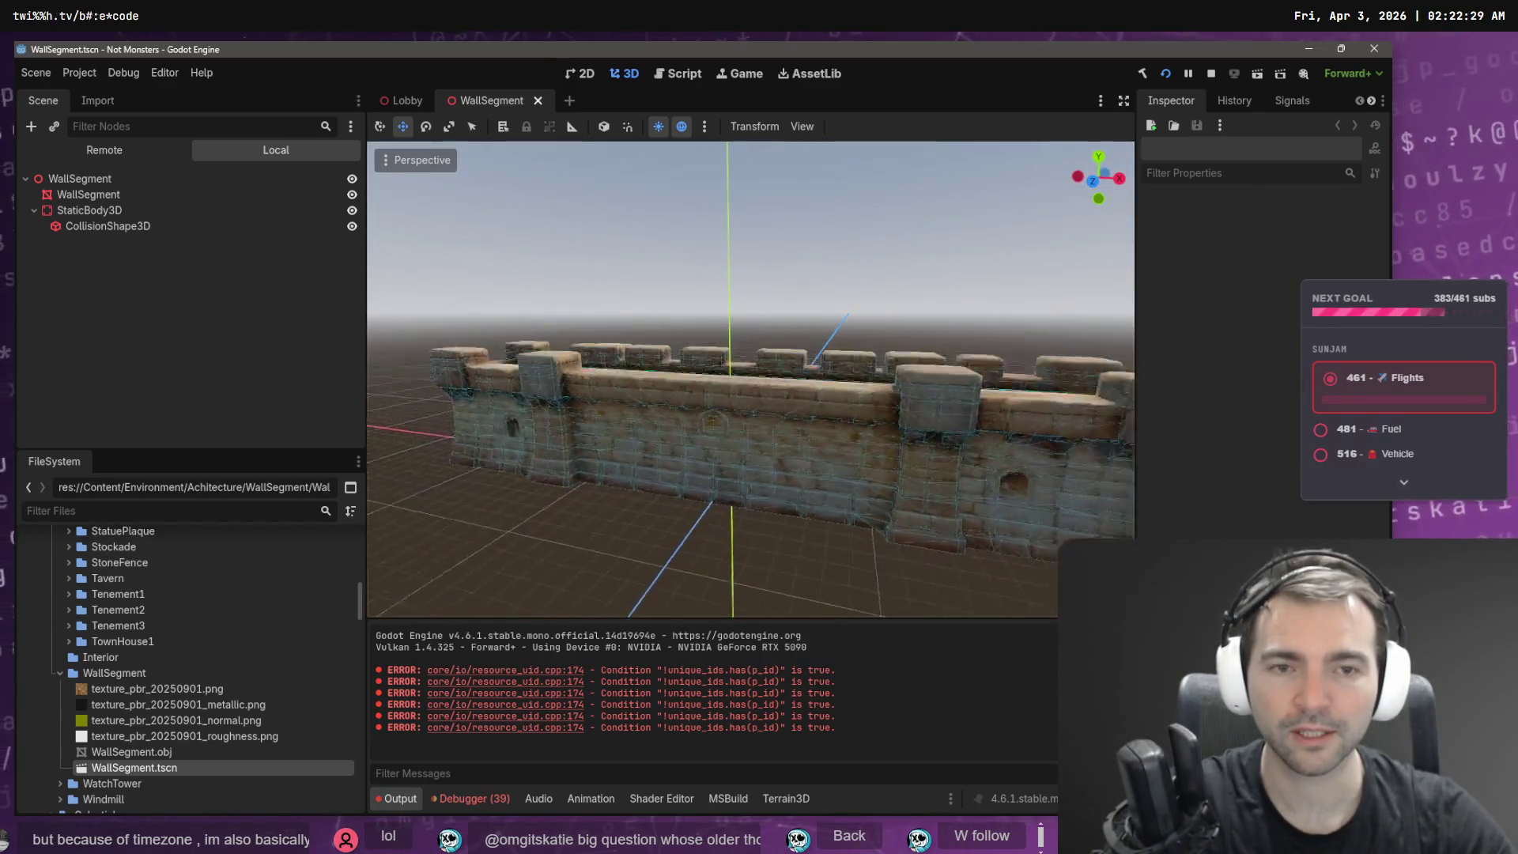
scroll(747, 414, "down", 8)
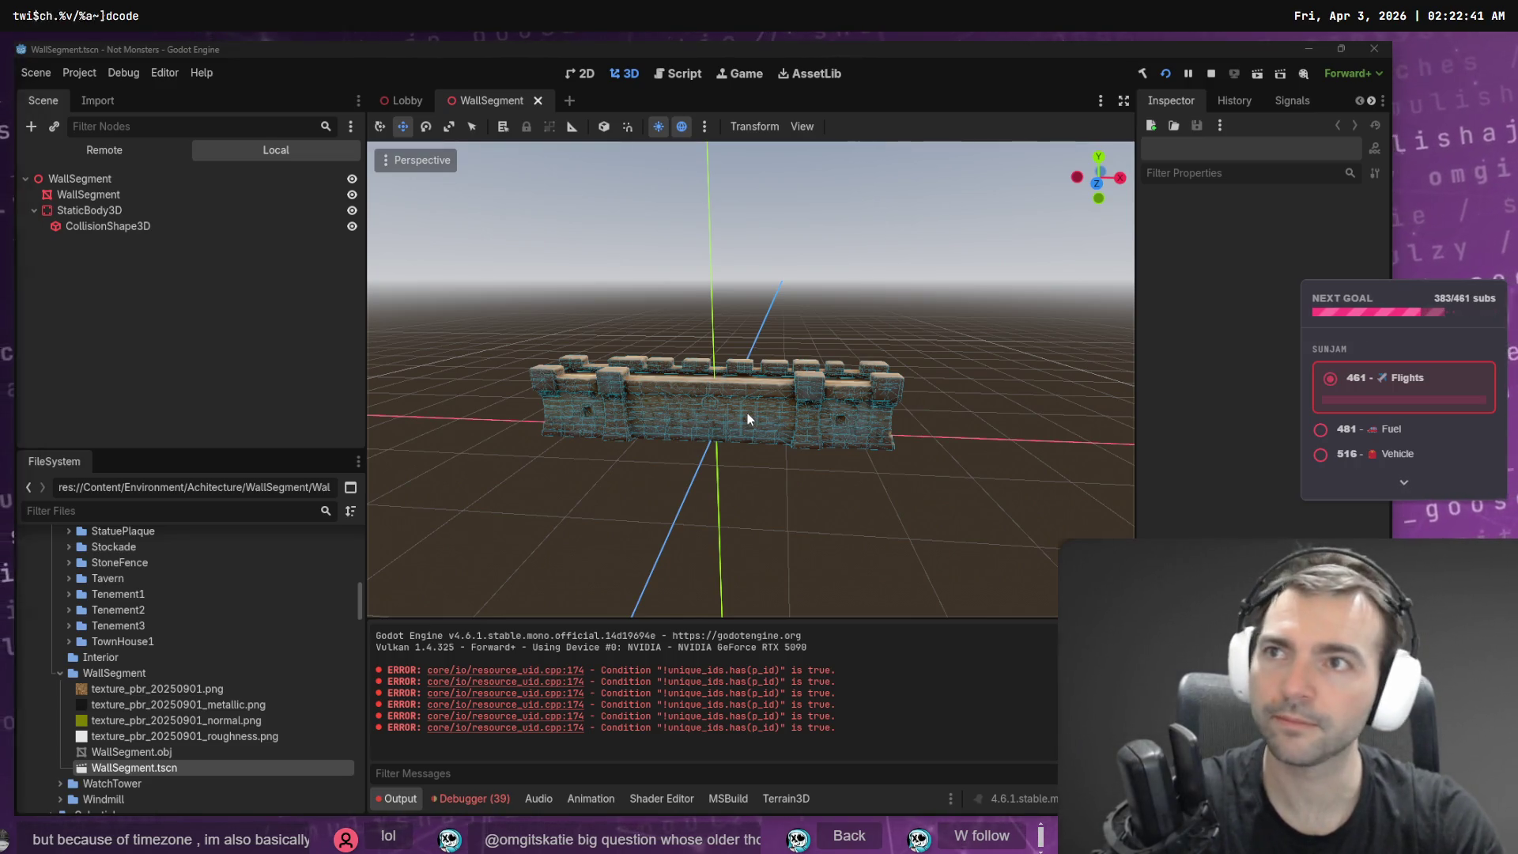
key("alt+Tab")
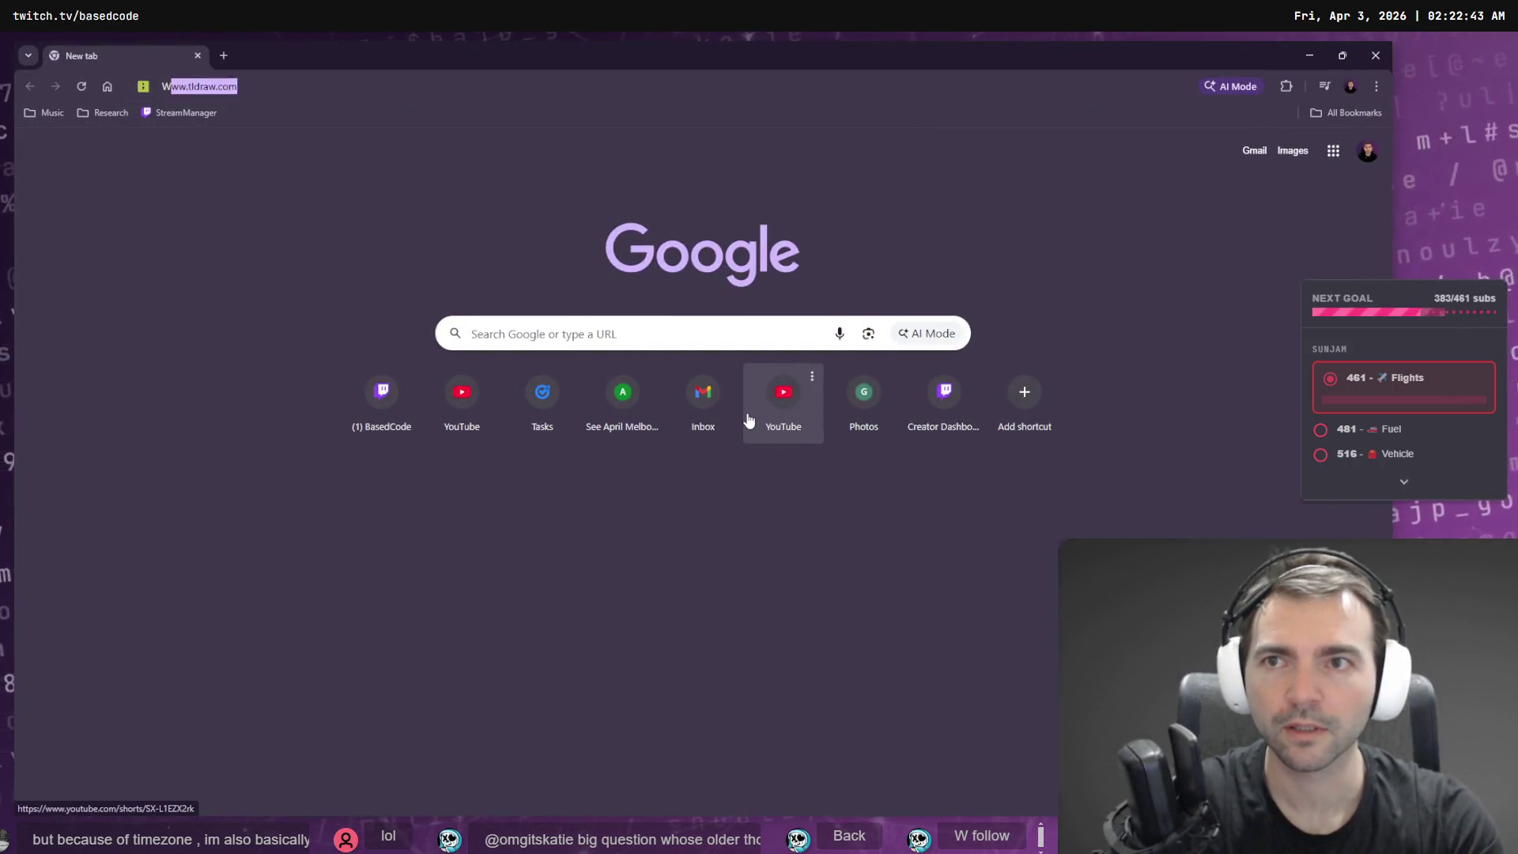
- Search Google for the name of a huge town wall, learning it's a 'defensive wall'
type("Whats the")
type("name fo")
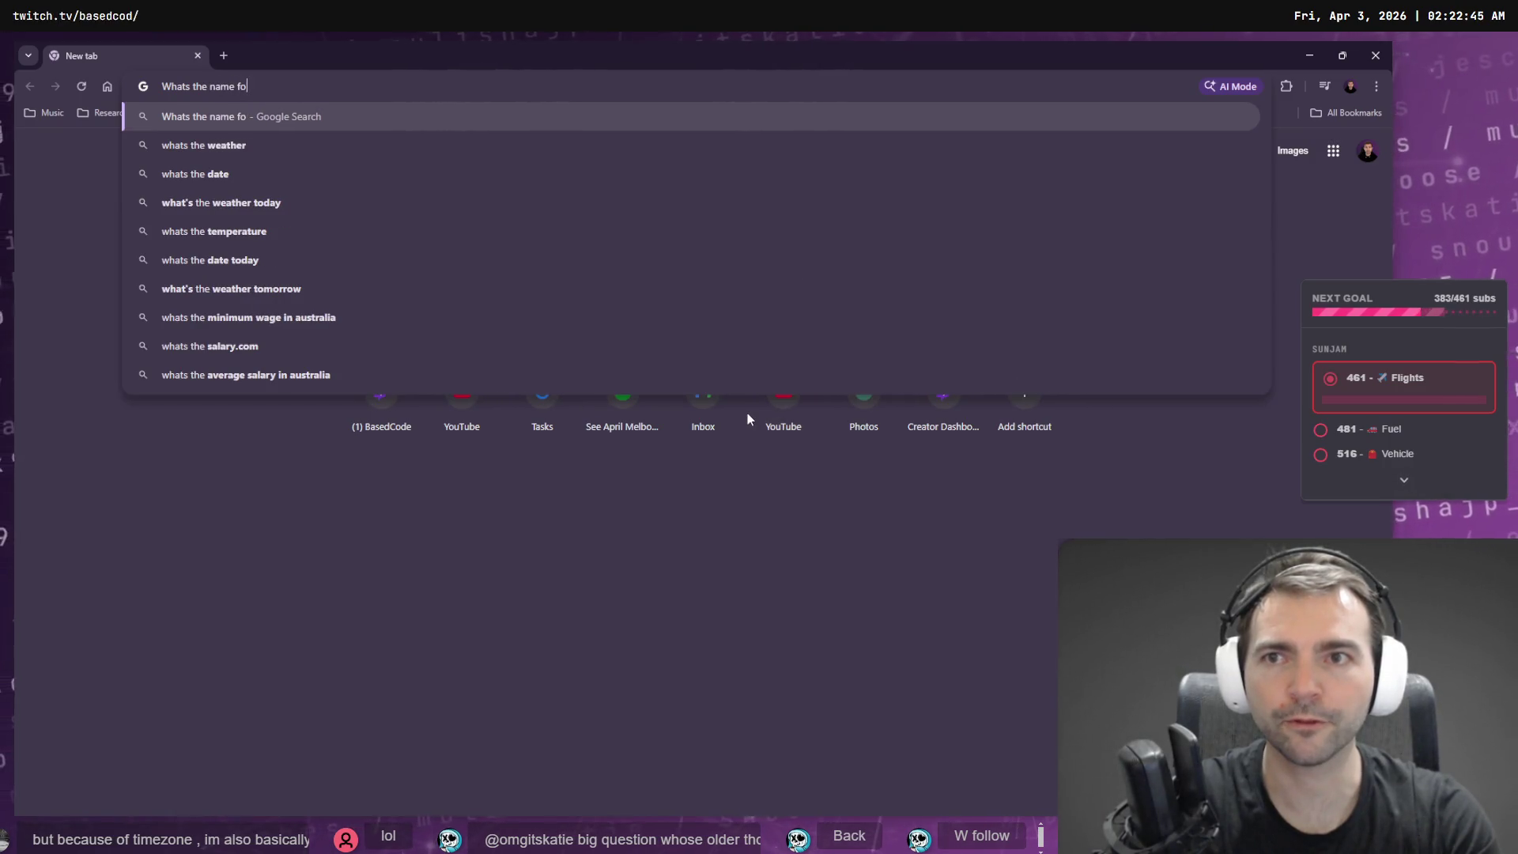
type(" a huge town wall")
key("Return")
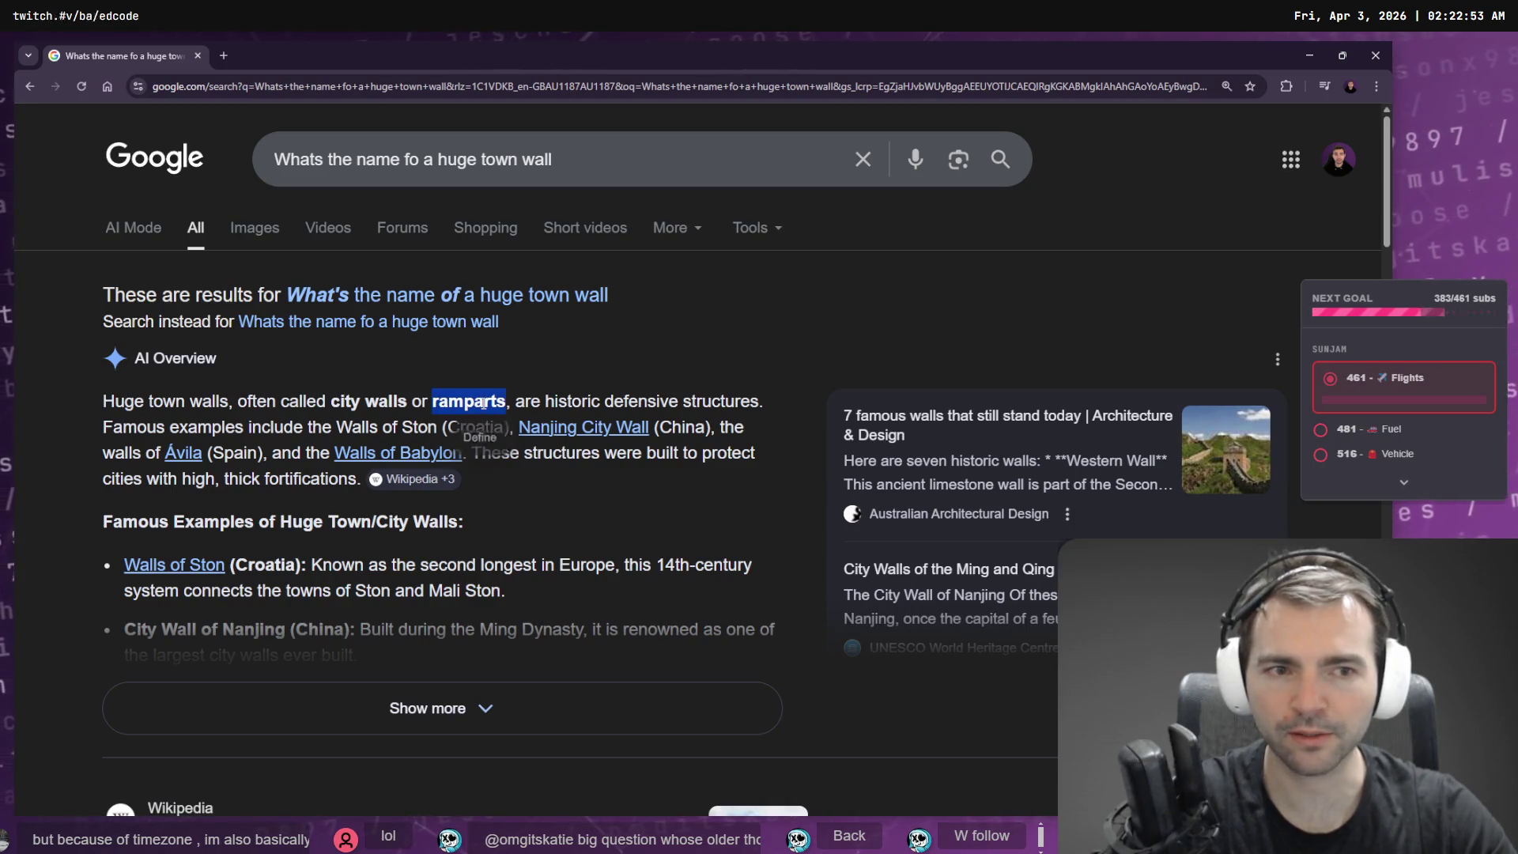
left_click(654, 516)
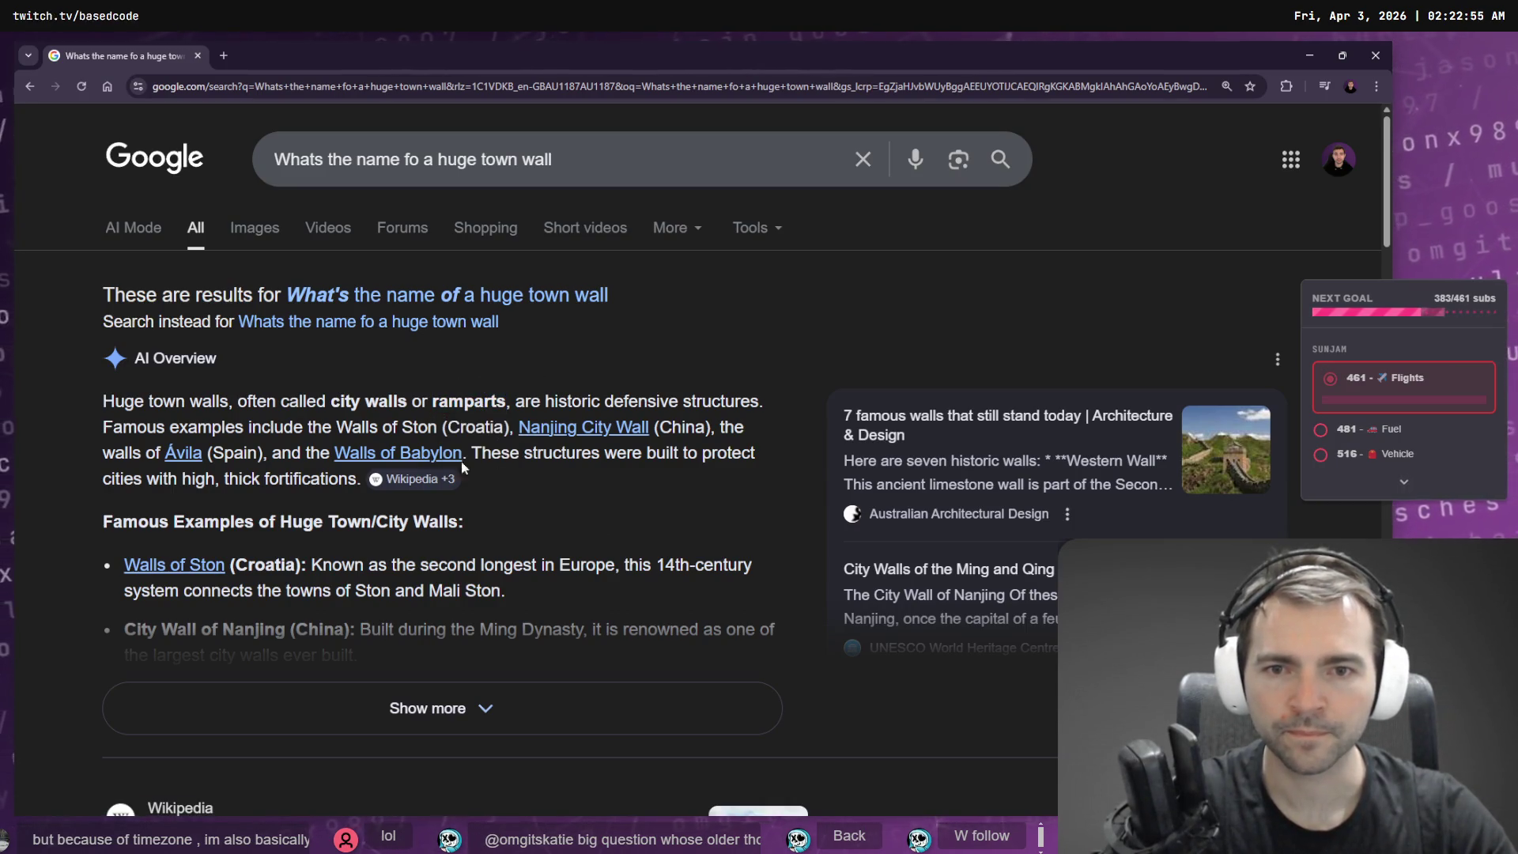
left_click(486, 690)
scroll(343, 624, "down", 5)
scroll(332, 593, "down", 6)
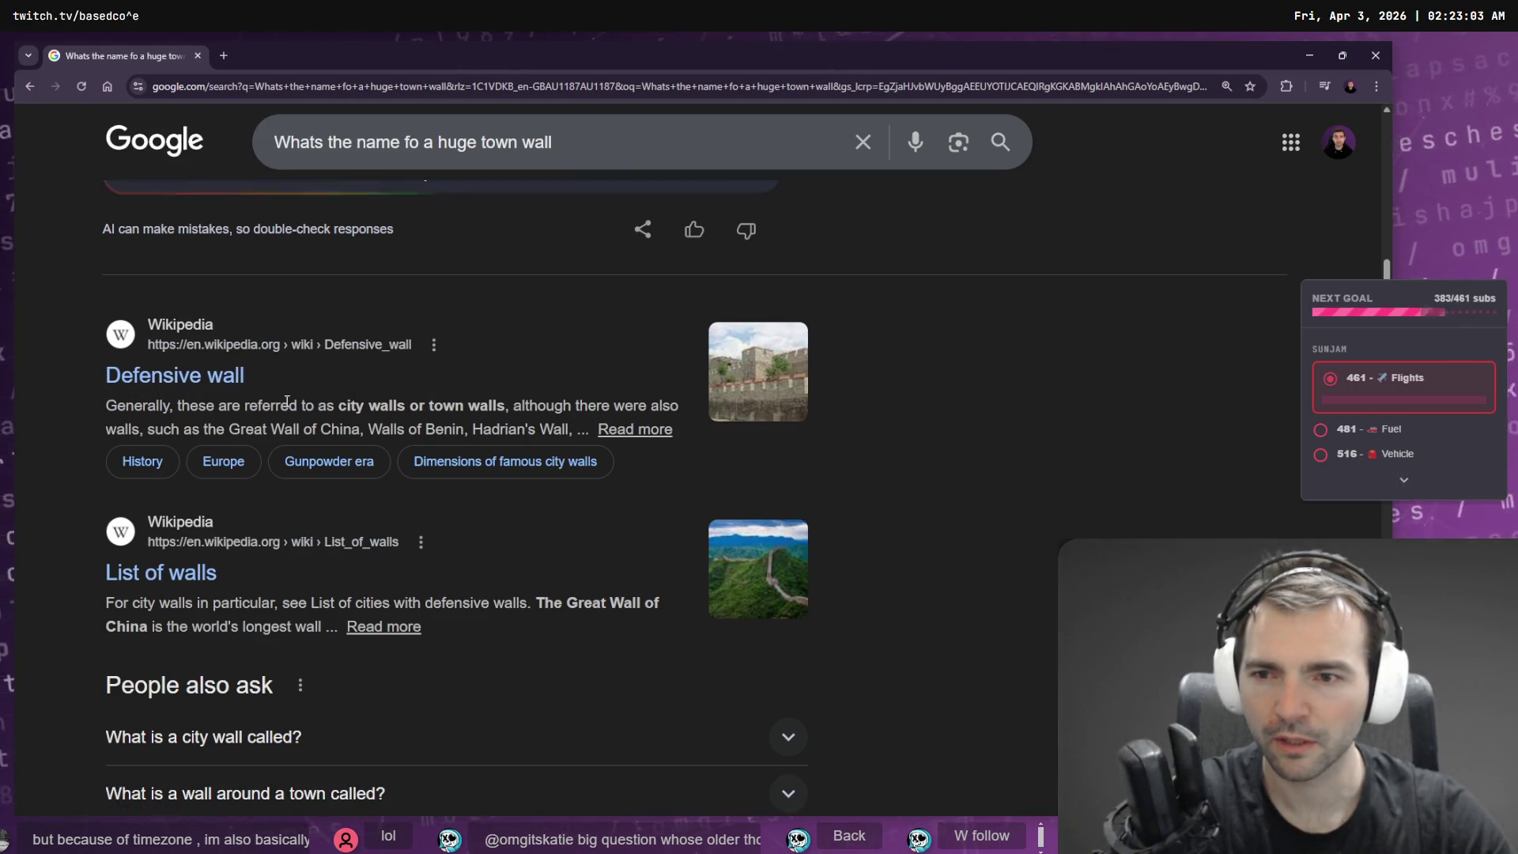
scroll(610, 500, "down", 4)
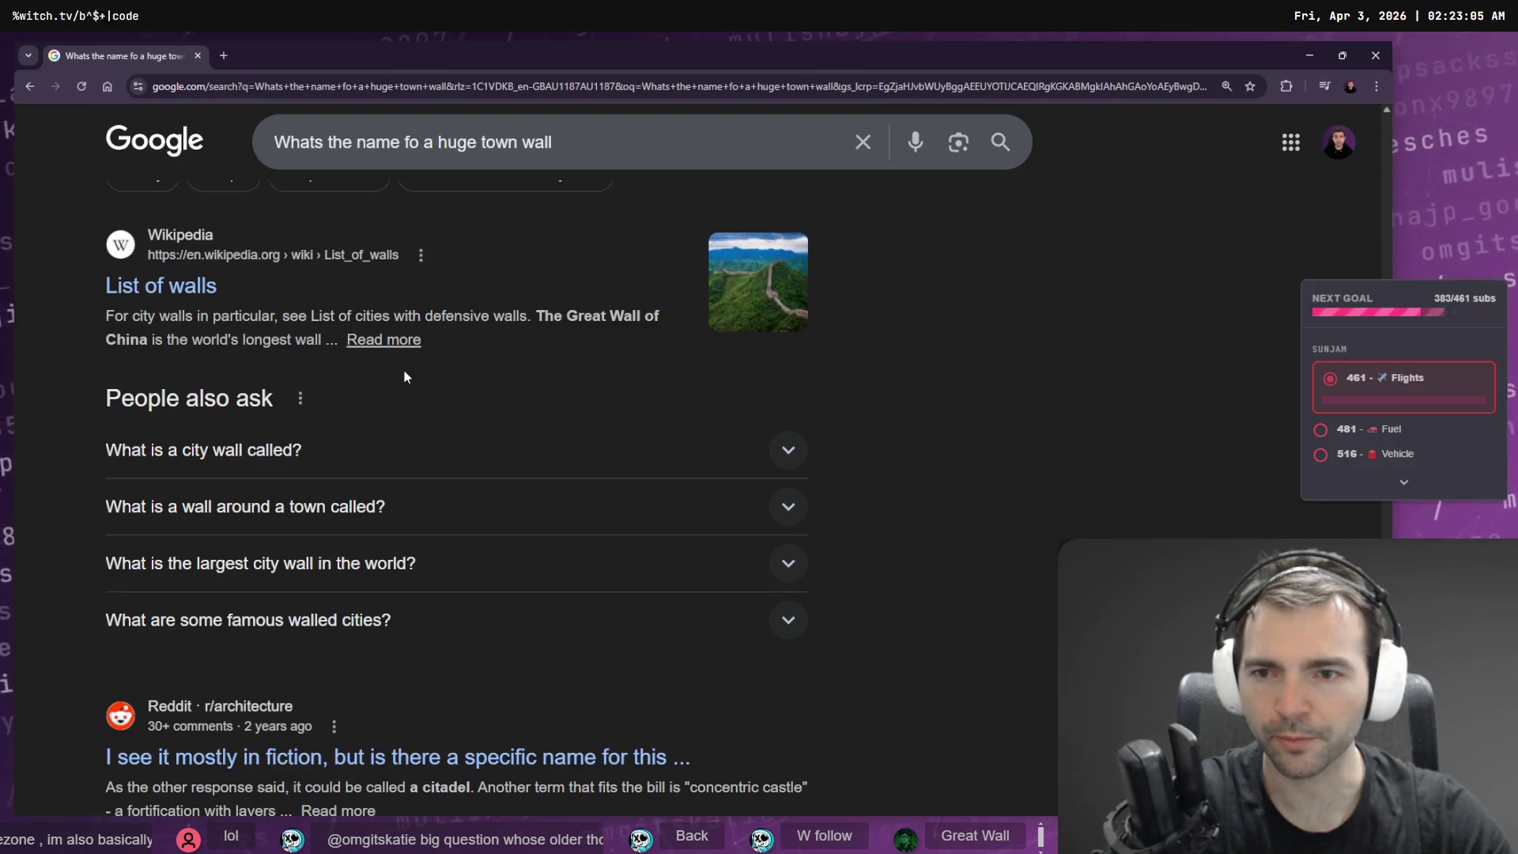
left_click(405, 451)
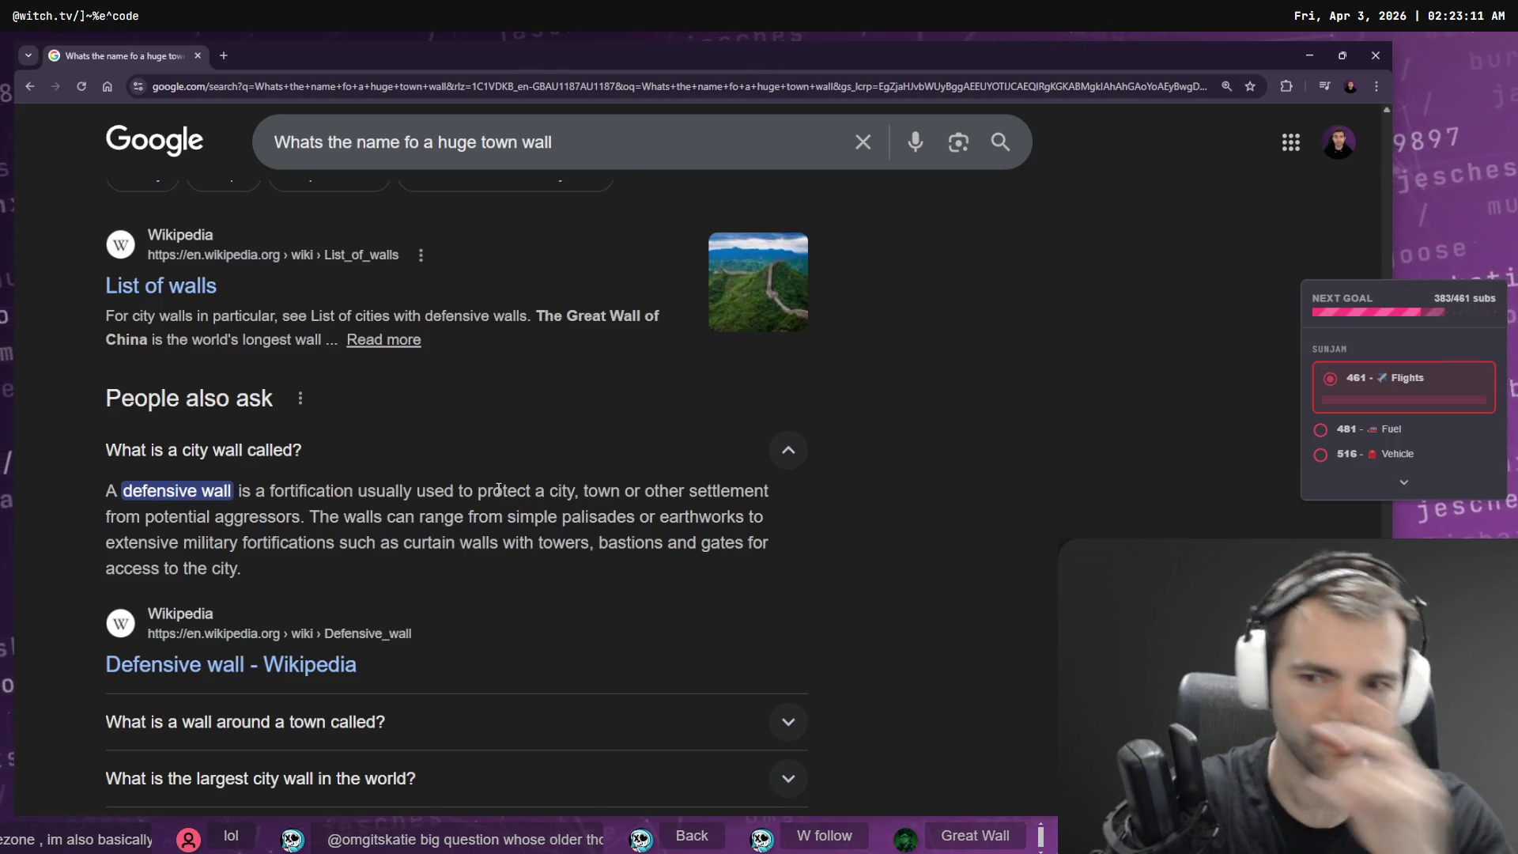
key("alt+Tab")
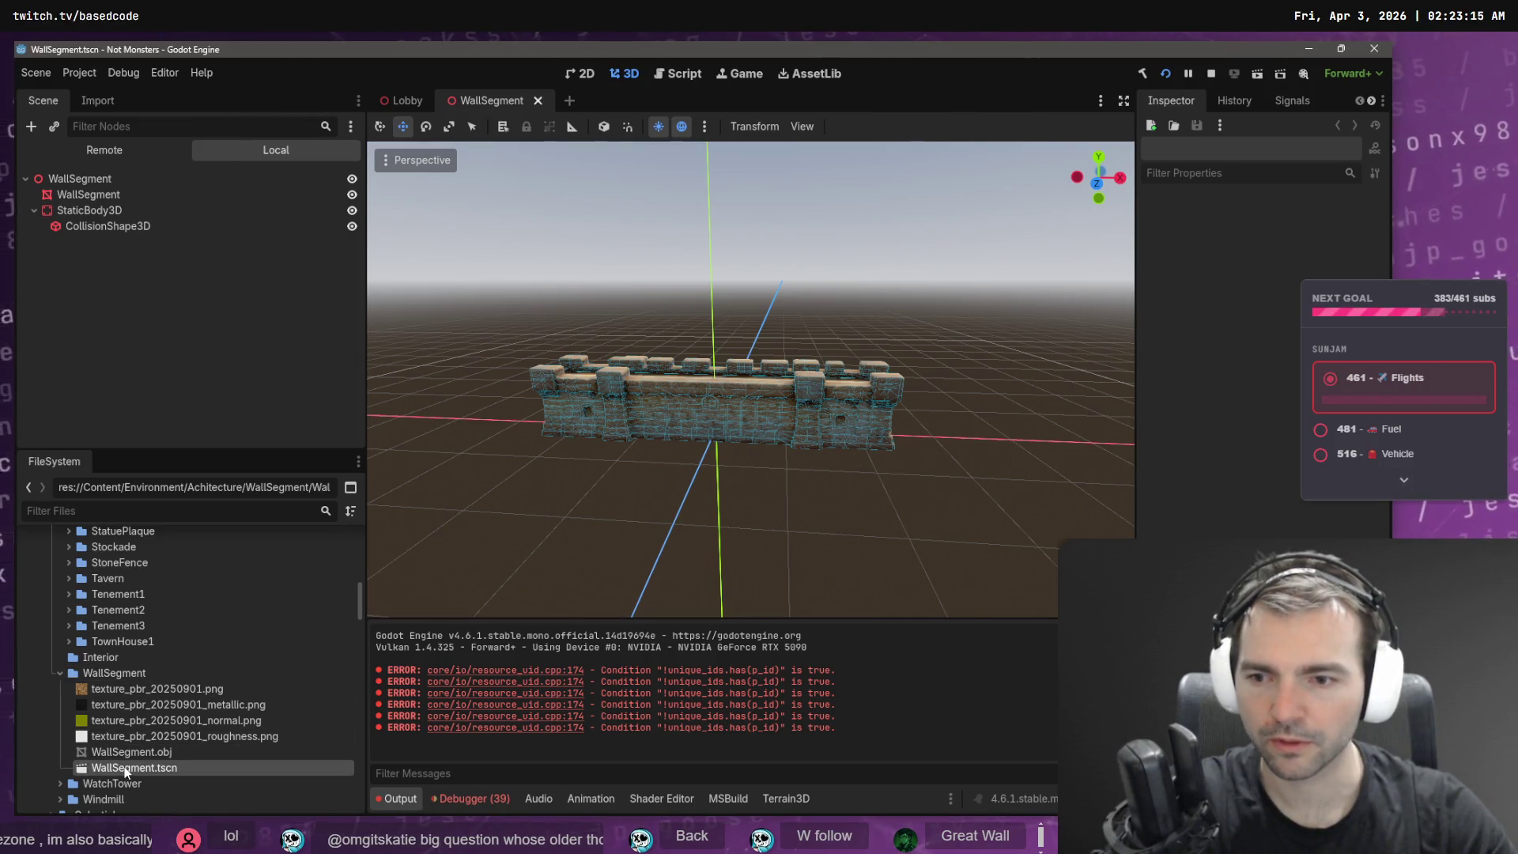
- Rename the WallSegment scene file to DefensiveWall.tscn
key("F2")
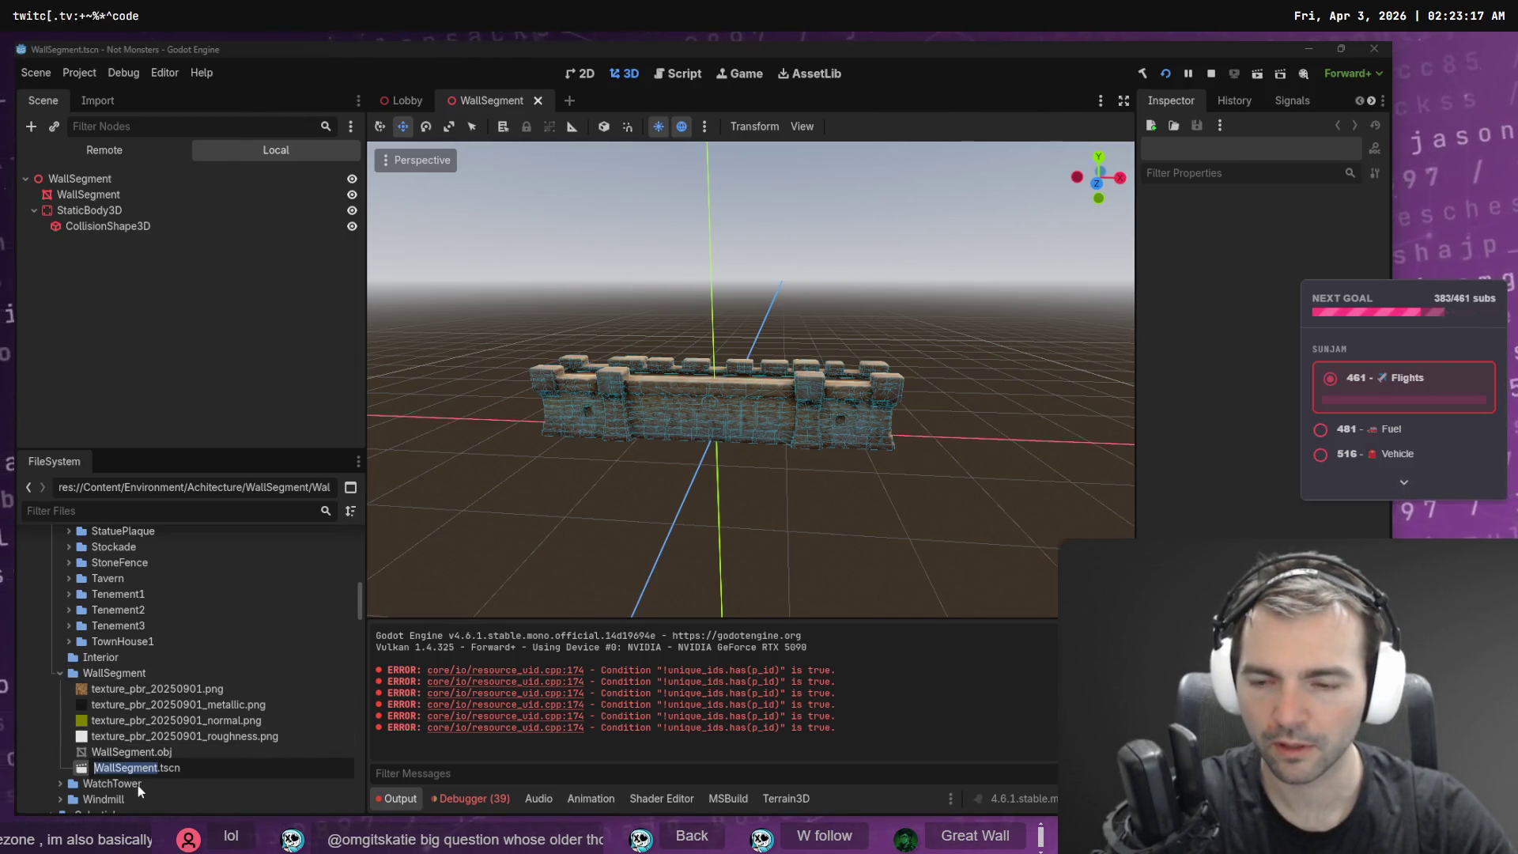
key("Escape")
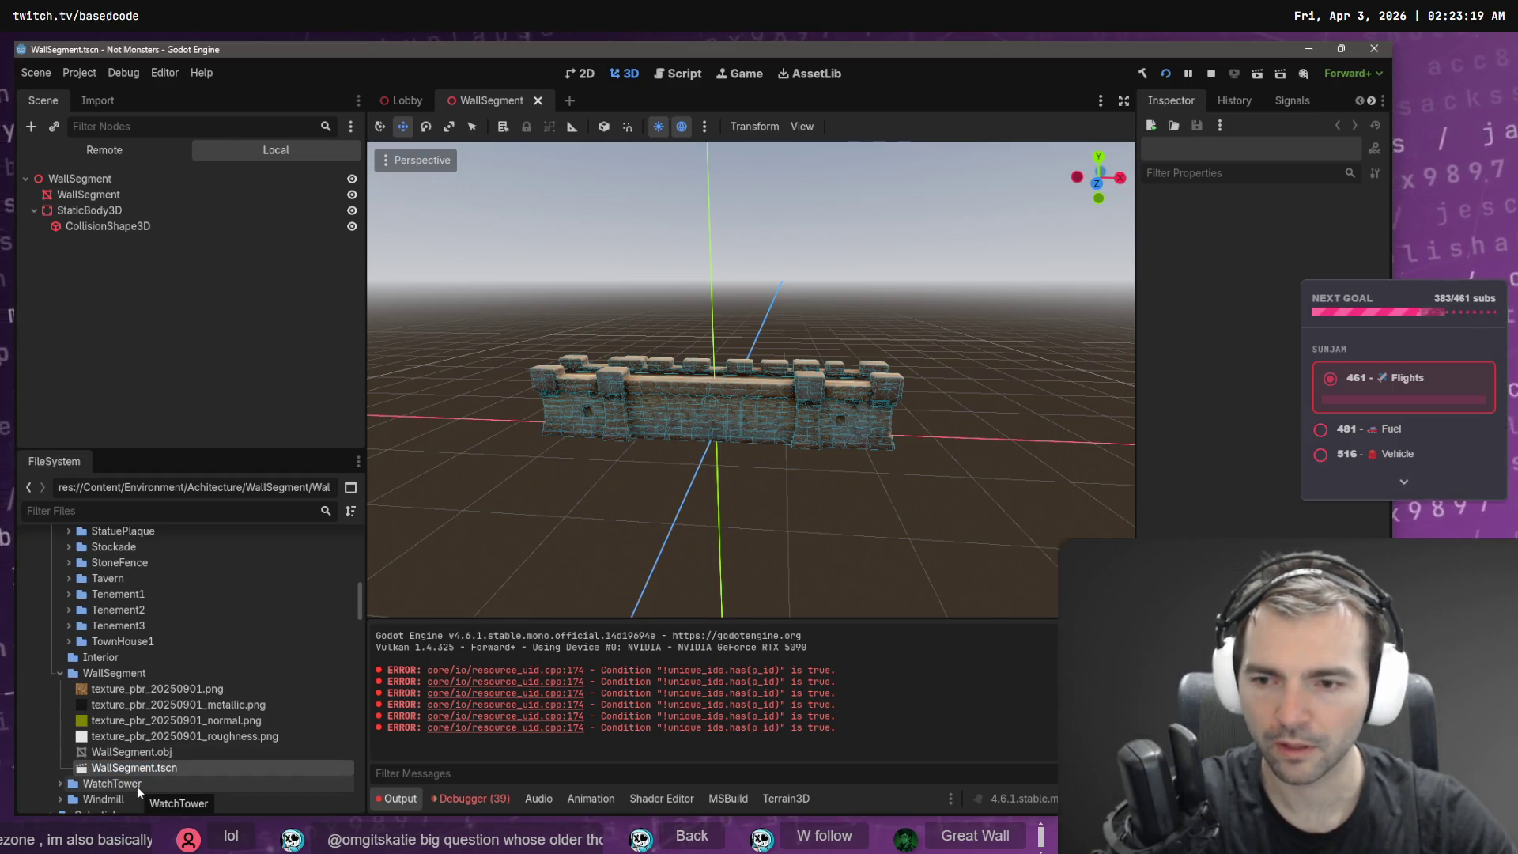
key("F2")
type("DefensiveWall.tscn")
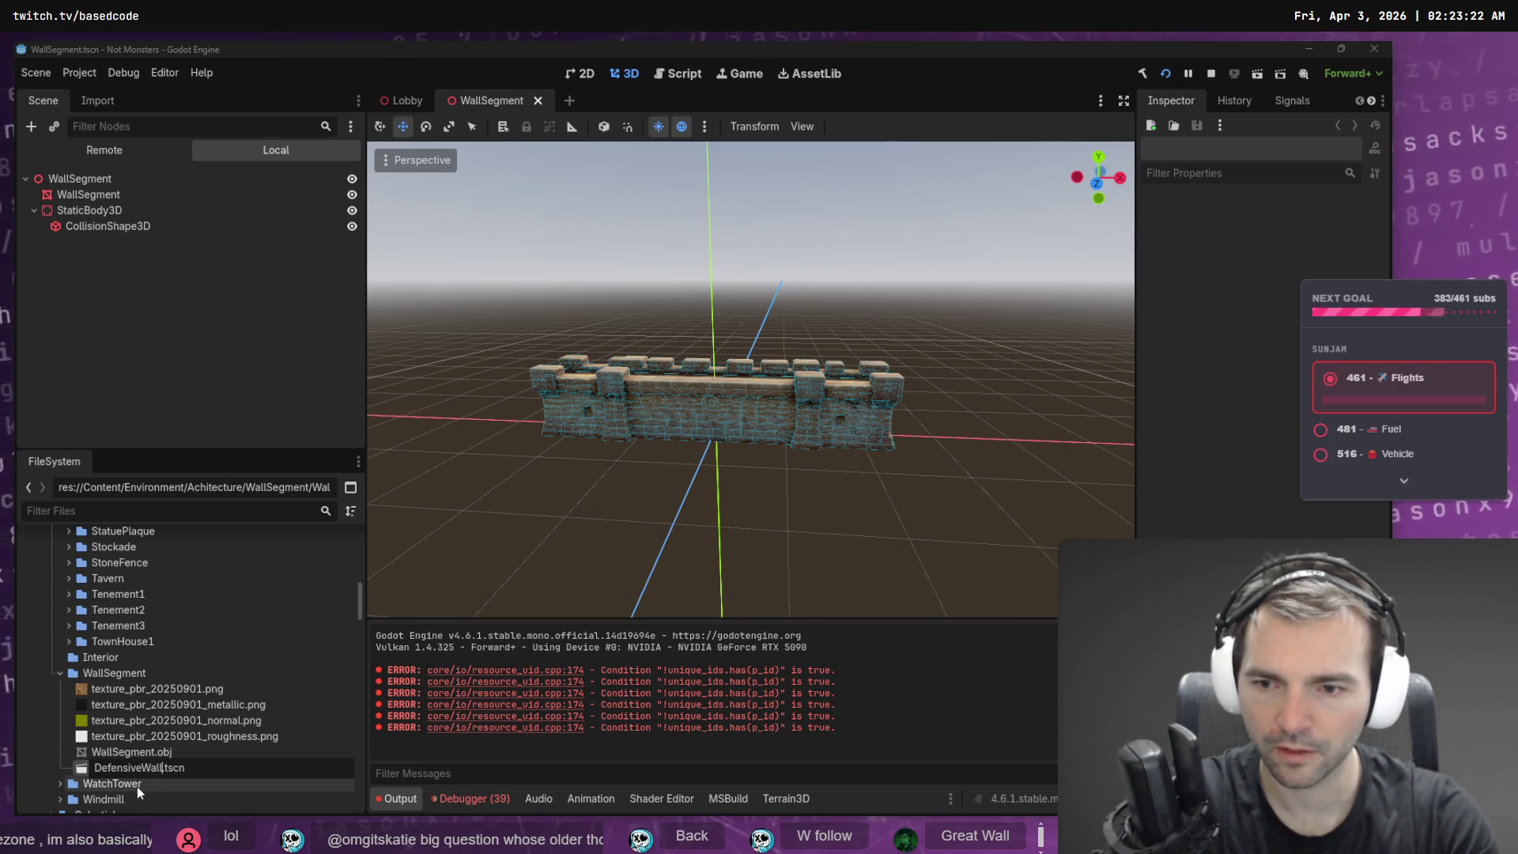
key("Return")
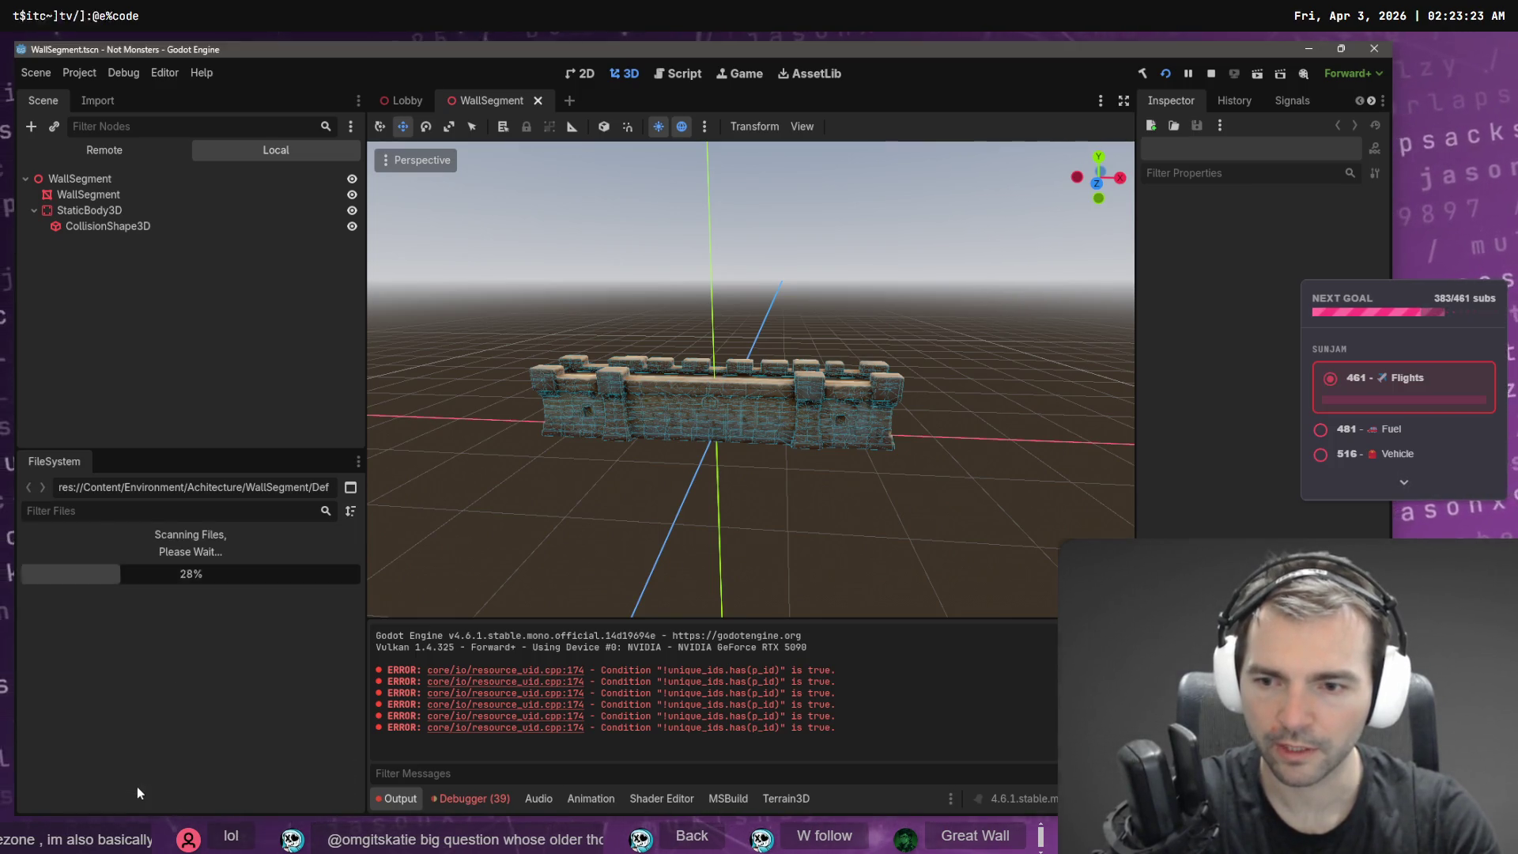
- Rename the WallSegment.obj model to DefensiveWall.obj
left_click(136, 767)
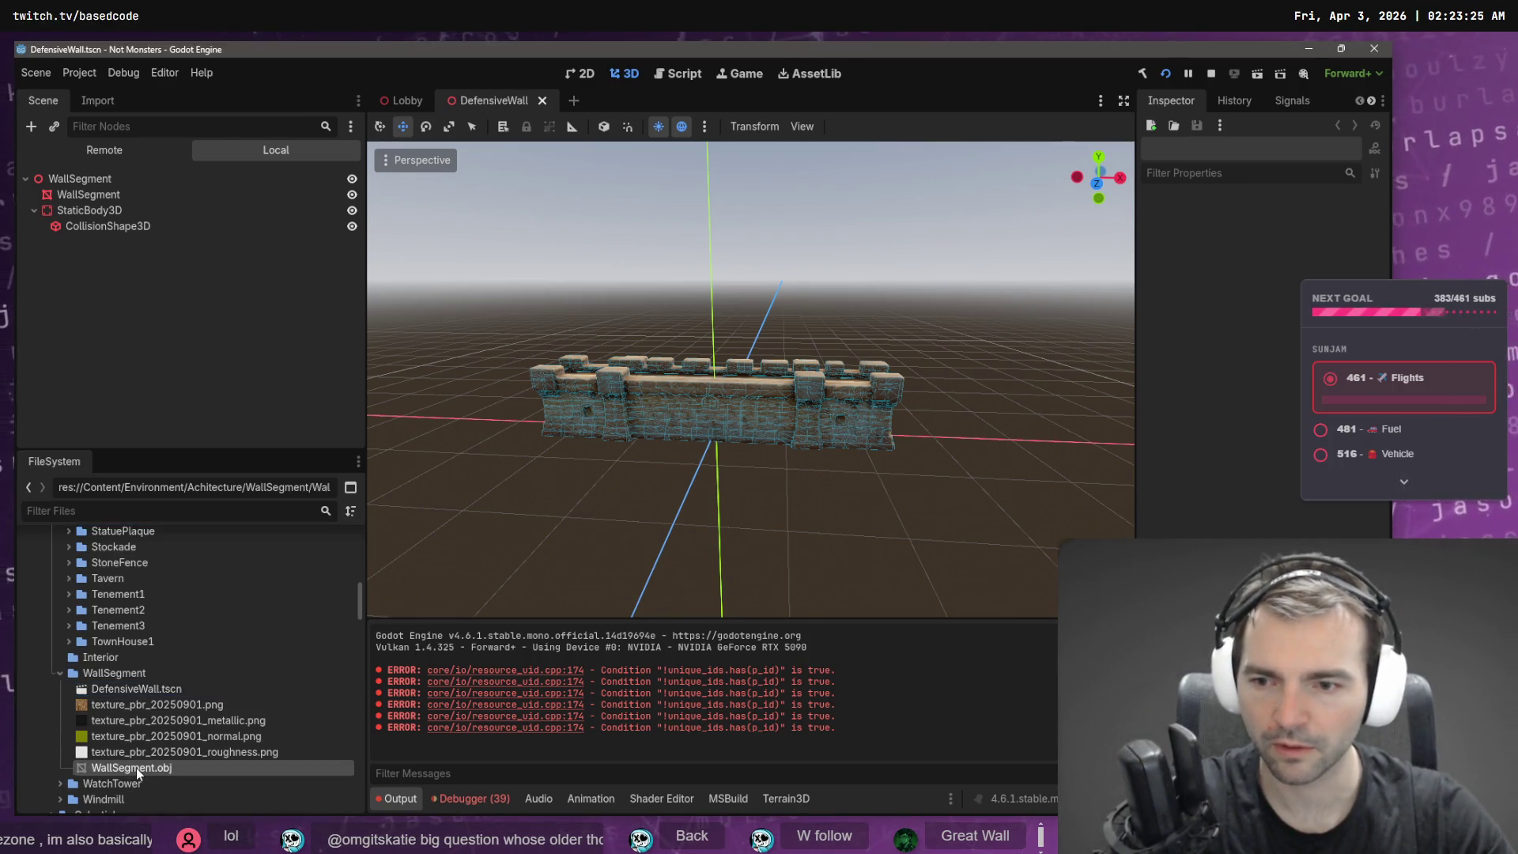
key("F2")
type("Defi")
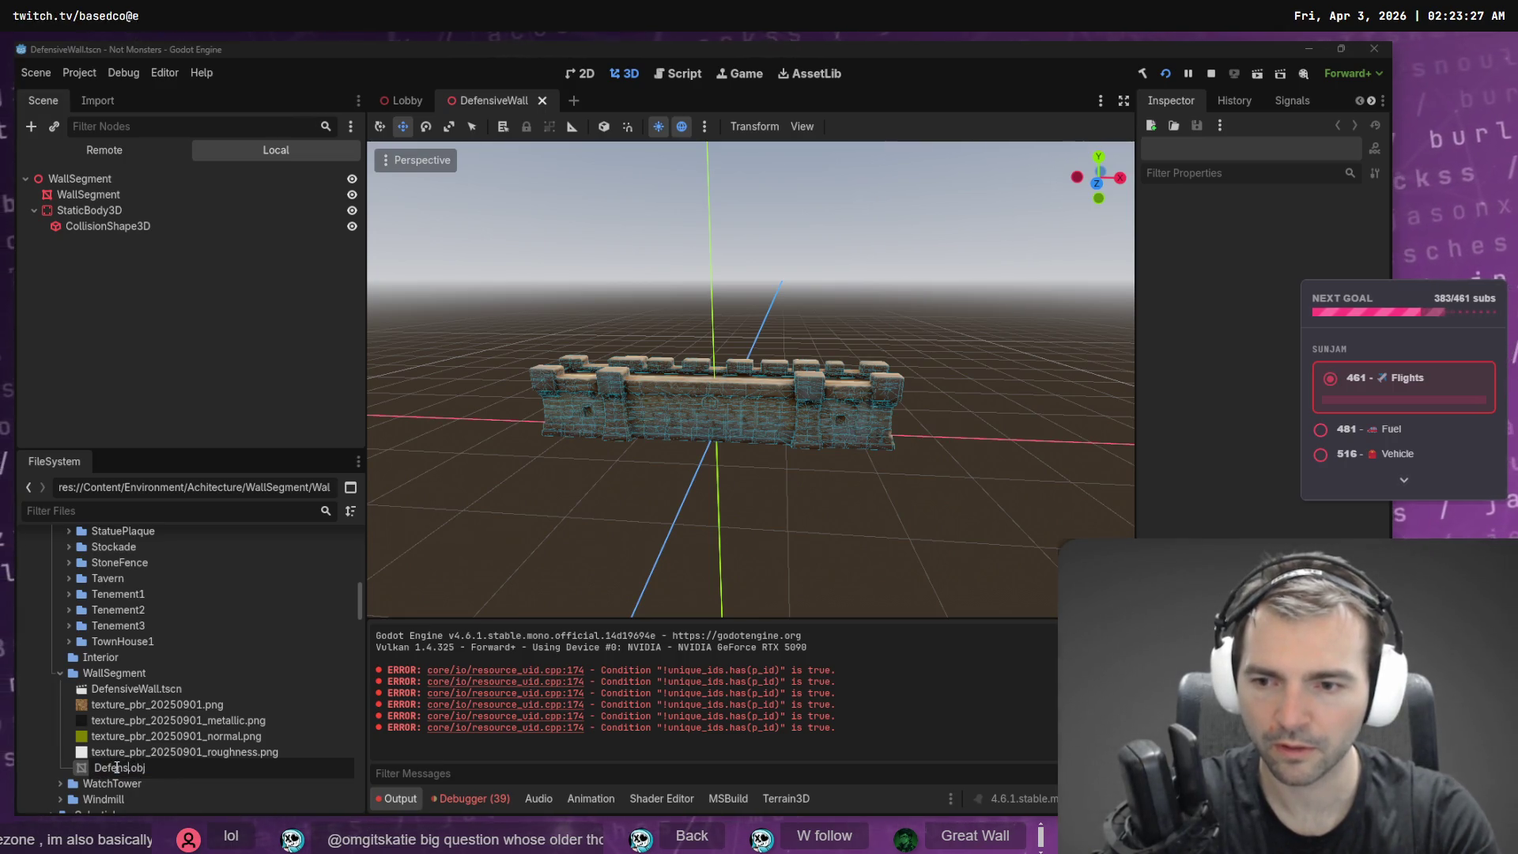
type("iveWall")
key("Return")
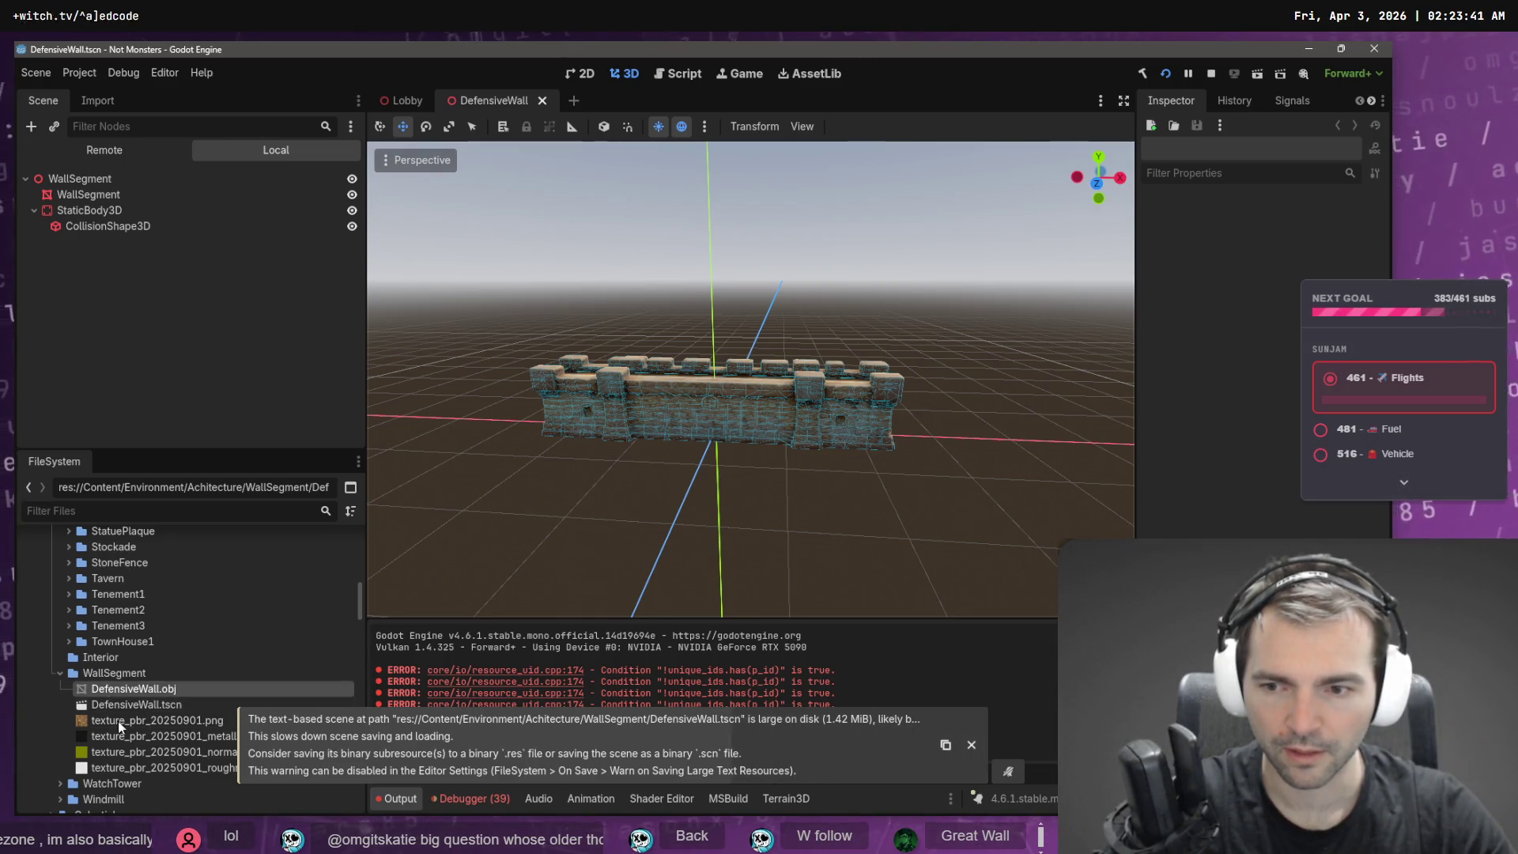
- Rename the WallSegment folder to DefensiveWall
left_click(140, 677)
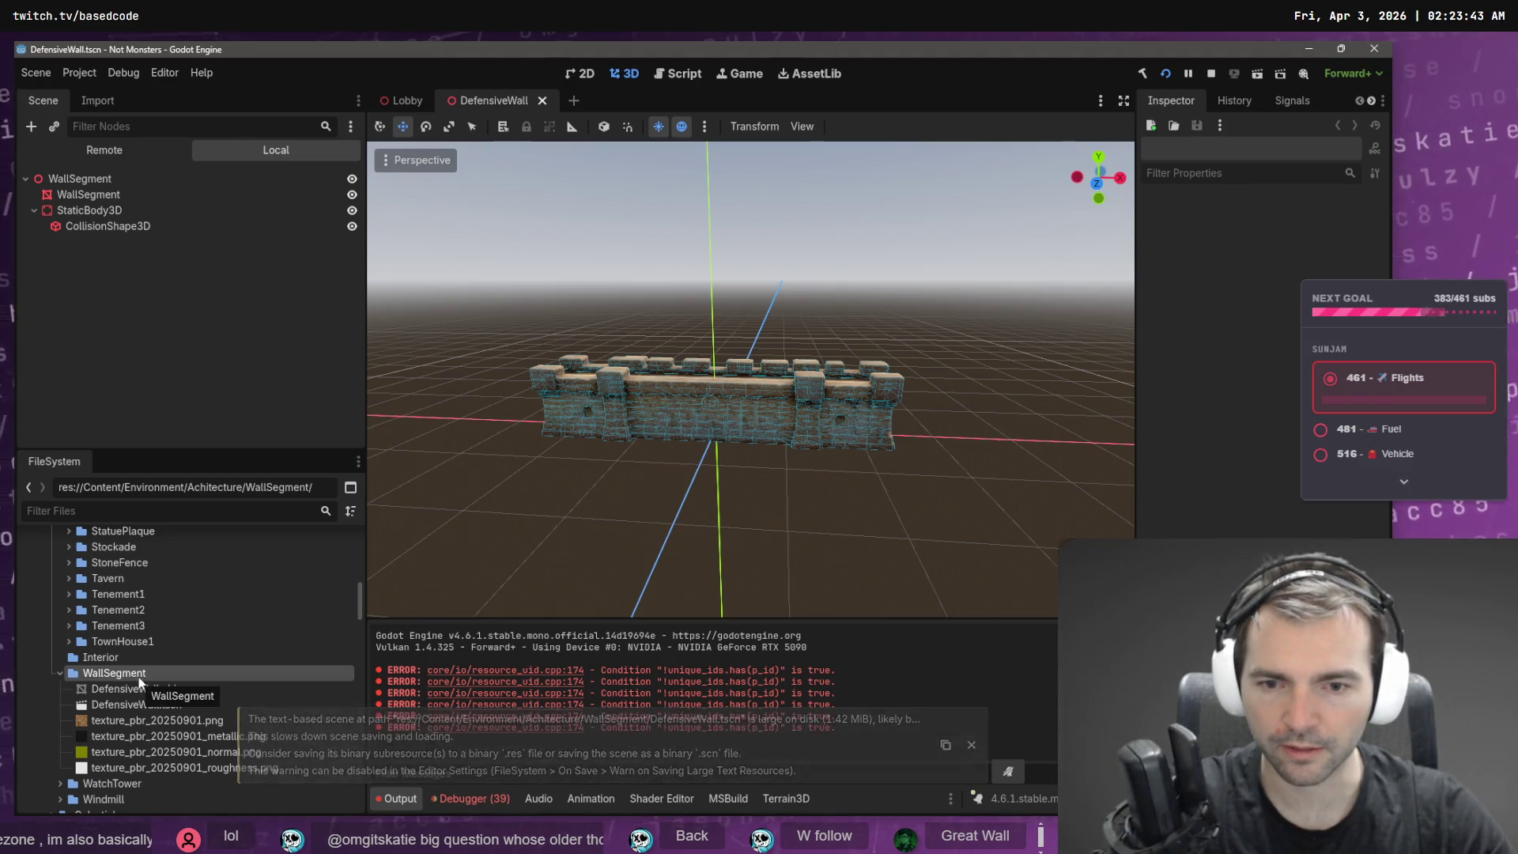
key("F2")
type("DefensiveWal")
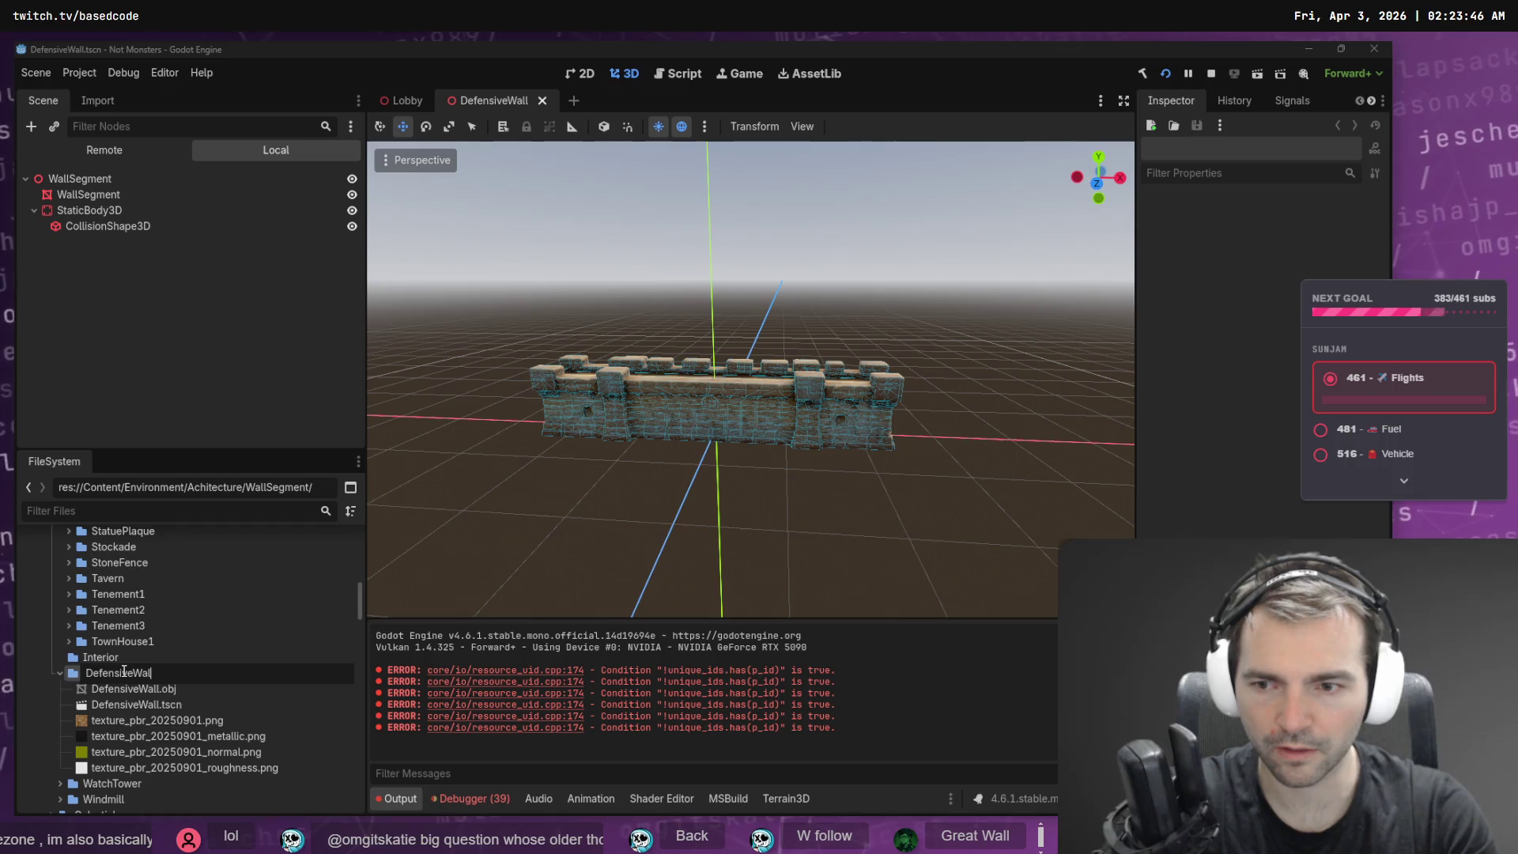
key("Return")
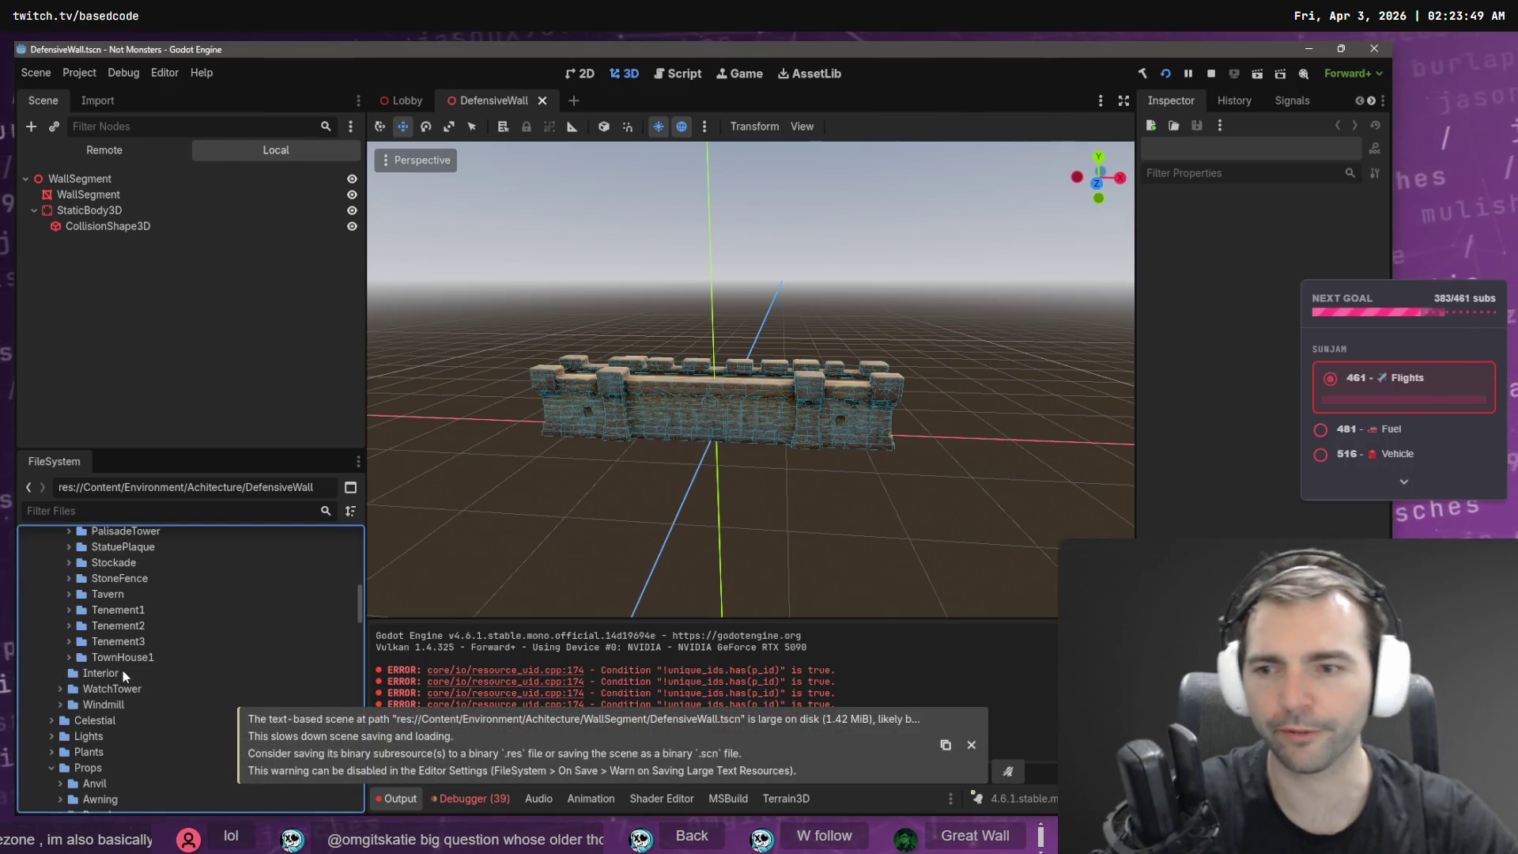
- Select then deselect the WallSegment mesh node, and select the WatchTower folder
mouse_move(432, 115)
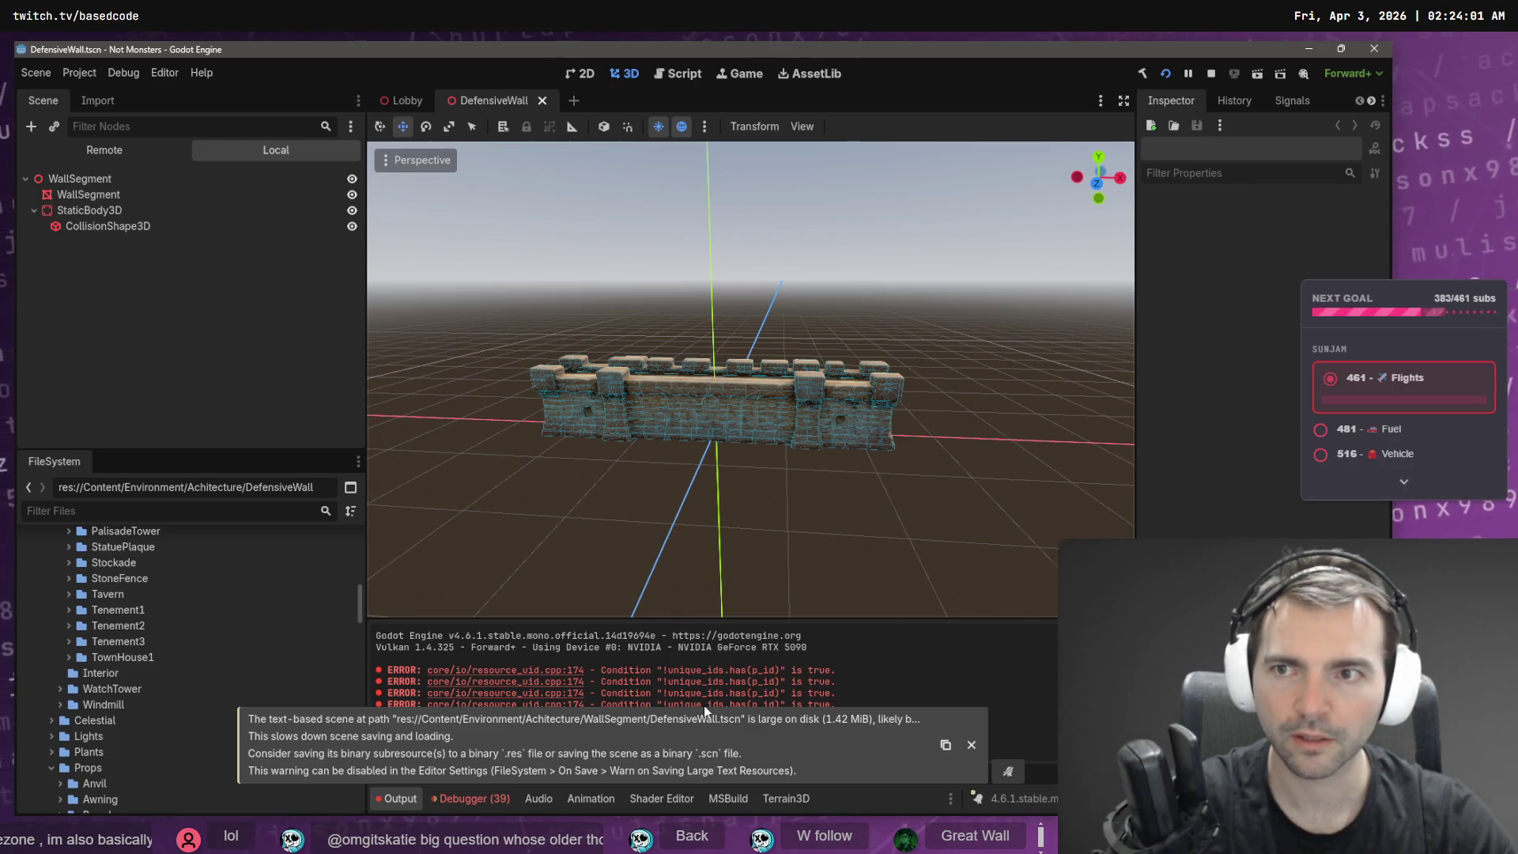
left_click(100, 193)
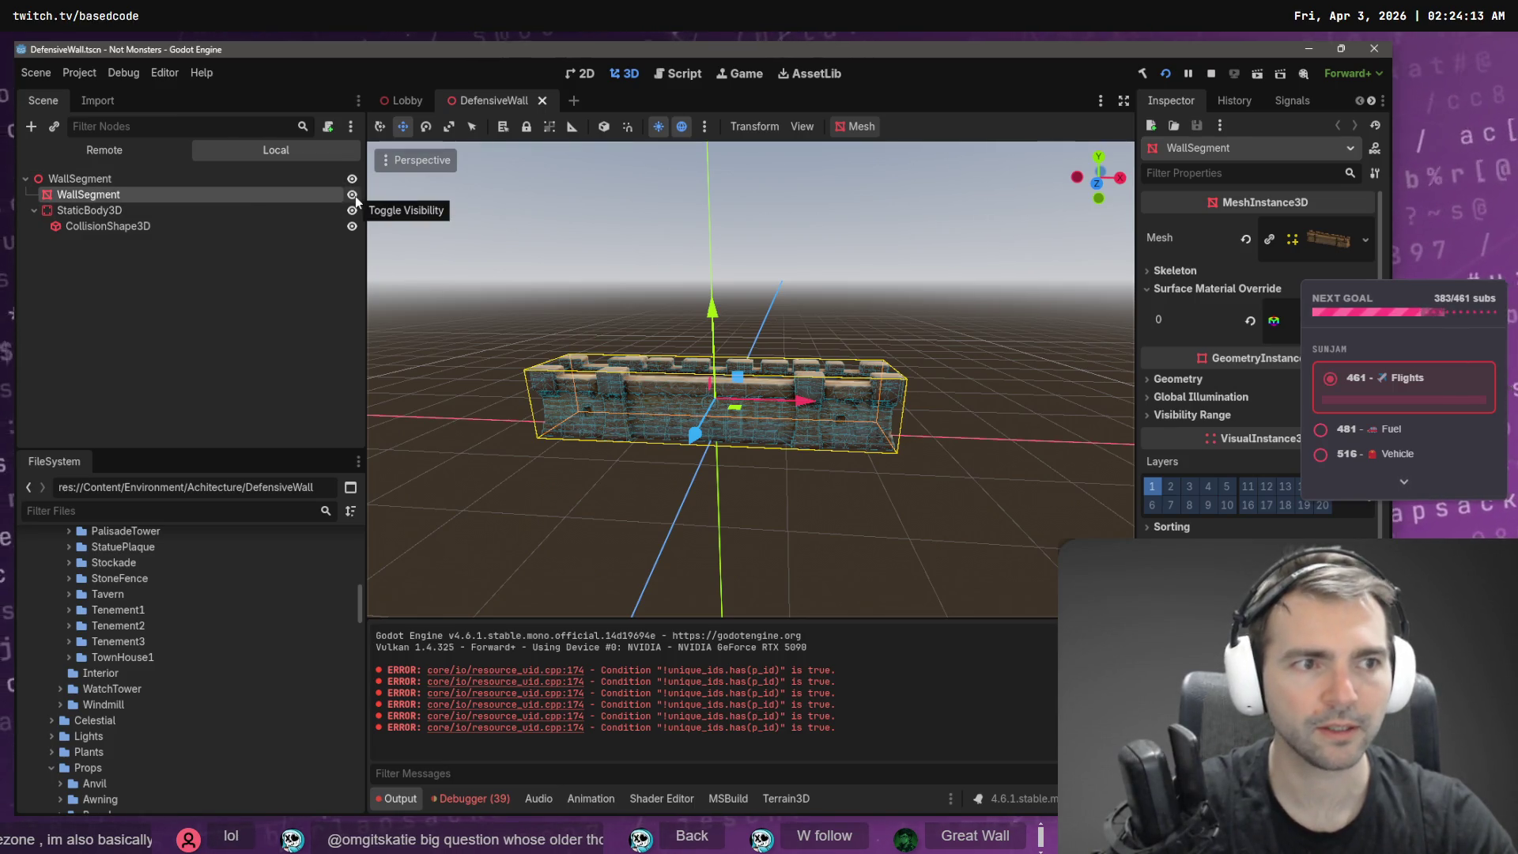
left_click(278, 325)
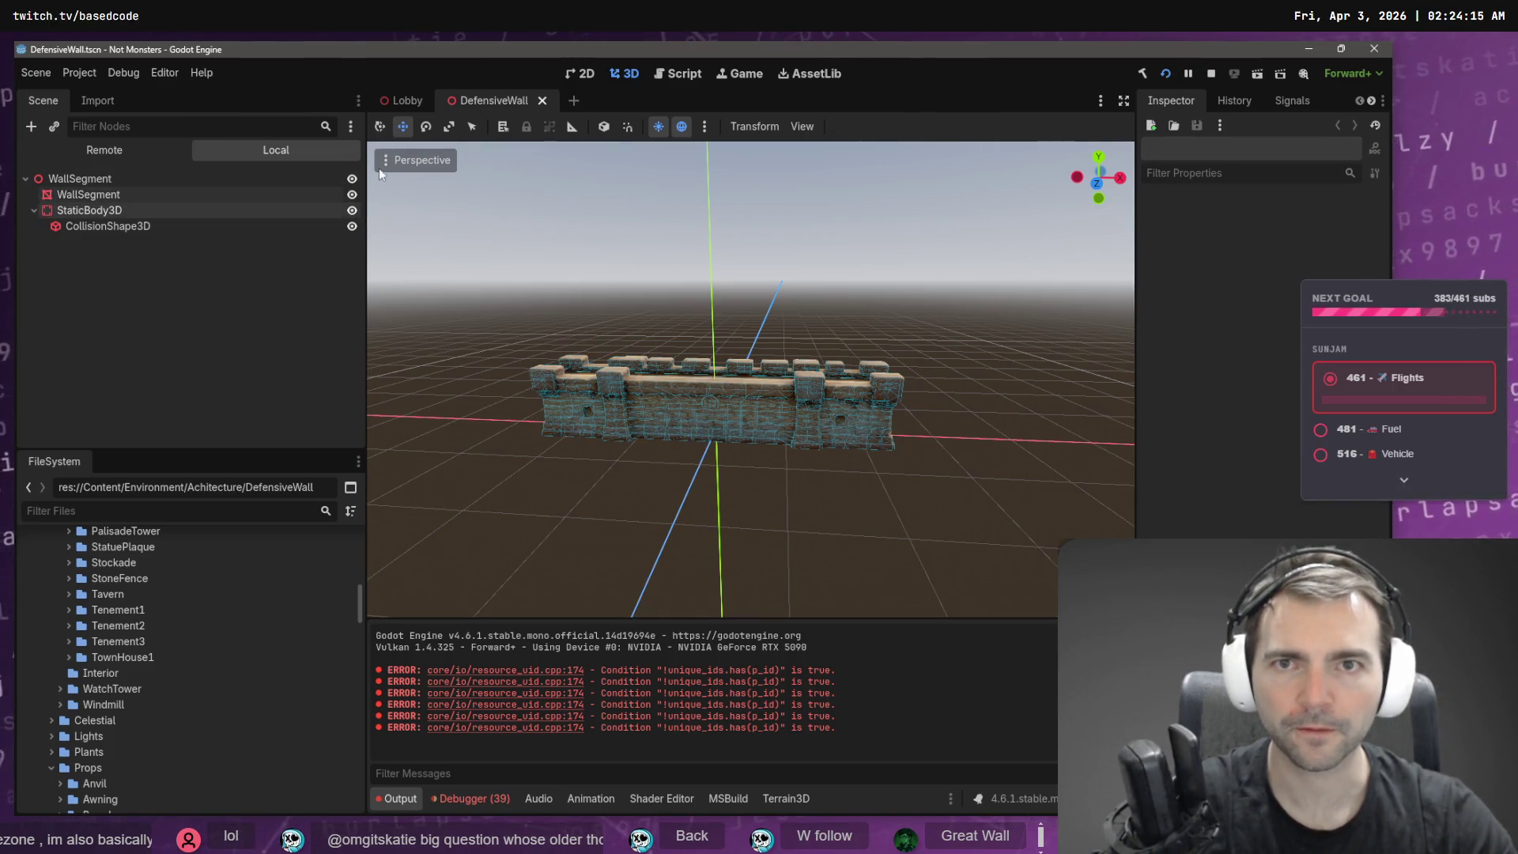
left_click(121, 691)
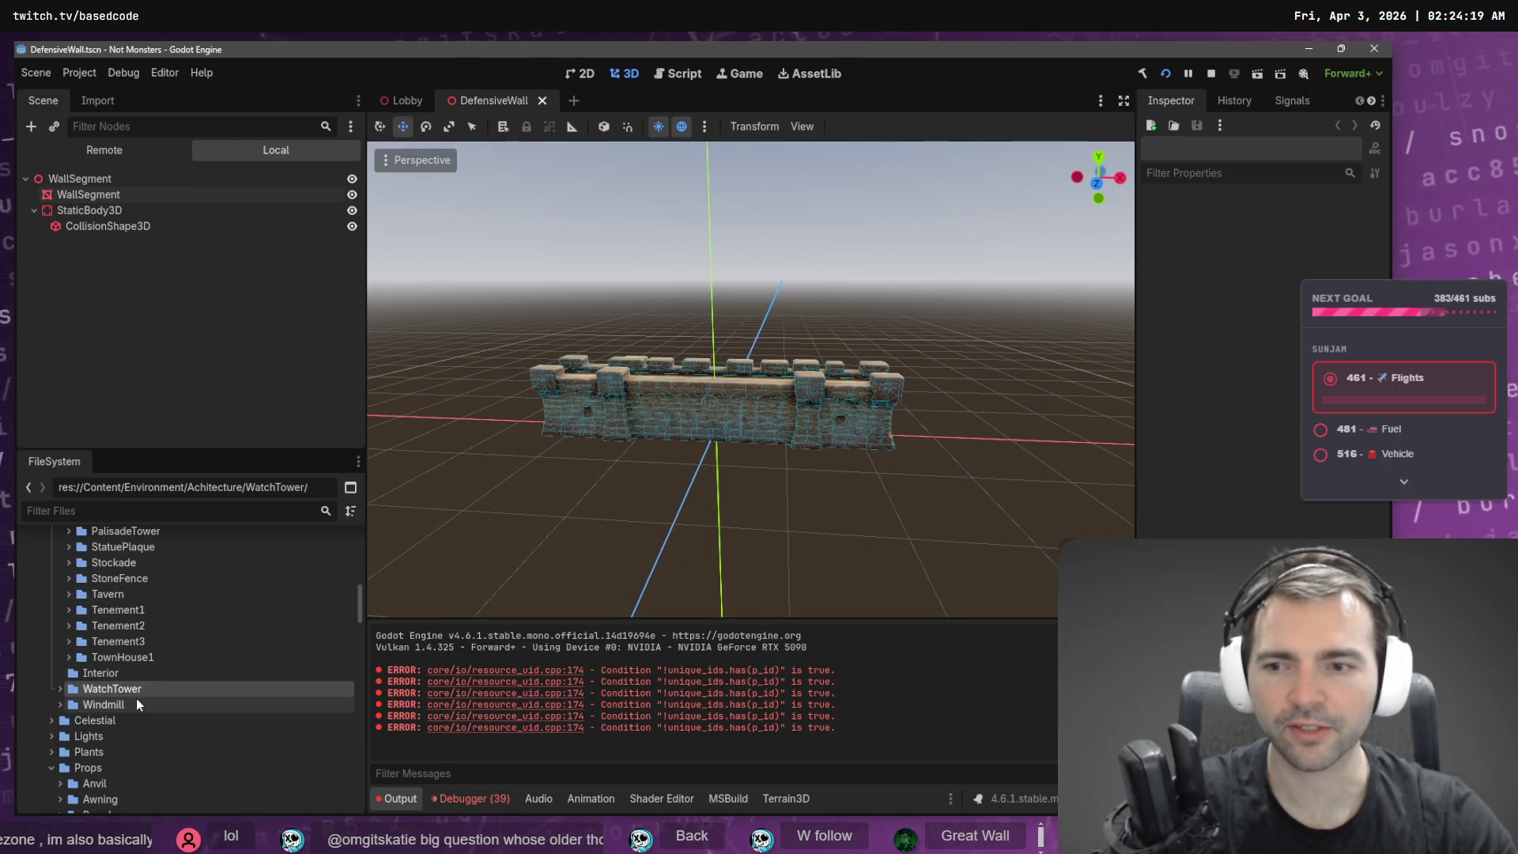
- Move the Windmill and WatchTower folders into the Exterior folder
left_click(130, 705)
left_click_drag(127, 703, 135, 650)
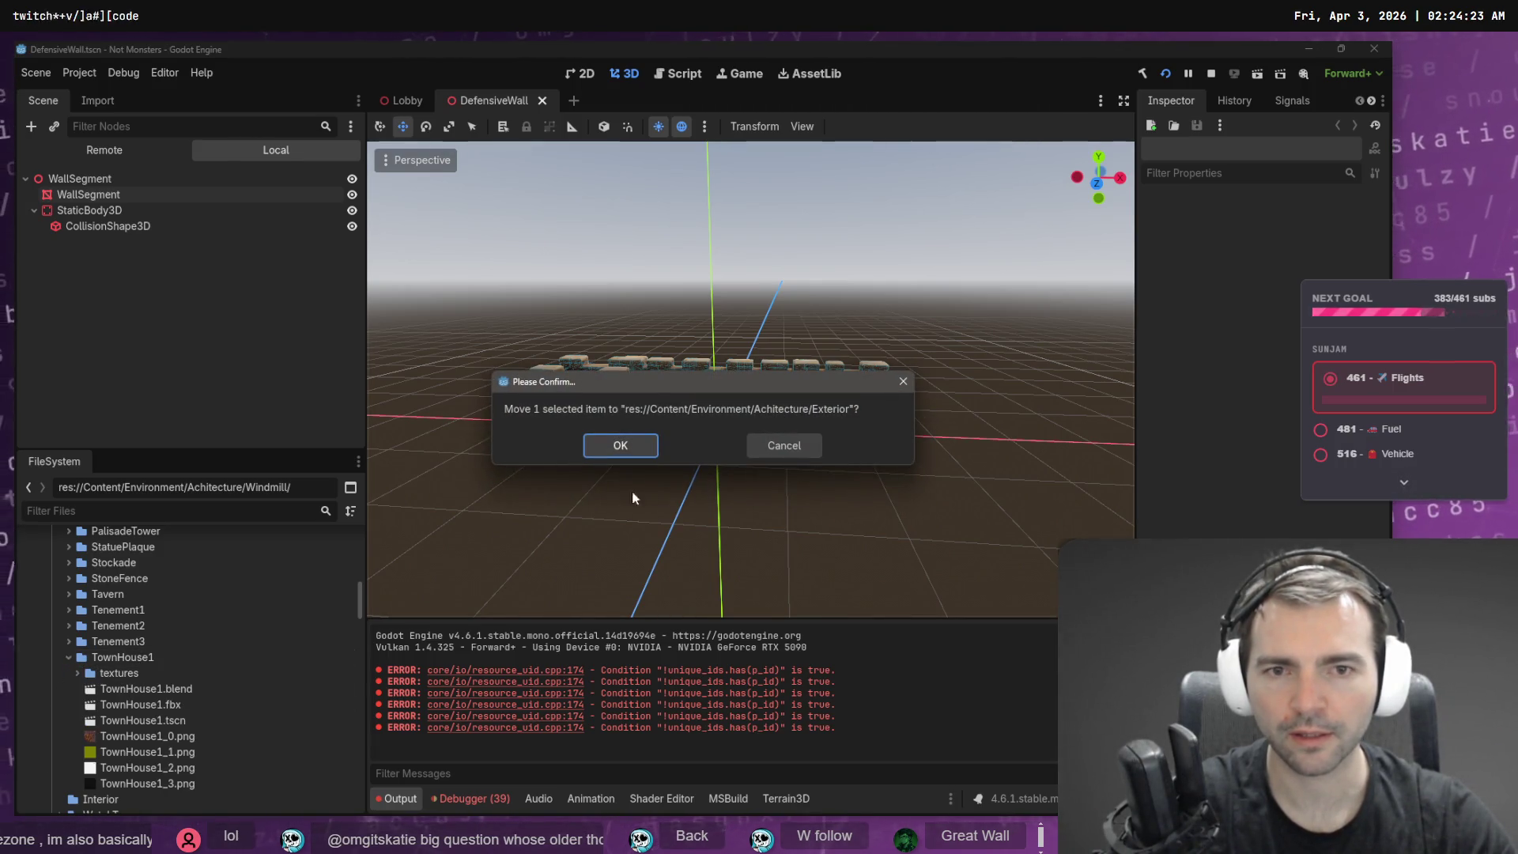
left_click(652, 446)
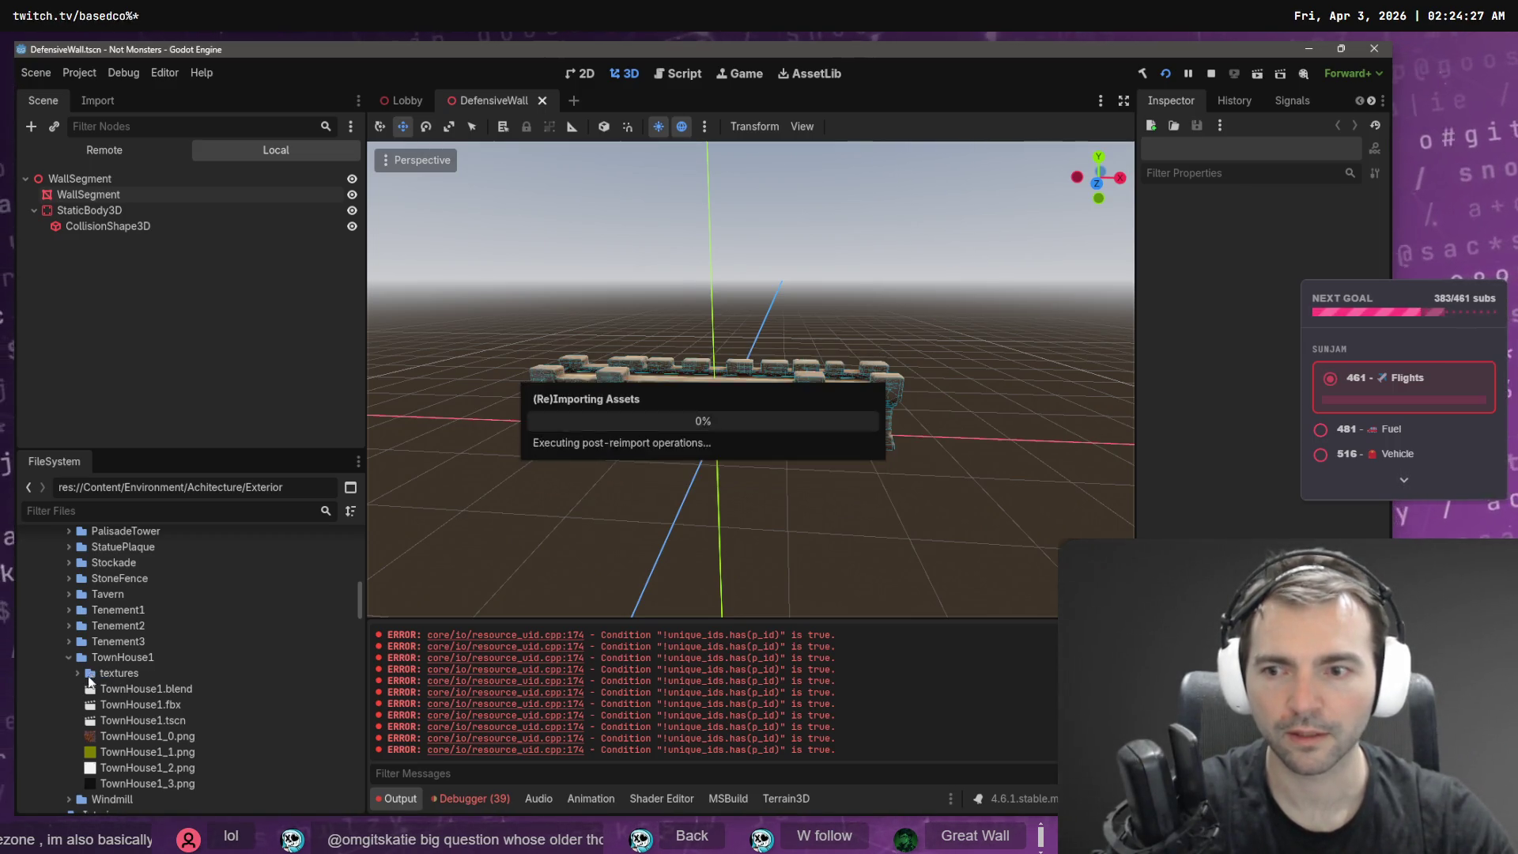
left_click(69, 657)
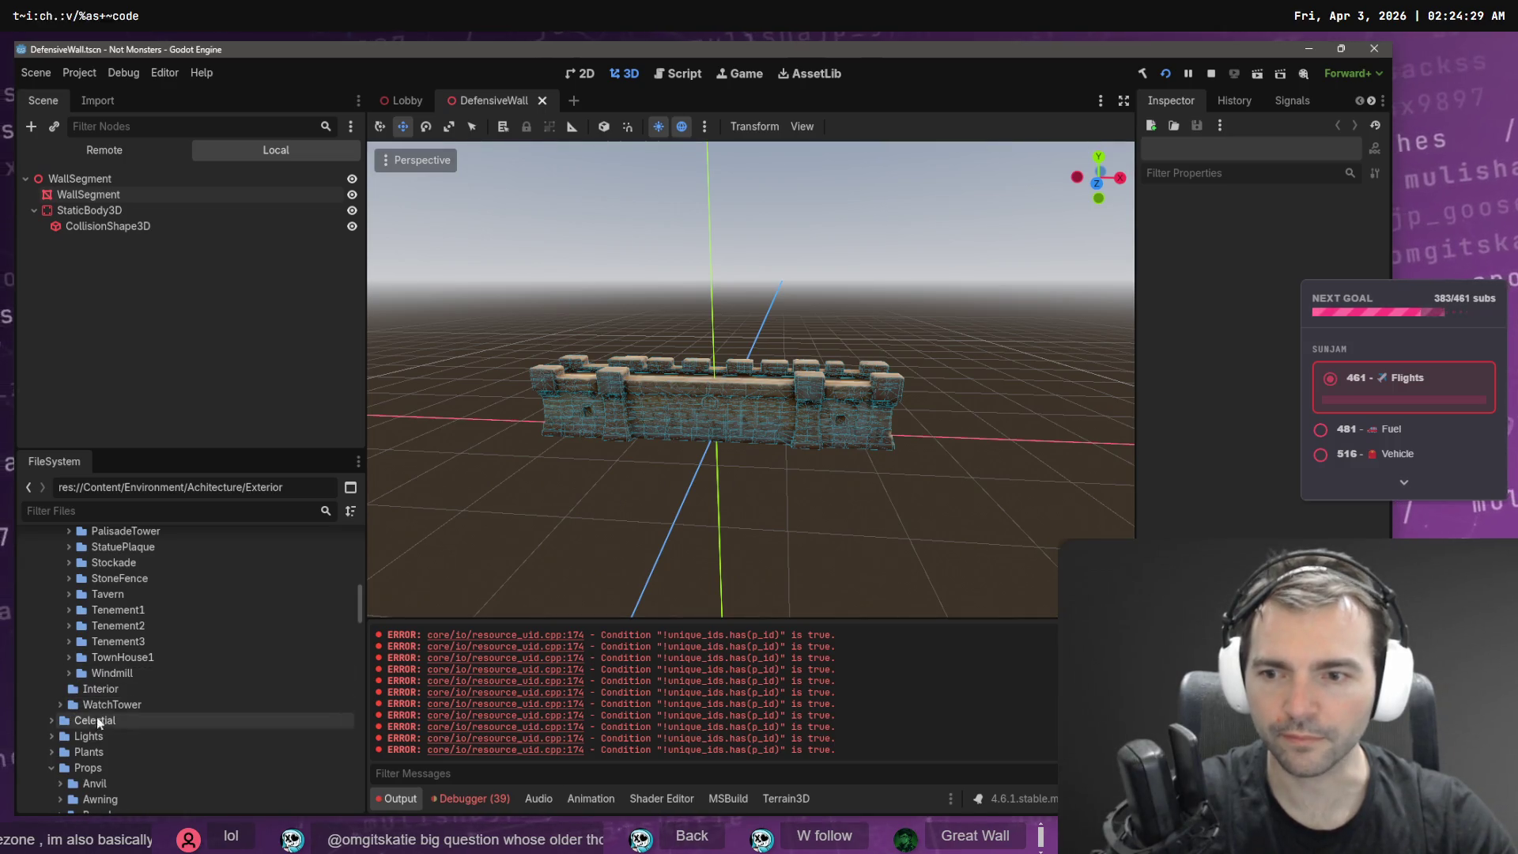
left_click(115, 706)
mouse_move(116, 707)
left_mouse_down()
mouse_move(158, 686)
mouse_move(178, 591)
left_mouse_up()
left_click(634, 452)
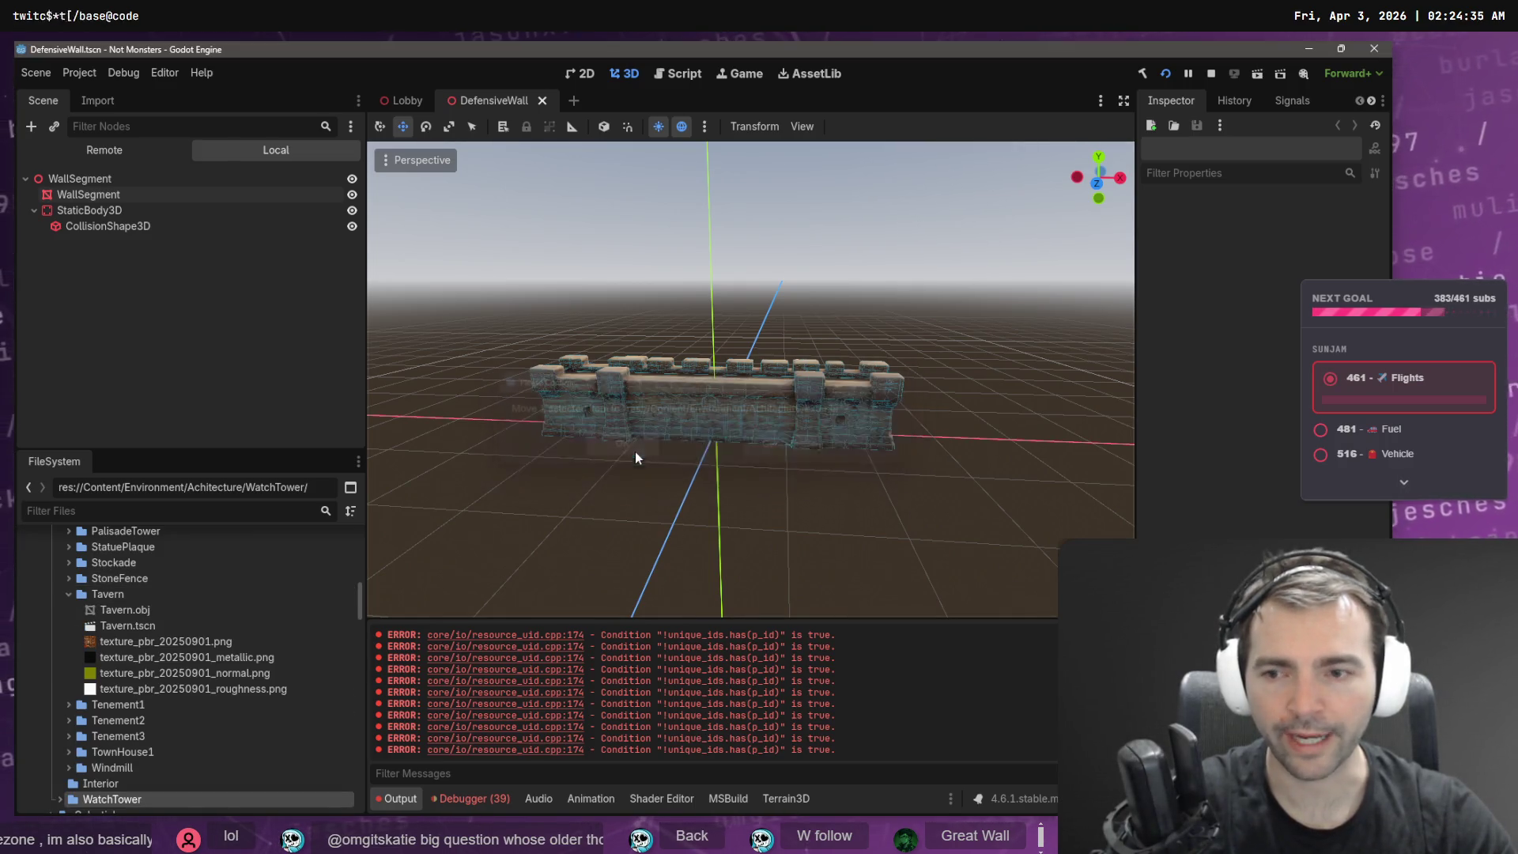
- Move the DefensiveWall folder into Exterior and dismiss the broken texture dependencies report
left_click(68, 594)
scroll(118, 633, "up", 5)
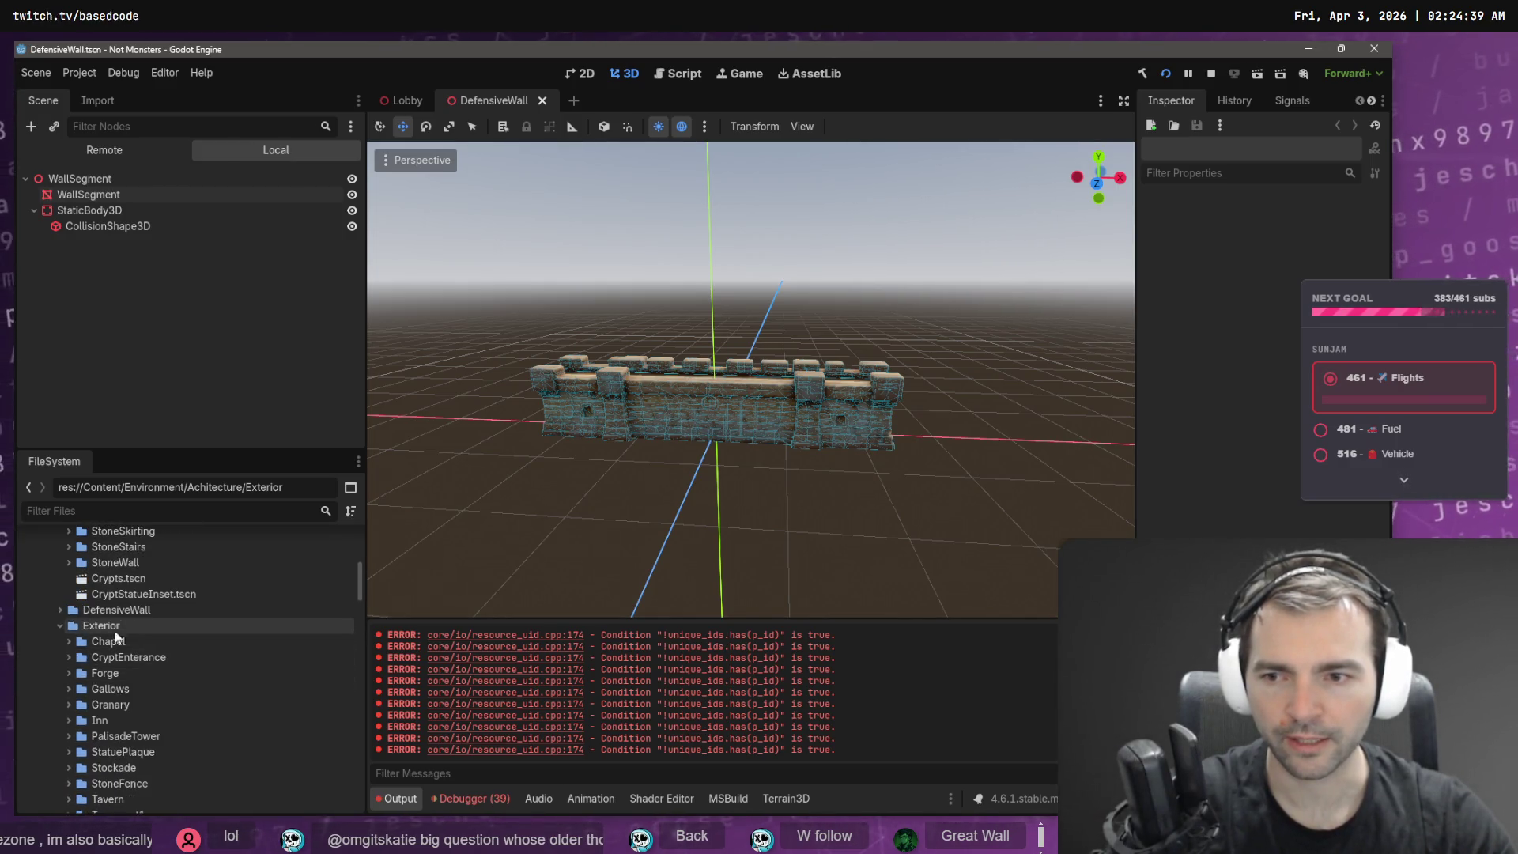
scroll(107, 656, "up", 2)
left_click(106, 678)
scroll(144, 711, "down", 5)
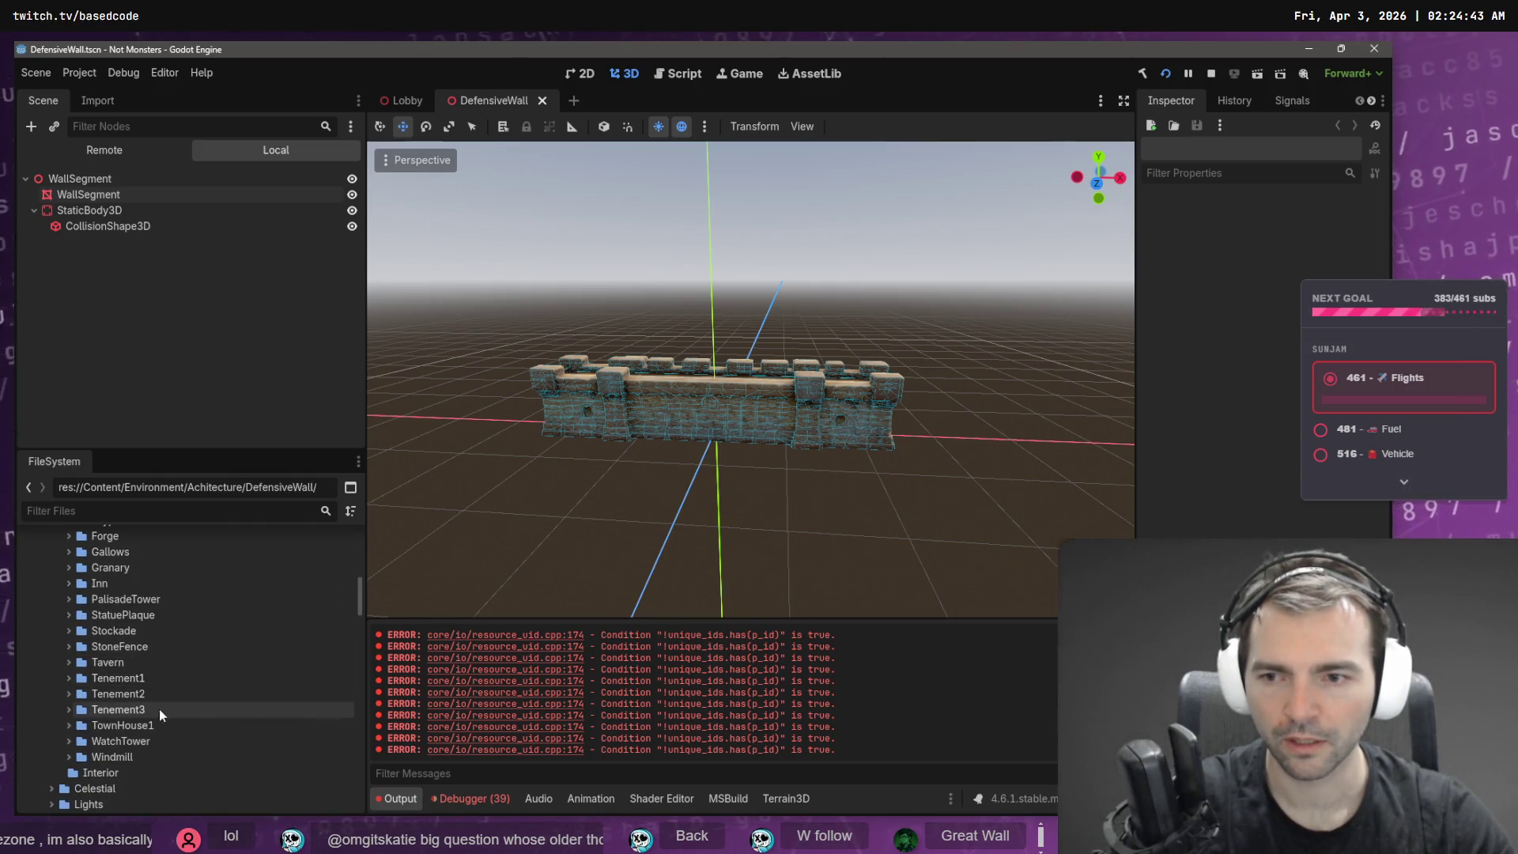
scroll(225, 742, "up", 2)
left_click_drag(97, 540, 137, 567)
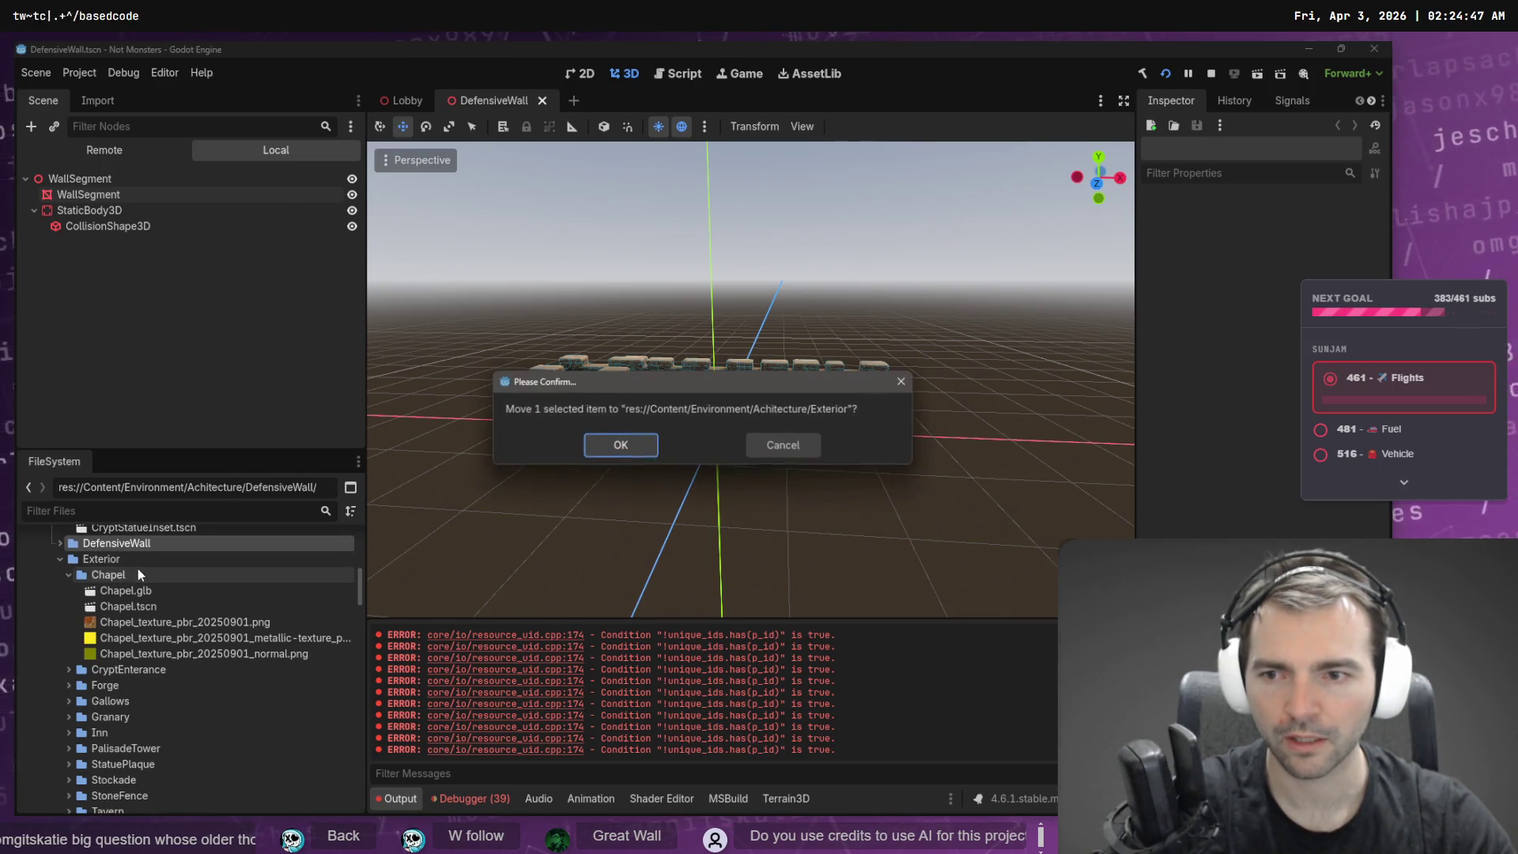
left_click(620, 445)
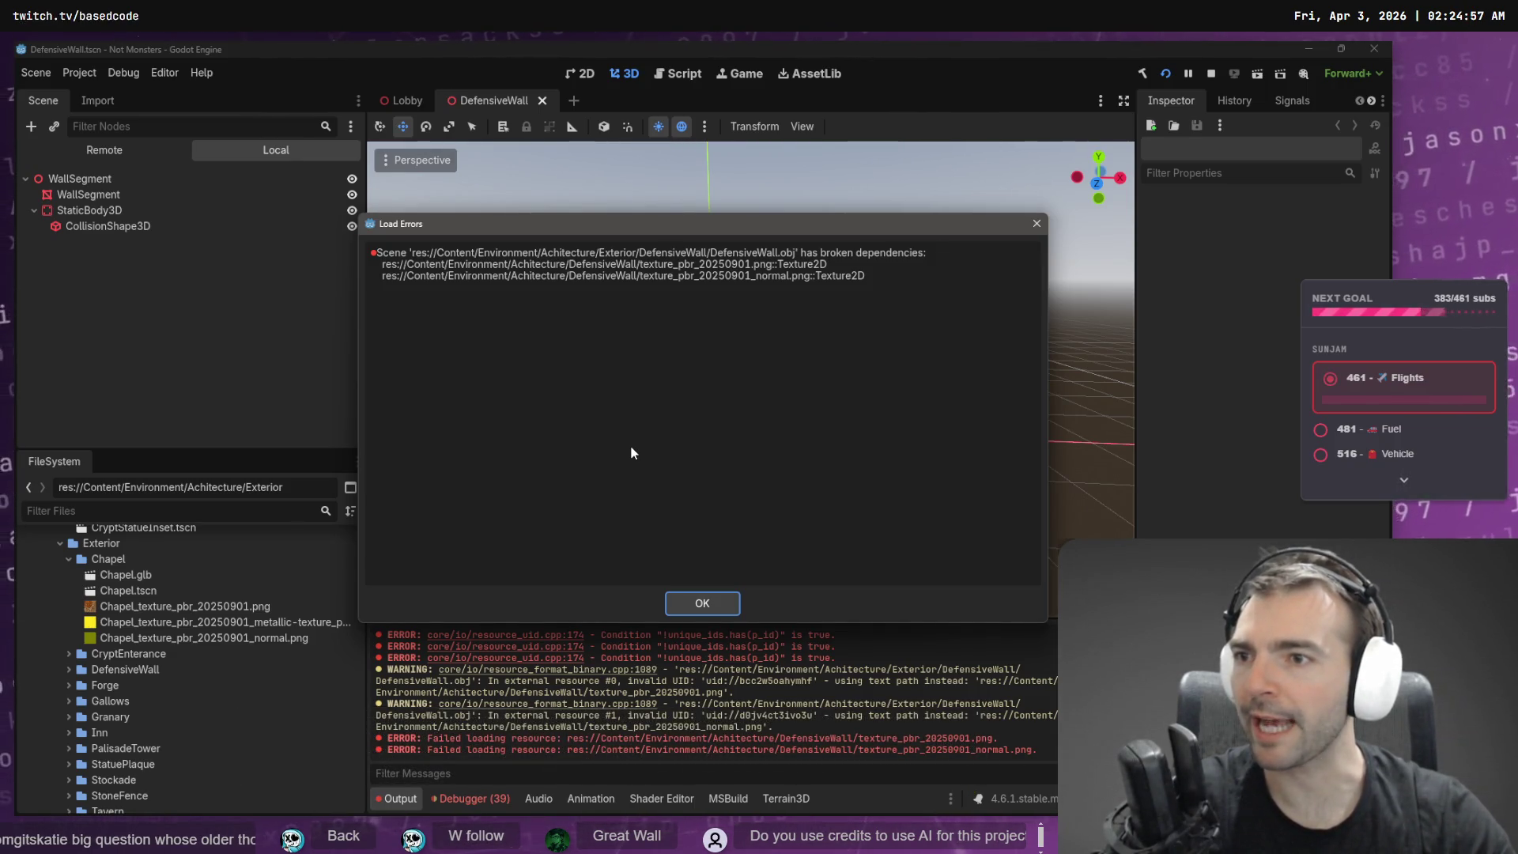
left_click(690, 605)
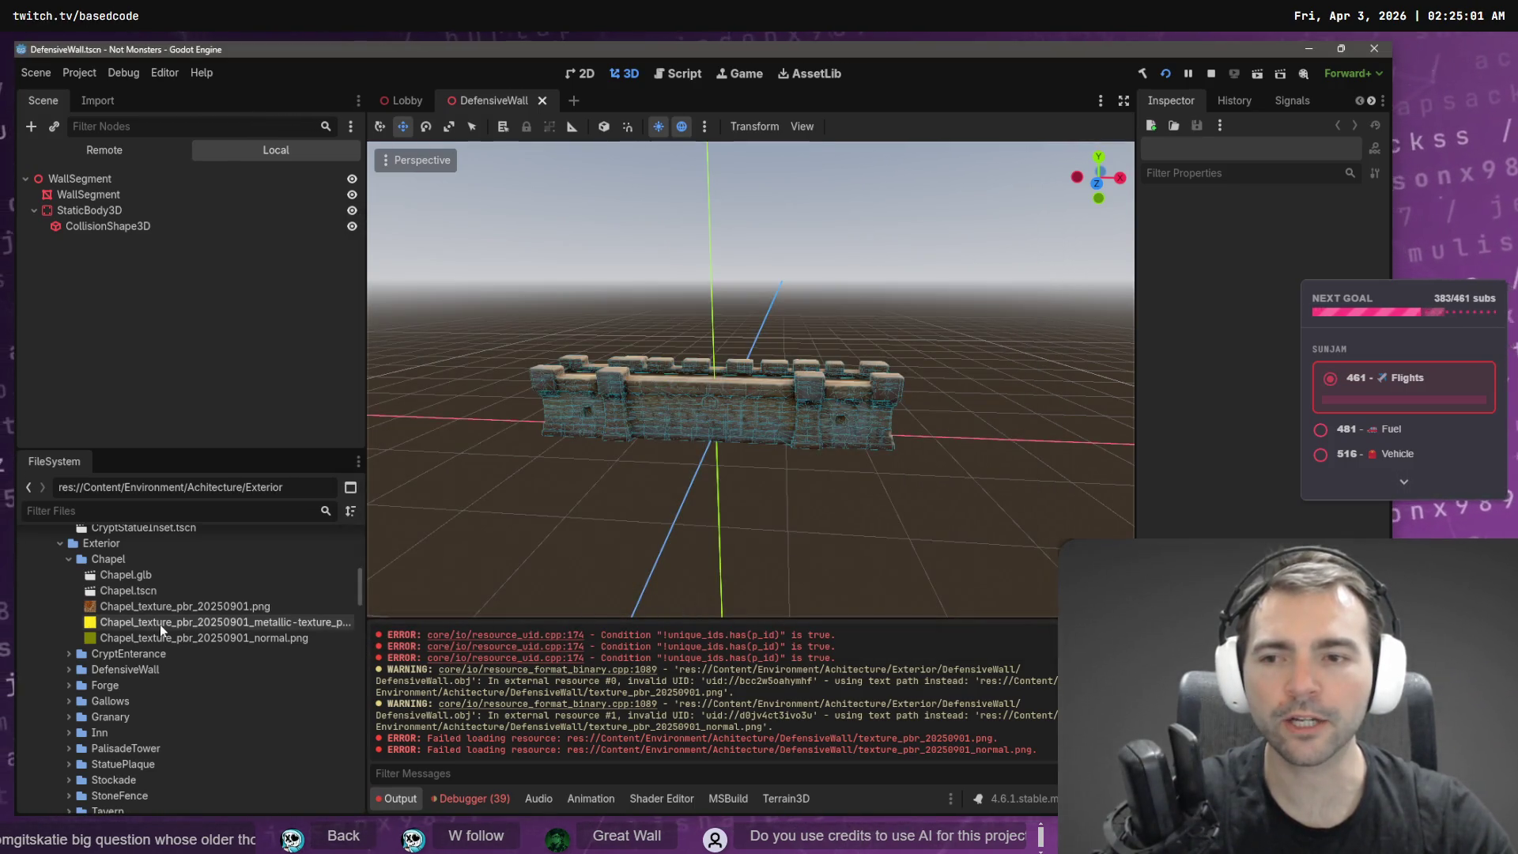
scroll(143, 621, "up", 10)
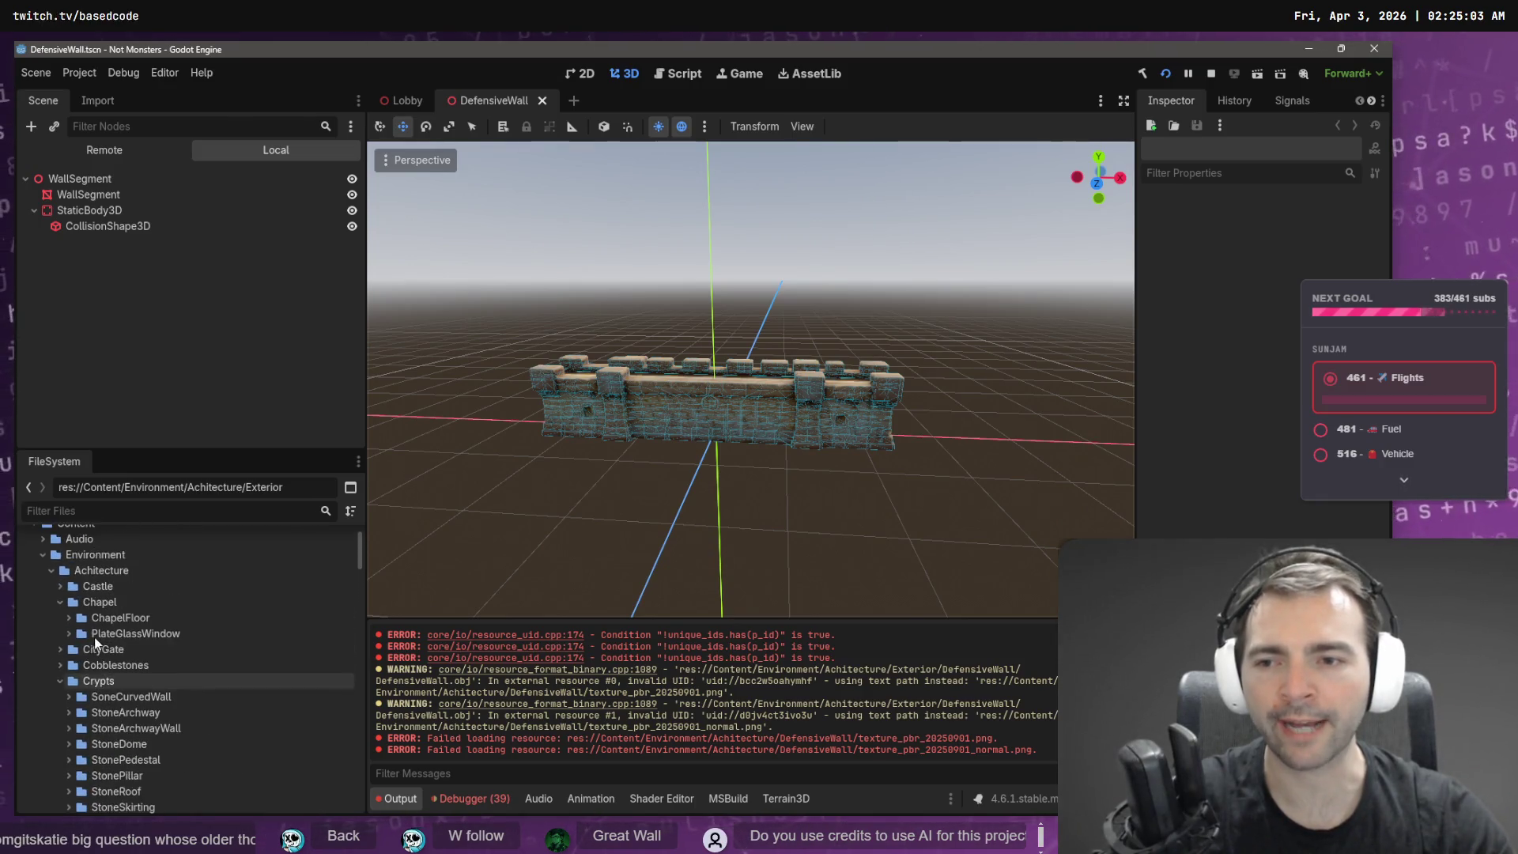
- Collapse the Crypts, Exterior, Props and Chapel folders in the FileSystem dock
left_click(58, 679)
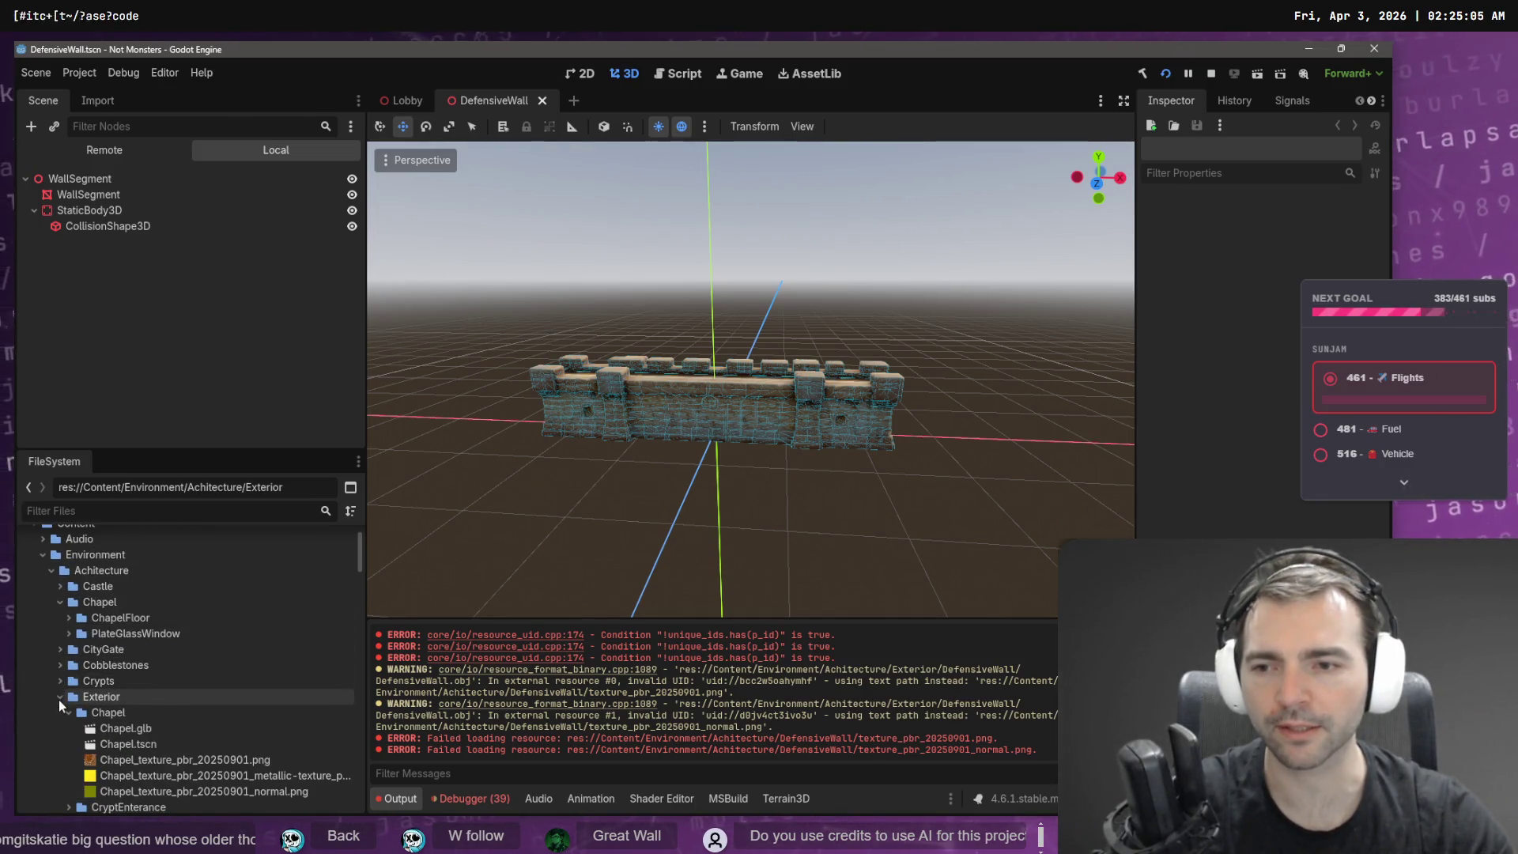
left_click(60, 698)
scroll(71, 697, "down", 10)
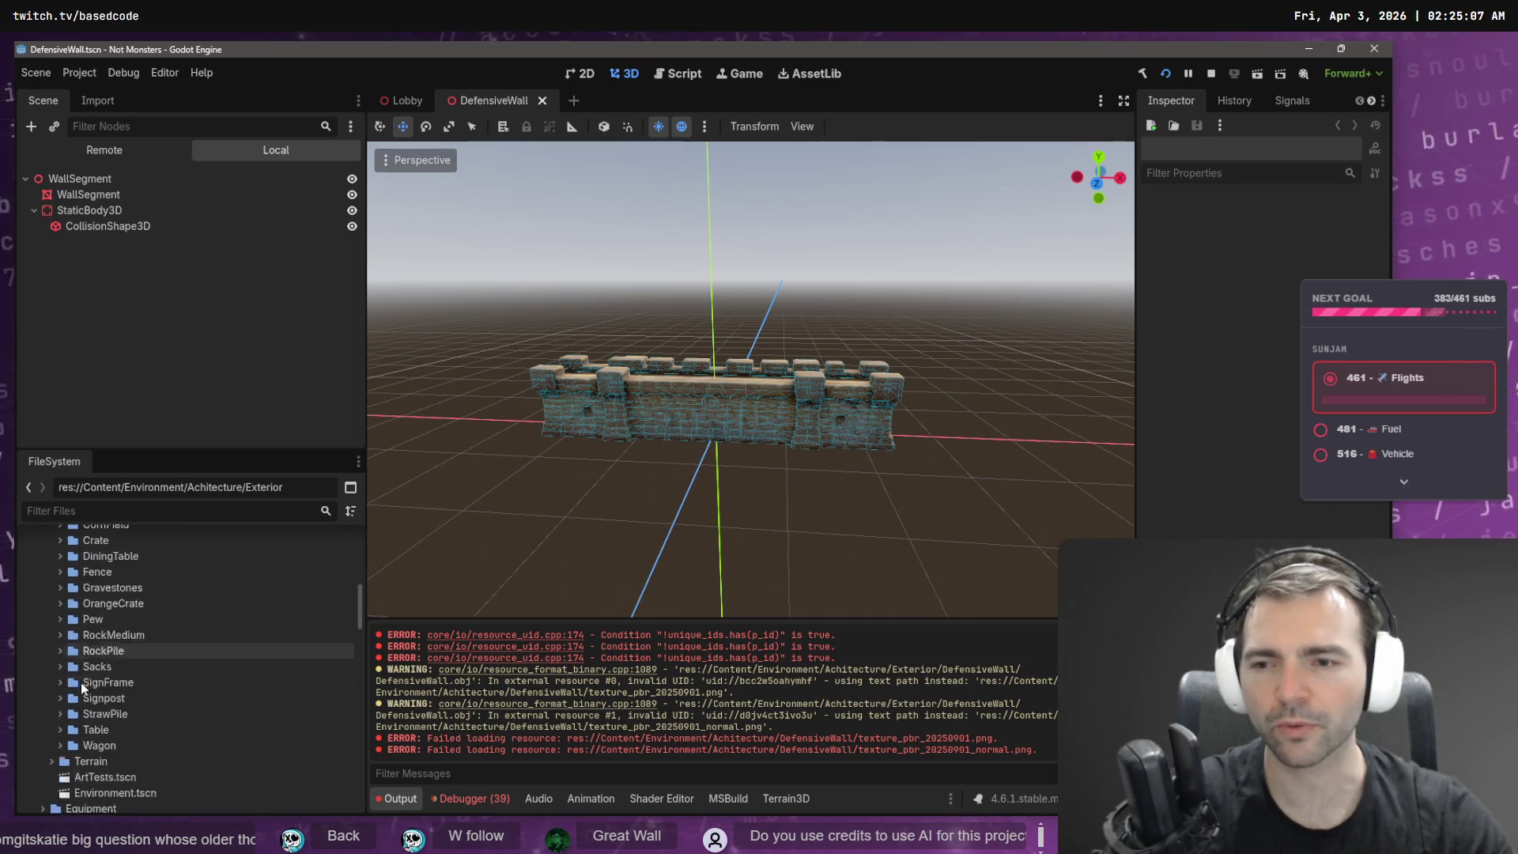
scroll(97, 686, "up", 3)
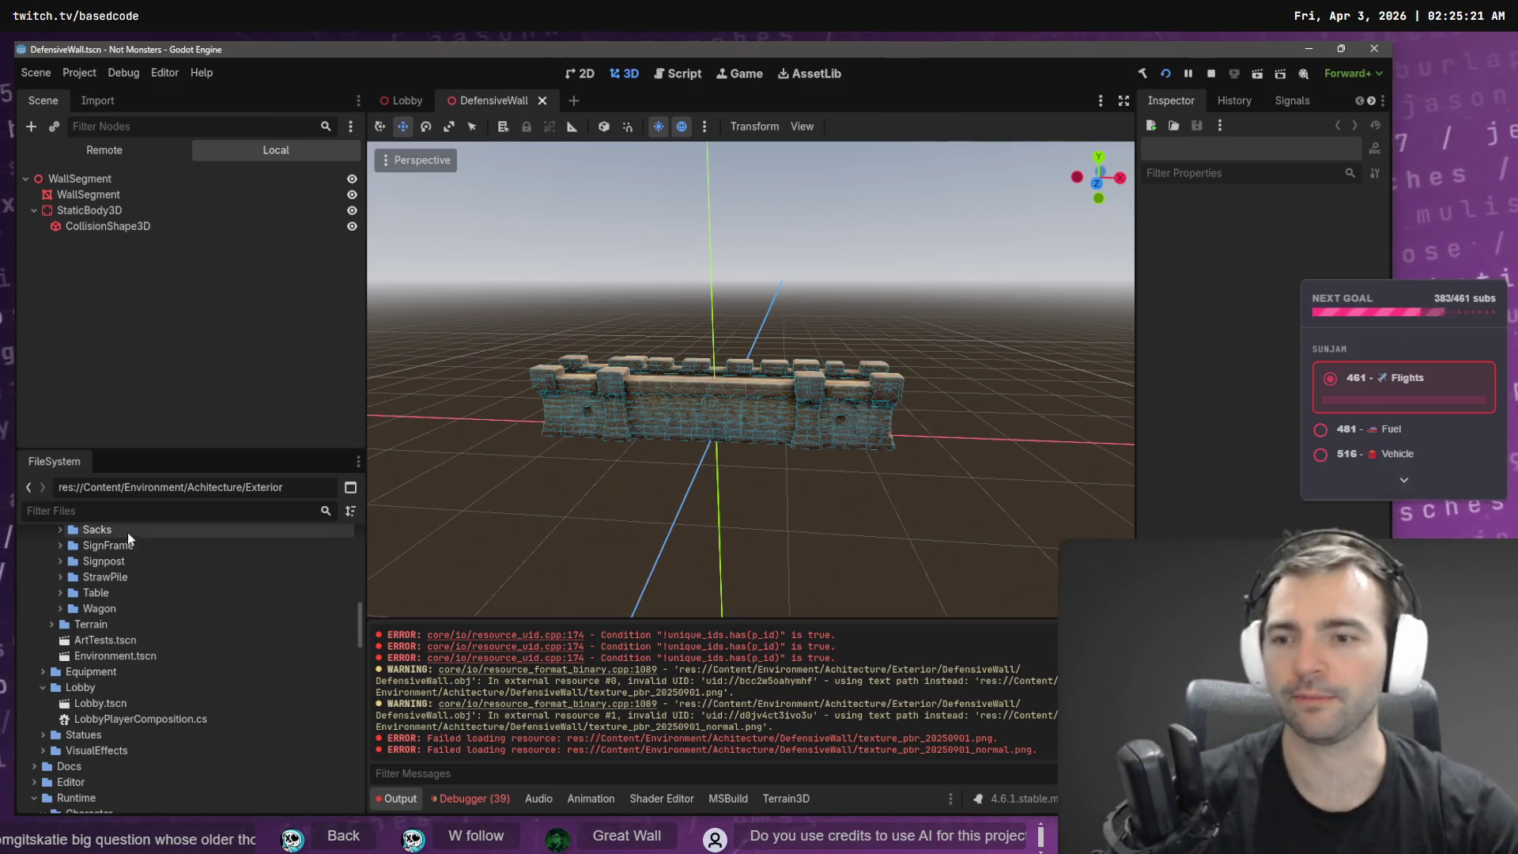
scroll(174, 639, "up", 5)
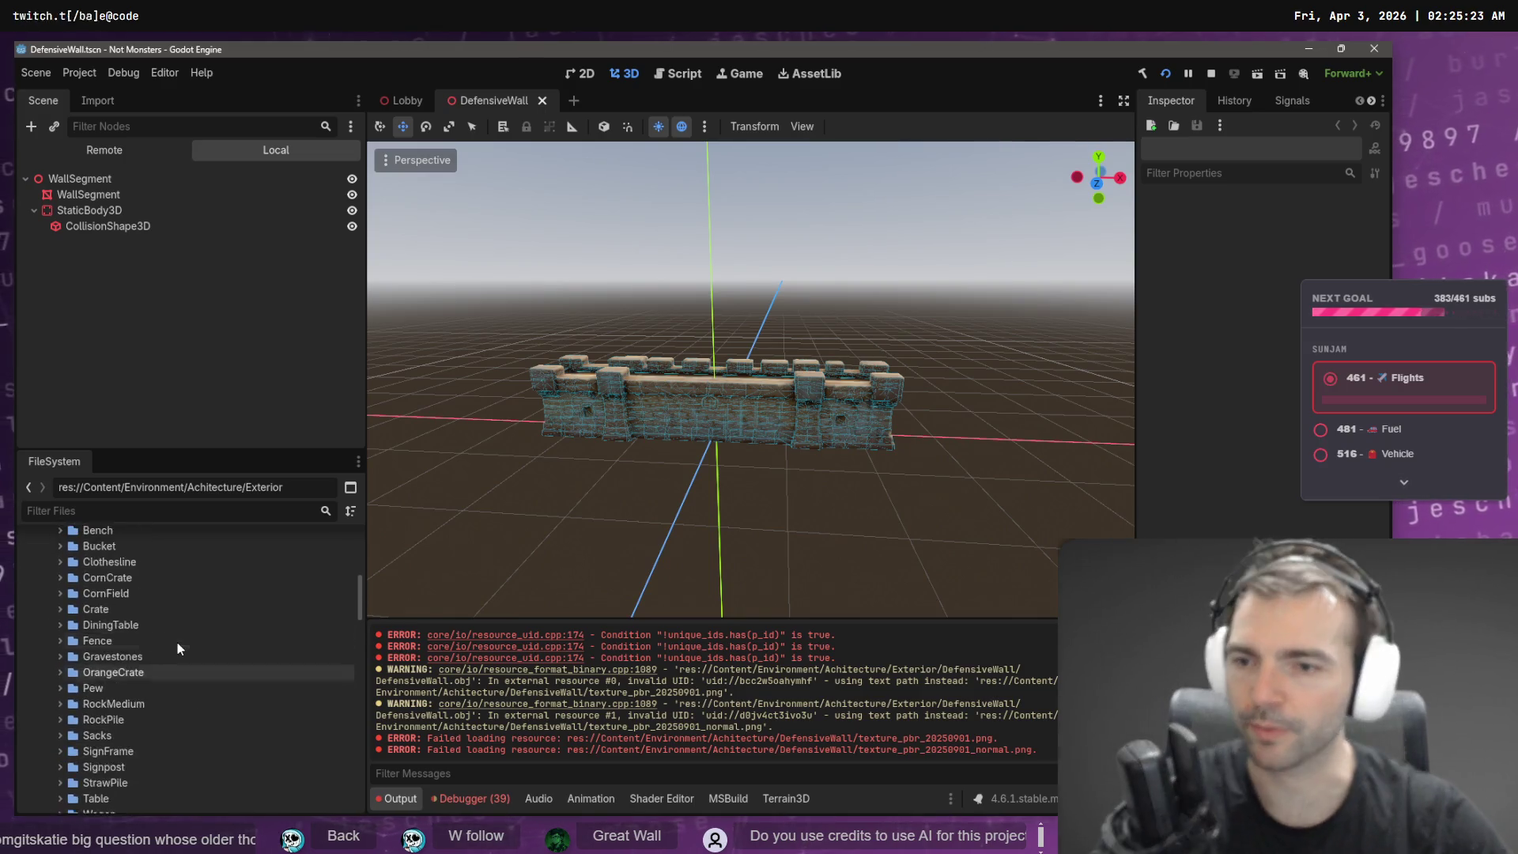
scroll(174, 639, "up", 2)
left_click(49, 672)
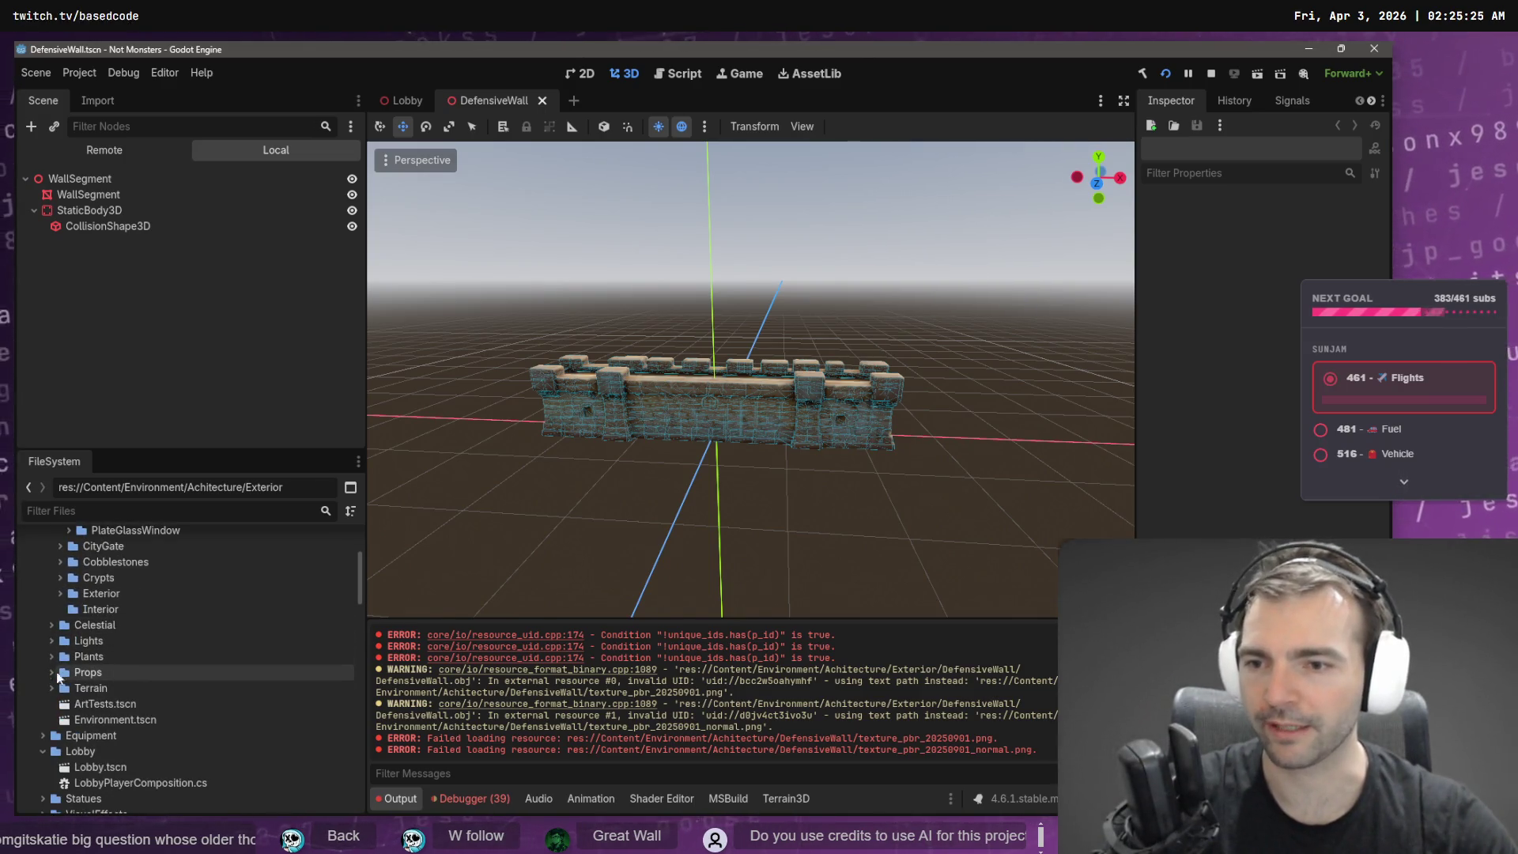
left_click(97, 624)
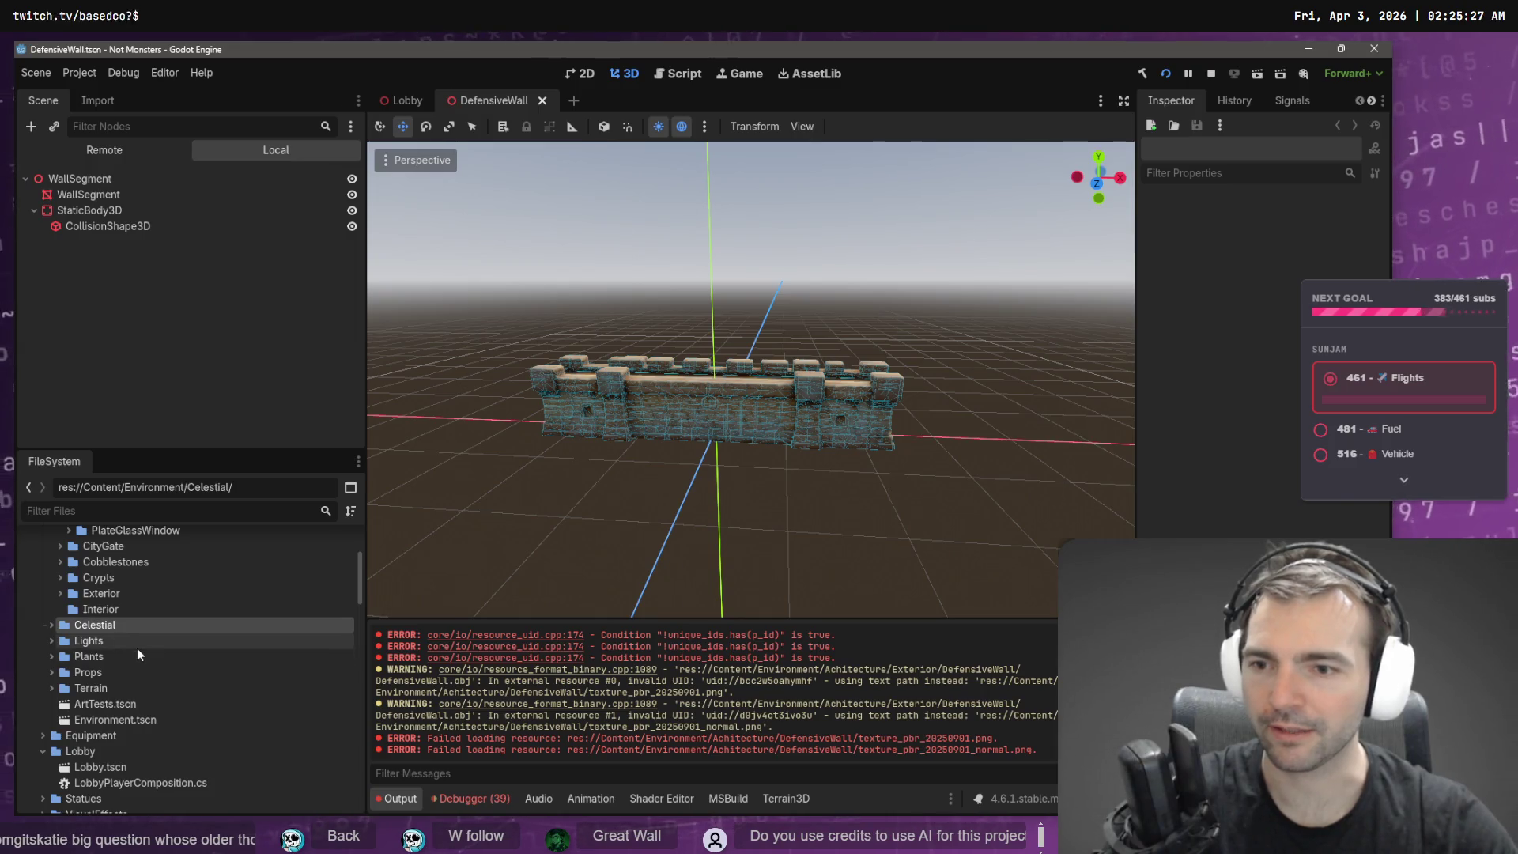
scroll(136, 648, "up", 1)
scroll(134, 637, "up", 2)
left_click(59, 571)
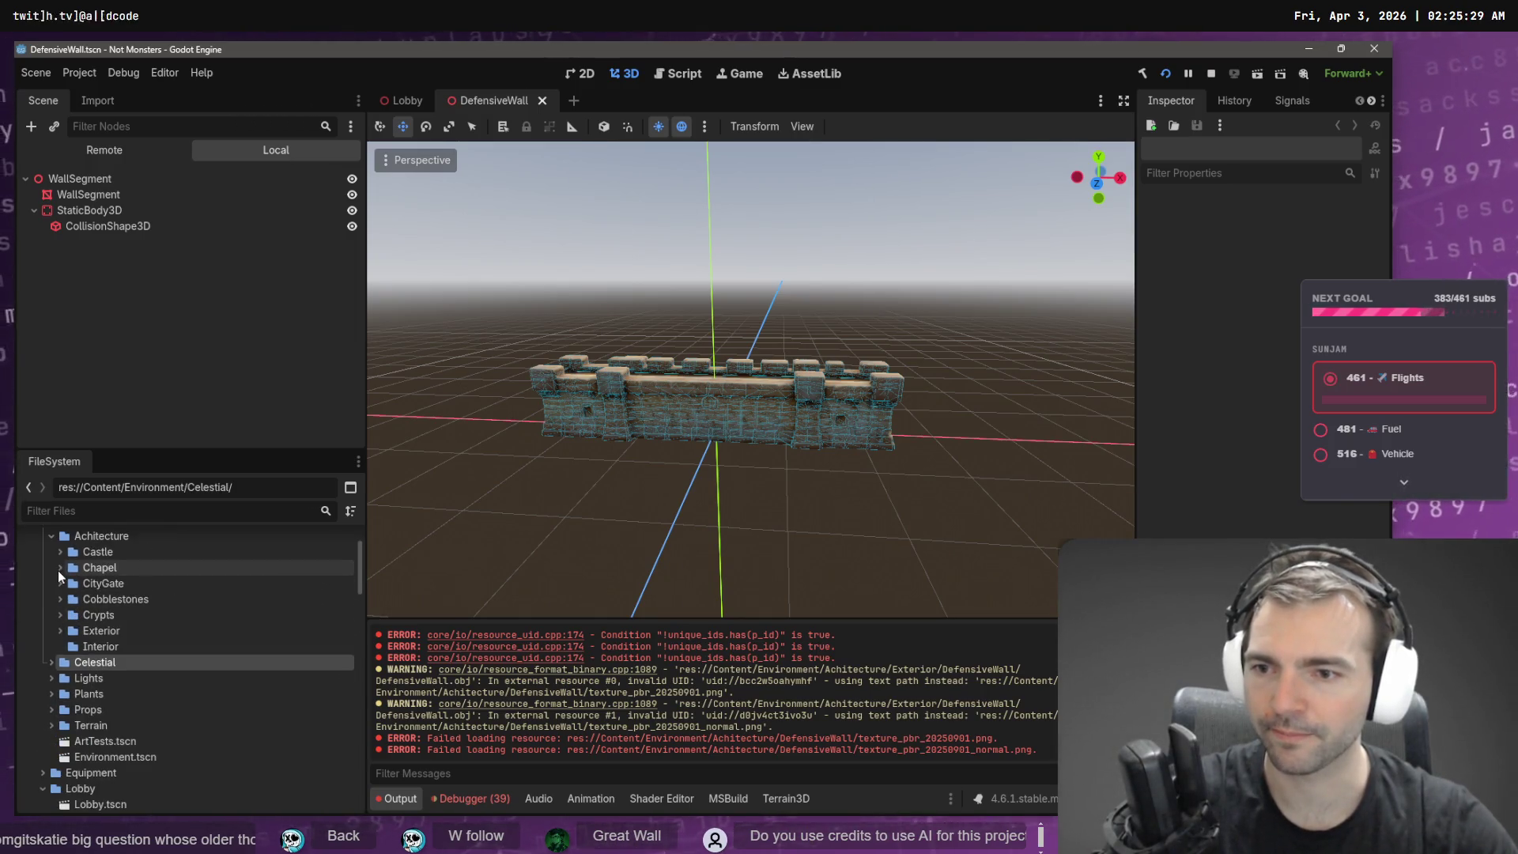
- Drag the Cobblestones folder toward Exterior and close the DefensiveWall scene tab
left_click(135, 601)
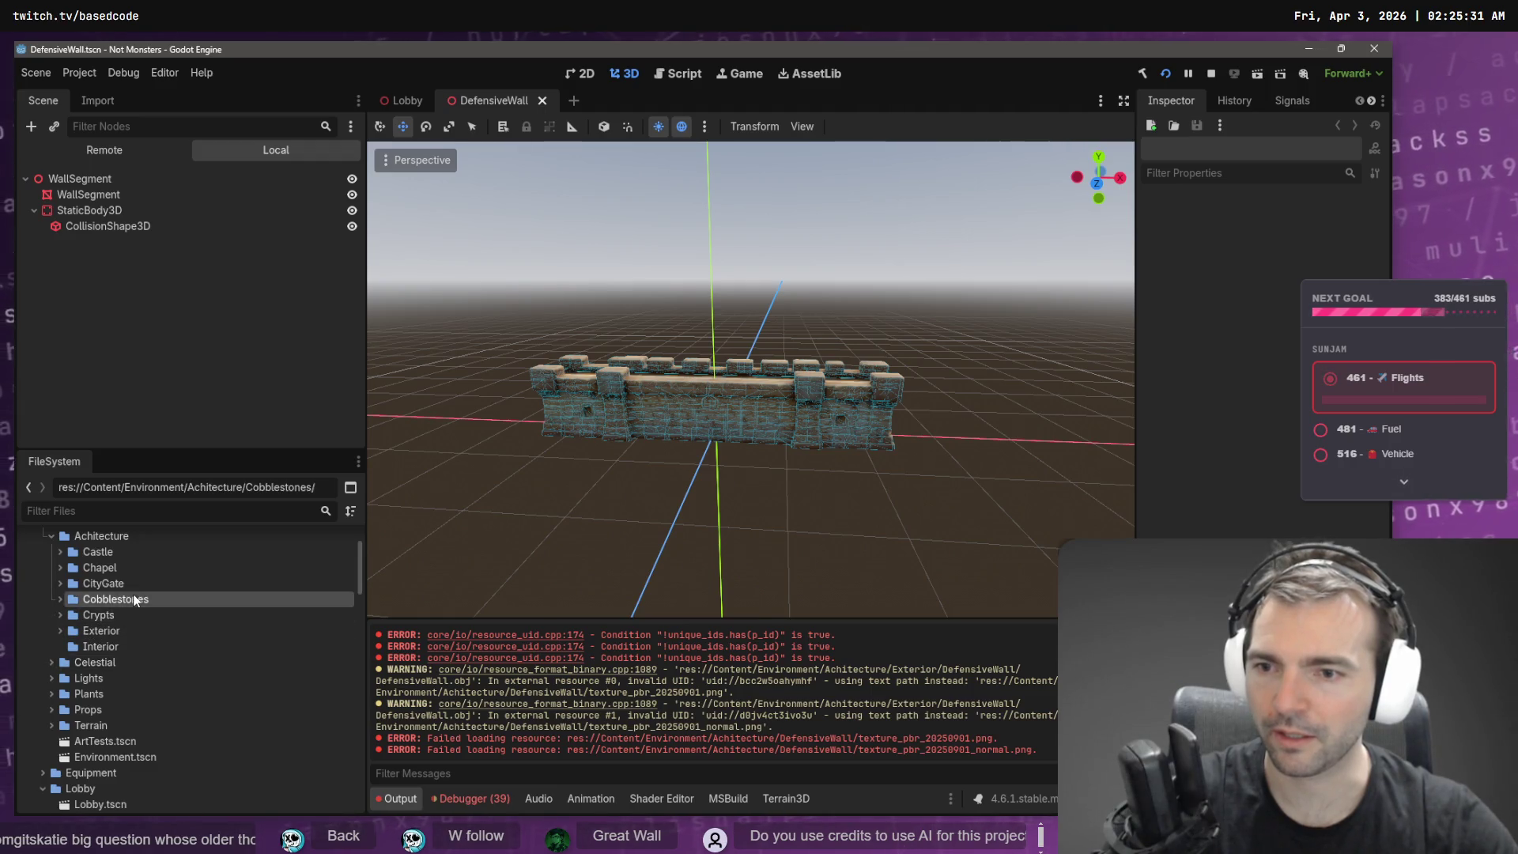
left_click(60, 631)
left_click(60, 631)
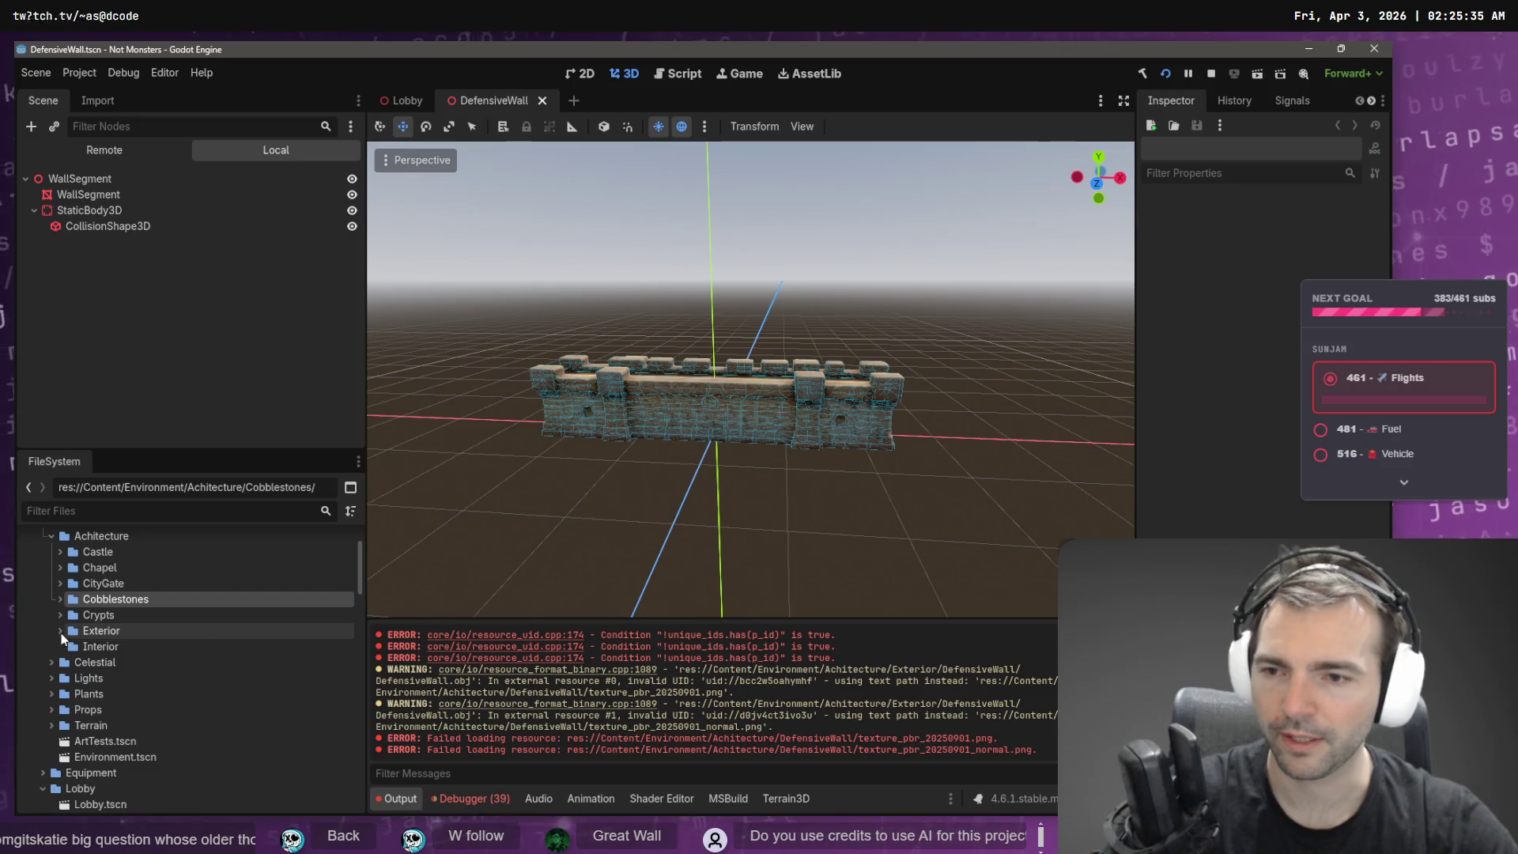
mouse_move(114, 601)
left_mouse_down()
mouse_move(134, 646)
mouse_move(181, 639)
mouse_move(490, 231)
left_mouse_up()
left_click(541, 101)
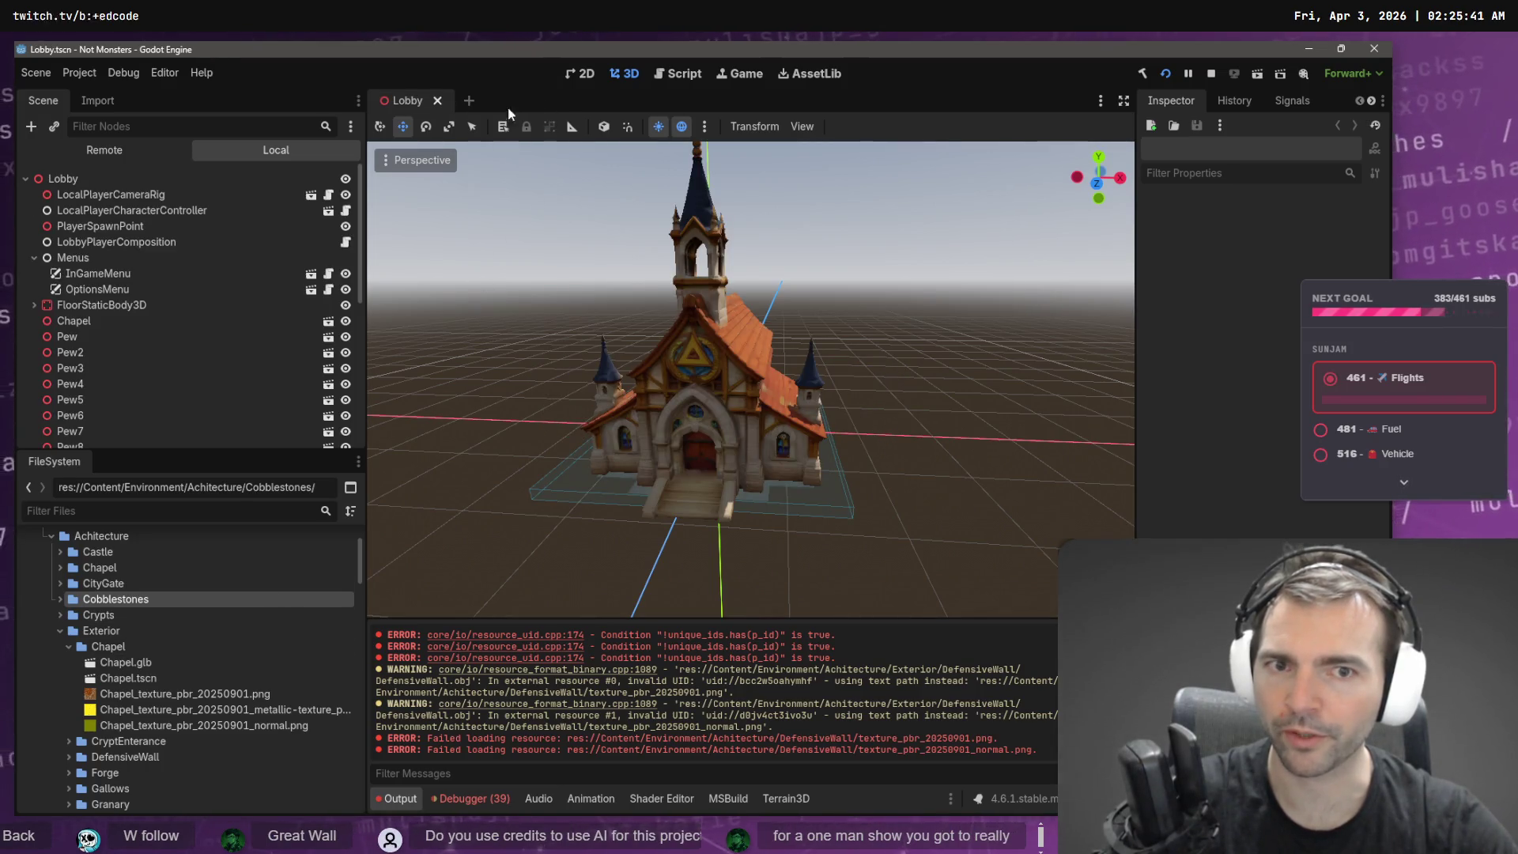
- Close the Lobby scene tab, collapse Exterior's Chapel folder, and try relocating the CityGate folder
left_click(437, 101)
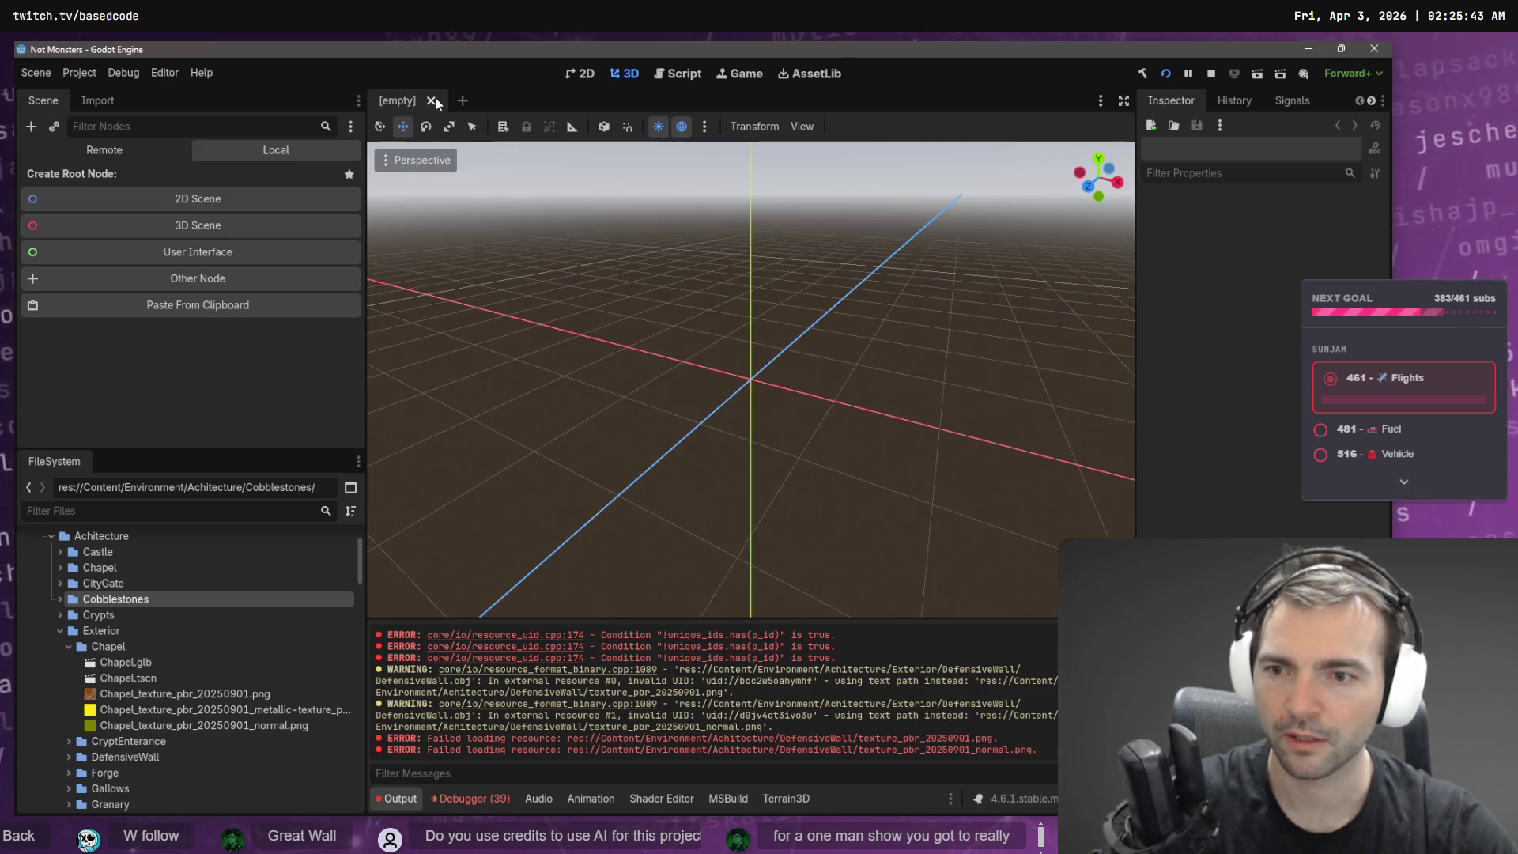
left_click(68, 647)
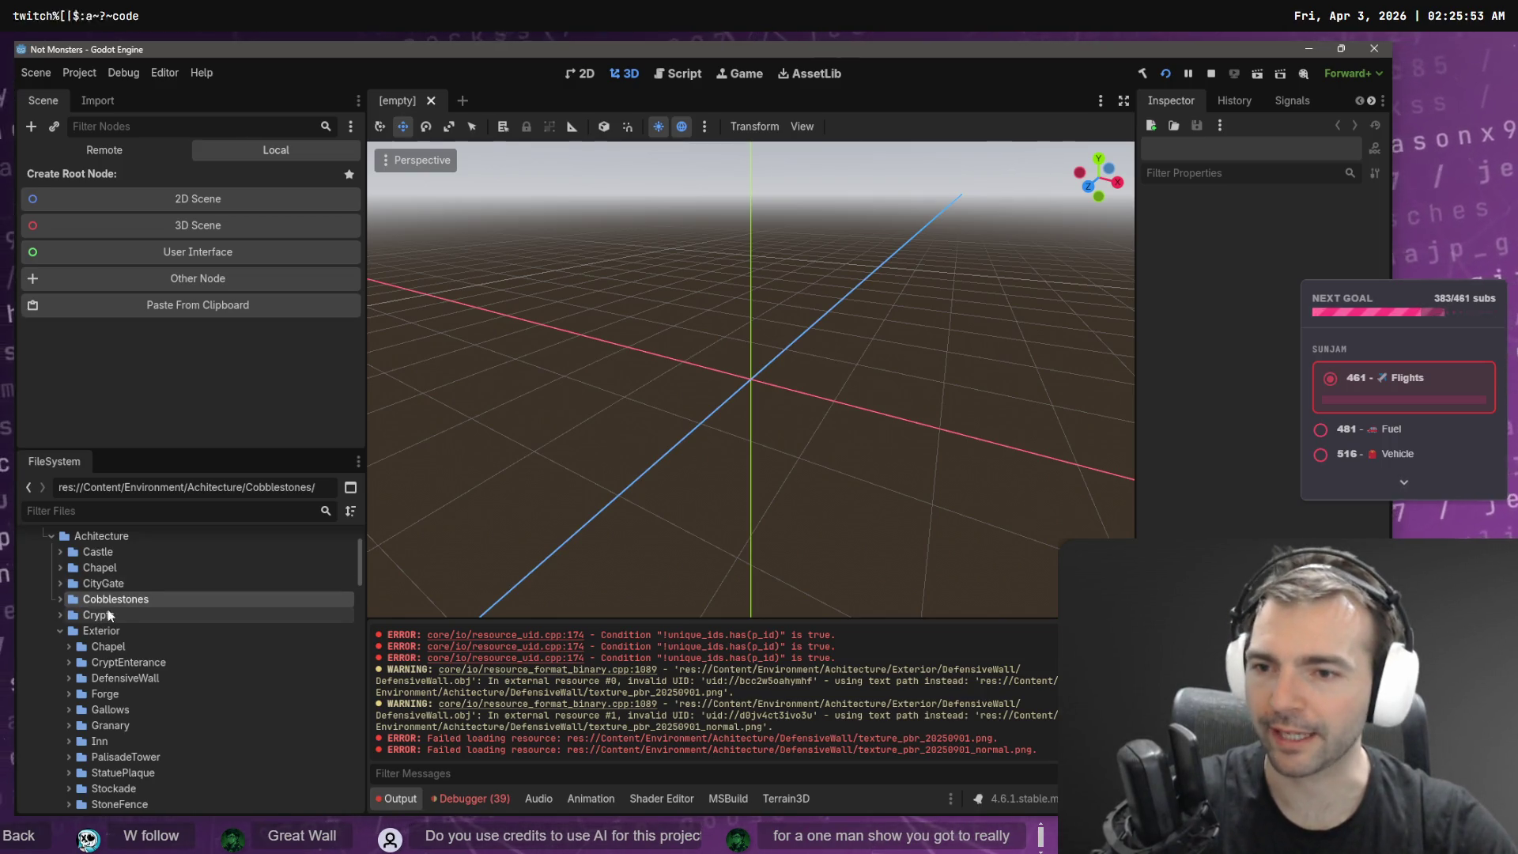
mouse_move(113, 583)
left_mouse_down()
mouse_move(139, 581)
mouse_move(141, 638)
mouse_move(139, 601)
mouse_move(88, 580)
mouse_move(94, 642)
left_mouse_up()
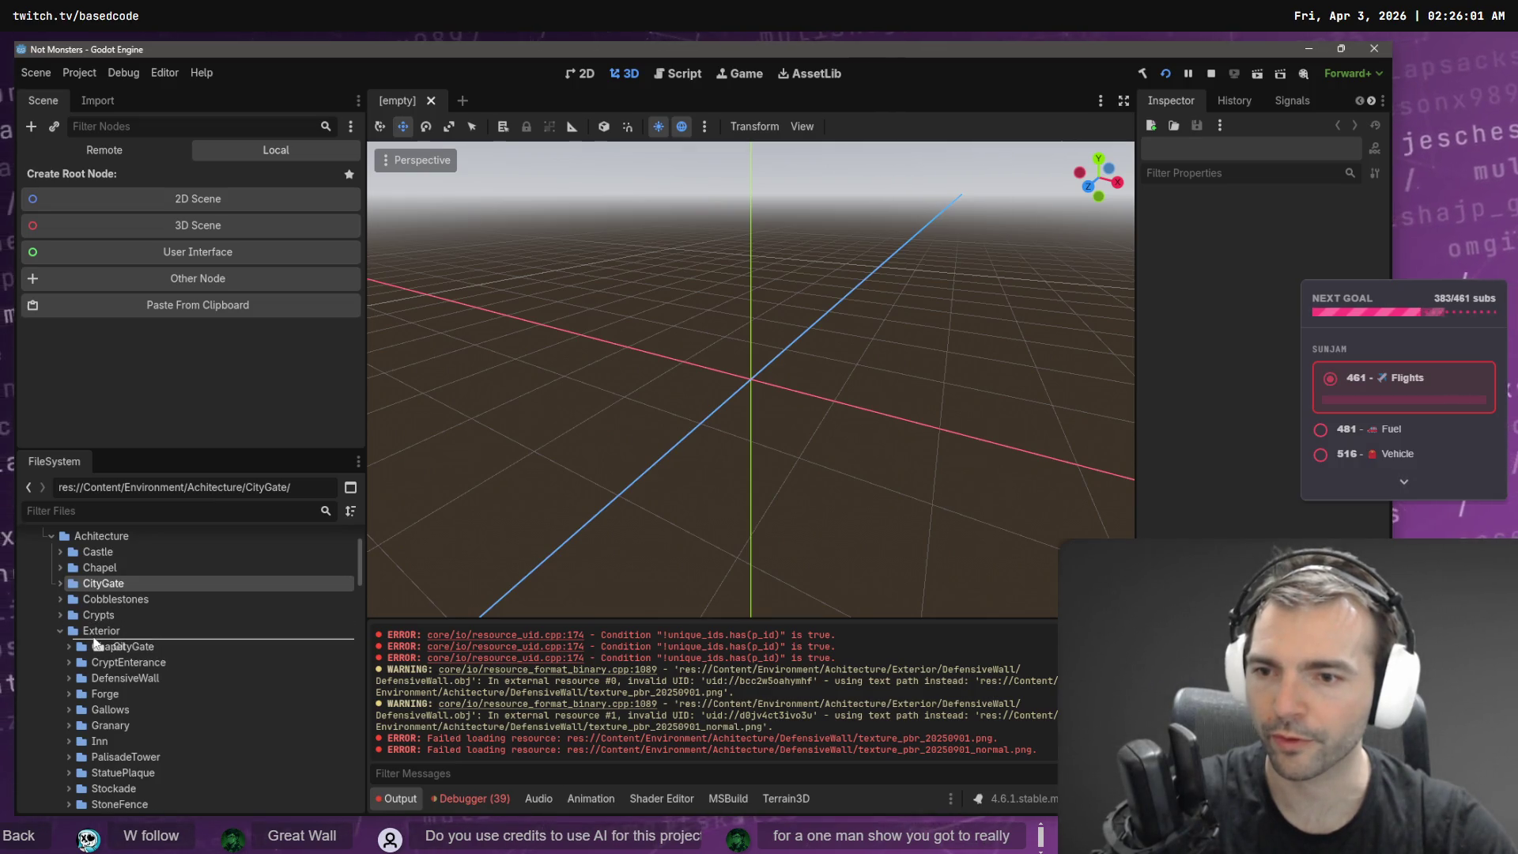
right_click(98, 582)
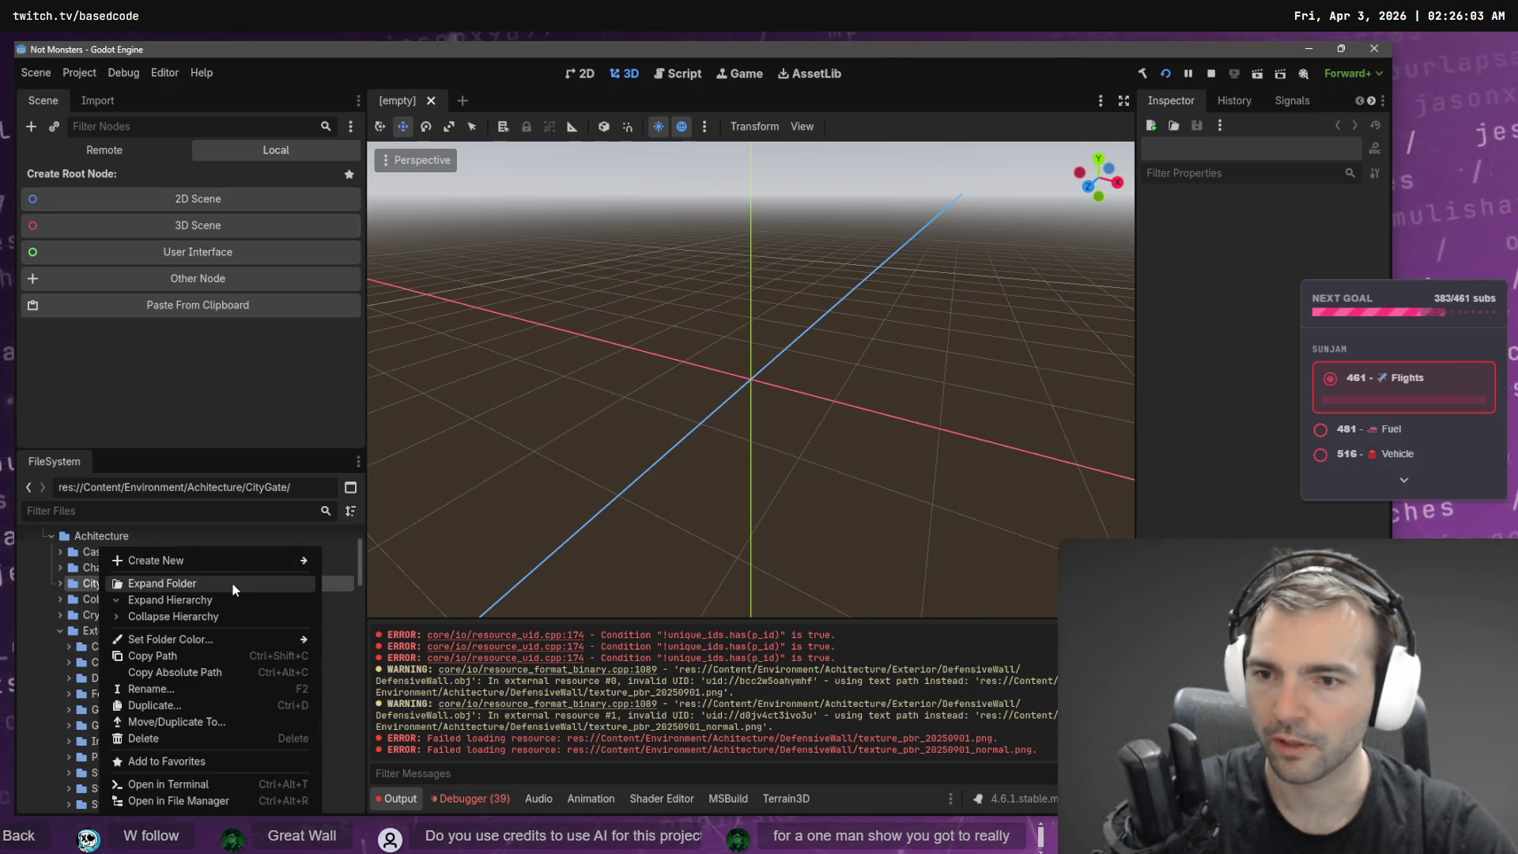
- Move CityGate into Content/Environment/Achitecture/Exterior via Move/Duplicate To, then clear the Output log
left_click(214, 722)
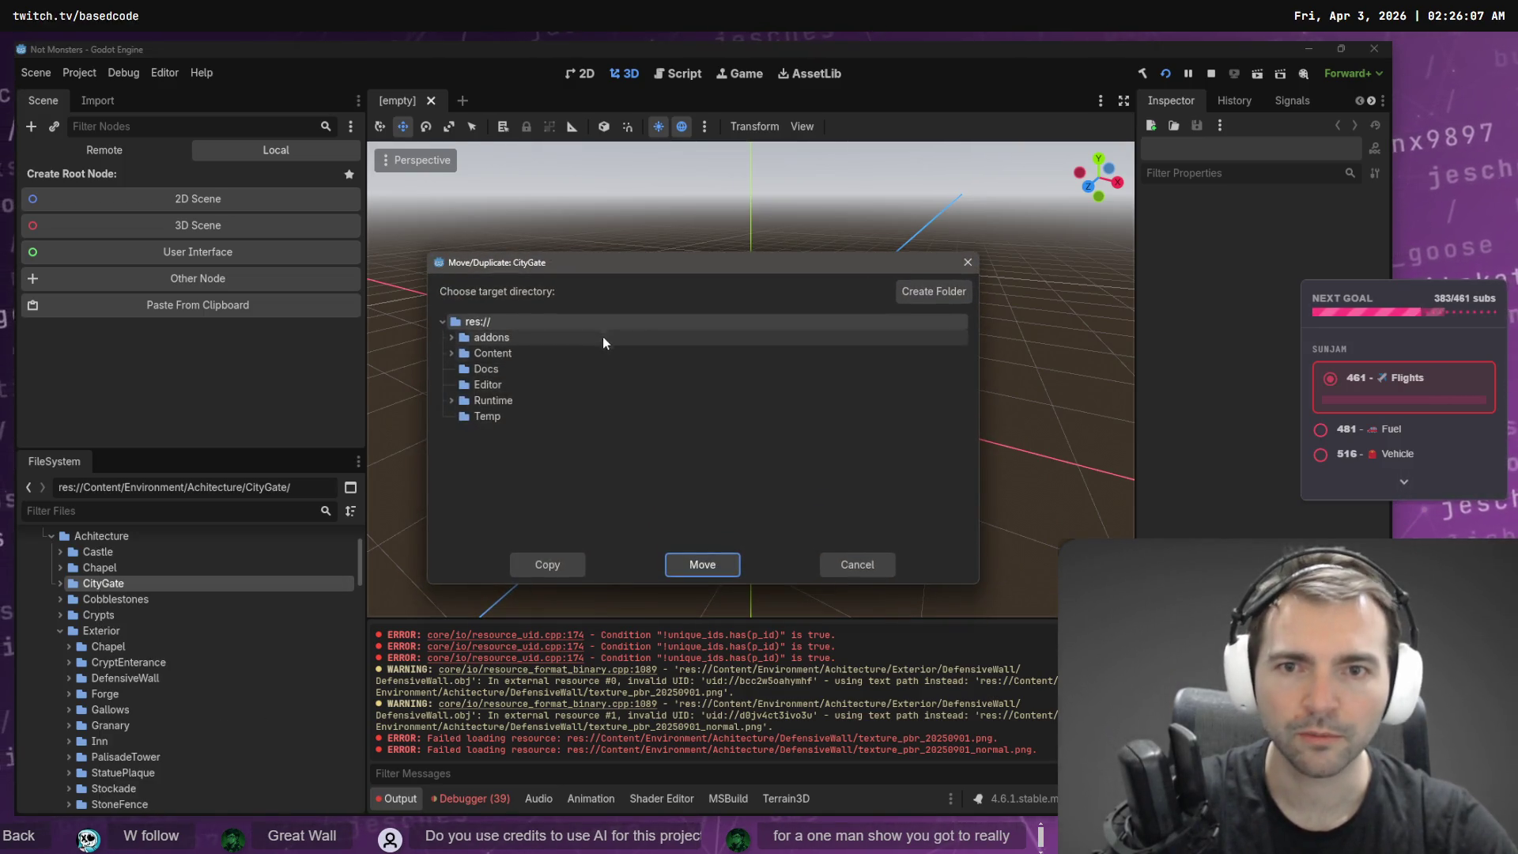
left_click(451, 352)
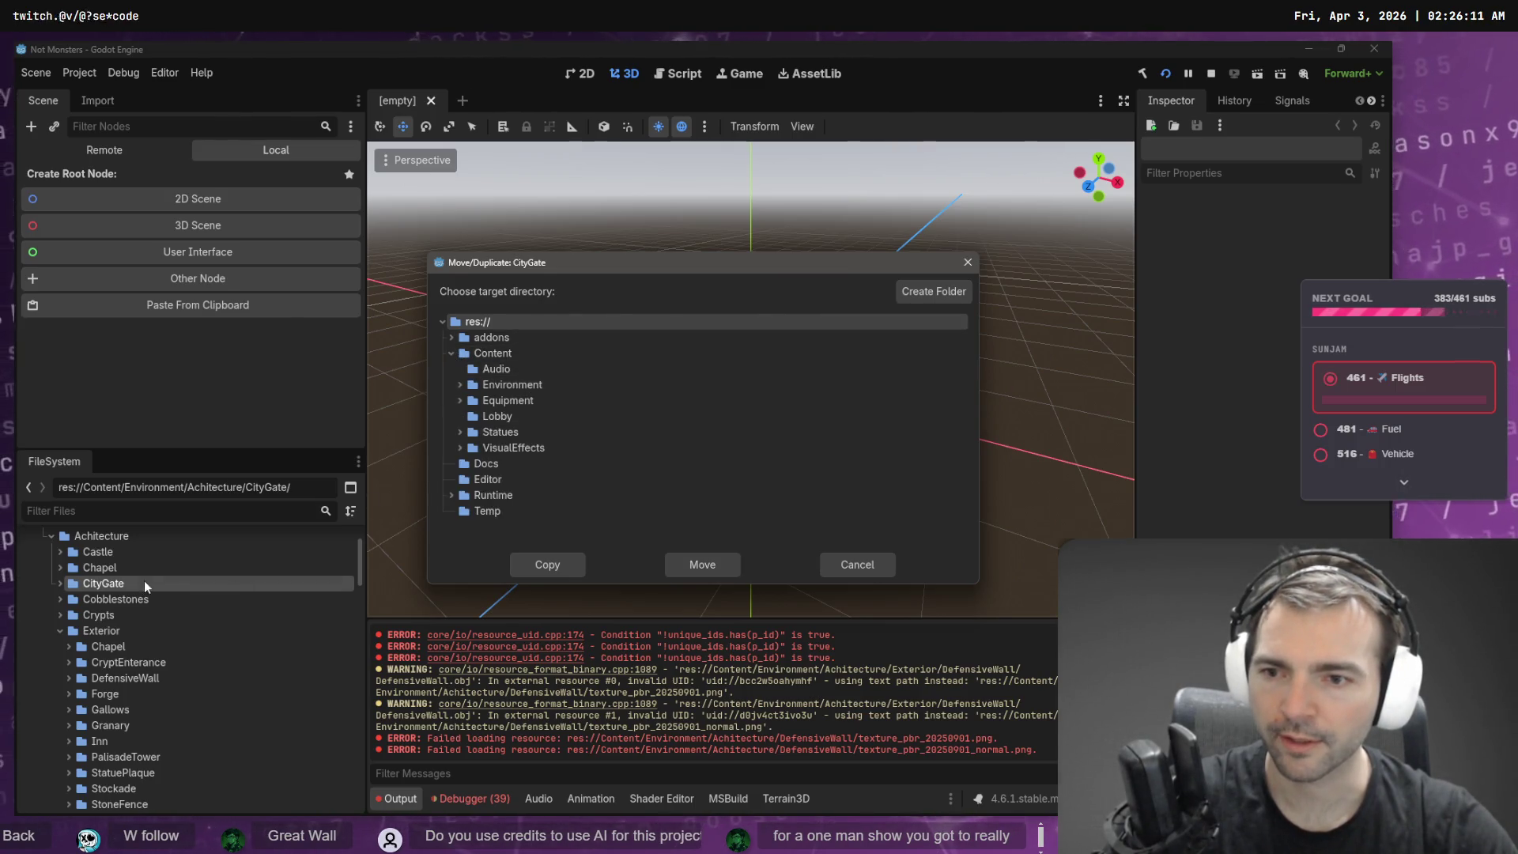
left_click(458, 385)
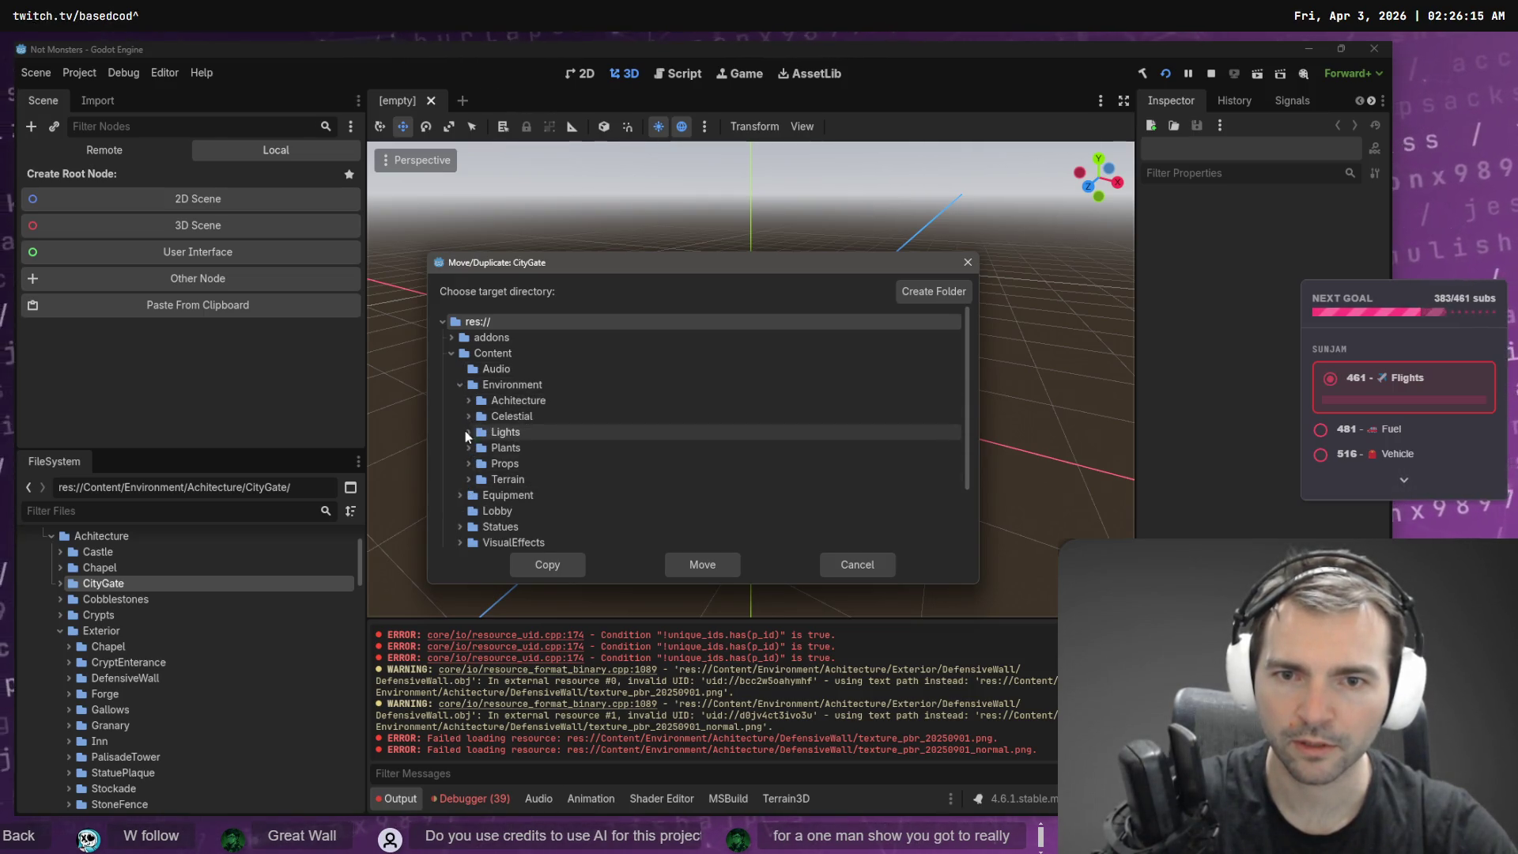
left_click(469, 401)
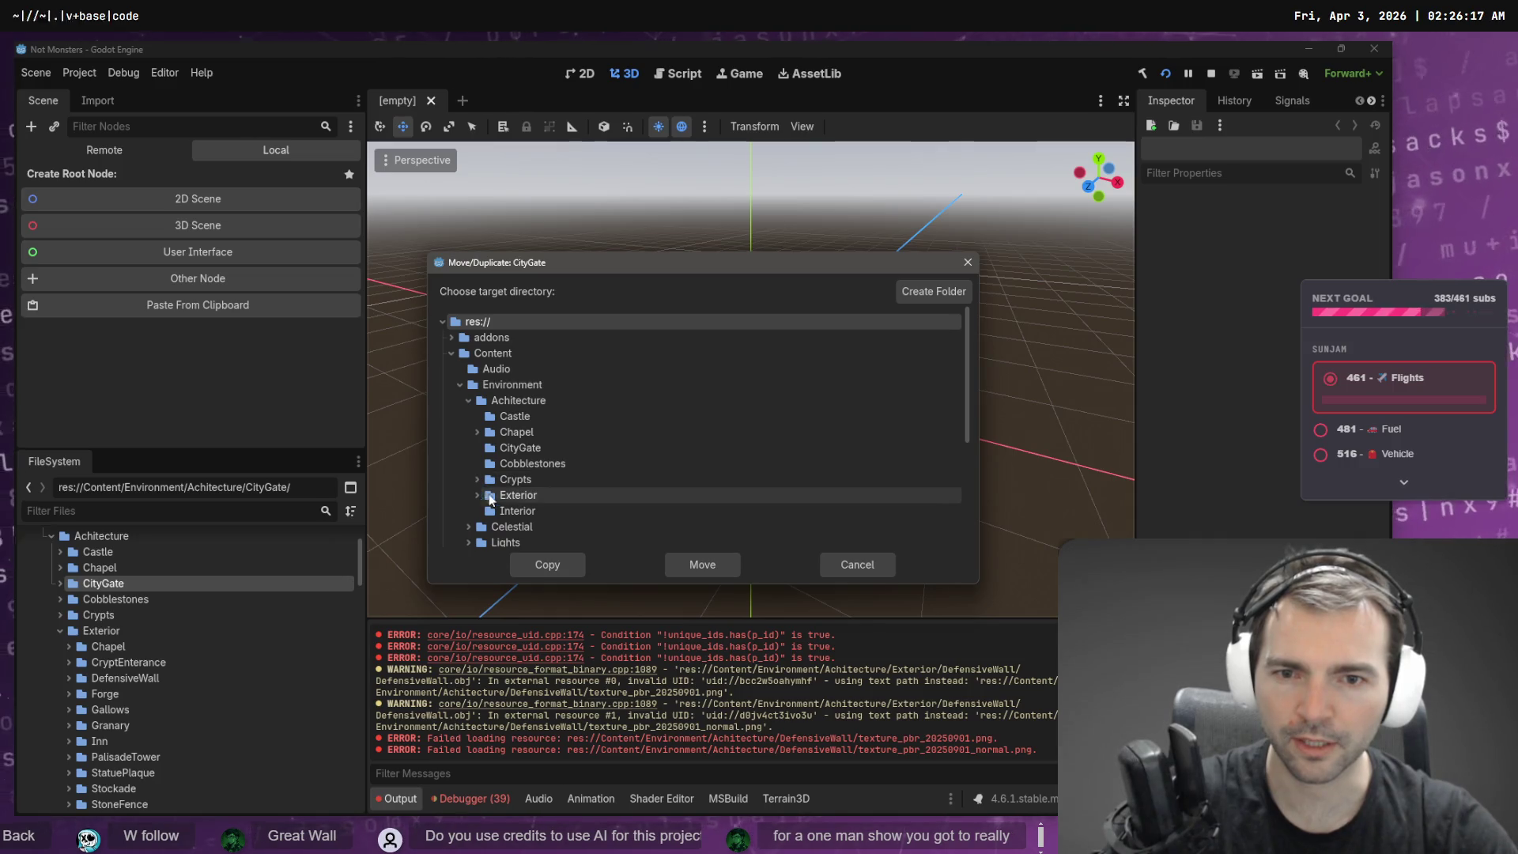
left_click(517, 495)
left_click(697, 565)
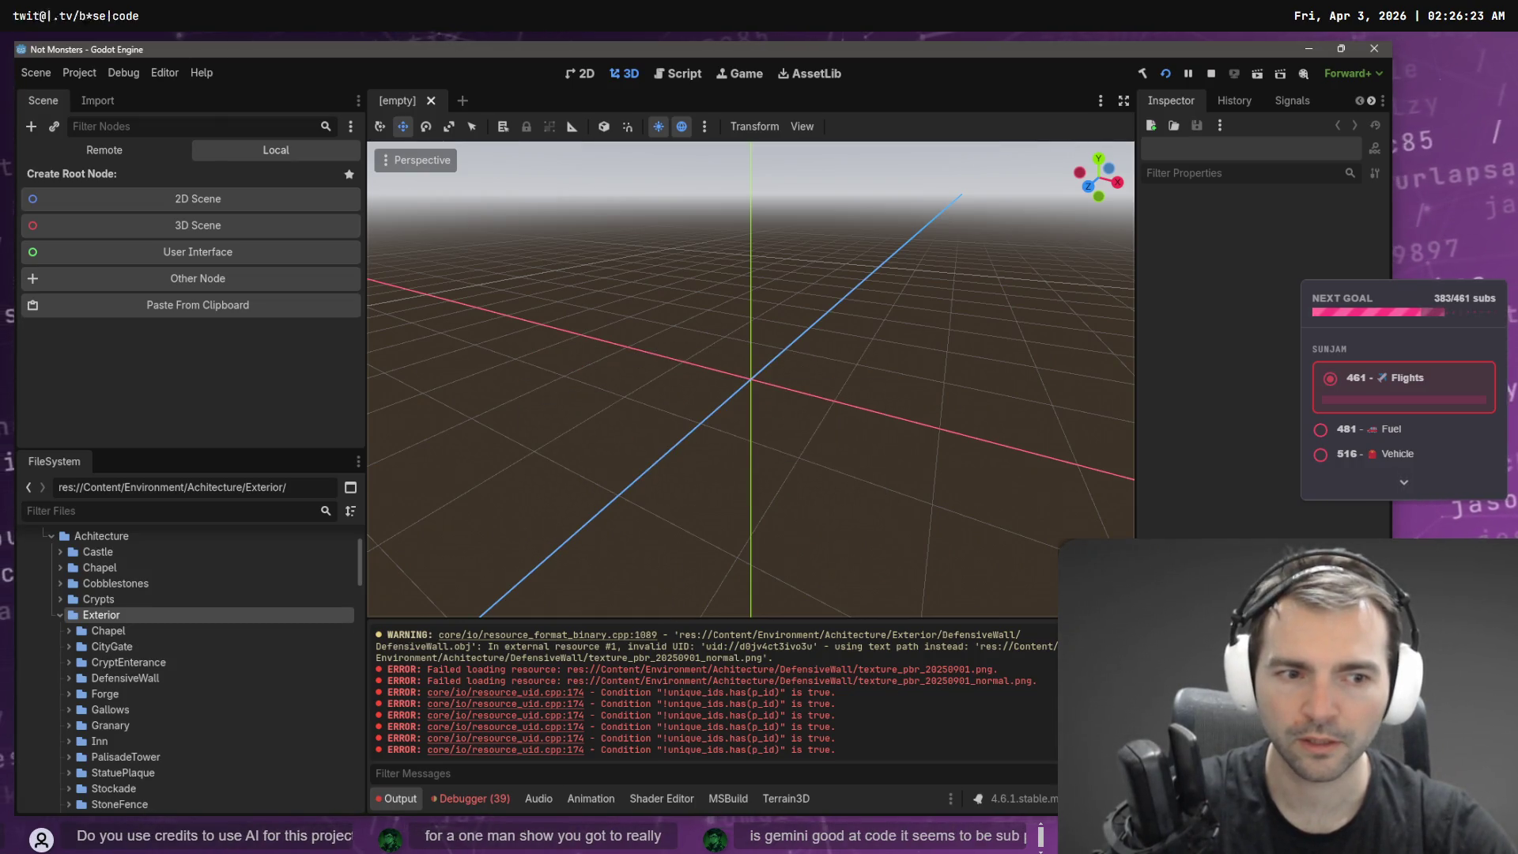
key("ctrl+shift+k")
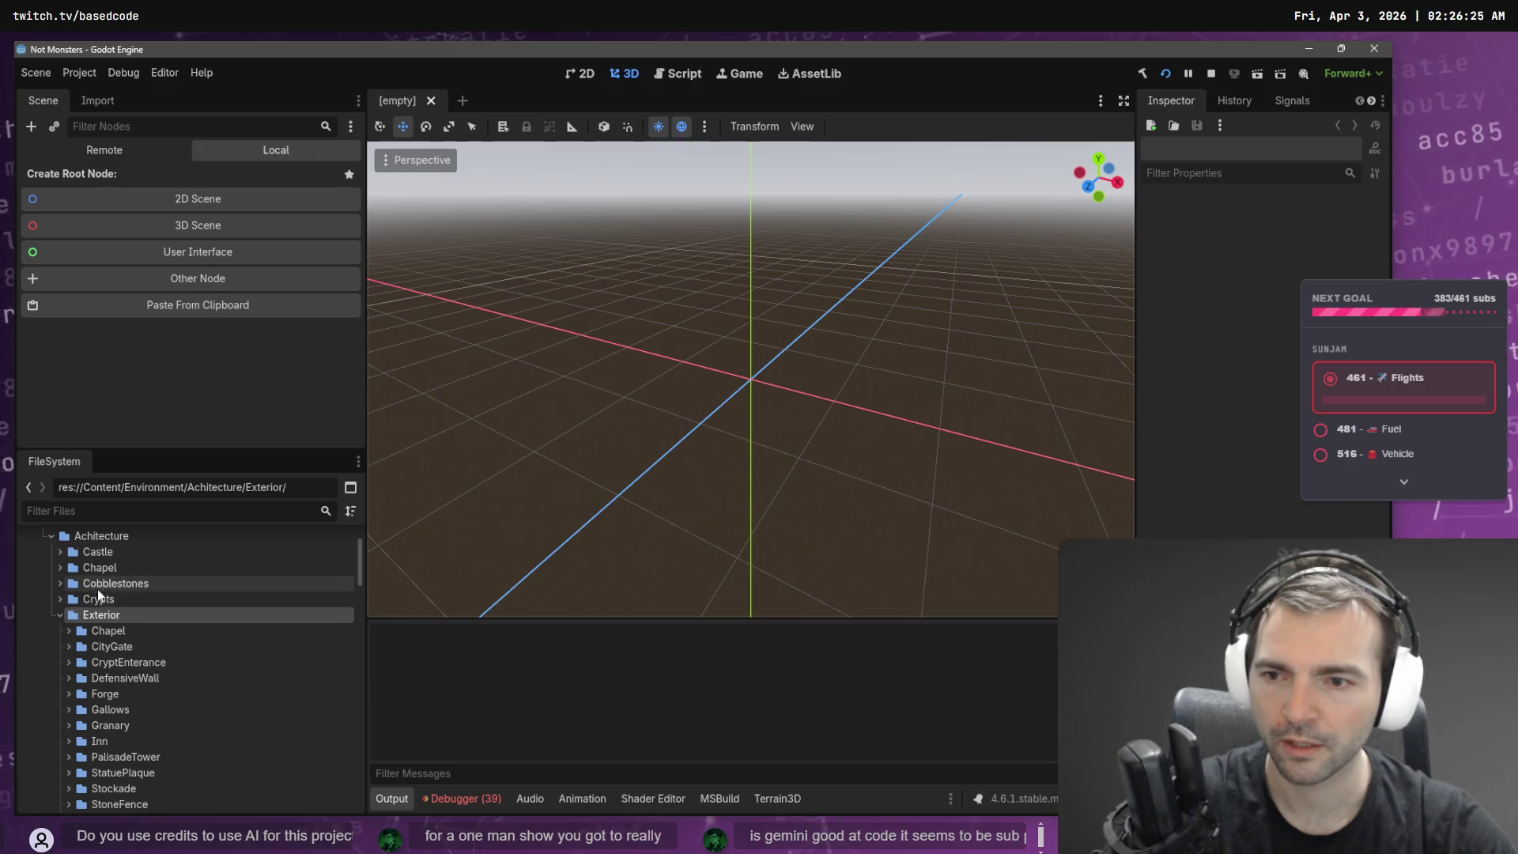
- Drag the Chapel and Crypts folders into the Interior folder, confirming each move with OK
left_click(68, 584)
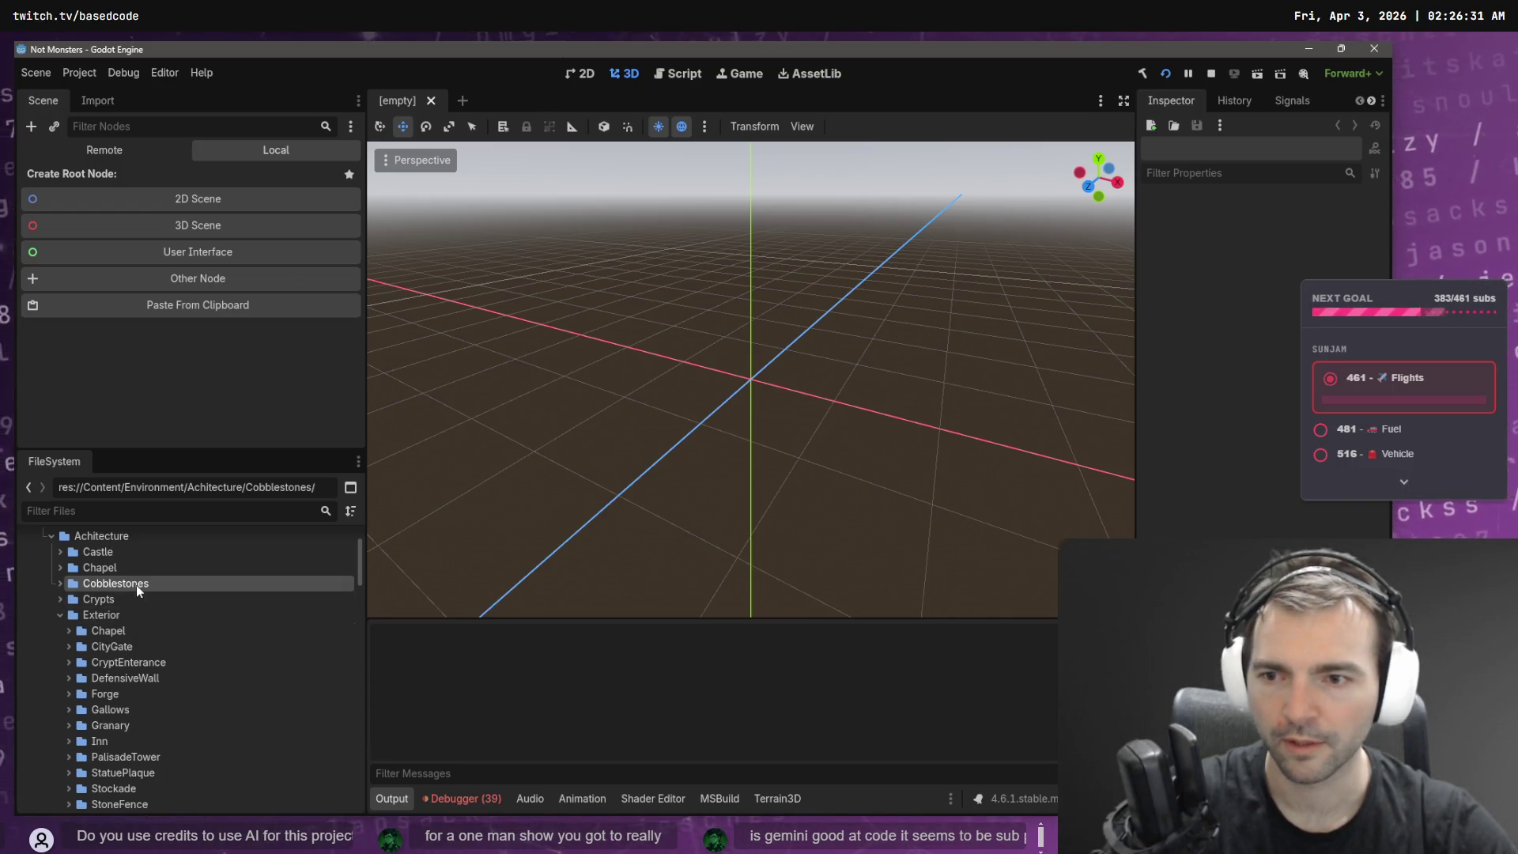
left_click(123, 563)
left_click(60, 567)
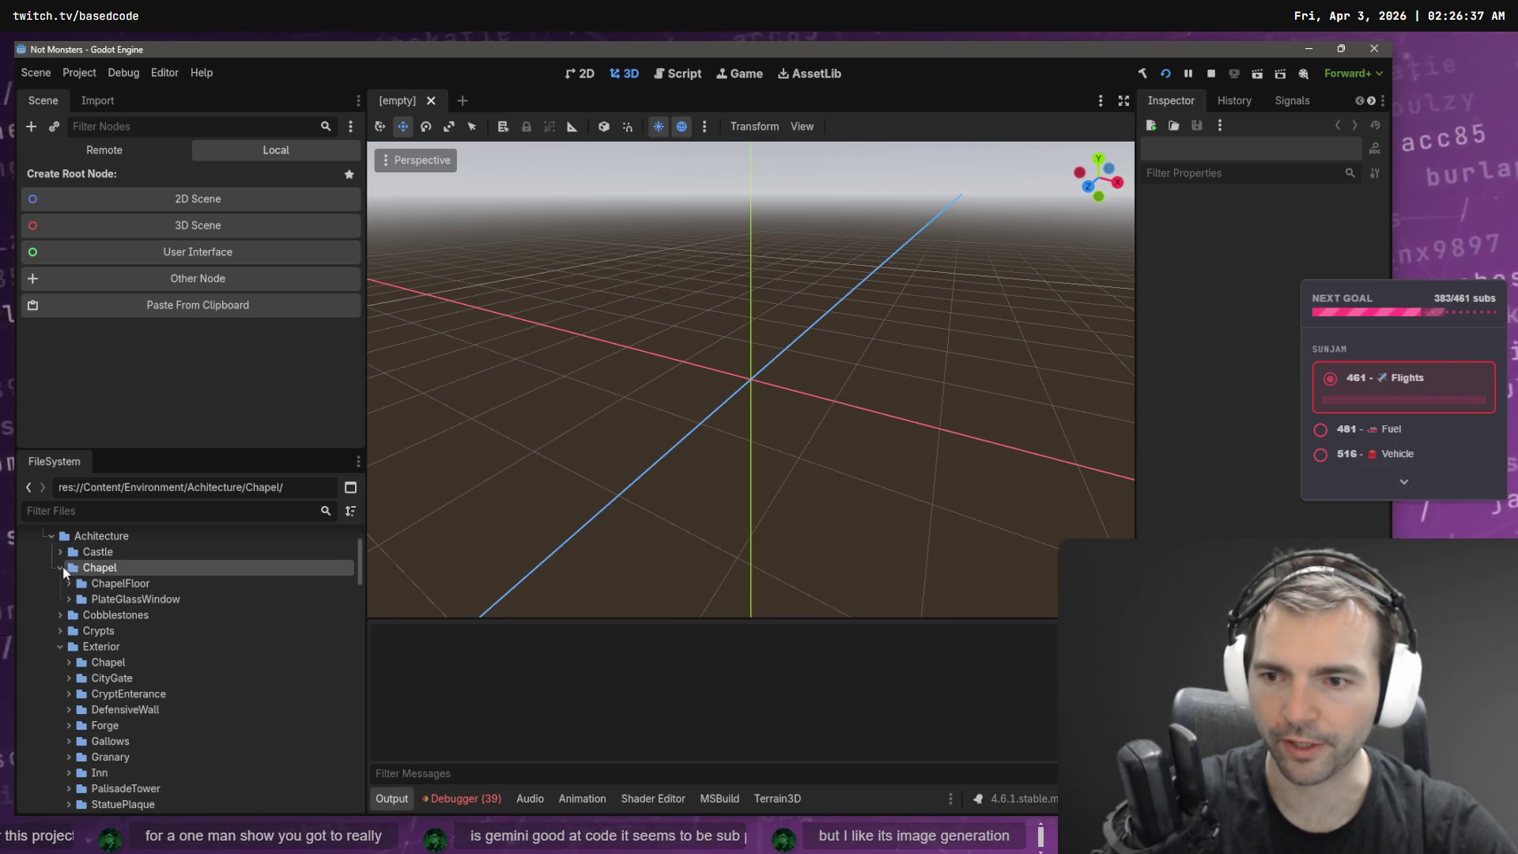
left_click(61, 567)
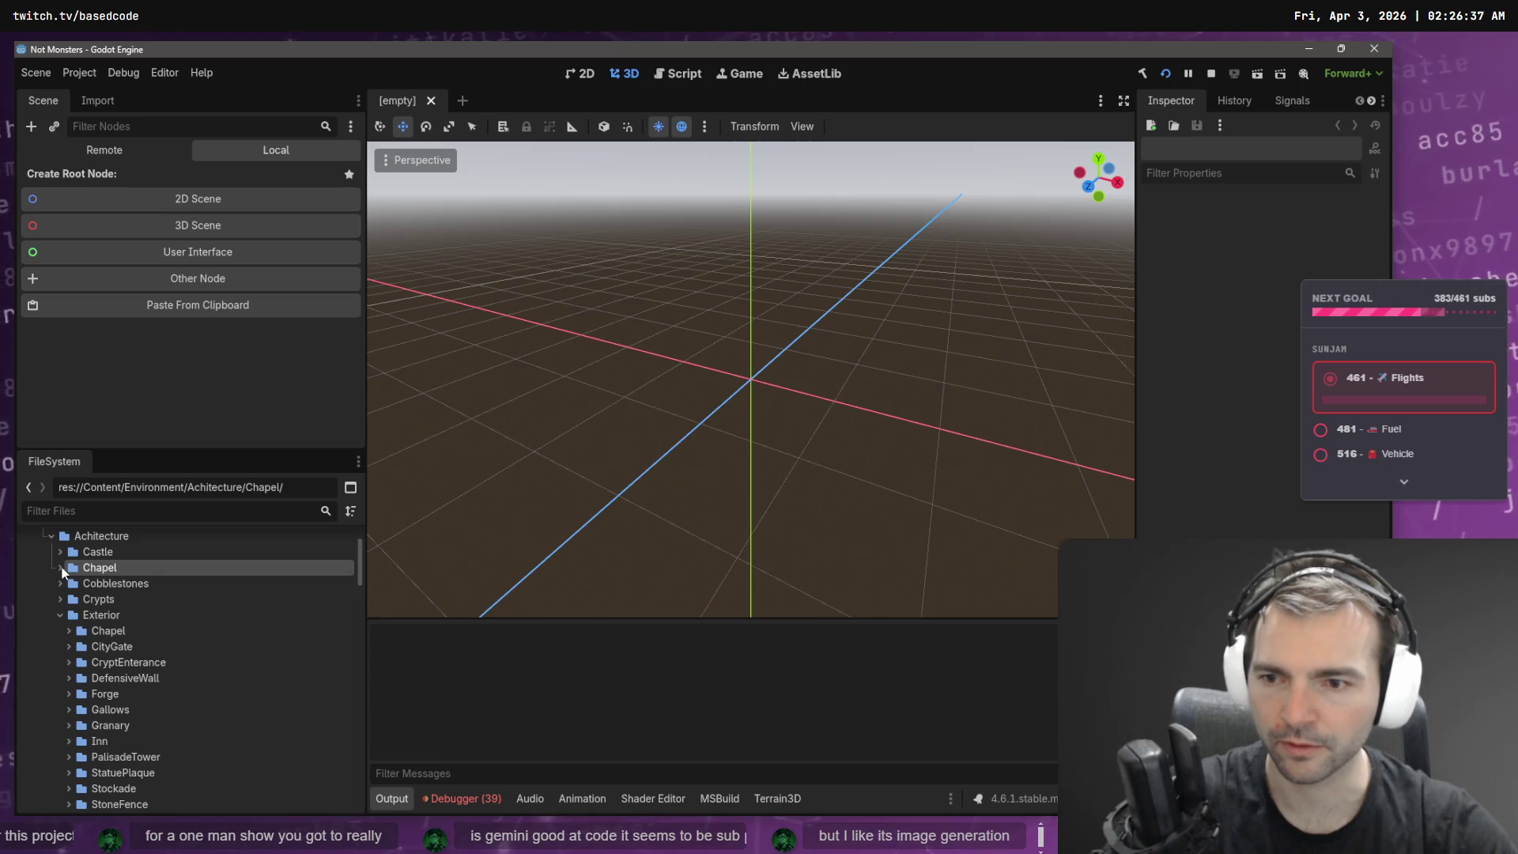
left_click(60, 616)
left_click_drag(92, 567, 126, 631)
left_click(609, 447)
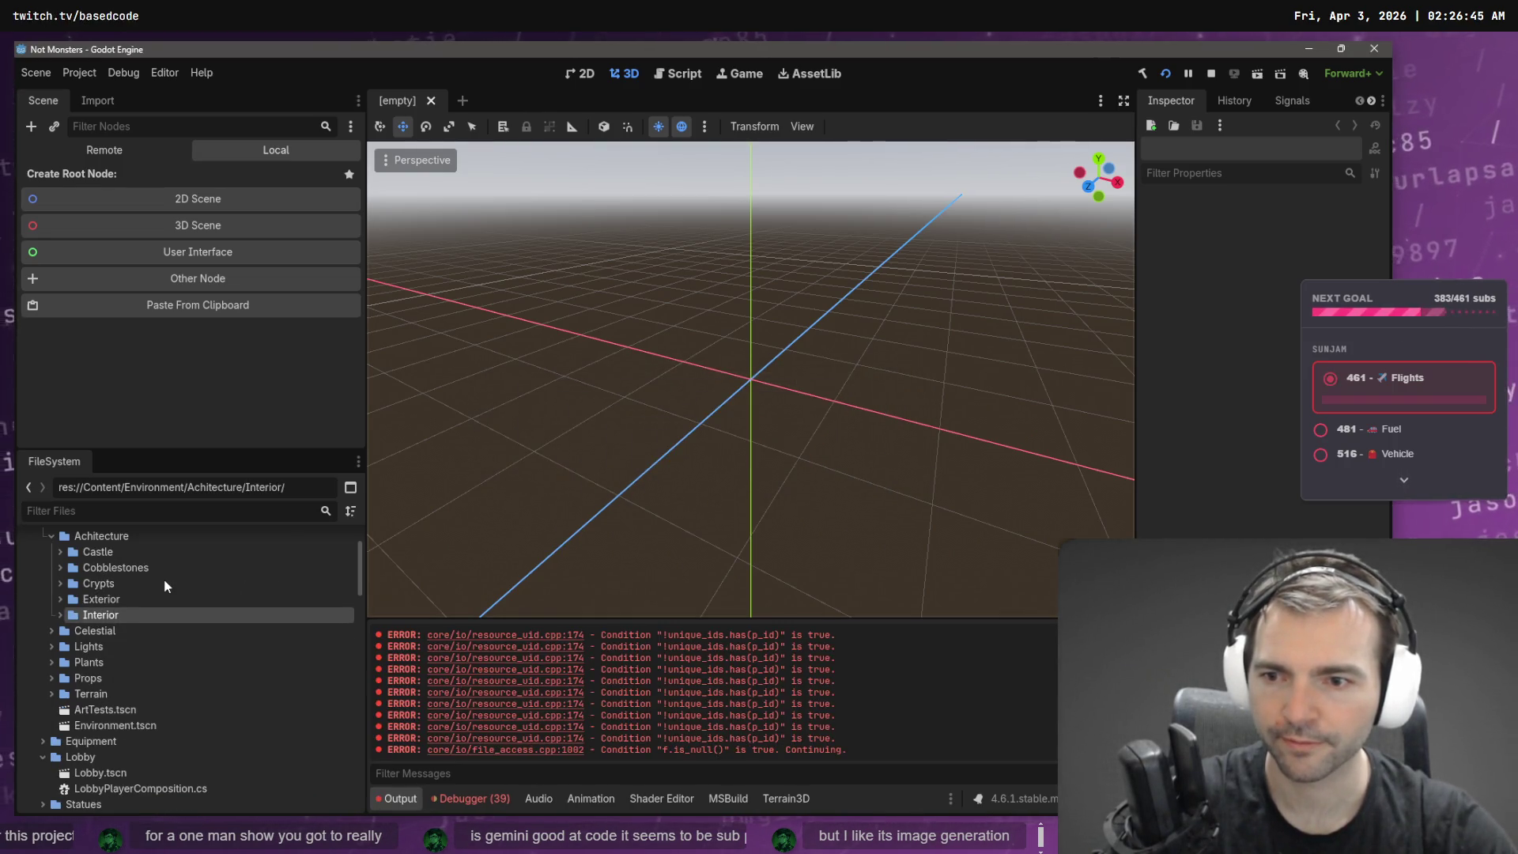
left_click_drag(131, 585, 127, 630)
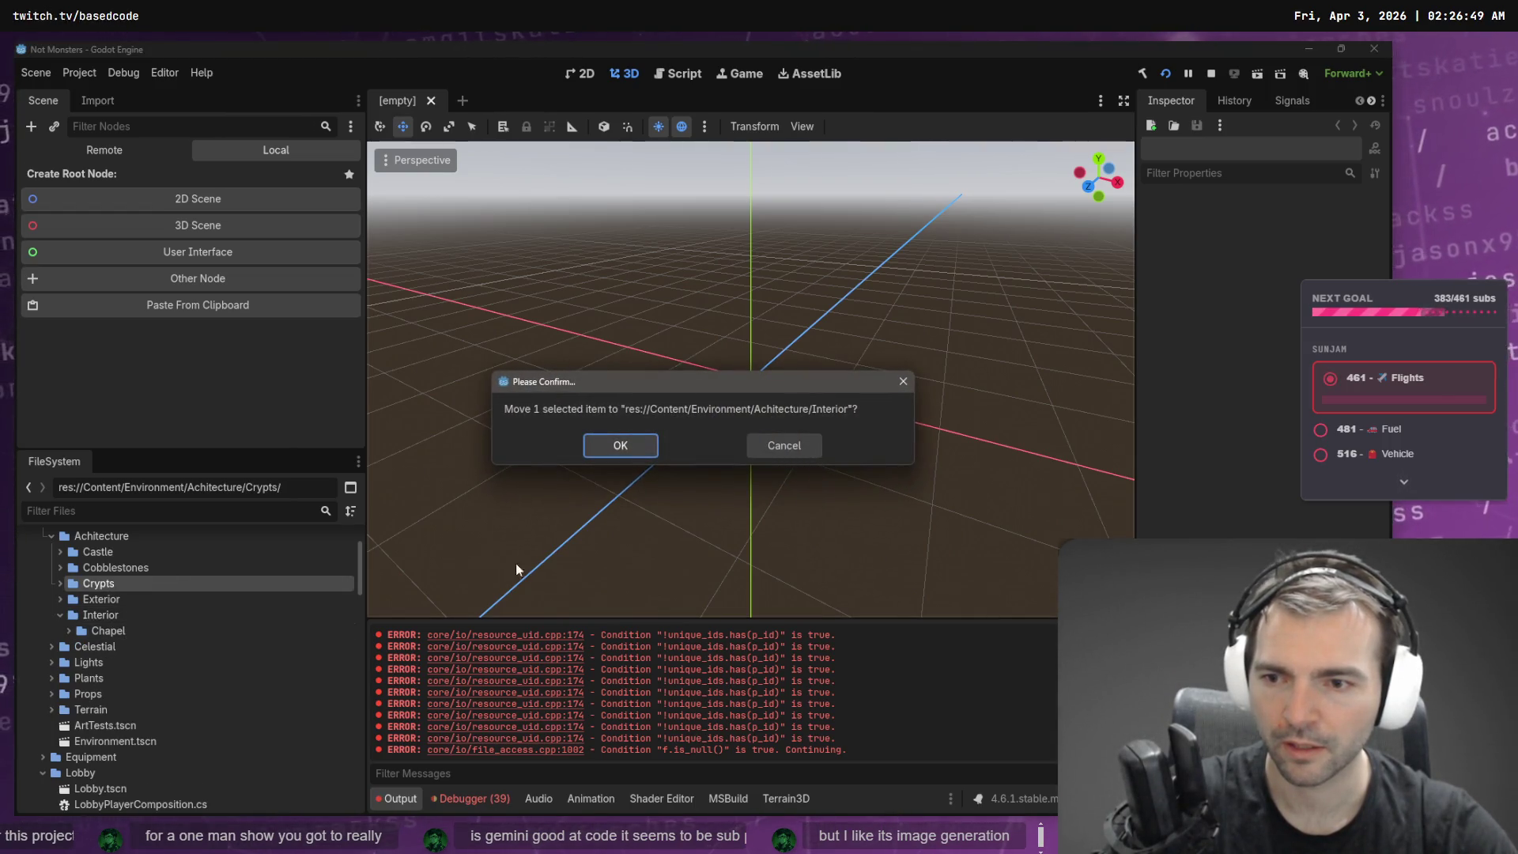
left_click(617, 443)
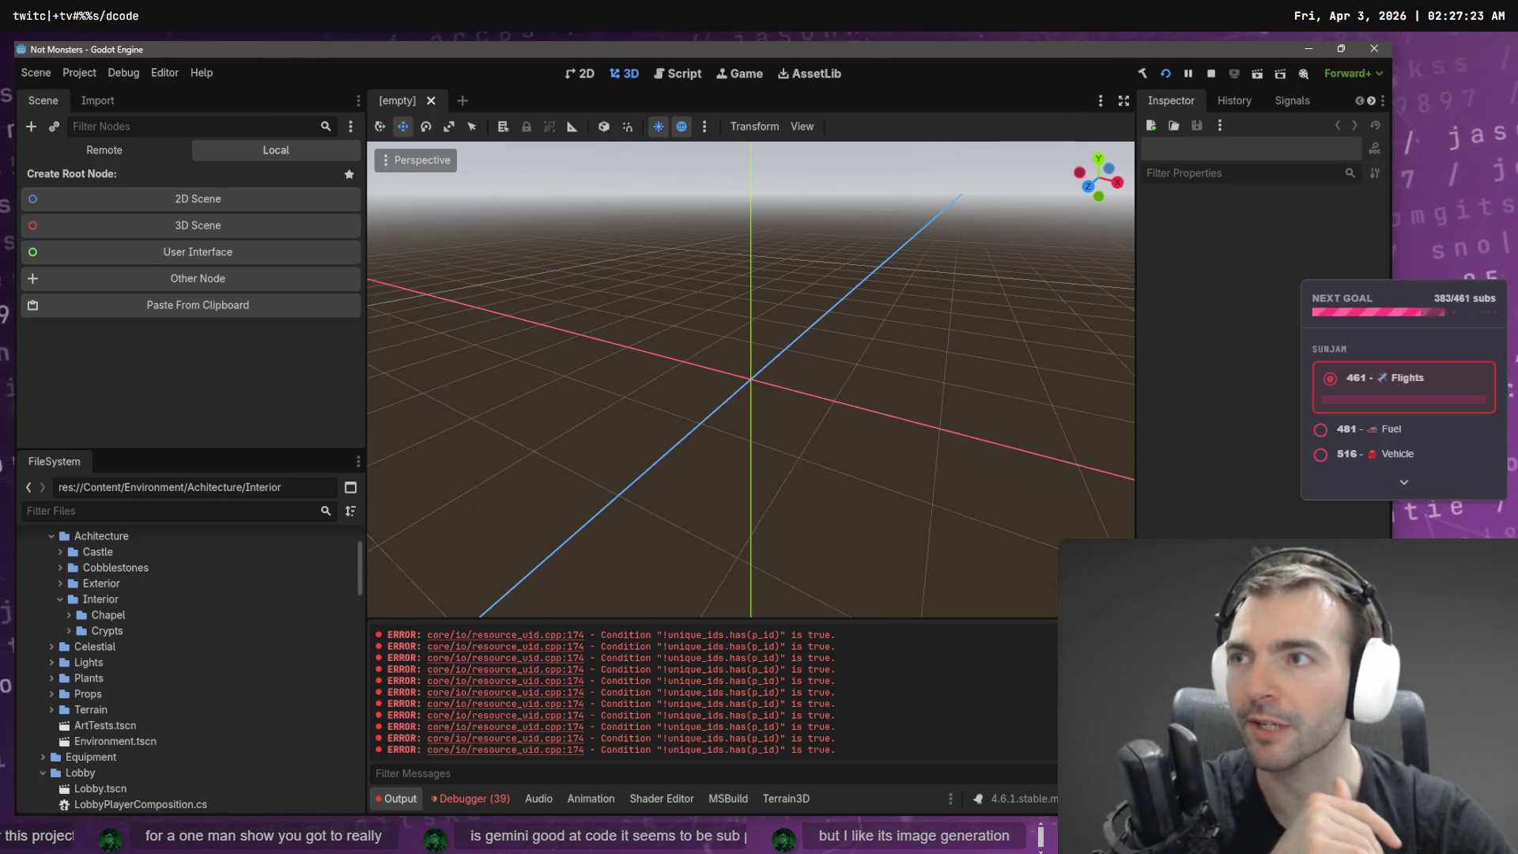
- Move the Cobblestones and Castle folders into Exterior, confirming each, then collapse Exterior
left_click(127, 599)
scroll(150, 579, "up", 2)
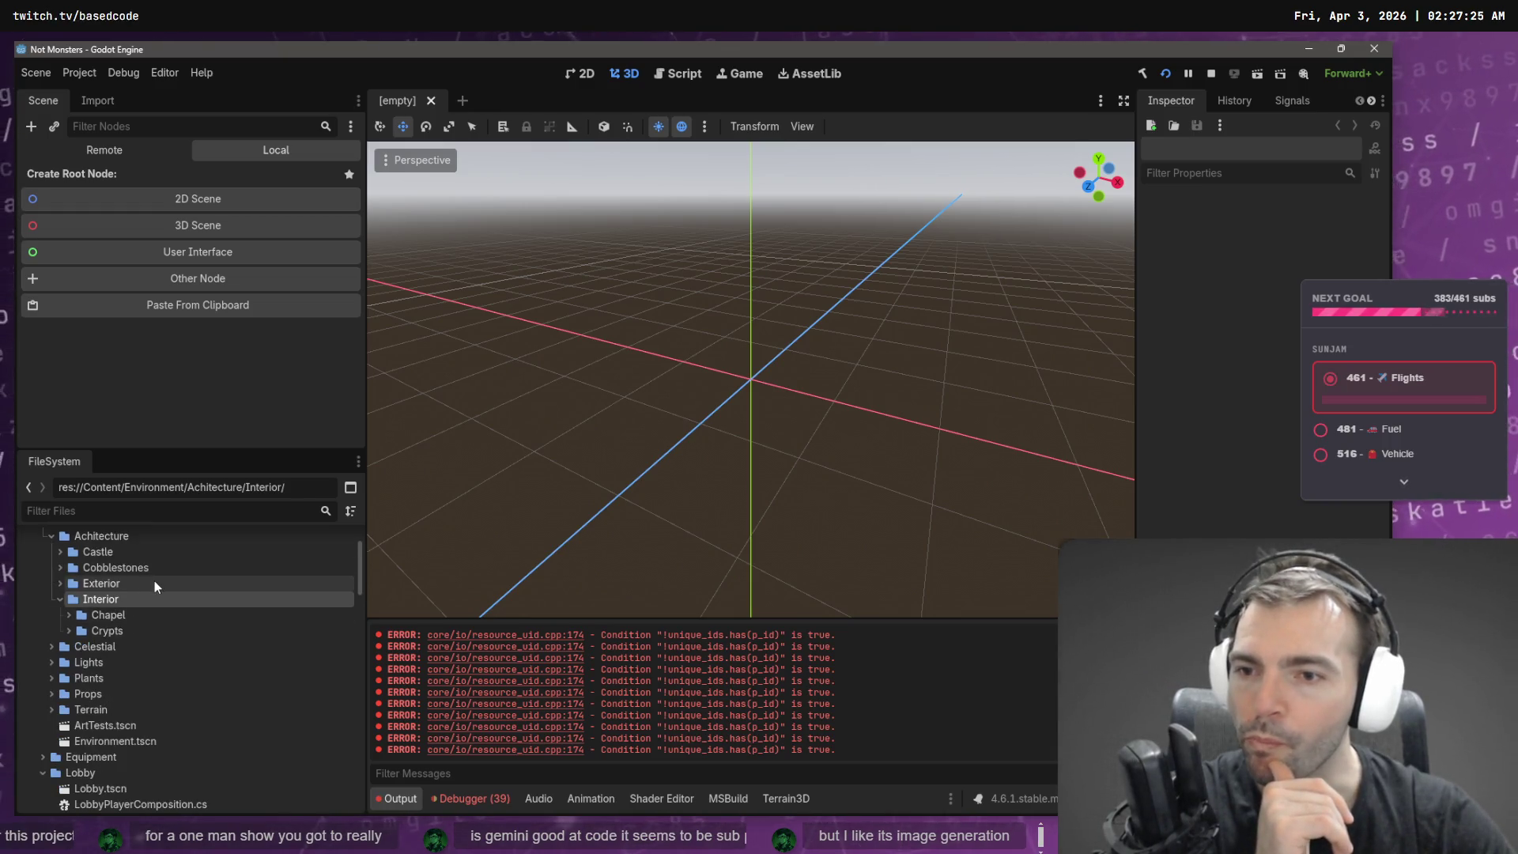
left_click(114, 566)
scroll(115, 565, "up", 2)
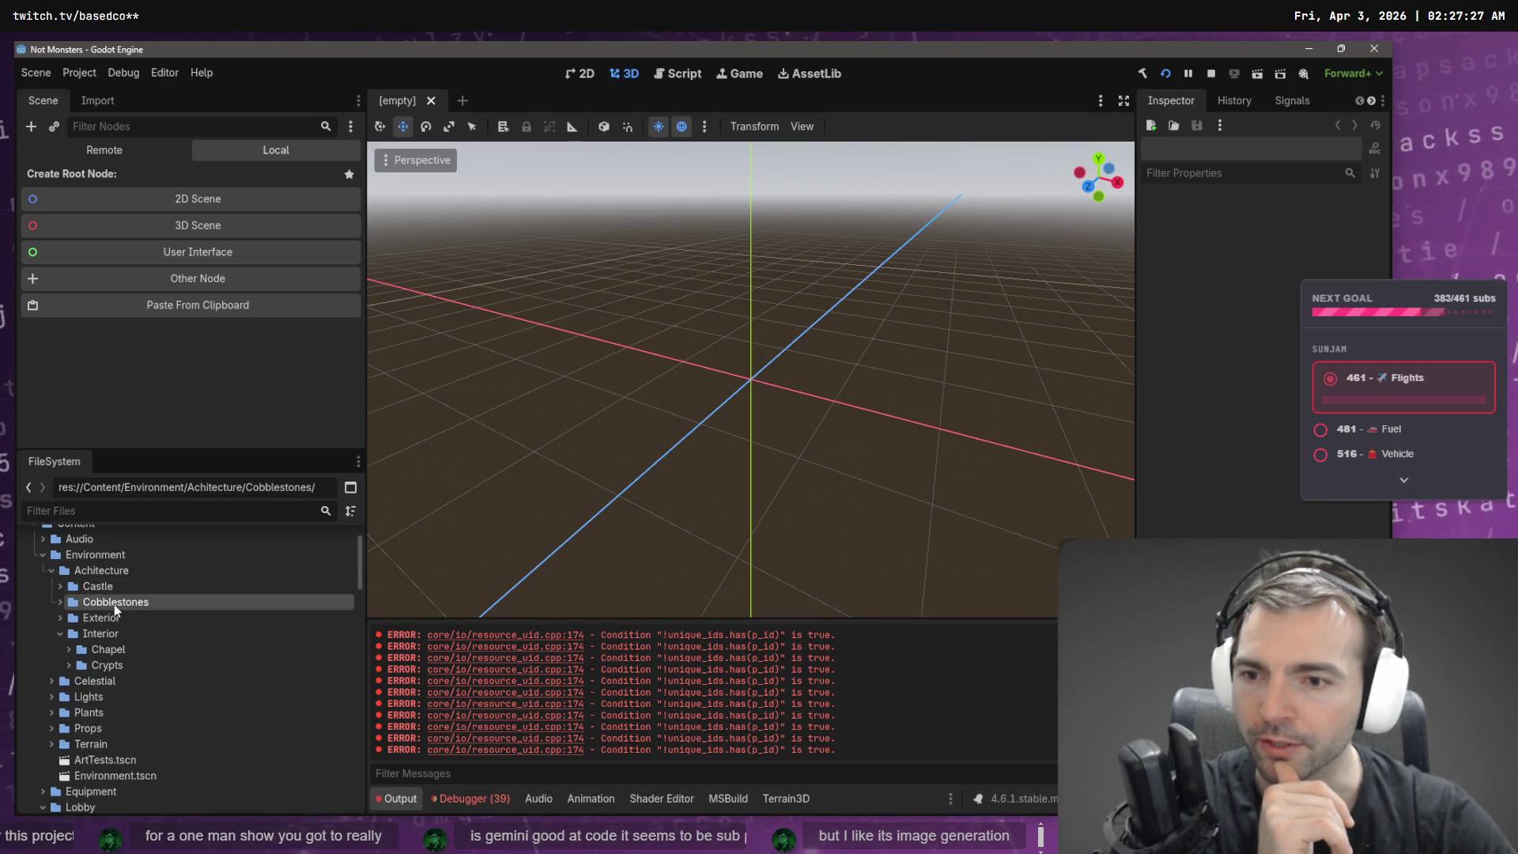
mouse_move(148, 605)
left_mouse_down()
mouse_move(96, 606)
mouse_move(106, 622)
left_mouse_up()
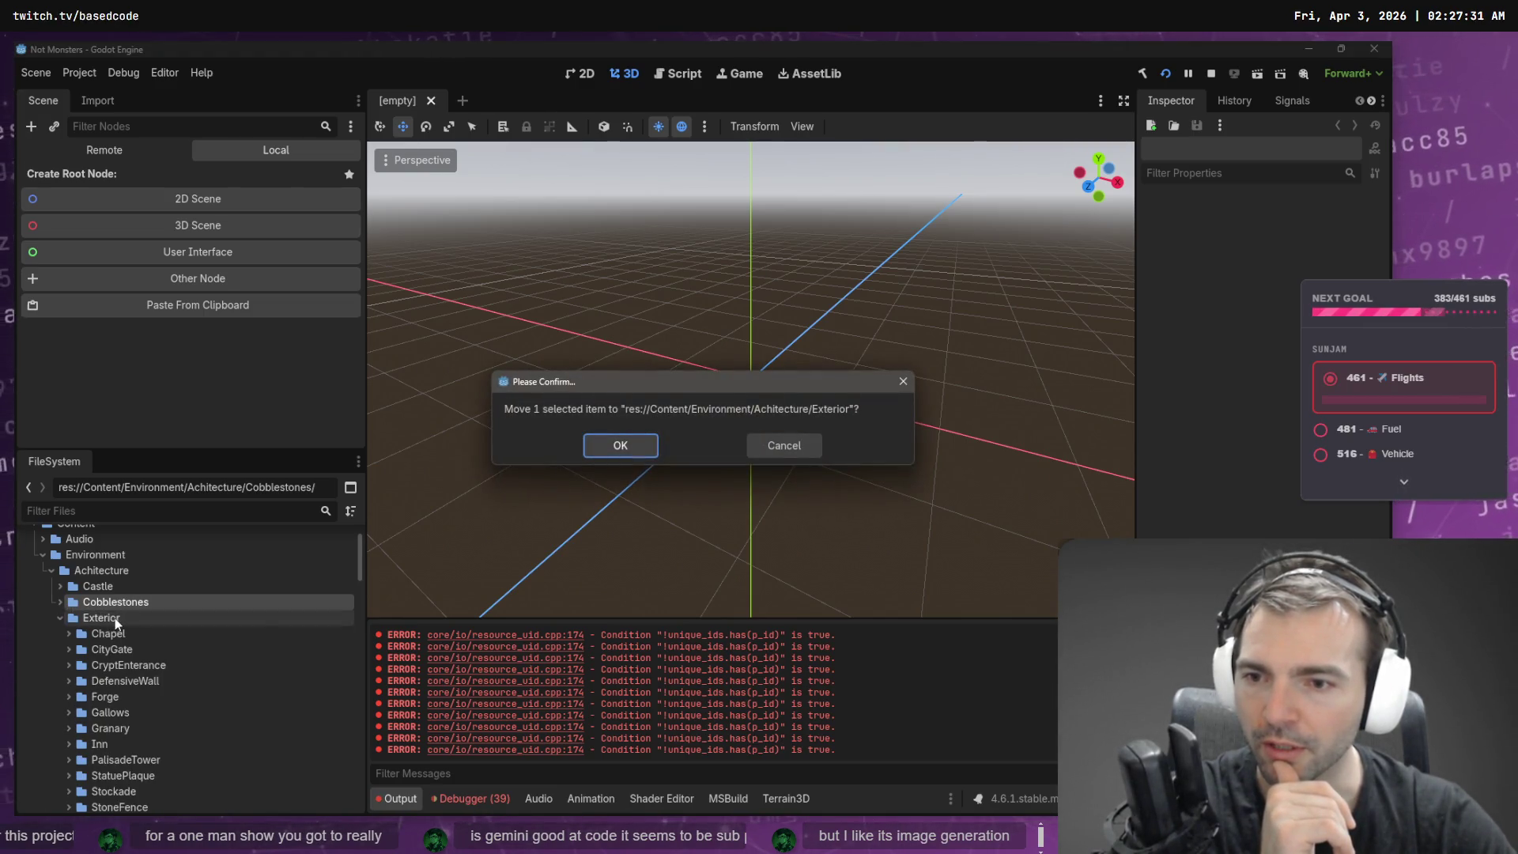
left_click(632, 446)
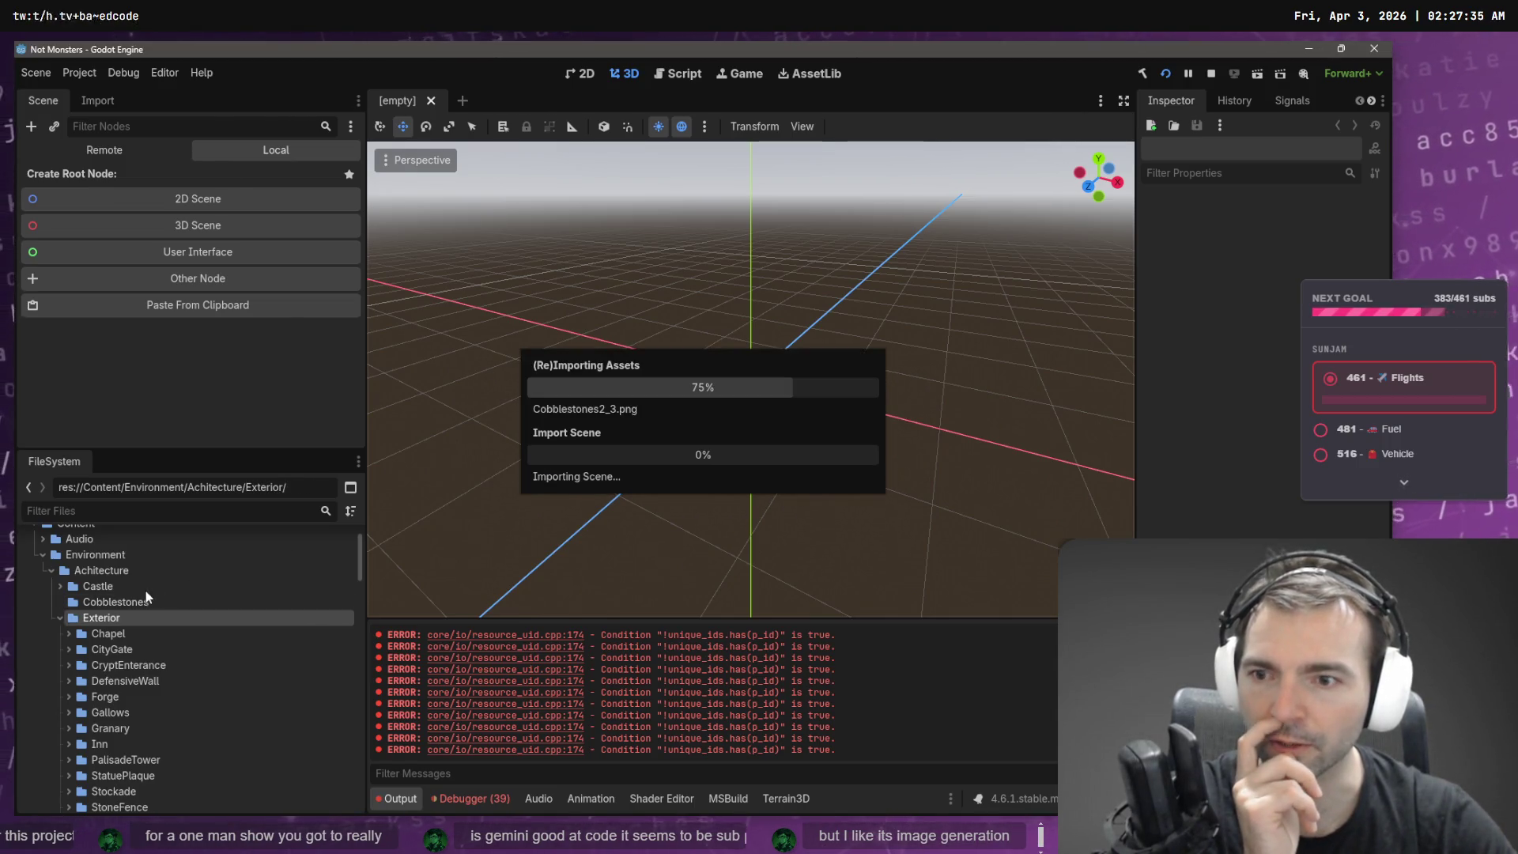
left_click(111, 585)
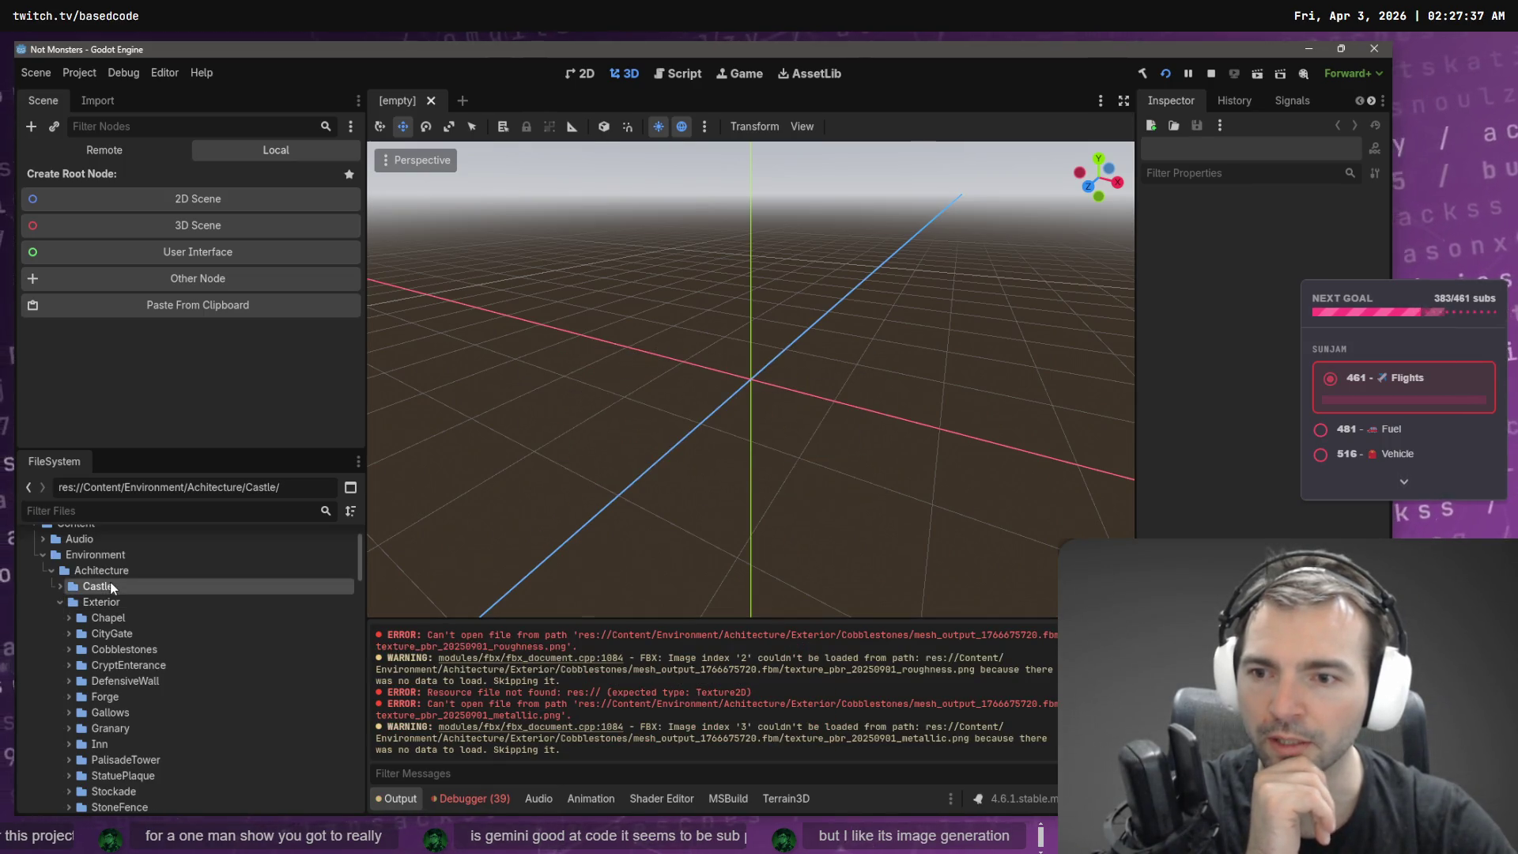
mouse_move(104, 590)
left_mouse_down()
mouse_move(121, 616)
mouse_move(193, 606)
mouse_move(102, 582)
mouse_move(119, 607)
left_mouse_up()
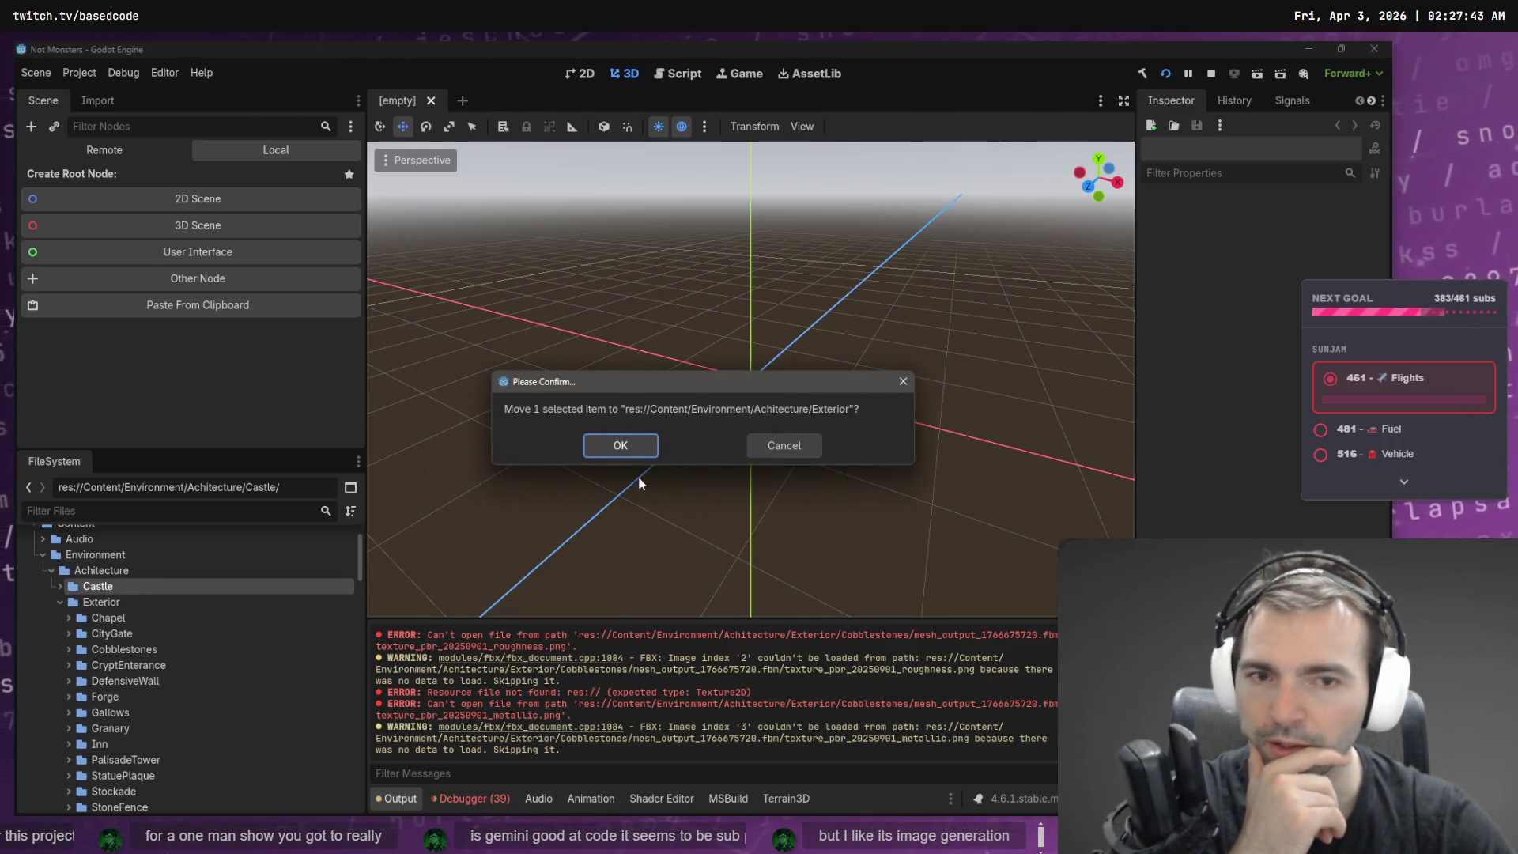
left_click(621, 444)
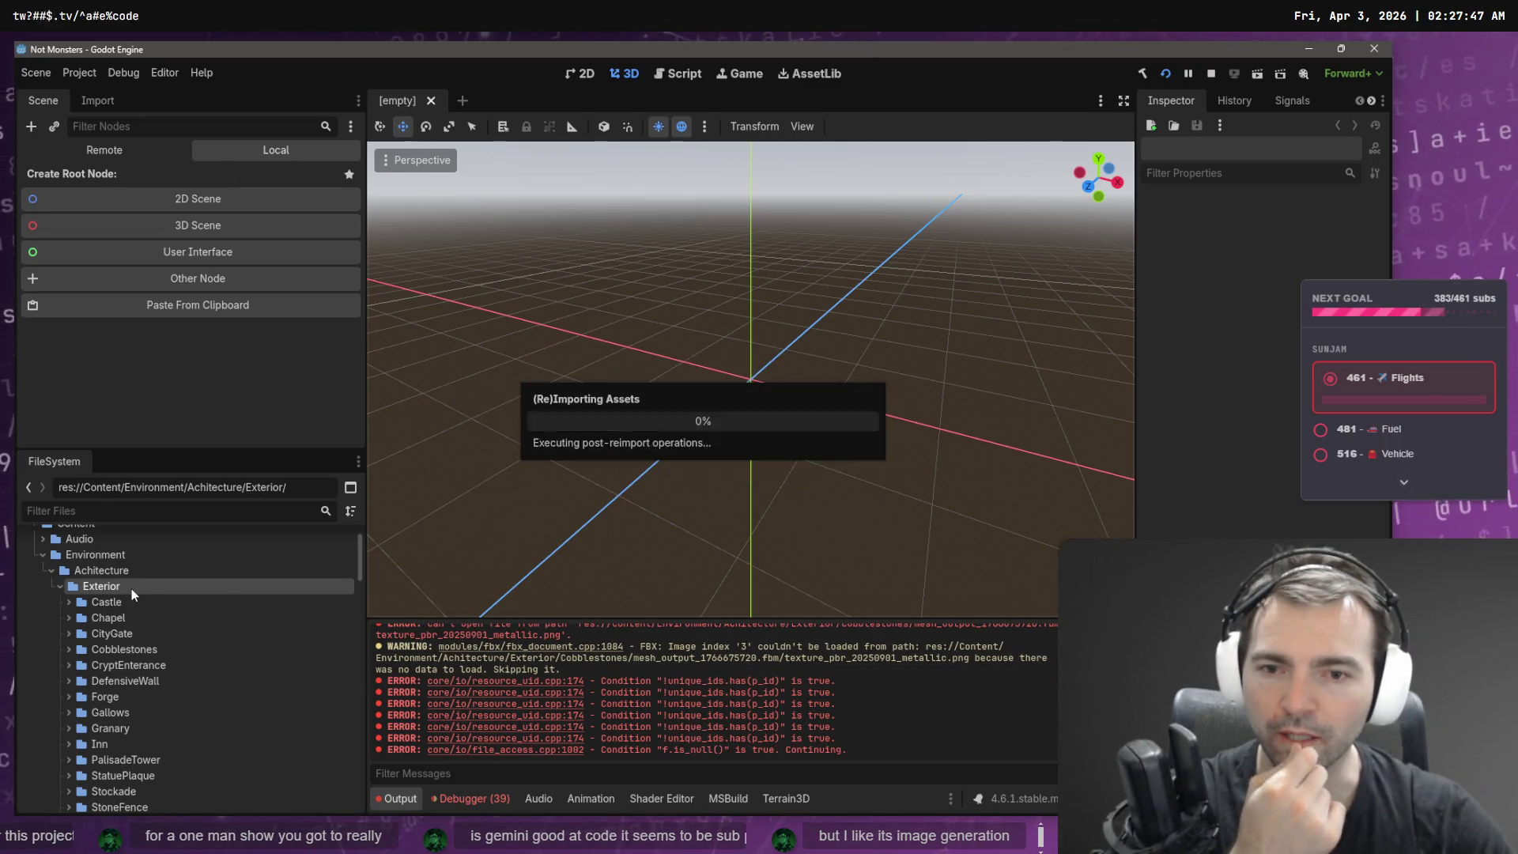
left_click(60, 589)
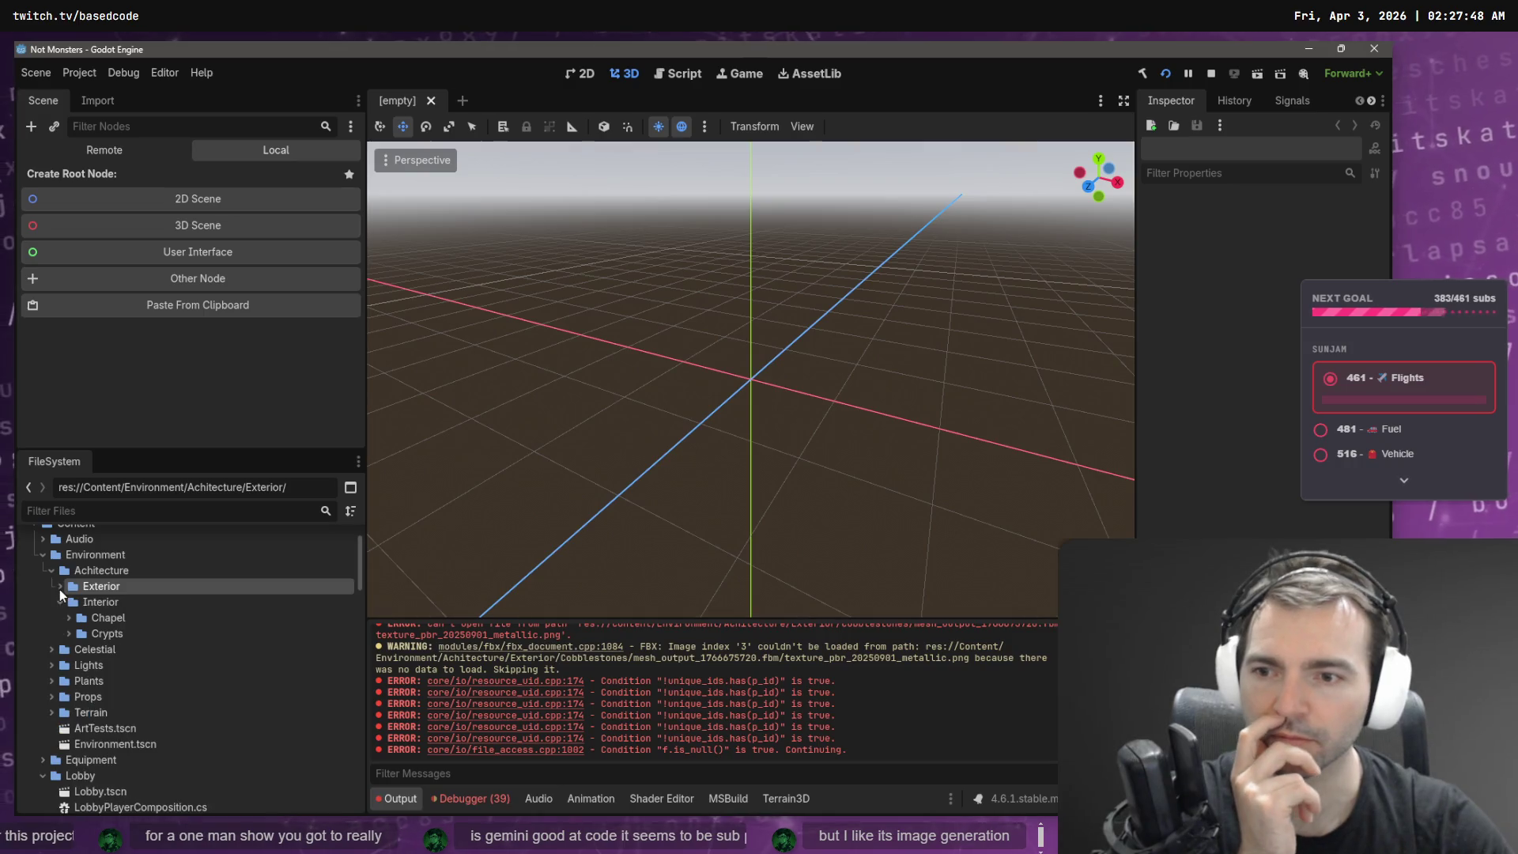
- Expand Interior's Crypts and Chapel folders to check their contents, then switch to Fork
left_click(71, 633)
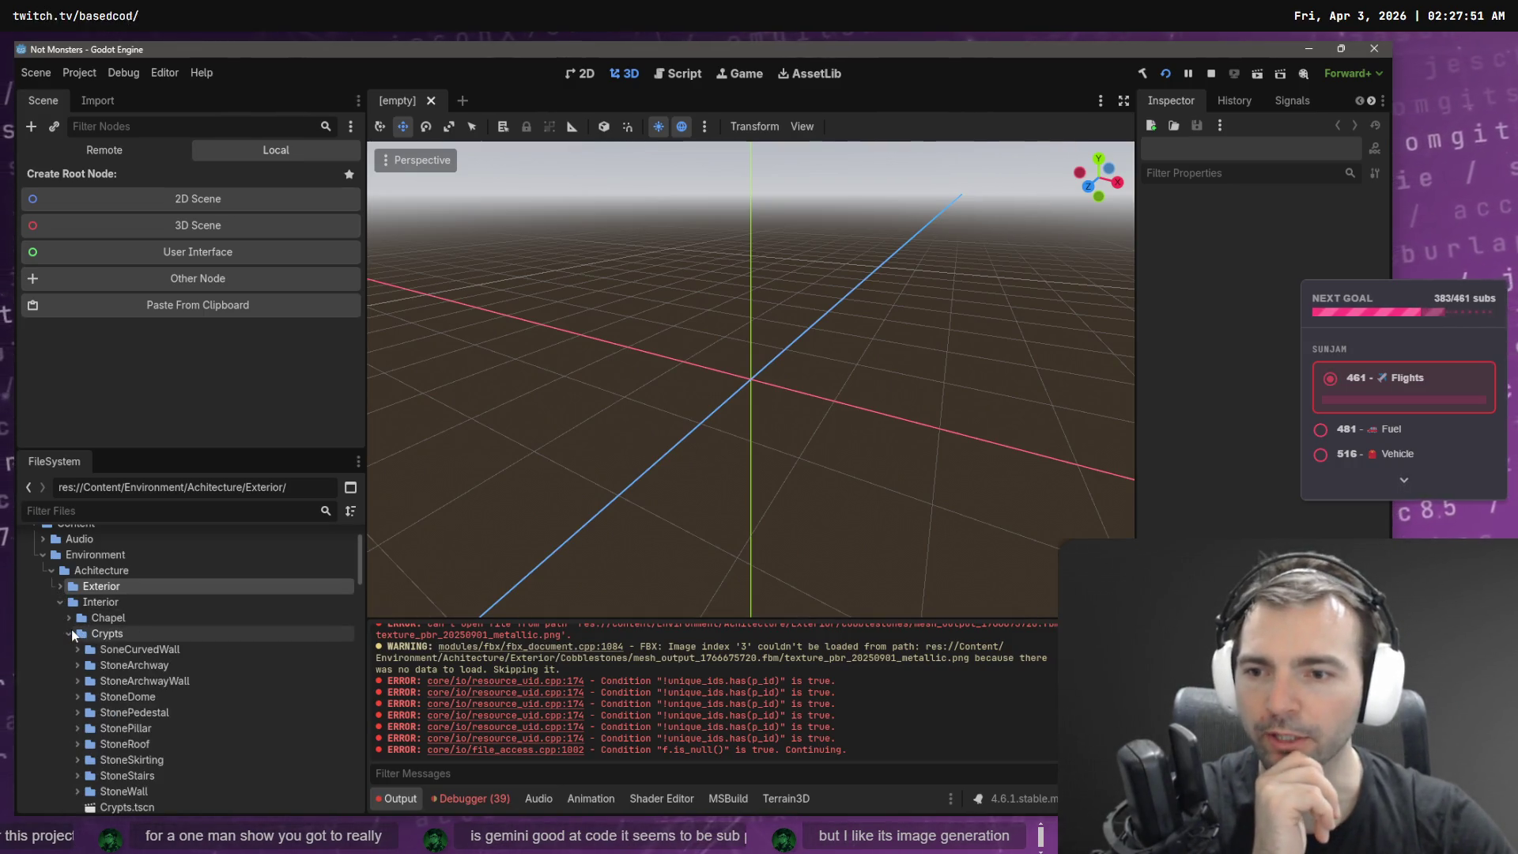
scroll(87, 630, "down", 1)
scroll(103, 631, "down", 2)
scroll(112, 633, "up", 2)
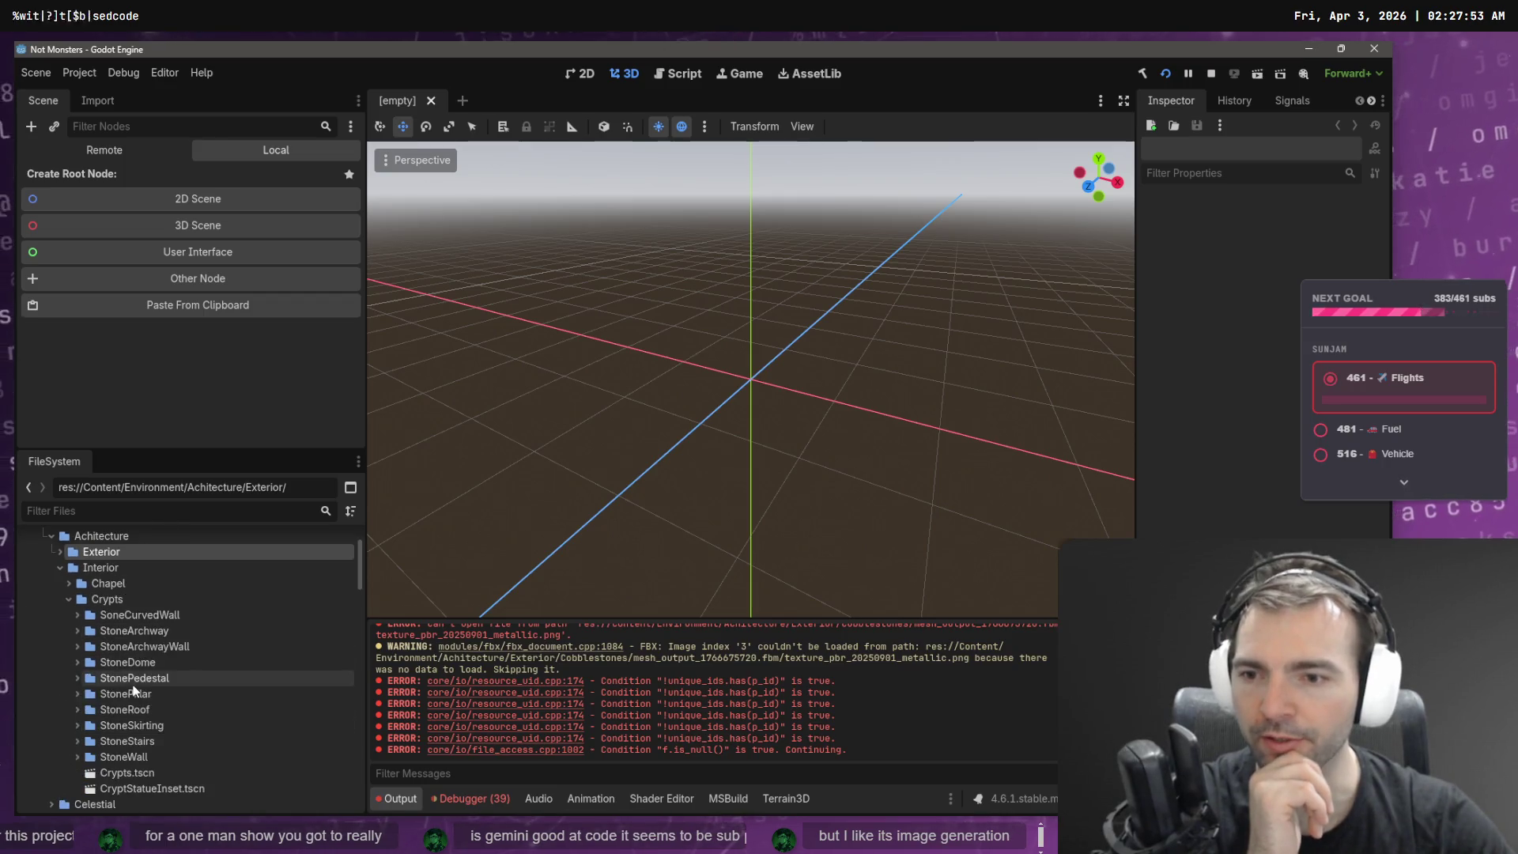
left_click(68, 583)
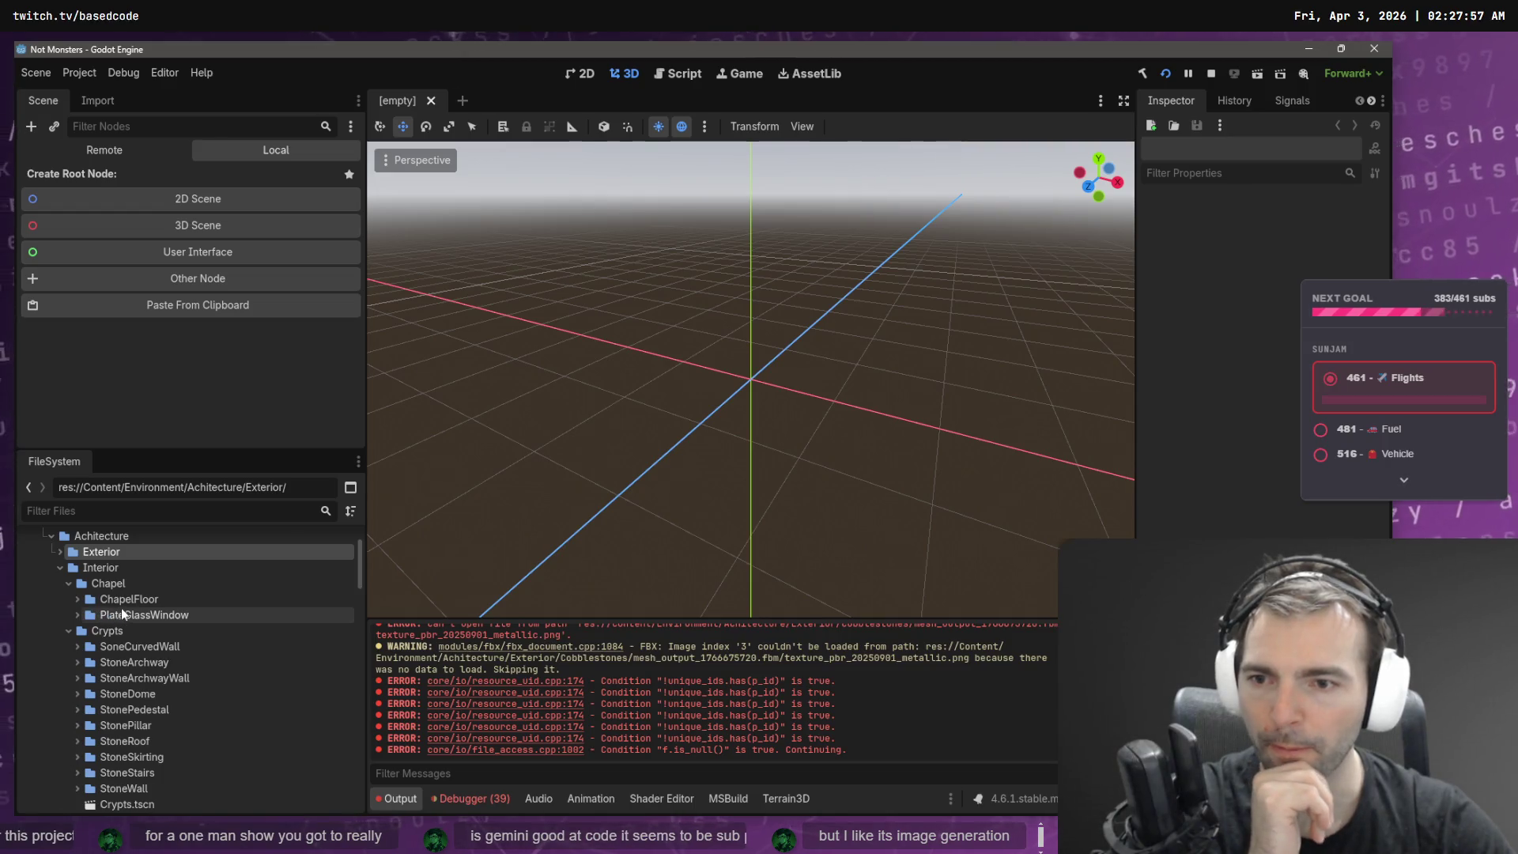
scroll(164, 621, "down", 1)
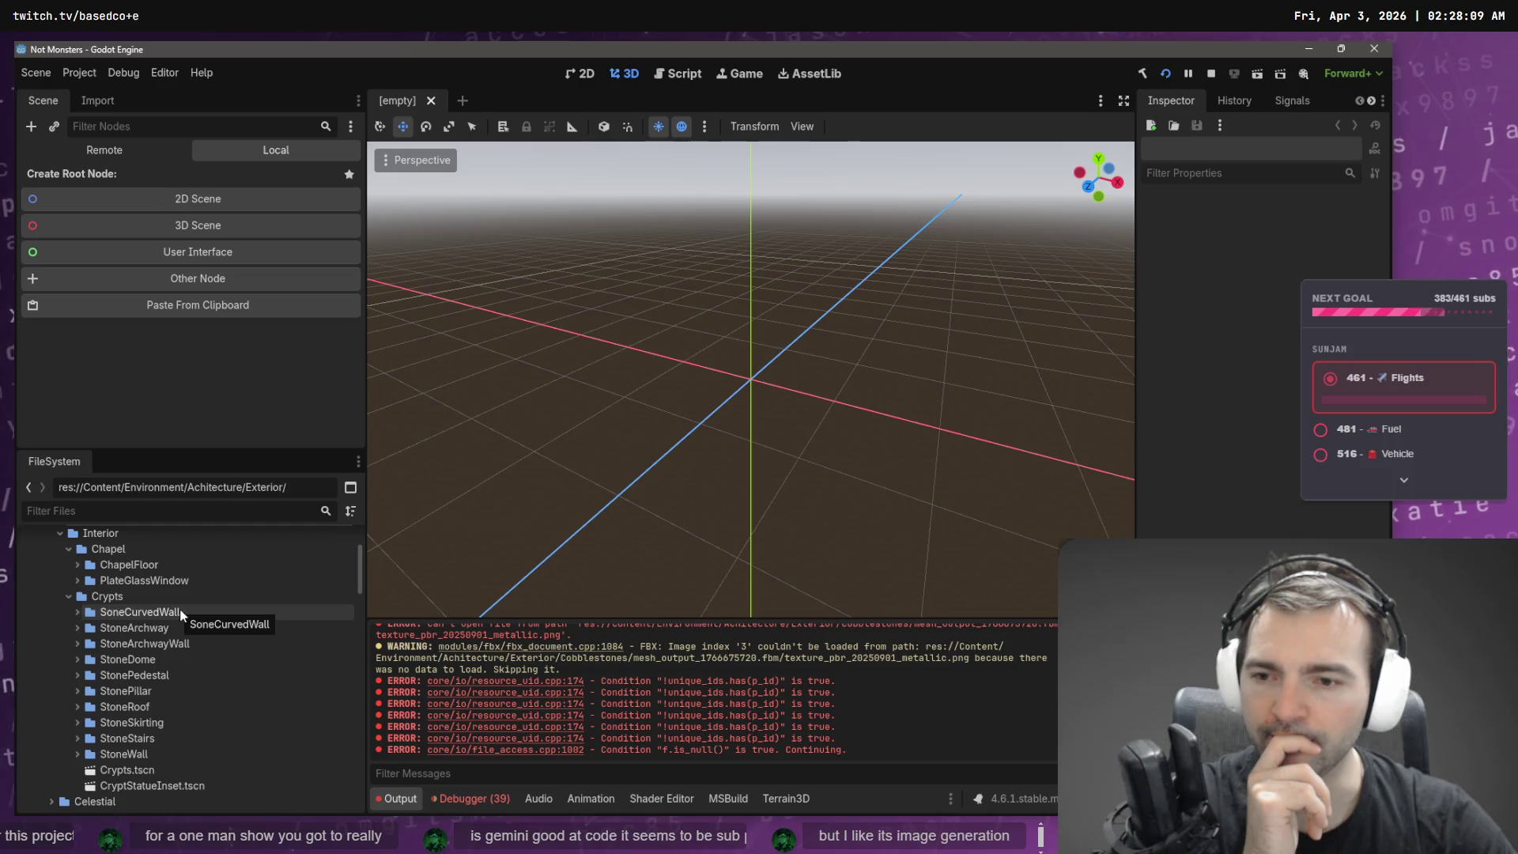
mouse_move(535, 440)
left_mouse_down()
mouse_move(506, 442)
mouse_move(601, 395)
left_mouse_up()
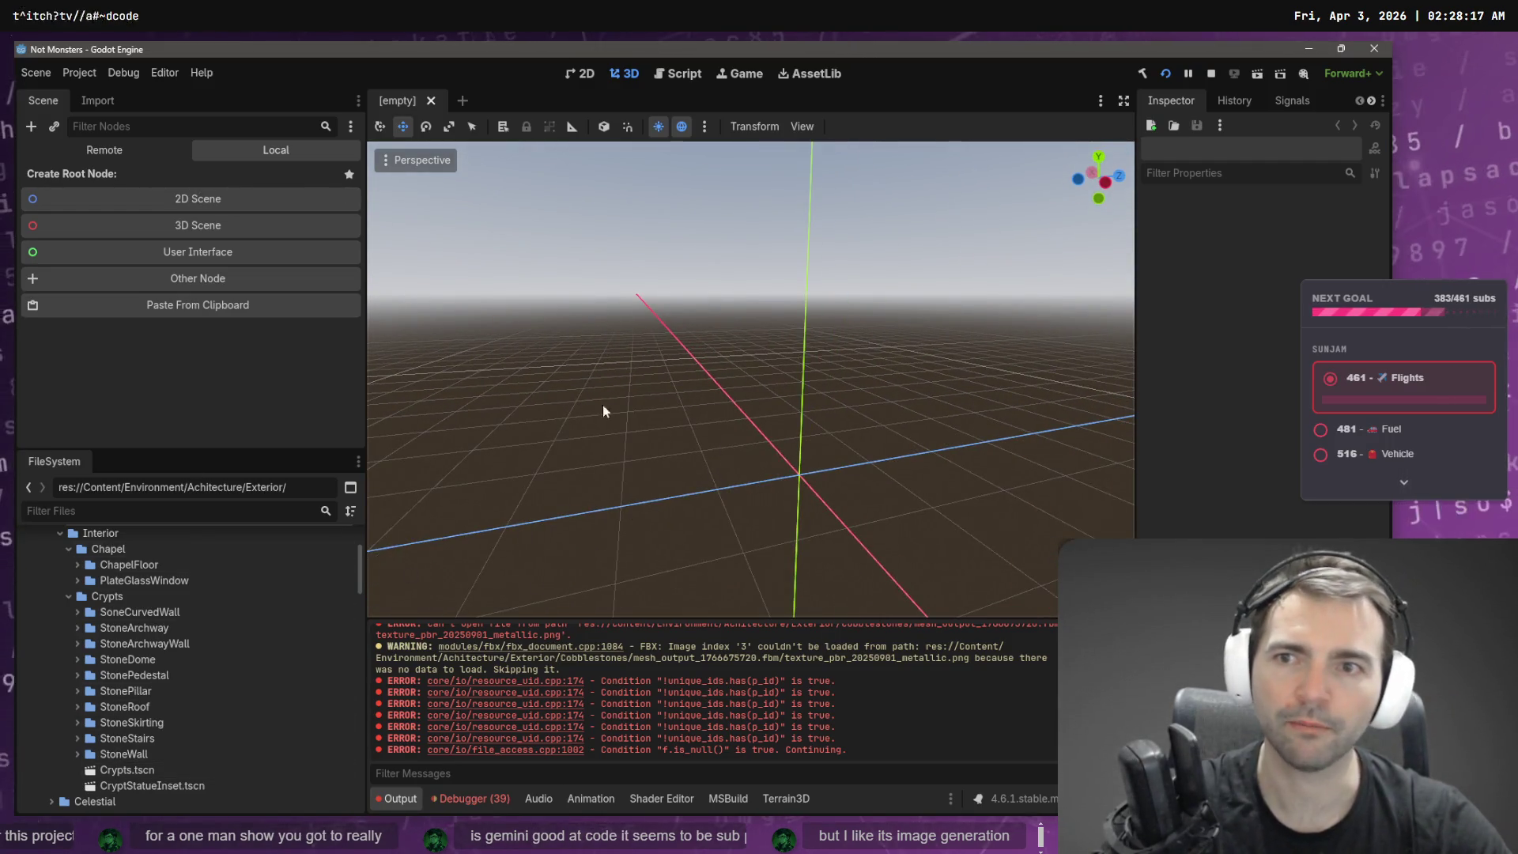
scroll(124, 767, "up", 3)
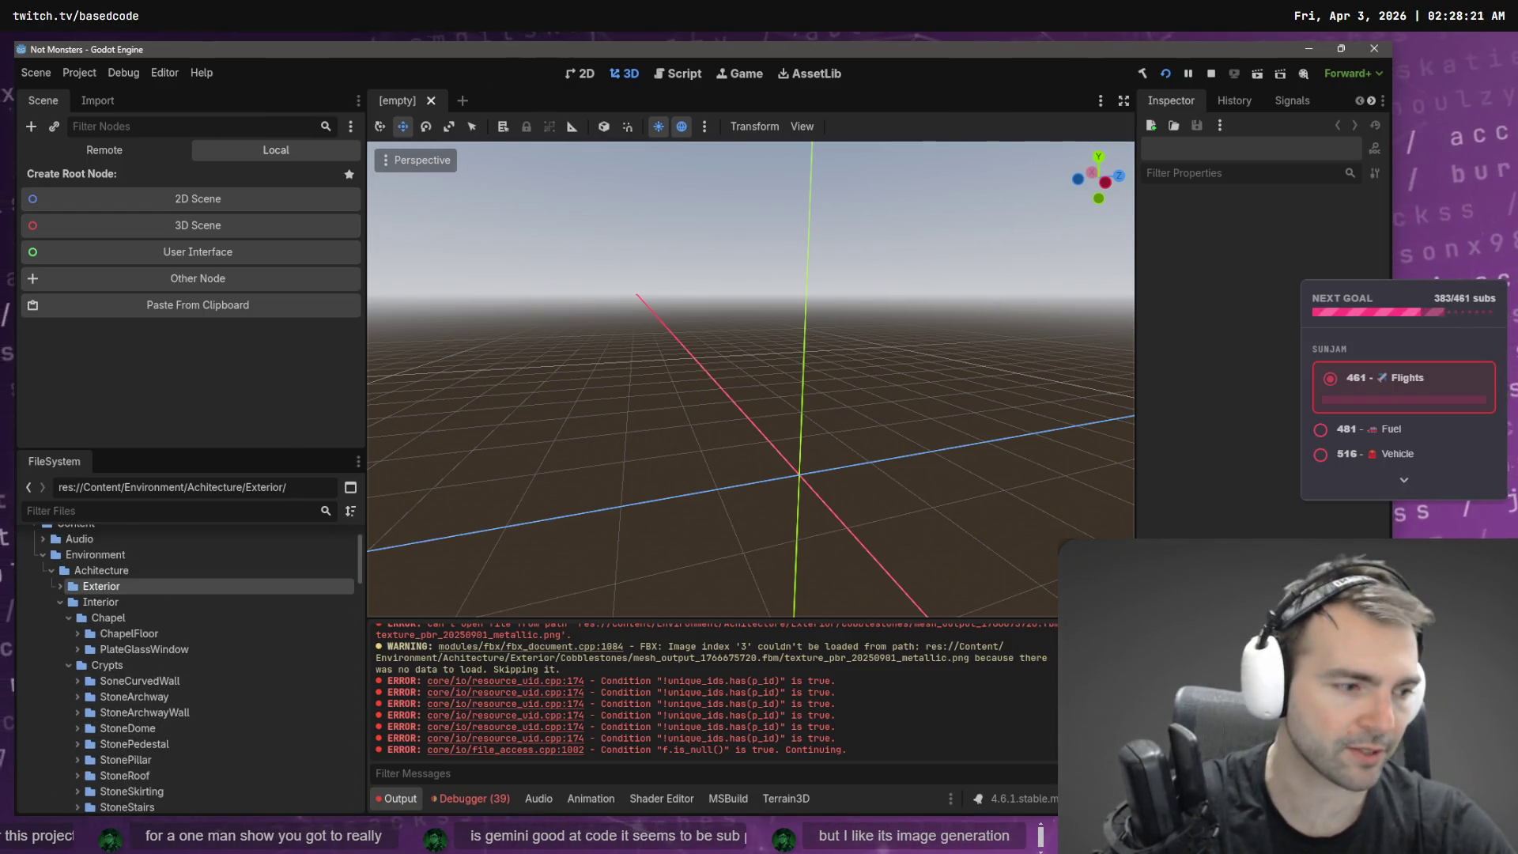
key("alt+Tab")
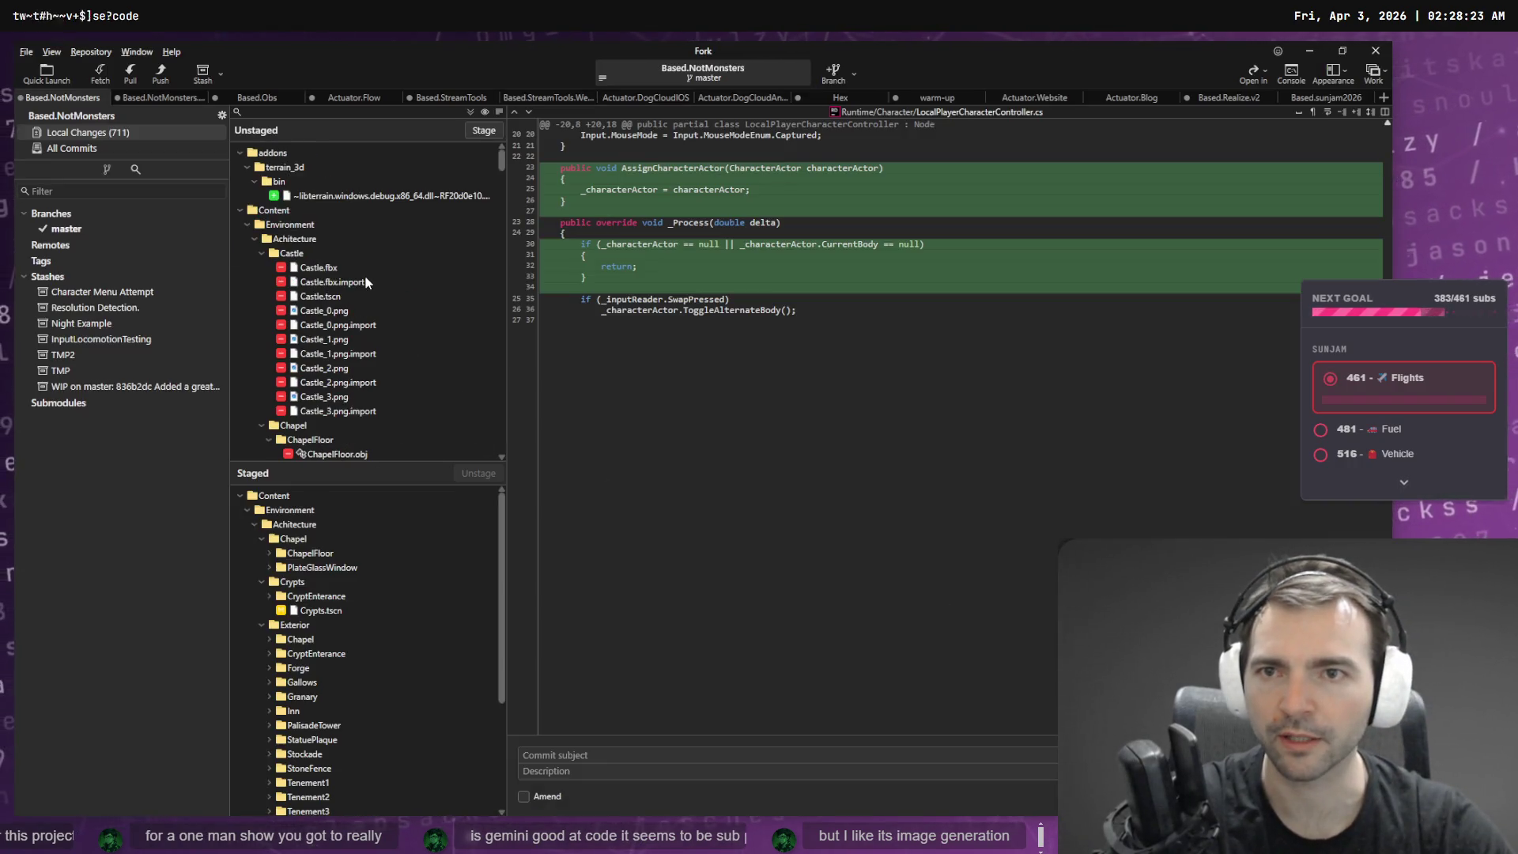
- Stage the Achitecture folder's changes from the Unstaged tree
left_click(254, 238)
left_click(308, 227)
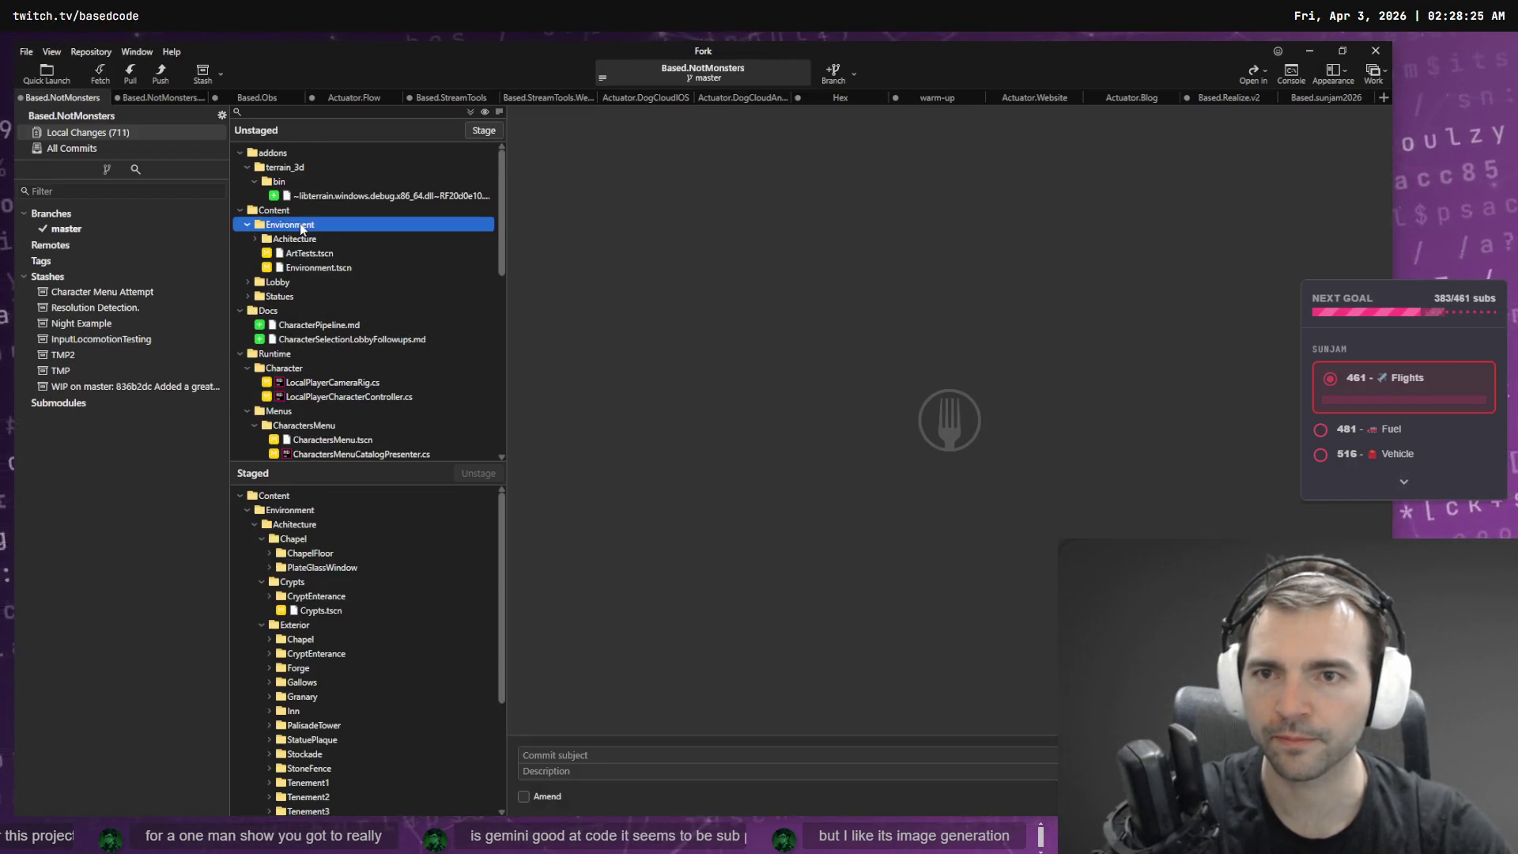
left_click(330, 240)
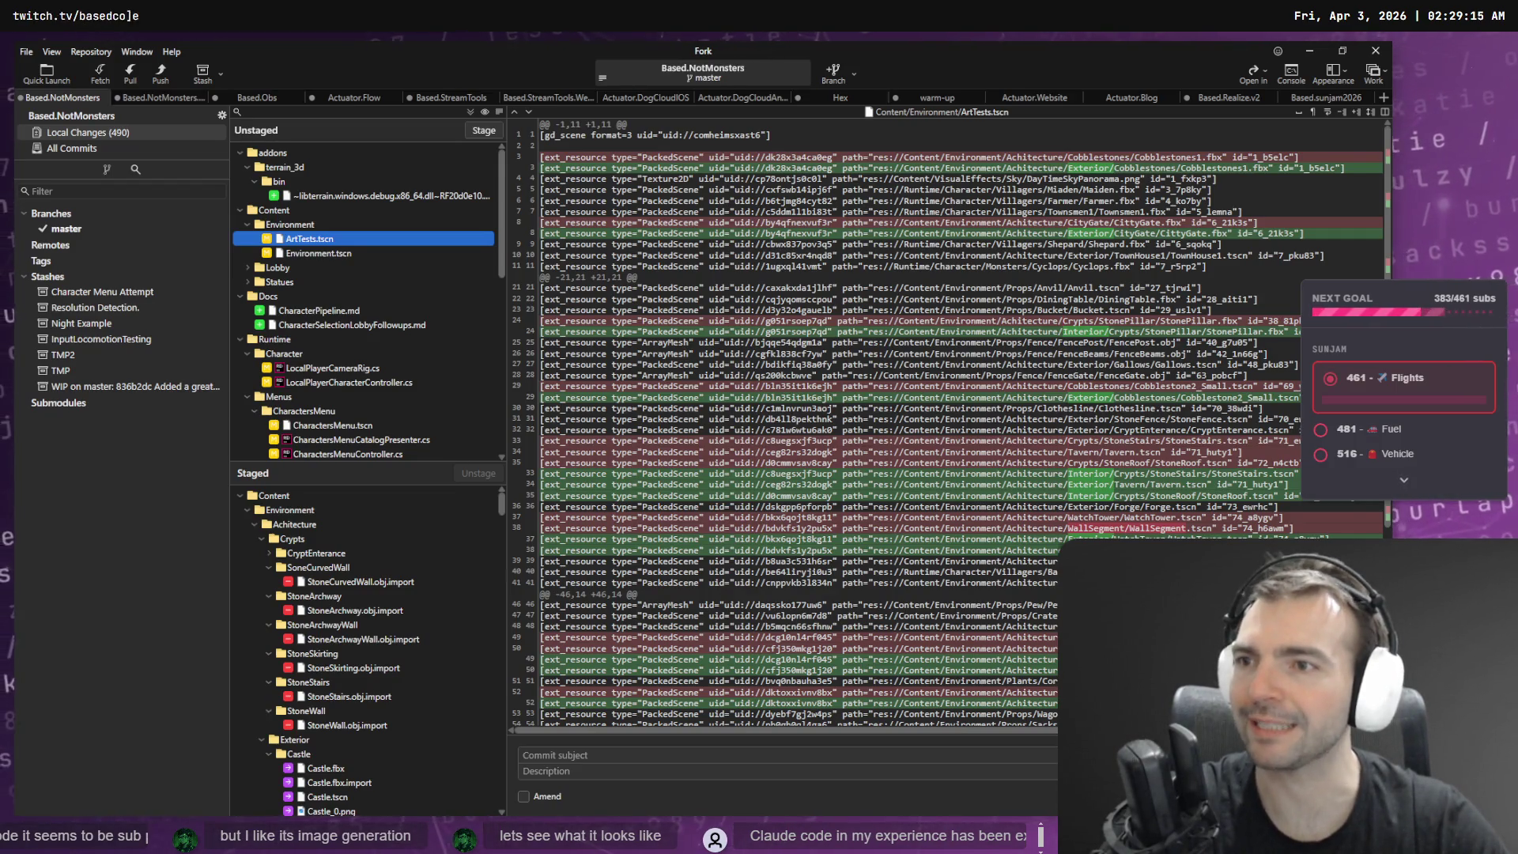
- Review the staged Crypts, Exterior and Interior folders alongside the ArtTests.tscn diff
scroll(301, 274, "down", 10)
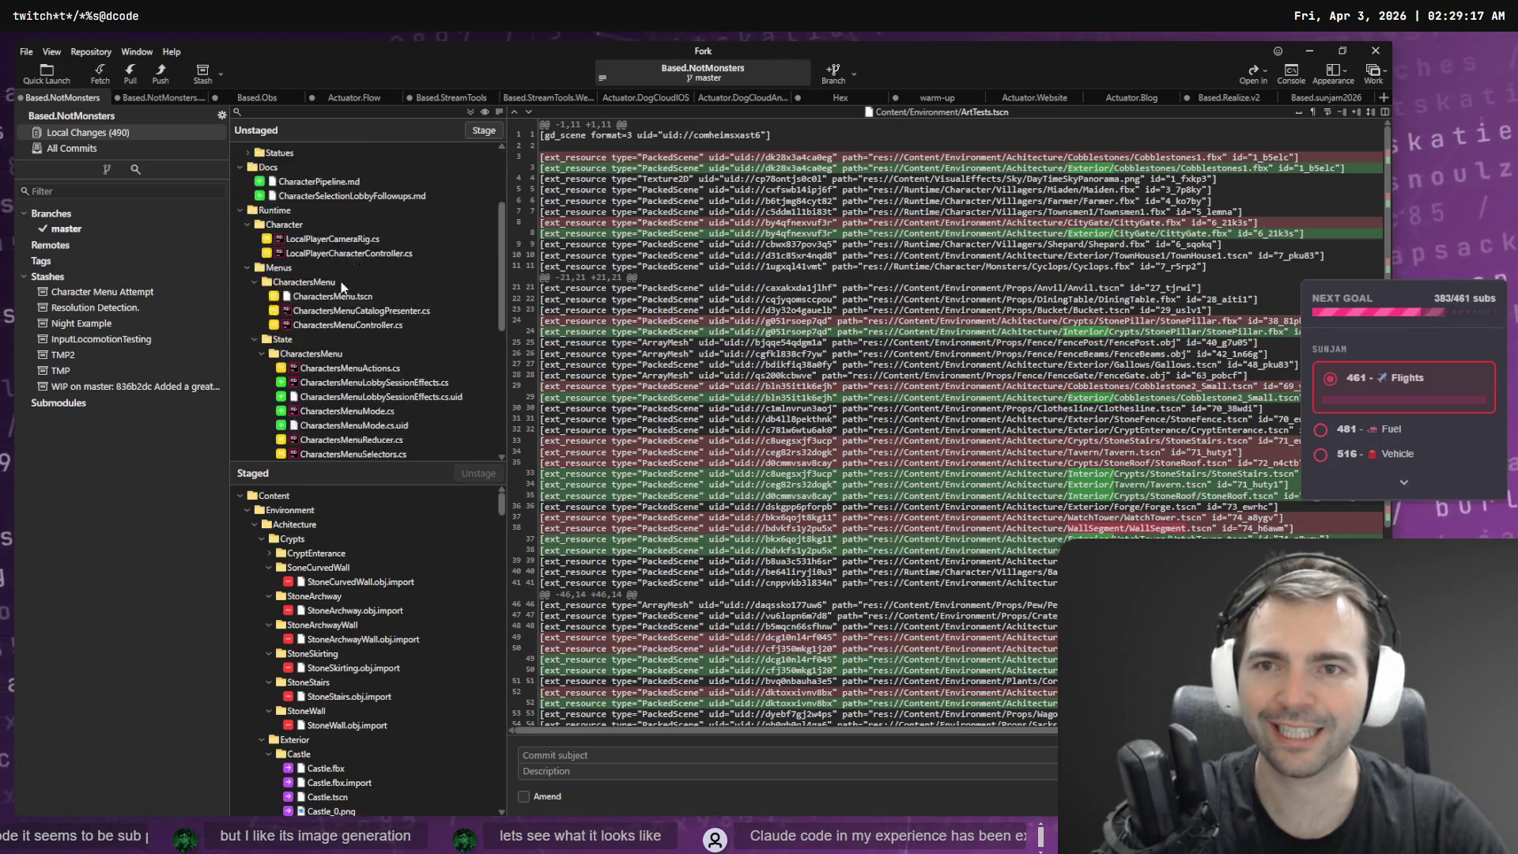
left_click(262, 540)
left_click(260, 551)
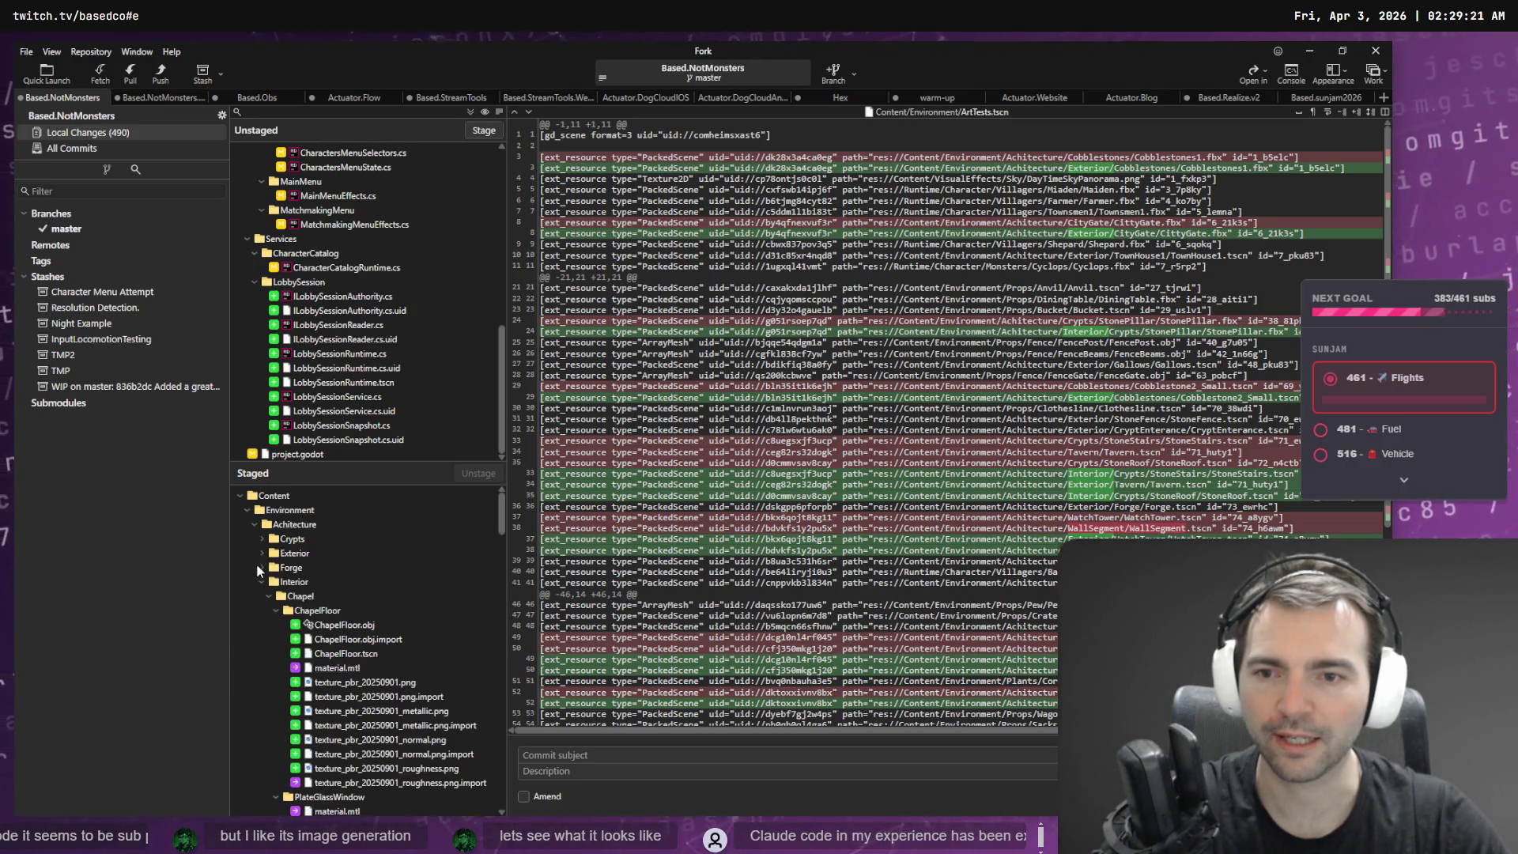
left_click(259, 582)
left_click(263, 540)
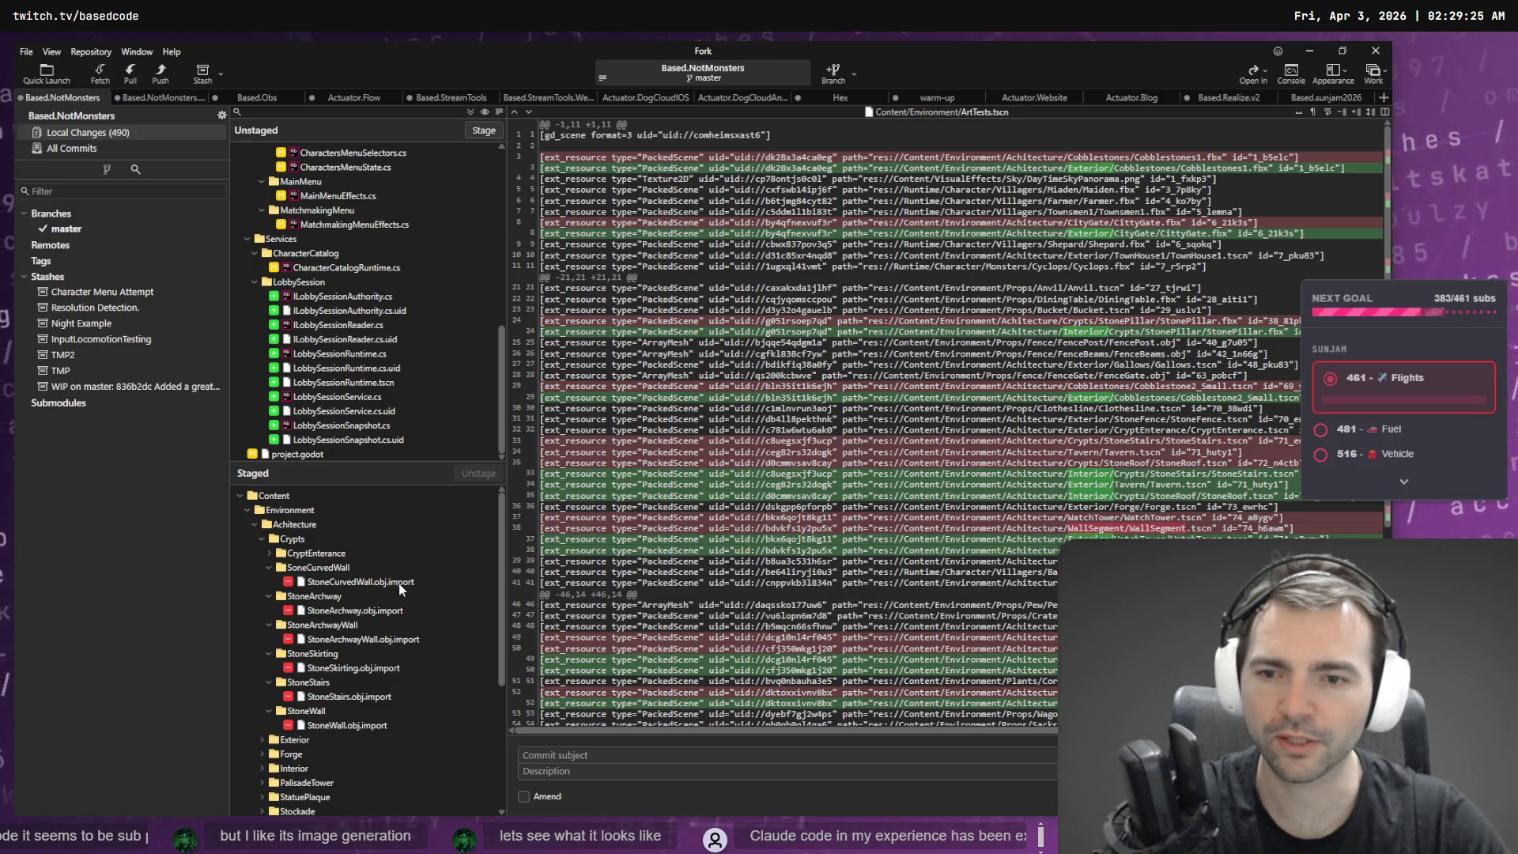
scroll(358, 616, "down", 5)
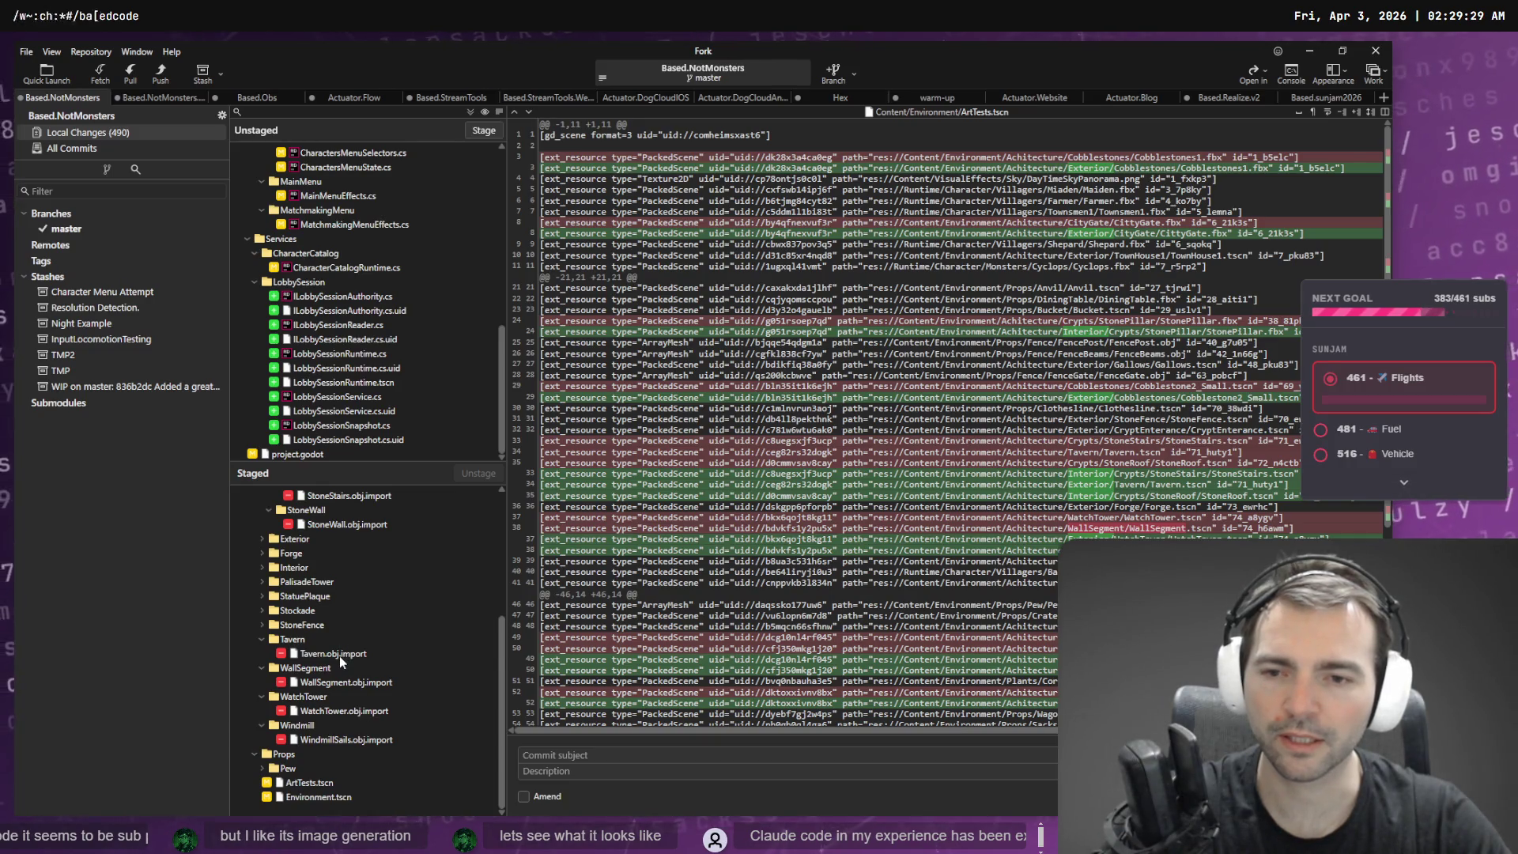
- View the diff of the removed Tavern.obj.import file
left_click(339, 656)
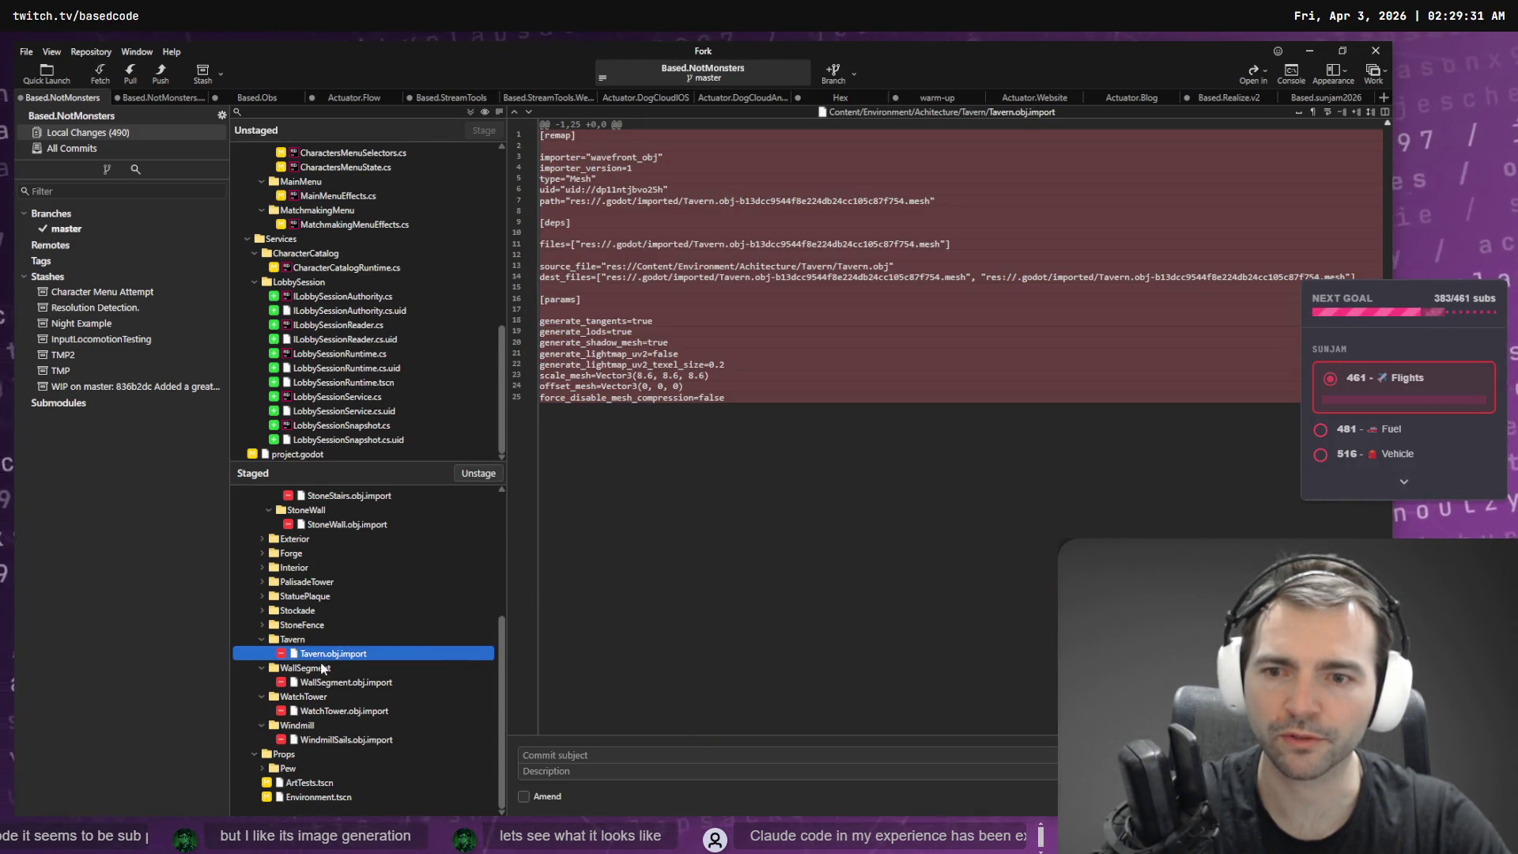
scroll(268, 625, "up", 4)
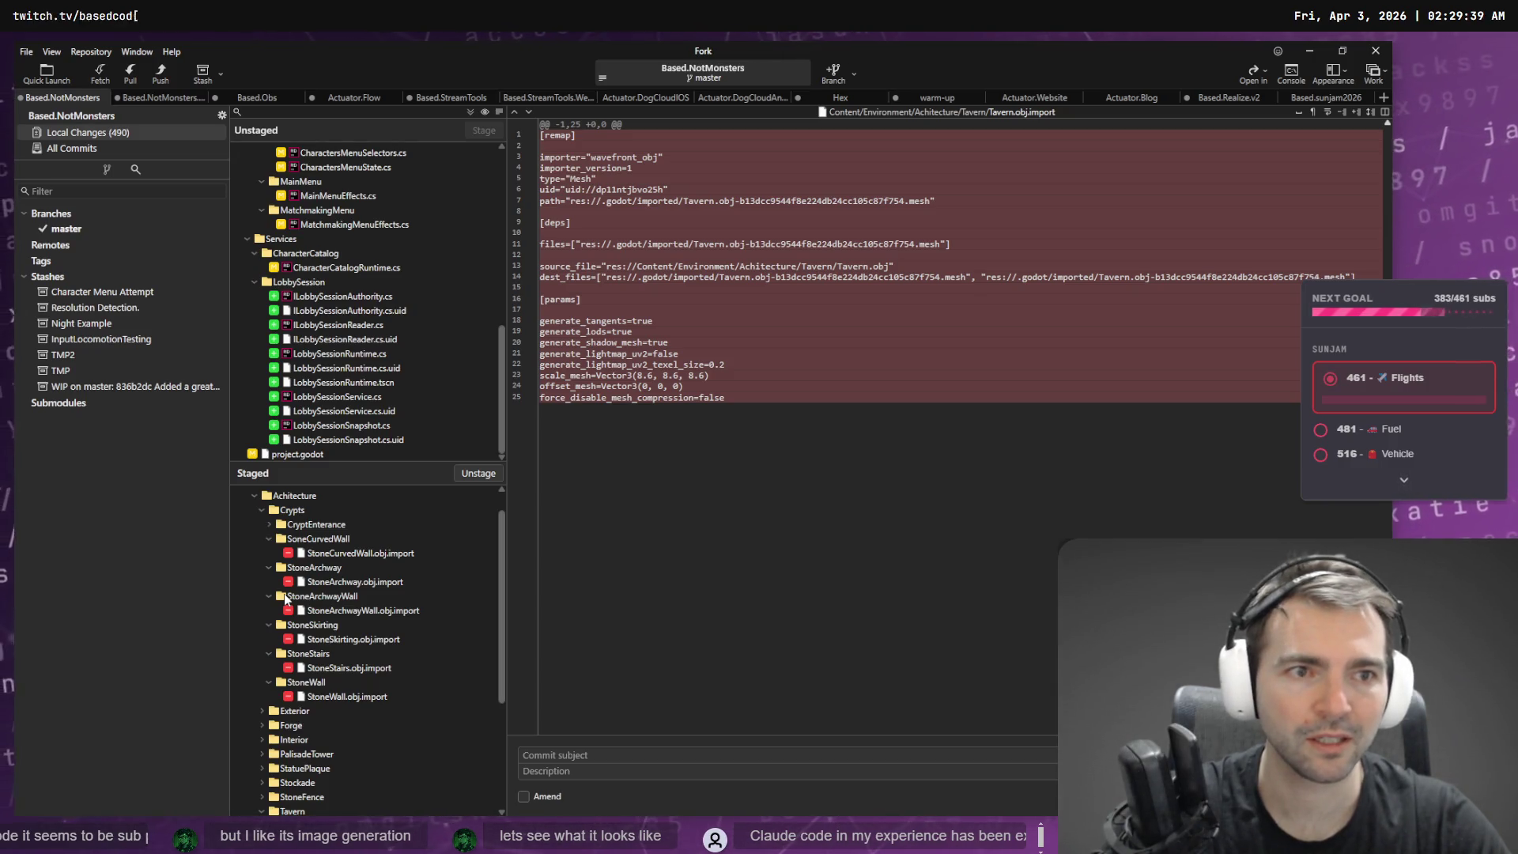
scroll(286, 599, "up", 1)
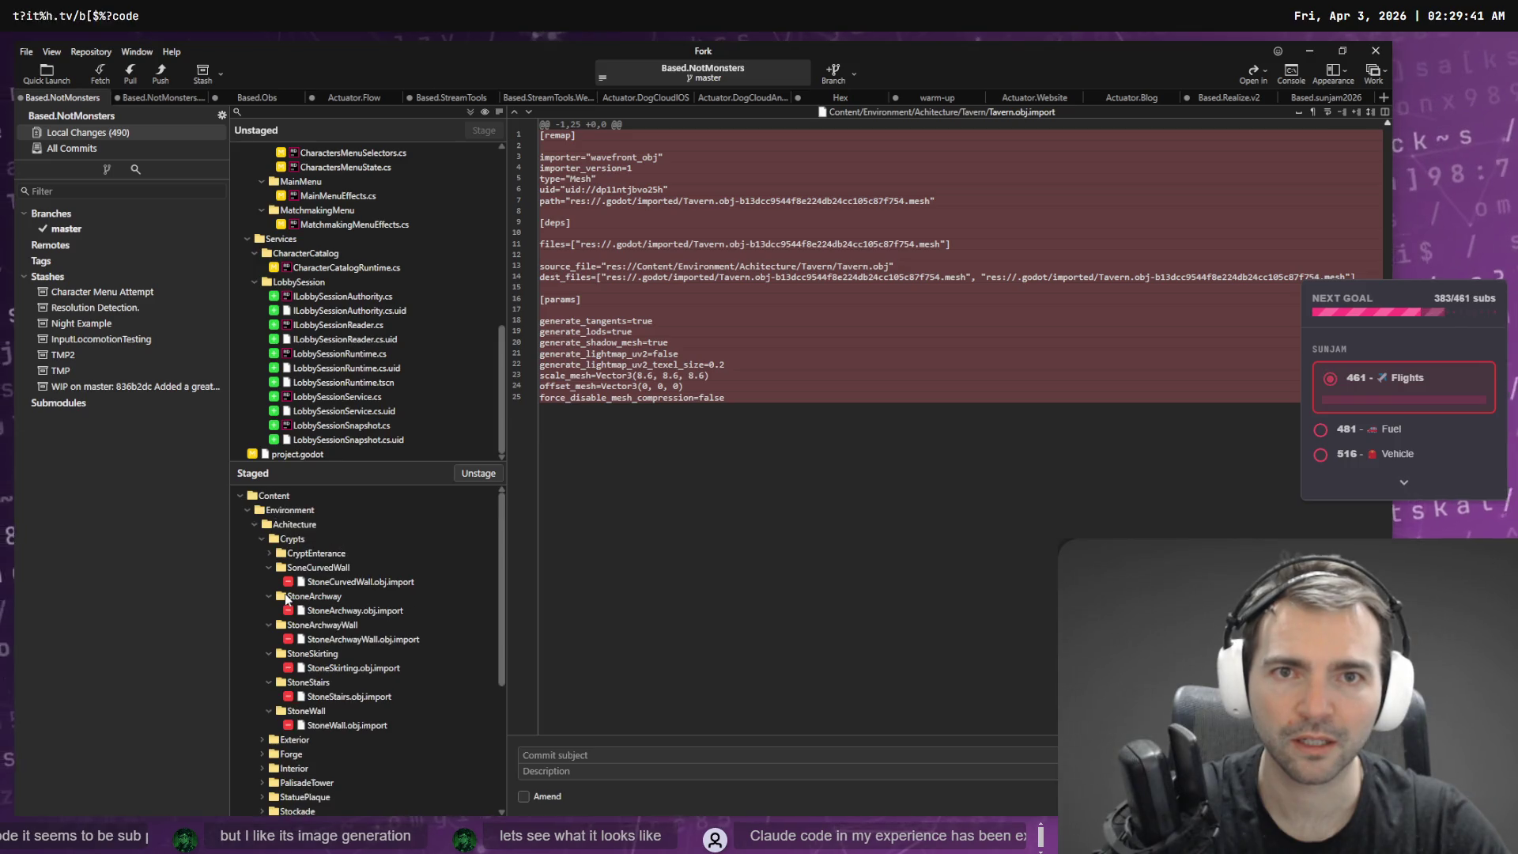
- Collapse the staged Crypts subfolders plus the Tavern, WallSegment and WatchTower folders
left_click(269, 567)
left_click(269, 581)
left_click(269, 596)
left_click(269, 610)
left_click(269, 624)
left_click(269, 638)
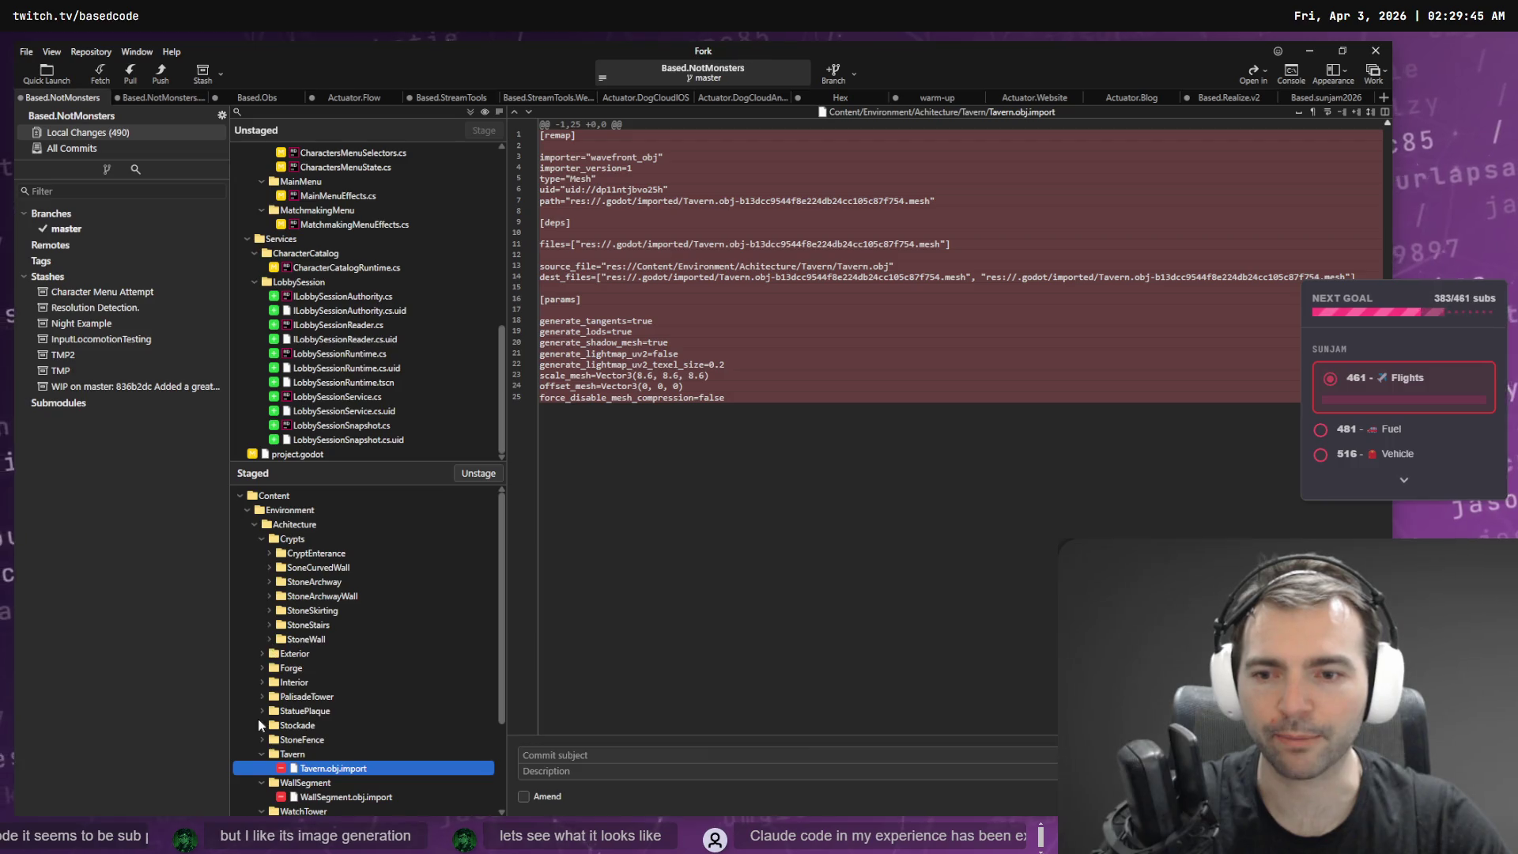
left_click(262, 754)
left_click(262, 768)
left_click(262, 782)
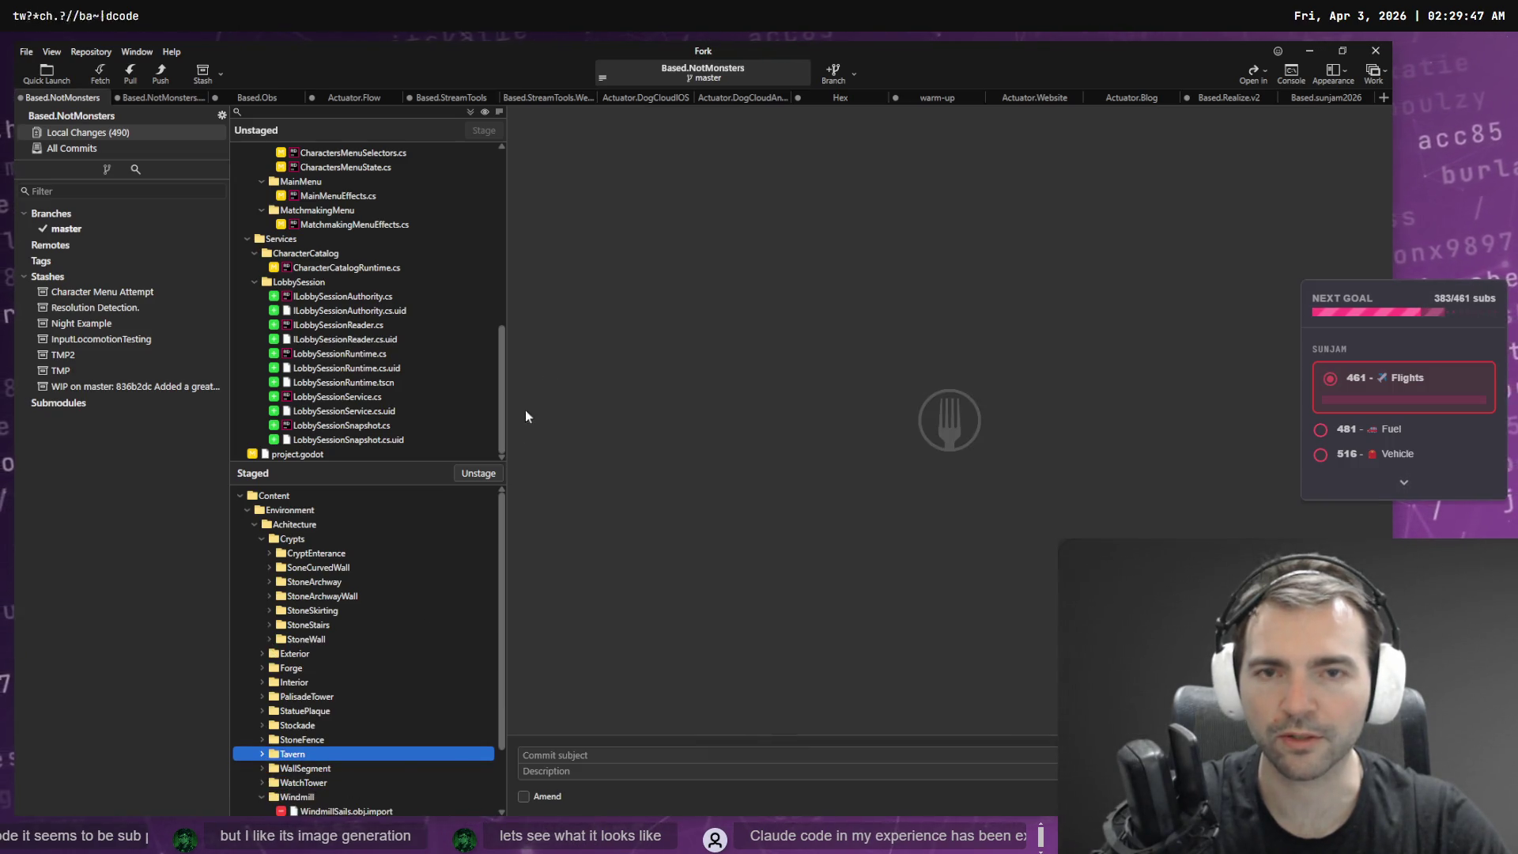
- In VS Code, read Codex's diagnosis and reply 'Yes please, fix that regression.'
key("alt+Tab")
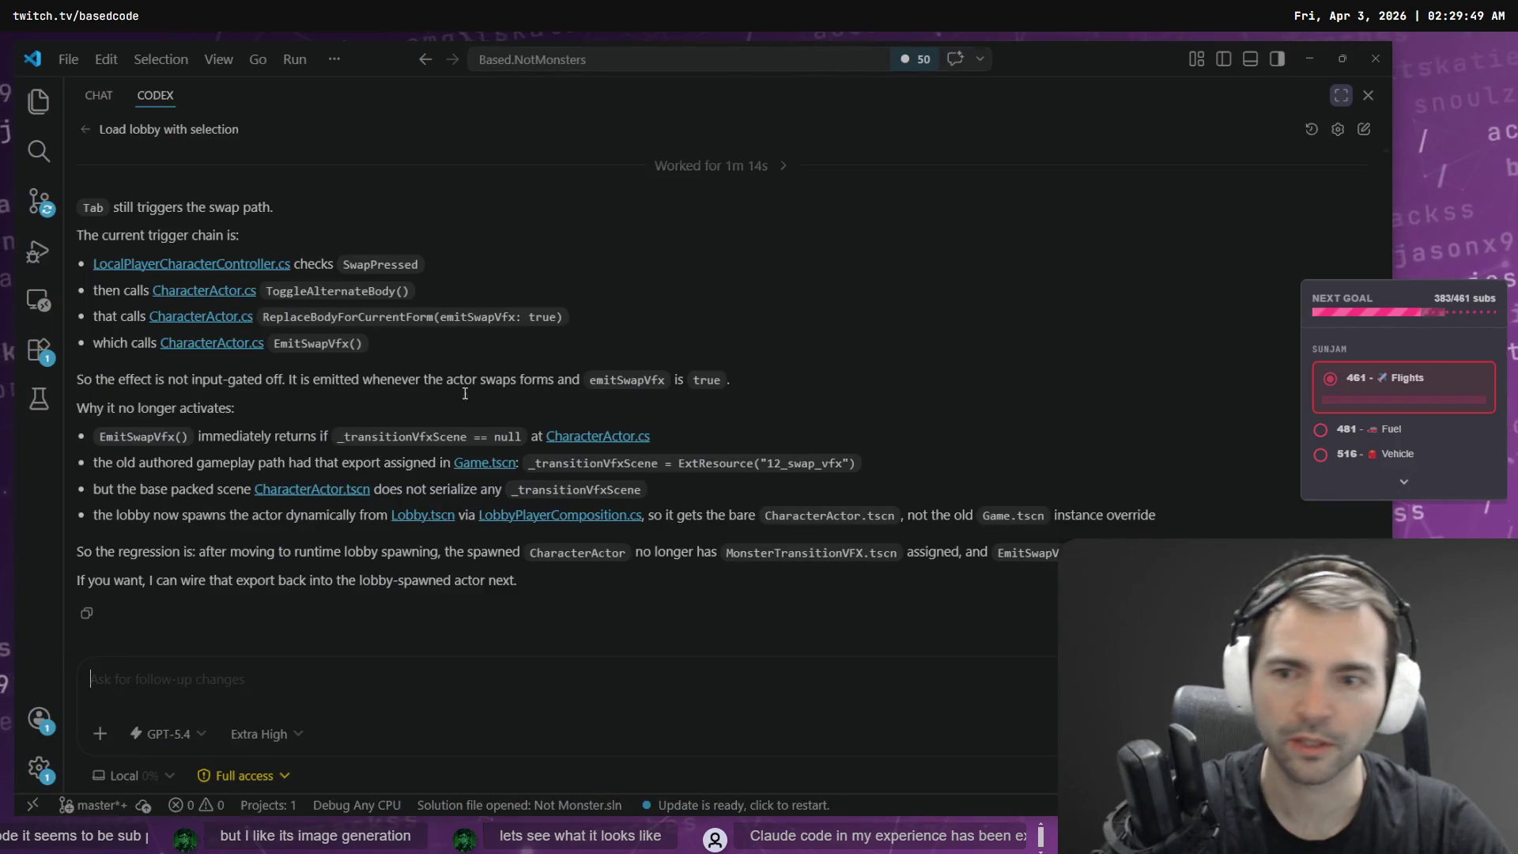
scroll(280, 378, "up", 3)
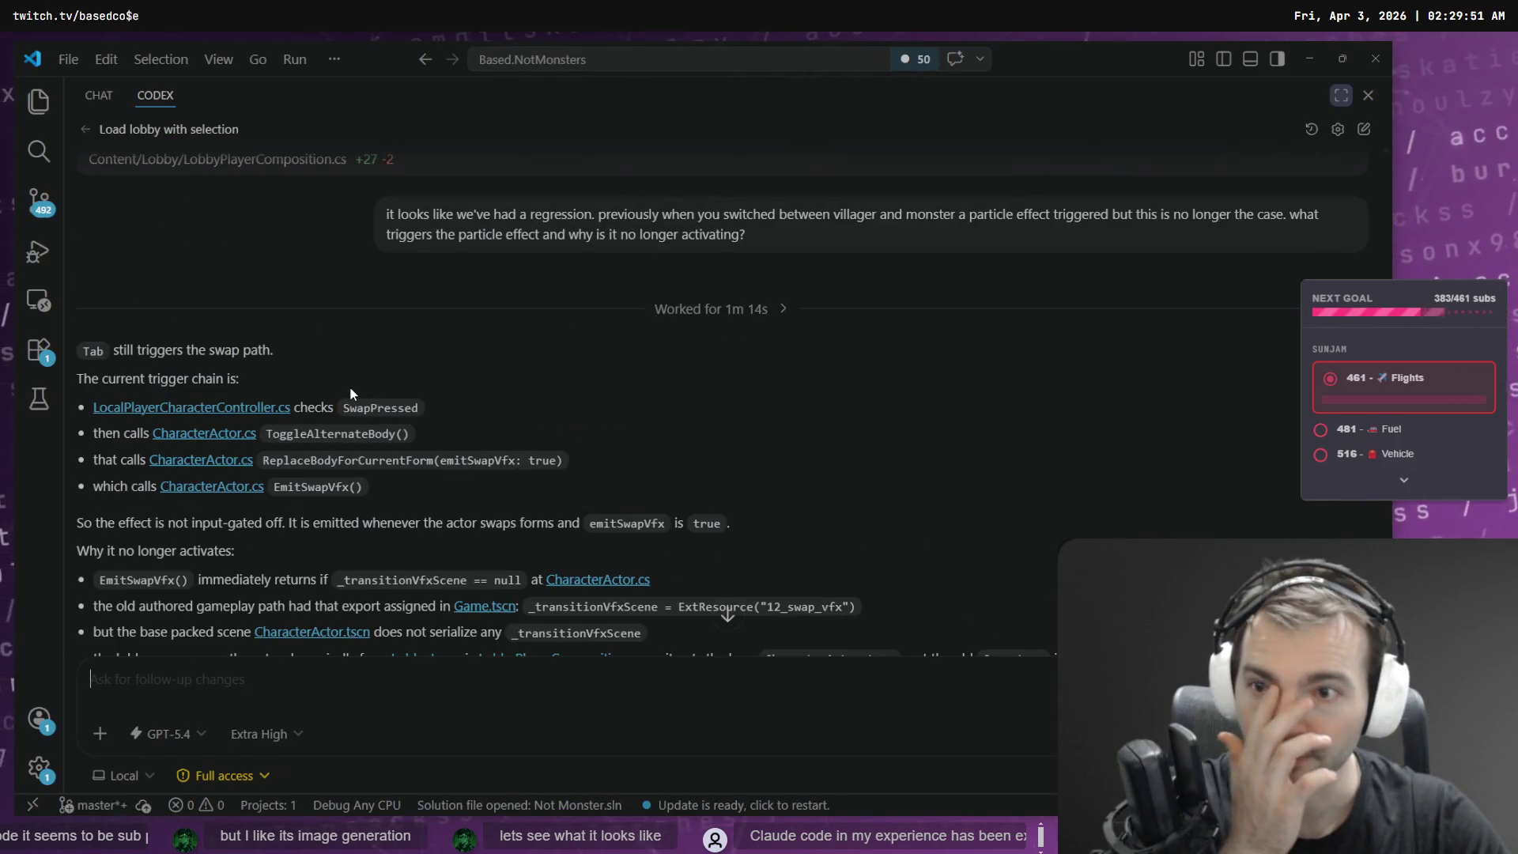
scroll(239, 341, "down", 2)
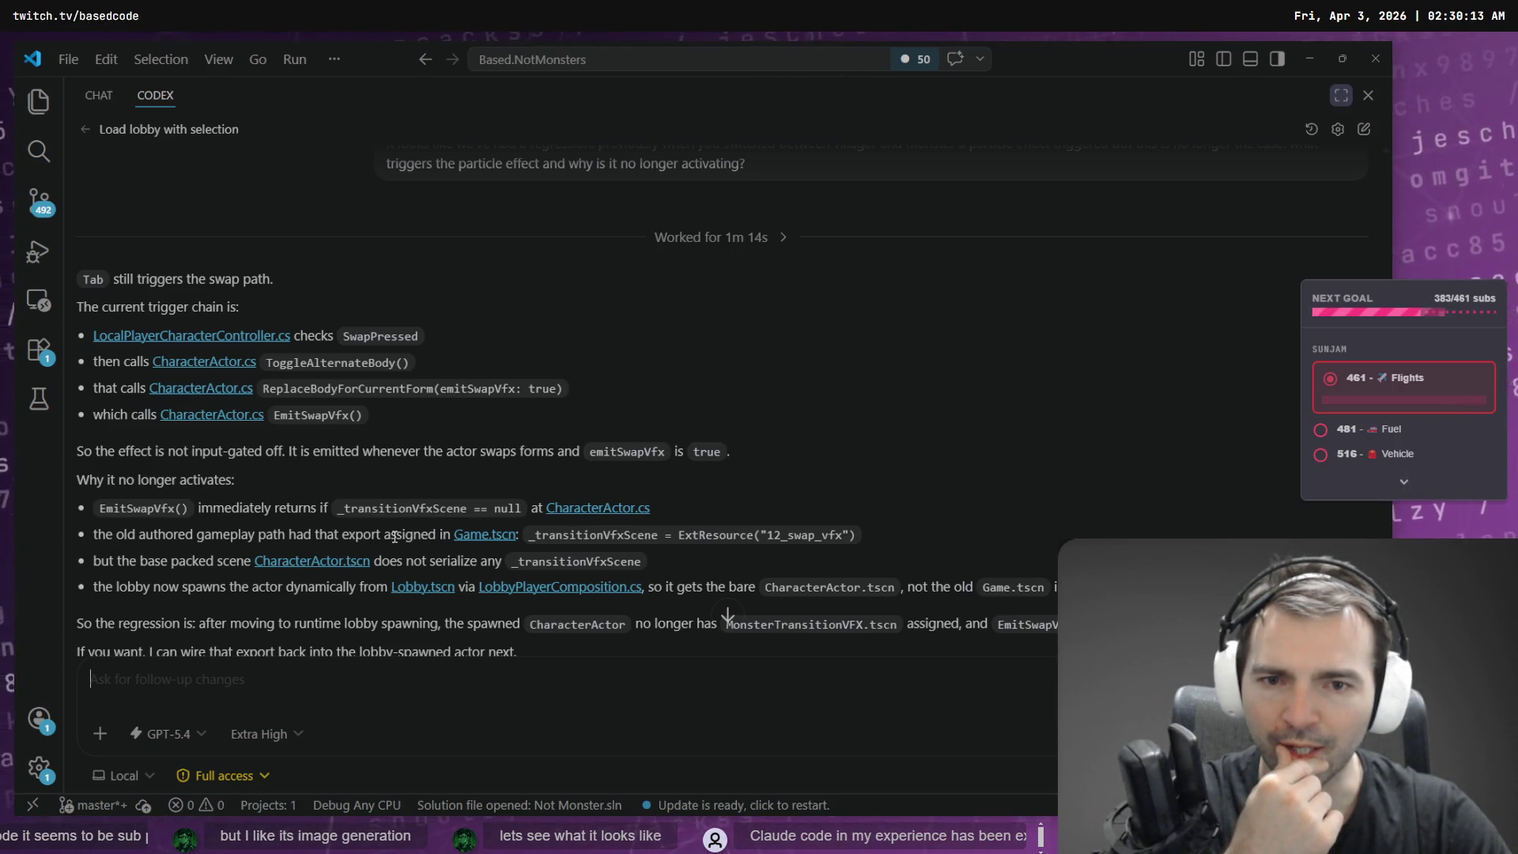
scroll(258, 482, "down", 1)
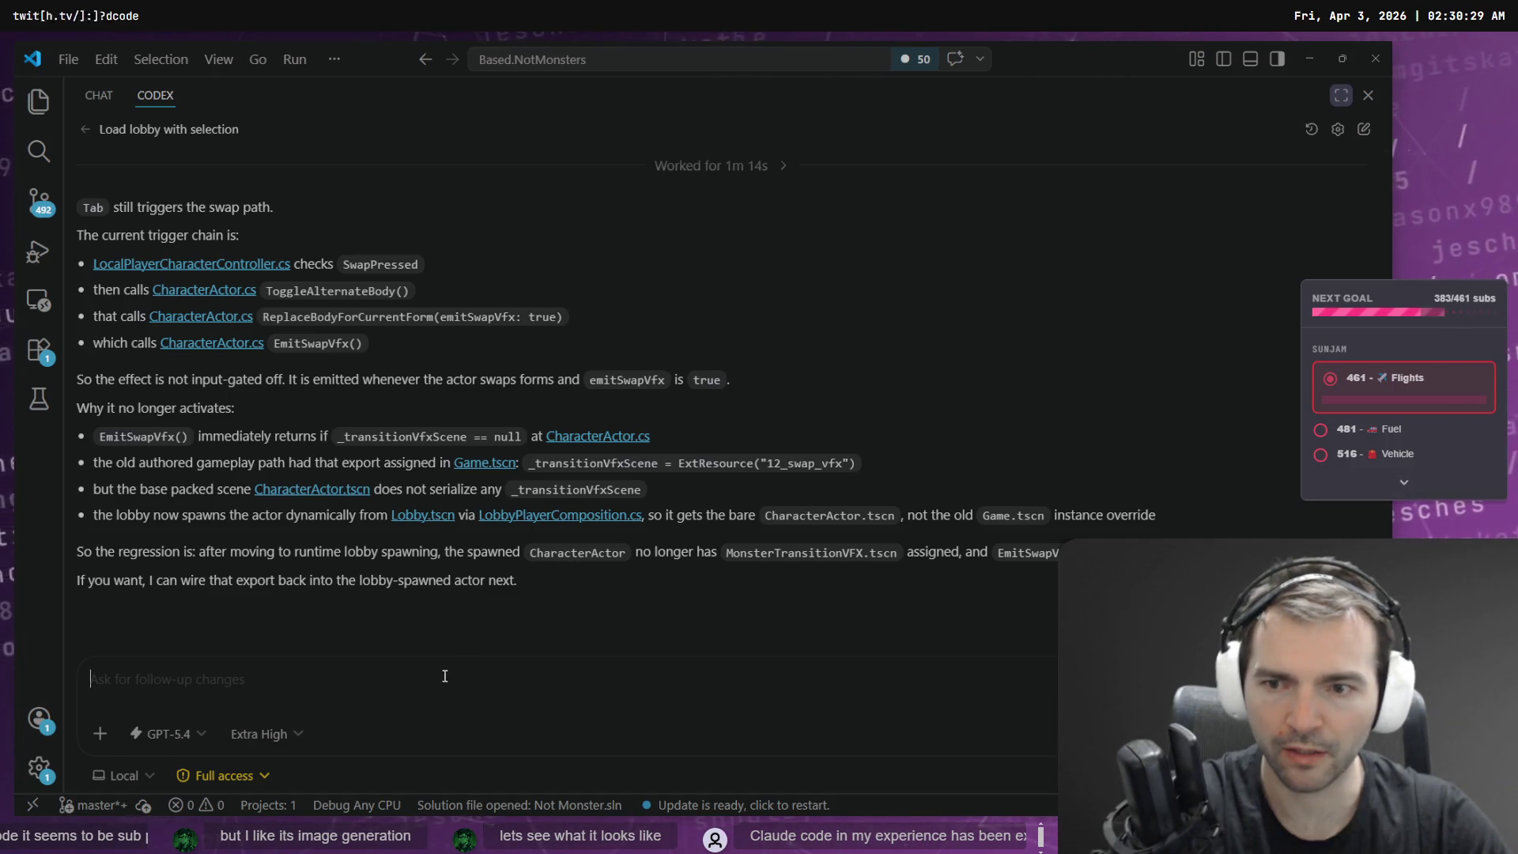
type("Yes please, fix that regression")
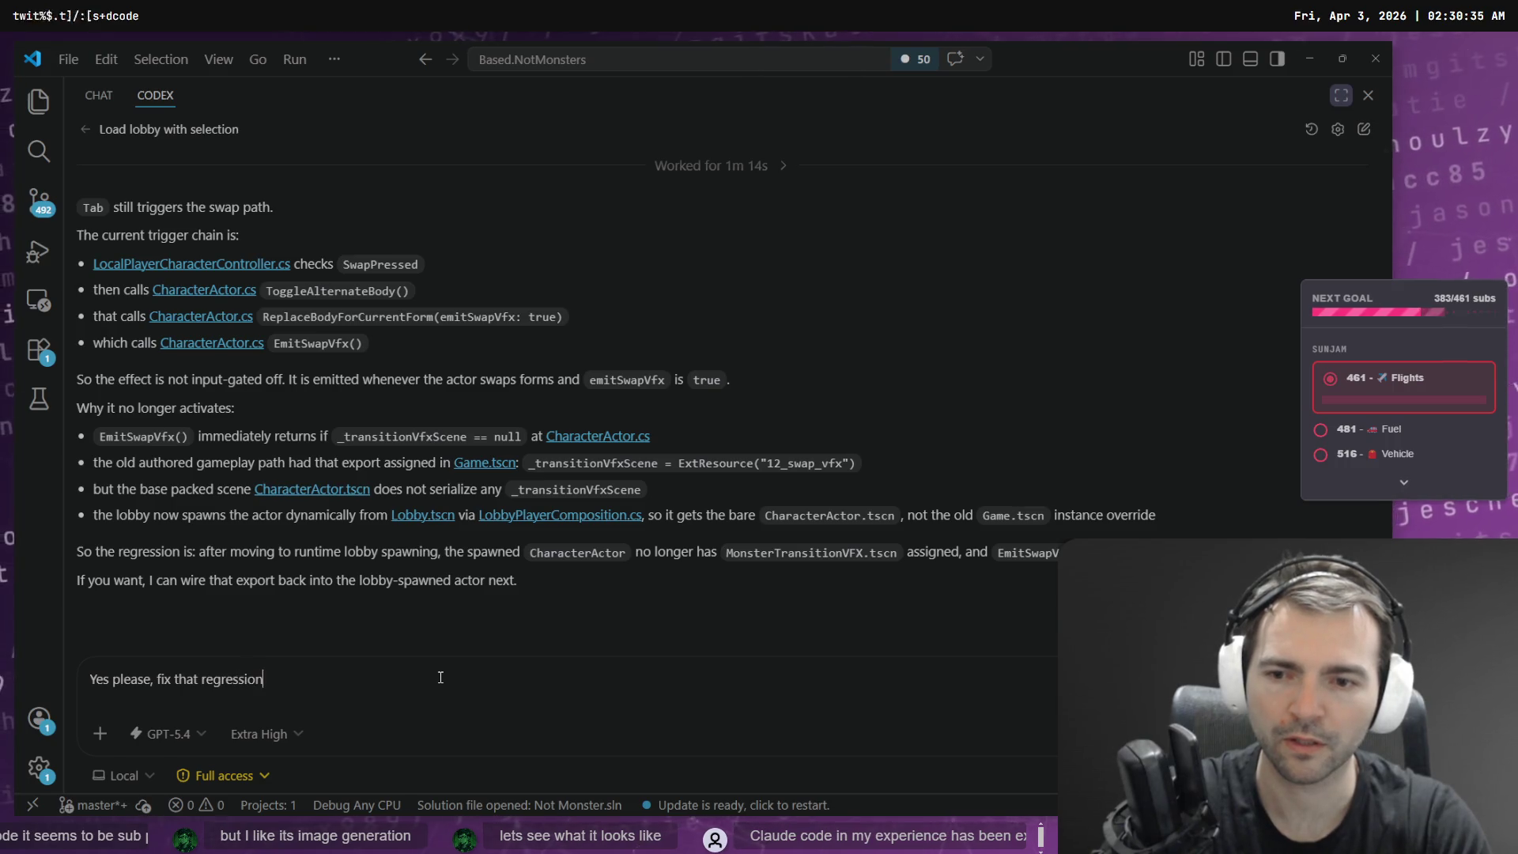
type(".")
key("Return")
key("alt+Tab")
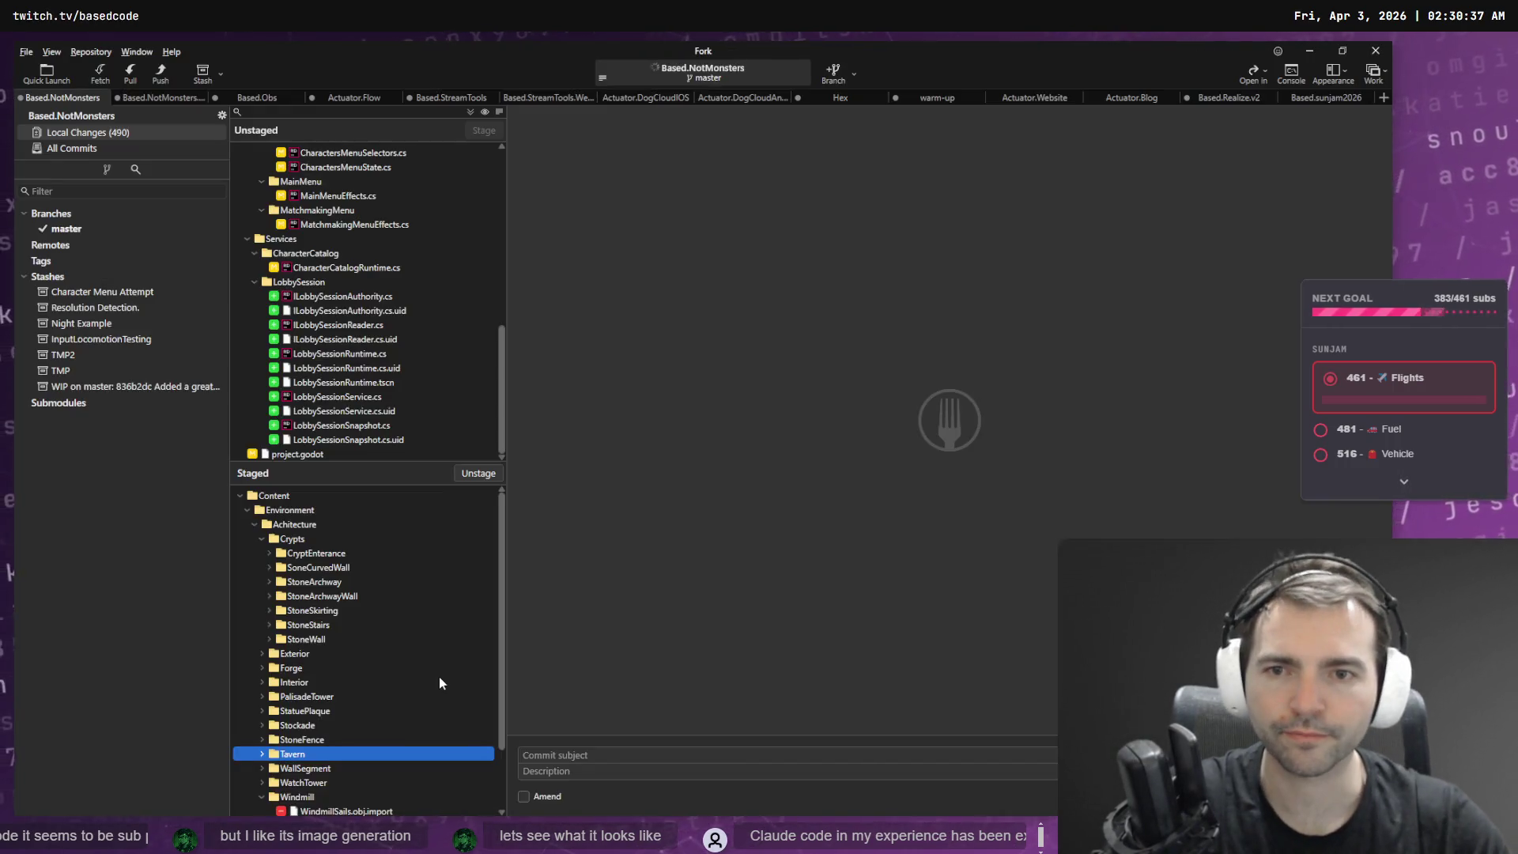
- Inspect the staged Windmill, Pew, Crypts and Tavern folders in Fork, then return to Godot
scroll(364, 569, "down", 2)
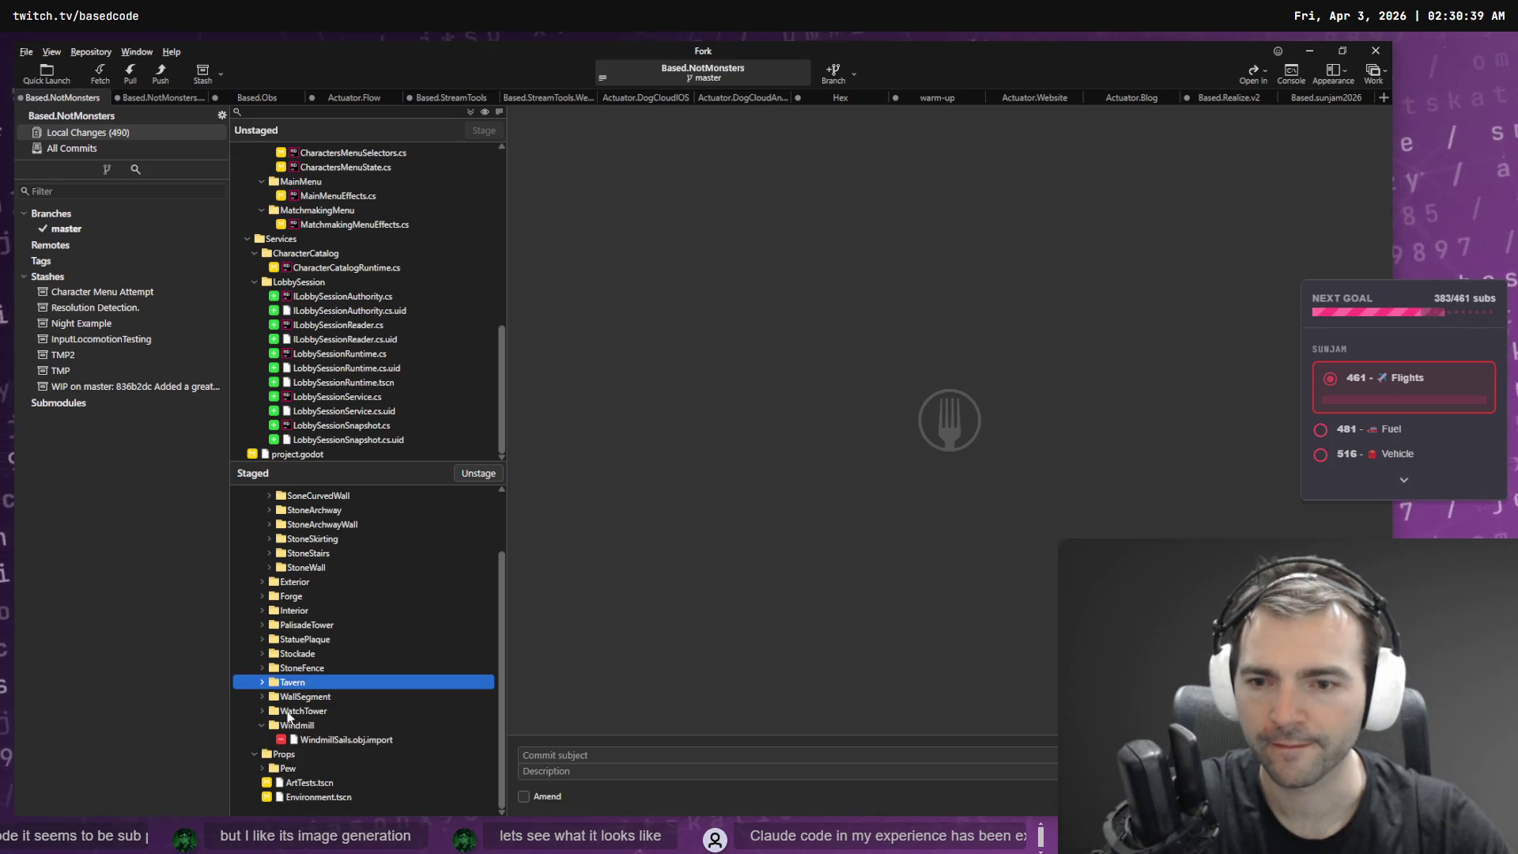
left_click(262, 726)
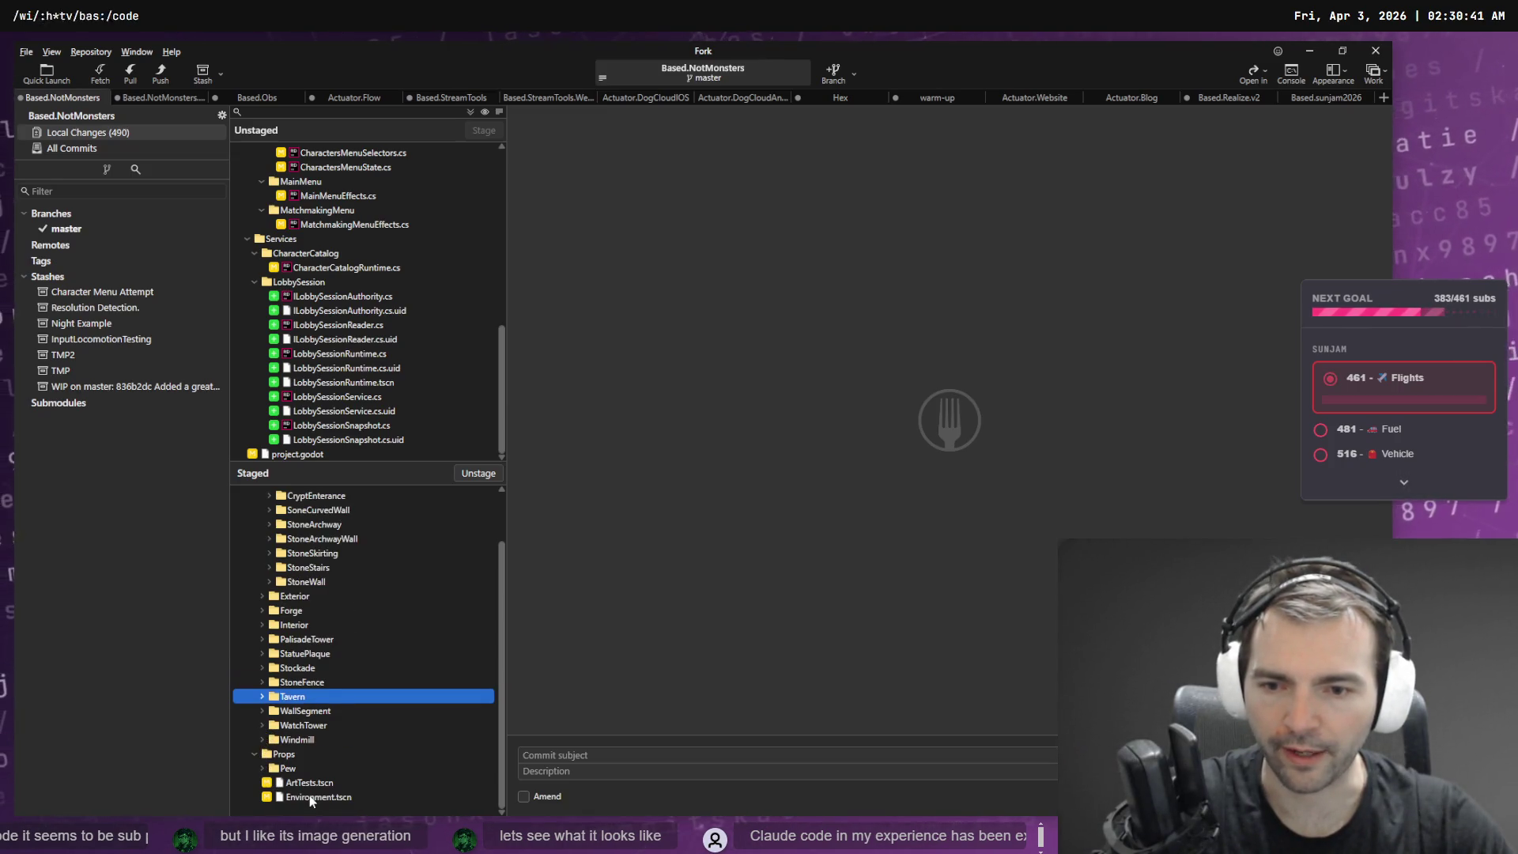
left_click(262, 768)
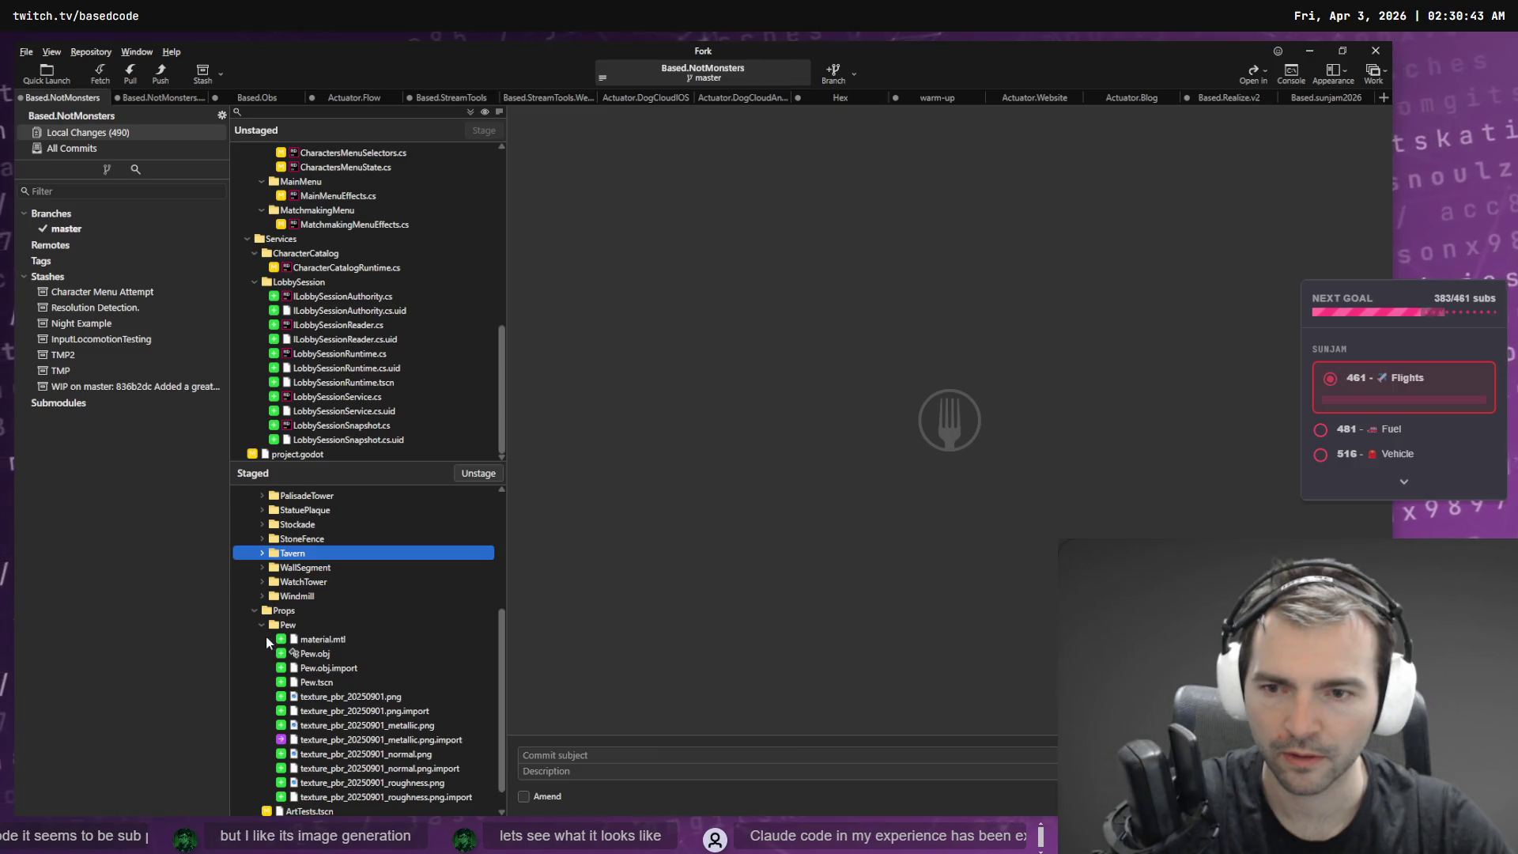
scroll(263, 628, "up", 3)
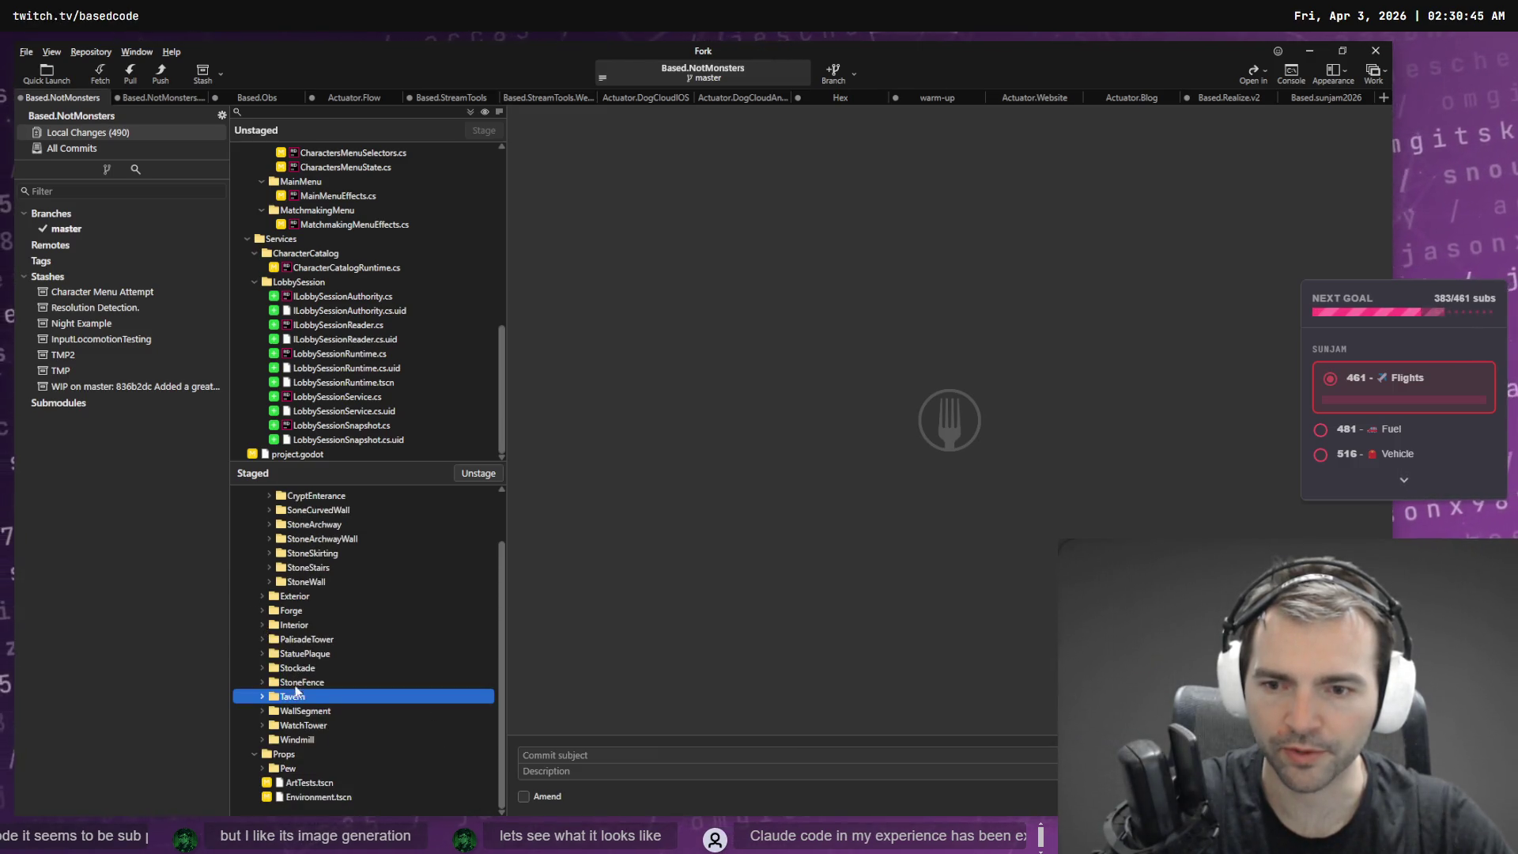
scroll(311, 616, "up", 2)
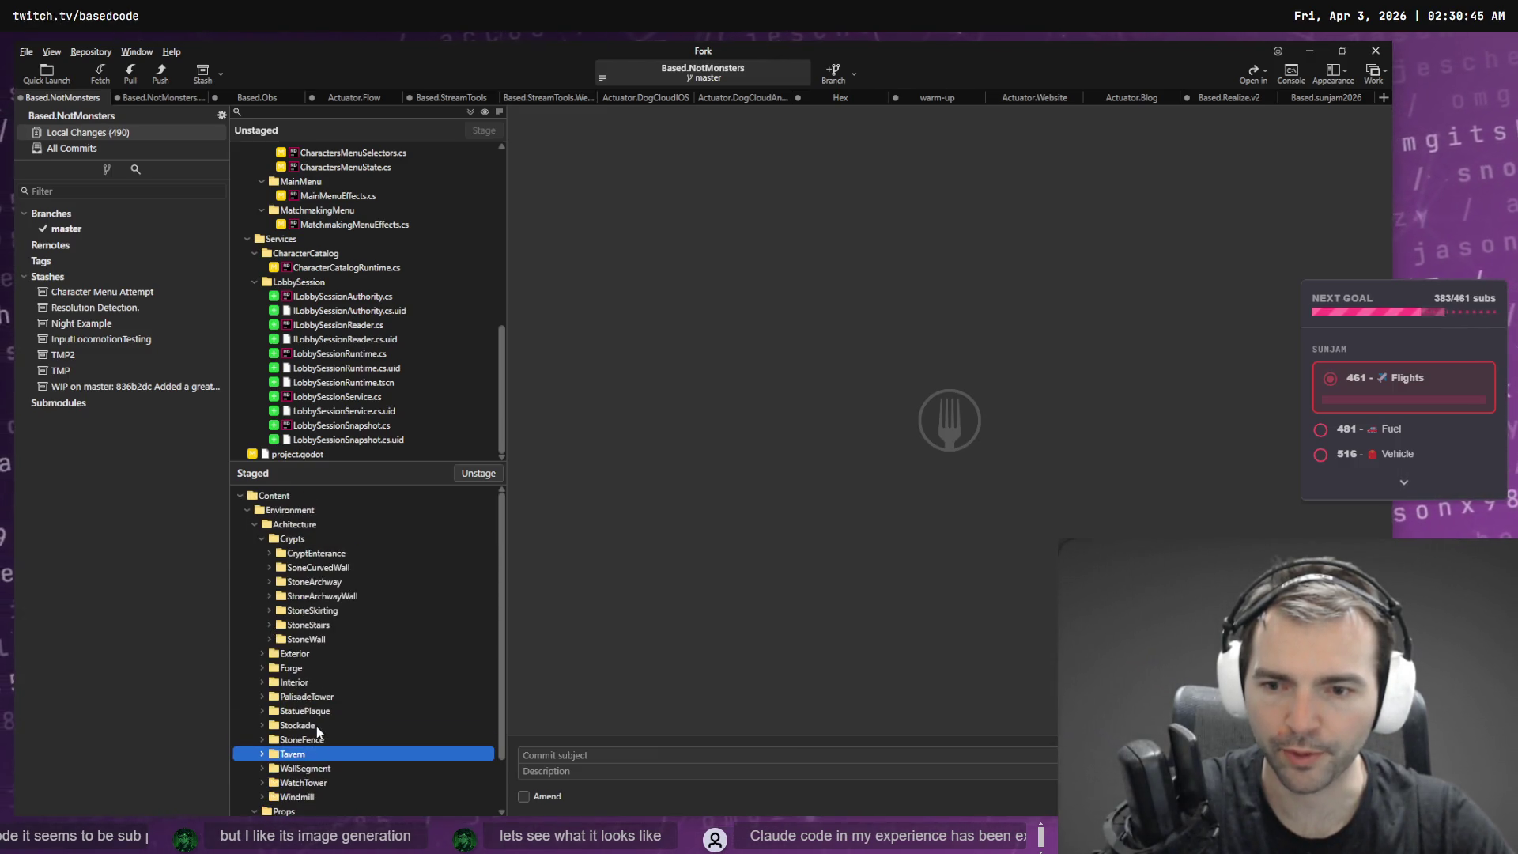
left_click(262, 541)
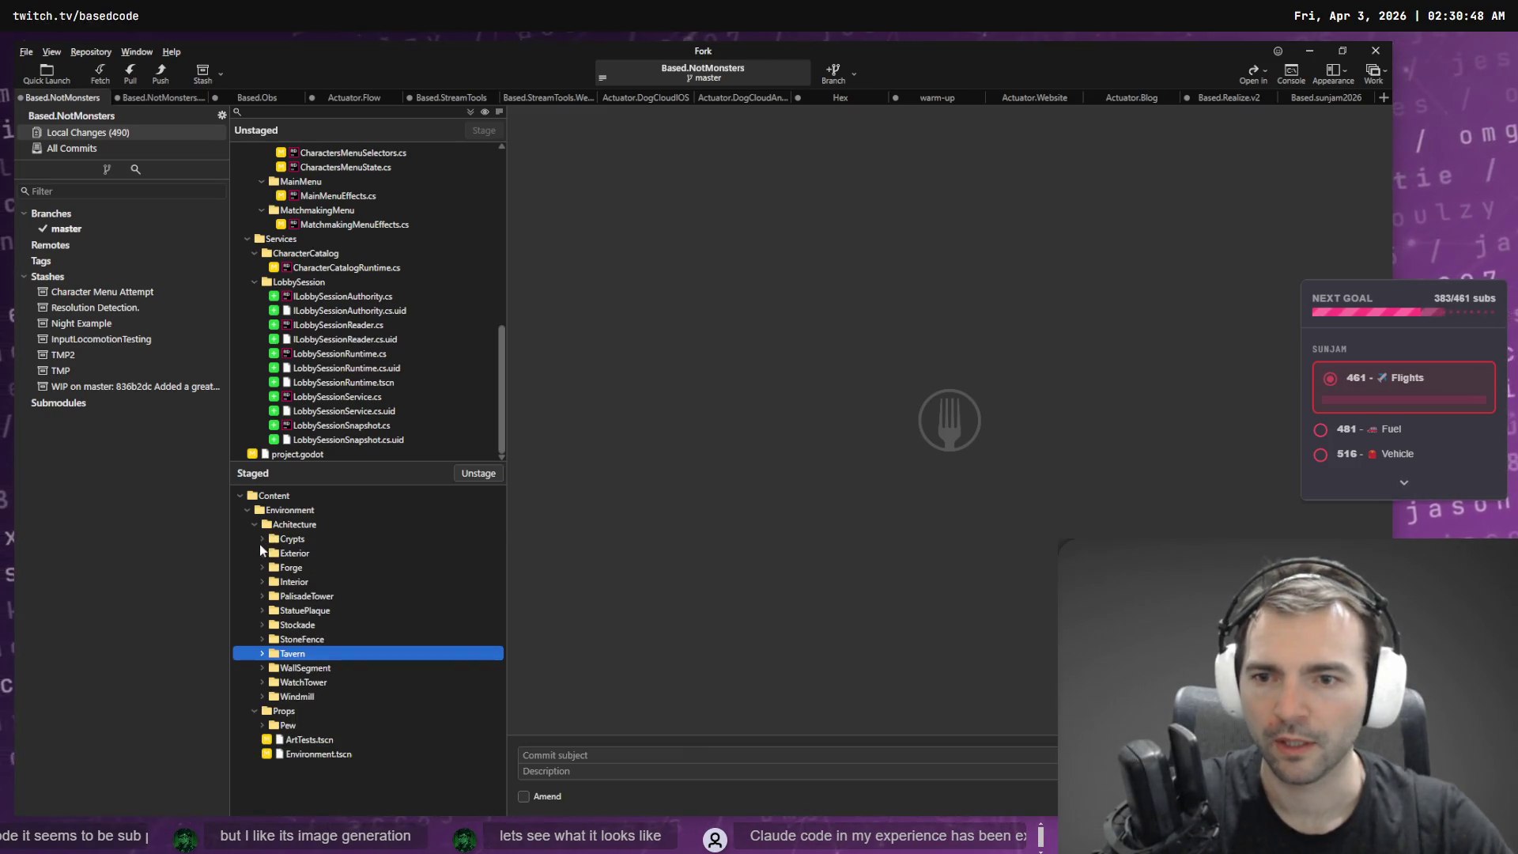
left_click(262, 654)
left_click(263, 655)
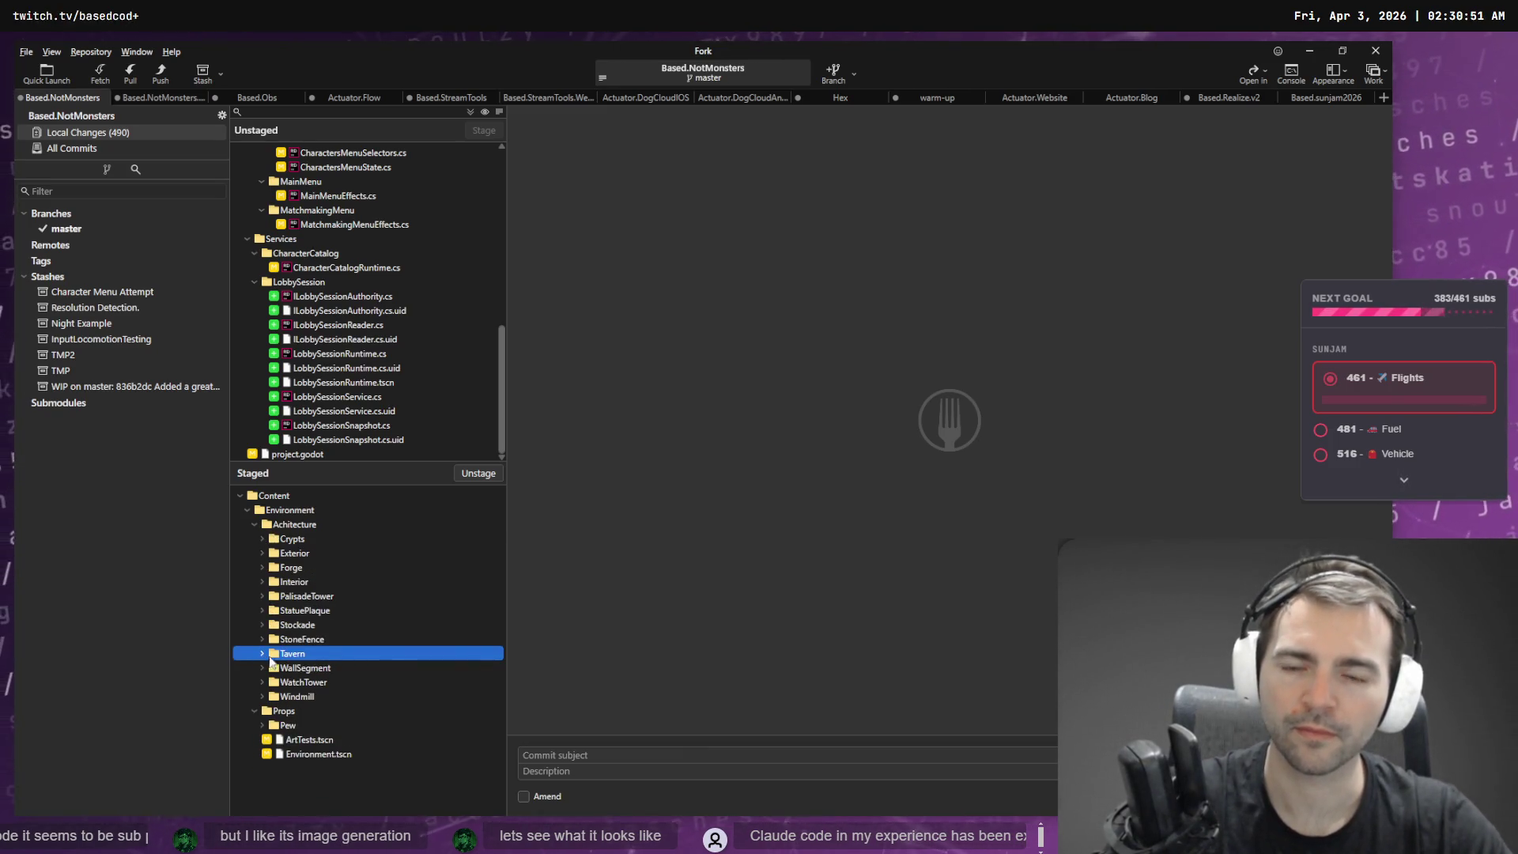
left_click(627, 427)
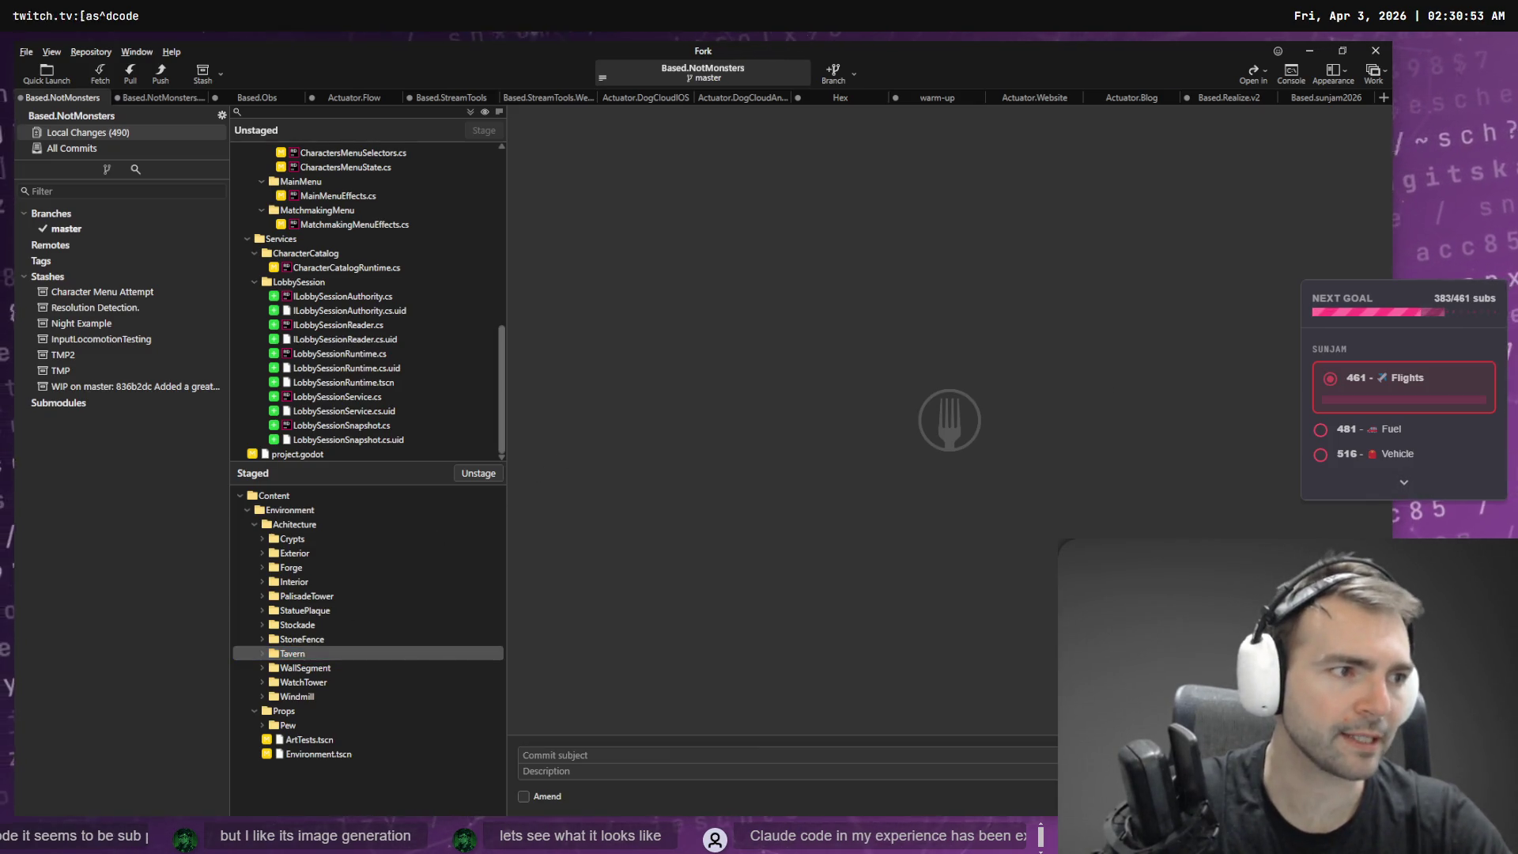
key("alt+Tab")
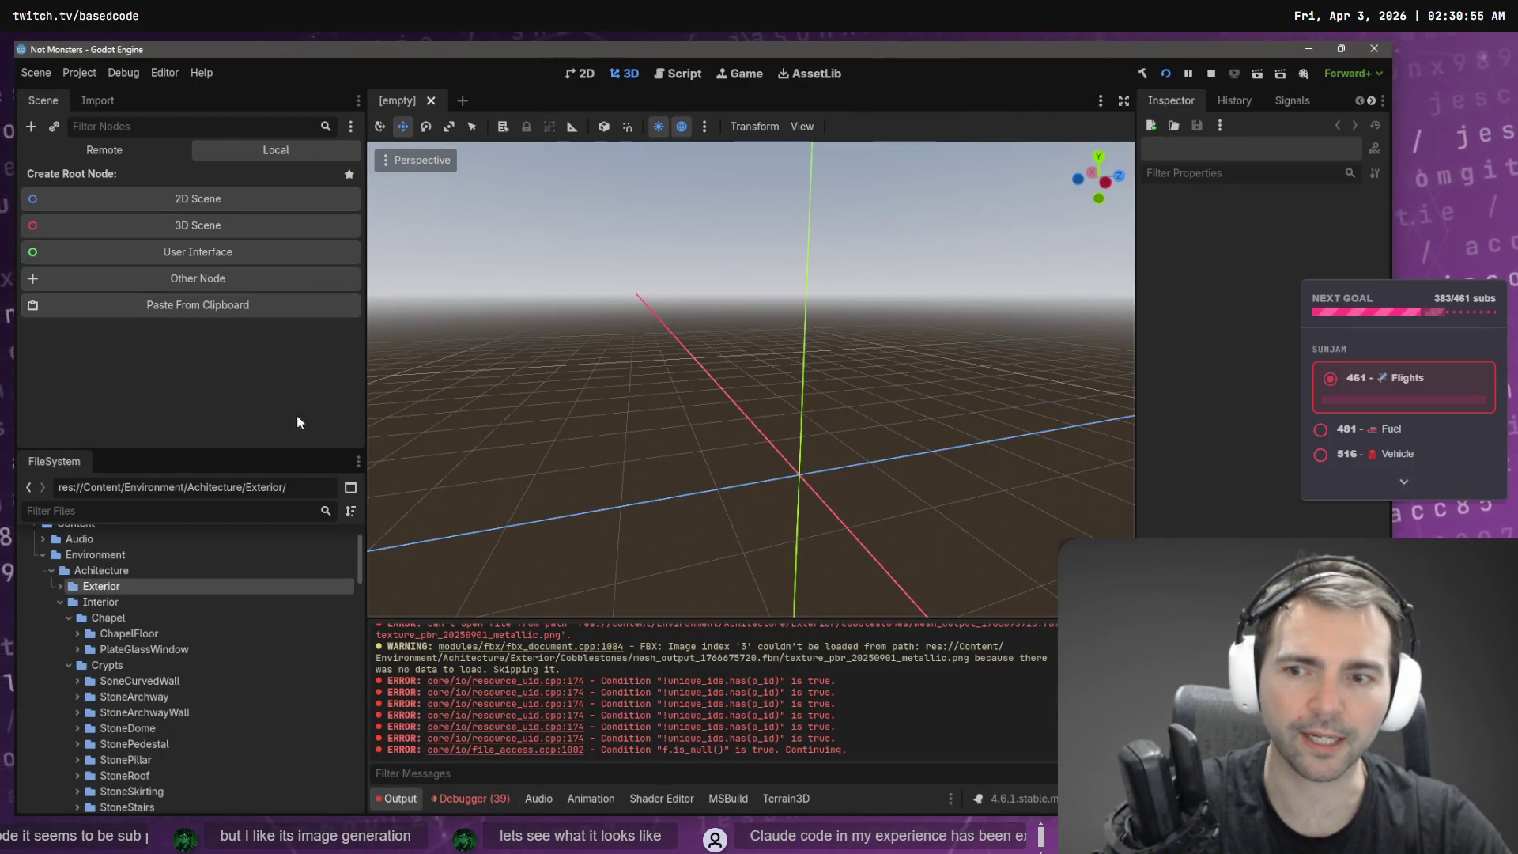
- Expand the ChapelFloor folder under Interior/Chapel and select its ChapelFloor.tscn scene
scroll(64, 629, "down", 2)
scroll(64, 632, "up", 2)
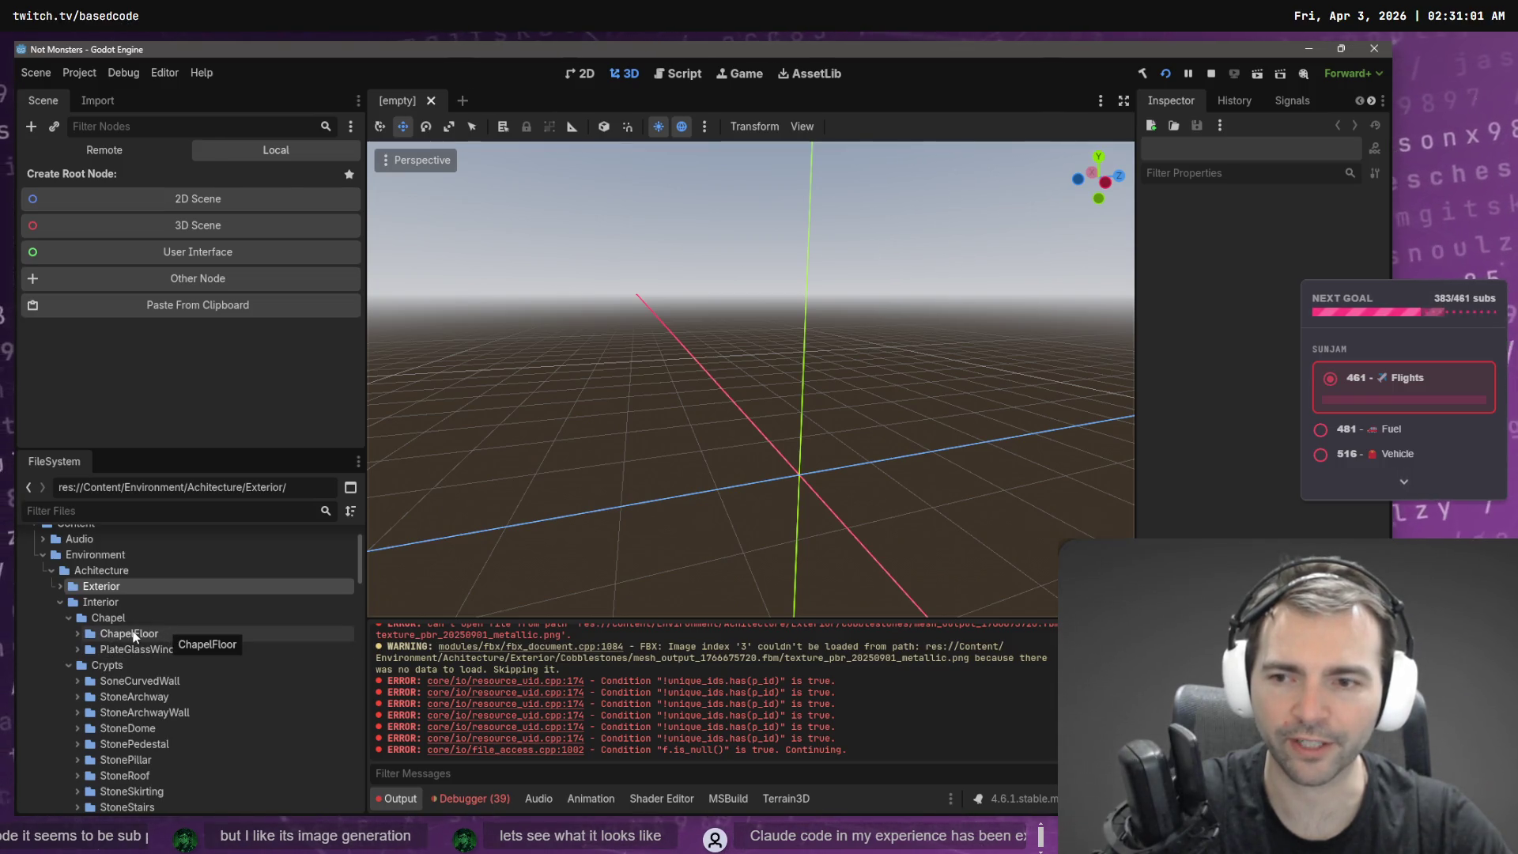
scroll(140, 628, "down", 4)
left_click(178, 586)
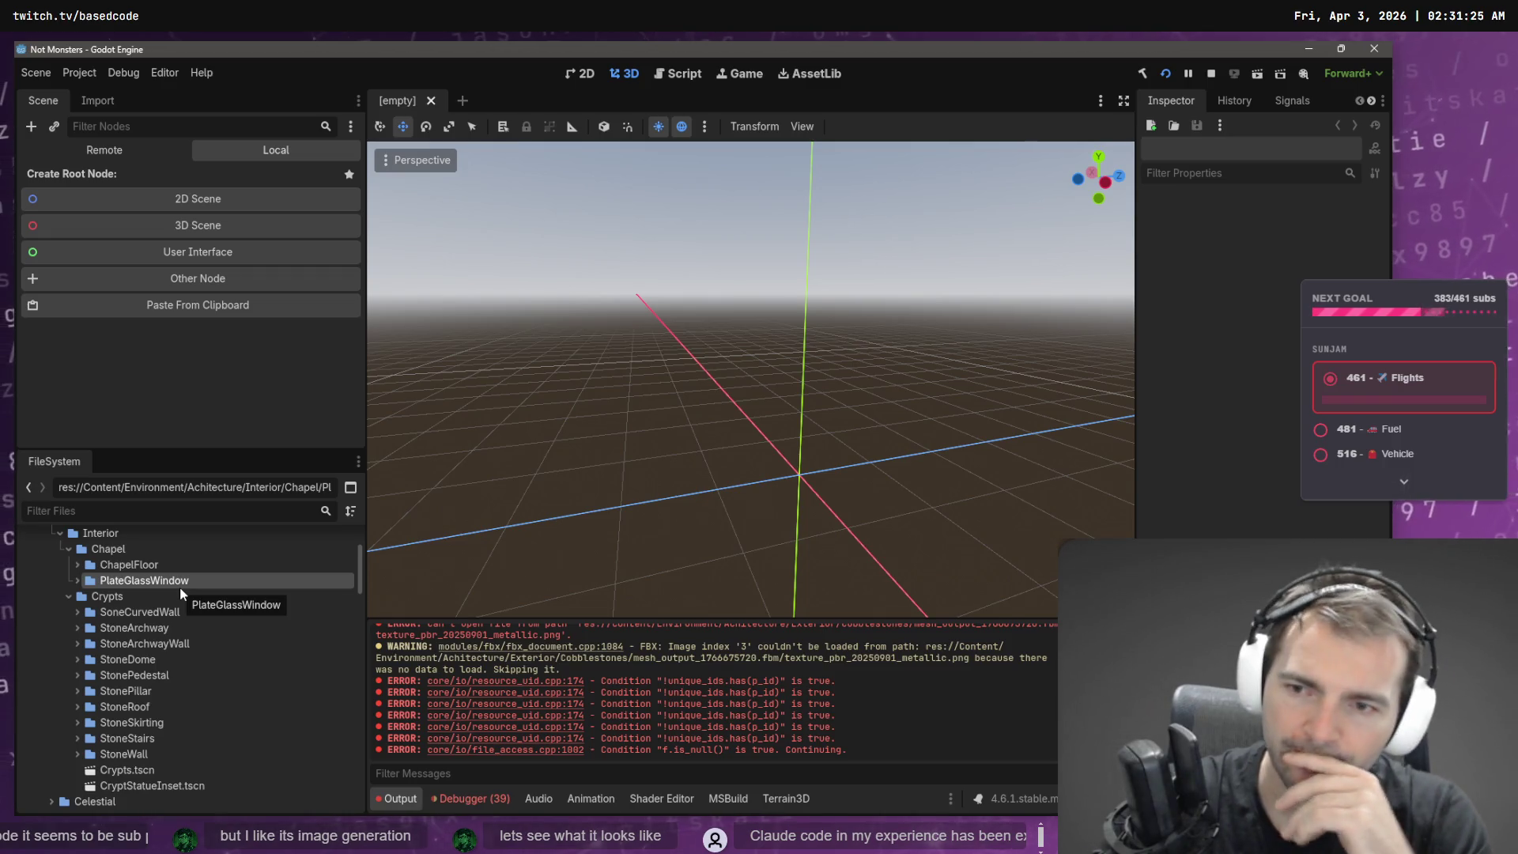
left_click(142, 565)
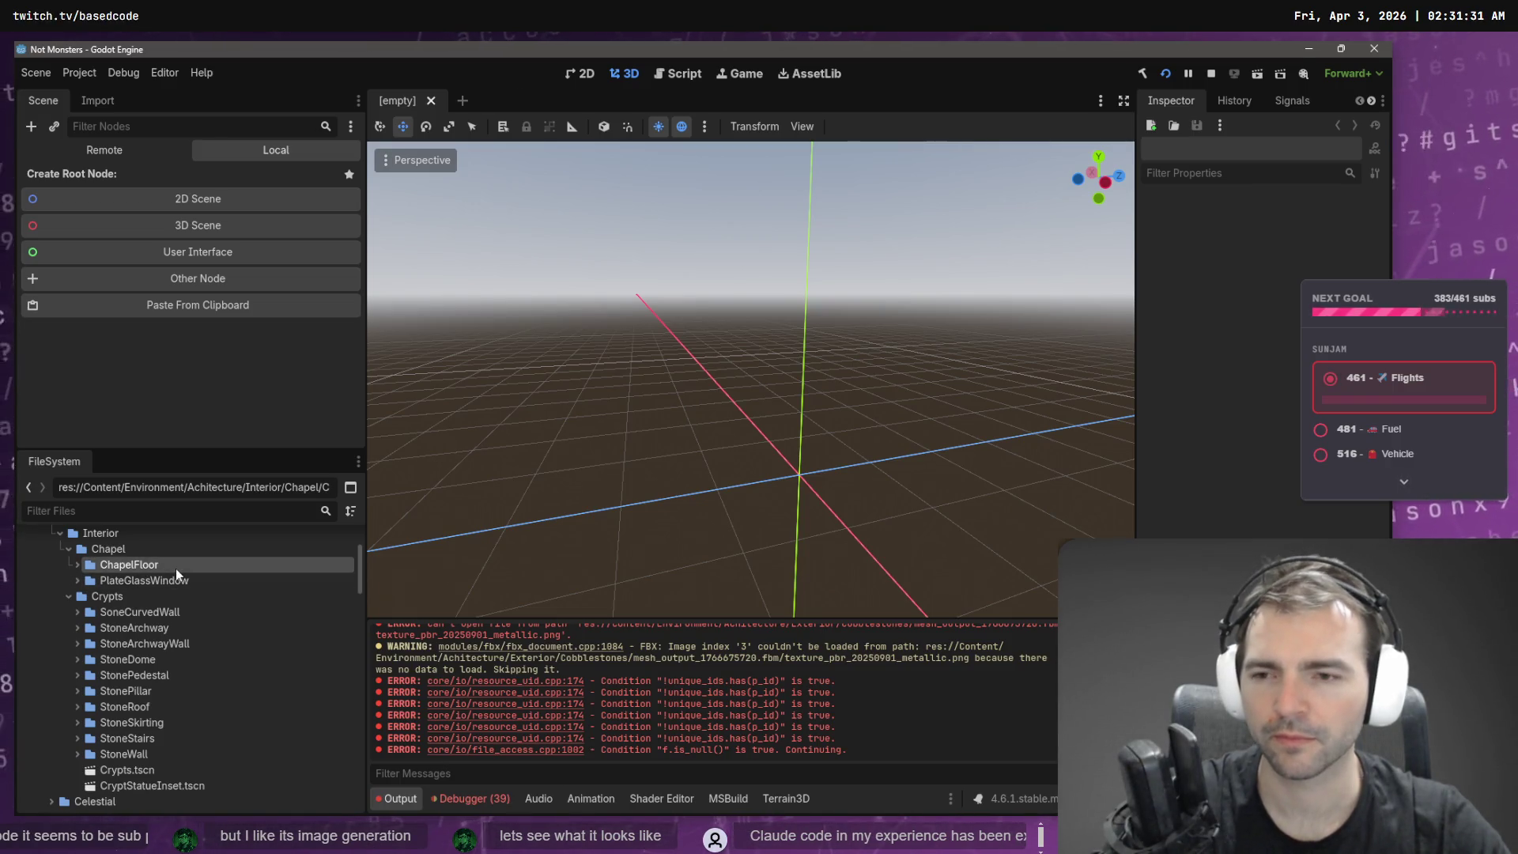
left_click(159, 581)
left_click(154, 613)
left_click(130, 564)
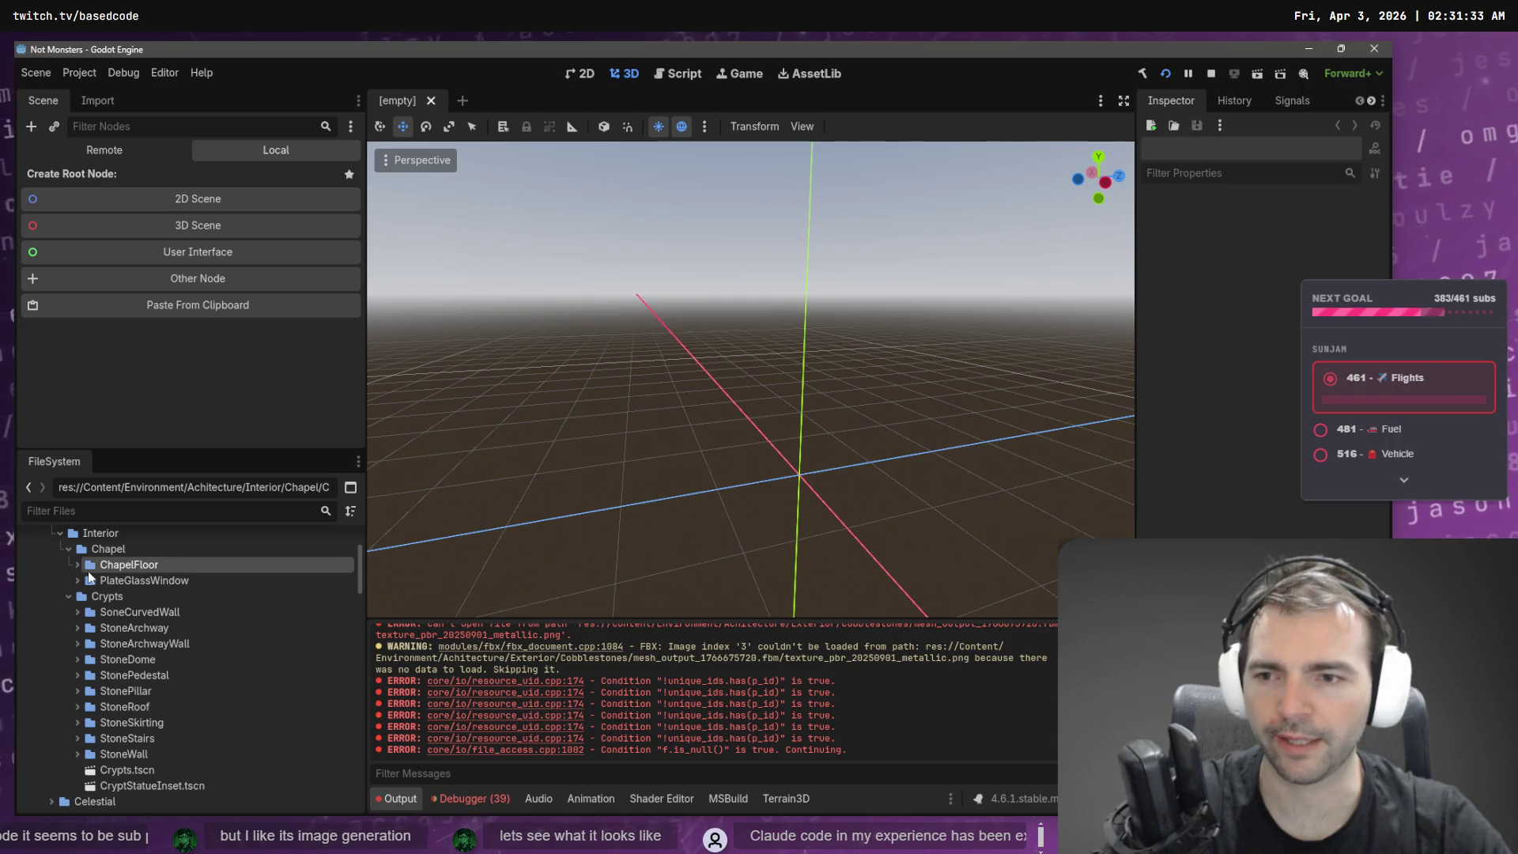
left_click(77, 565)
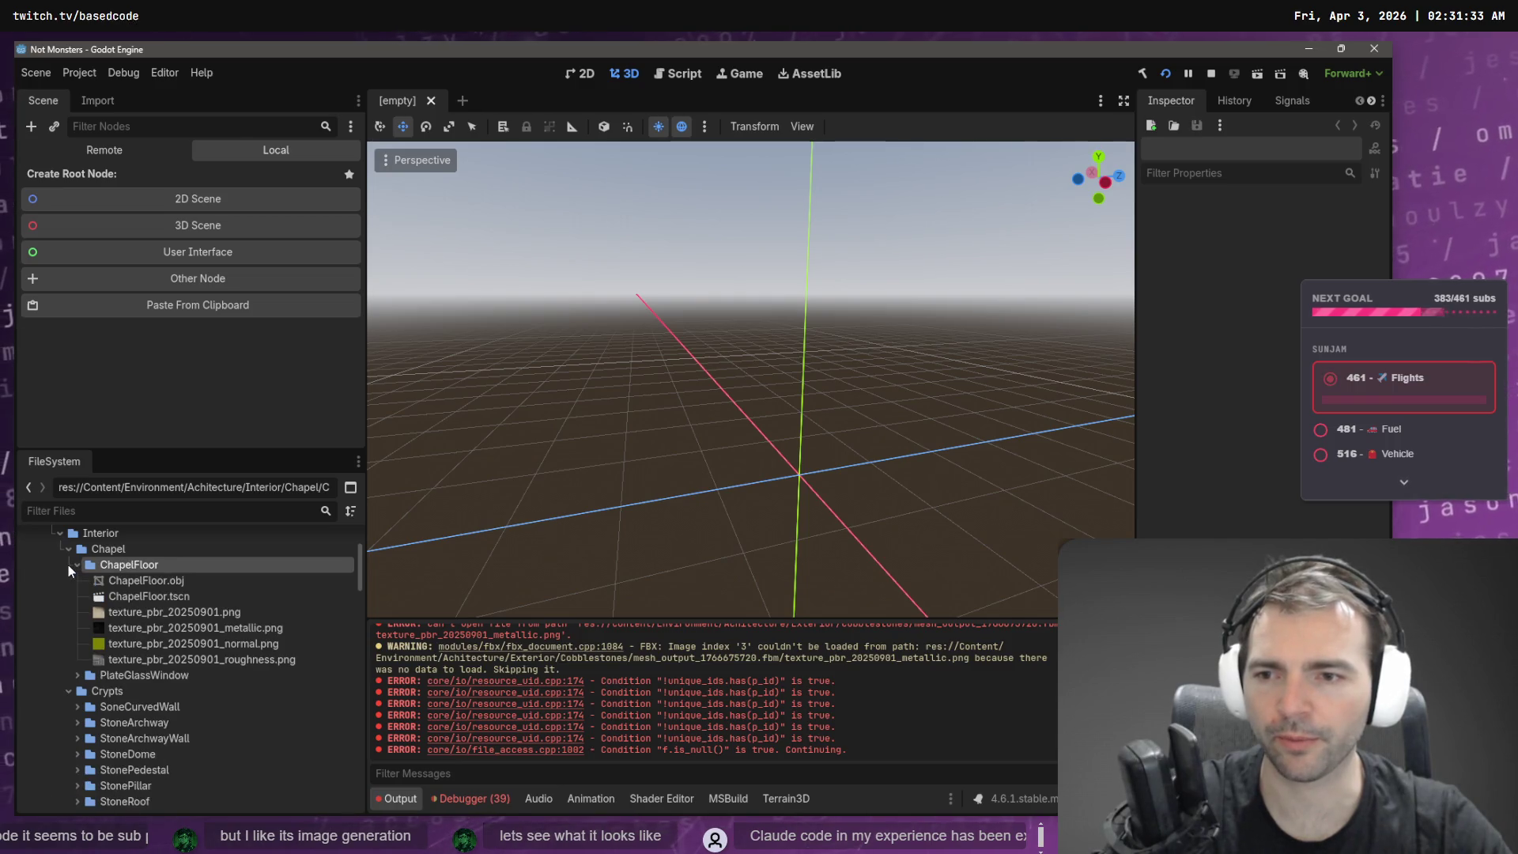
left_click(134, 598)
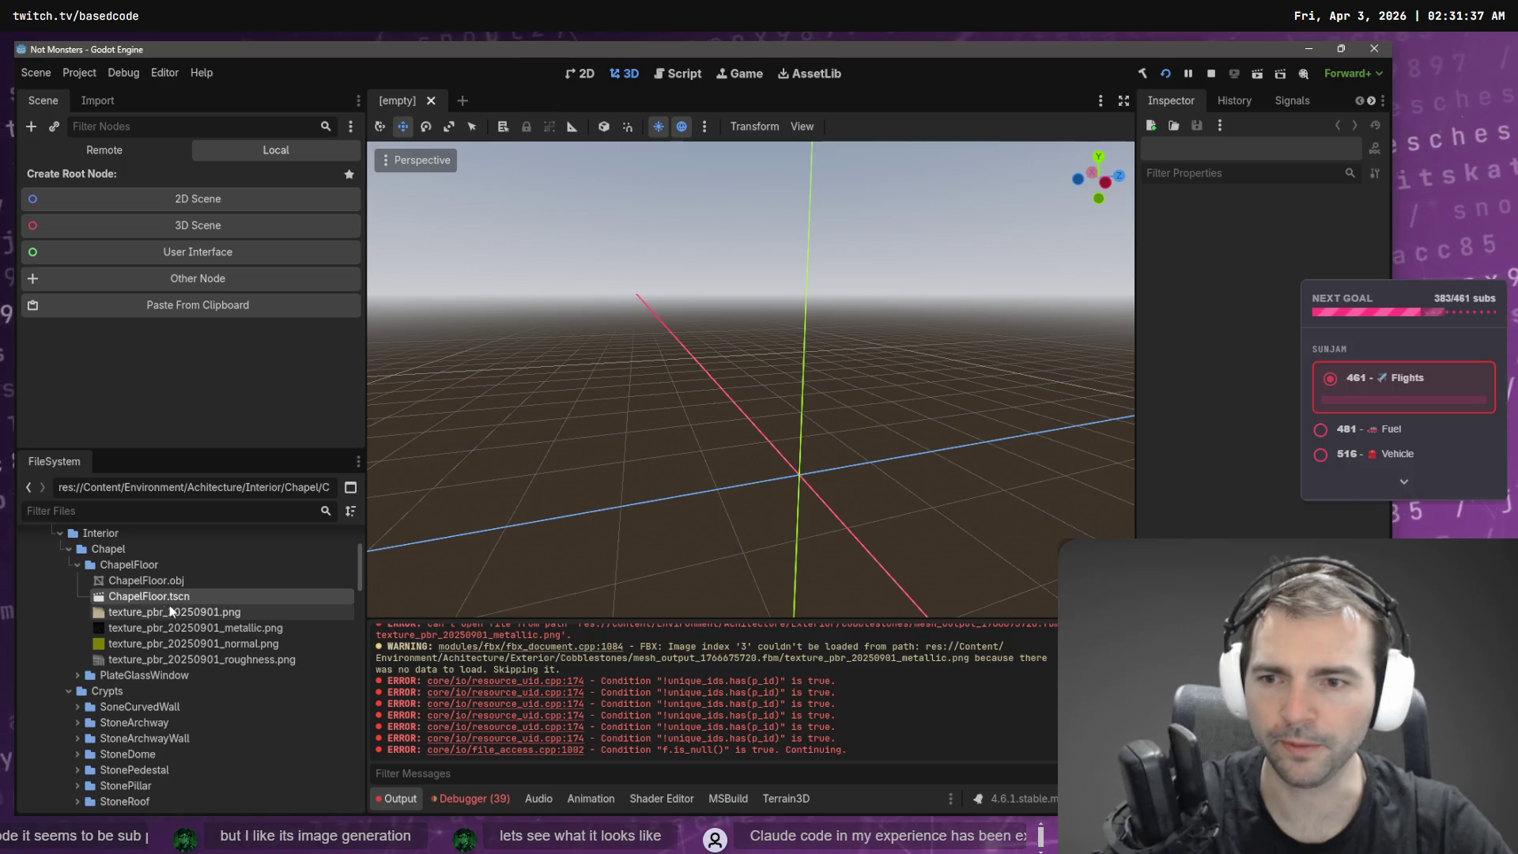
- Rename ChapelFloor.tscn to MarbleFloor.tscn, redoing a misspelled first attempt
key("F2")
key("shift+Home")
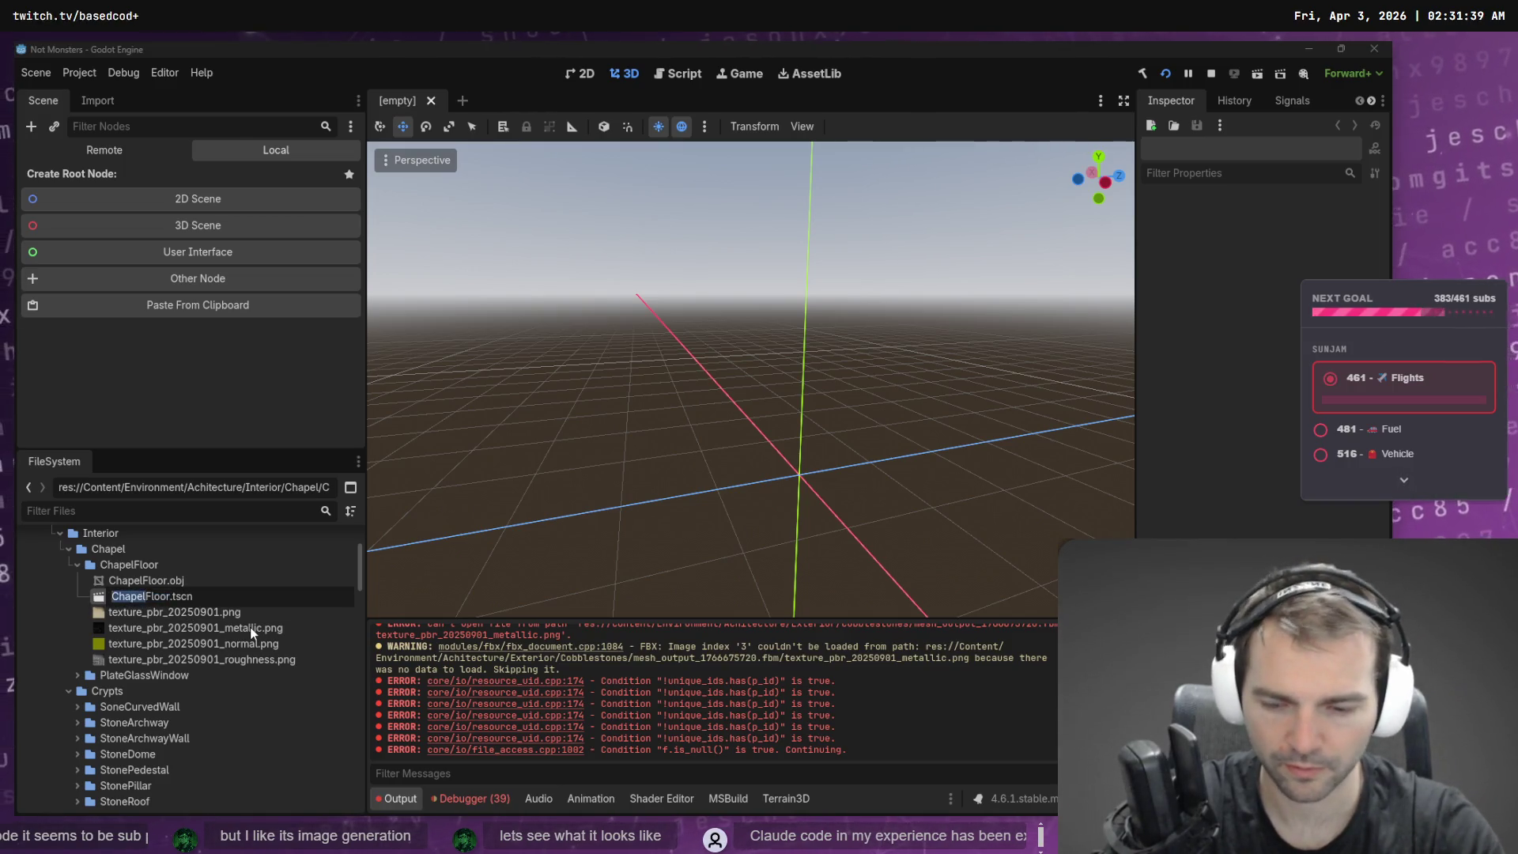
type("Marbel")
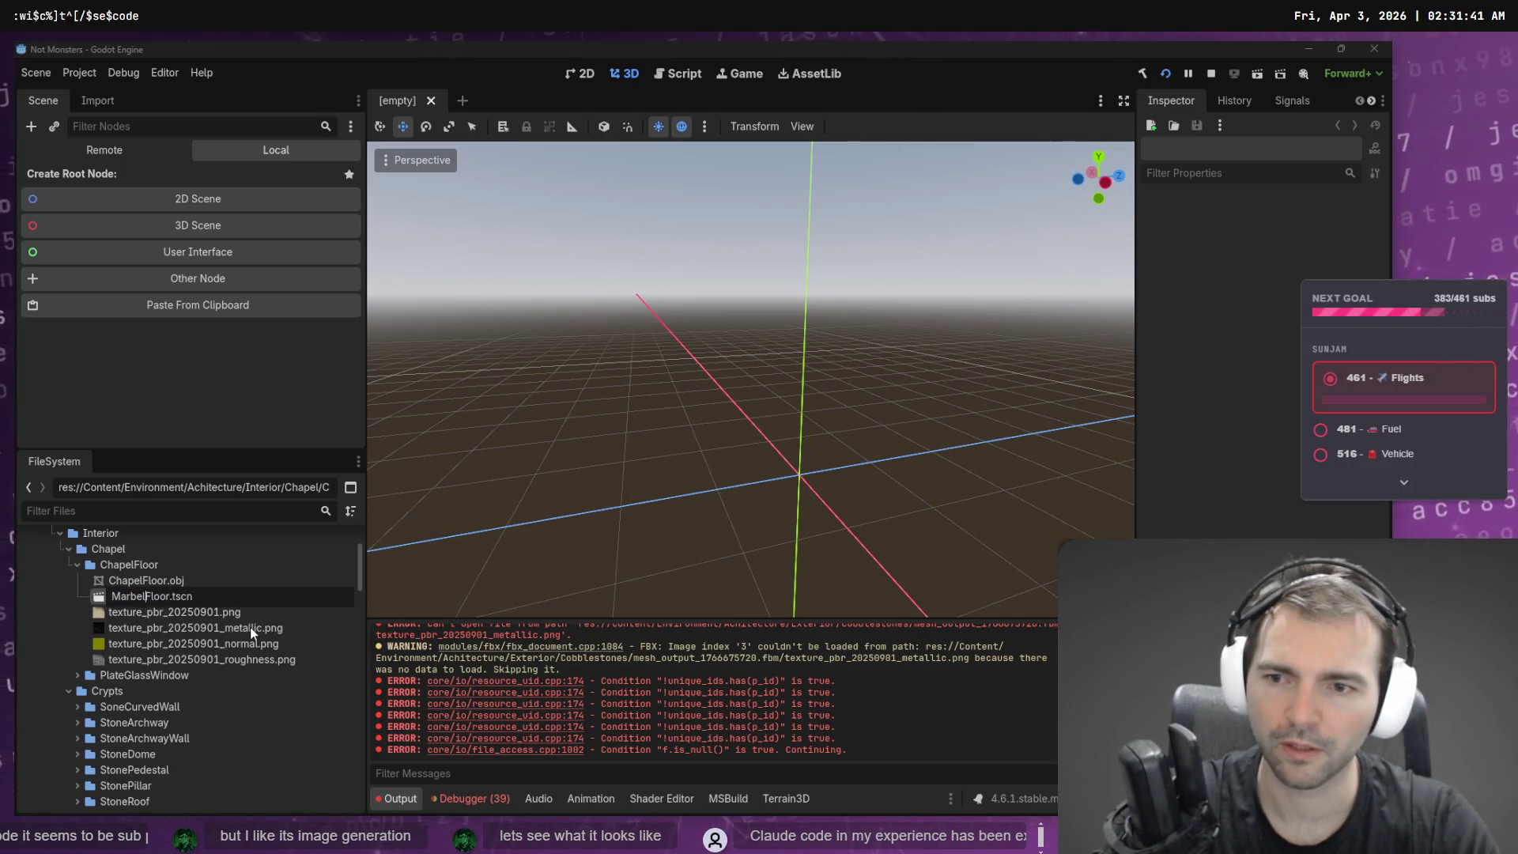
key("Escape")
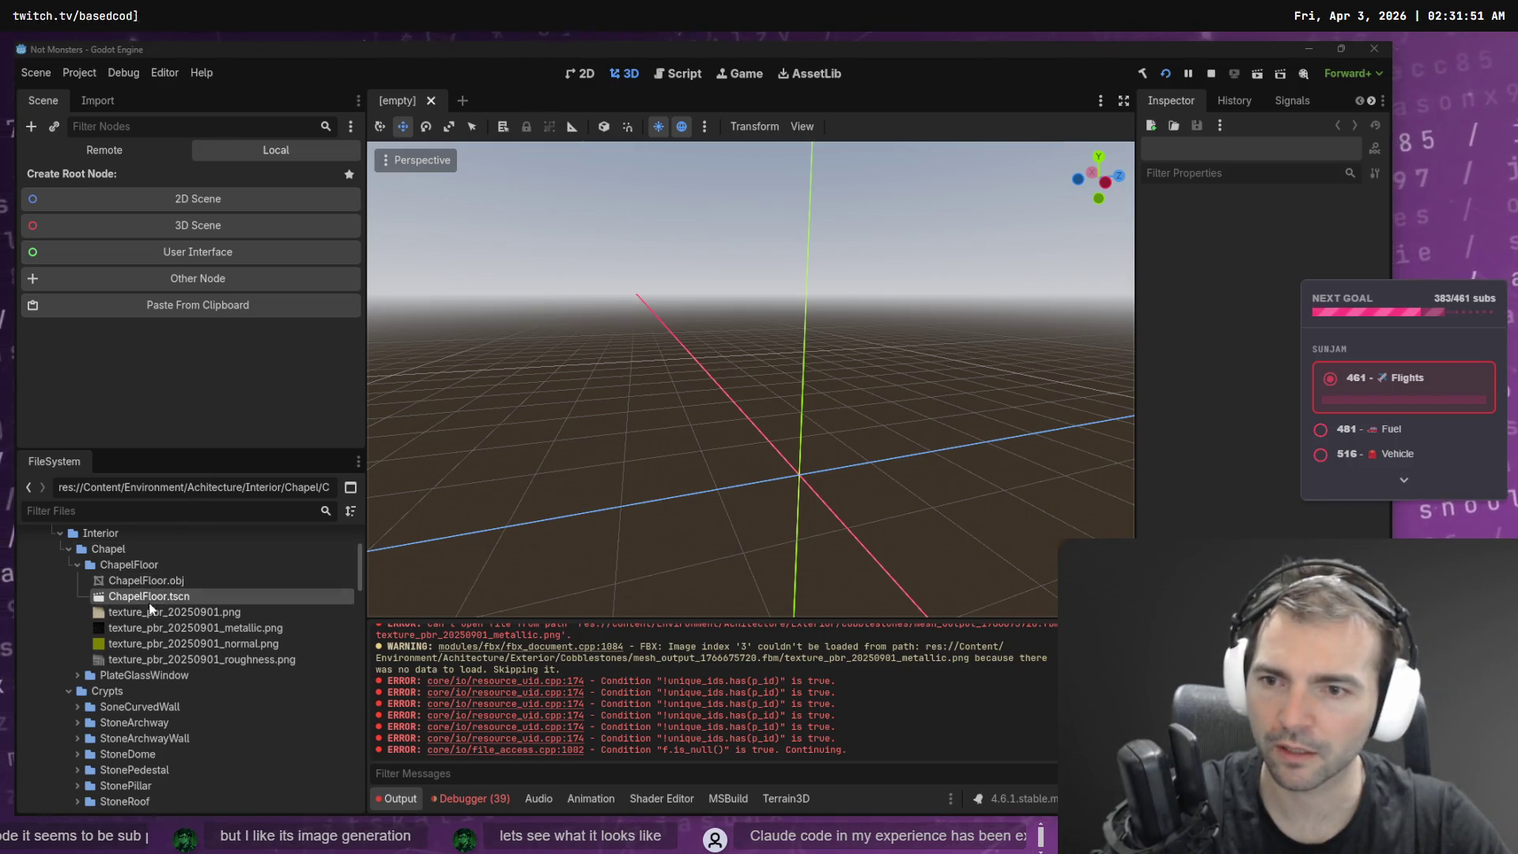
key("F2")
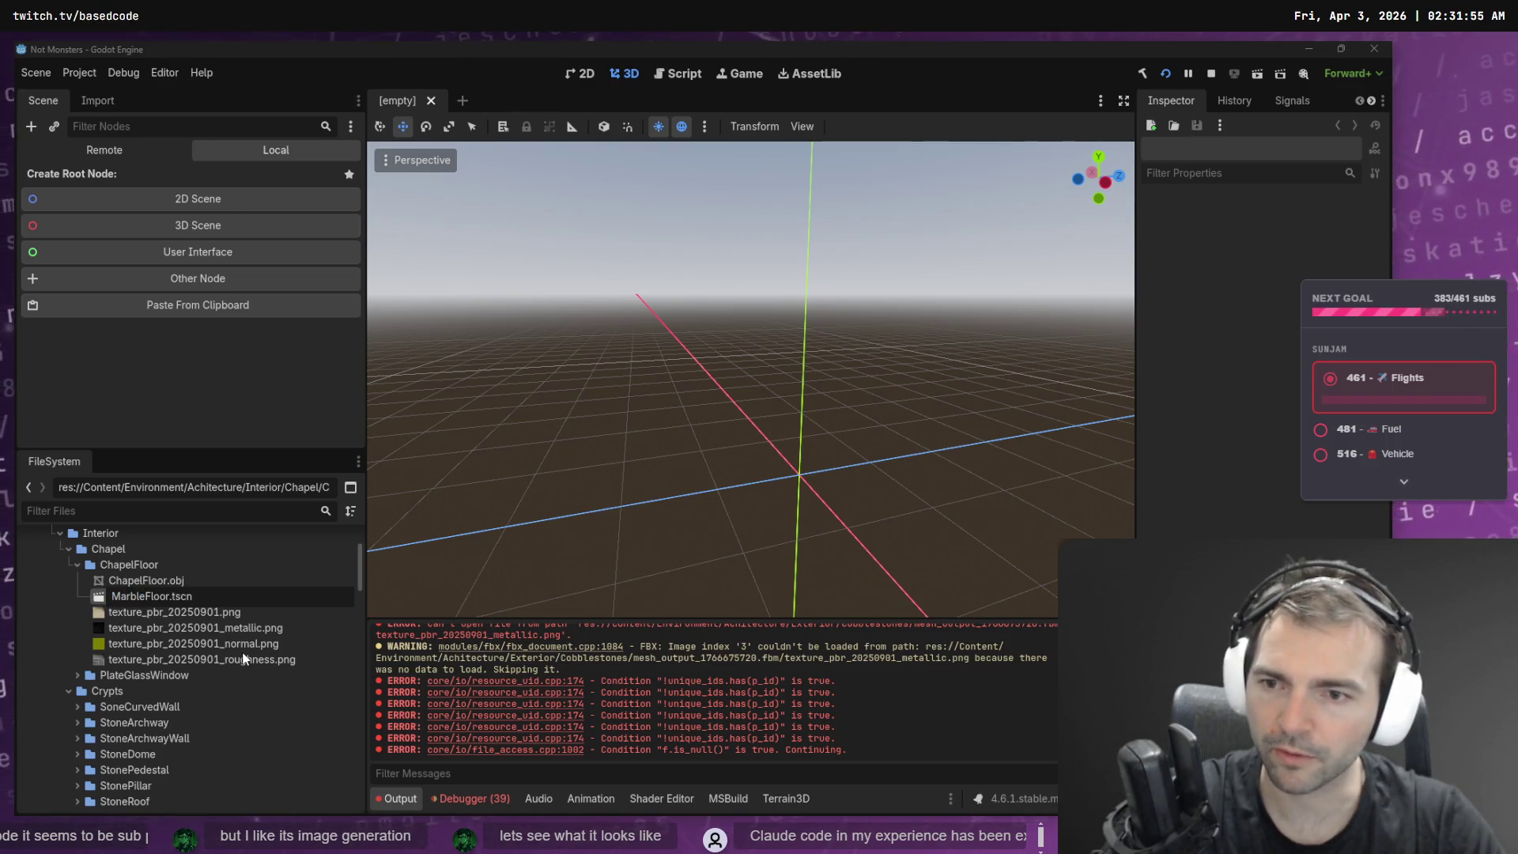
key("Return")
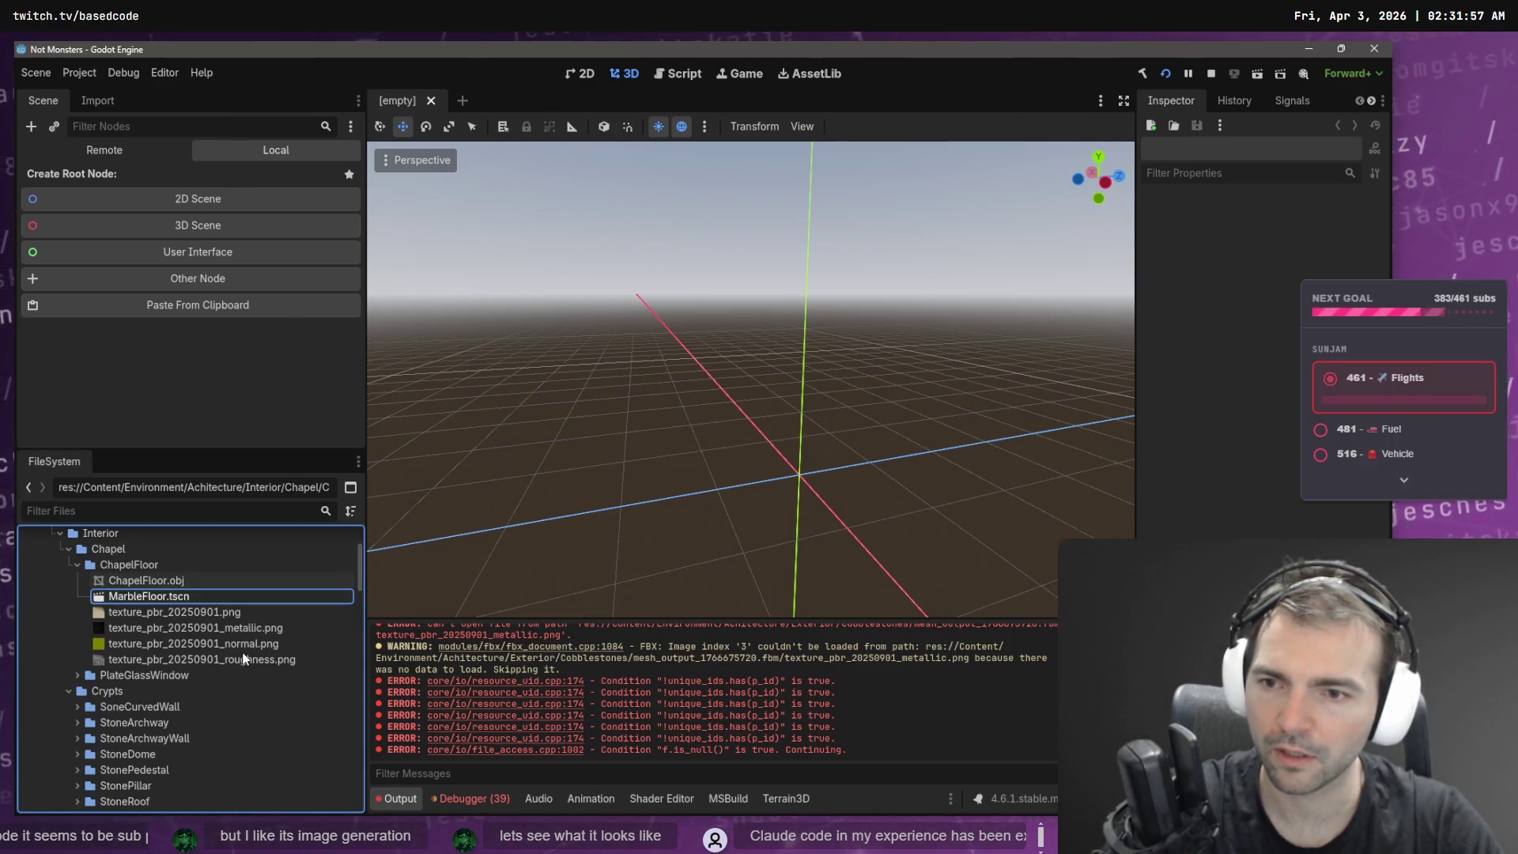
- Rename the ChapelFloor.obj mesh to MarbleFloor.obj
key("Up")
key("F2")
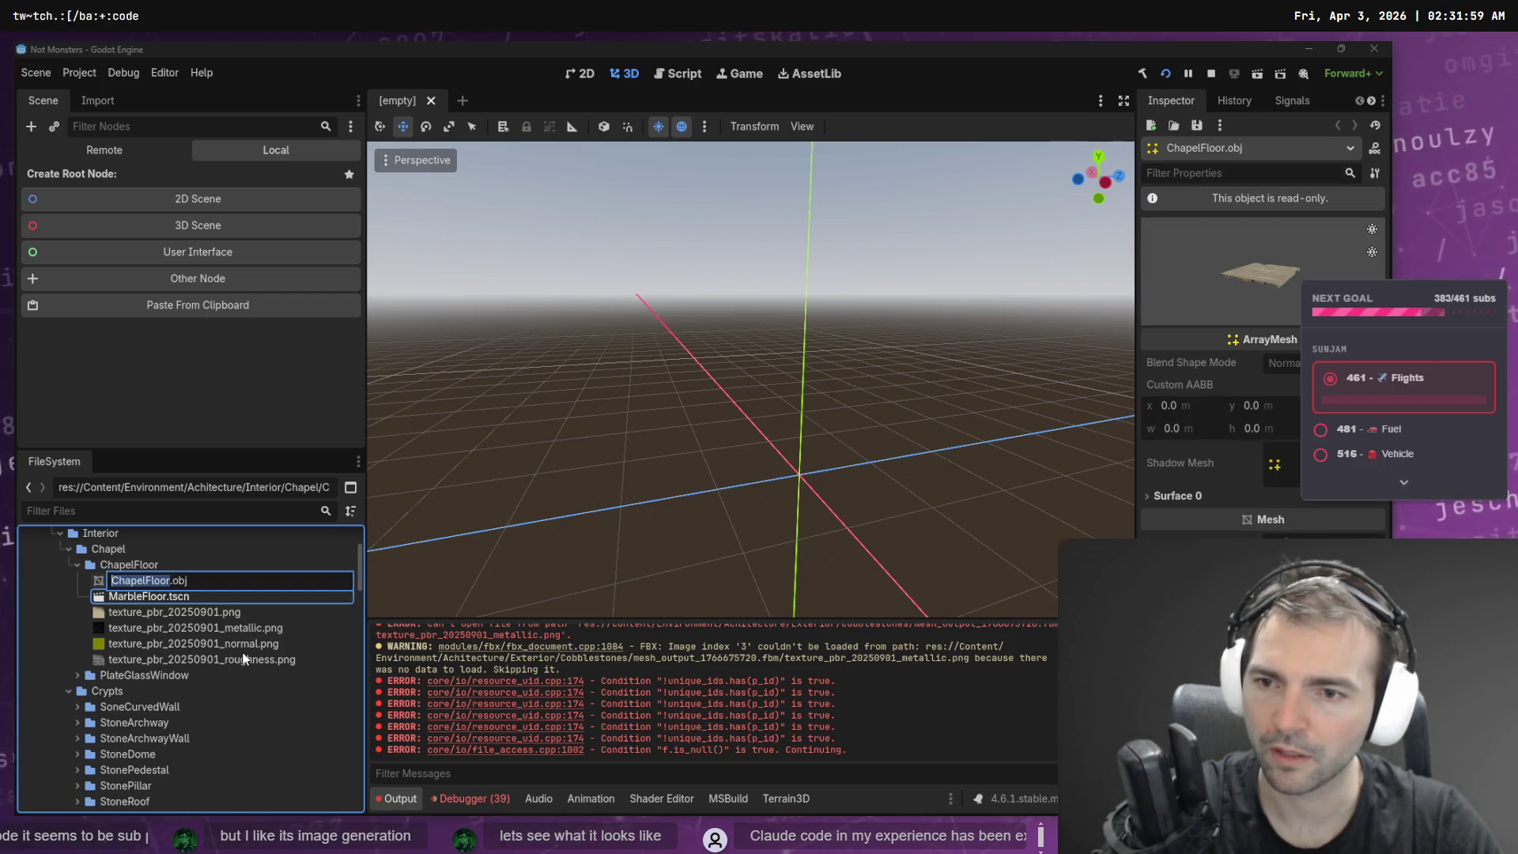
key("Home")
key("shift+Right")
key("shift+Right")
key("shift+Right")
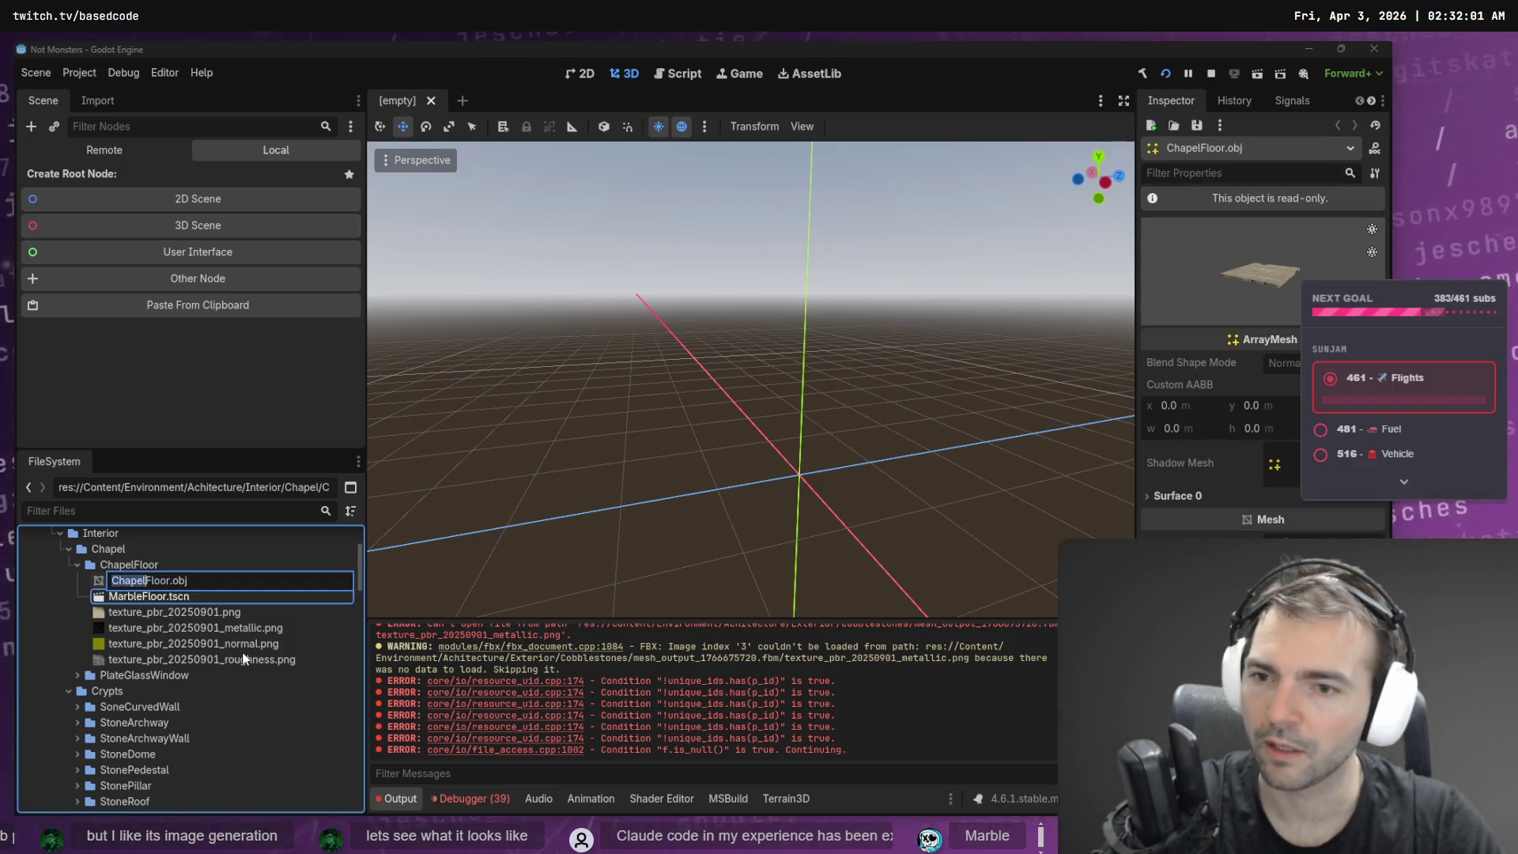
type("Marble")
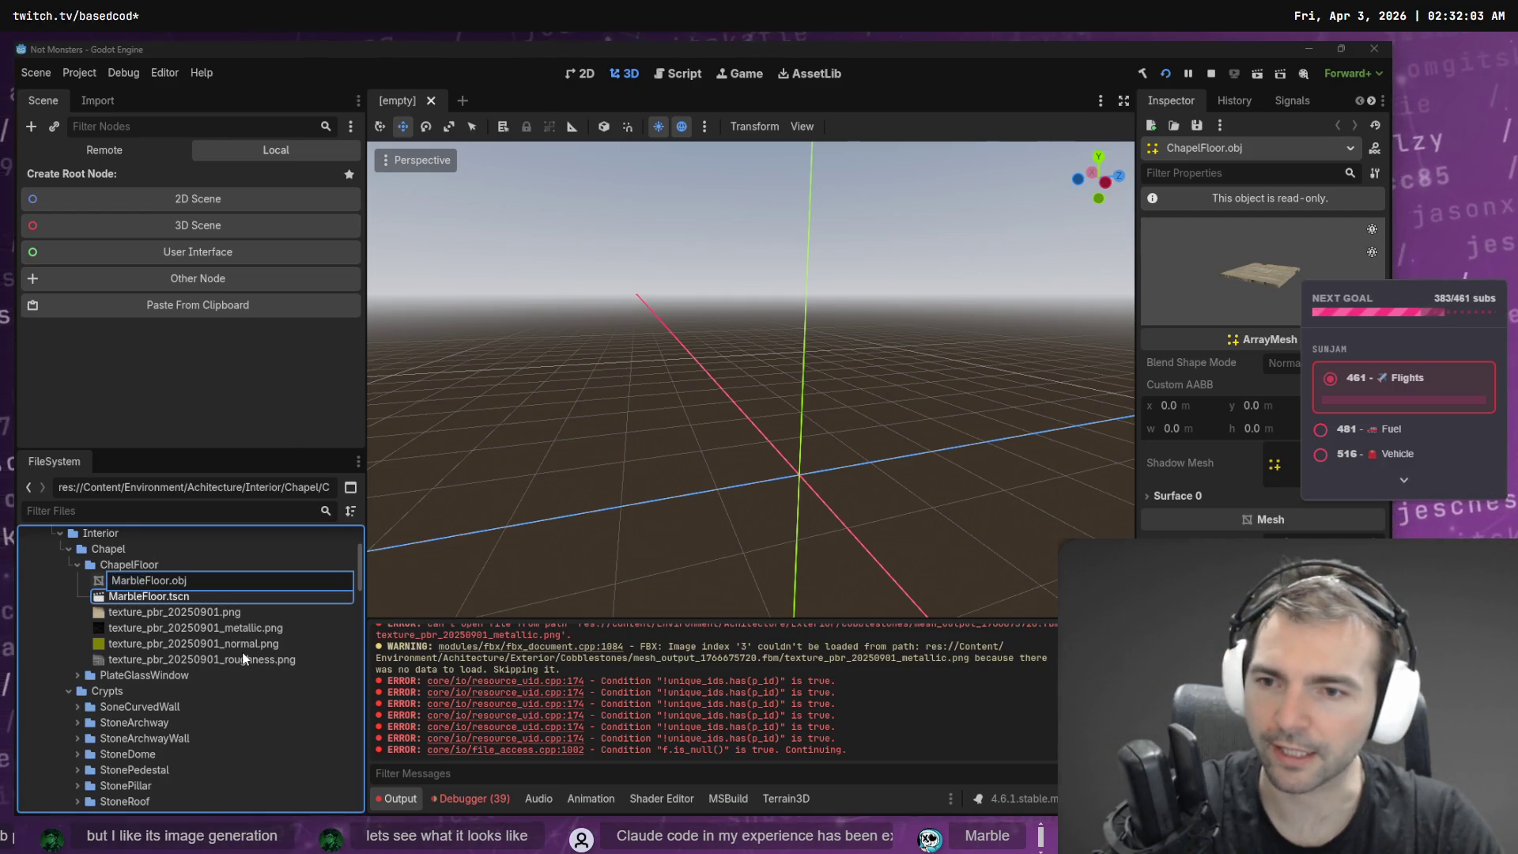
key("Return")
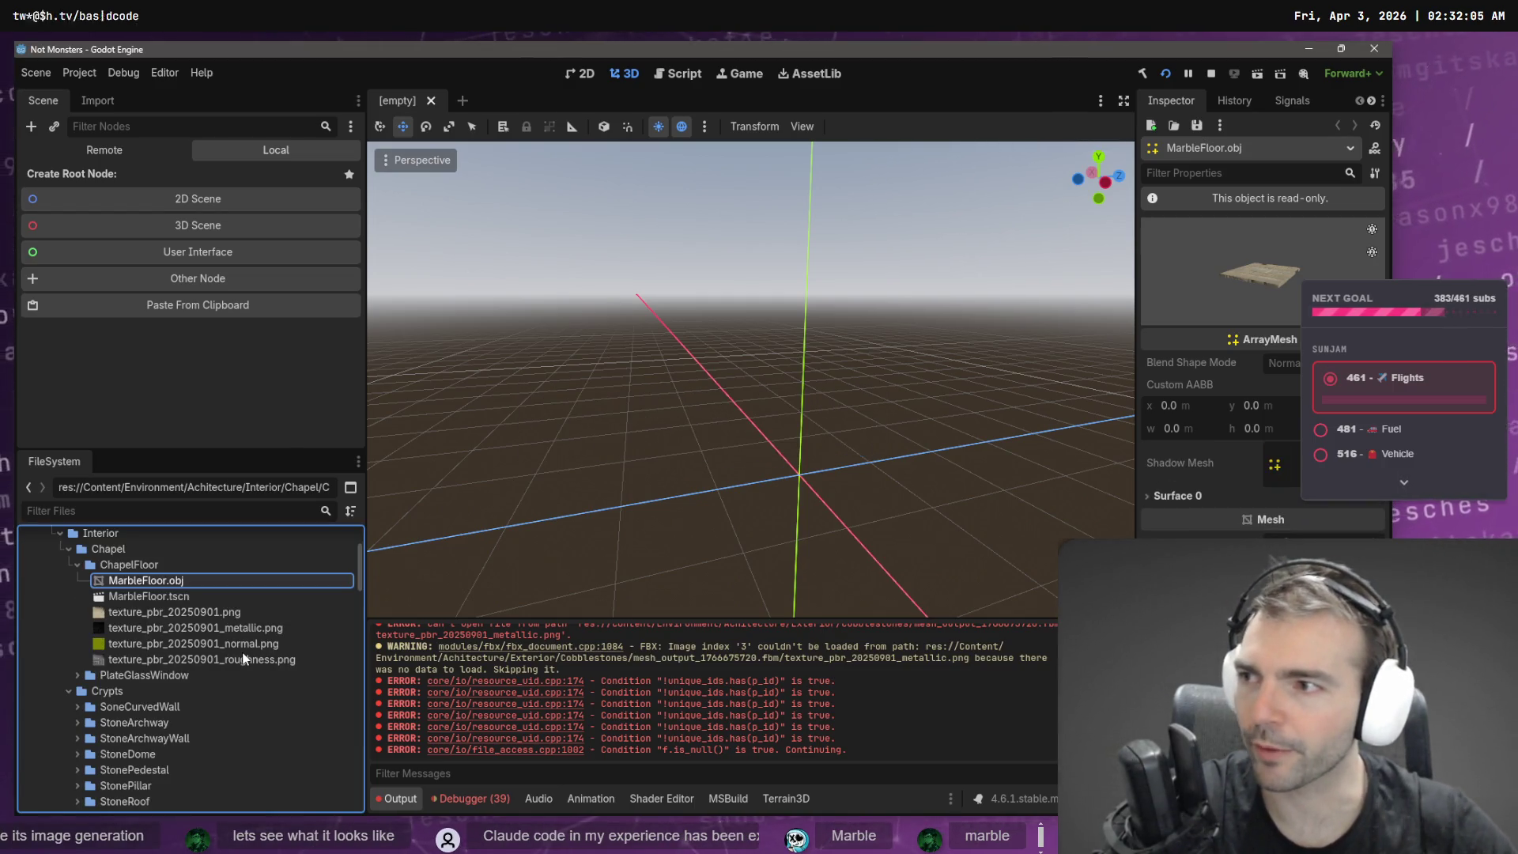
- Rename the ChapelFloor folder to MarbleFloor
left_click(134, 564)
key("F2")
key("Escape")
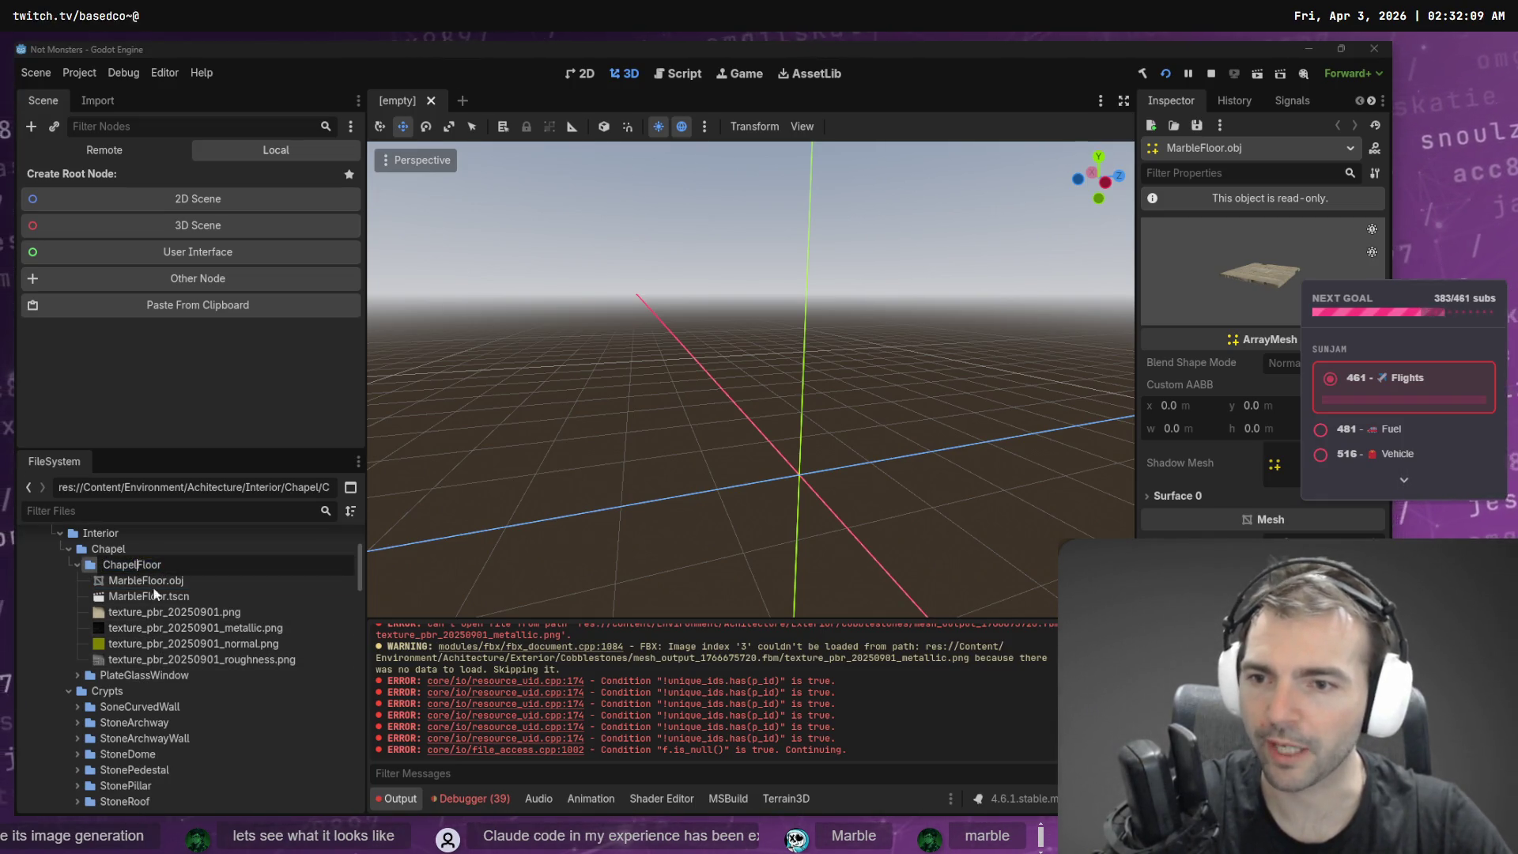
type("Marble")
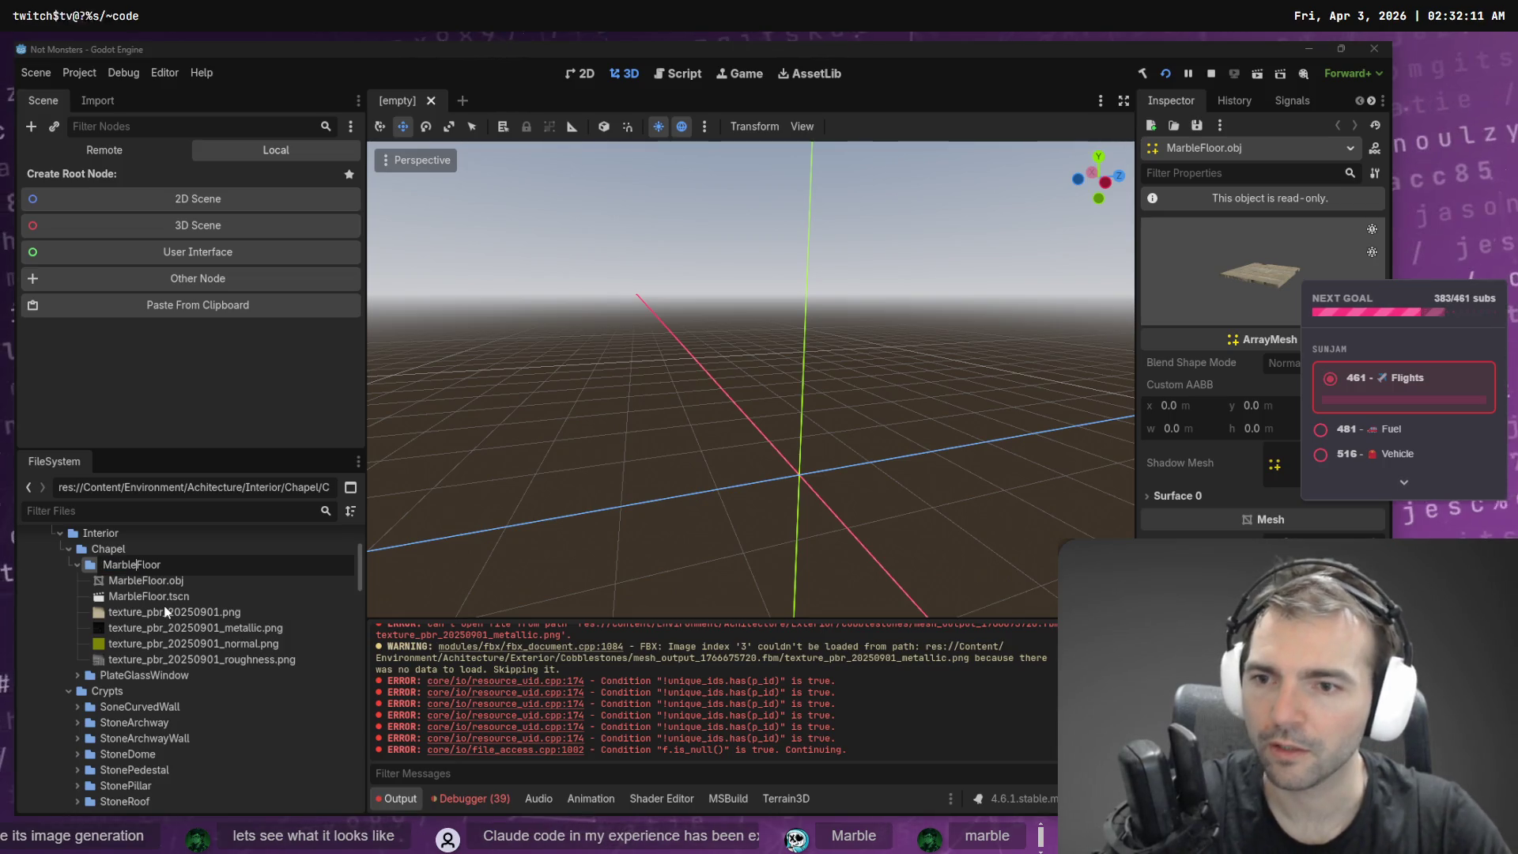
key("Return")
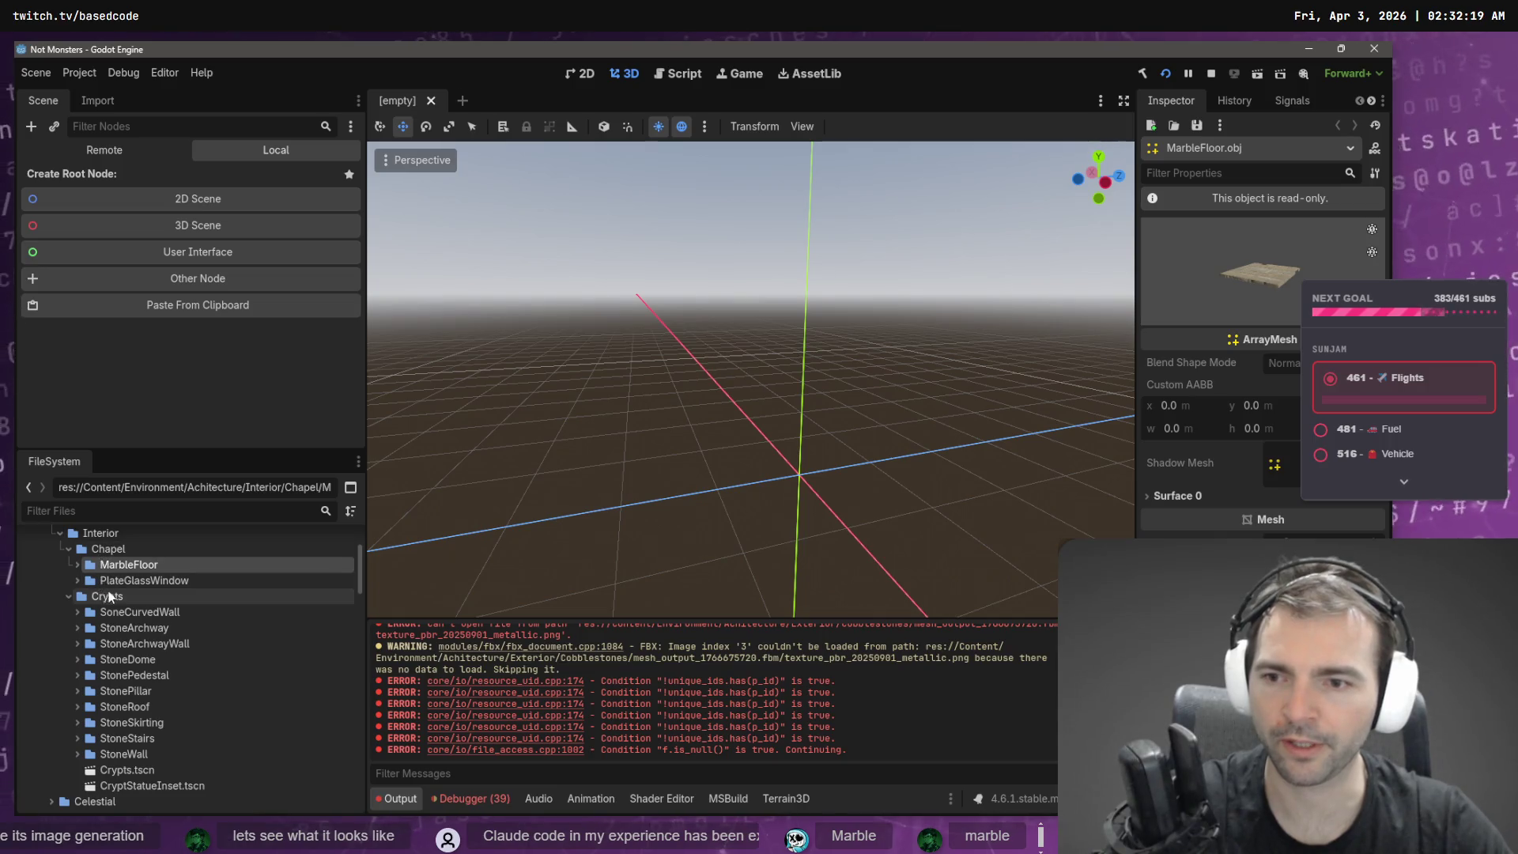
- Move the MarbleFloor and PlateGlassWindow folders into Interior, then remove the emptied Chapel folder
mouse_move(123, 567)
left_mouse_down()
mouse_move(118, 545)
mouse_move(117, 592)
left_mouse_up()
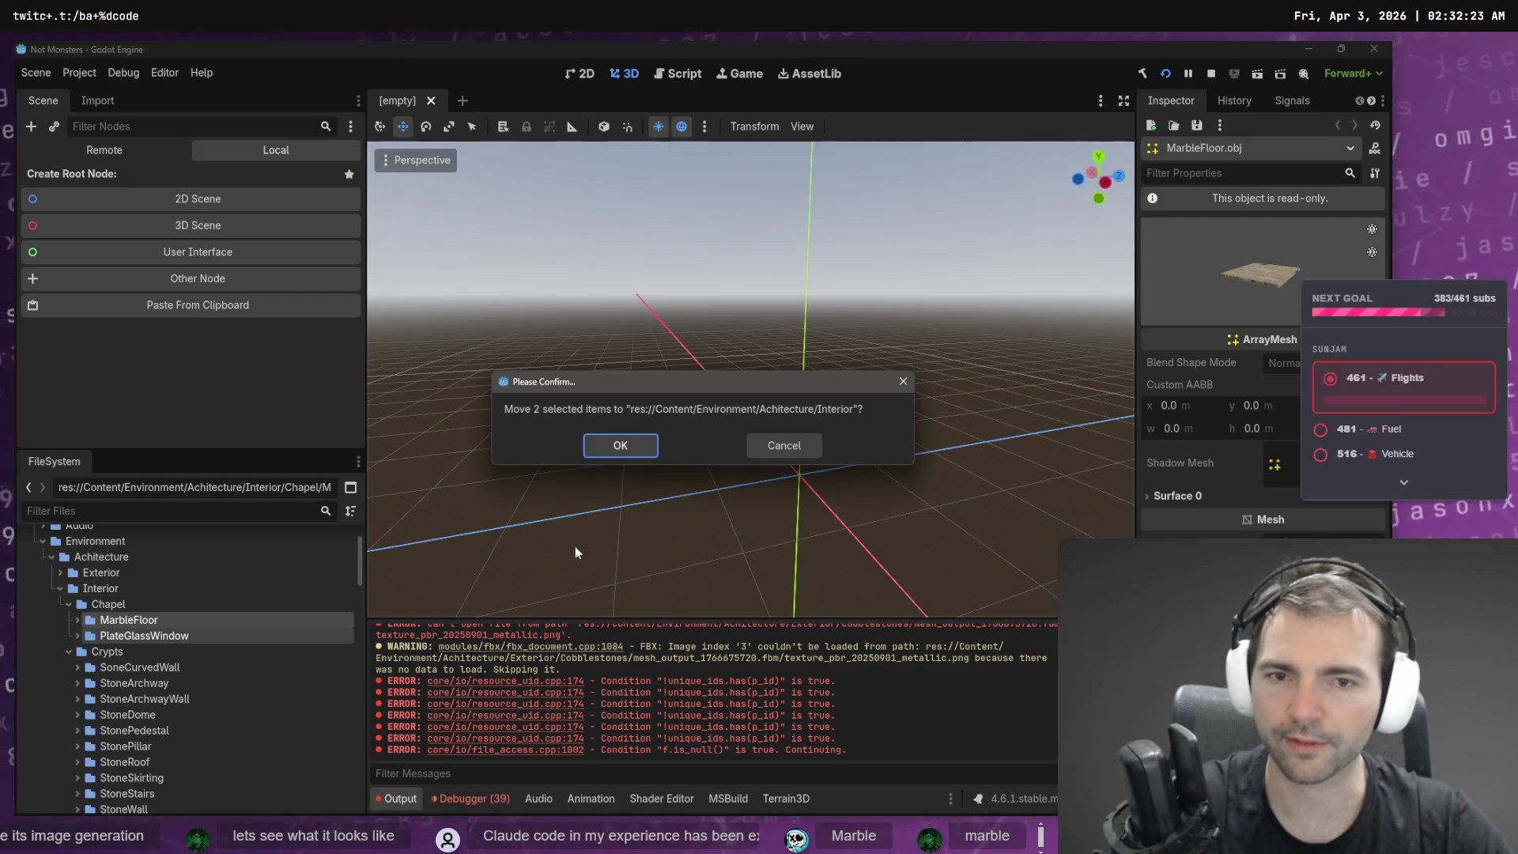
left_click(614, 444)
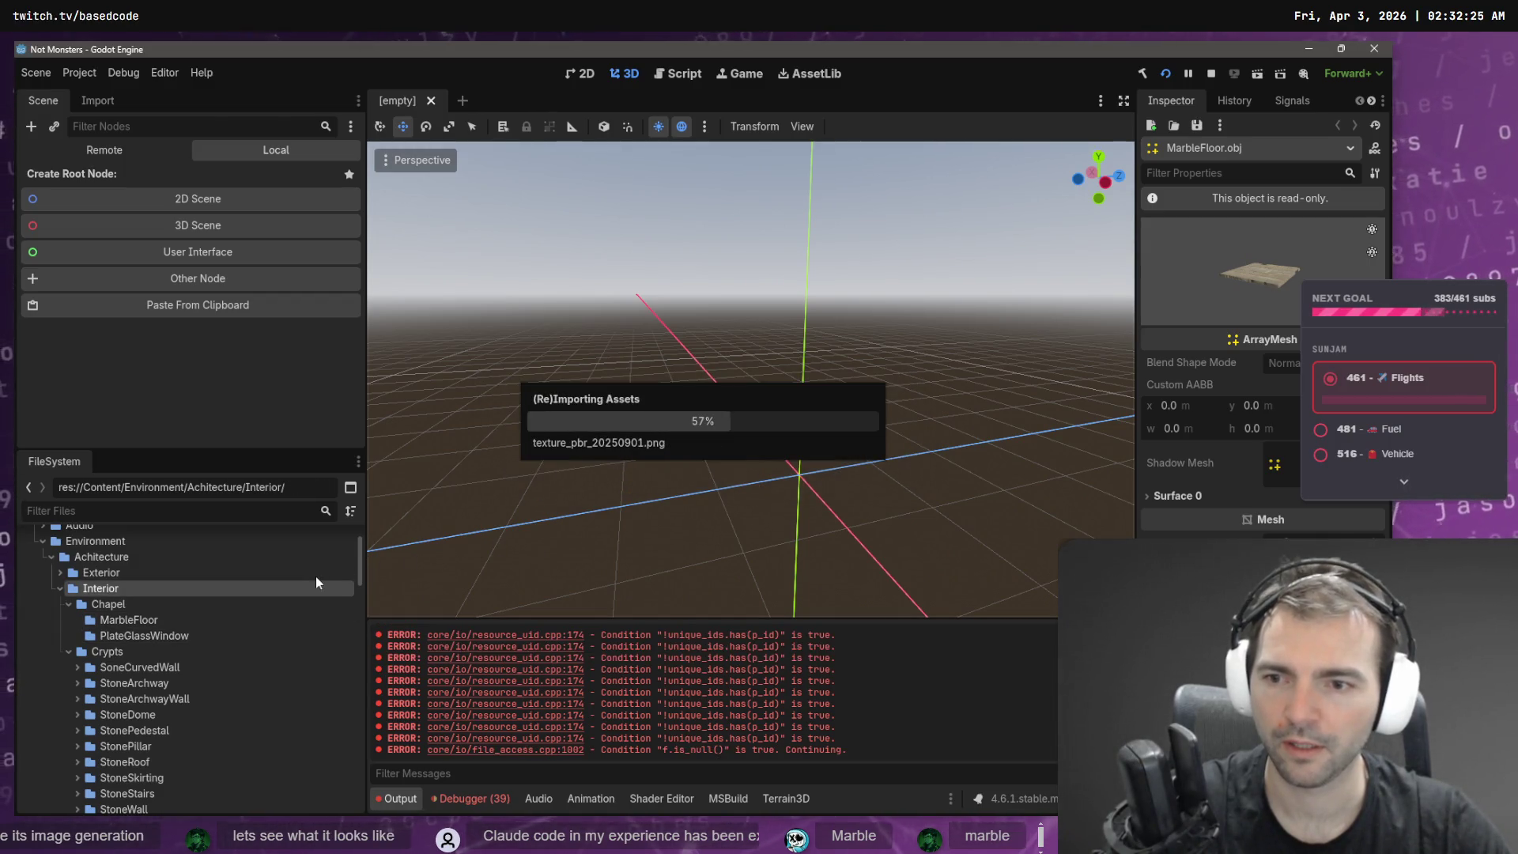
left_click(107, 605)
key("Delete")
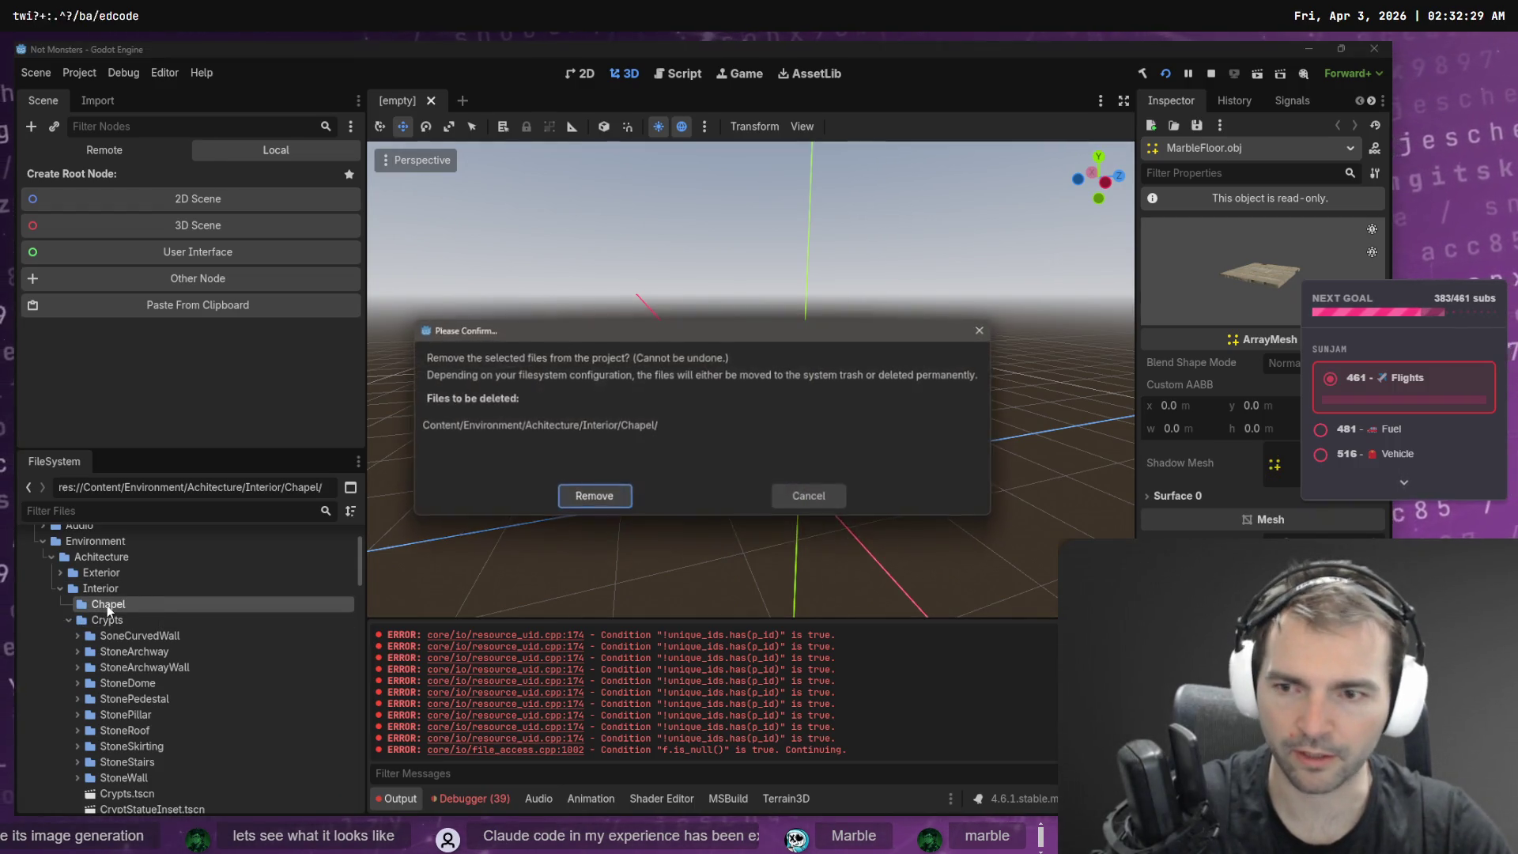
left_click(595, 496)
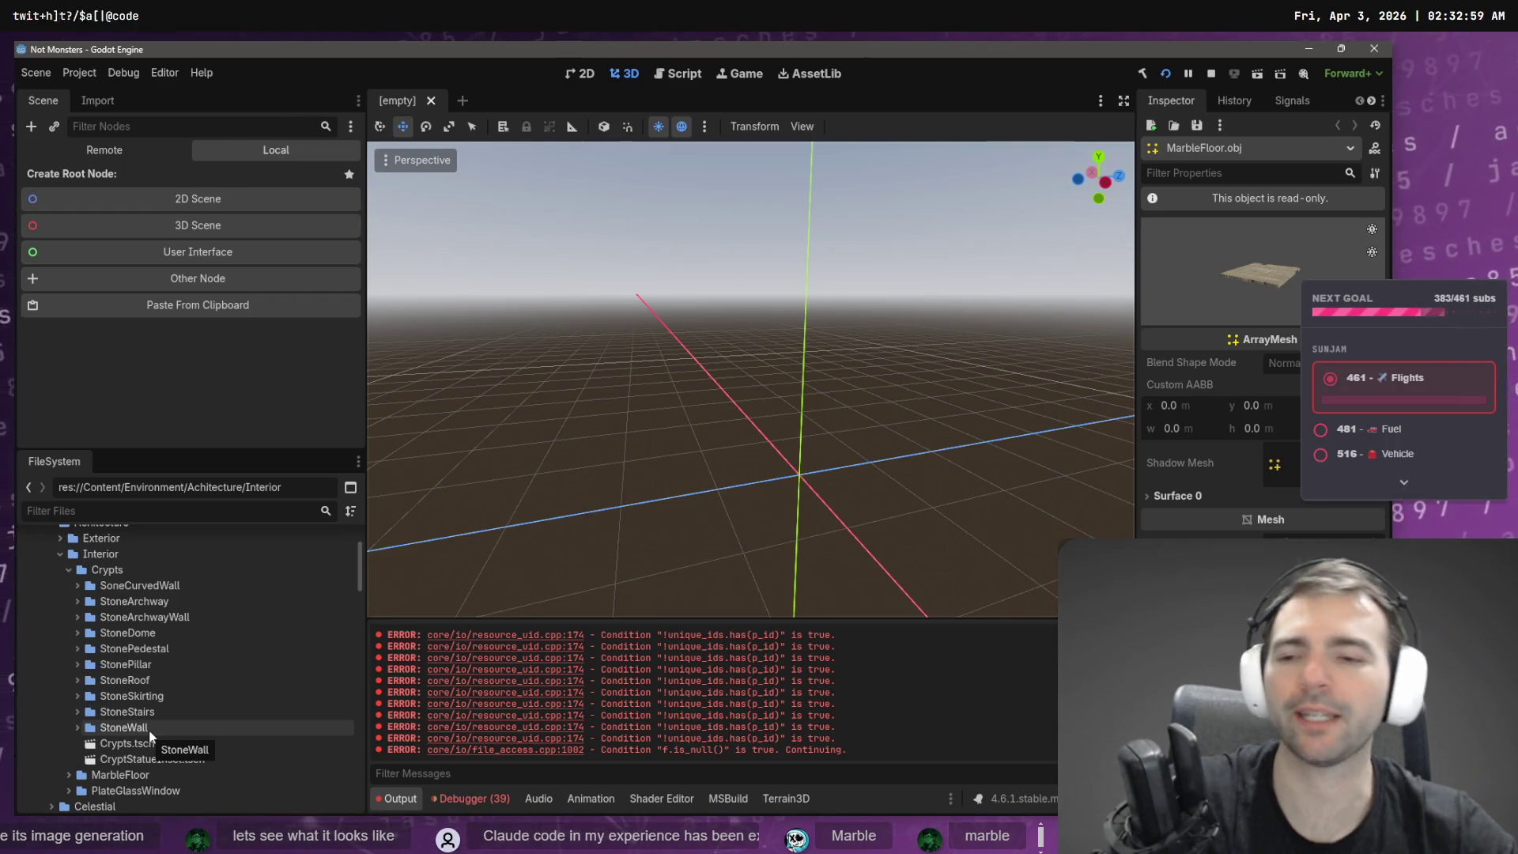
- Create a new folder named Chapel inside Interior
right_click(142, 553)
mouse_move(332, 560)
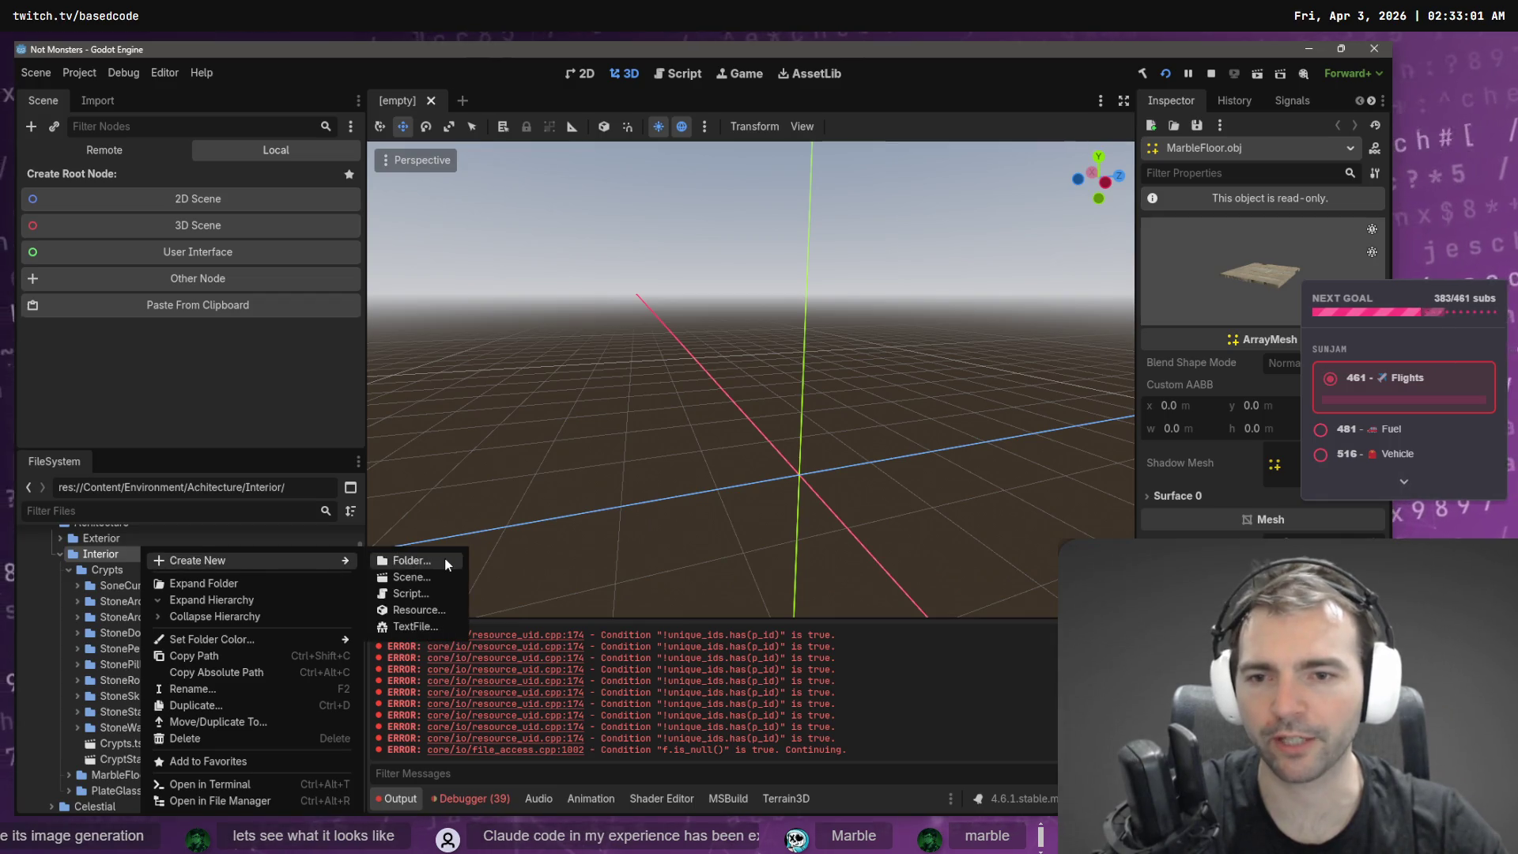
left_click(447, 562)
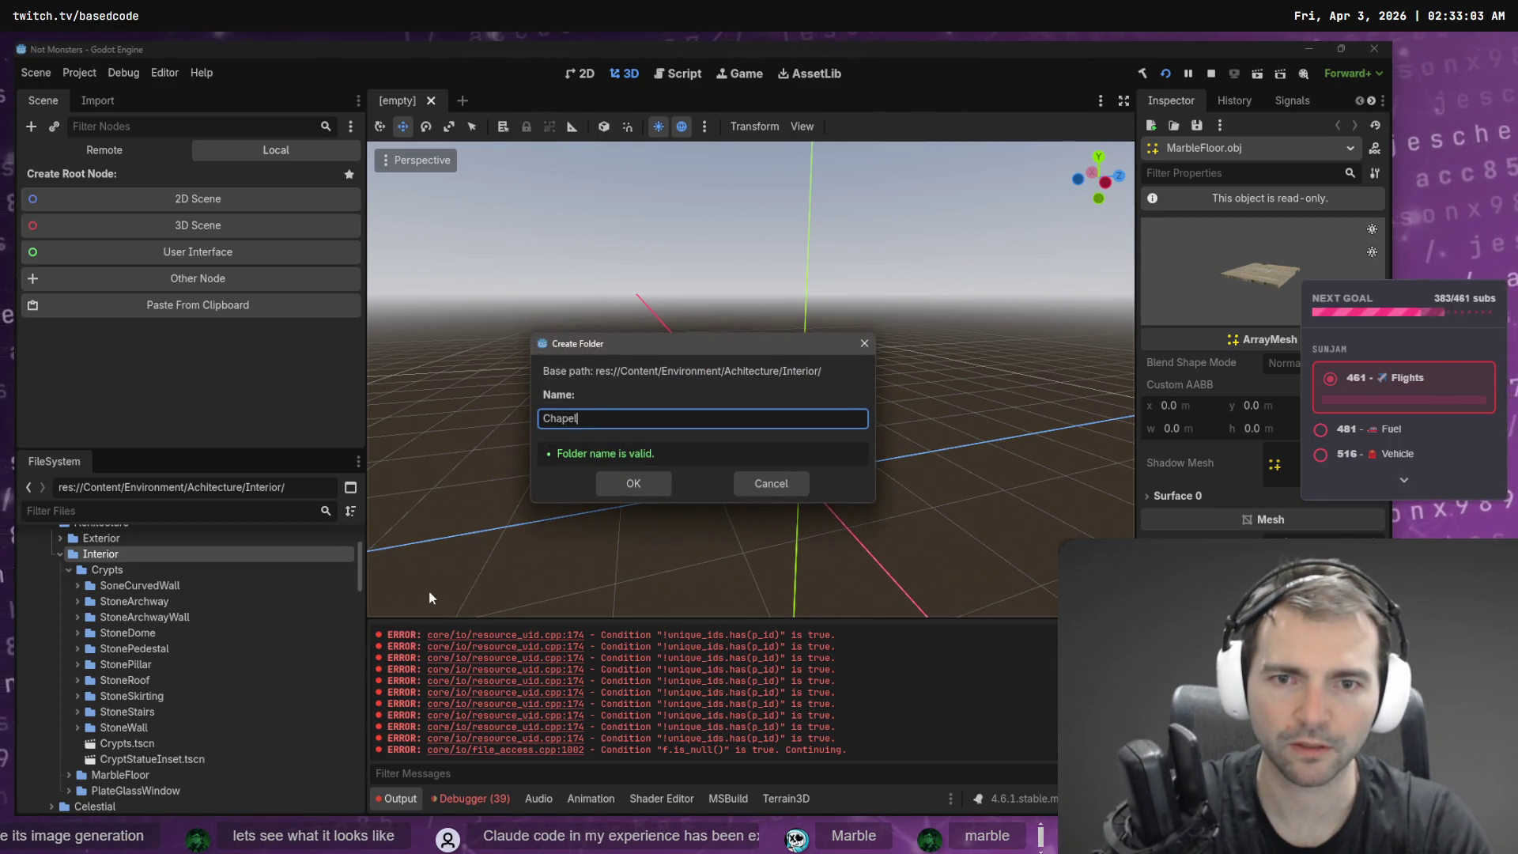
key("Return")
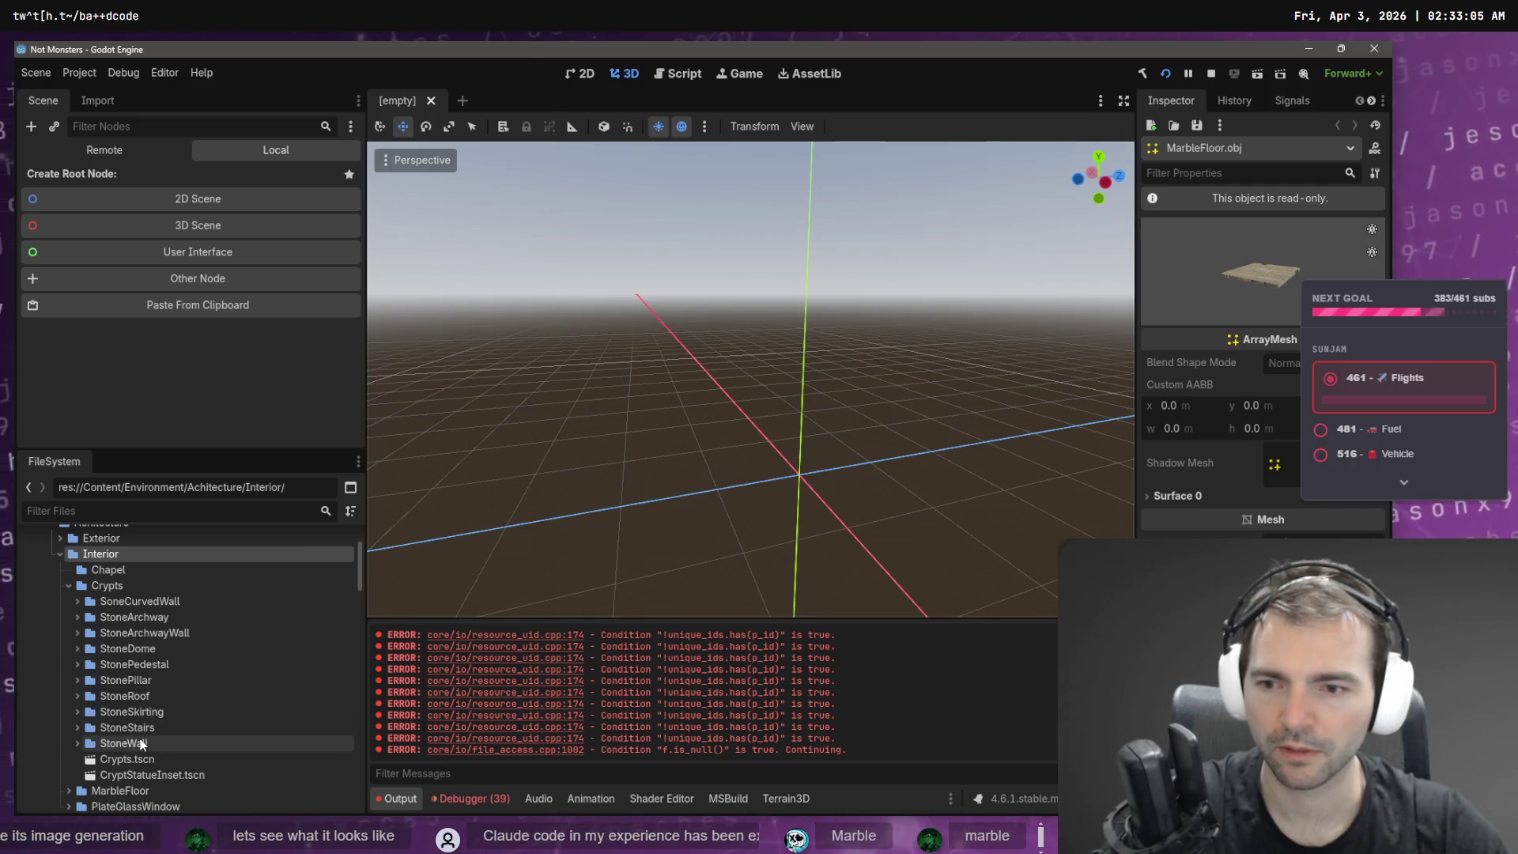
- Move MarbleFloor and PlateGlassWindow into the new Chapel folder
scroll(126, 760, "down", 1)
left_click(135, 773)
mouse_move(145, 754)
left_mouse_down()
mouse_move(171, 635)
mouse_move(114, 640)
left_mouse_up()
left_click(641, 443)
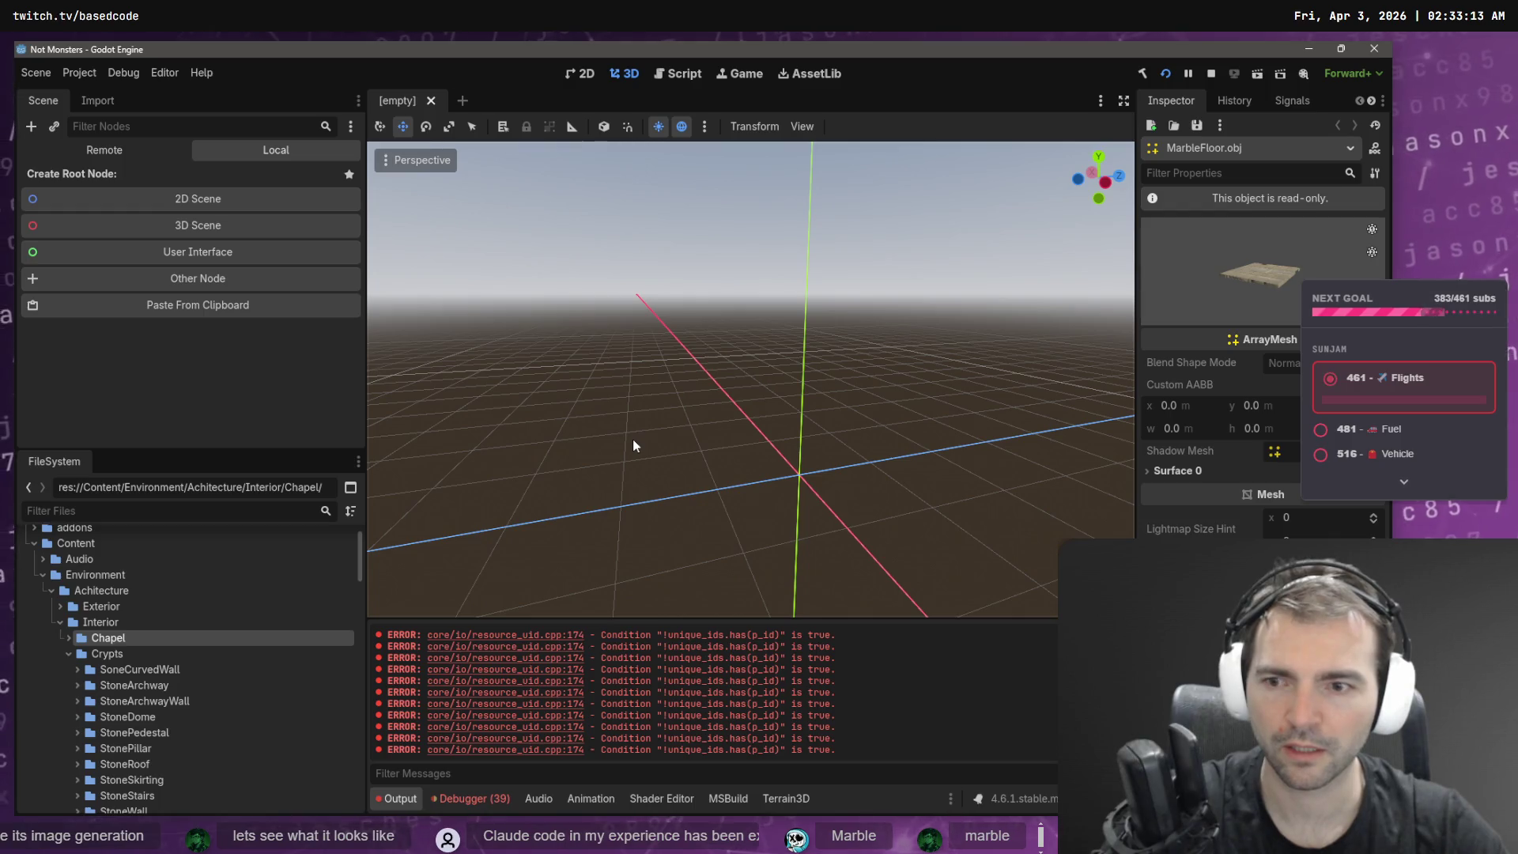
- Collapse the Crypts, Environment and Character folders and bring up the Temp folder's actions
left_click(67, 653)
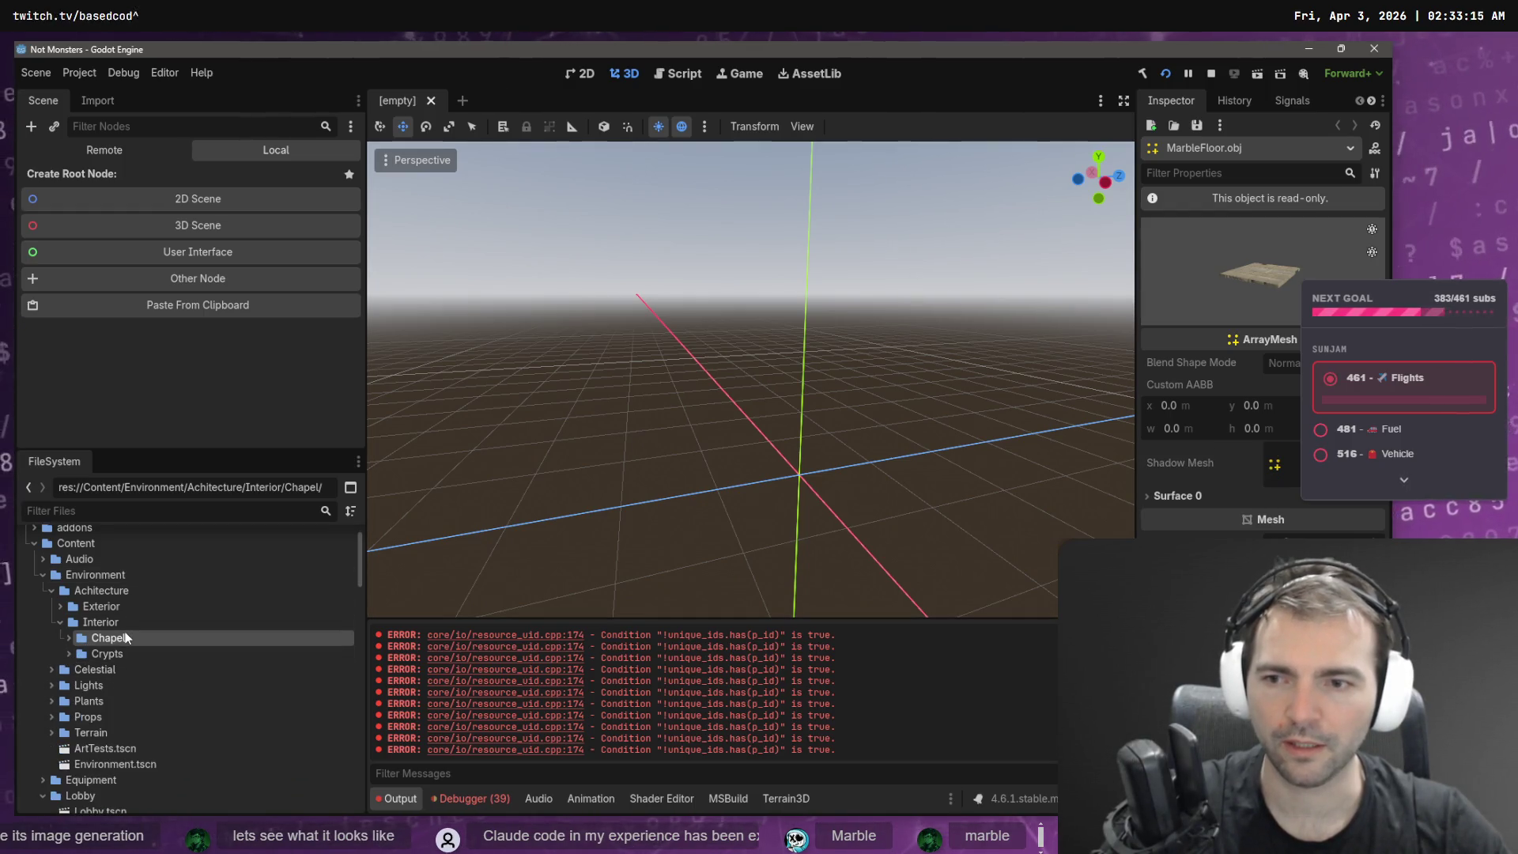
scroll(122, 644, "up", 3)
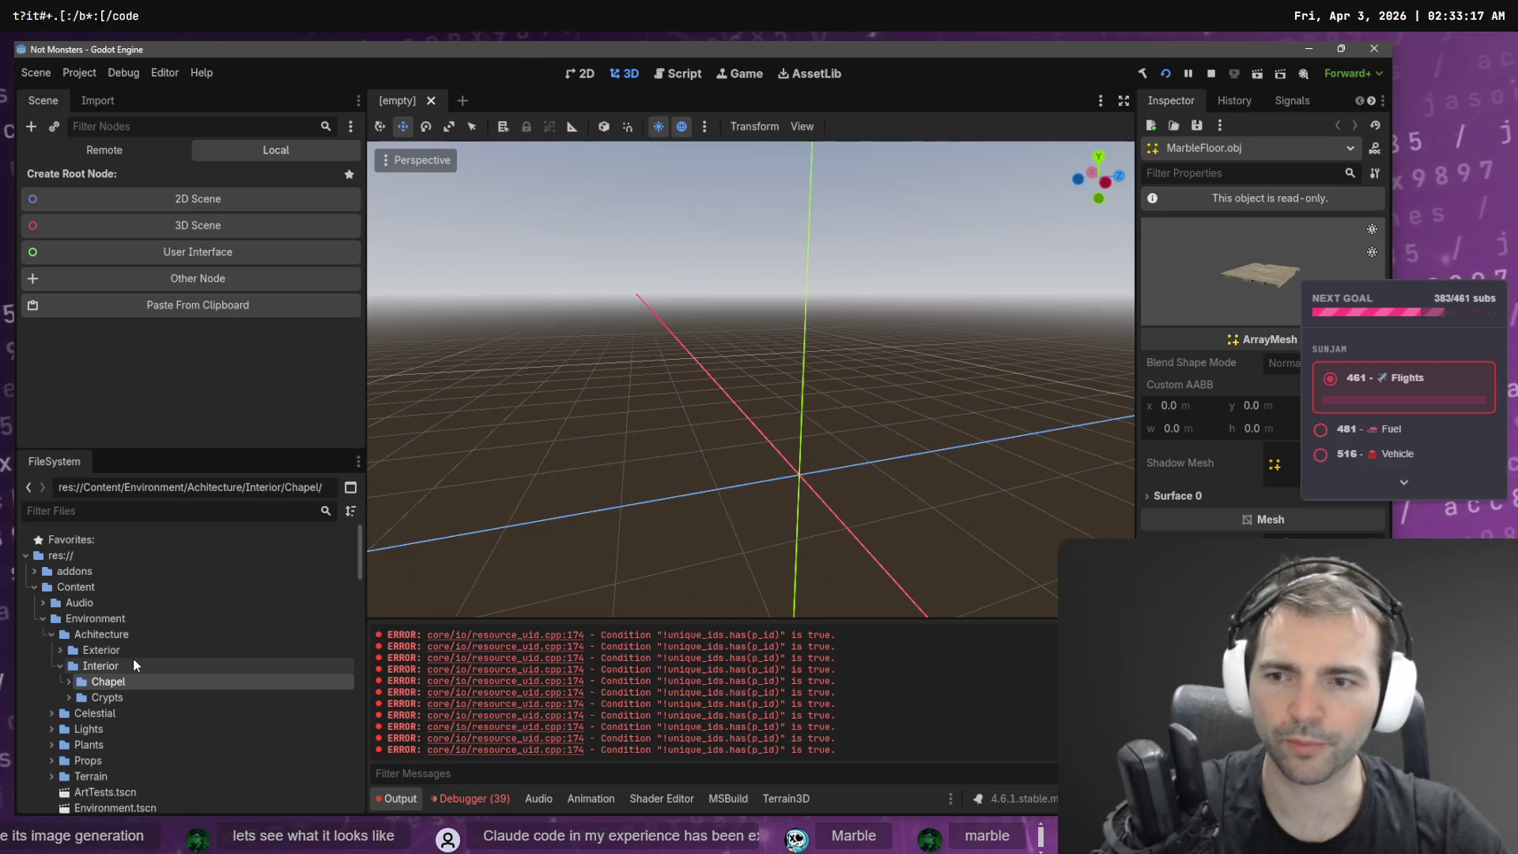
left_click(42, 619)
scroll(45, 673, "down", 5)
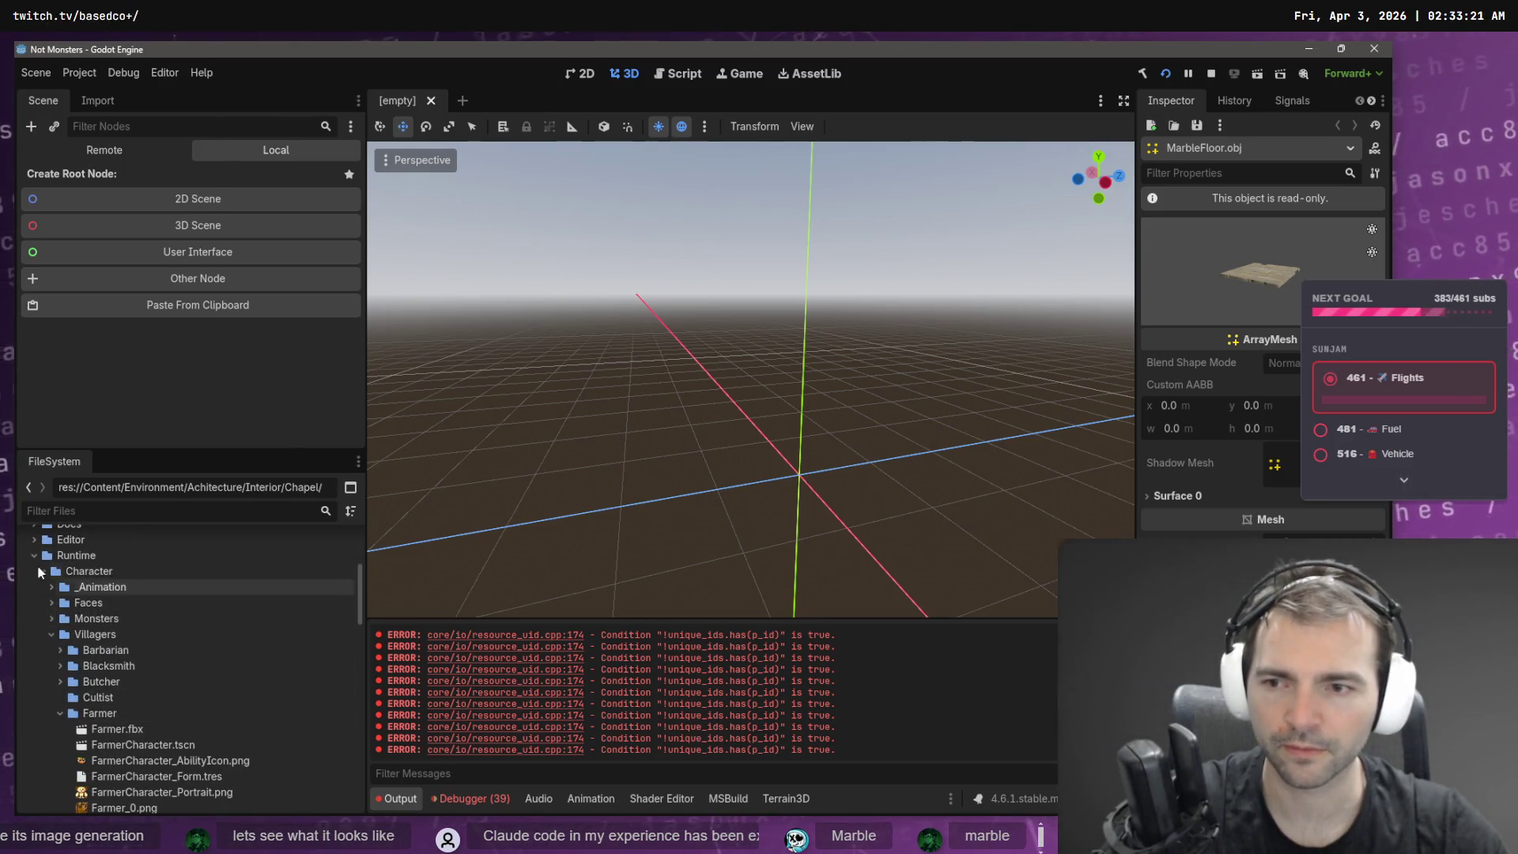
left_click(41, 585)
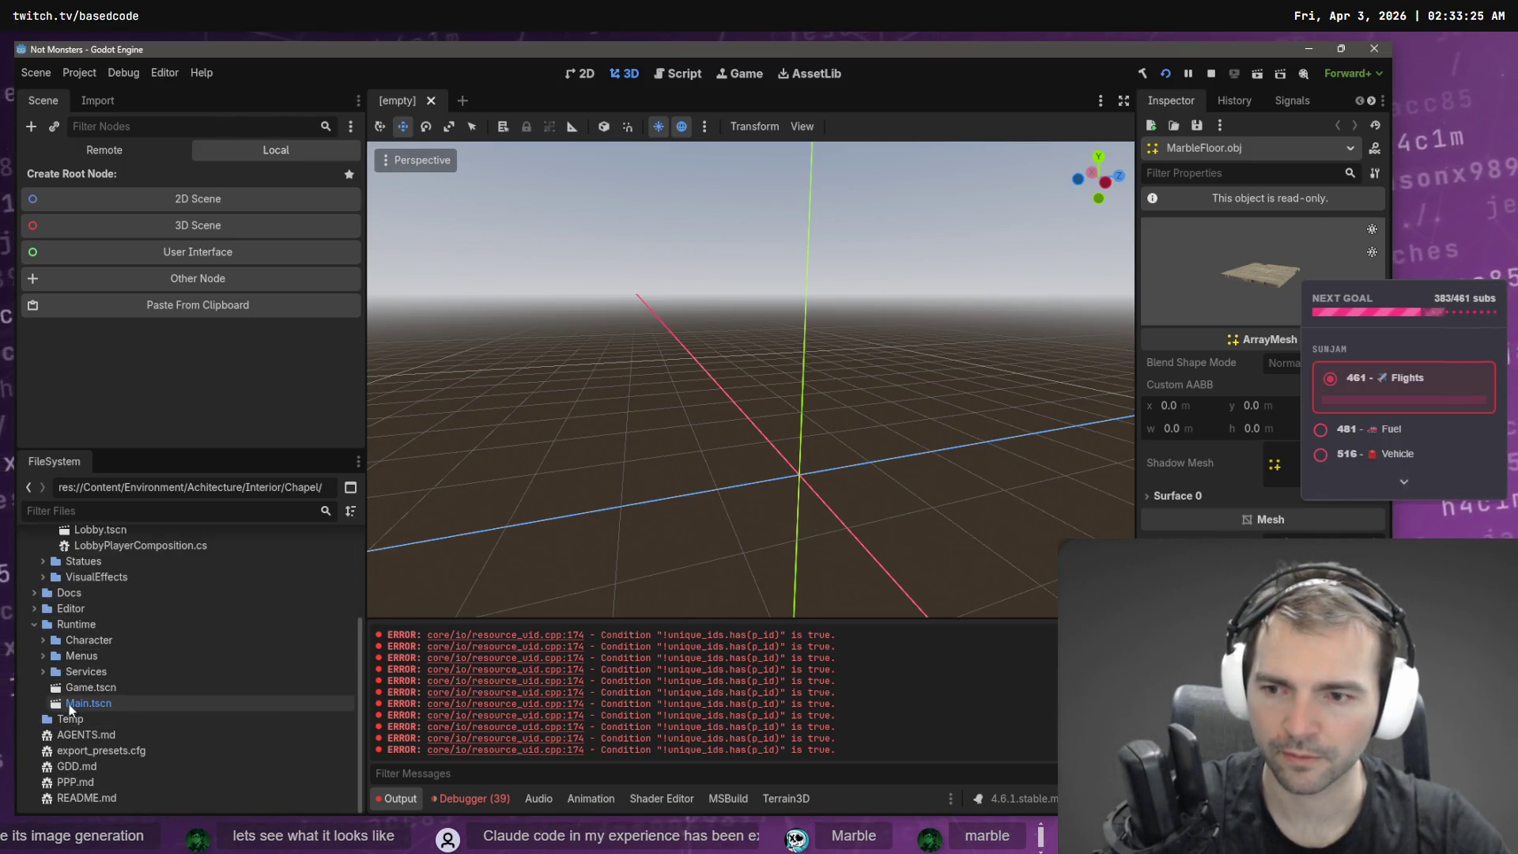
left_click(73, 719)
right_click(74, 718)
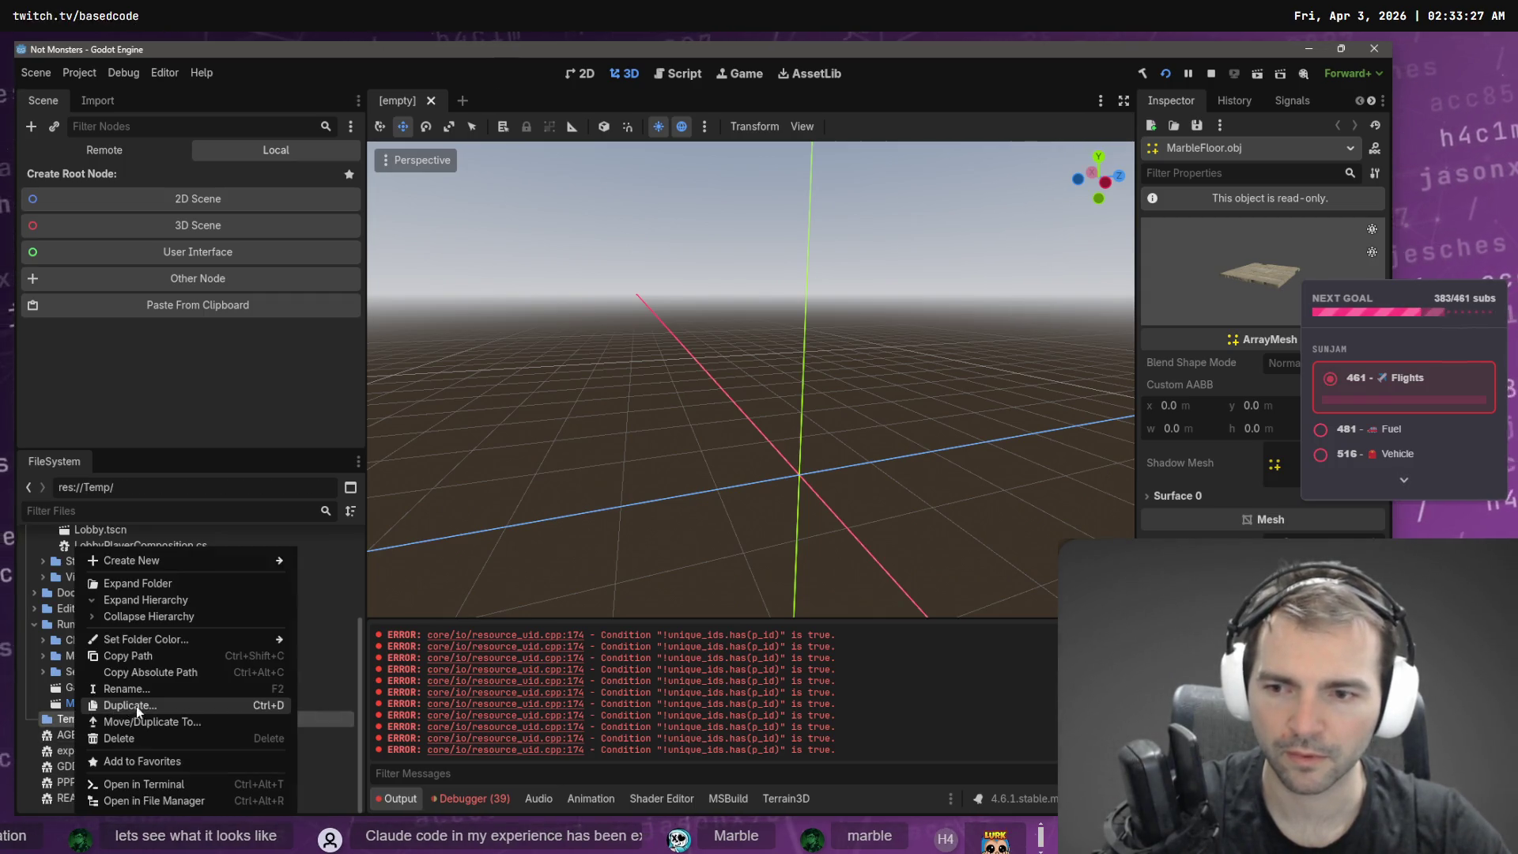
- Delete the Temp folder from the project
left_click(142, 739)
left_click(595, 497)
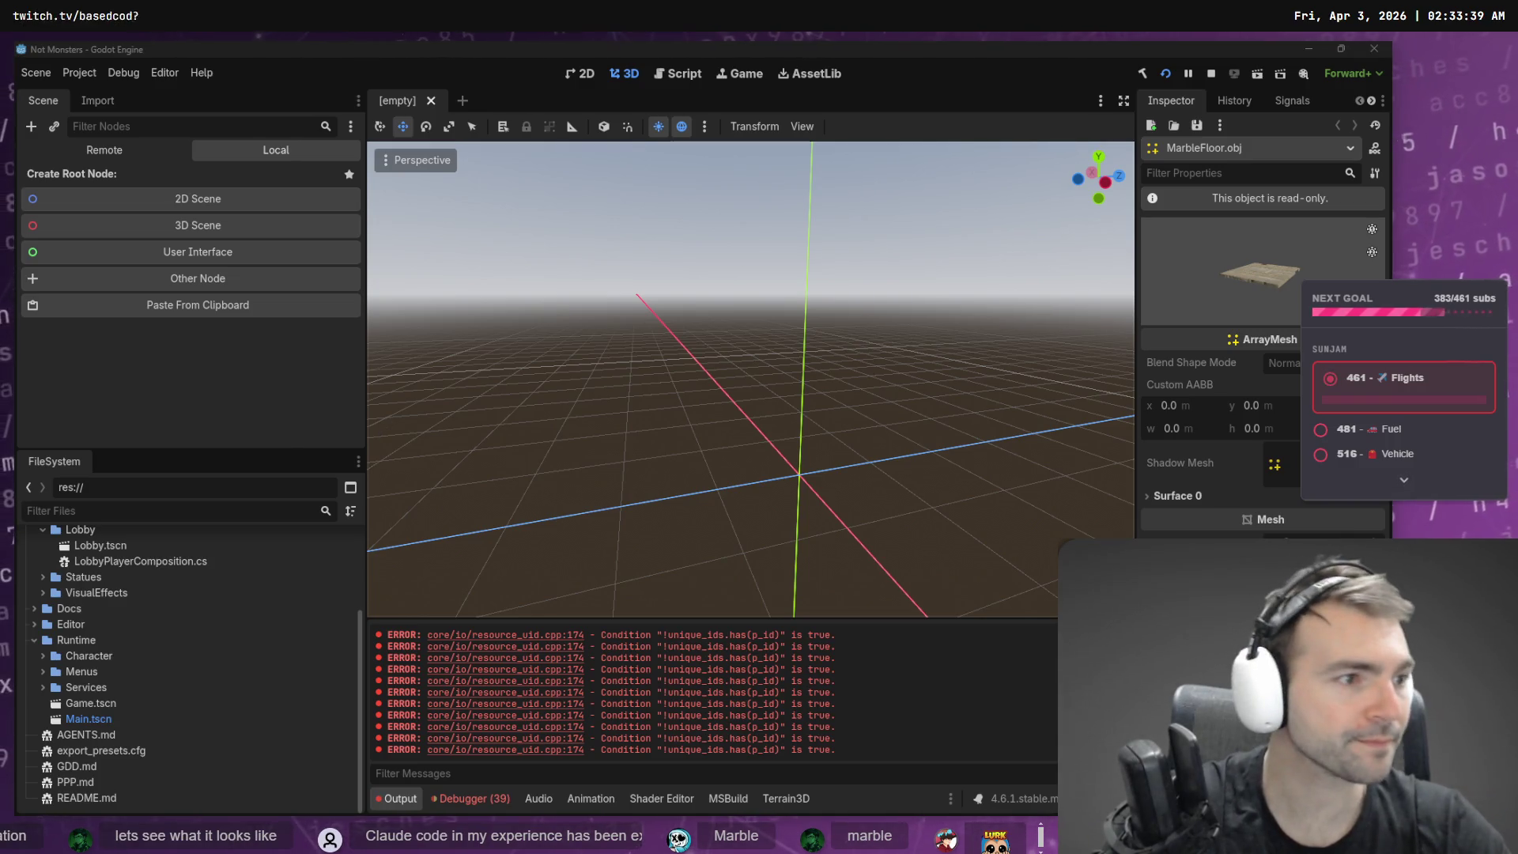
left_click(119, 639)
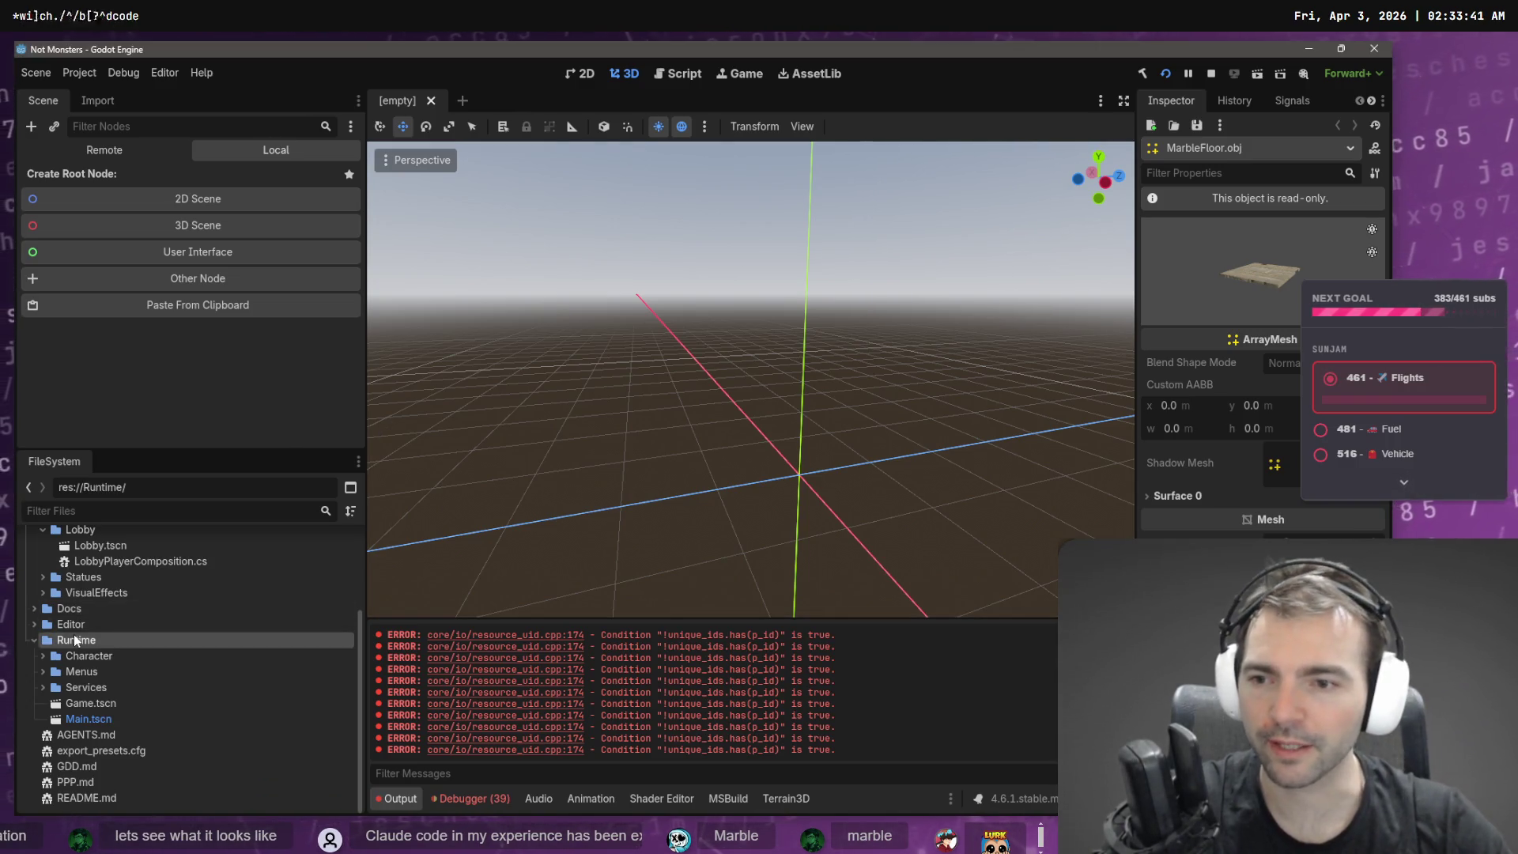
- Collapse Lobby, expand Editor and inspect the CryptCandlePlacer.cs and StatuePlacer.cs scripts
scroll(119, 613, "up", 4)
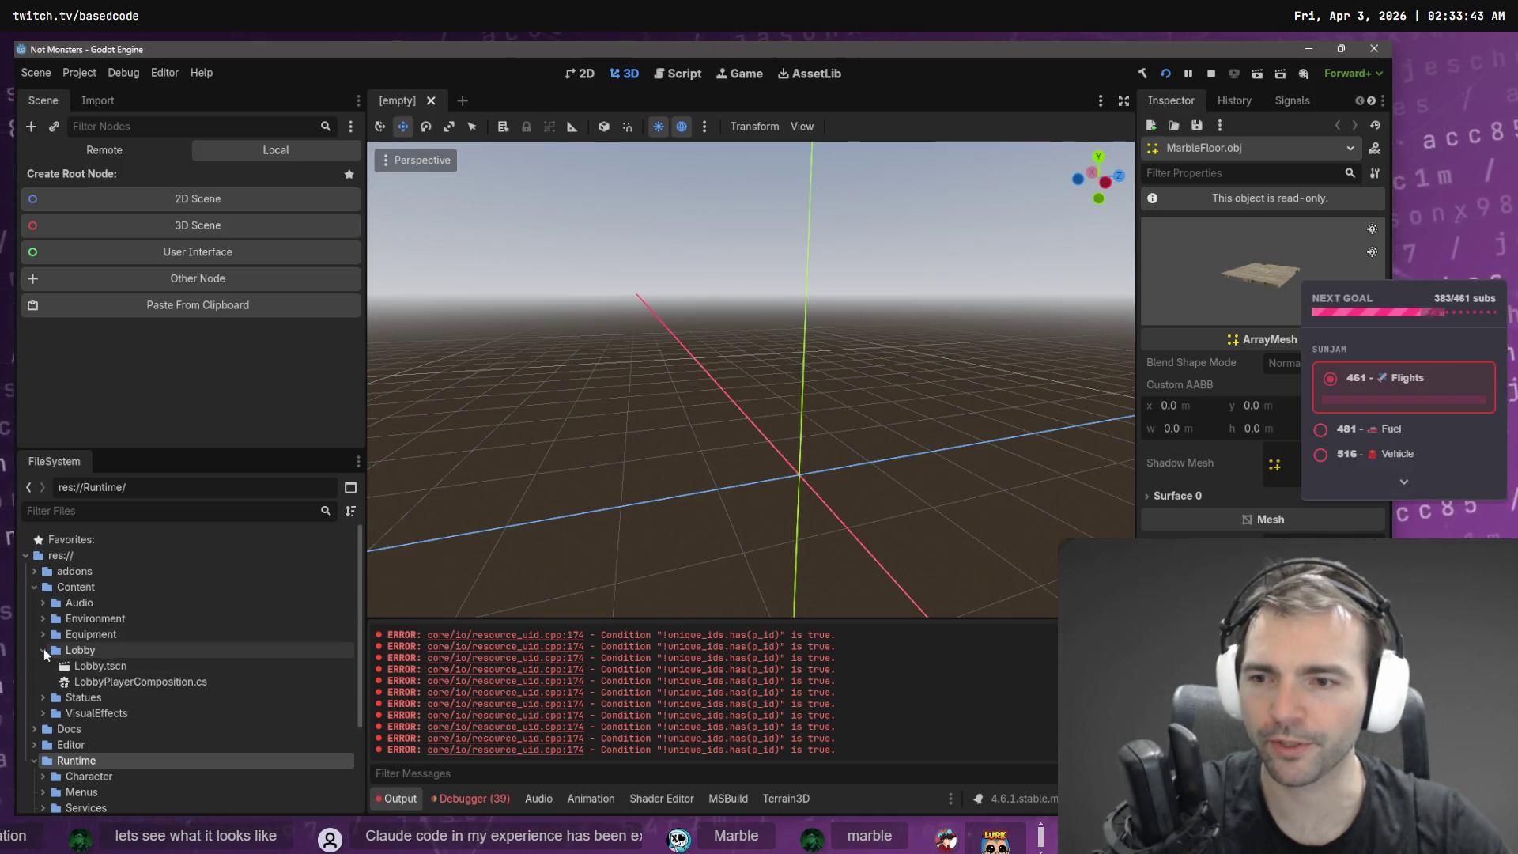
left_click(43, 650)
left_click(35, 717)
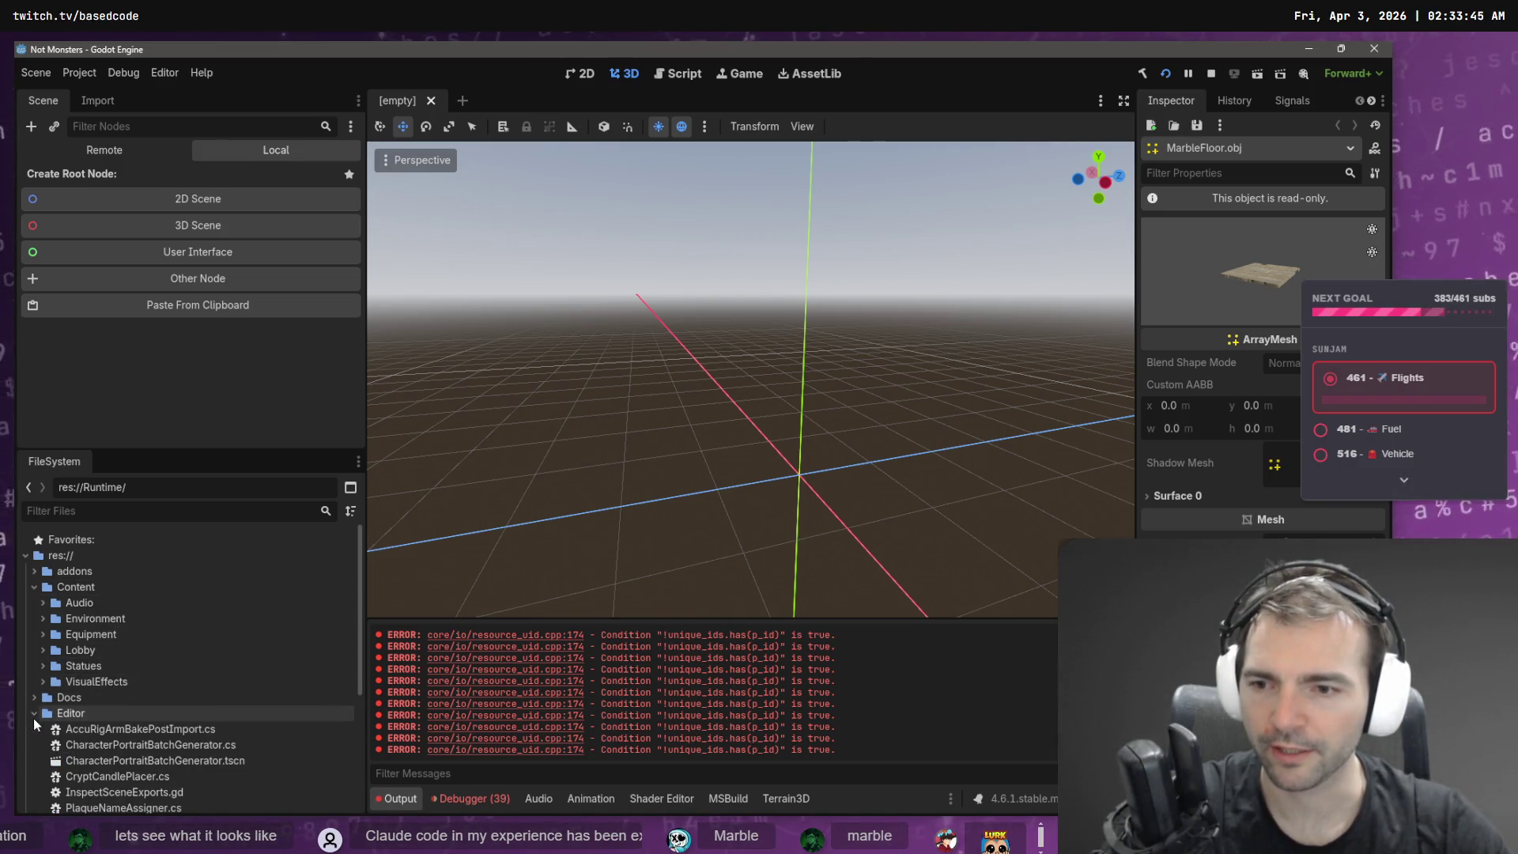
scroll(59, 710, "down", 3)
left_click(147, 676)
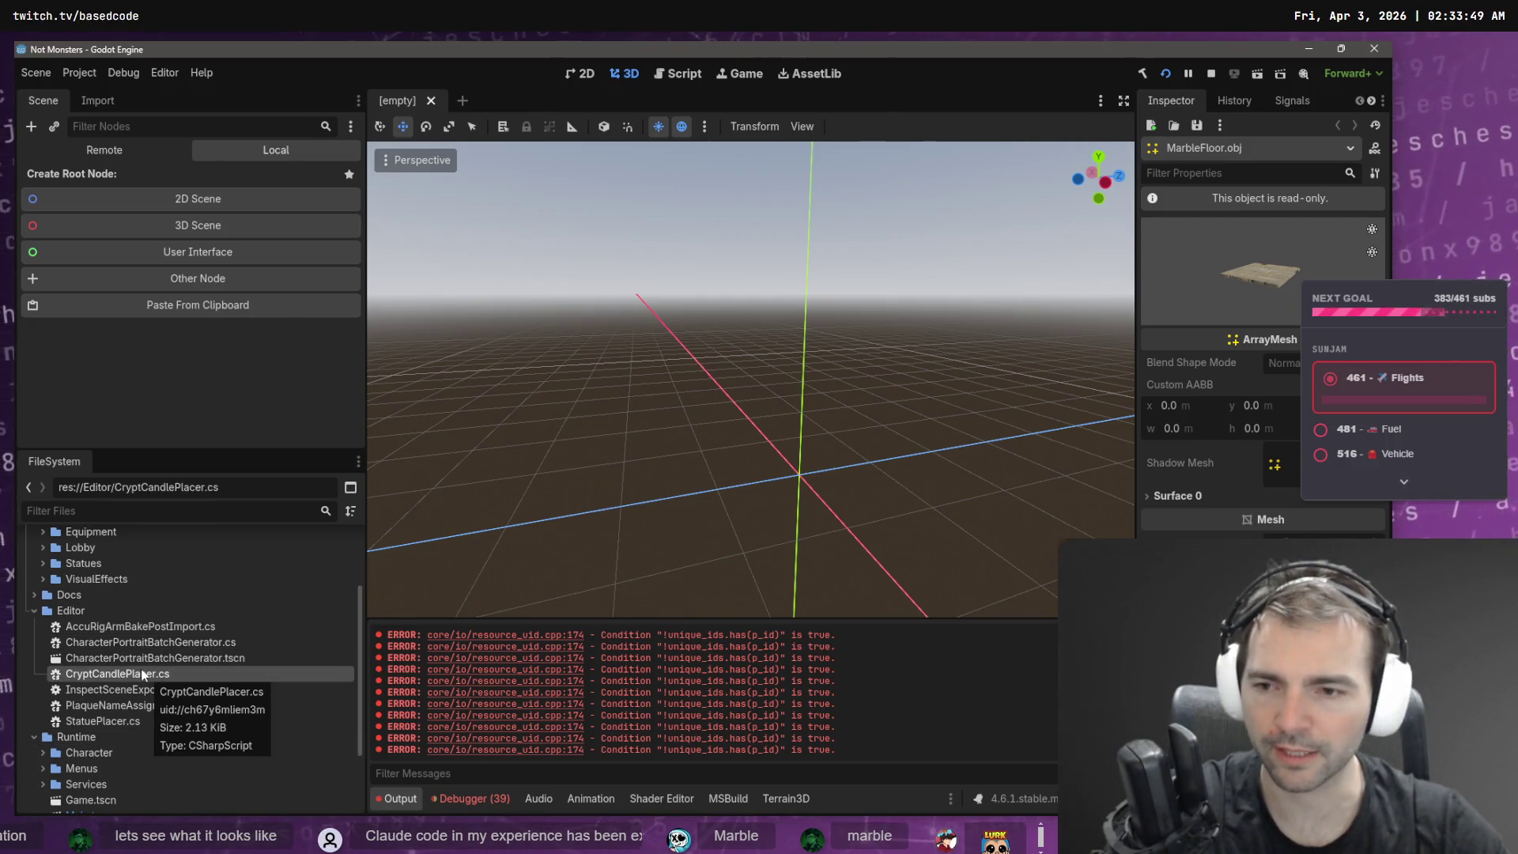
left_click(112, 723)
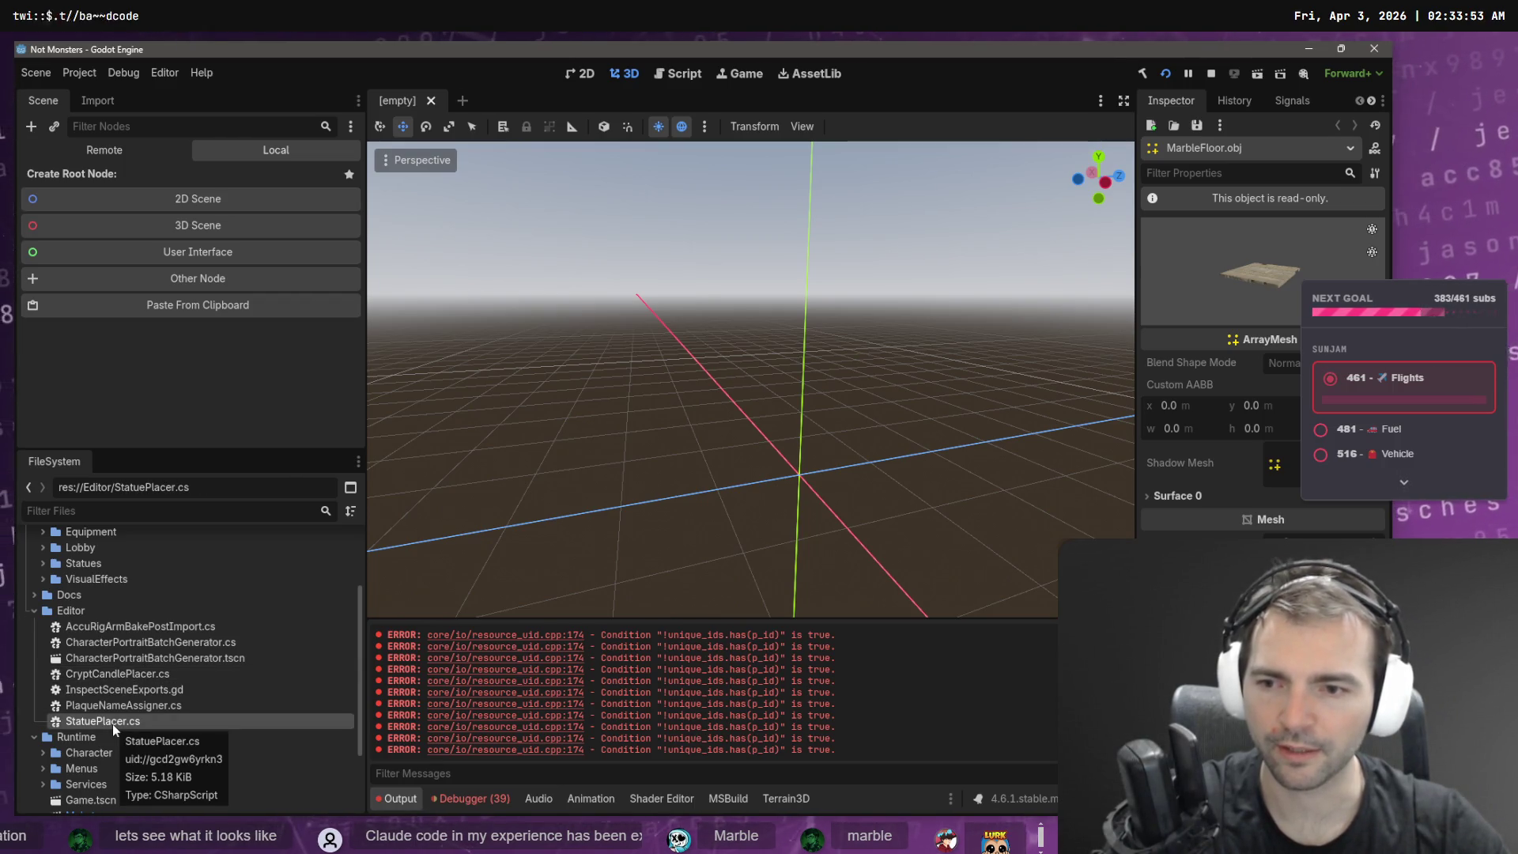
left_click(119, 676)
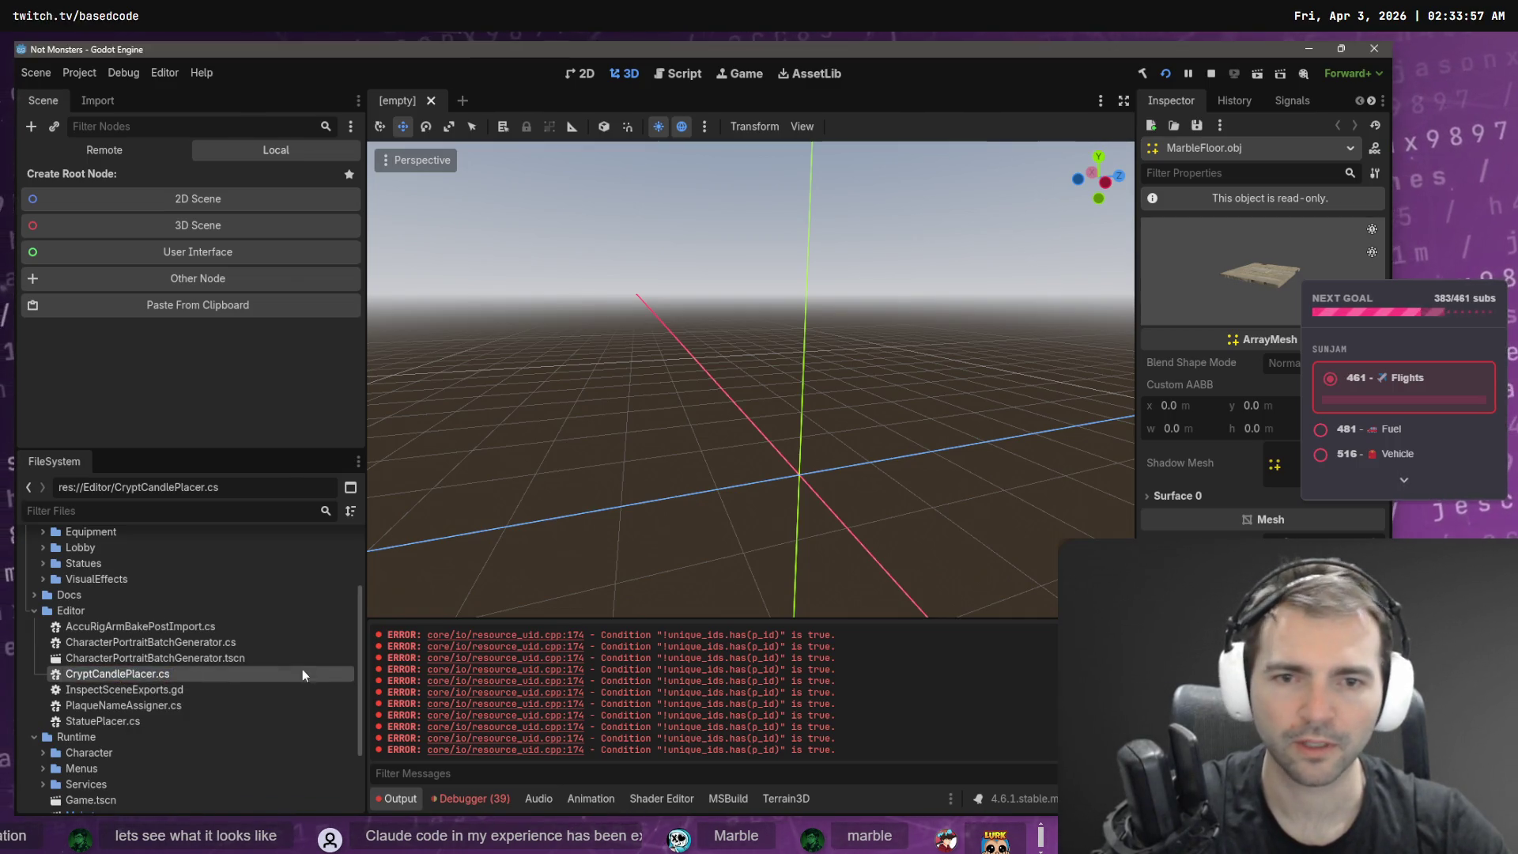
- Check the Codex chat in VS Code, then return to the Godot editor
key("alt+Tab")
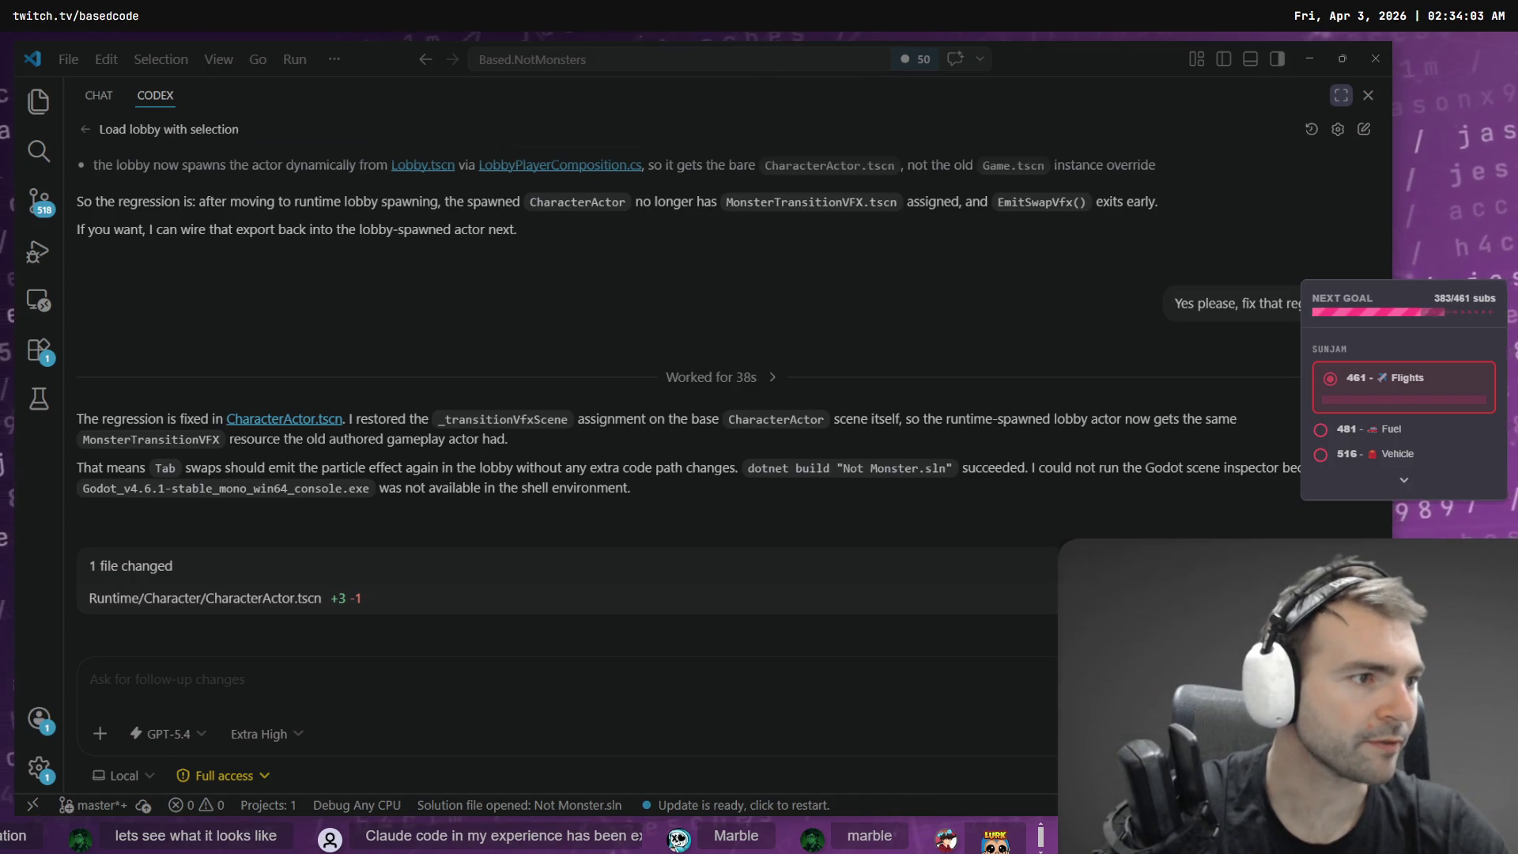
key("alt+Tab")
key("alt+Tab")
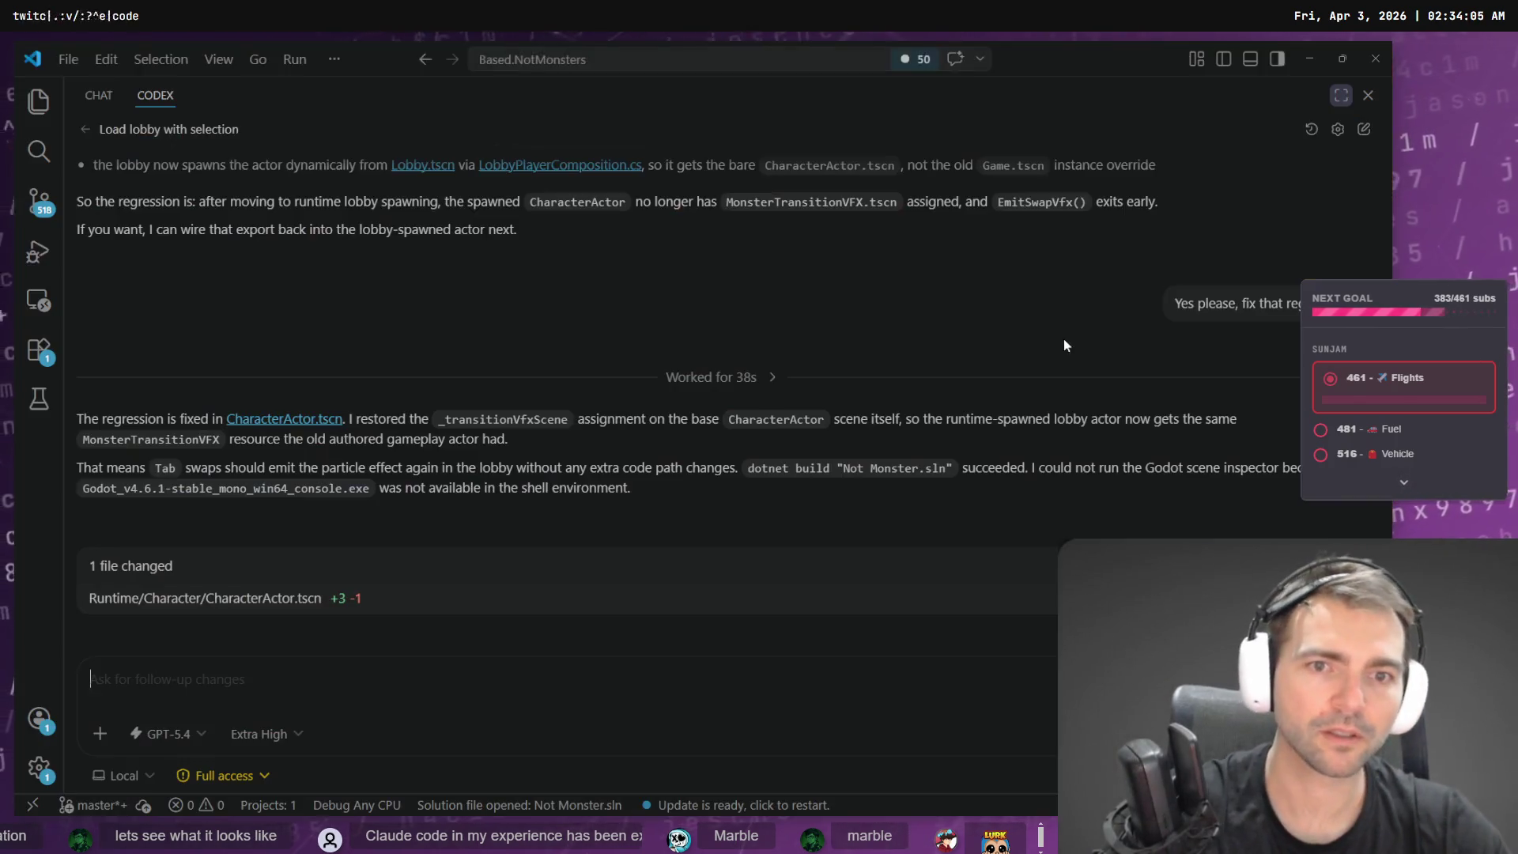
key("alt+Tab")
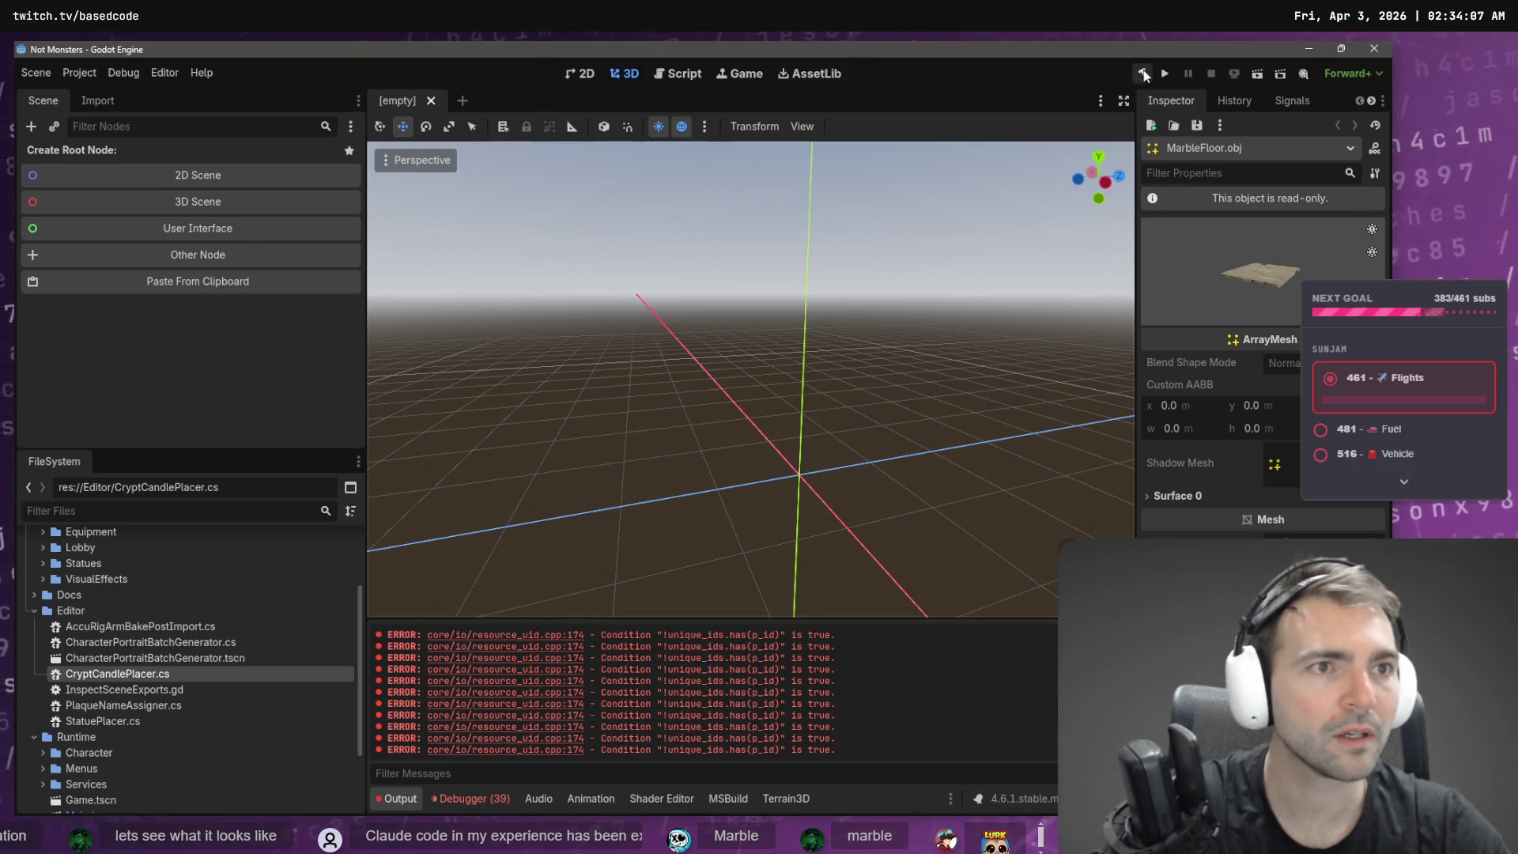
- Build and run the game, preview the Shepherd, then try hosting an online game
left_click(1142, 75)
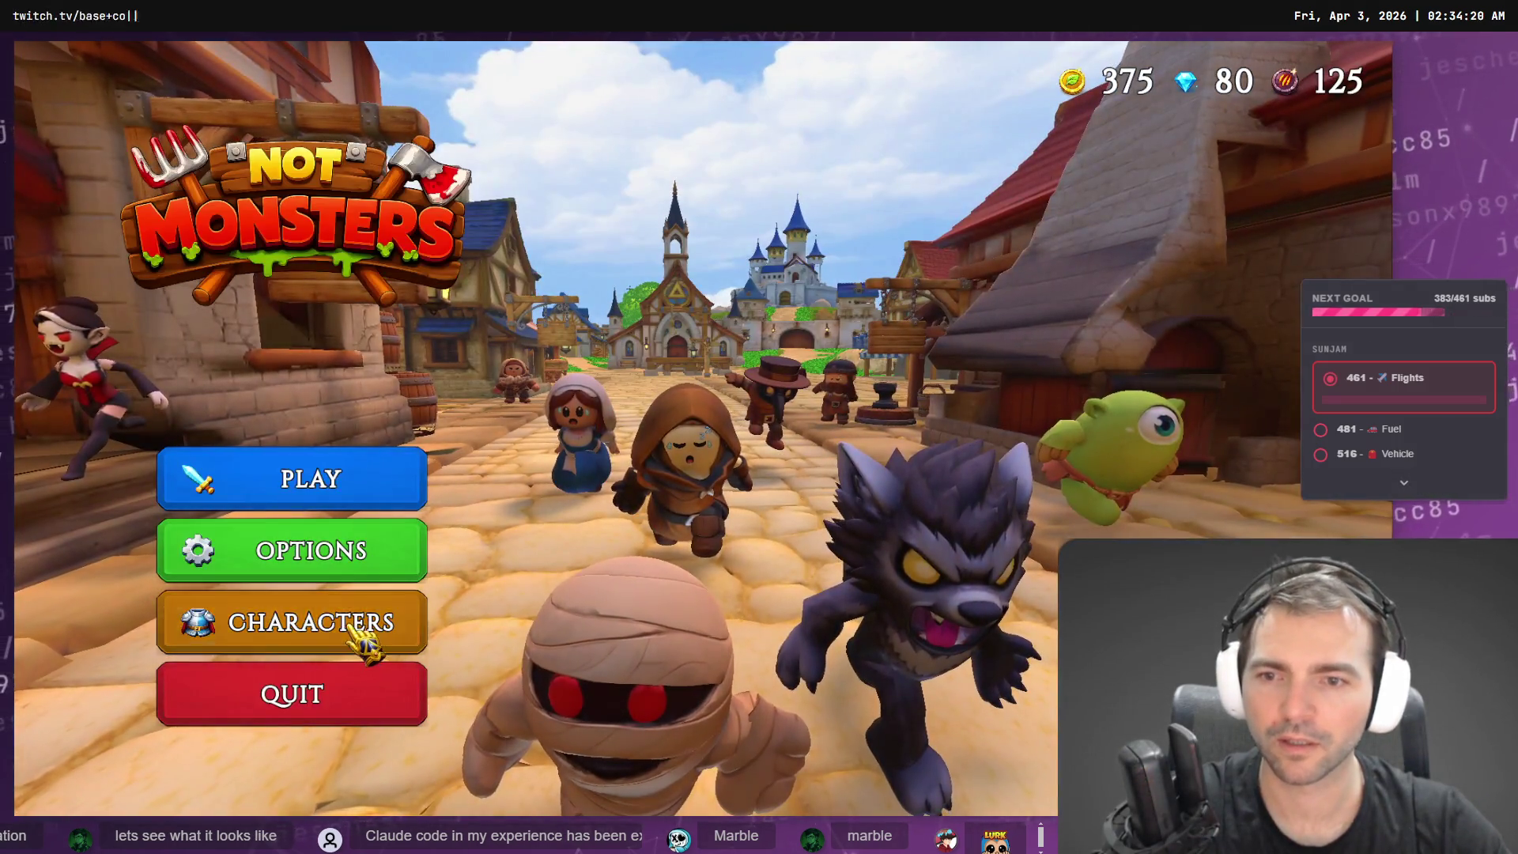
left_click(363, 632)
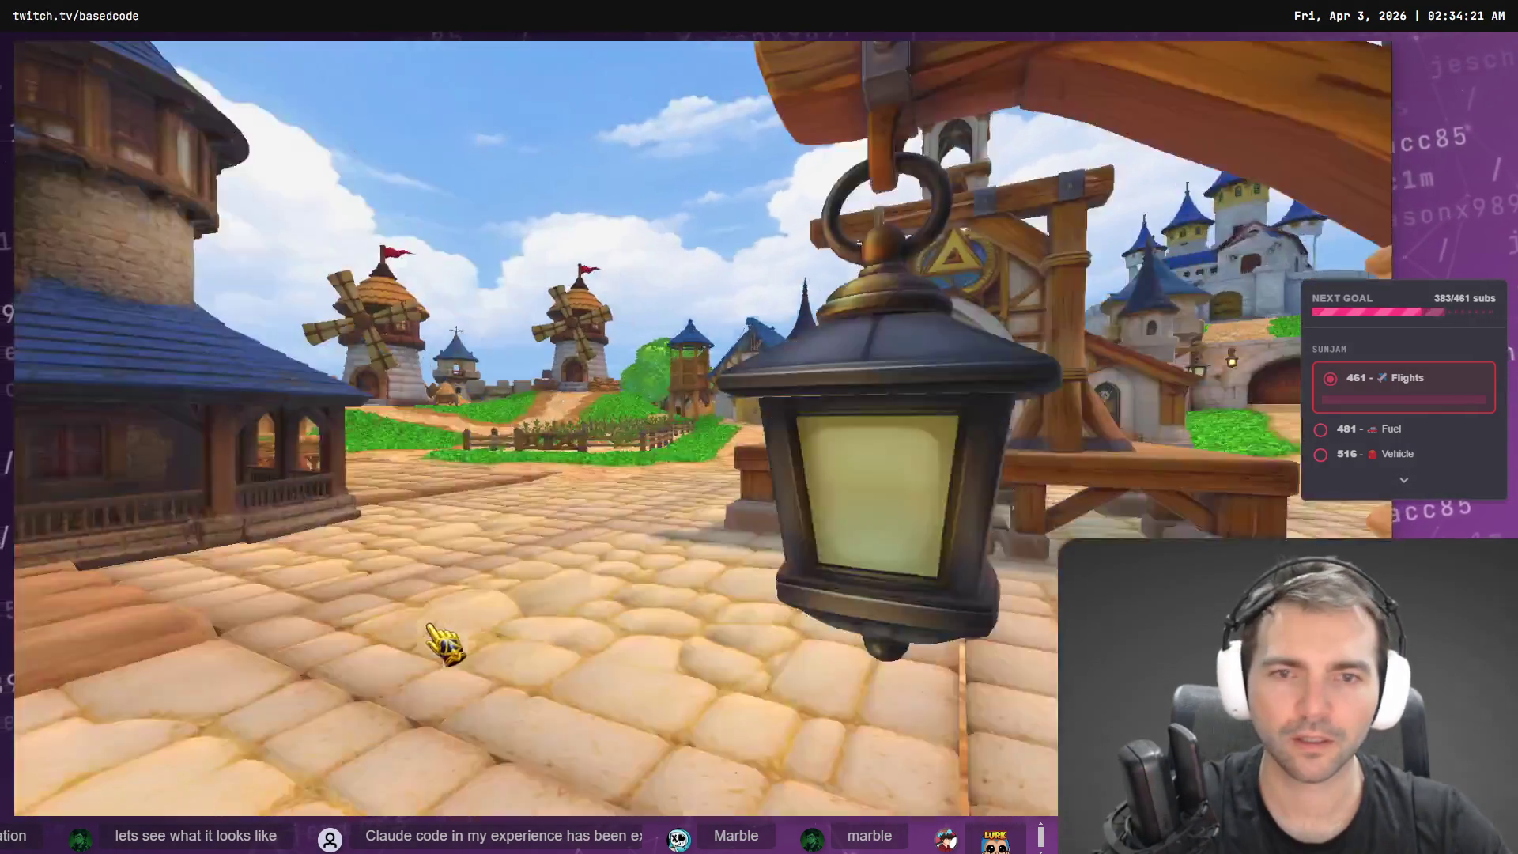
left_click(399, 419)
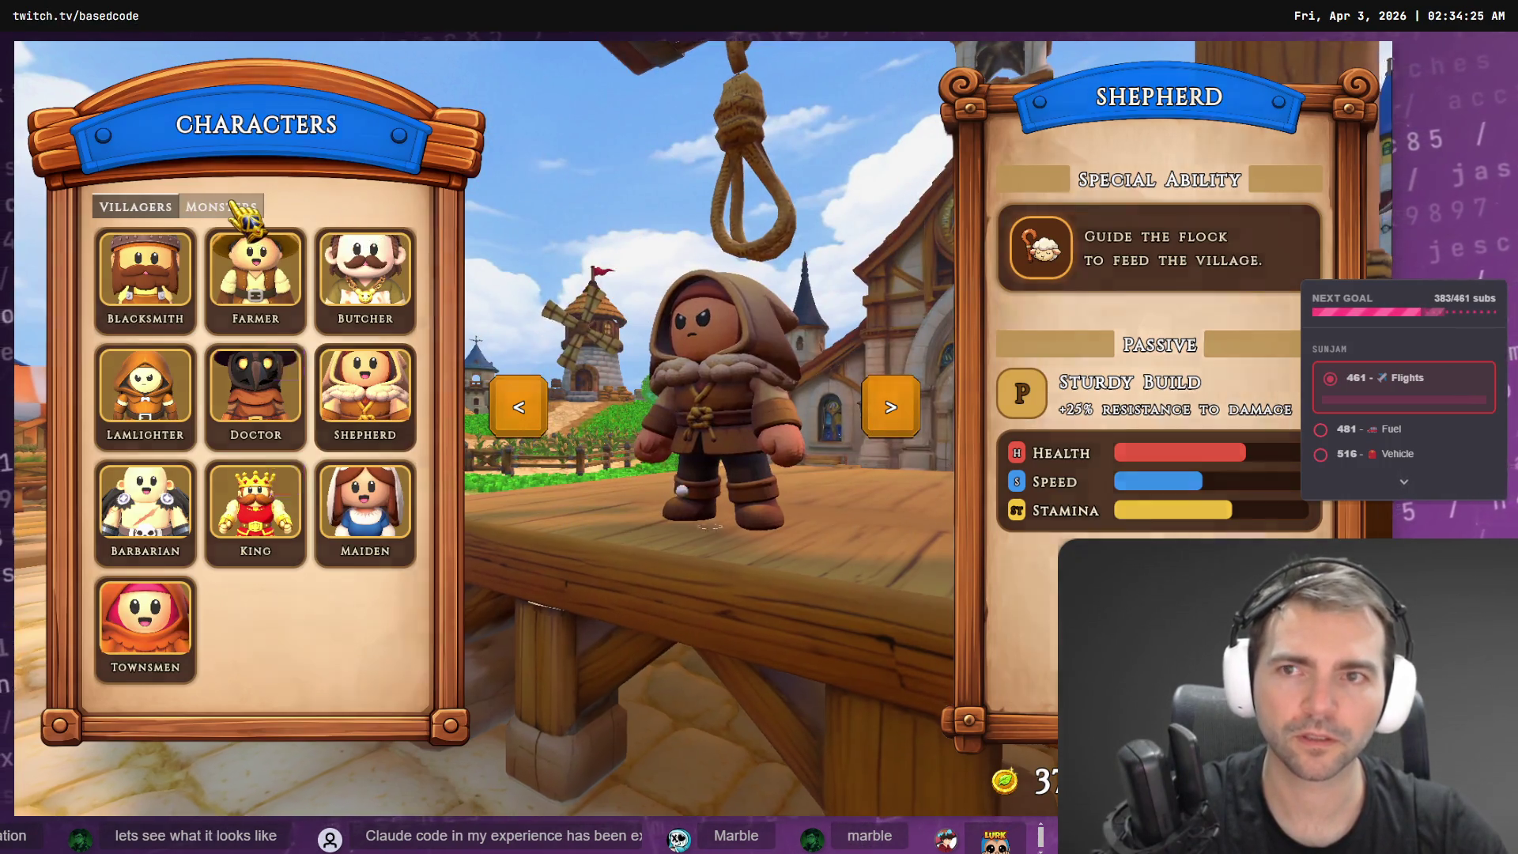
key("Escape")
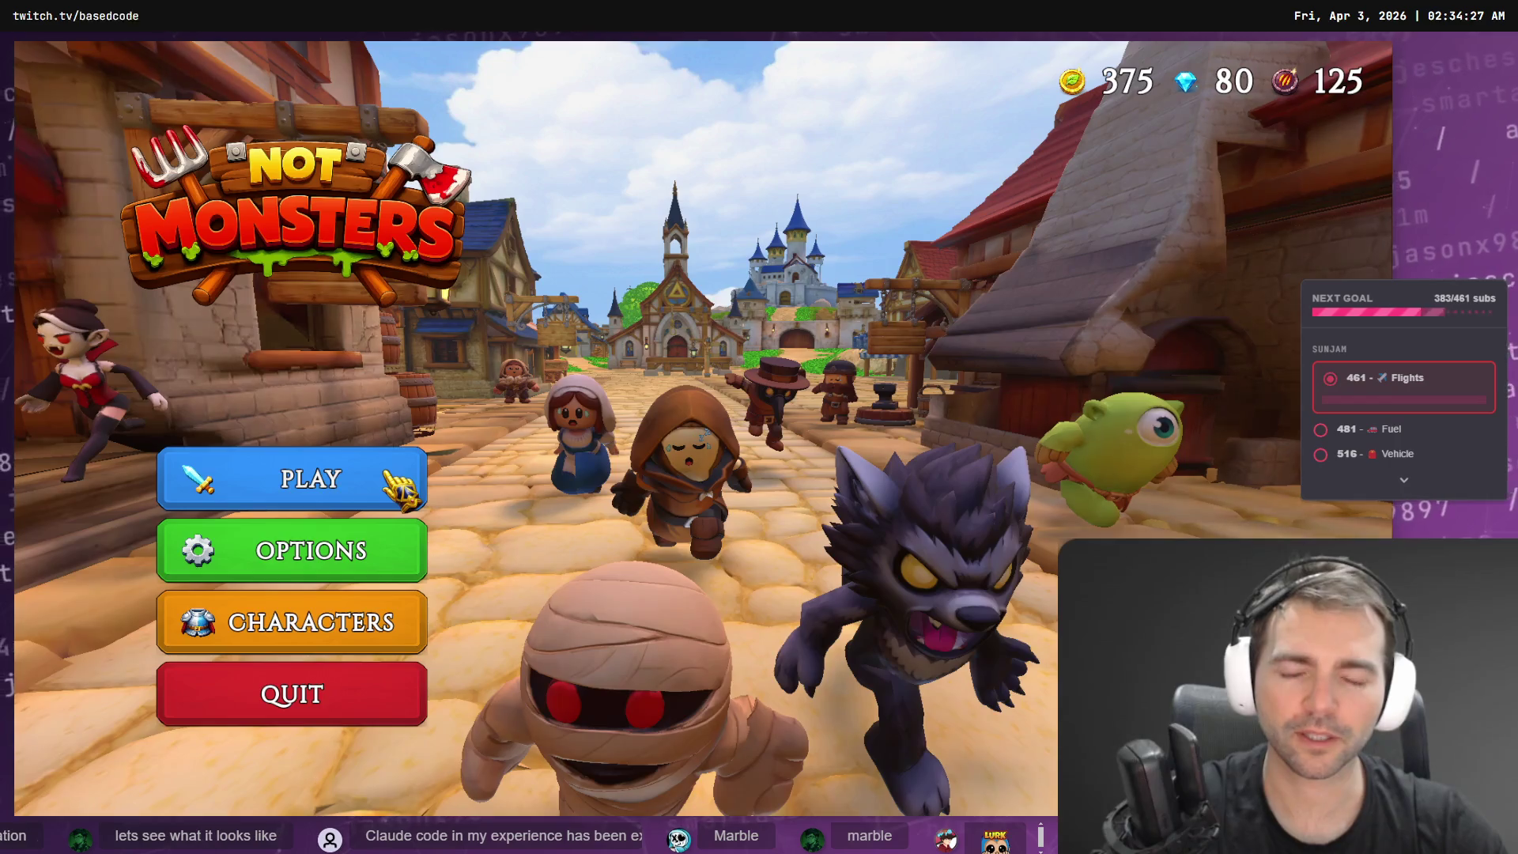
left_click(389, 477)
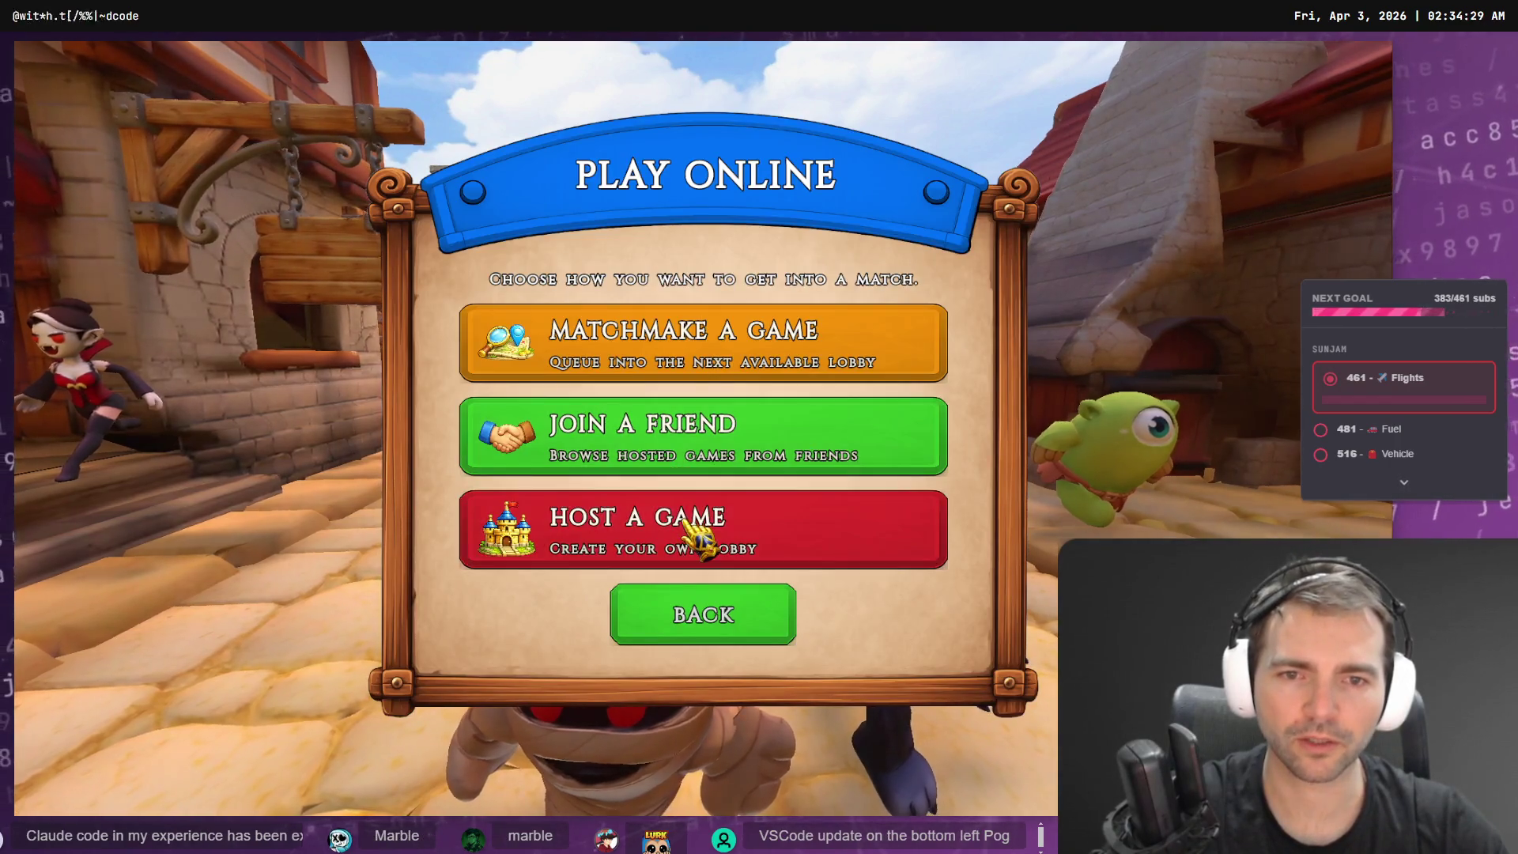
left_click(689, 530)
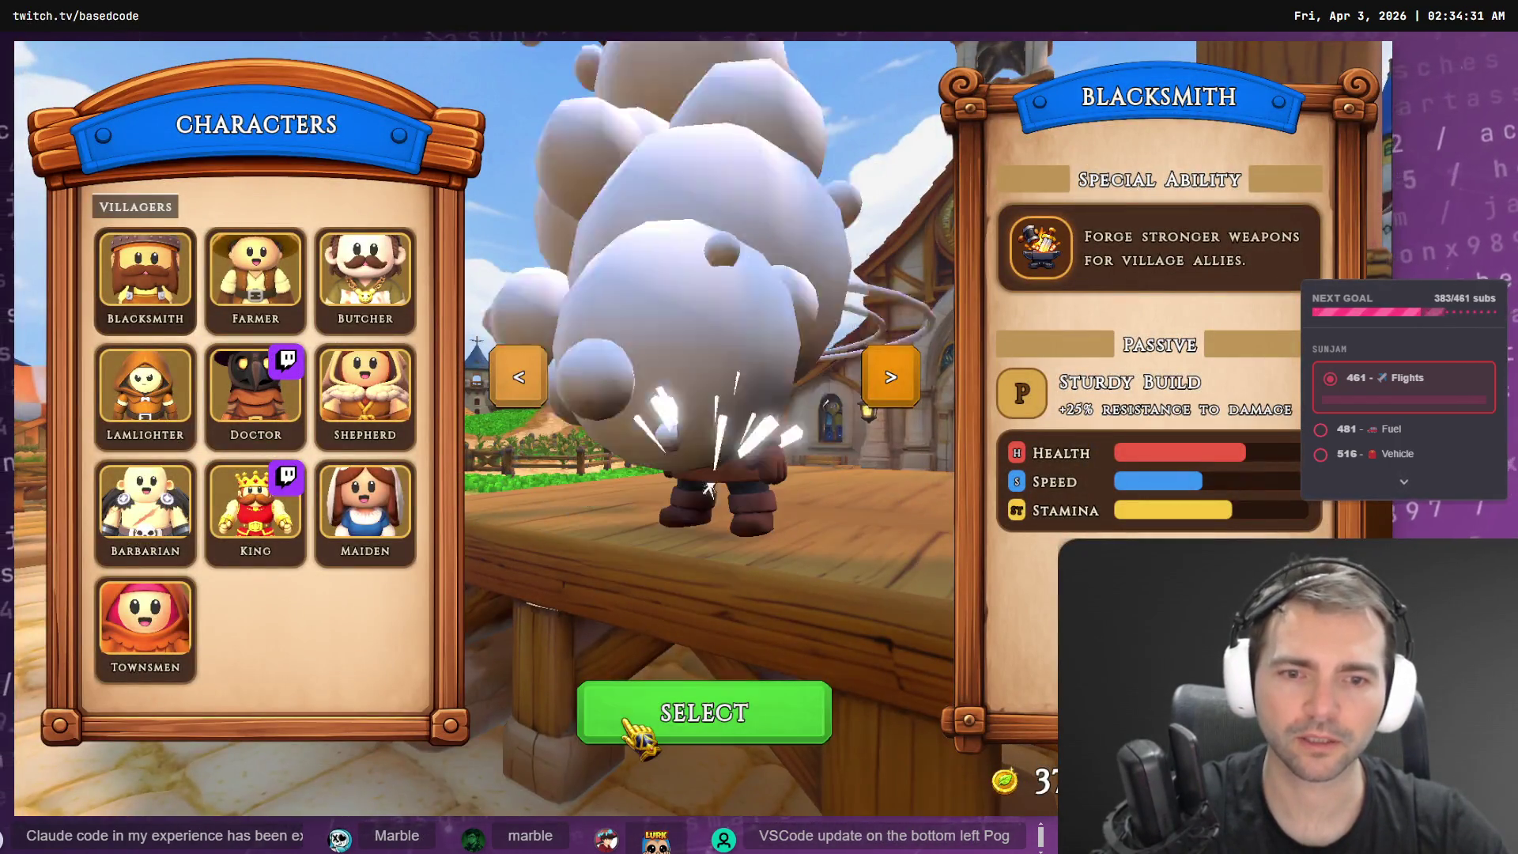
key("Escape")
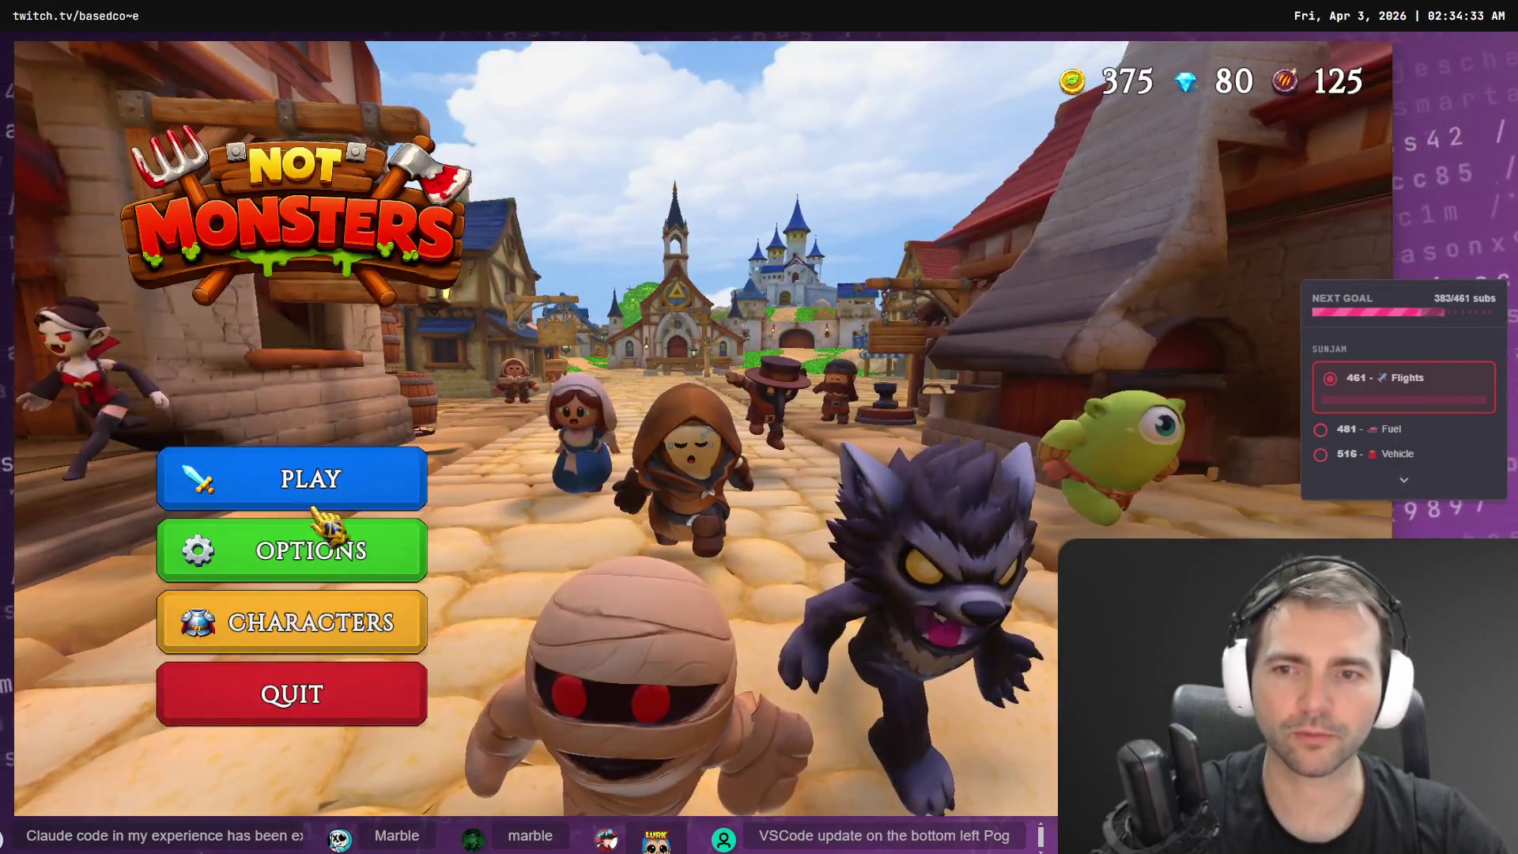
- Revisit the Characters and Play Online menus, then host a new game lobby
left_click(332, 637)
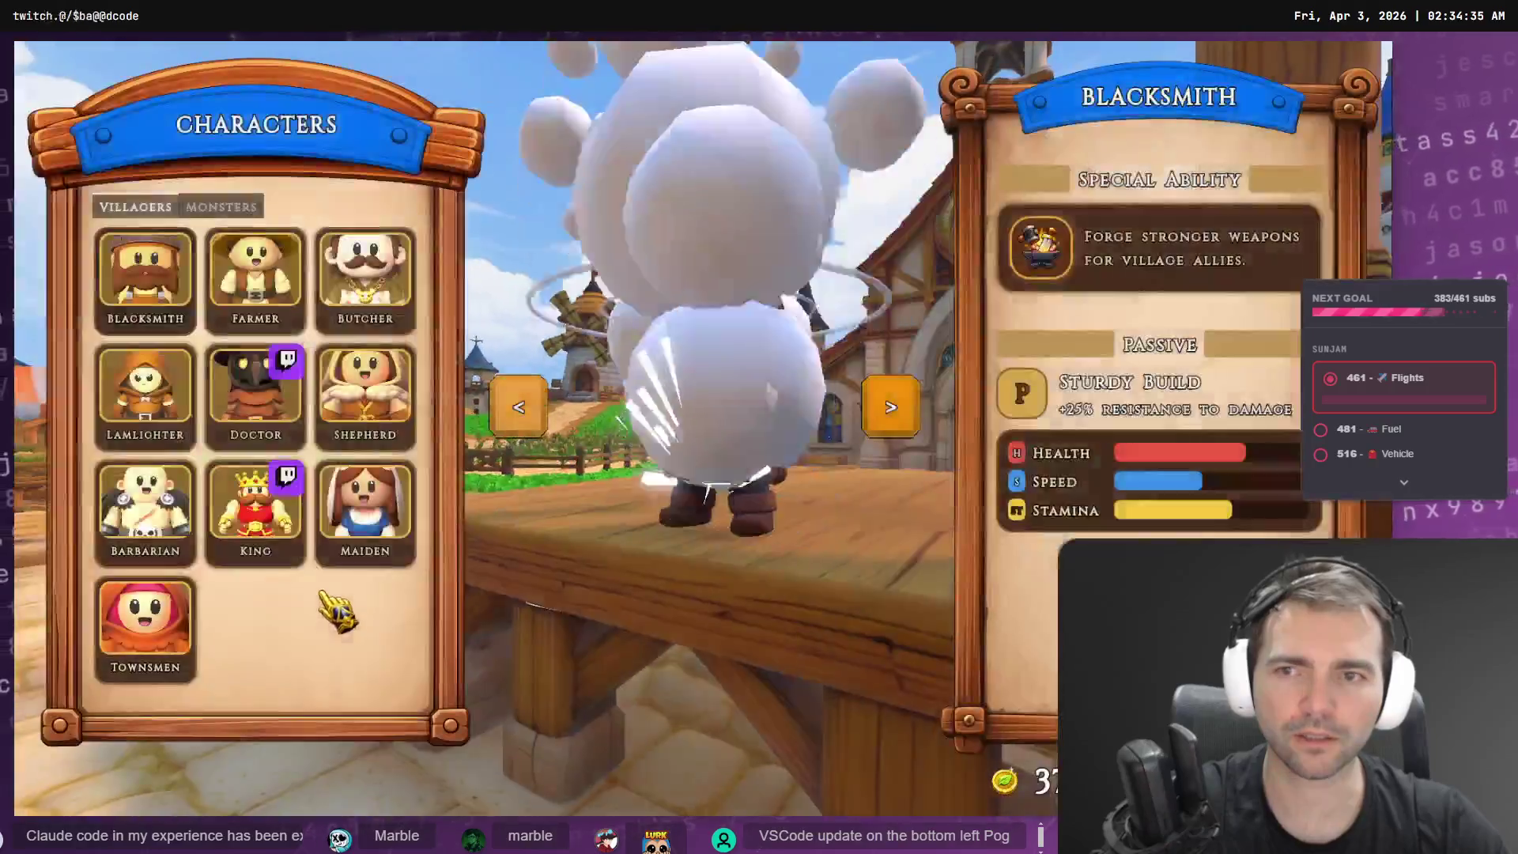
key("Escape")
left_click(305, 494)
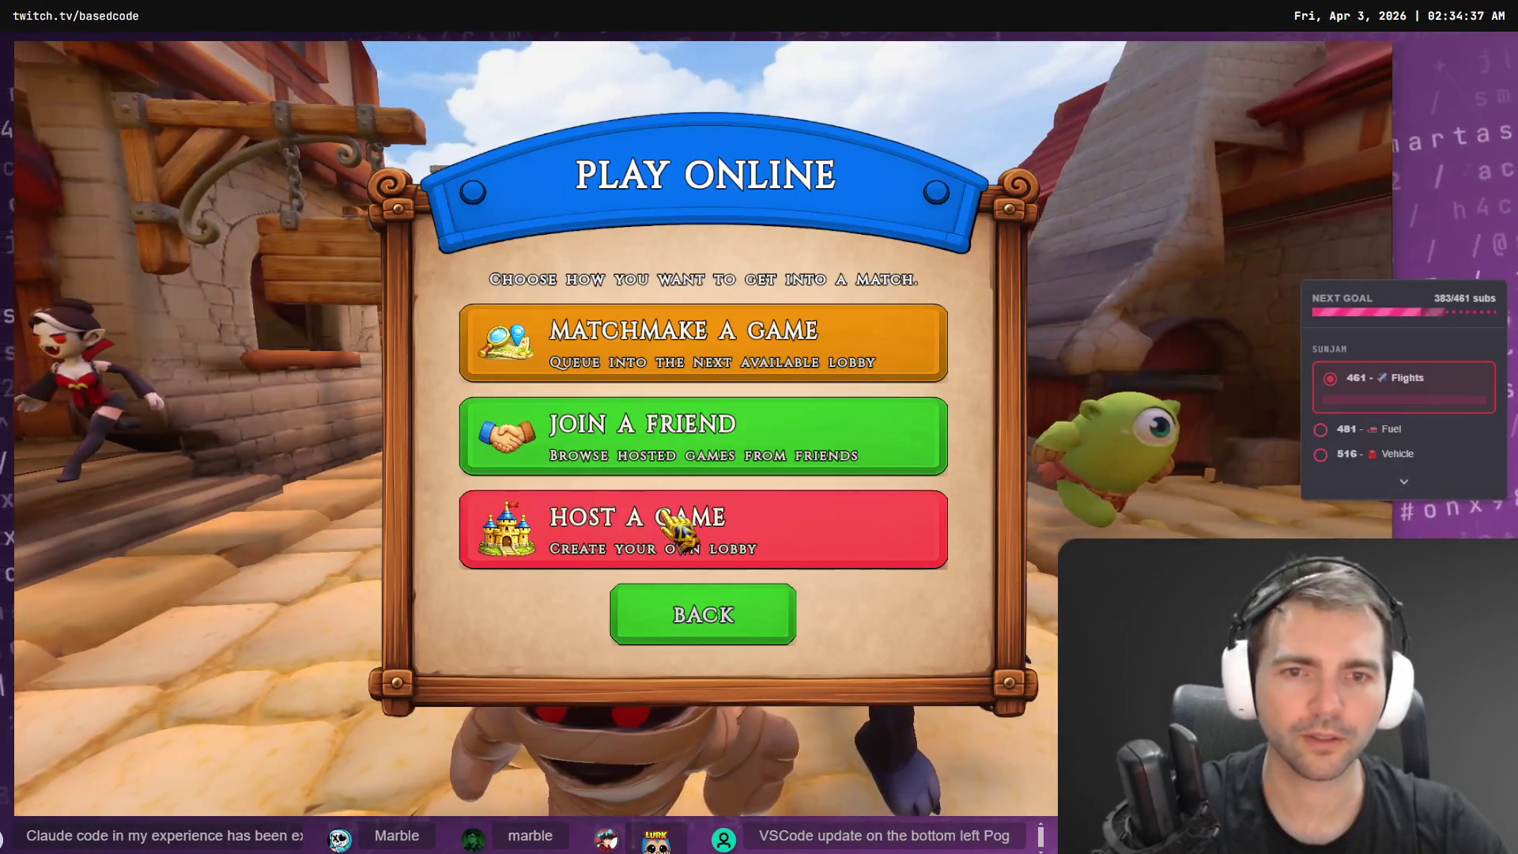
key("Escape")
key("Escape")
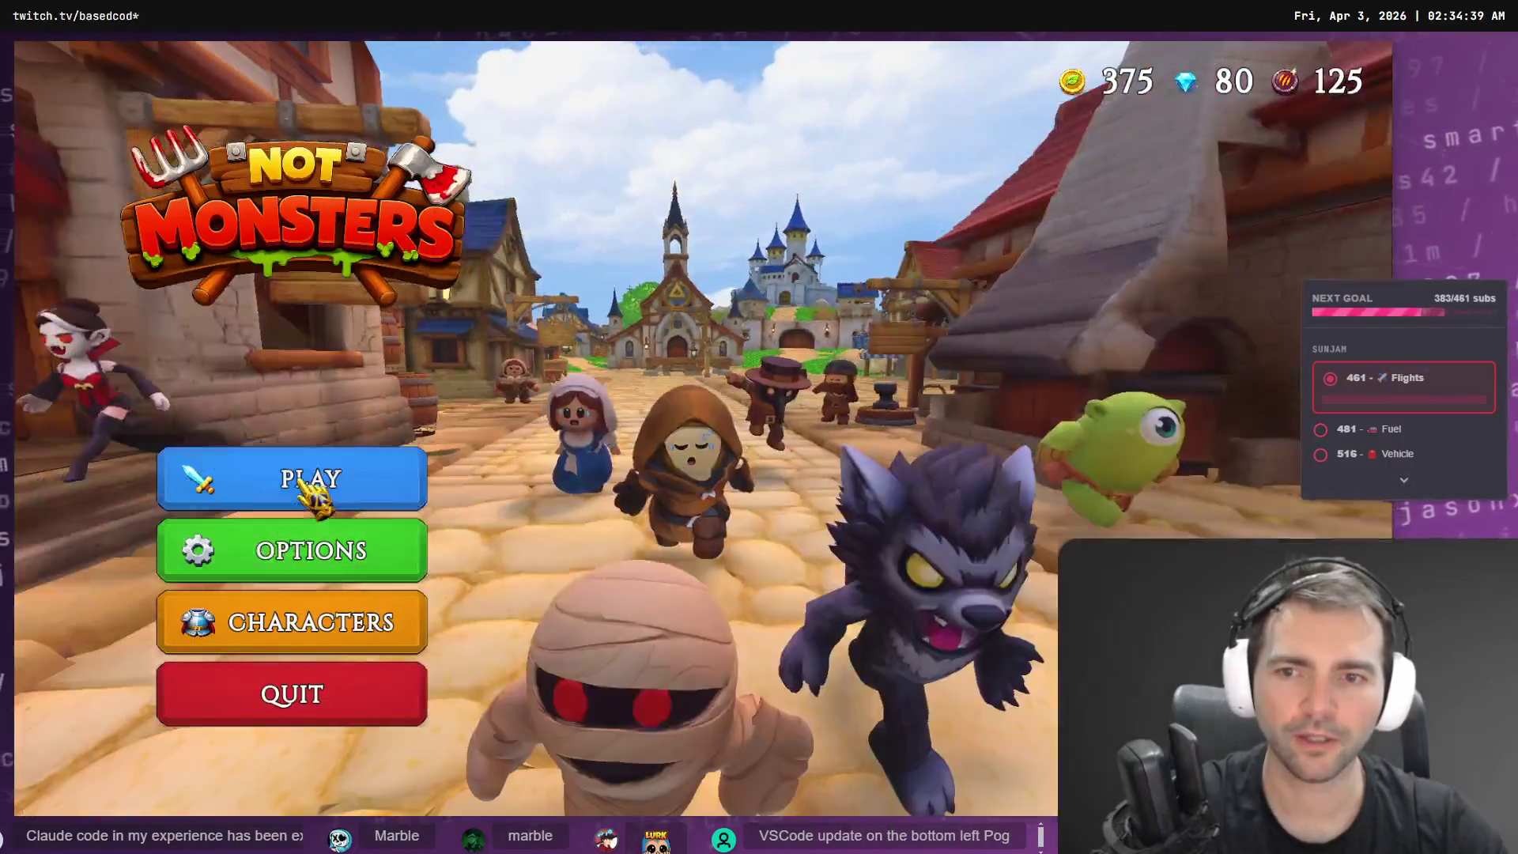
key("Escape")
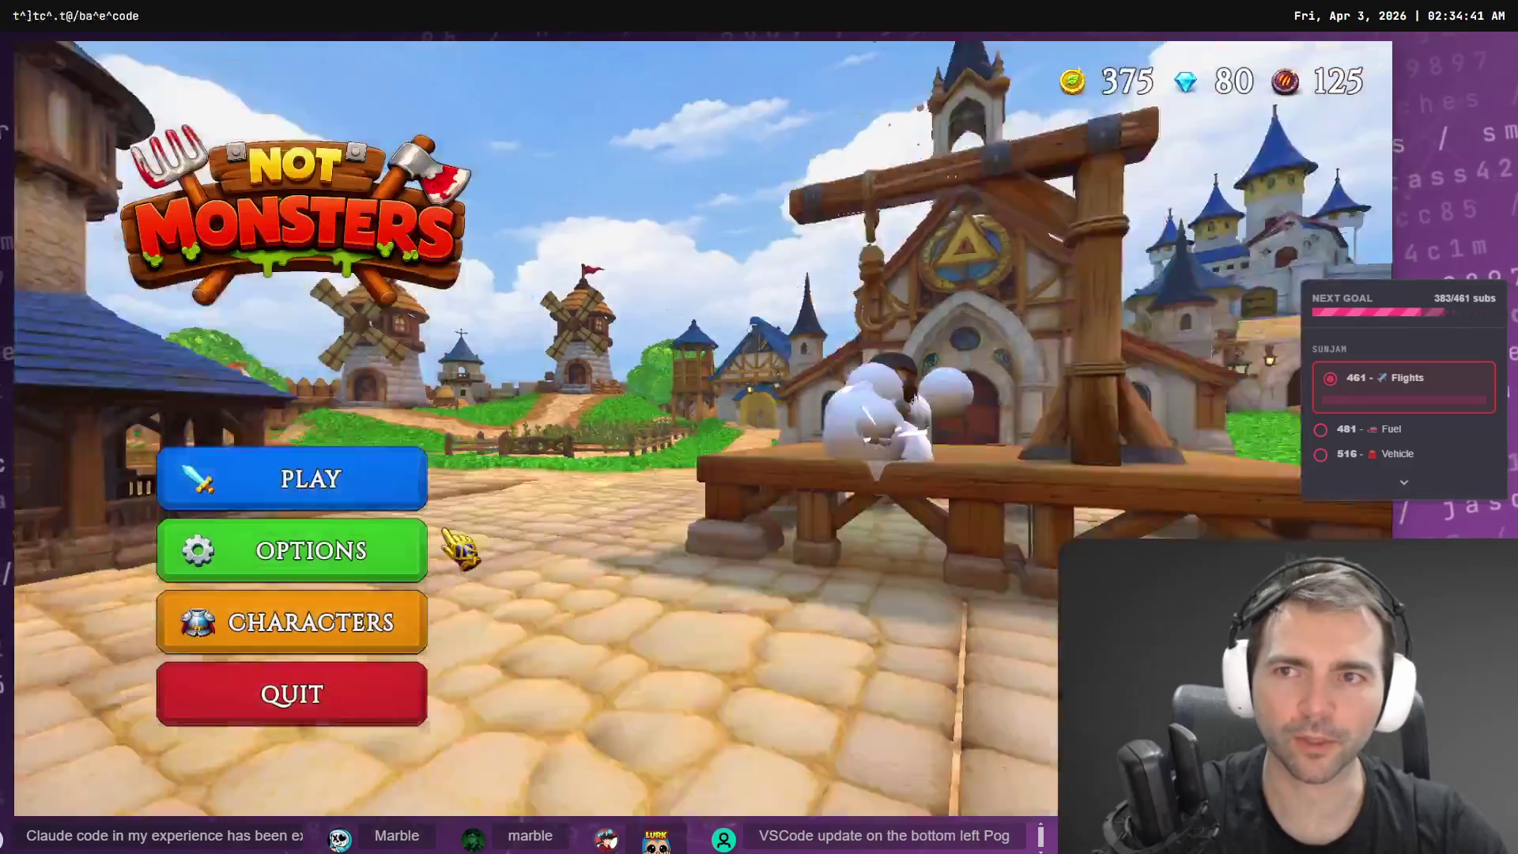
left_click(406, 472)
left_click(791, 599)
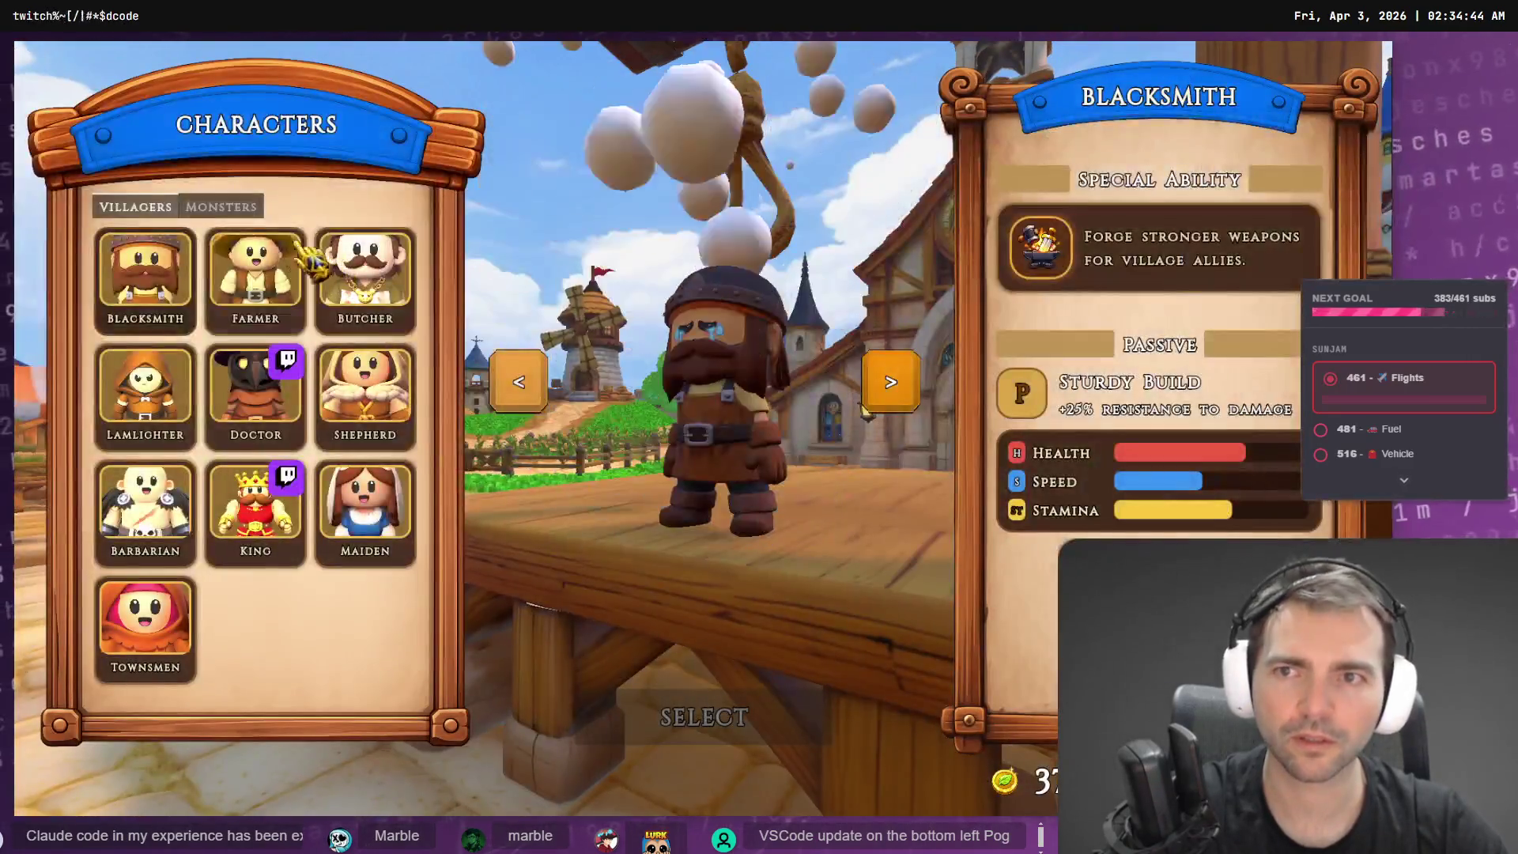
- Compare the Shepherd, Maiden and Witch previews, then select the Witch and transform in the lobby
left_click(226, 209)
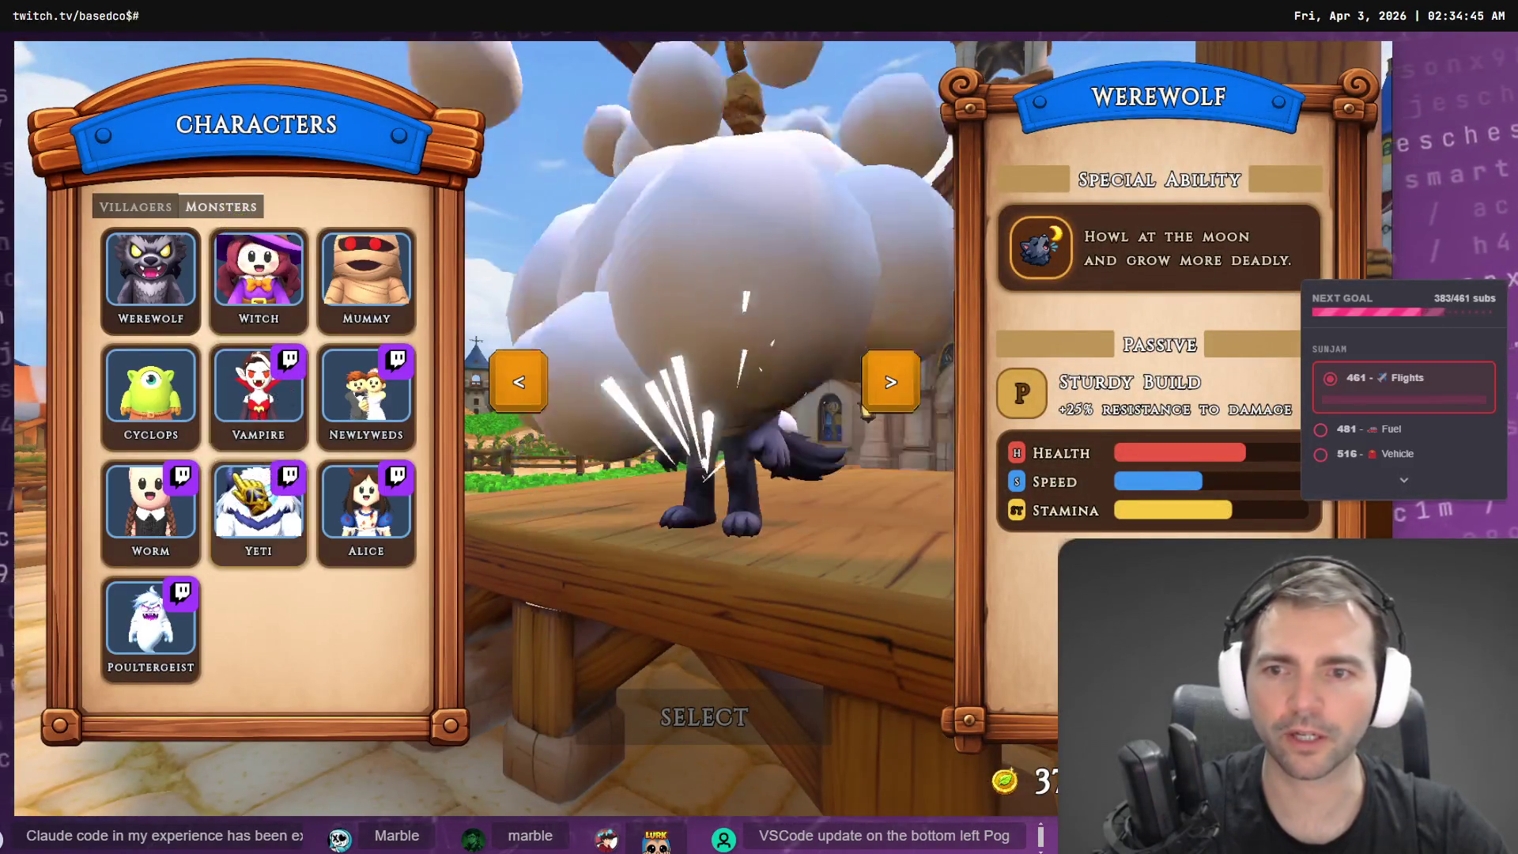
left_click(136, 208)
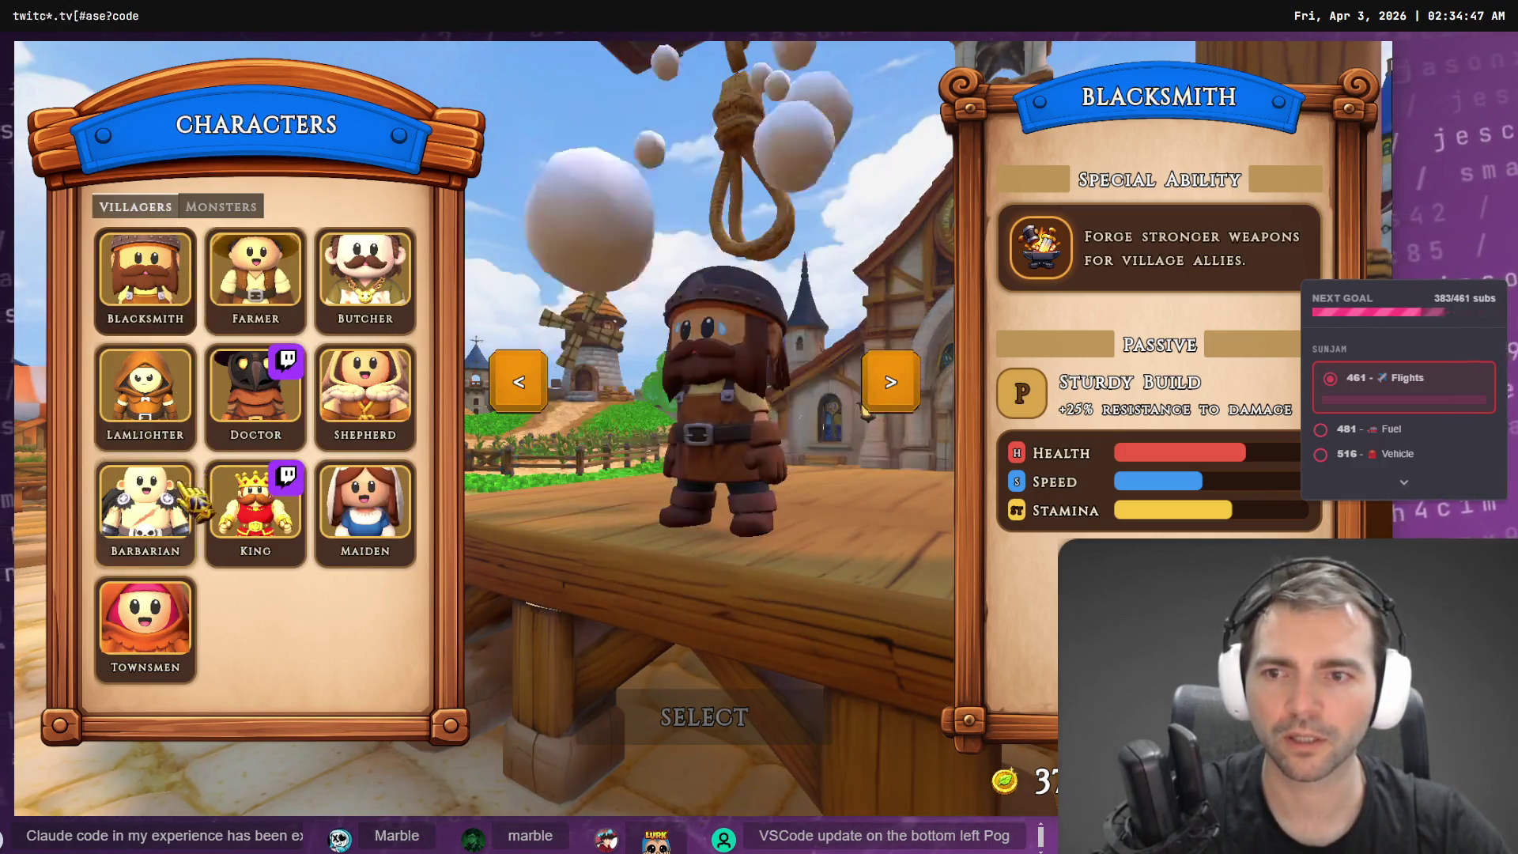
left_click(359, 392)
left_click(222, 206)
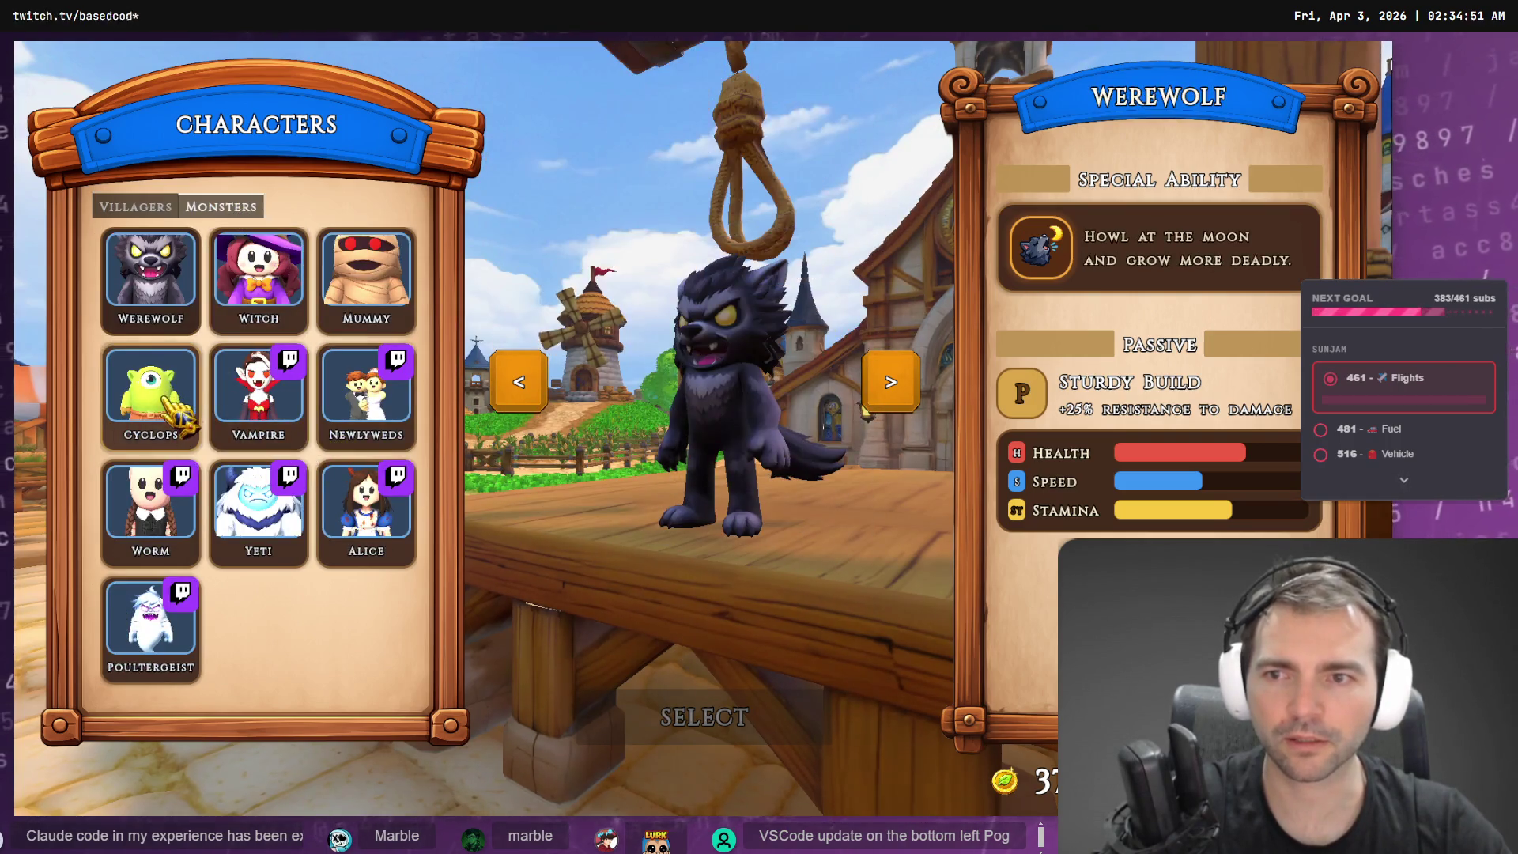
left_click(281, 299)
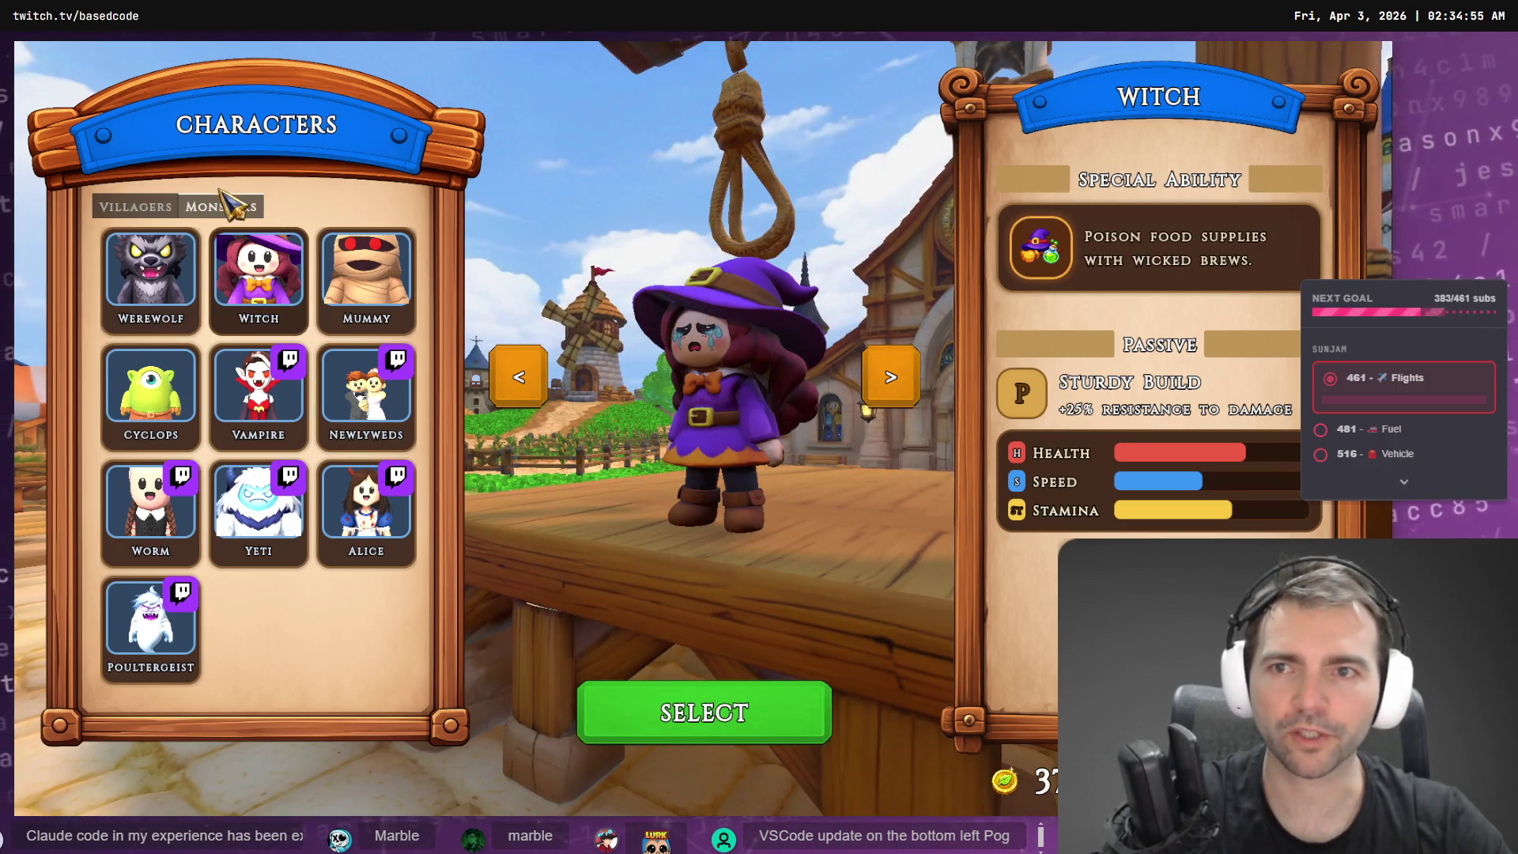
left_click(158, 206)
key("Down")
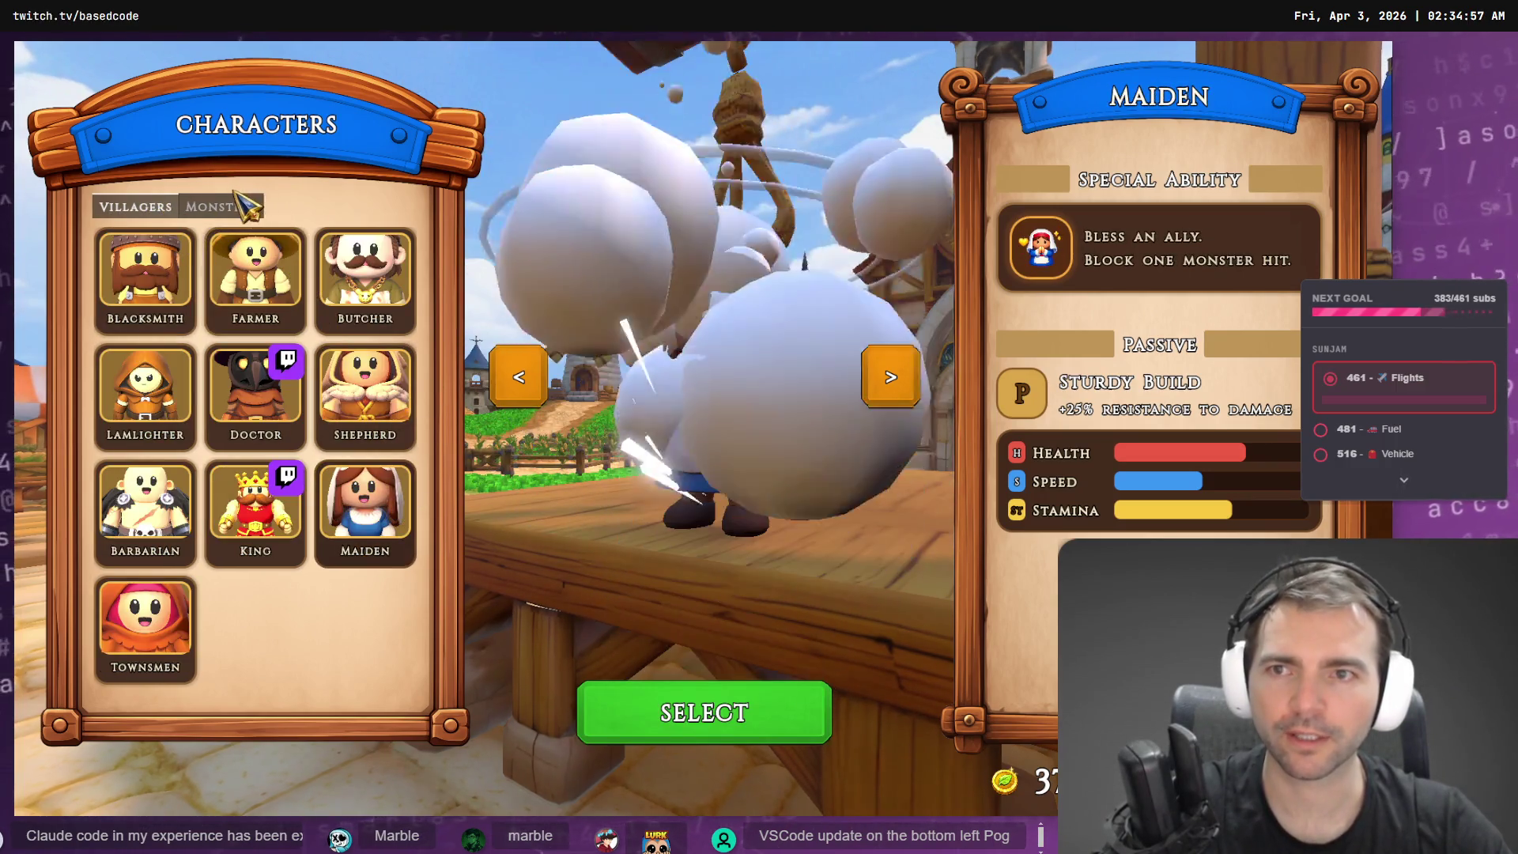
left_click(238, 204)
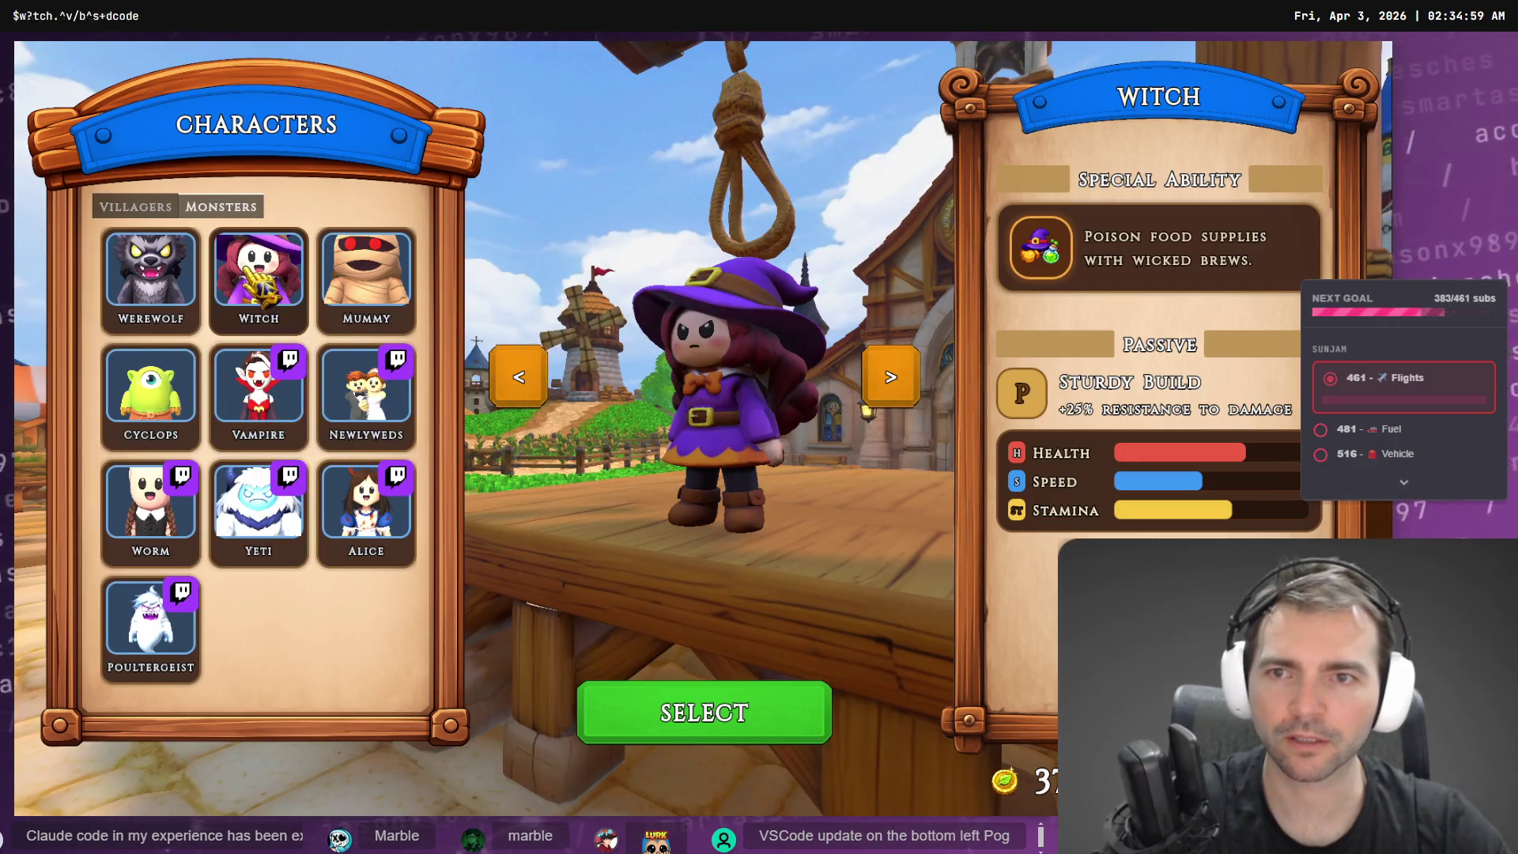
left_click(680, 716)
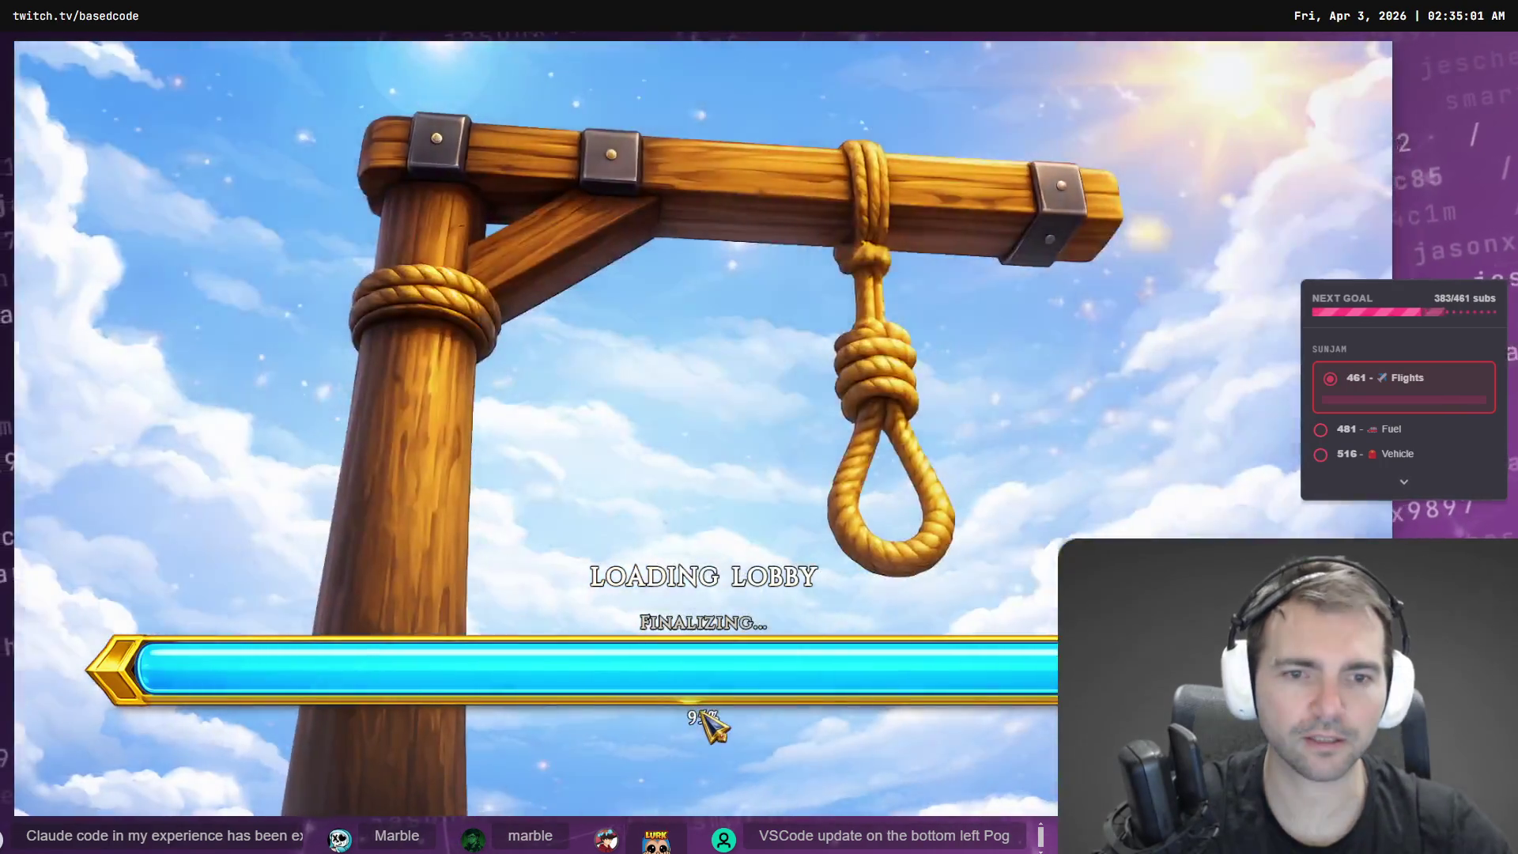
key("w")
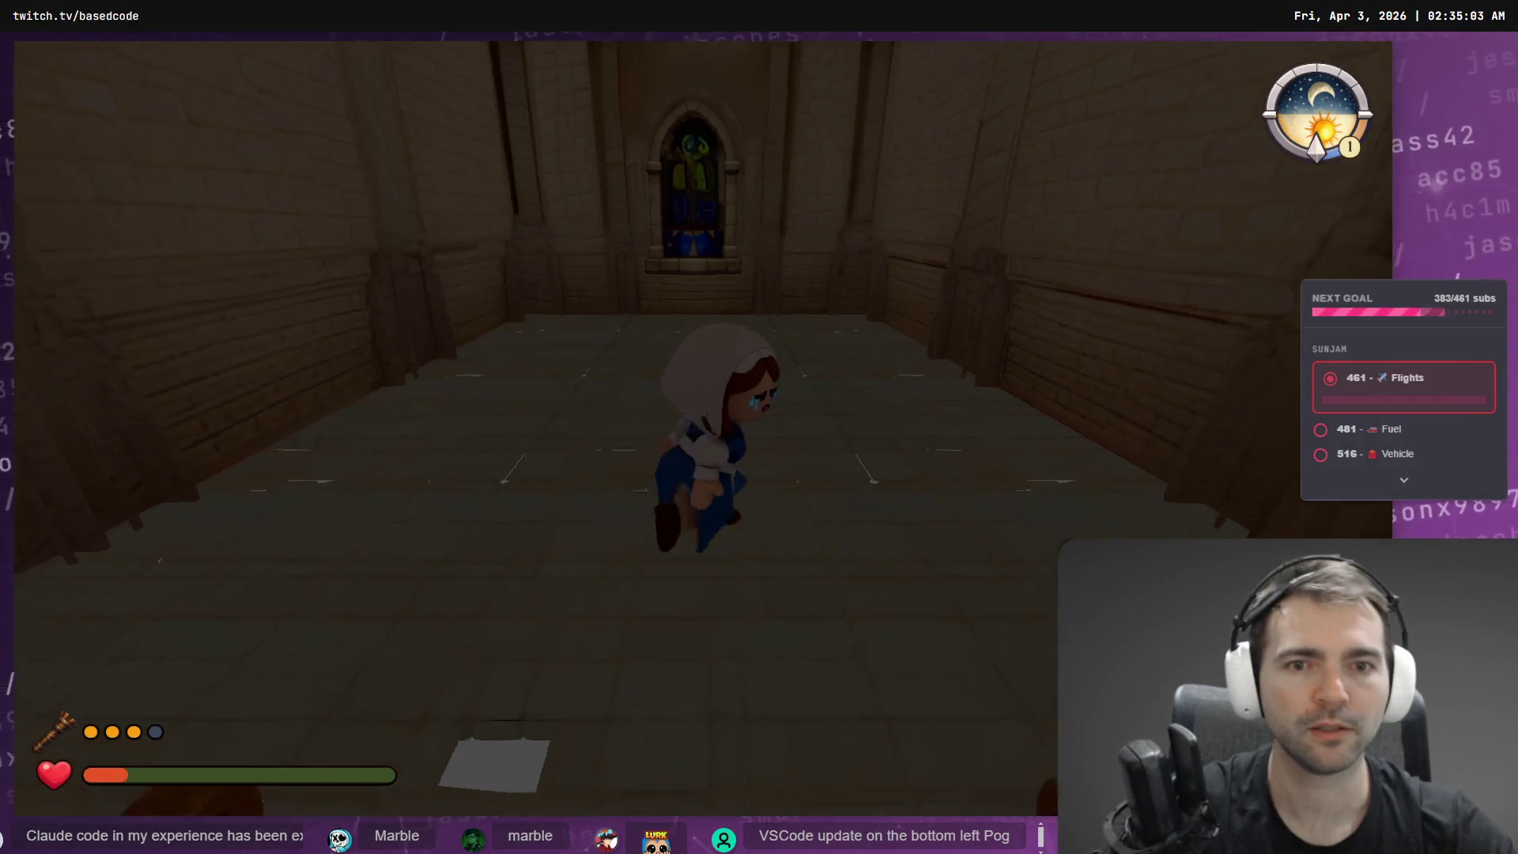